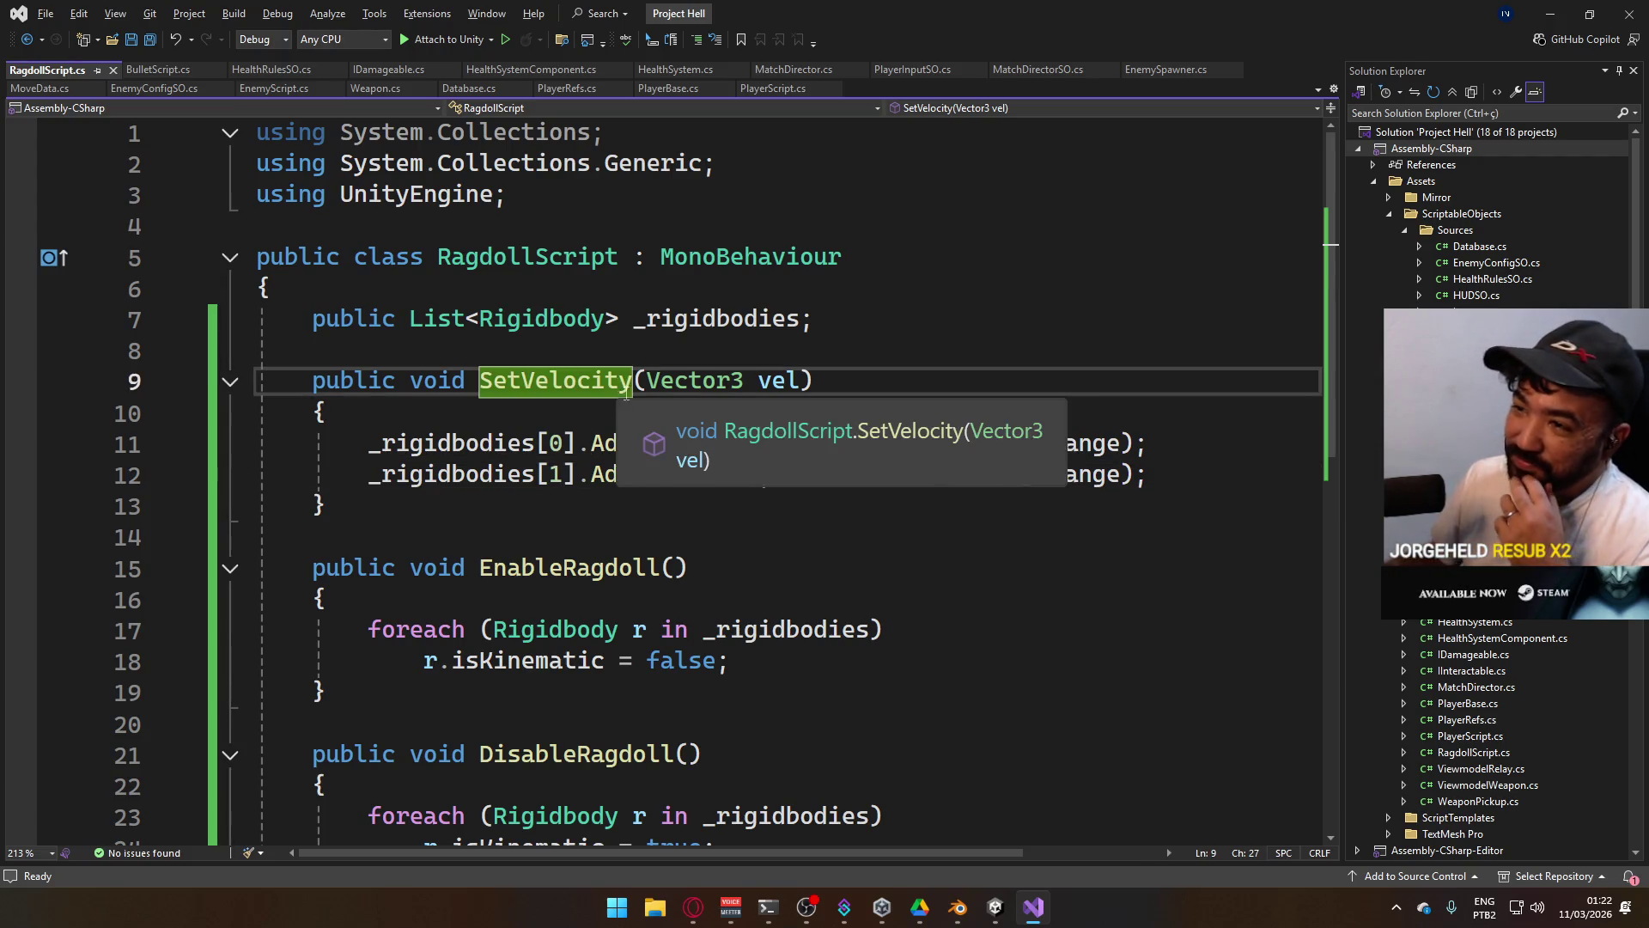
Review SetVelocity in RagdollScript.cs, checking the ForceMode tooltip, then return to the Unity editor.
click(616, 342)
scroll(566, 353, down, 2)
scroll(603, 515, up, 2)
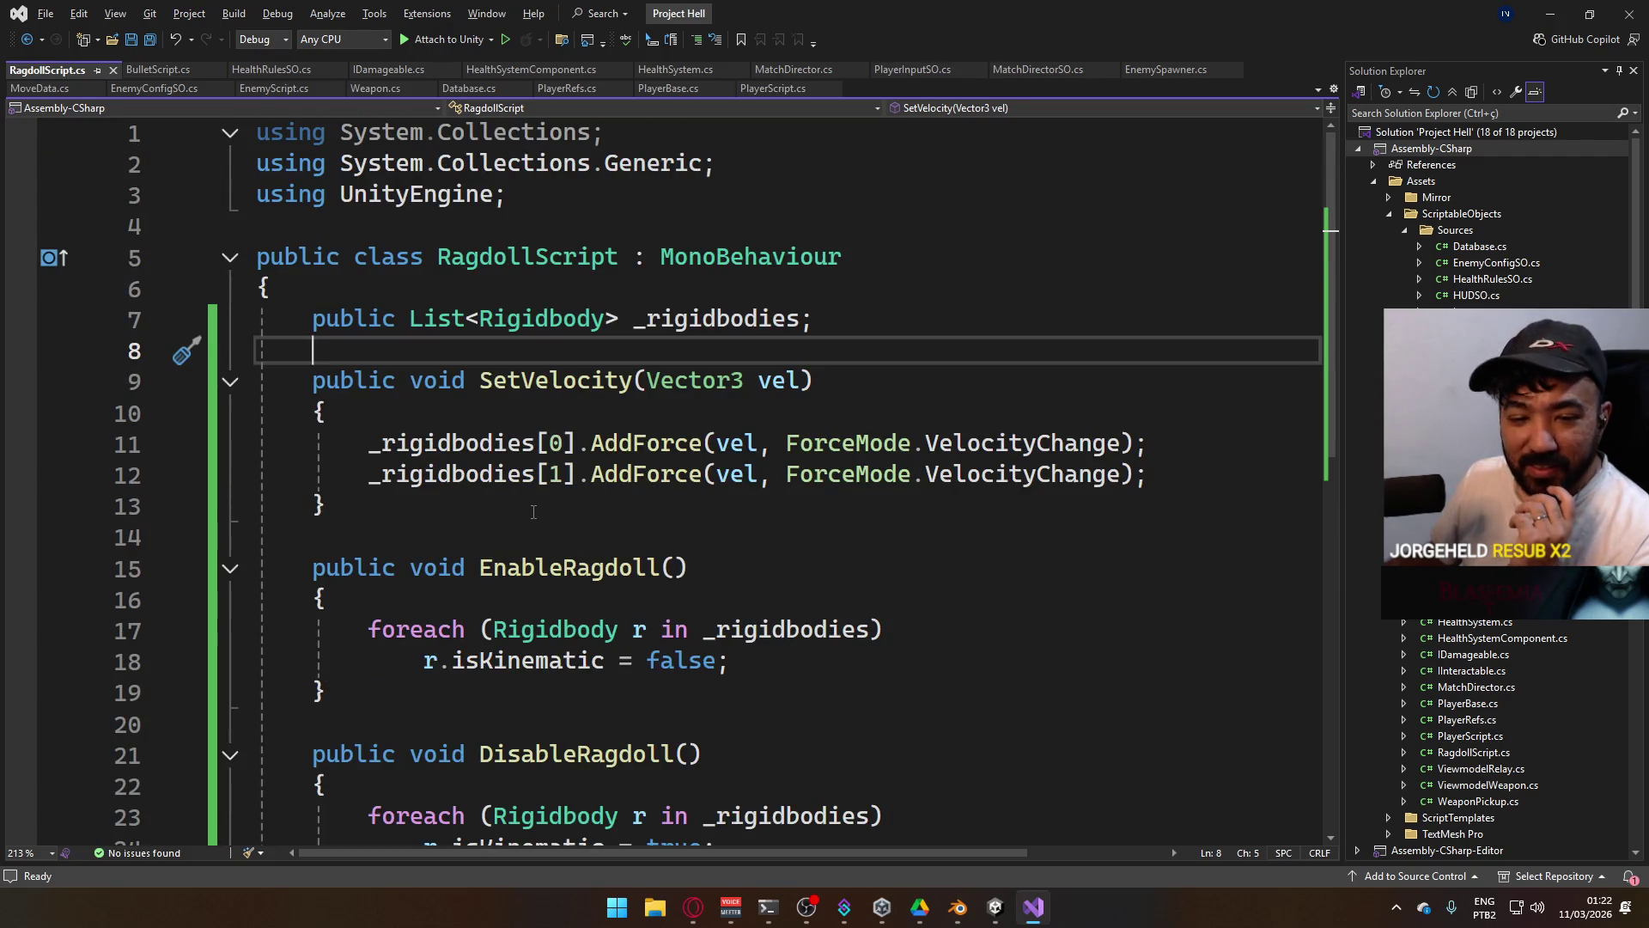
mouse_move(907, 475)
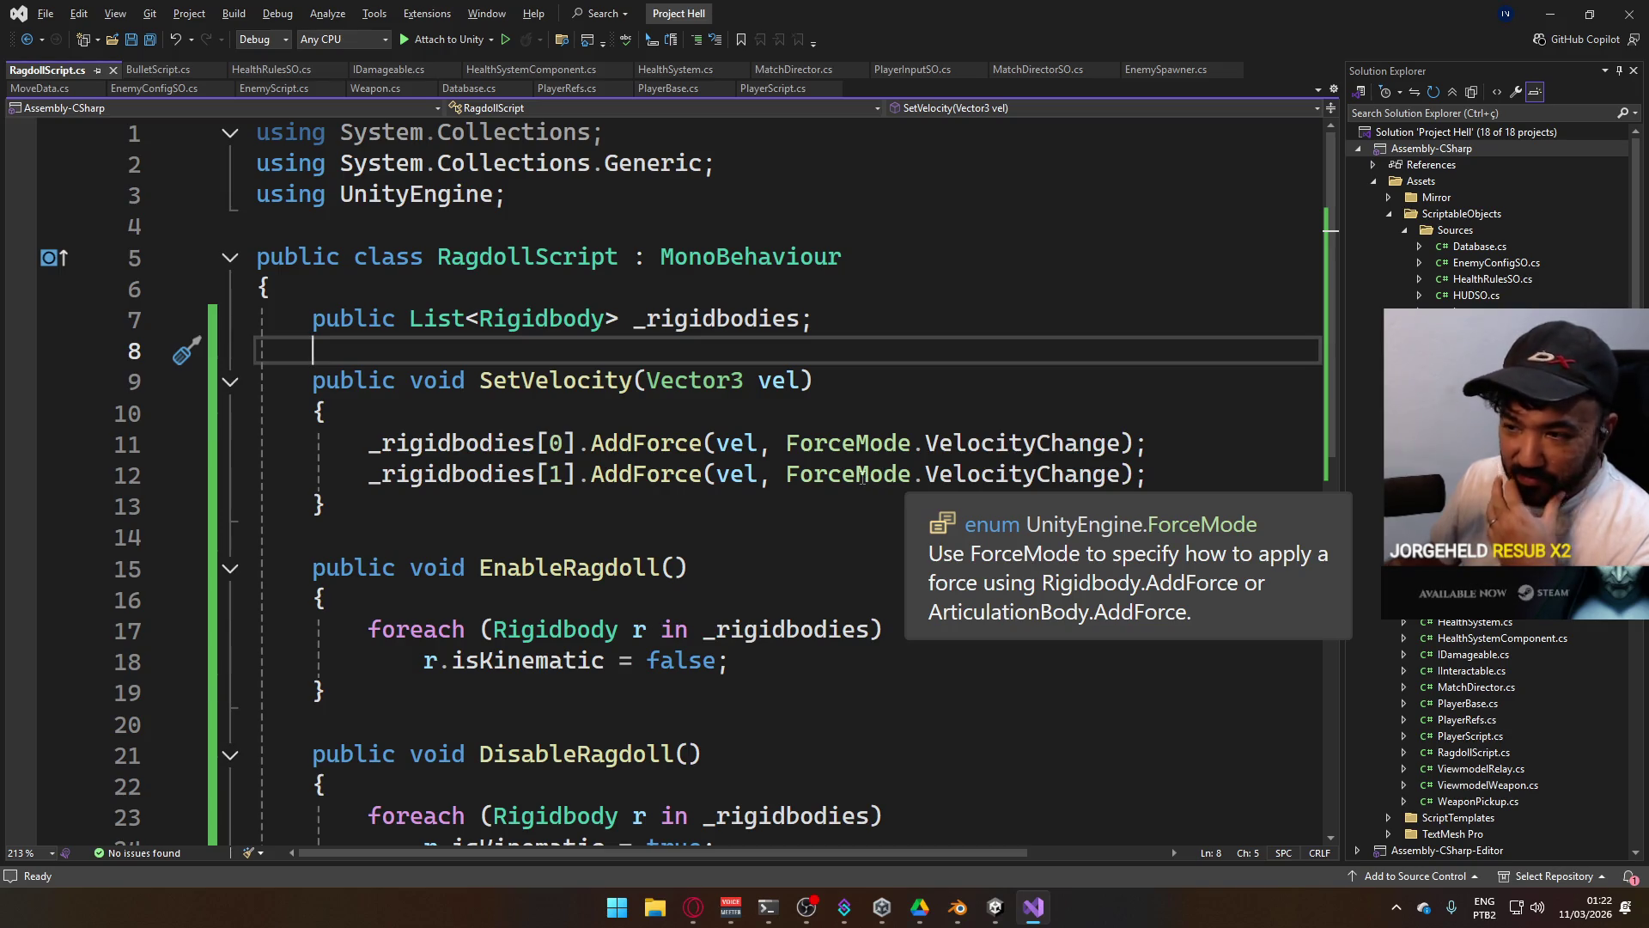
key(alt+Tab)
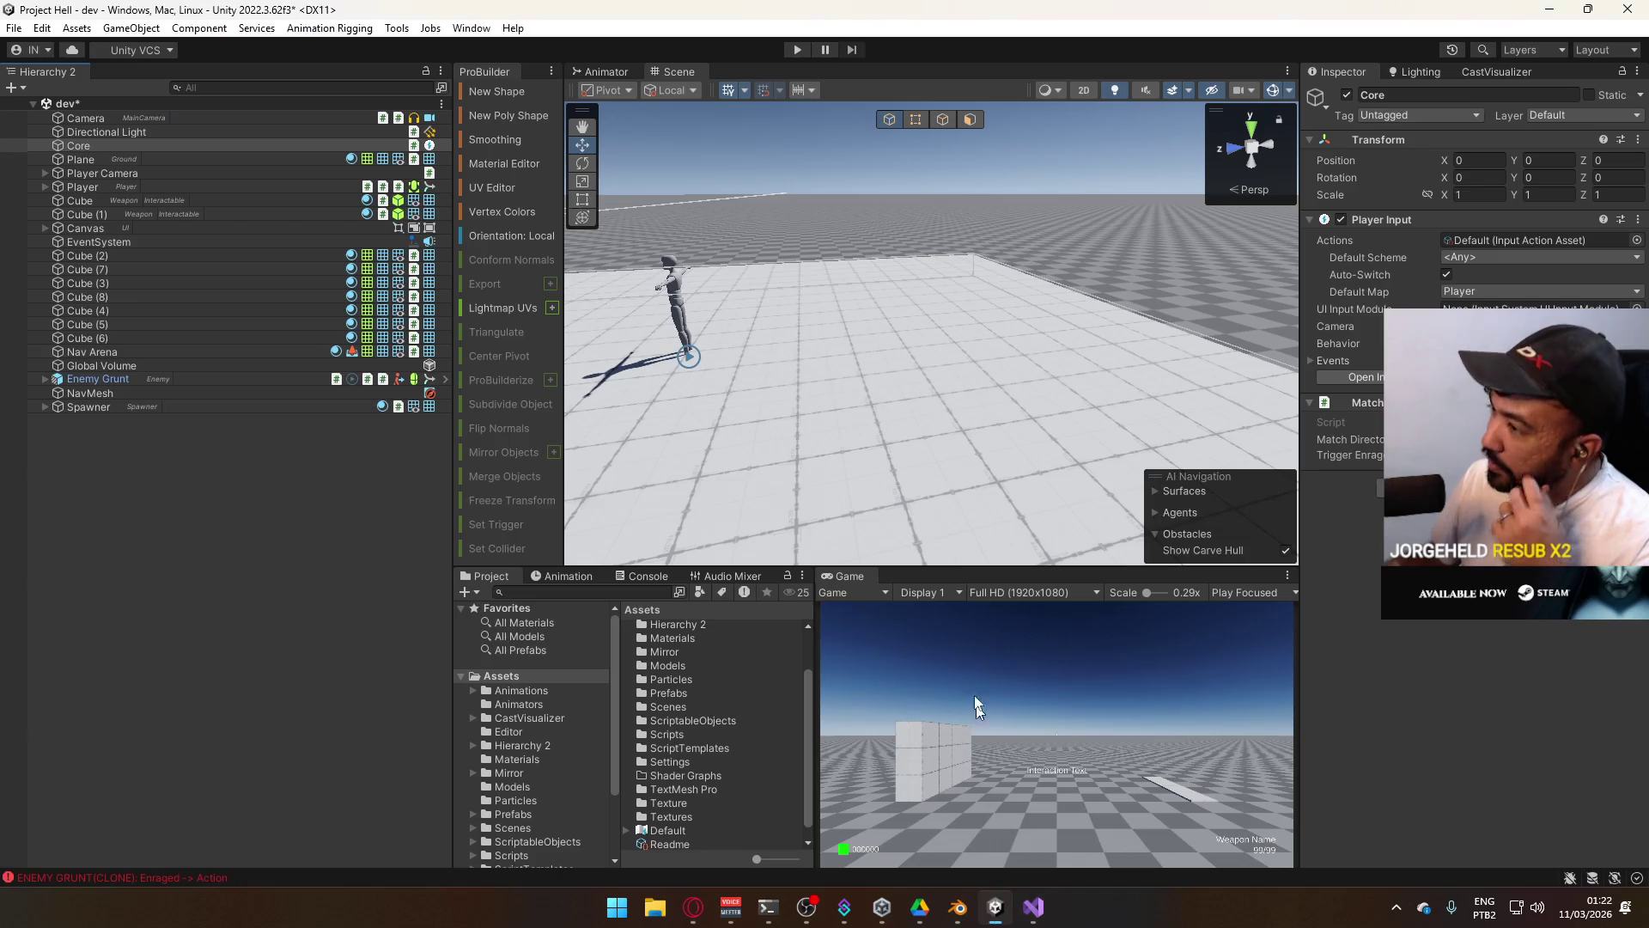
Enter play mode with the Game view maximized.
click(799, 50)
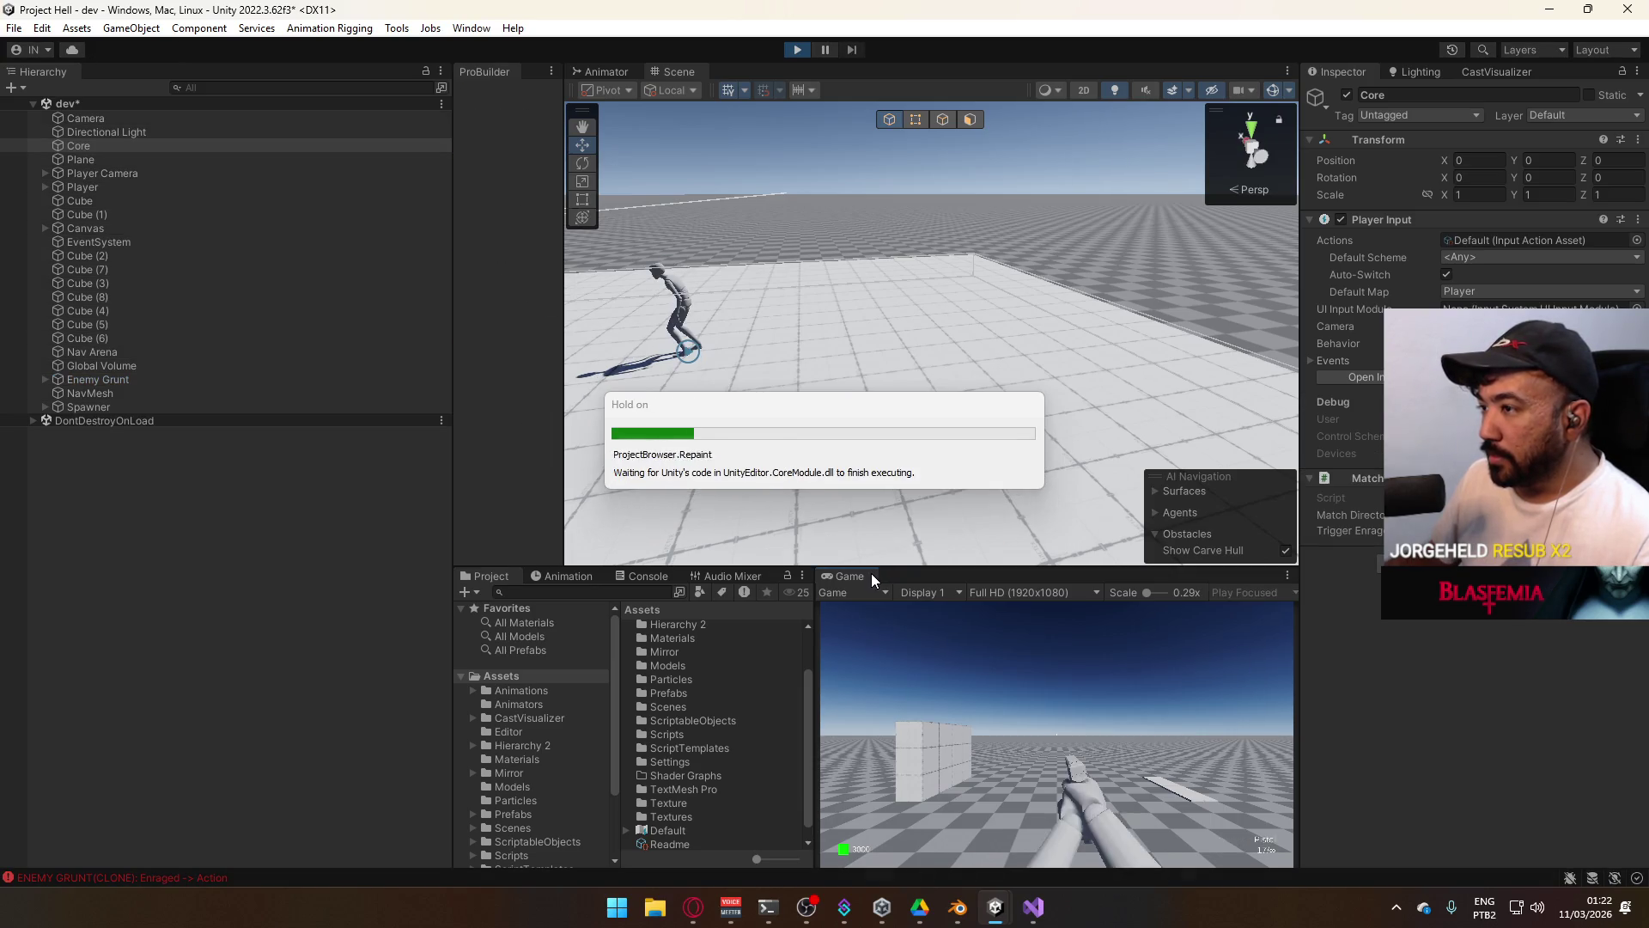
right_click(870, 574)
click(912, 626)
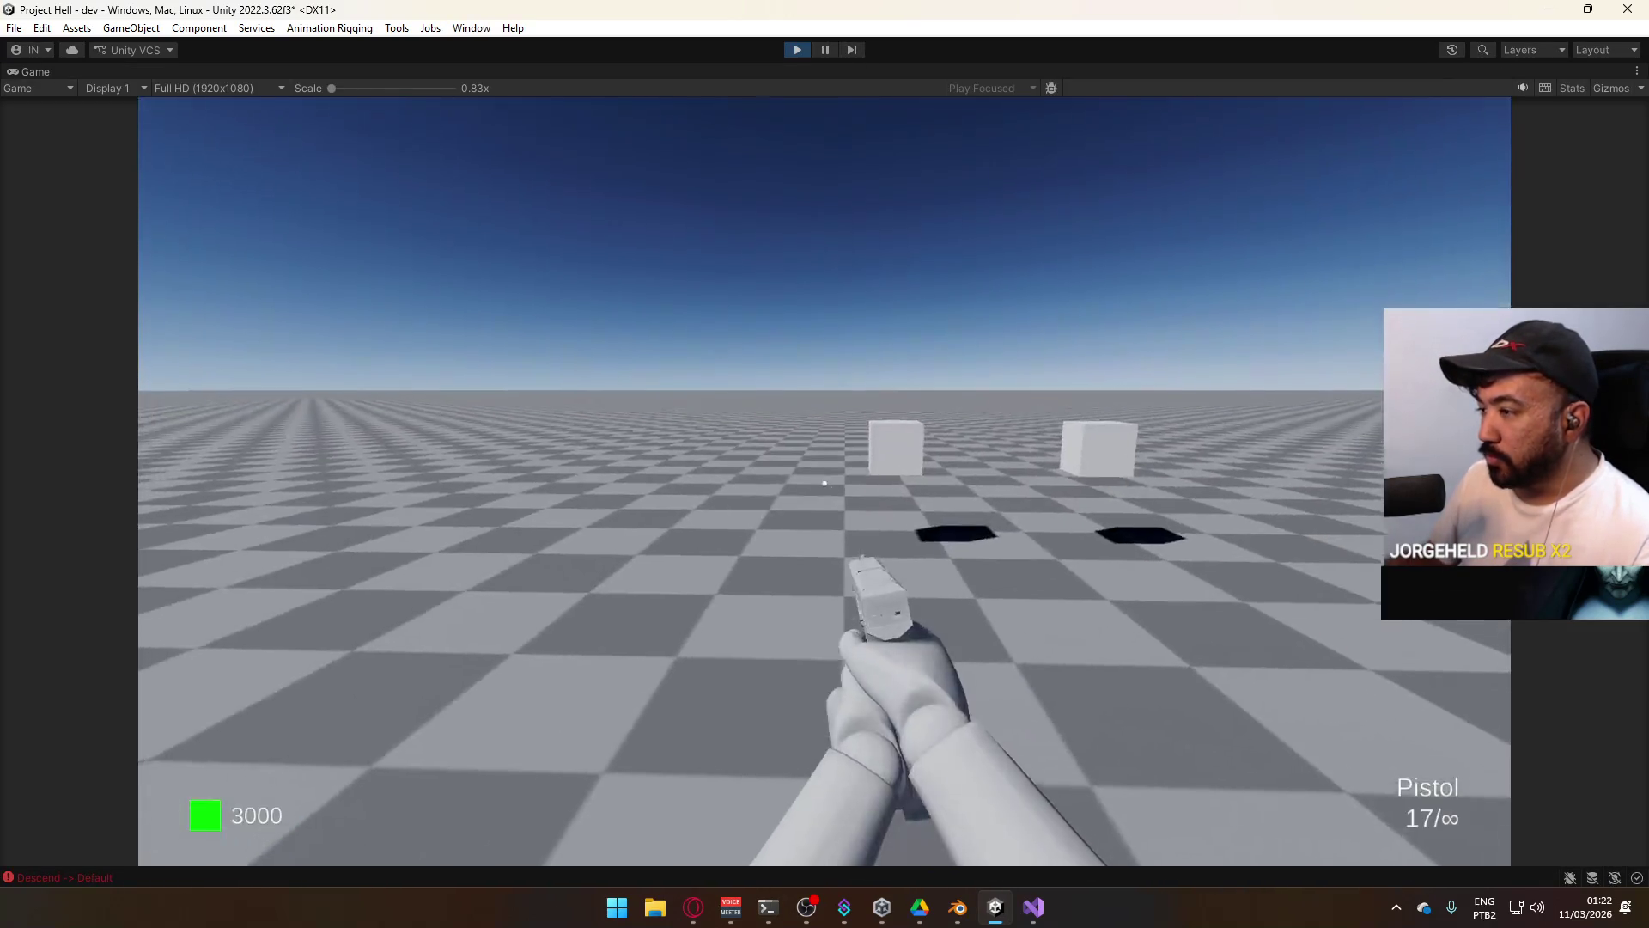
Sprint to the weapon pickup cube and buy the AK for $2700.
key(shift+w)
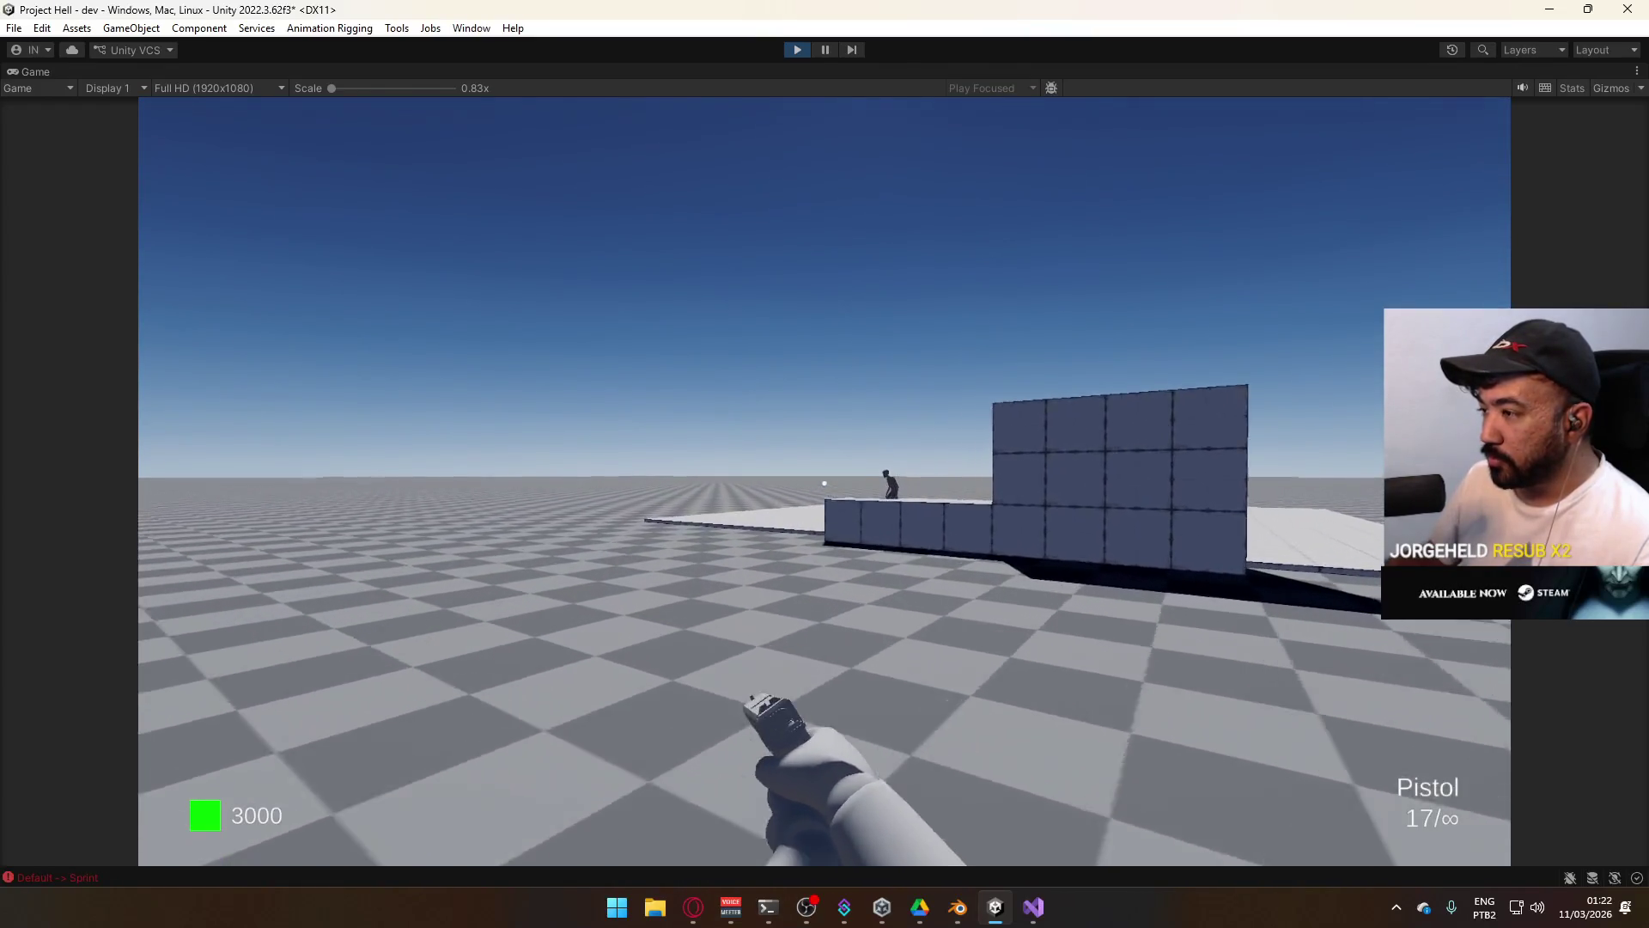
key(Escape)
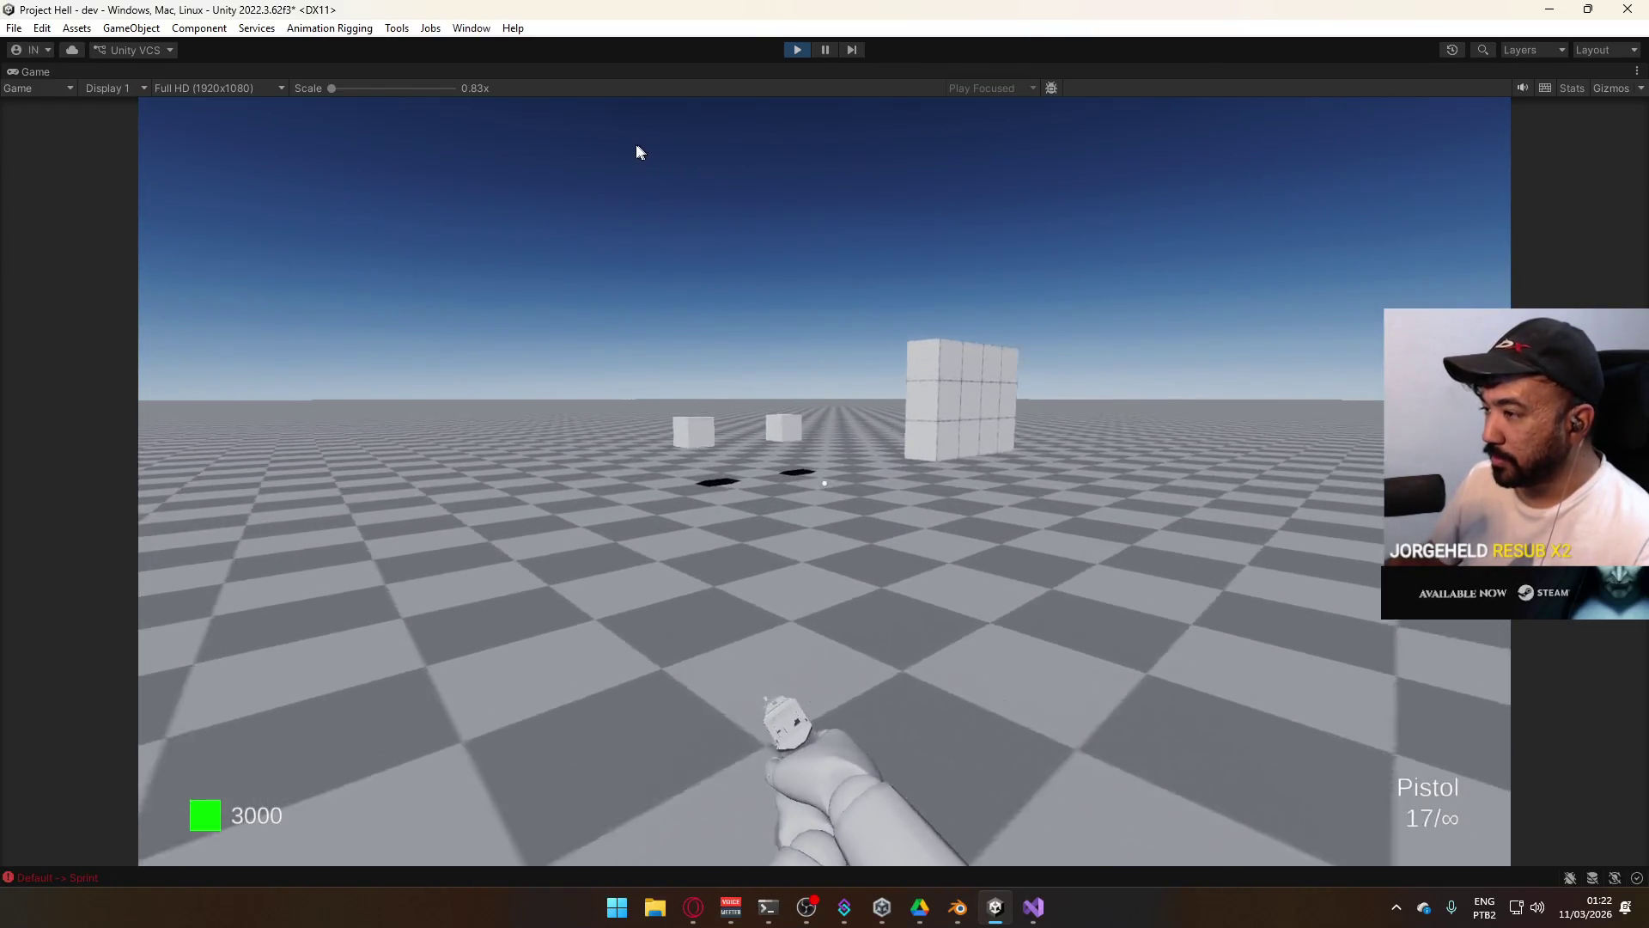
key(w)
key(e)
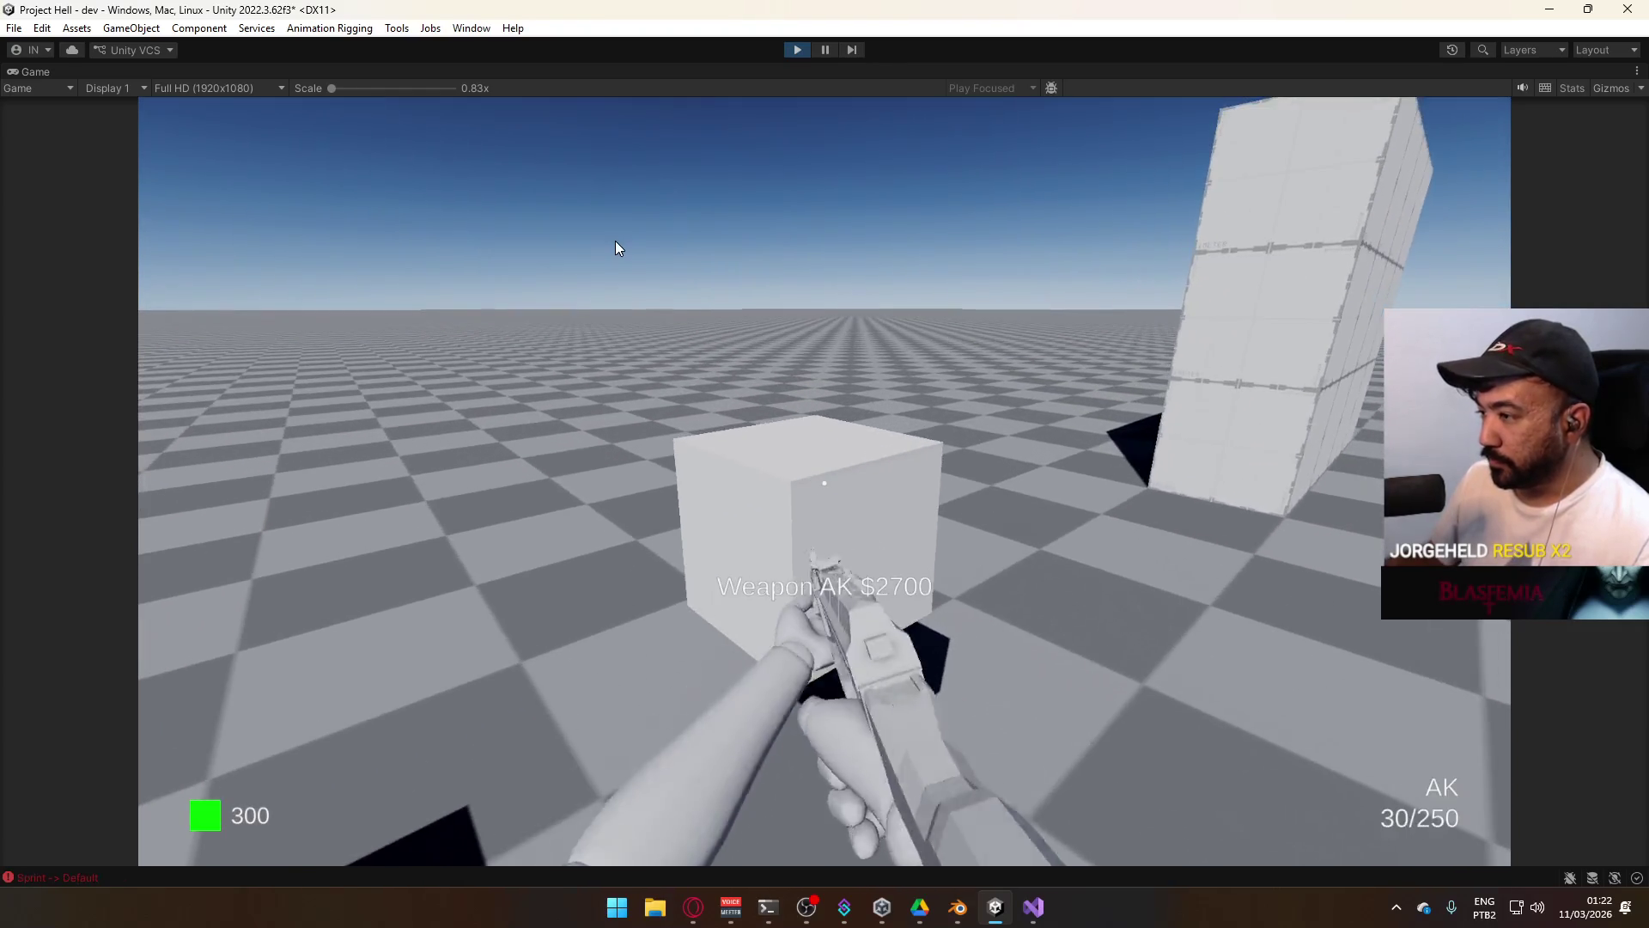
key(super)
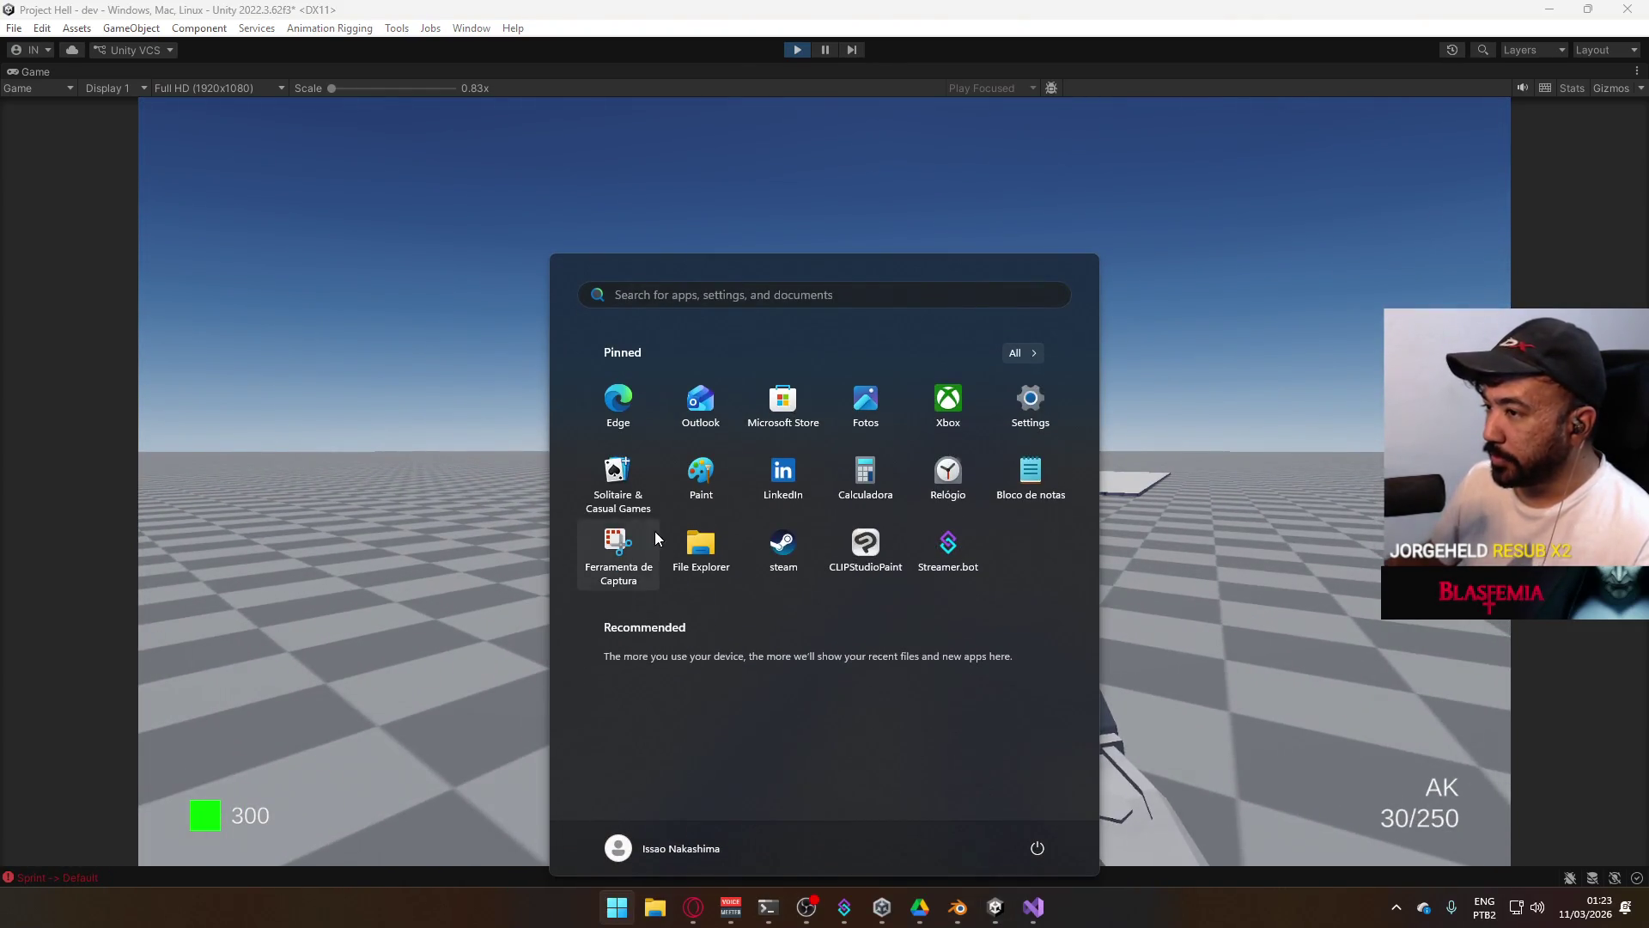
key(Escape)
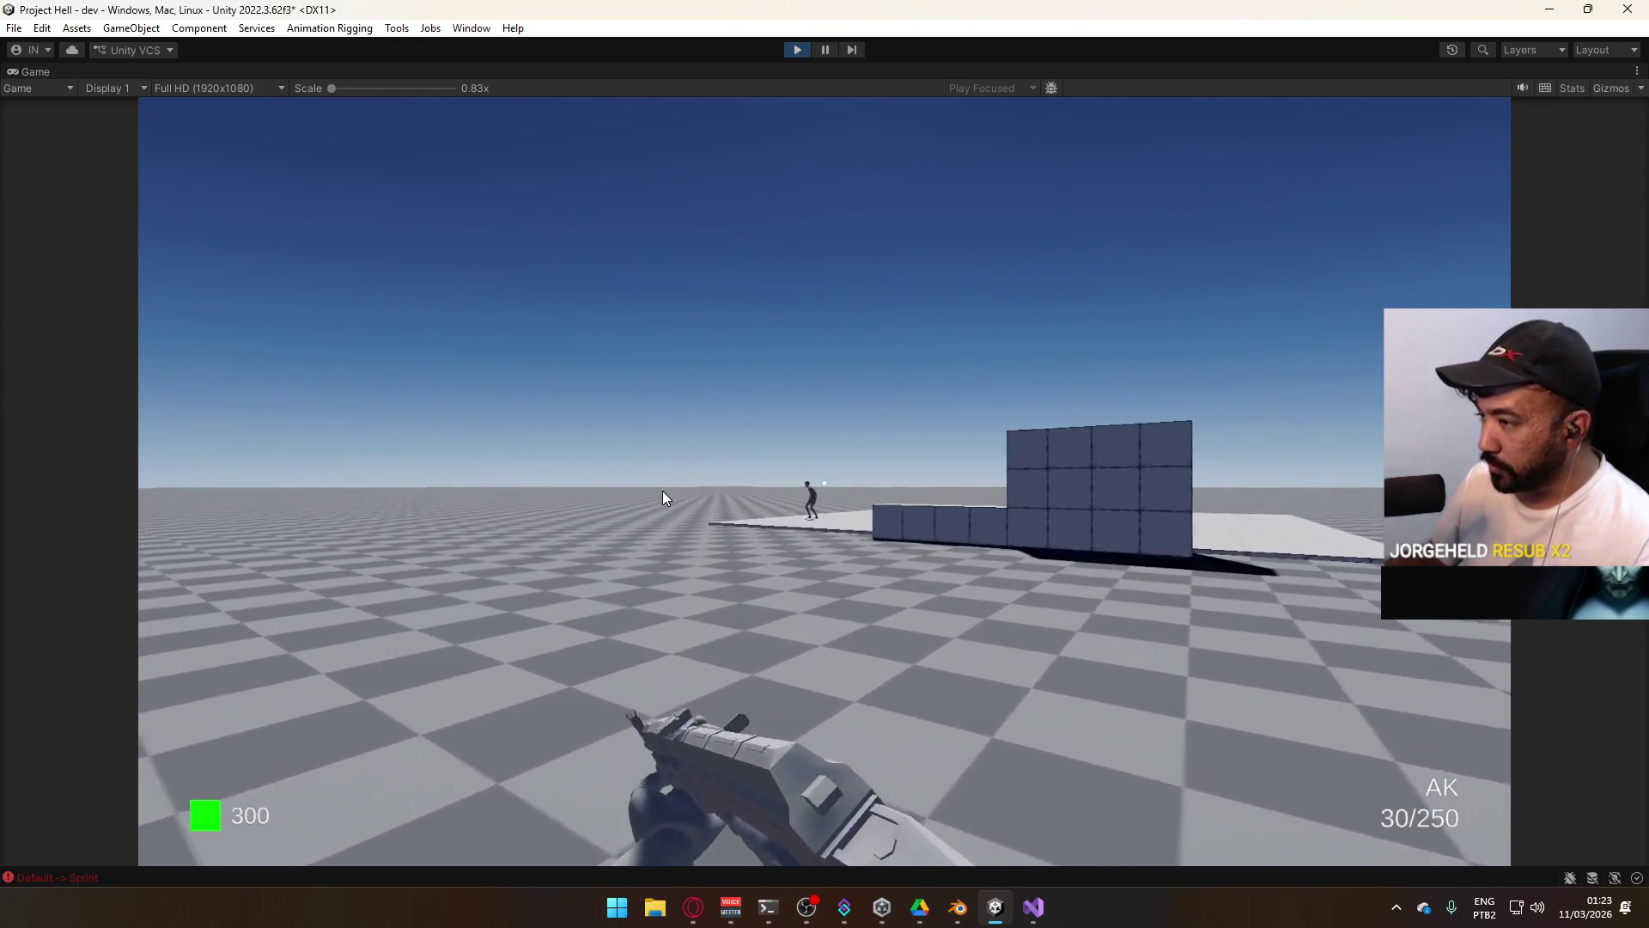
Shoot the enemy grunt on the platform, then stop play mode.
key(w)
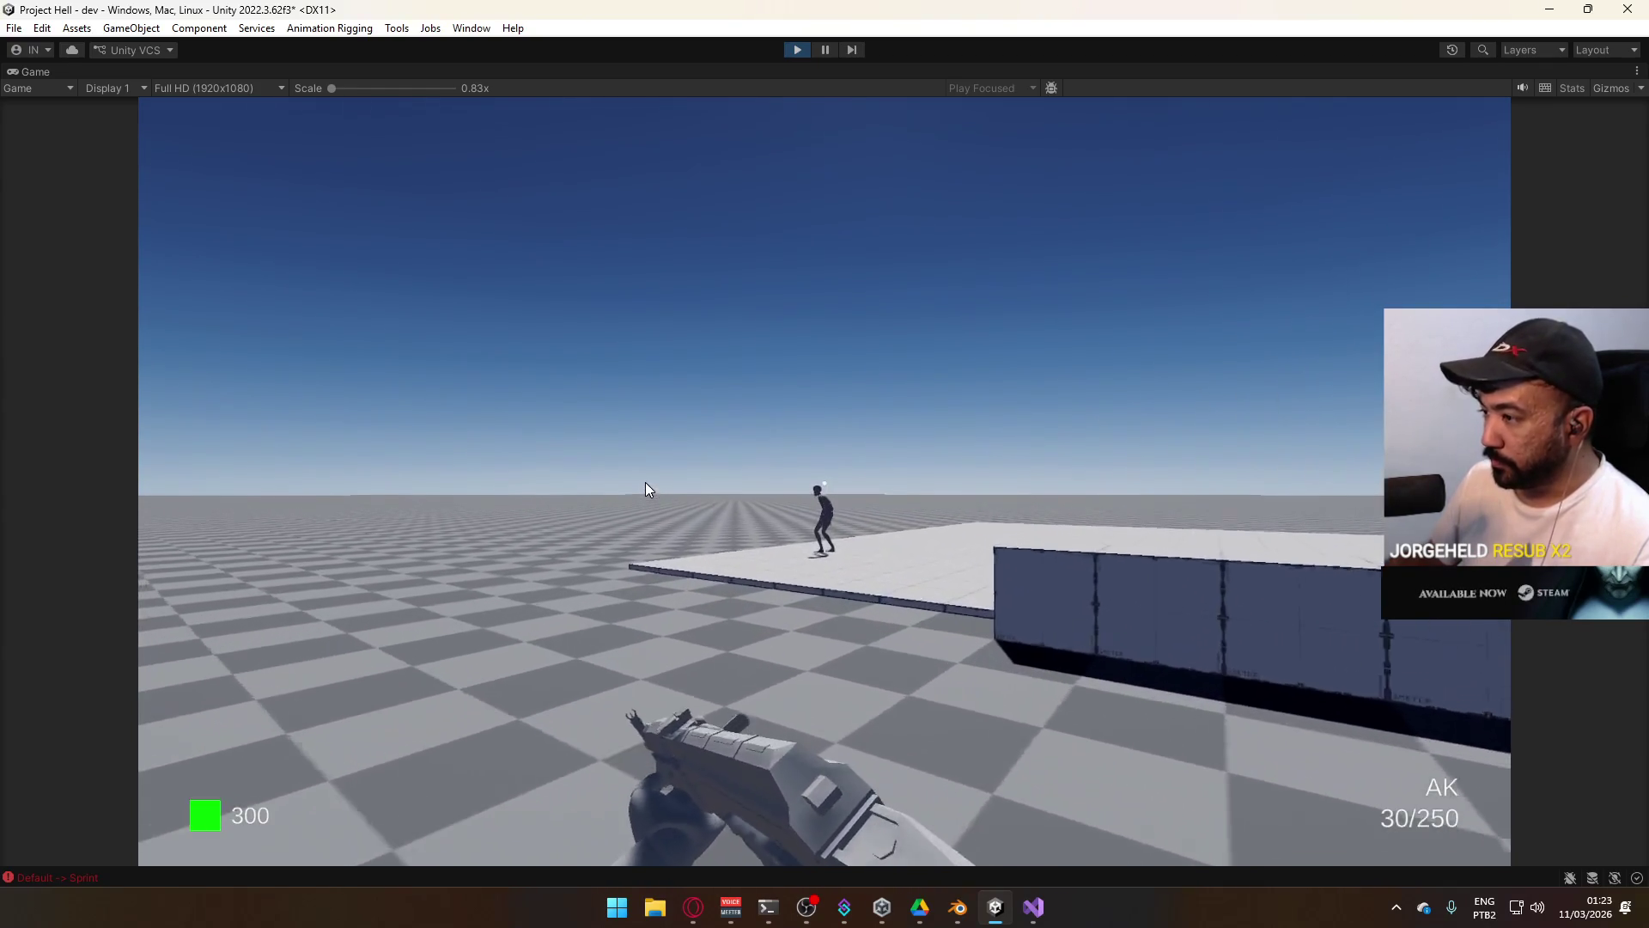
click(638, 488)
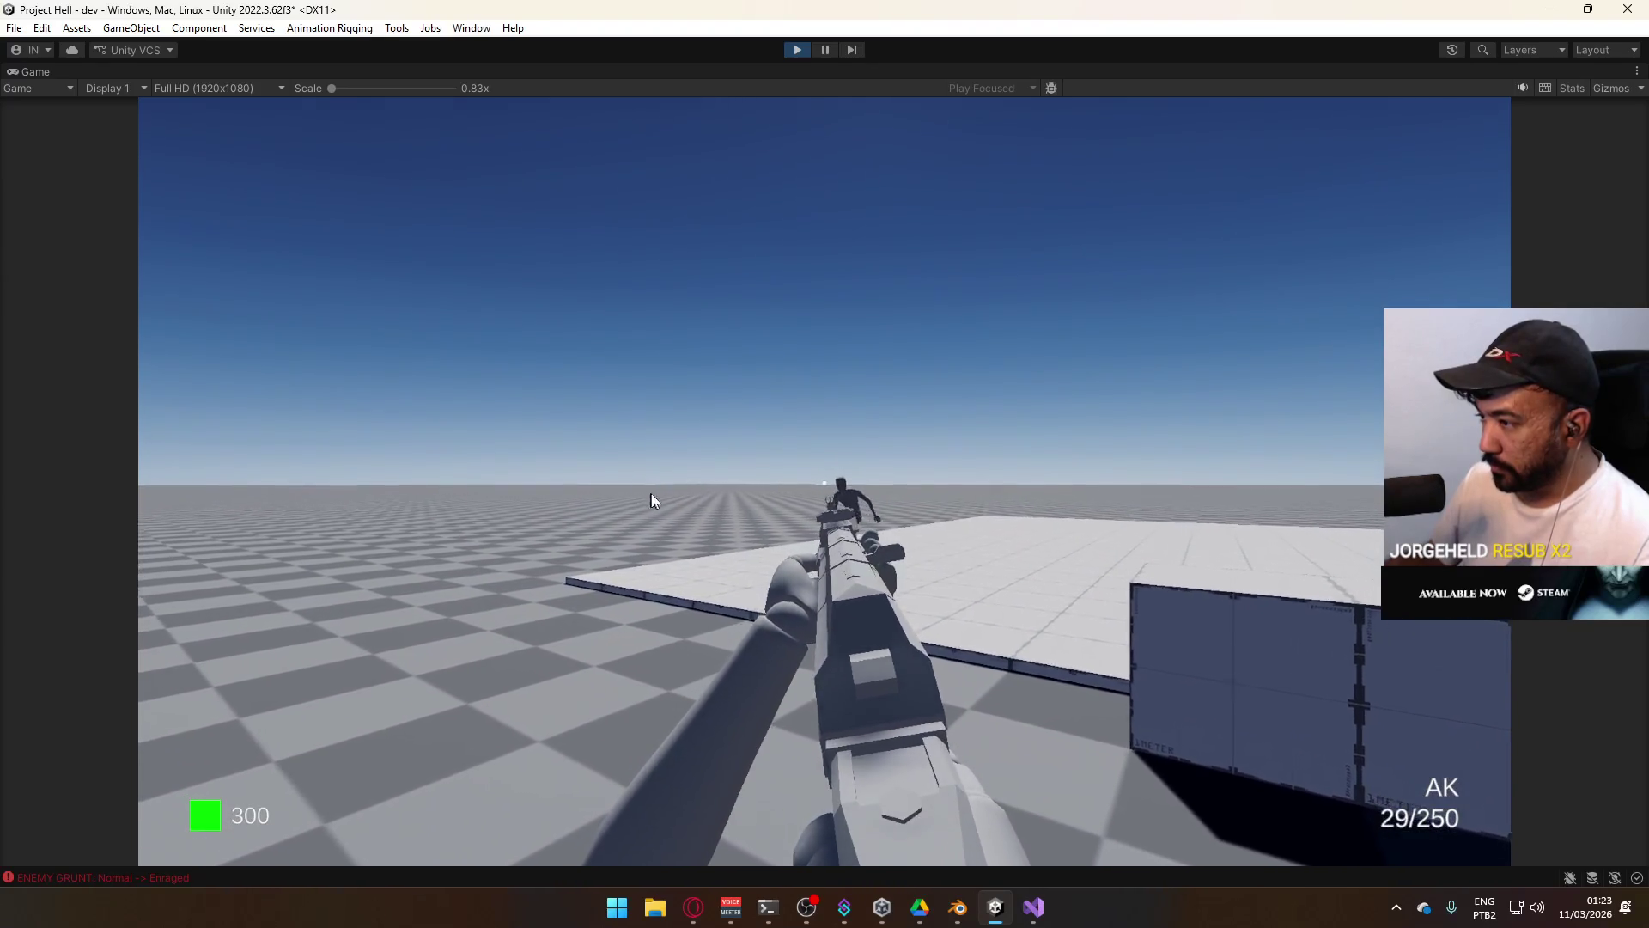
key(w)
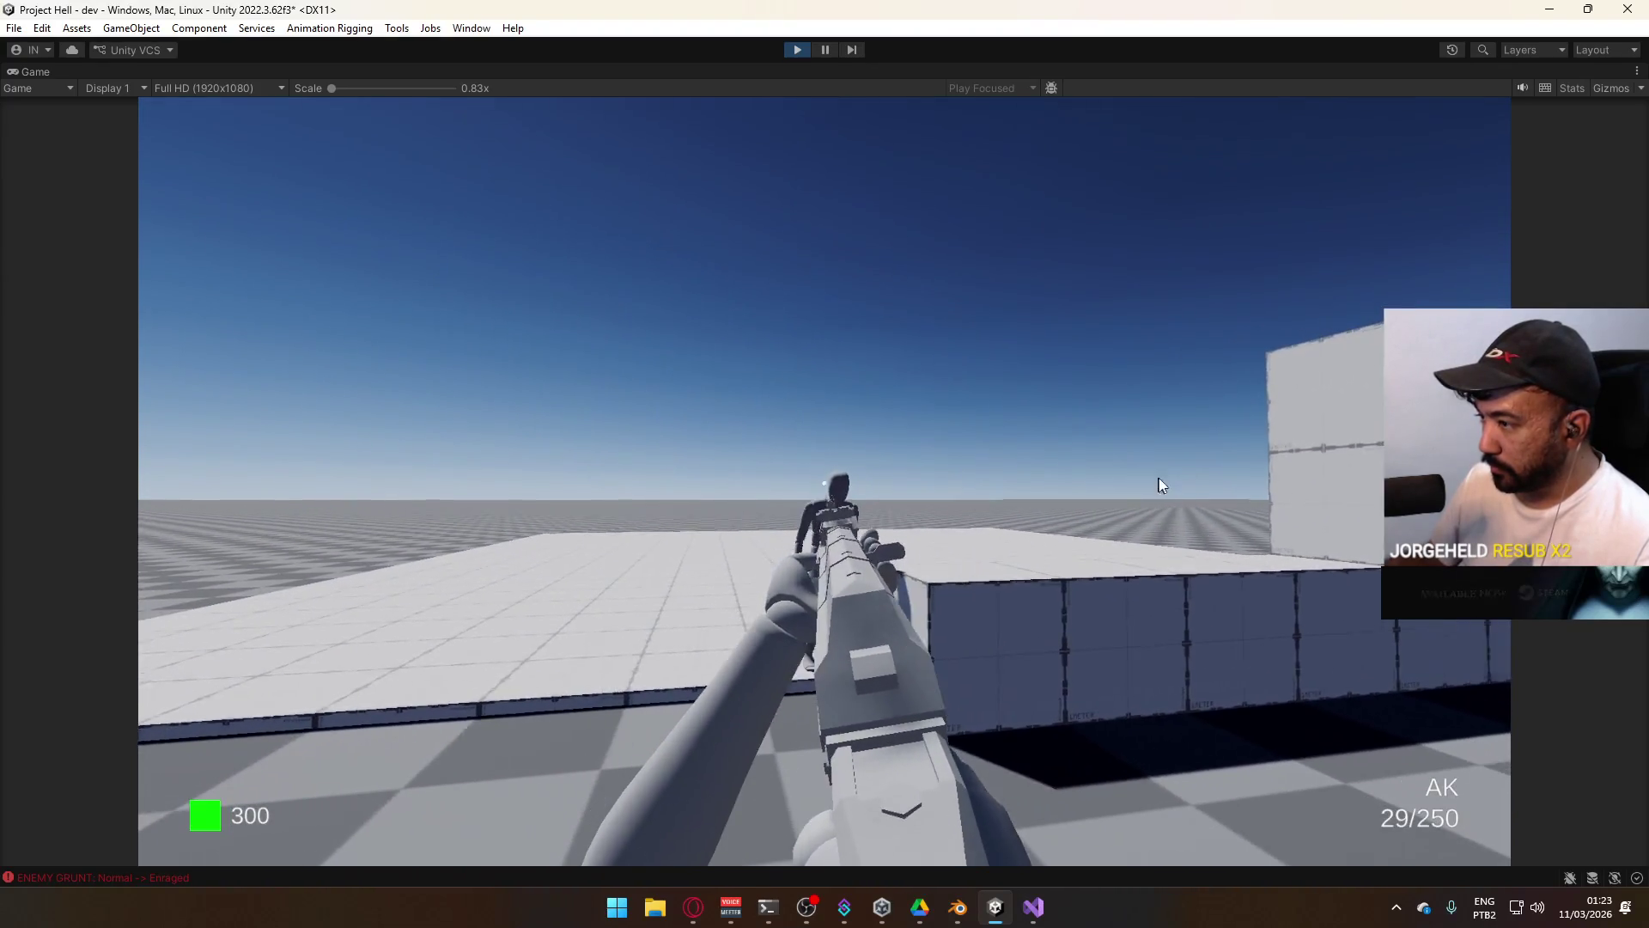
click(1166, 480)
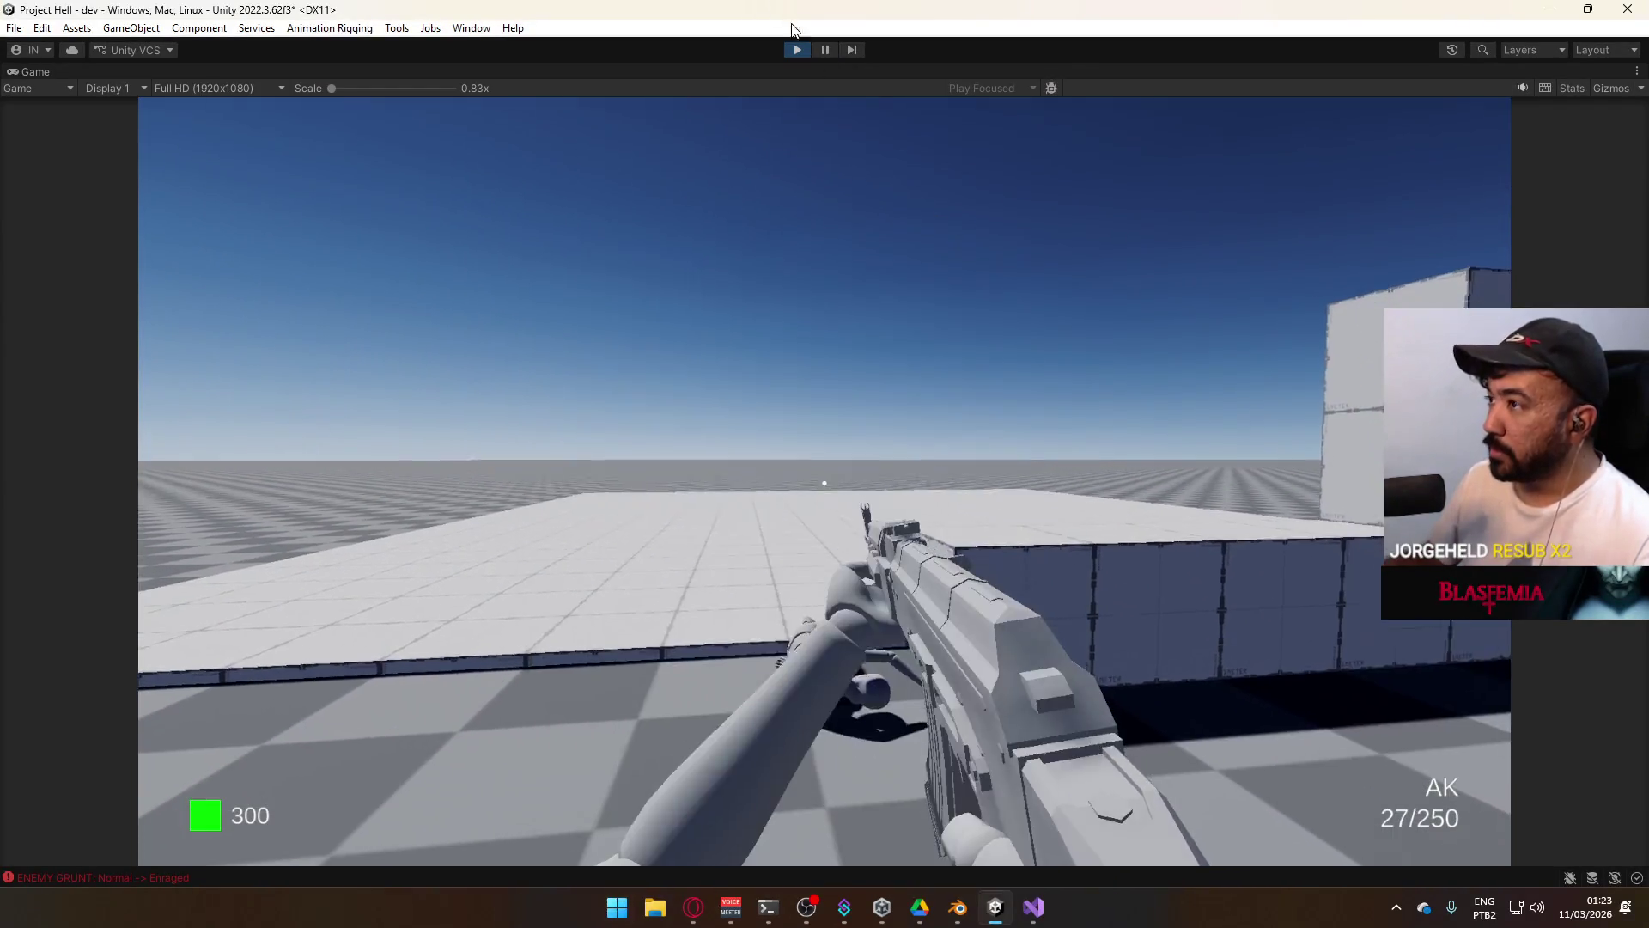
click(798, 51)
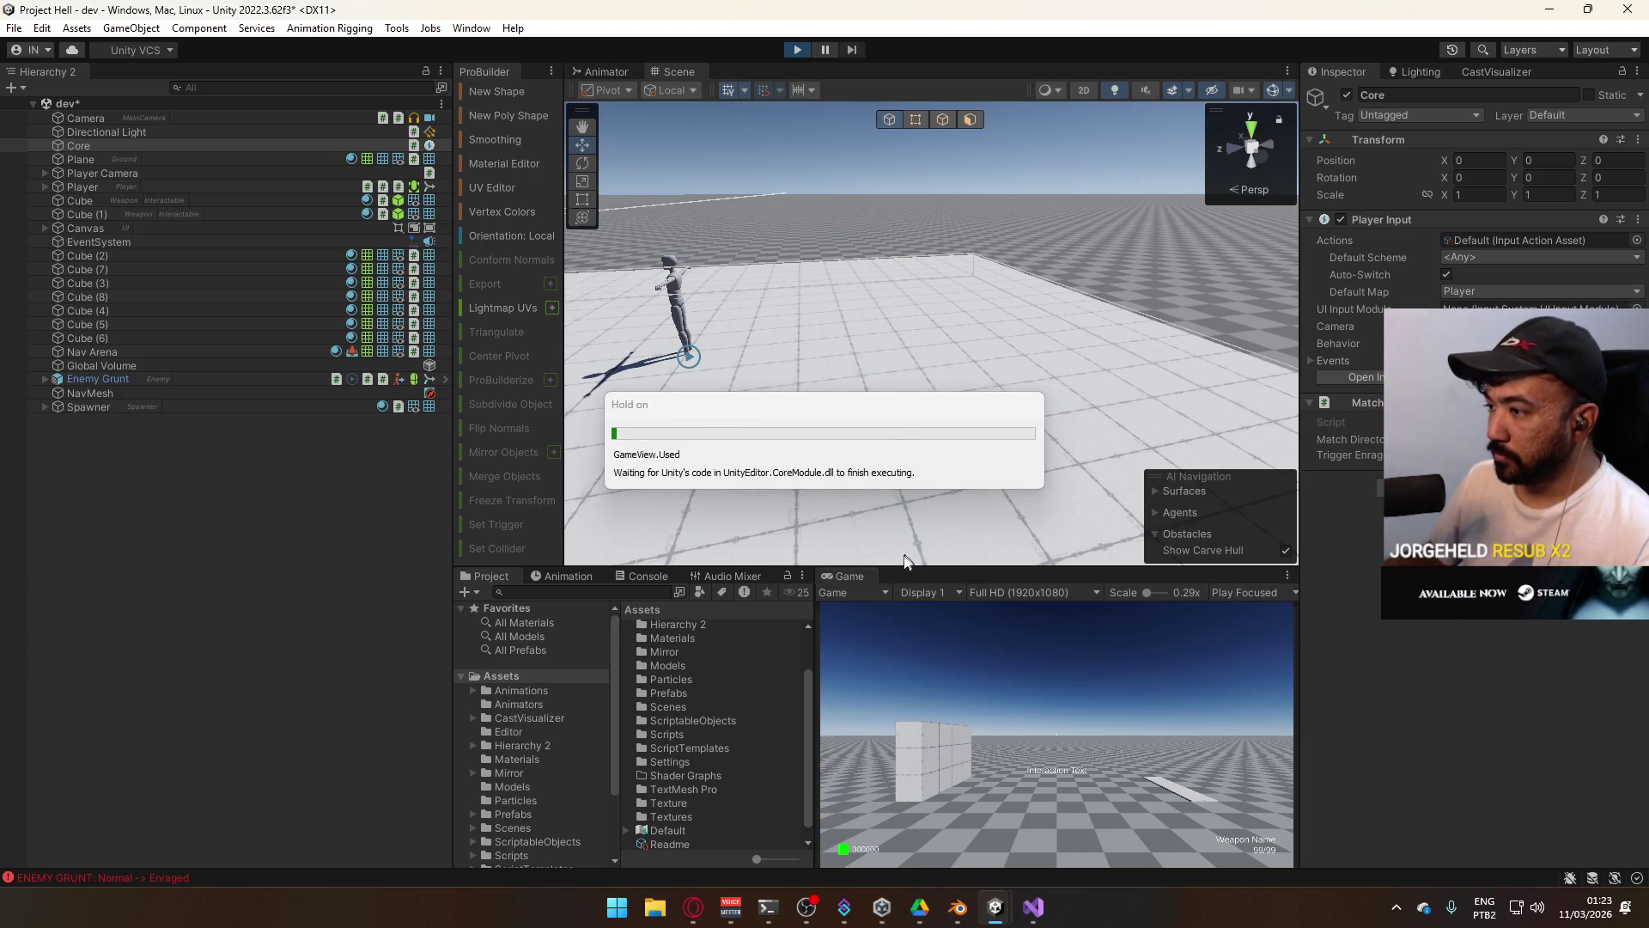
In a maximized Game view, circle the block wall, shoot the enemy and pause right after the kill.
right_click(863, 574)
click(895, 626)
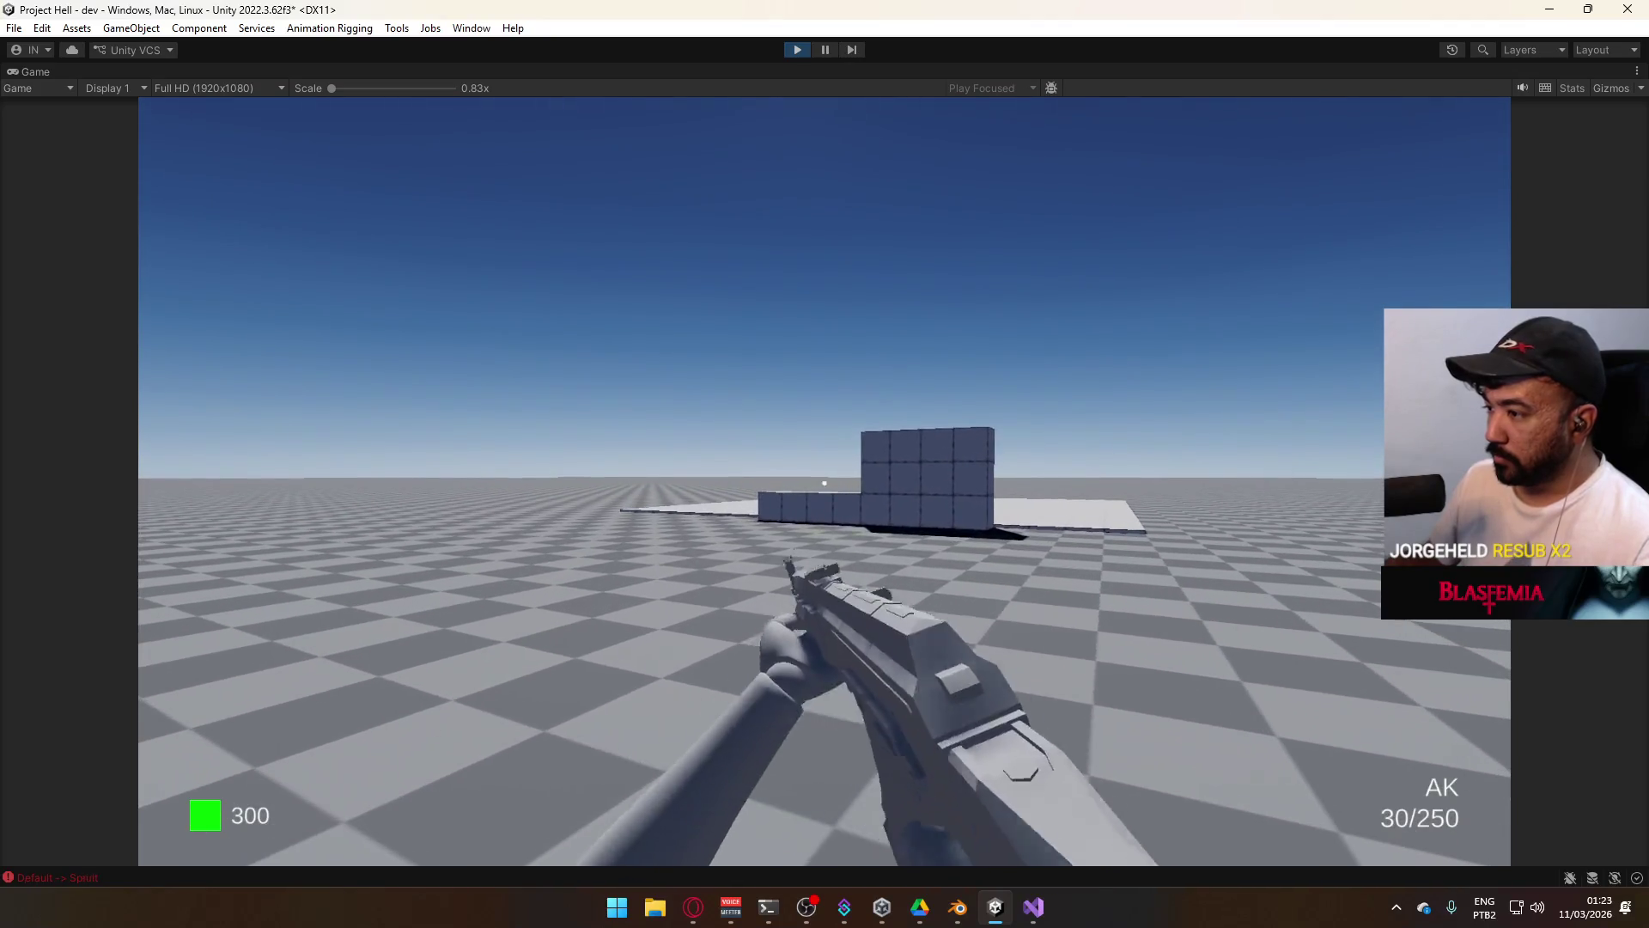
key(super)
key(Escape)
key(shift)
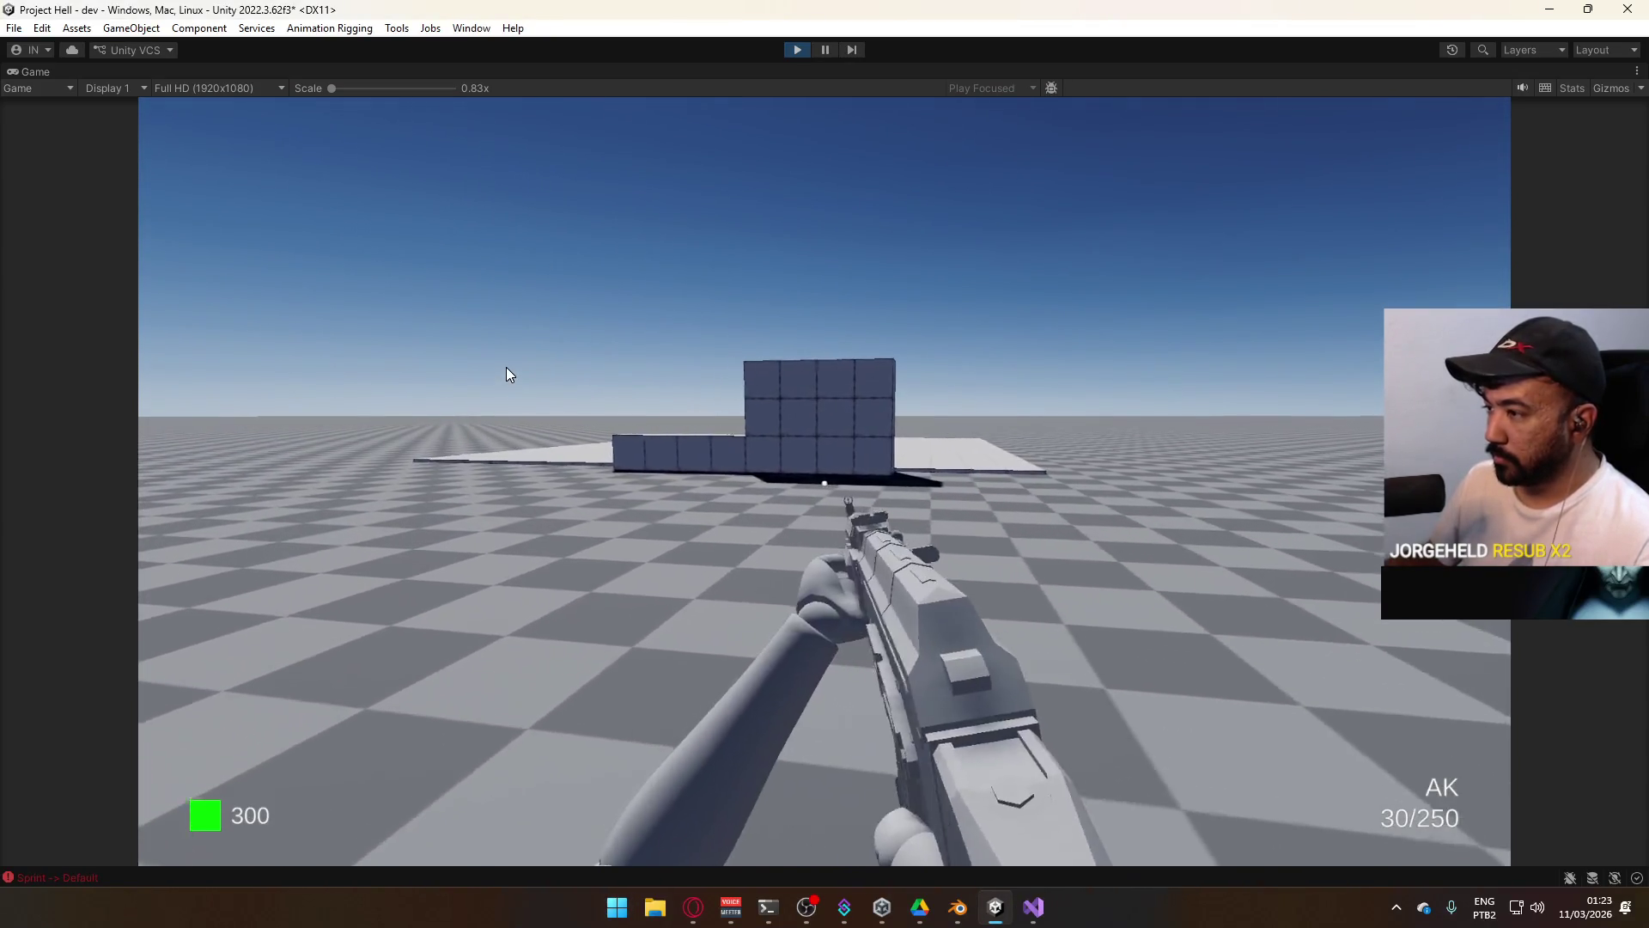
key(w)
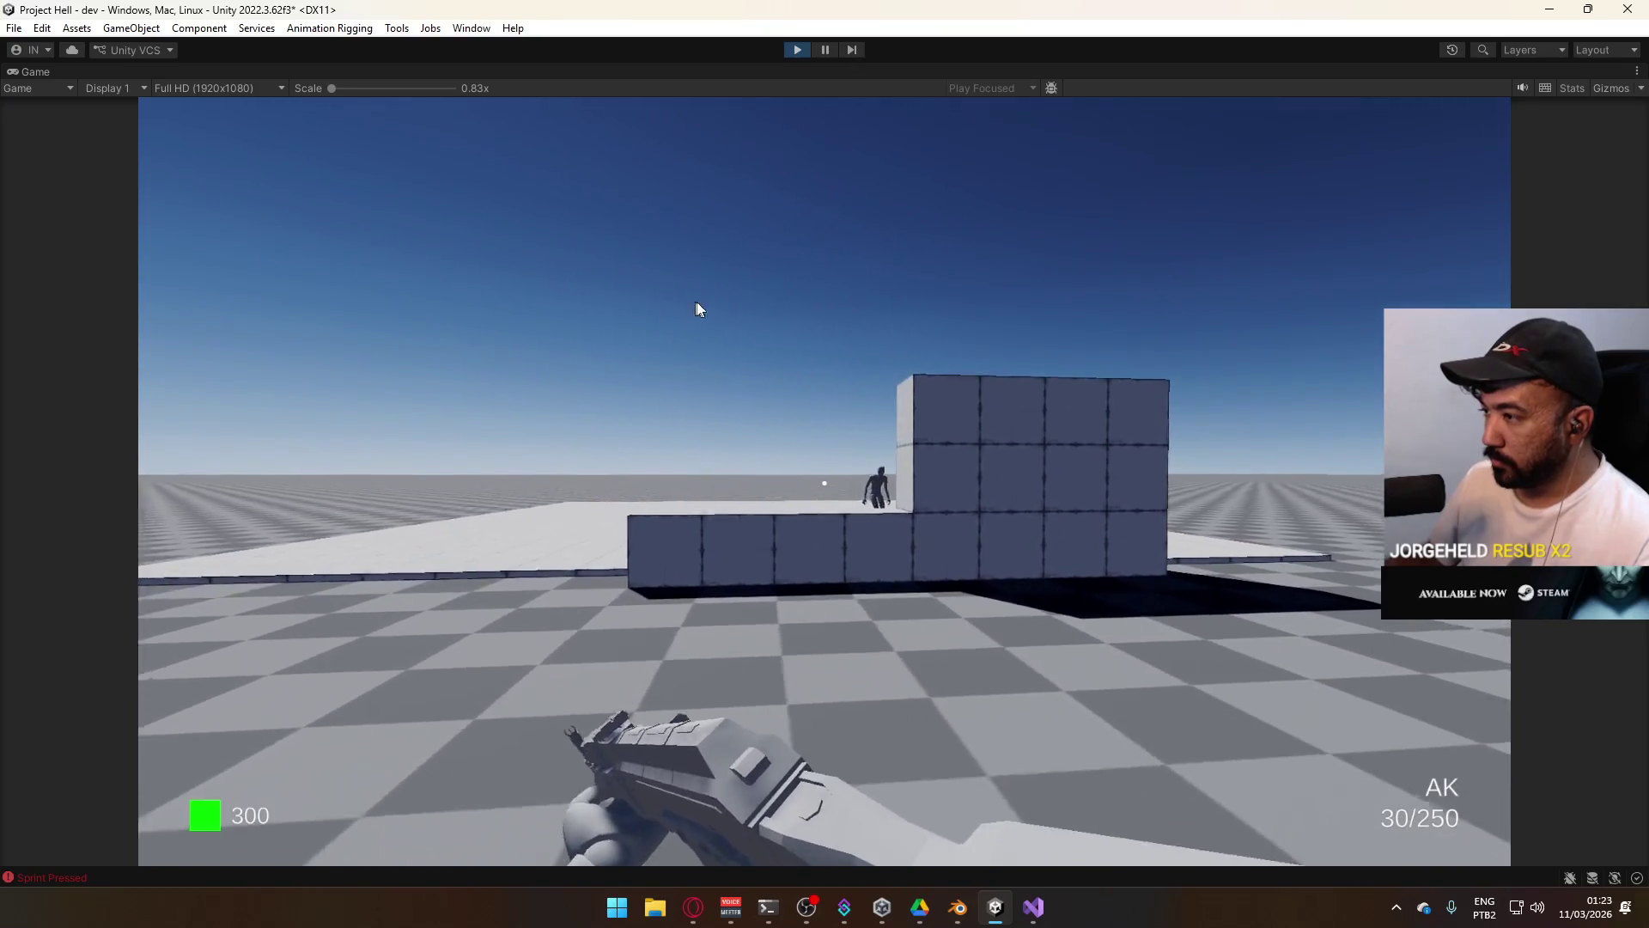
key(a)
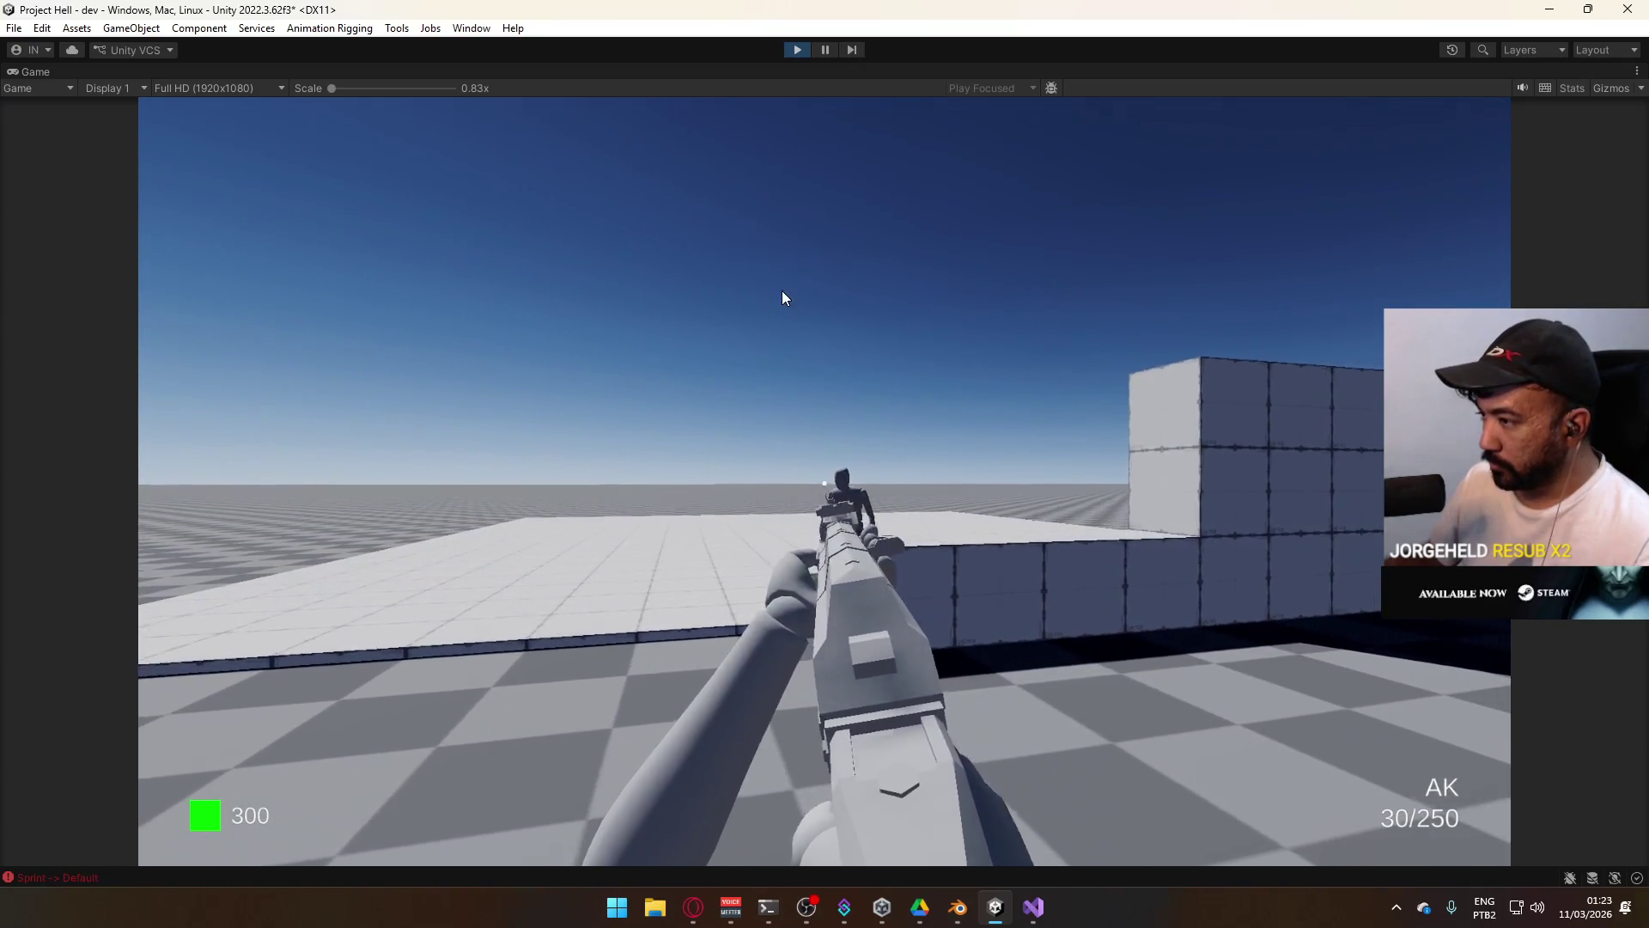
click(798, 289)
click(796, 285)
key(shift+space)
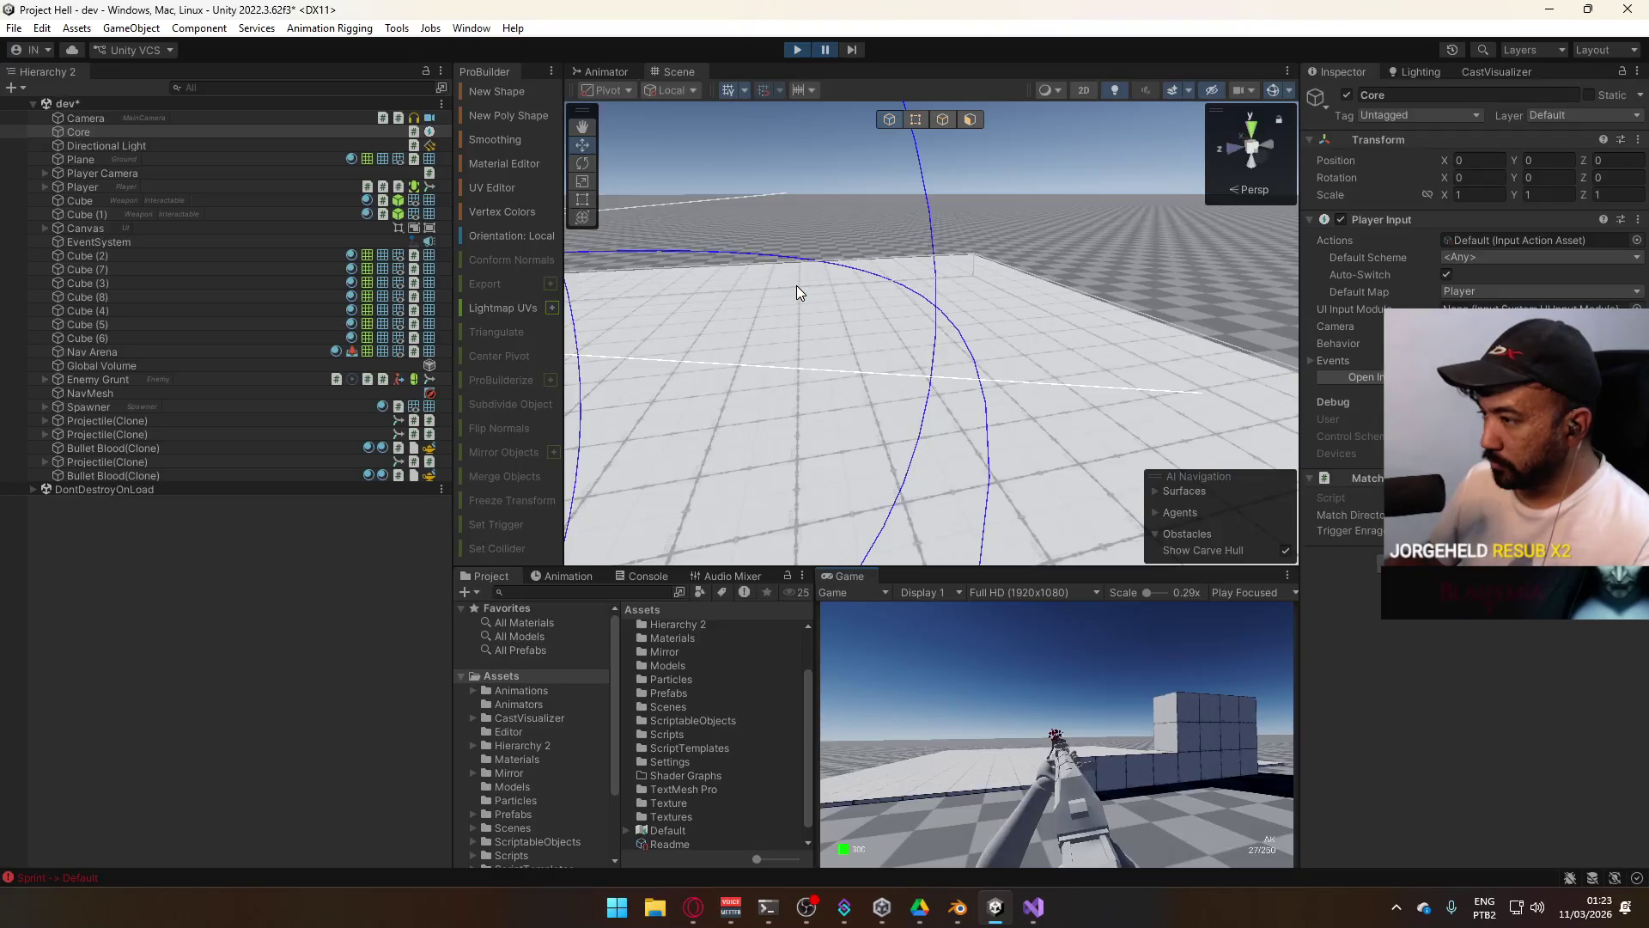
Frame the dead enemy in the Scene view and step the paused game ten frames.
drag(998, 347, 677, 326)
scroll(676, 326, up, 5)
drag(859, 430, 937, 554)
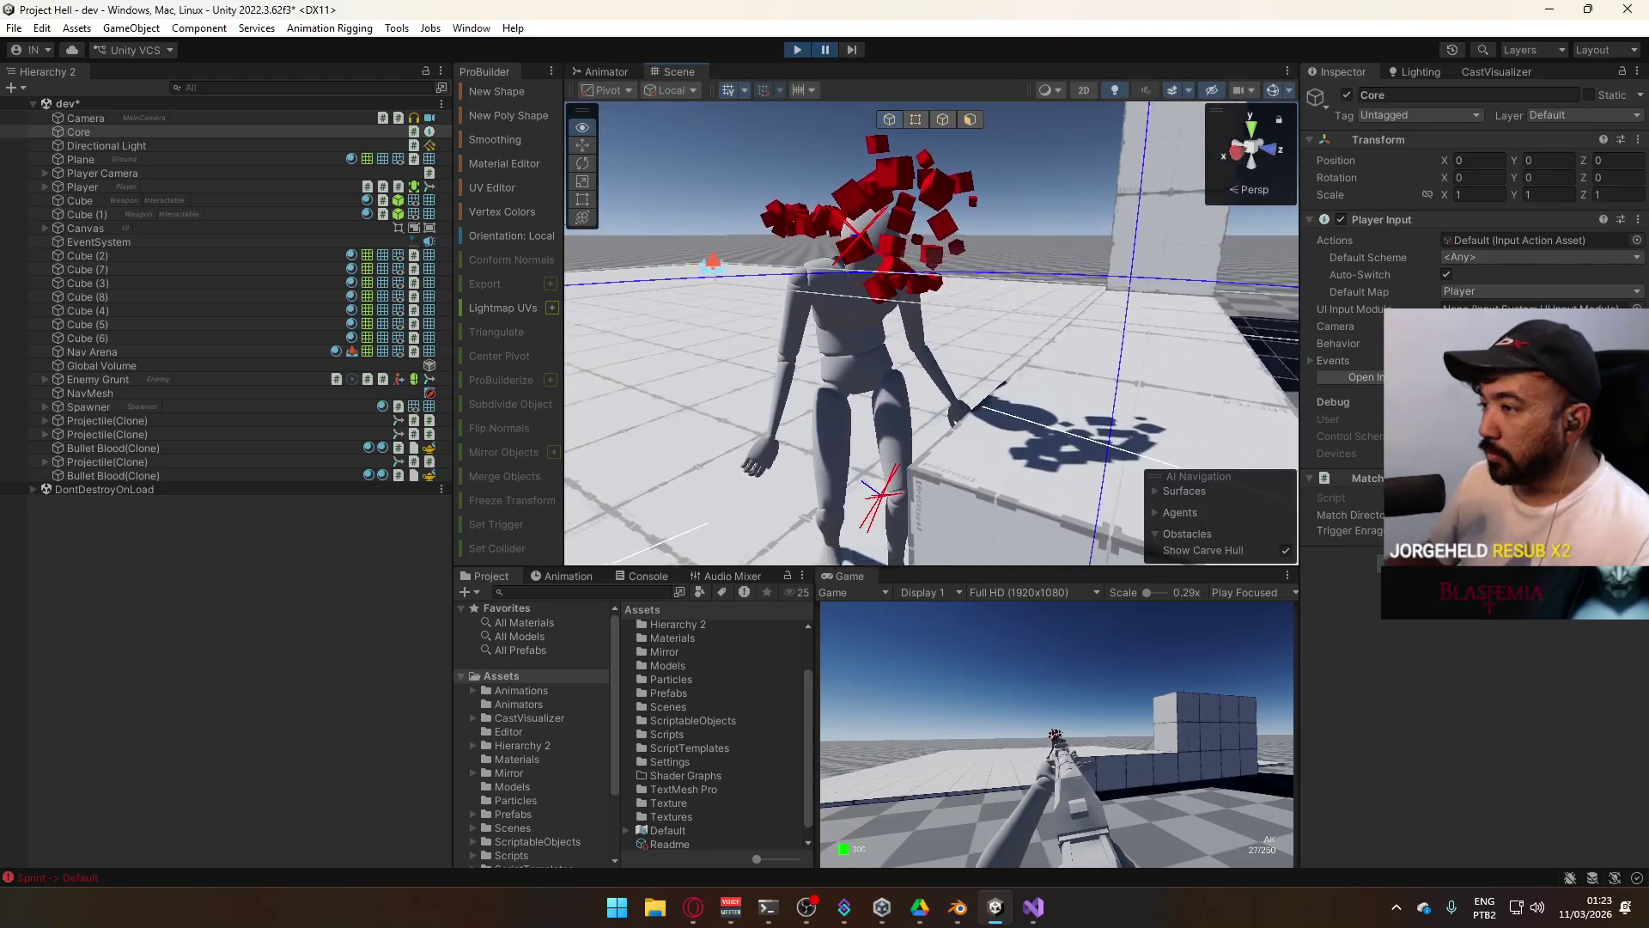
click(1260, 151)
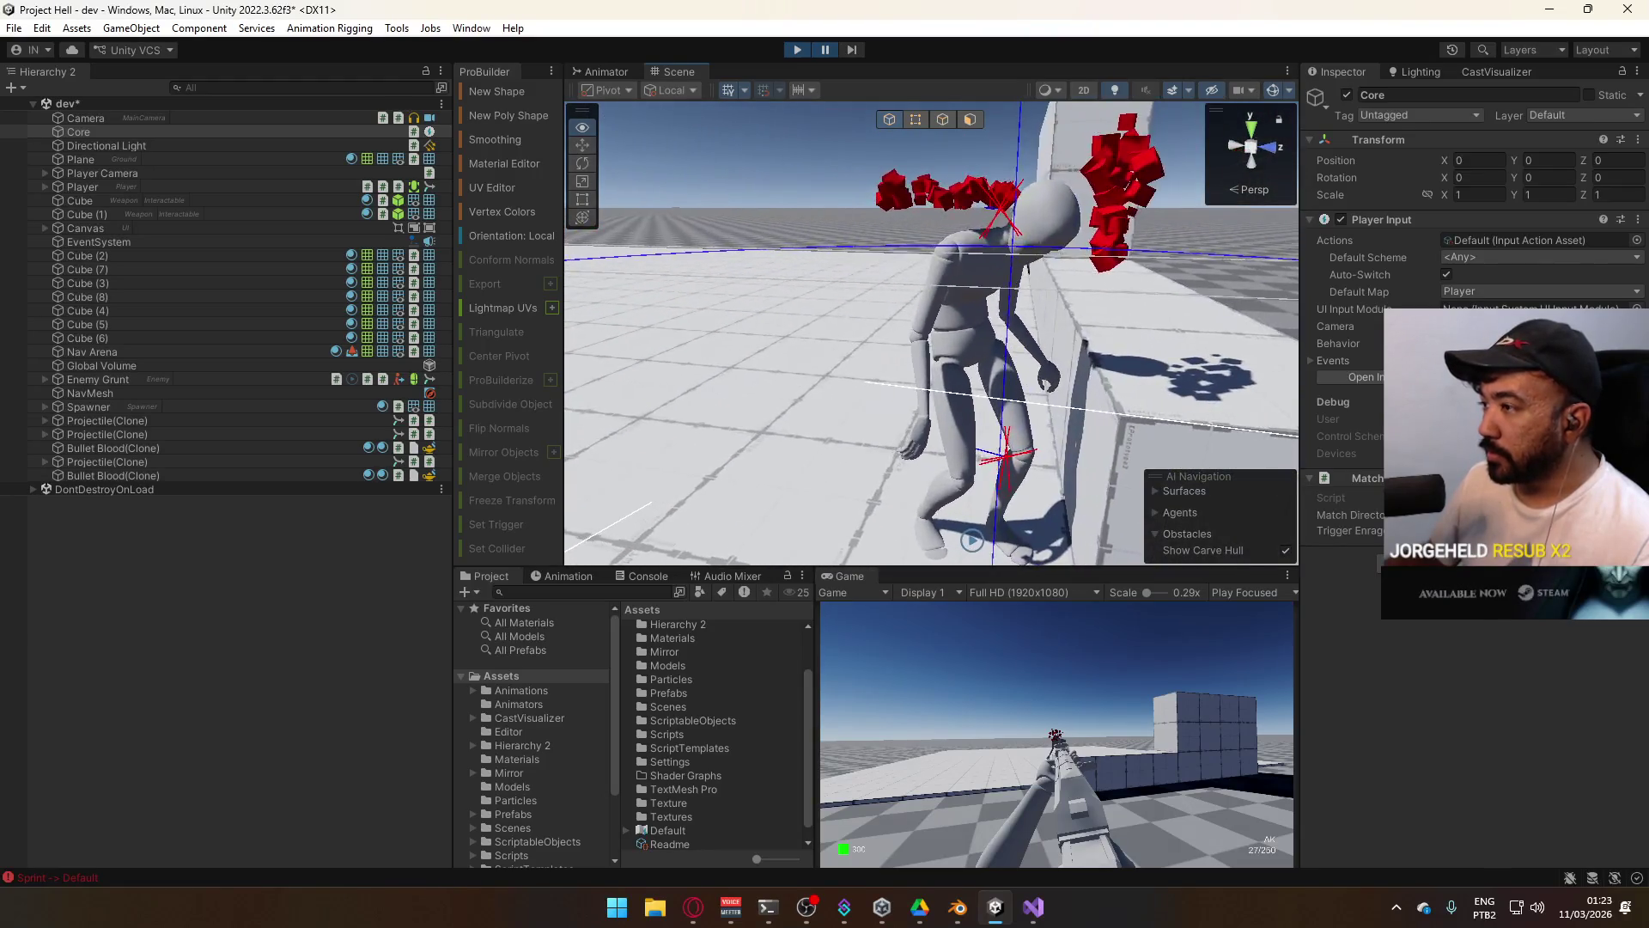
click(854, 50)
click(854, 50)
click(854, 50)
click(854, 50)
click(854, 50)
click(854, 50)
click(853, 50)
click(854, 49)
click(854, 50)
click(854, 50)
click(854, 50)
click(854, 50)
click(853, 50)
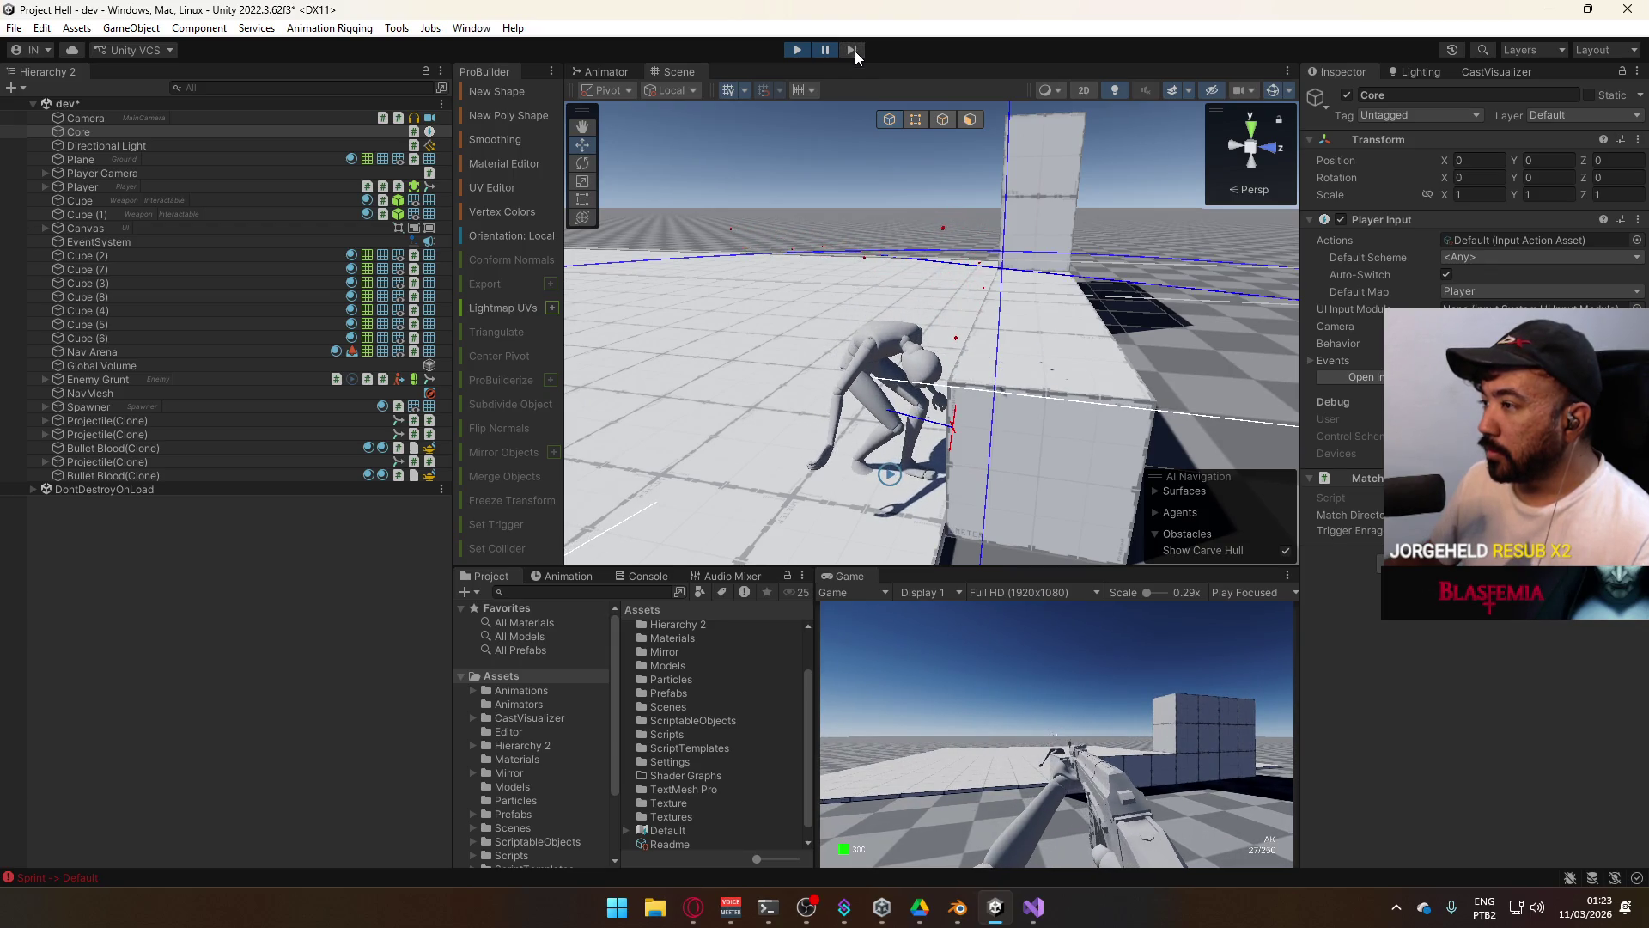
Unpause, stop, and start a fresh play session.
click(820, 53)
click(801, 55)
click(801, 55)
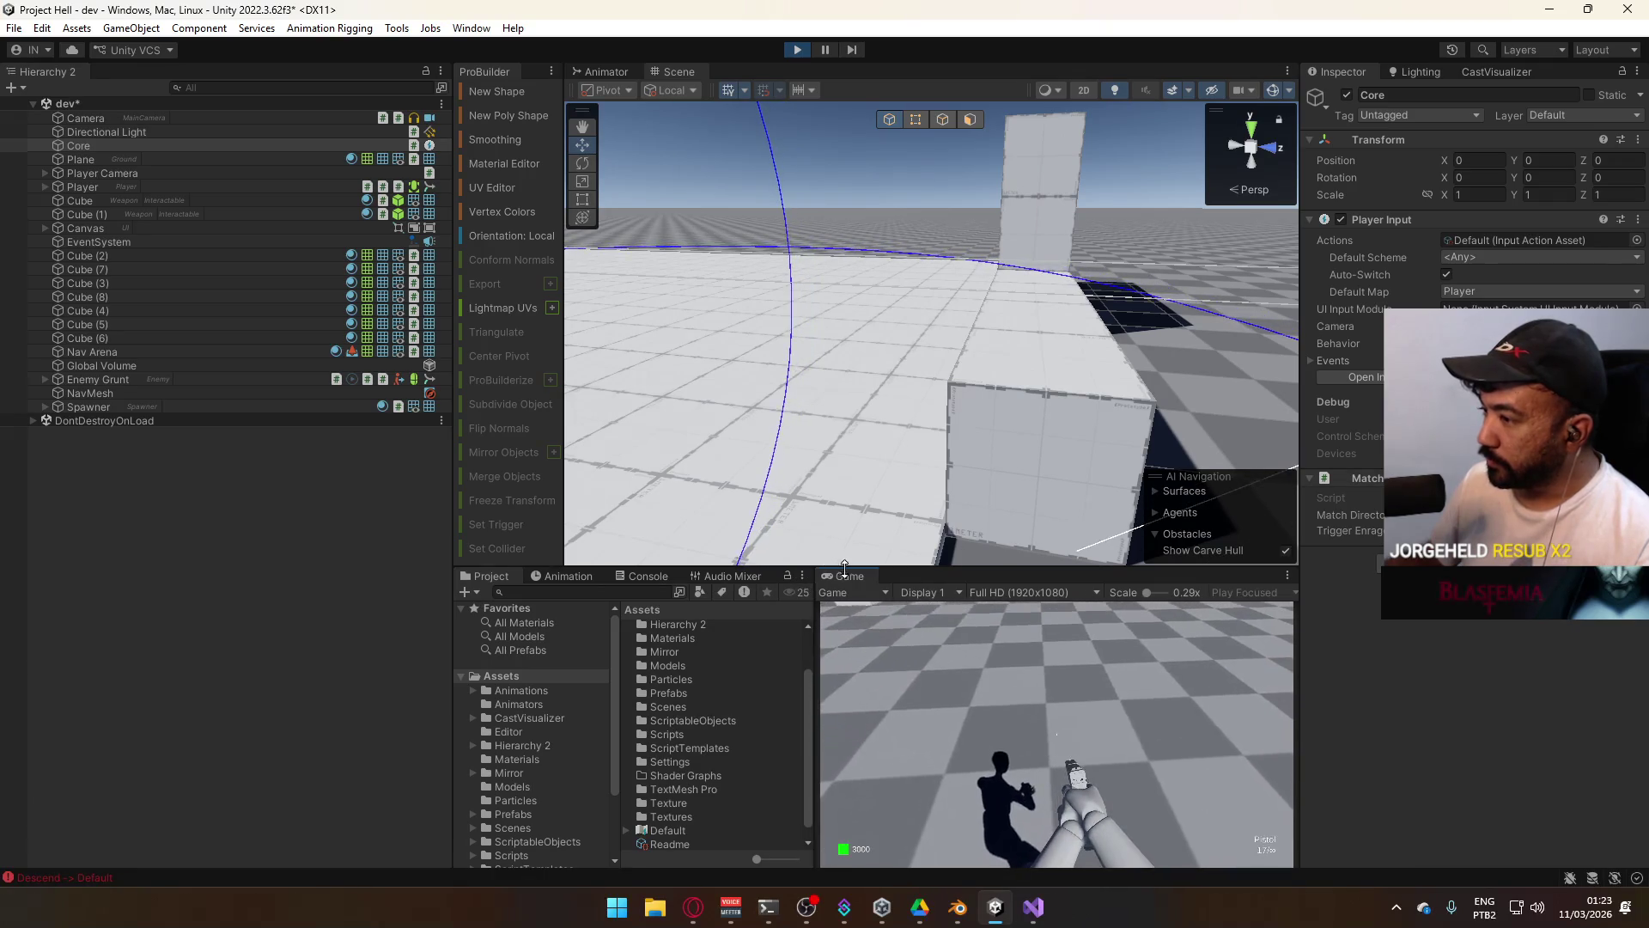
Maximize the Game view and walk onto the block platform.
click(906, 635)
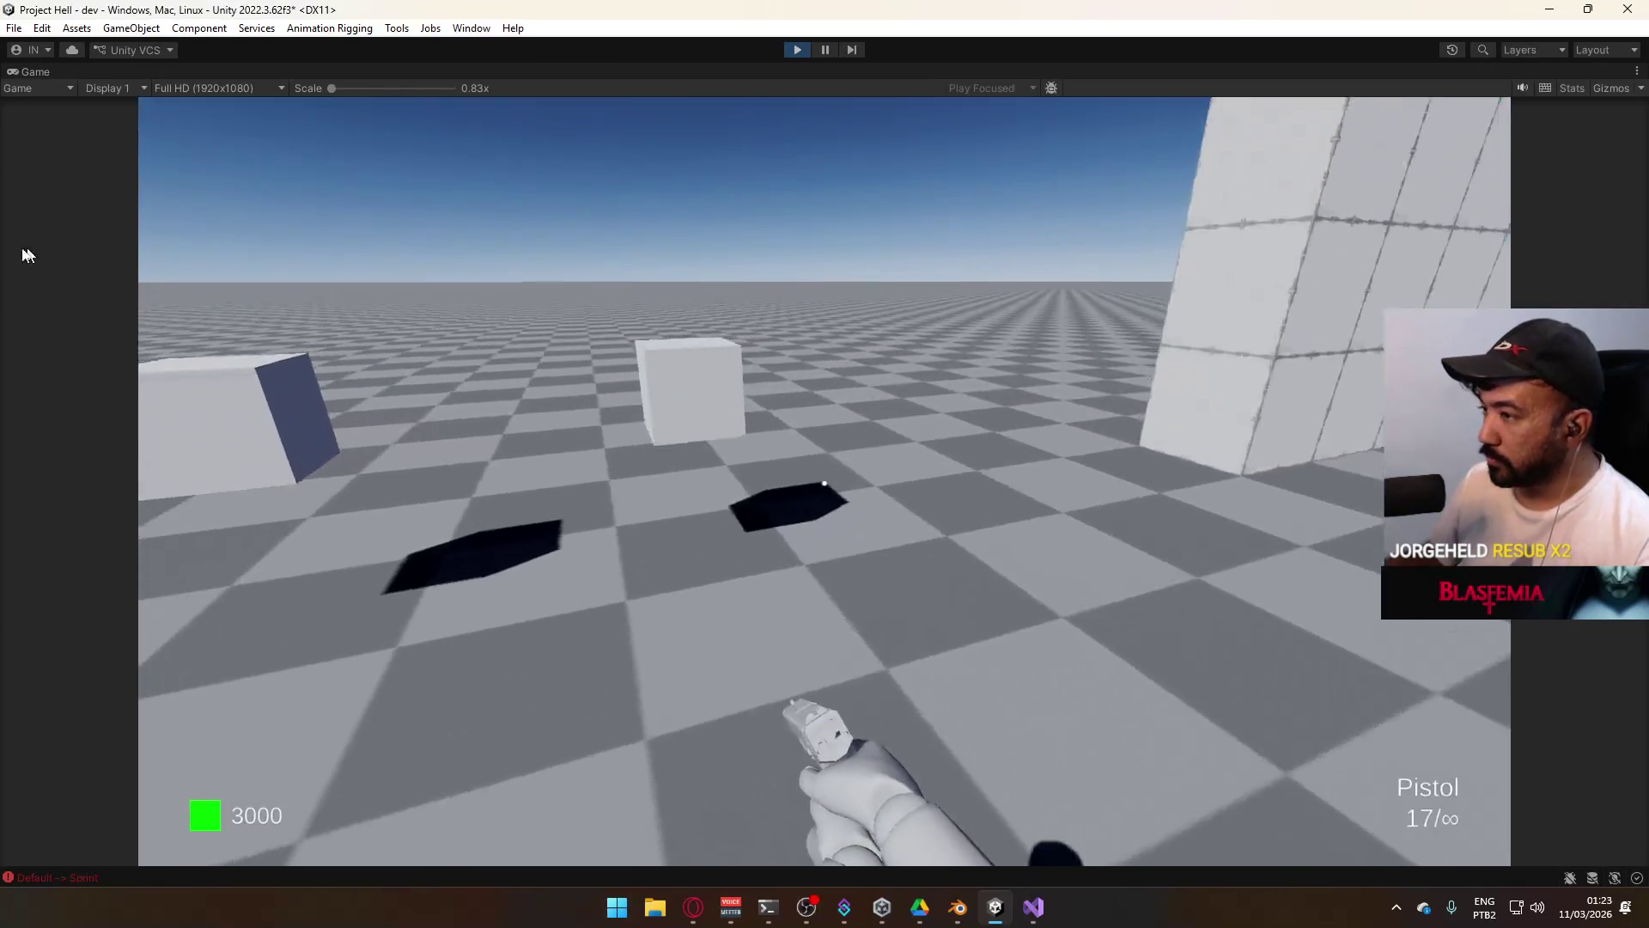
key(w)
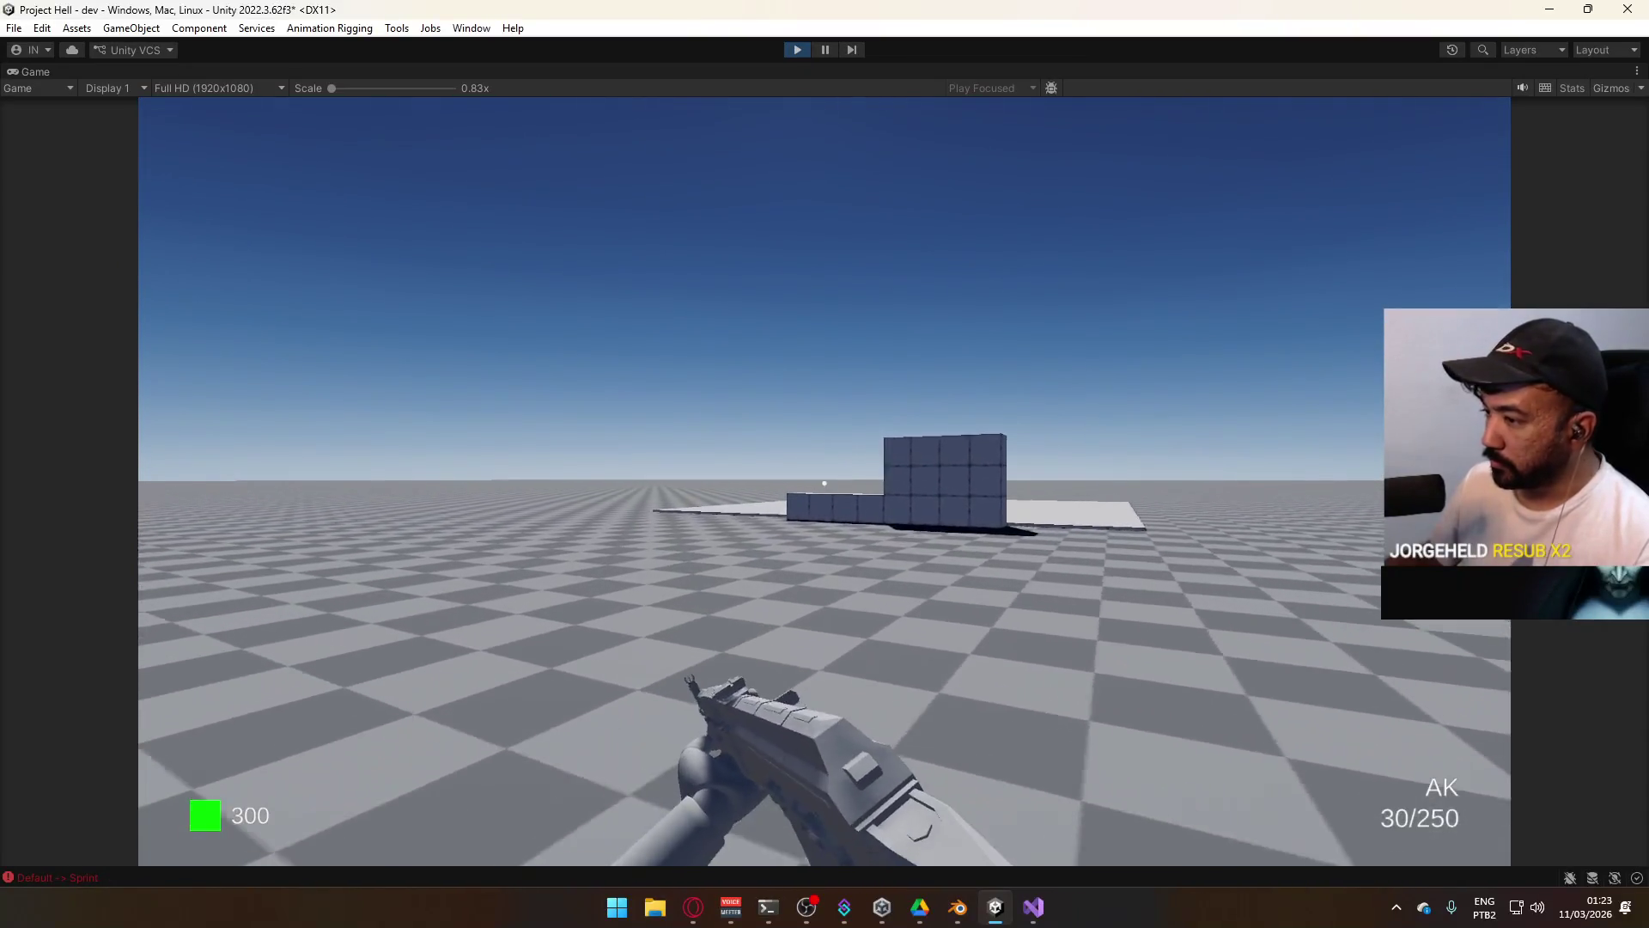
key(w)
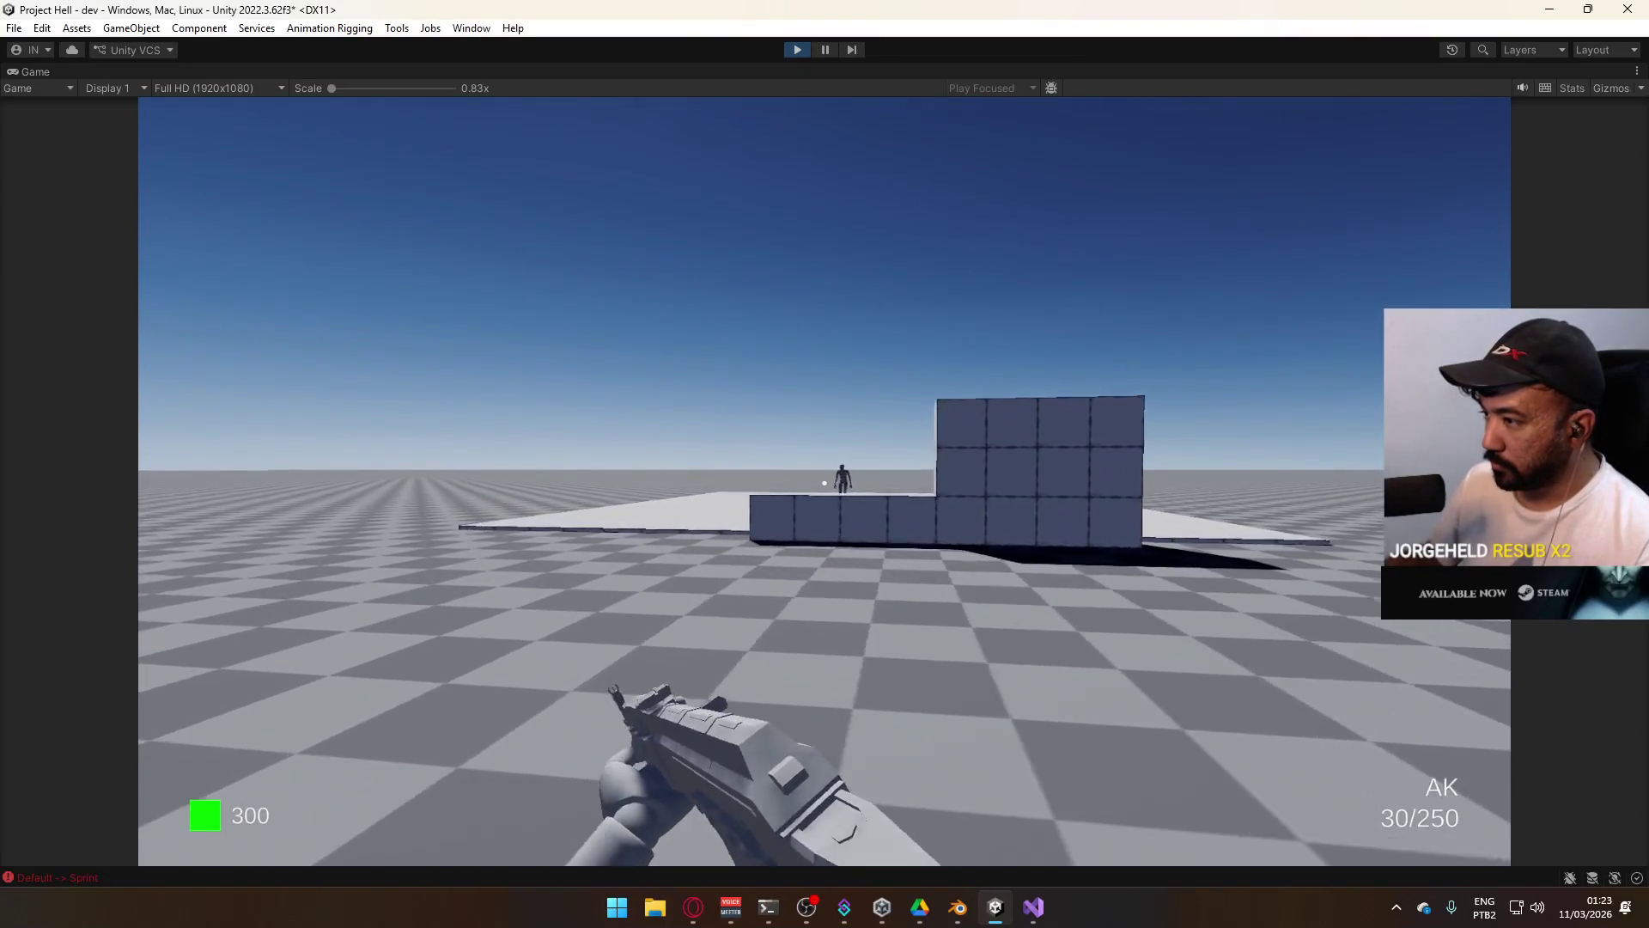
key(w)
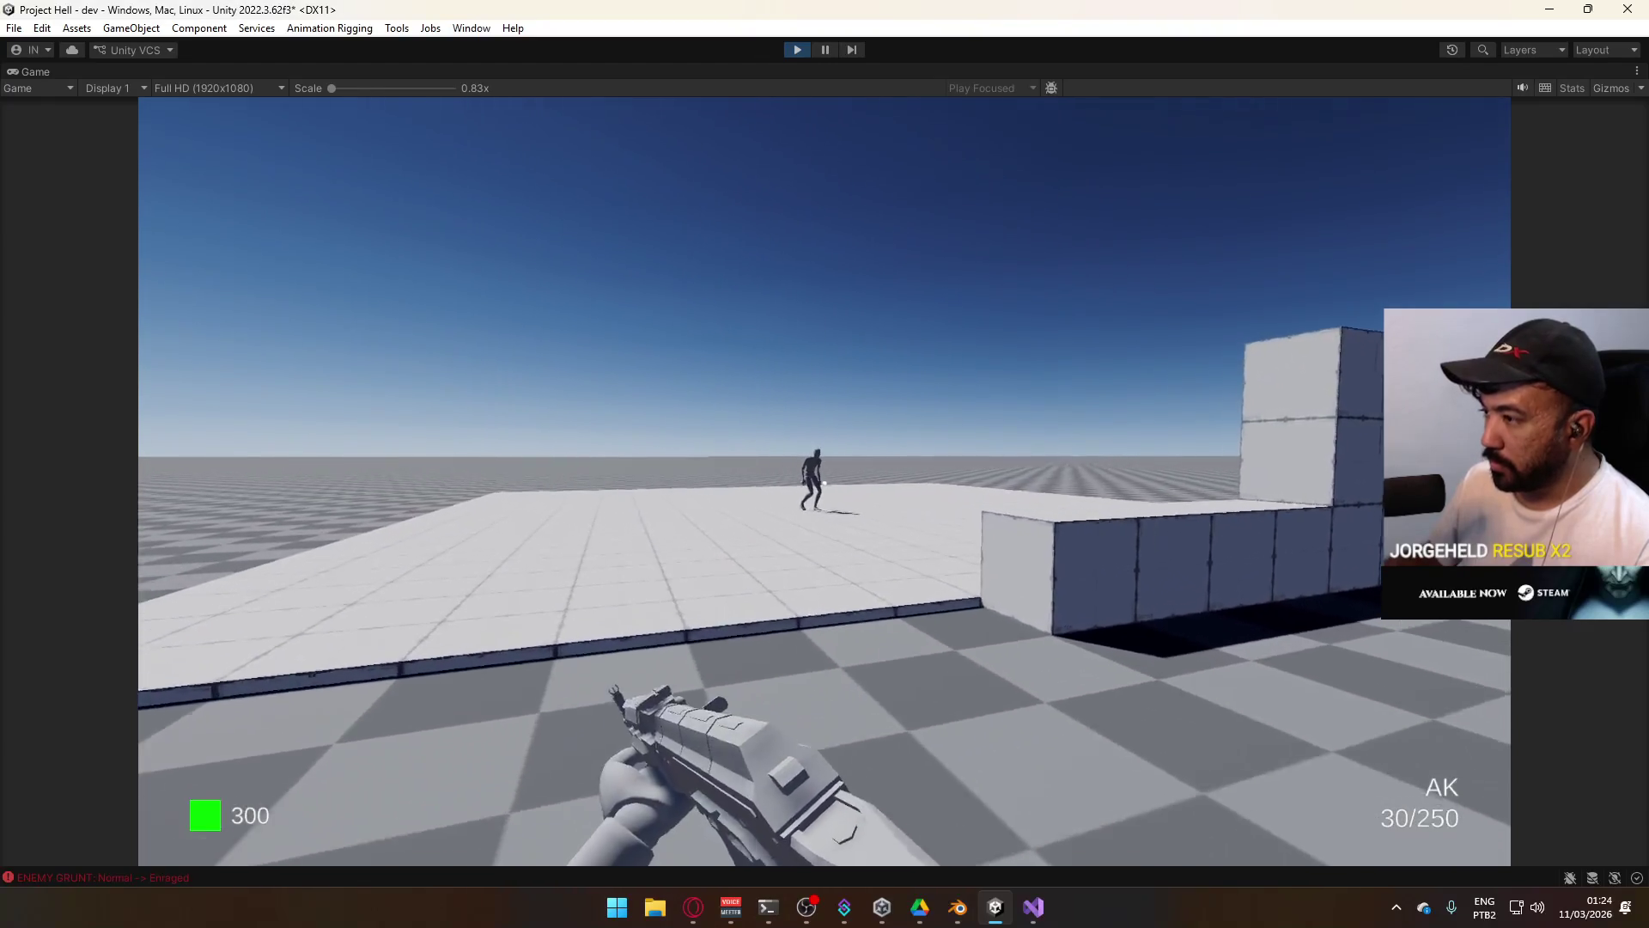
key(super)
click(1117, 433)
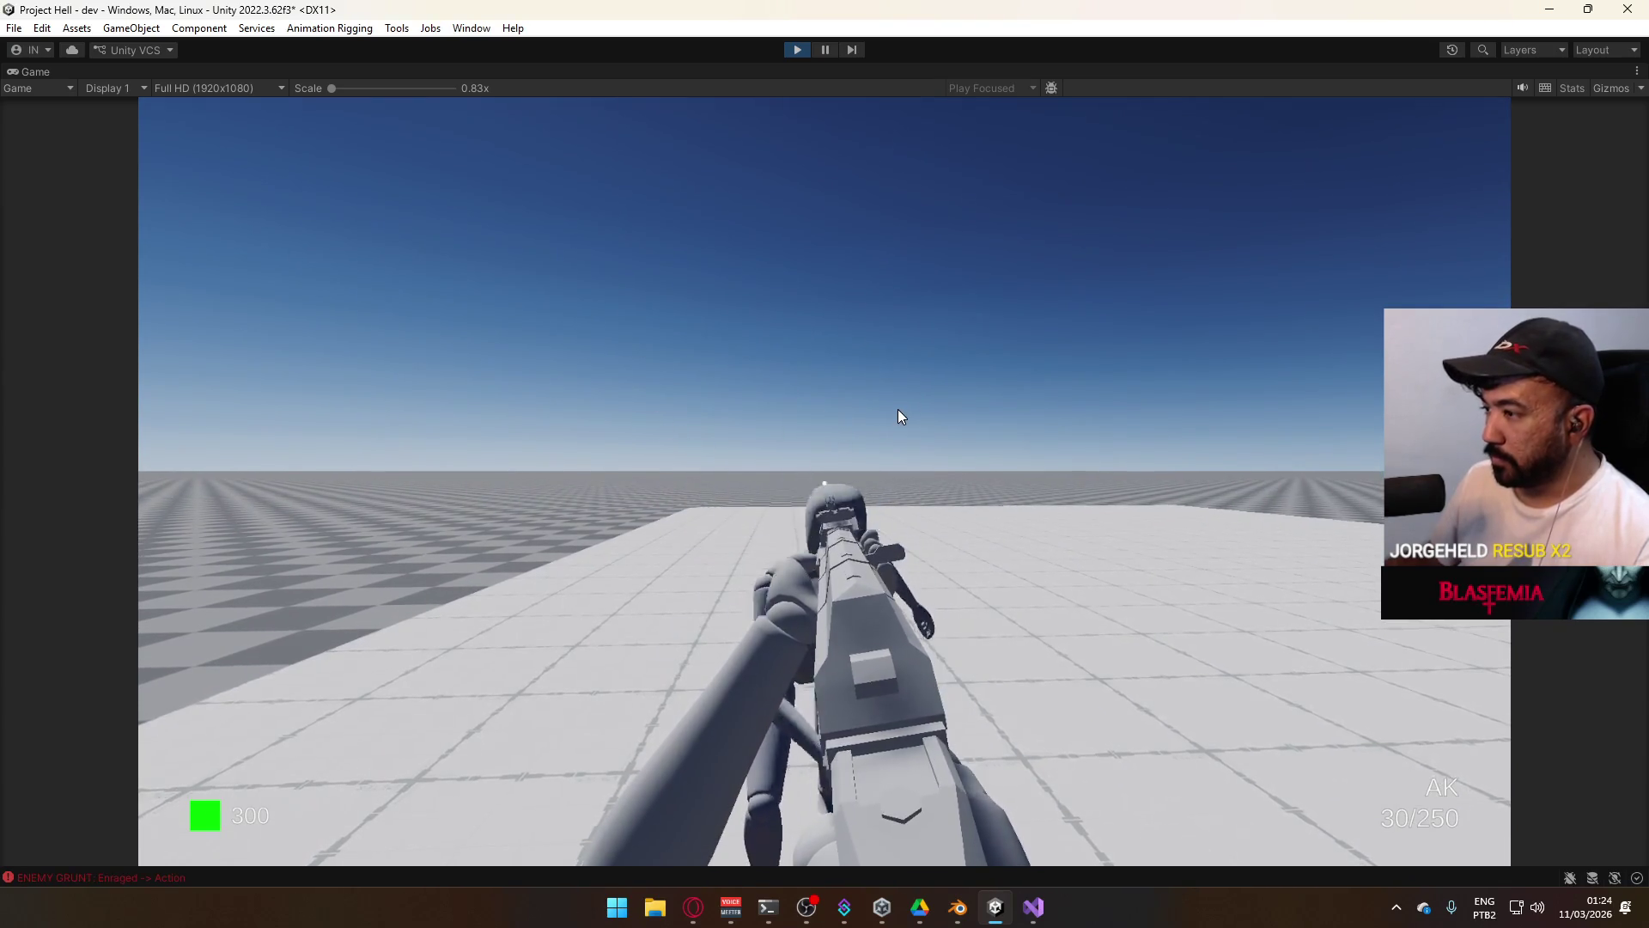
Shoot the enemy grunt, pause with Ctrl+Shift+P, and orbit the Scene view toward it.
click(895, 402)
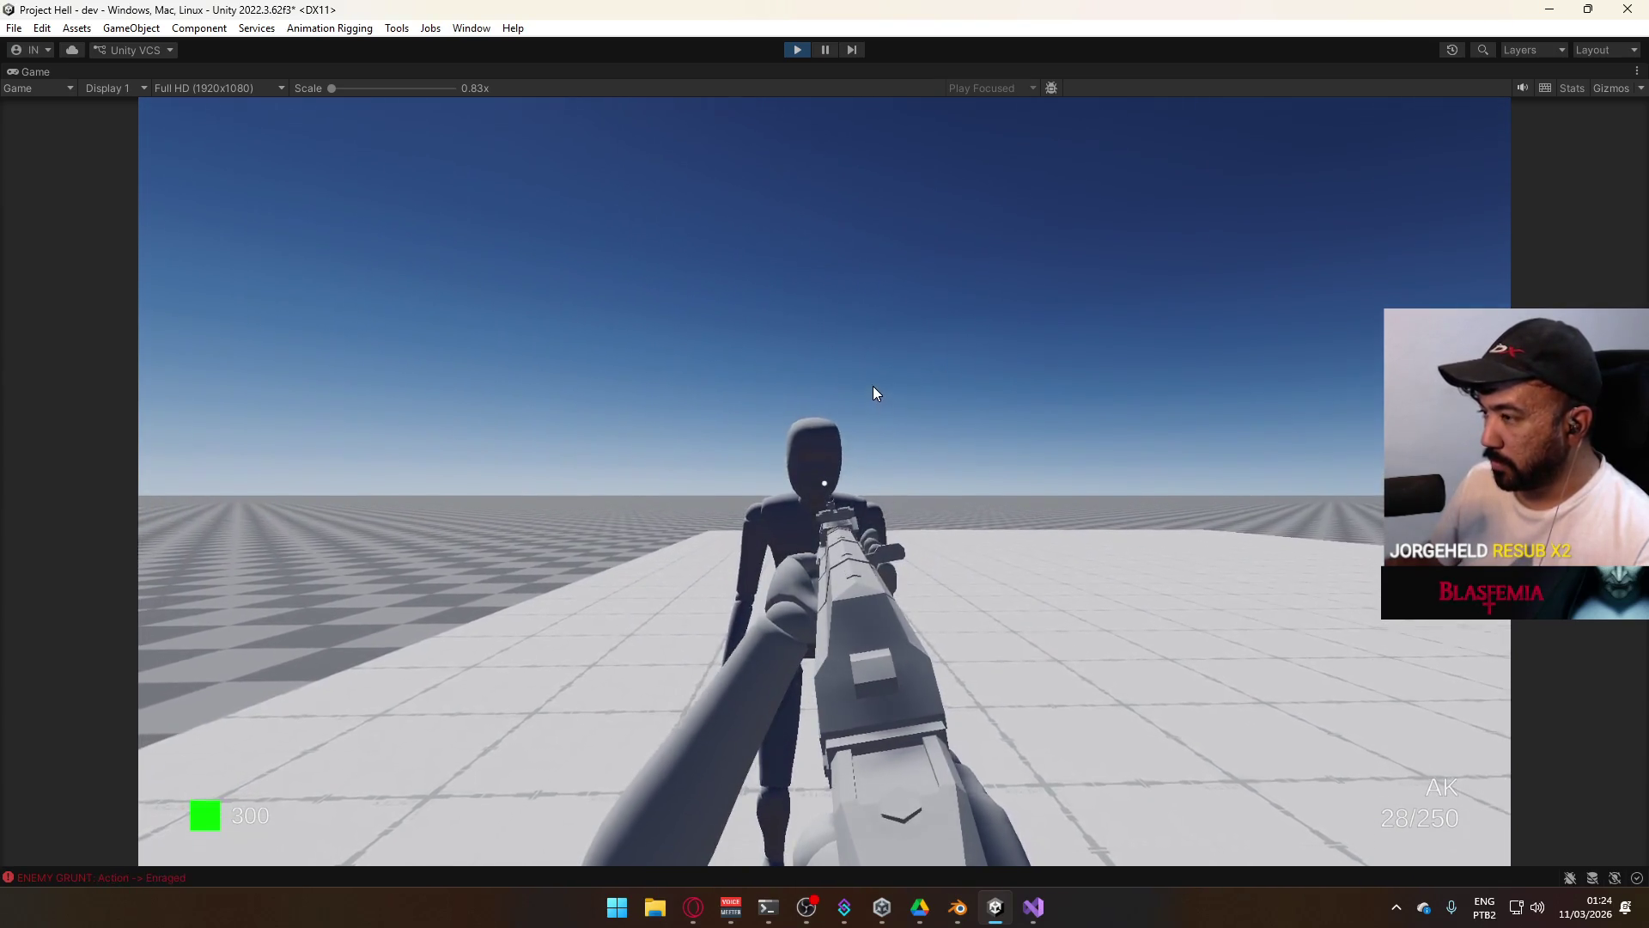
click(855, 384)
key(ctrl+shift+p)
mouse_move(848, 400)
mouse_down()
mouse_move(786, 368)
mouse_move(902, 472)
mouse_move(888, 490)
mouse_move(777, 390)
mouse_move(975, 104)
mouse_up()
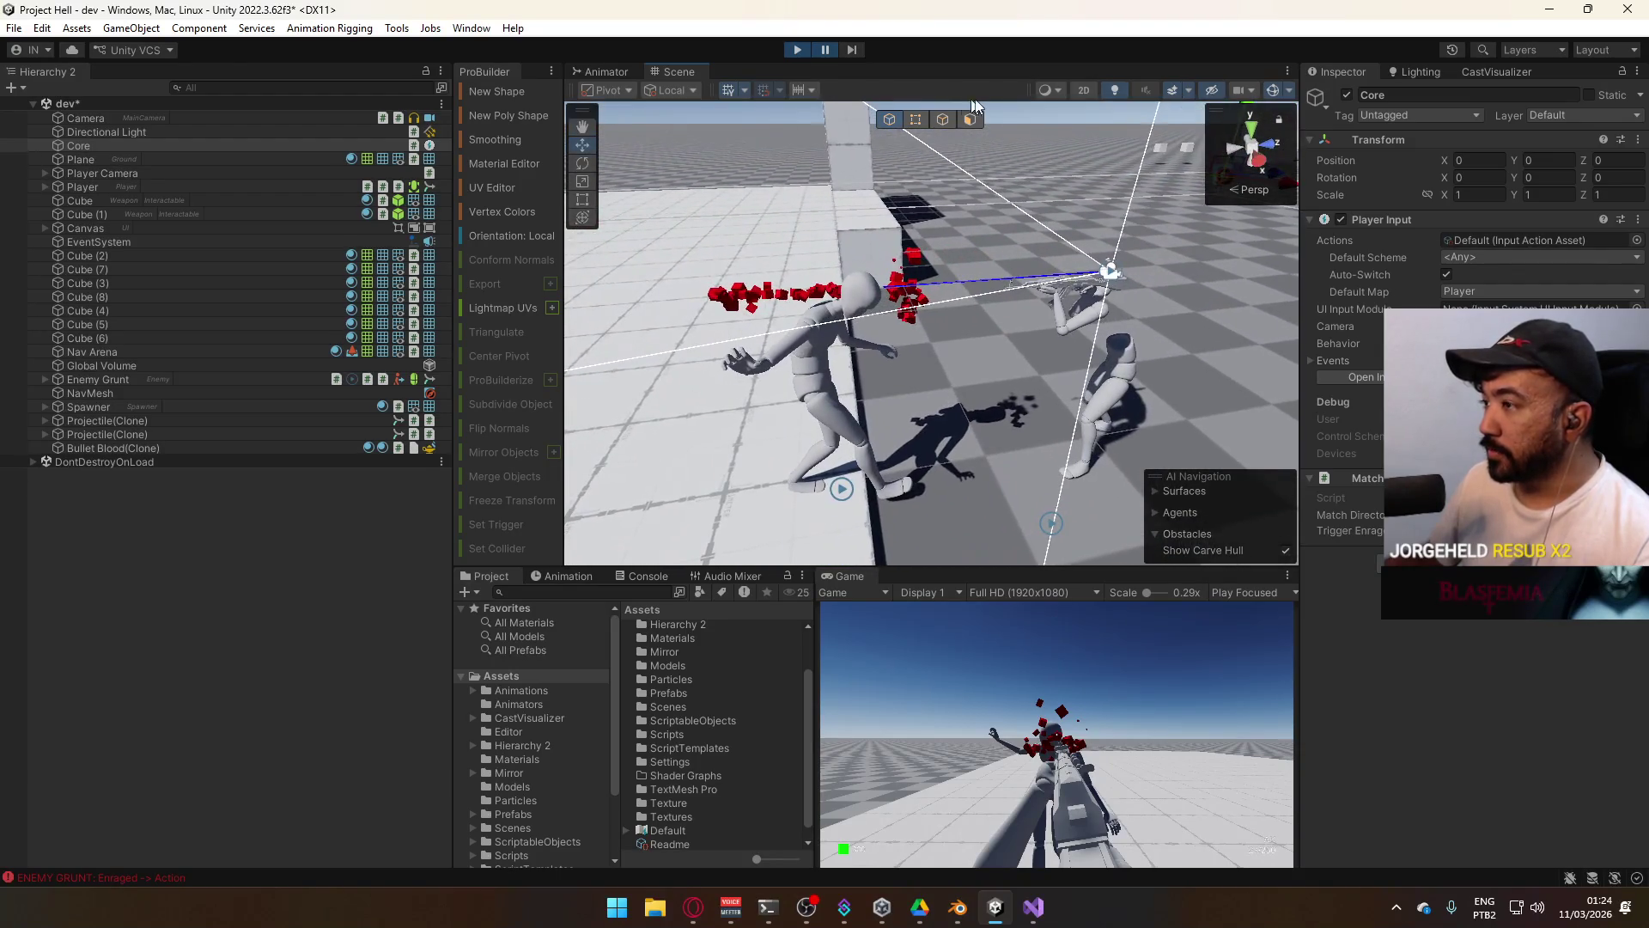
Step the paused game frame by frame as the grunt's ragdoll starts collapsing.
click(848, 50)
click(849, 50)
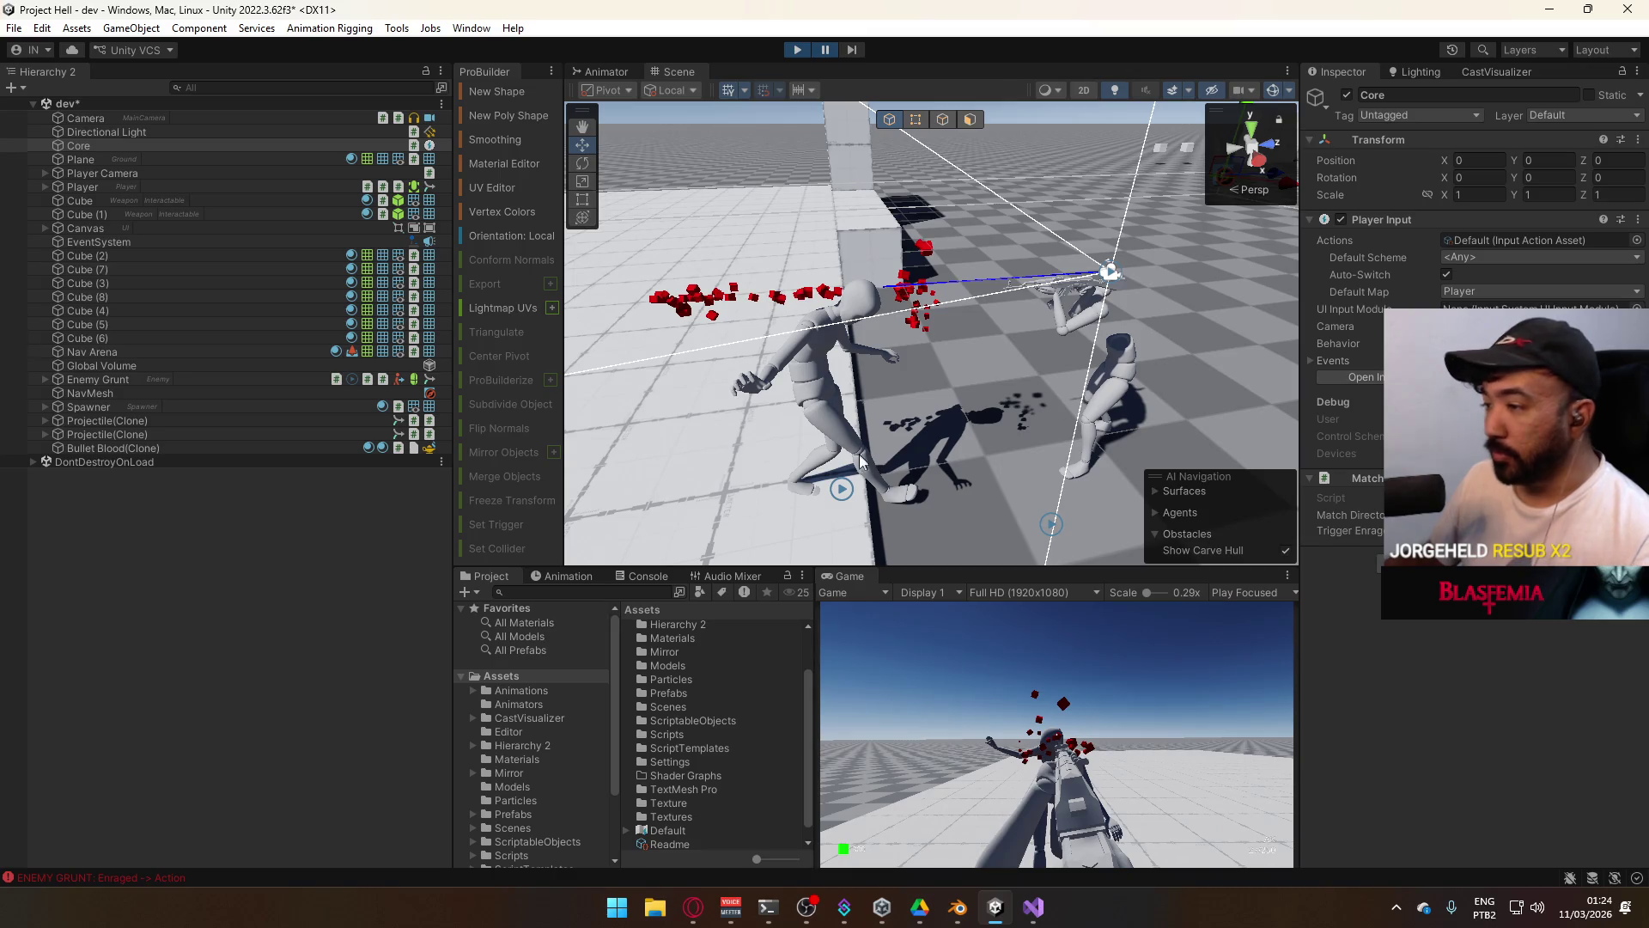
click(854, 48)
click(854, 49)
click(854, 49)
click(854, 49)
click(854, 49)
click(854, 49)
click(854, 48)
click(854, 49)
click(854, 49)
click(854, 49)
click(854, 49)
click(854, 49)
click(854, 49)
click(854, 49)
click(854, 49)
click(854, 49)
click(854, 49)
click(854, 49)
click(854, 49)
click(854, 49)
click(854, 49)
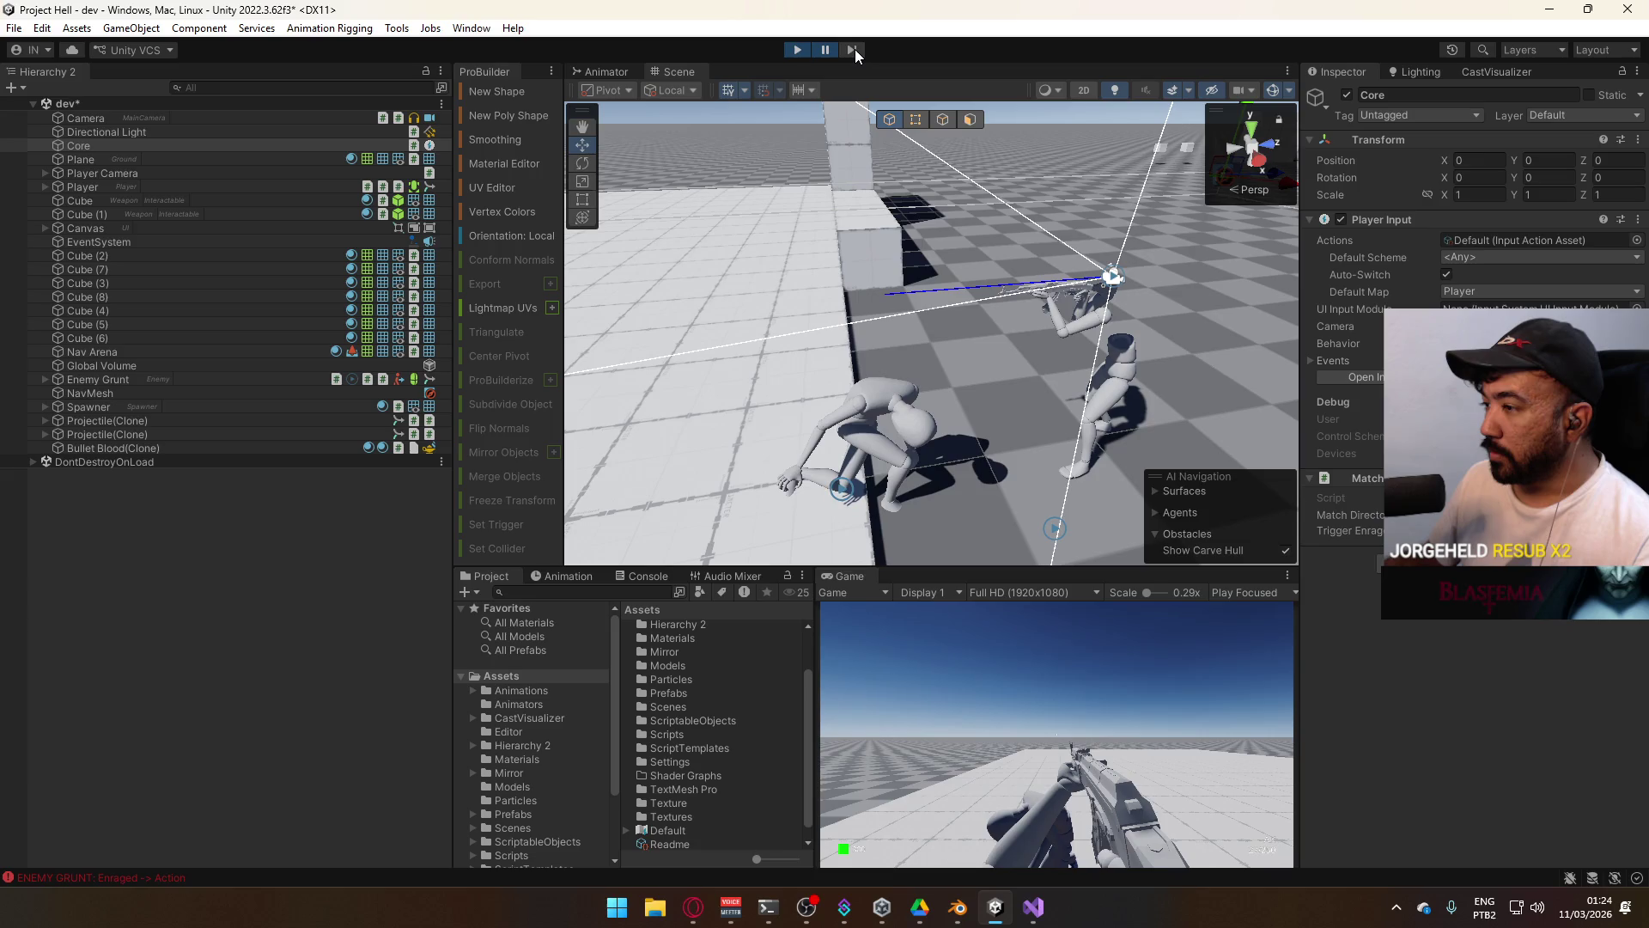
Keep stepping until the ragdoll lies flat, then stop play and bring up RagdollScript.cs in Visual Studio.
click(854, 49)
click(854, 49)
click(853, 49)
click(854, 49)
click(854, 49)
click(854, 49)
click(854, 49)
click(854, 49)
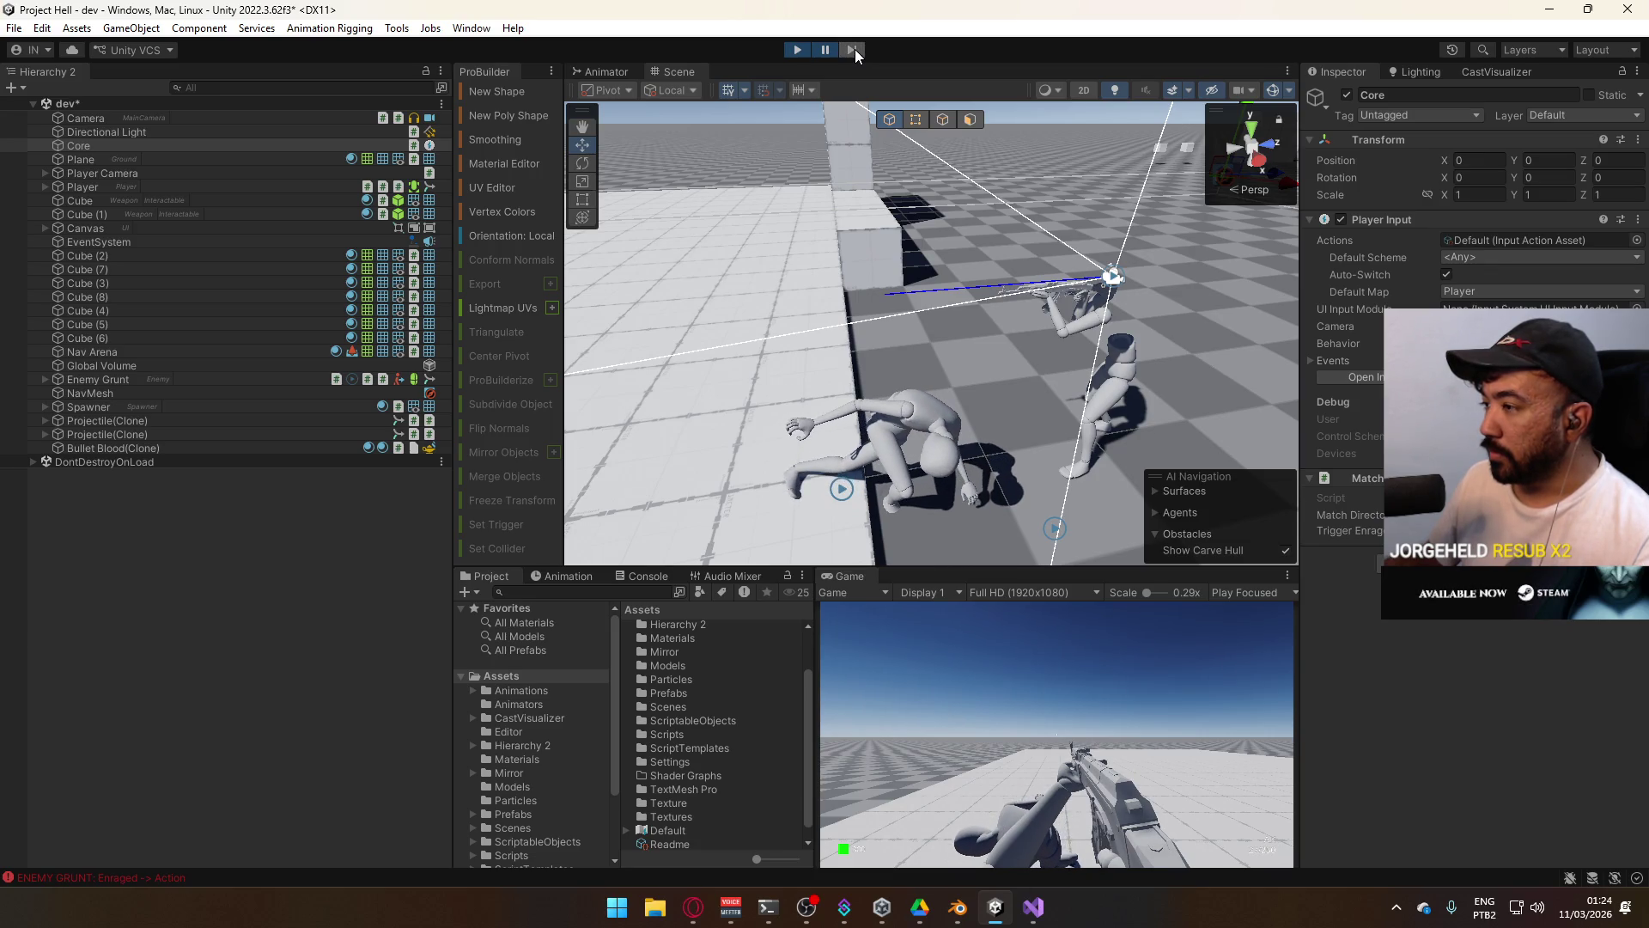
click(854, 49)
click(854, 49)
click(854, 49)
click(854, 49)
click(854, 49)
click(854, 49)
click(854, 49)
click(853, 49)
click(854, 49)
click(854, 49)
click(854, 48)
click(854, 49)
click(854, 49)
click(854, 49)
click(798, 50)
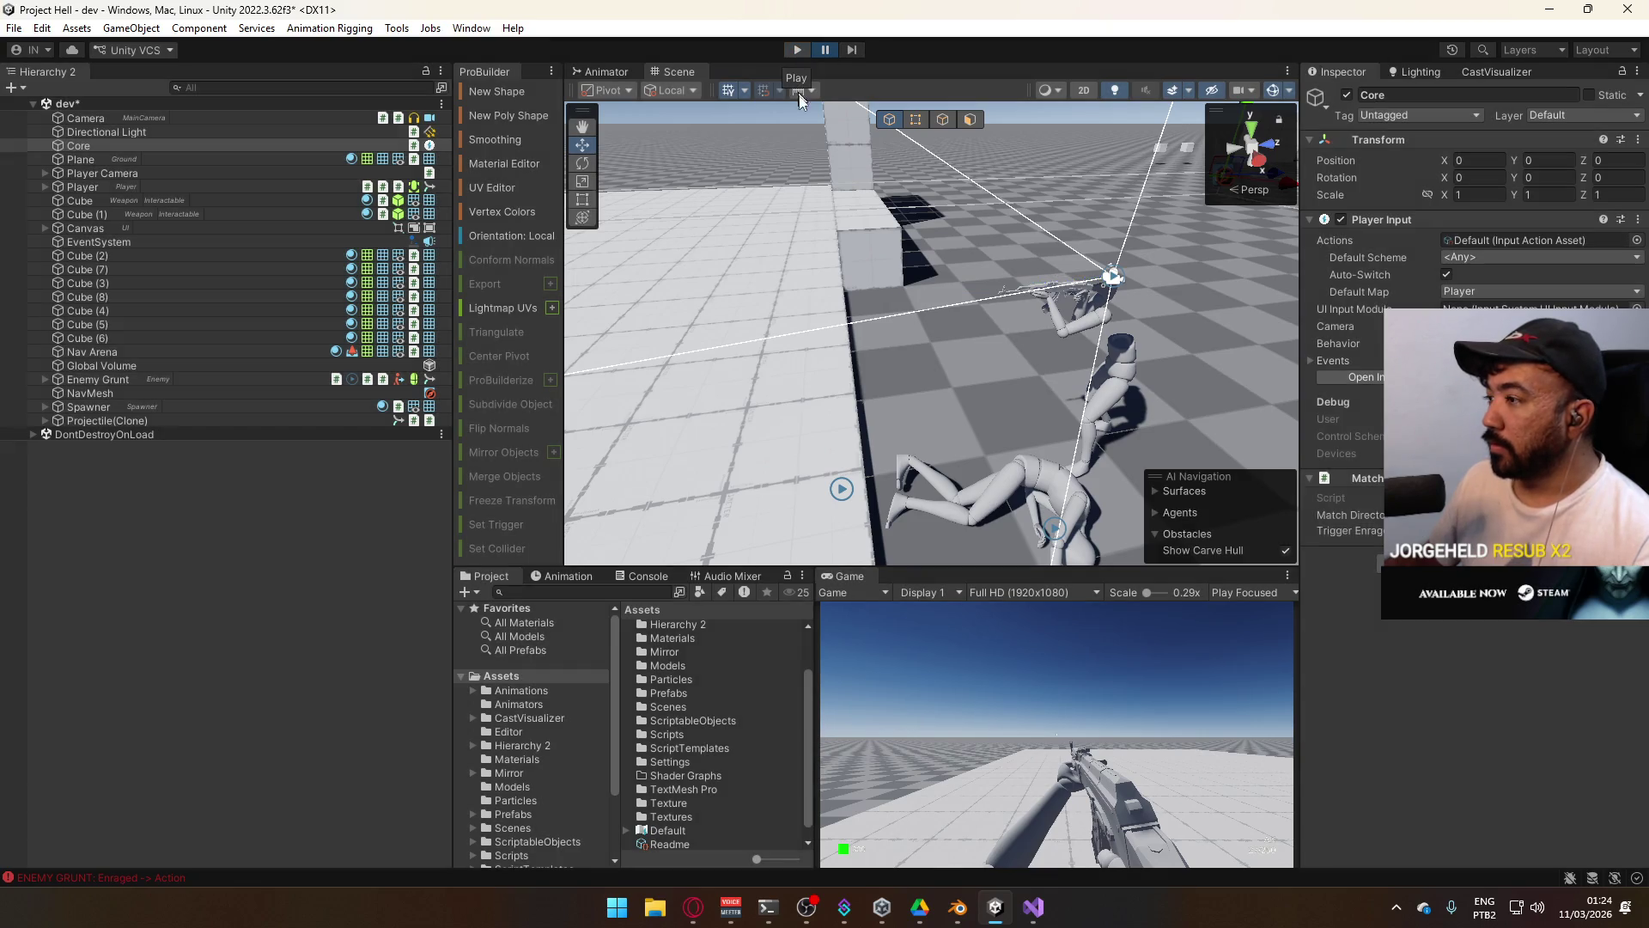
click(1034, 904)
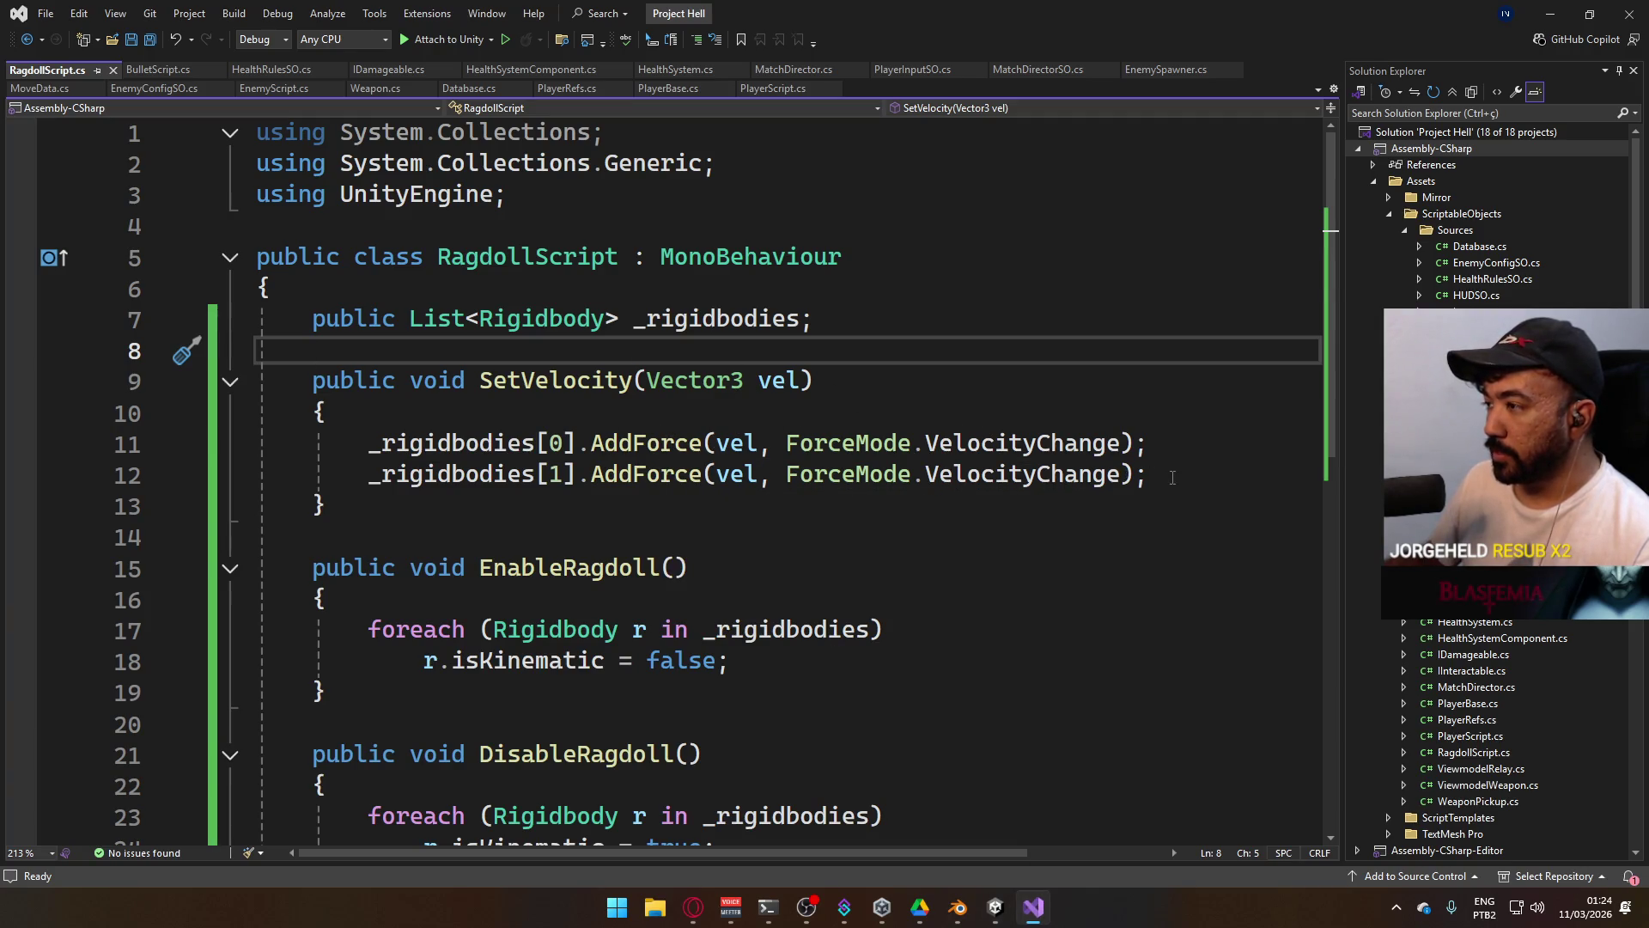
Try commenting out the two AddForce lines, then undo the stray comment and semicolons.
drag(1172, 478, 268, 448)
key(Home)
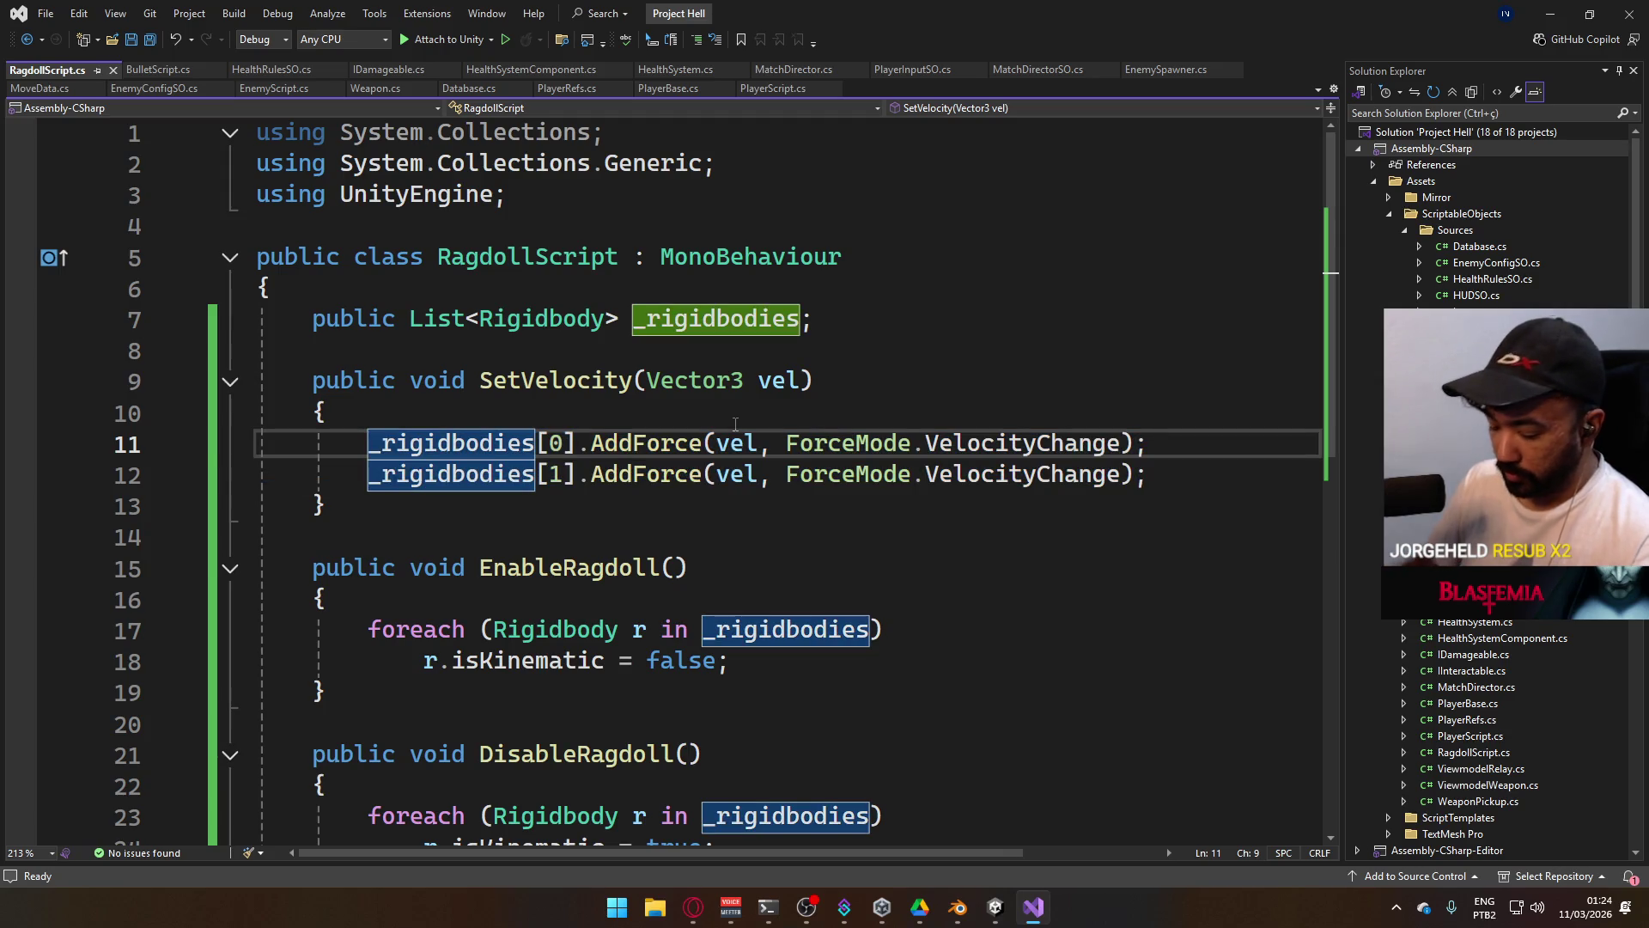
text(//)
key(Down)
text(; ;)
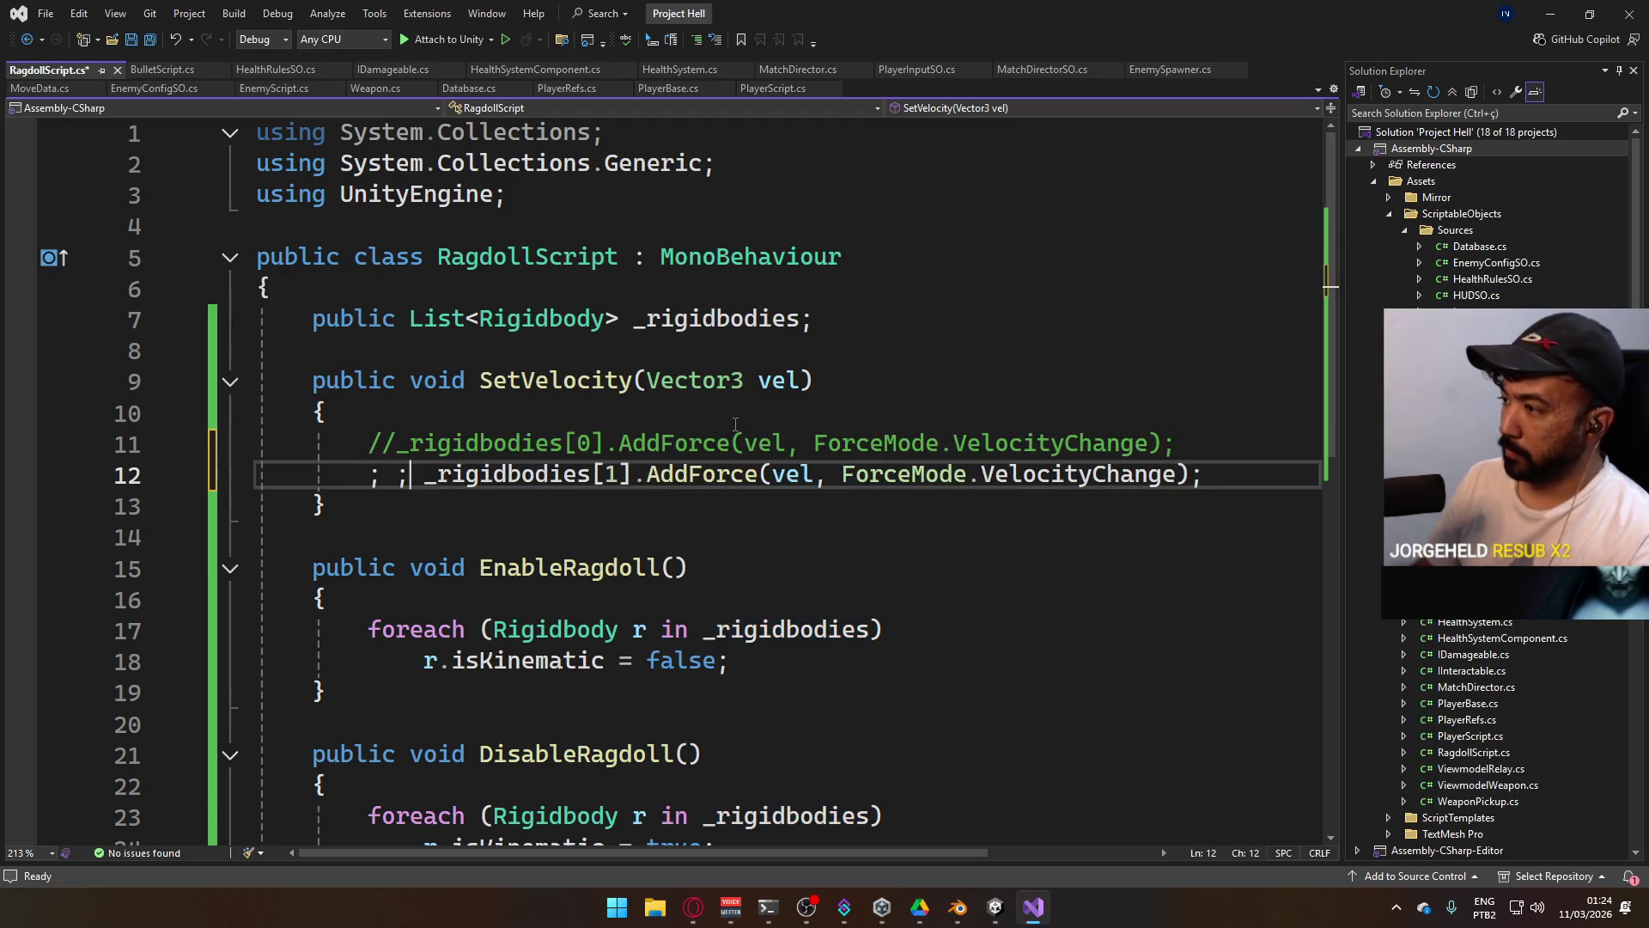
key(ctrl+z)
key(ctrl+z)
key(ctrl+z)
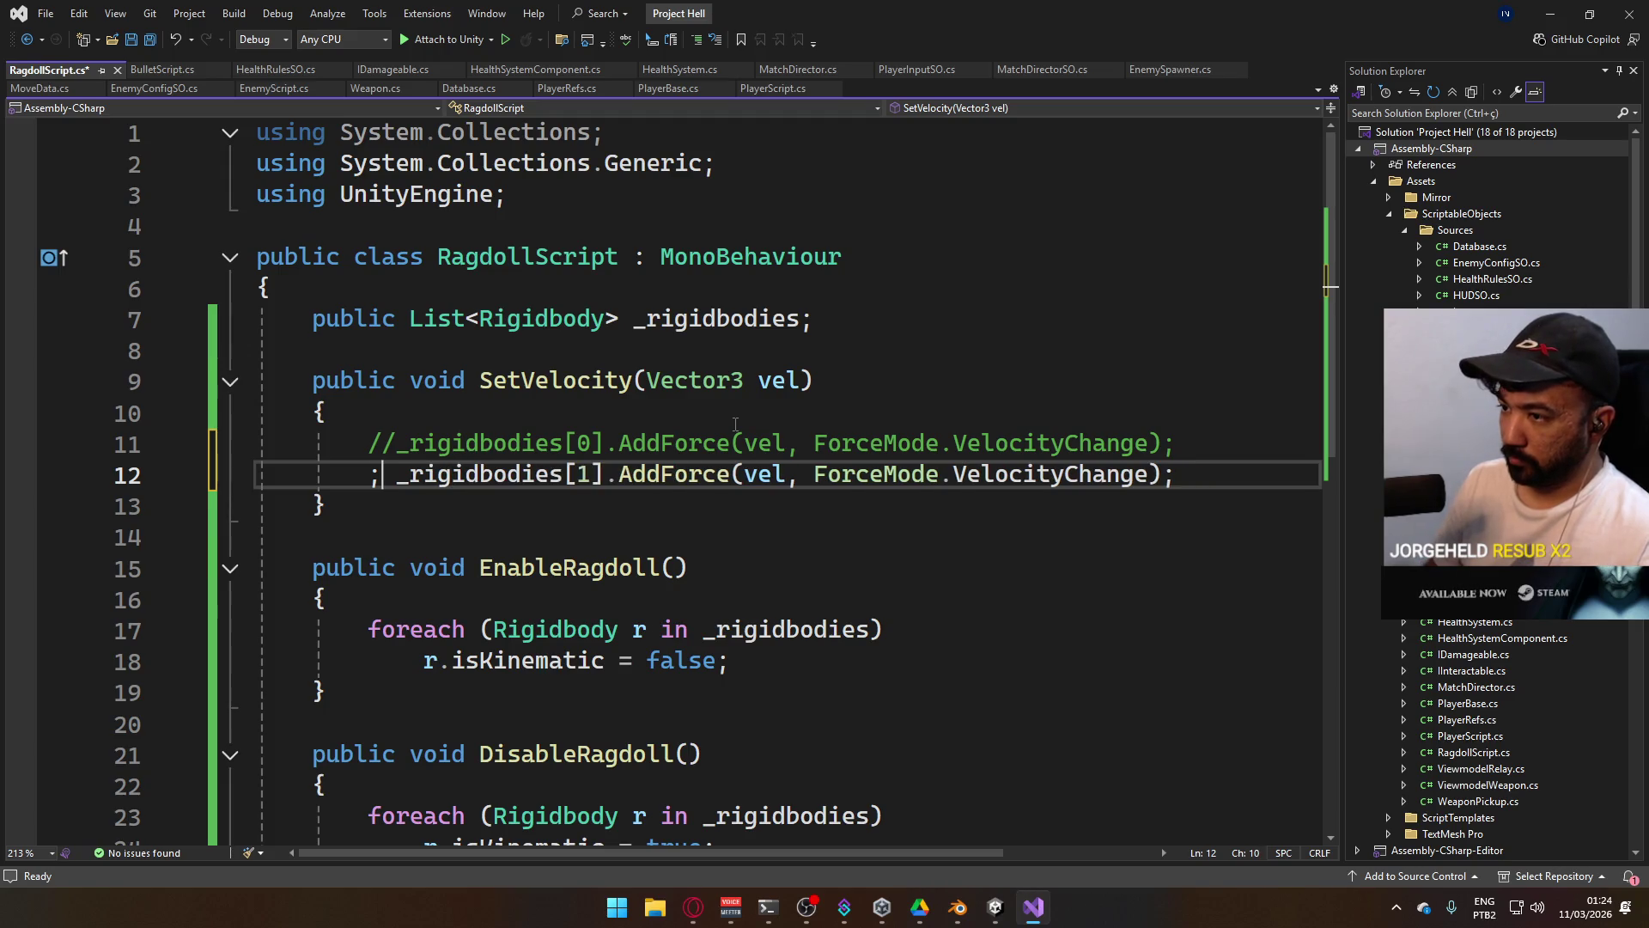
key(ctrl+z)
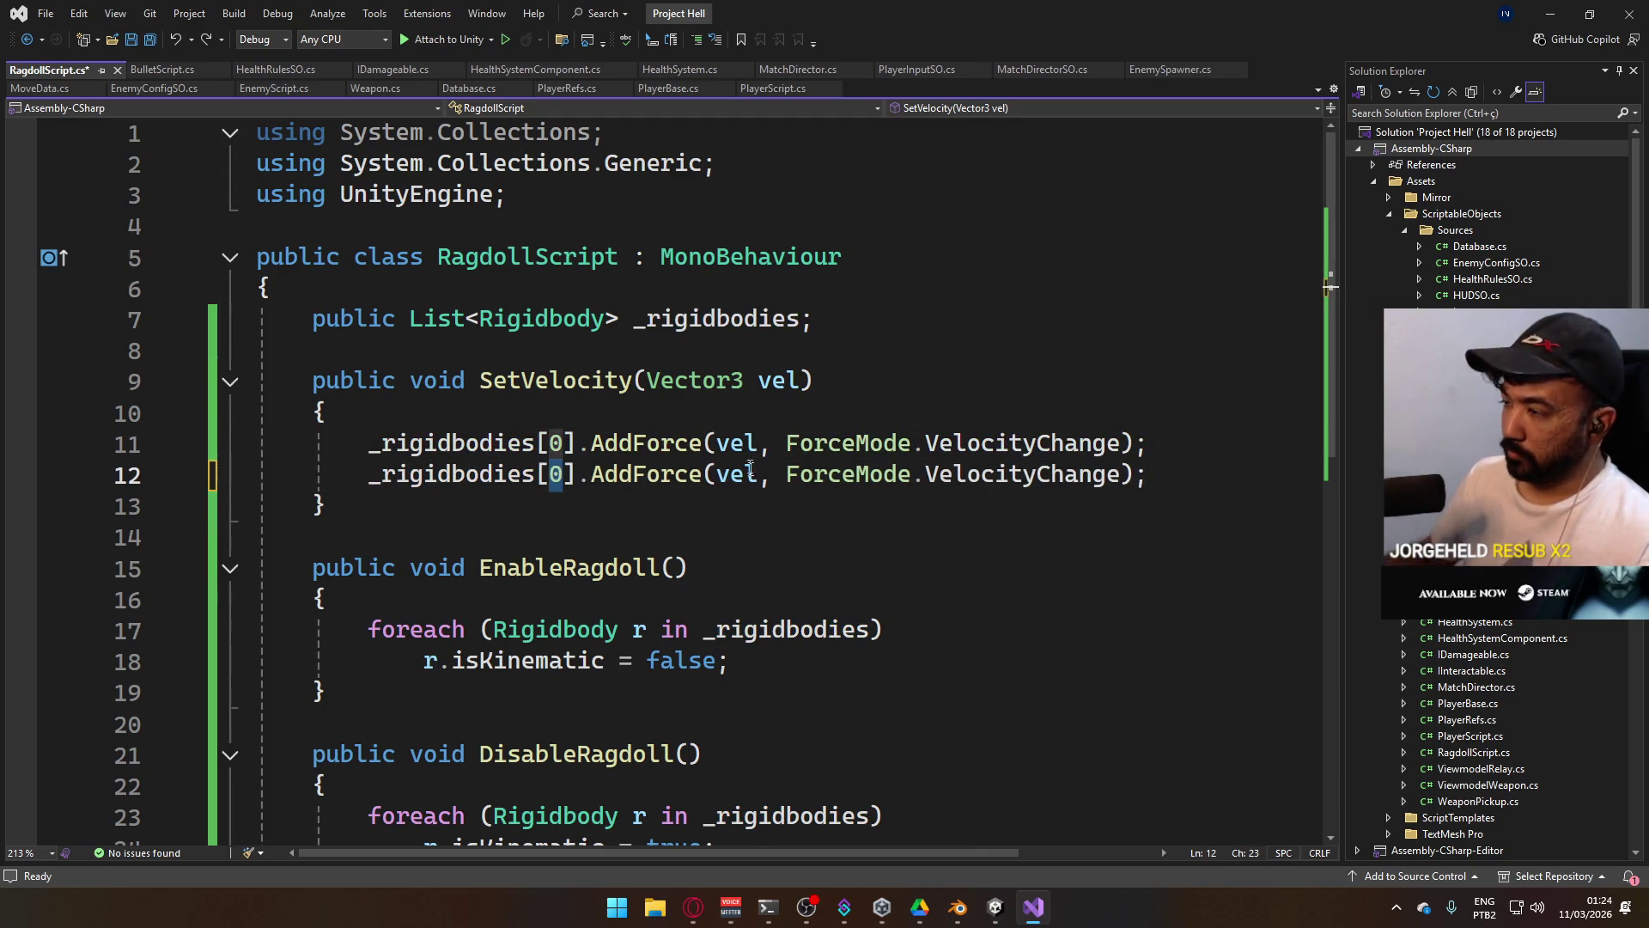
key(ctrl+y)
Duplicate the two AddForce lines below and comment out the originals with //.
drag(1148, 474, 421, 486)
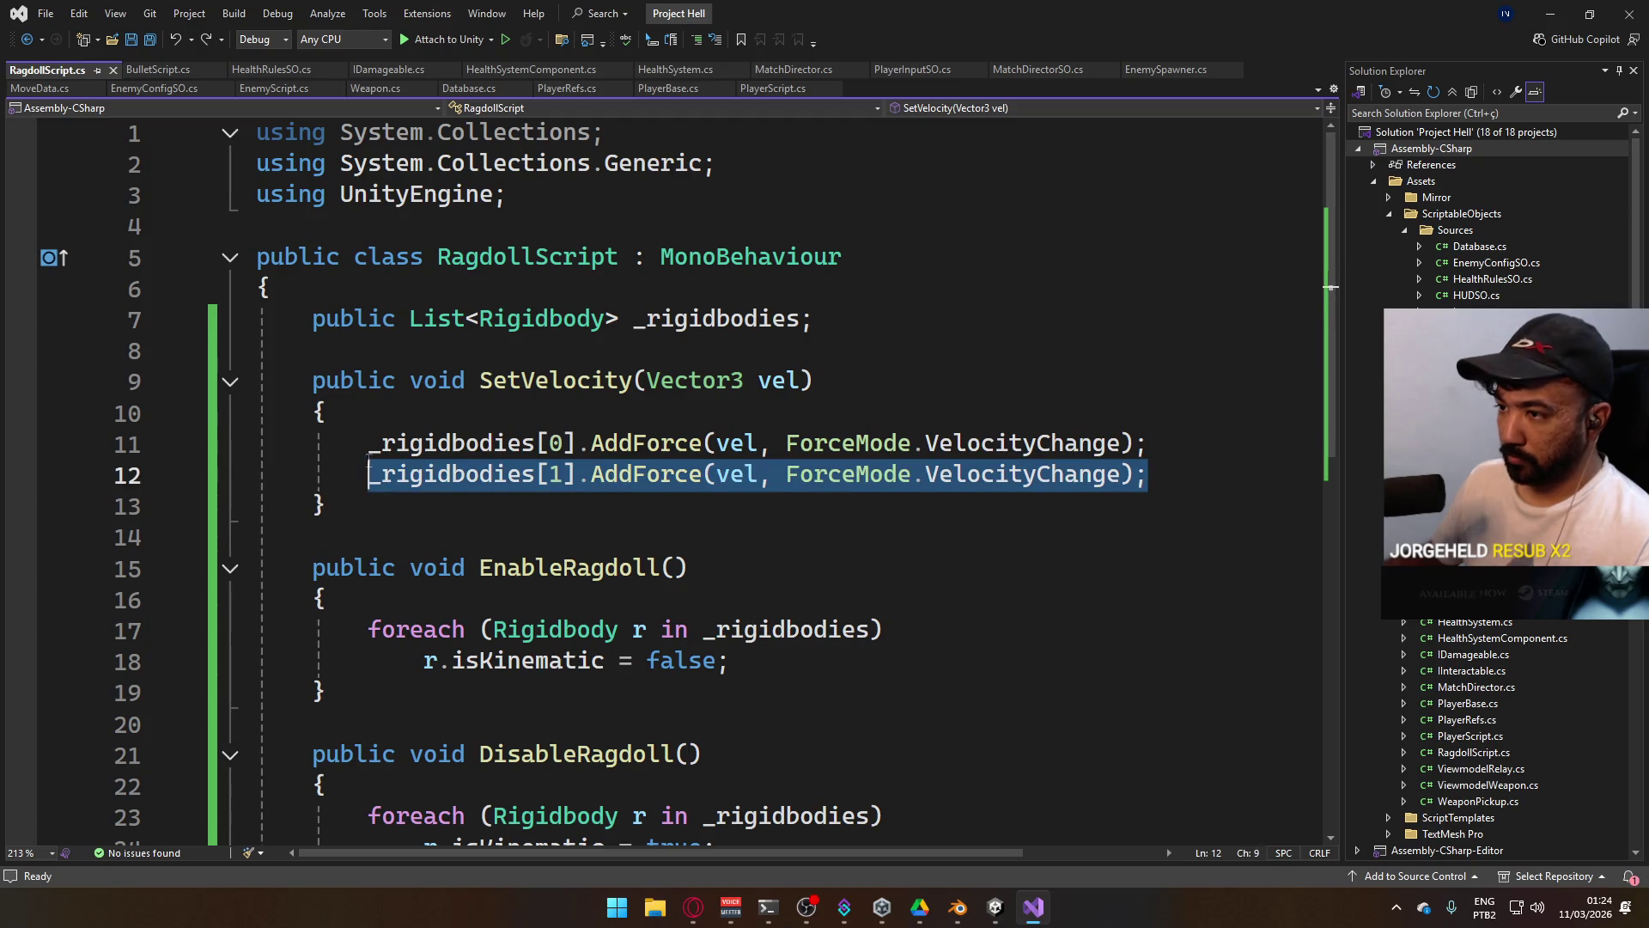
key(shift+Up)
key(ctrl+c)
click(1151, 474)
key(Return)
key(Return)
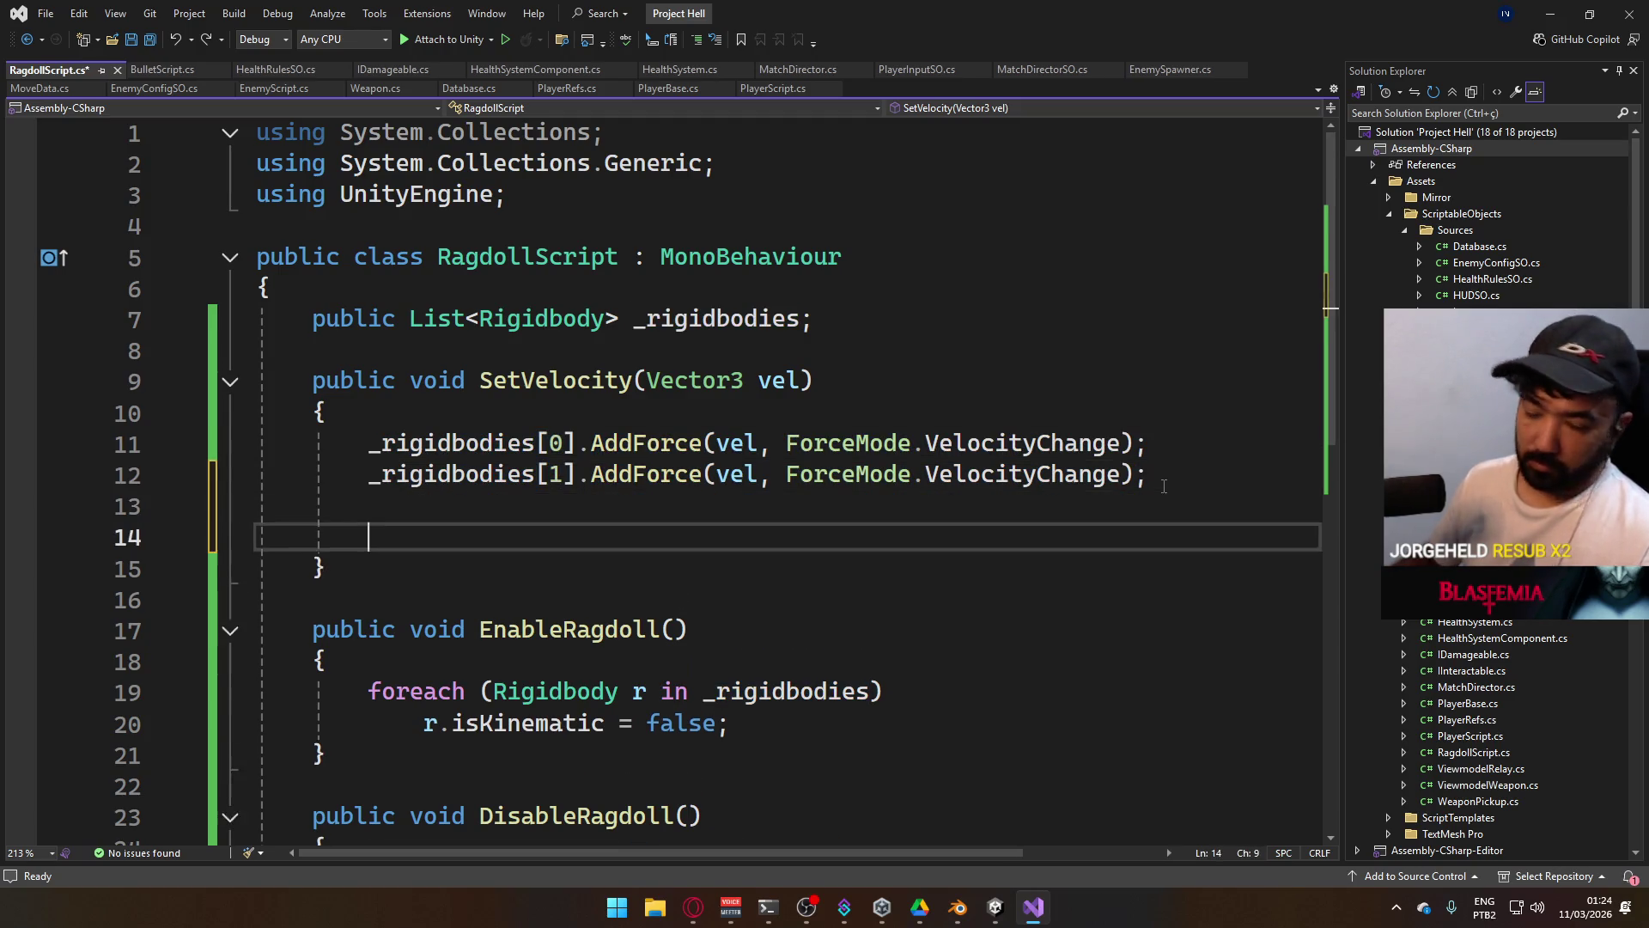
key(ctrl+v)
click(366, 443)
text(//)
click(369, 475)
text(//)
Replace AddForce with velocity on the first copied line (line 14).
double_click(688, 536)
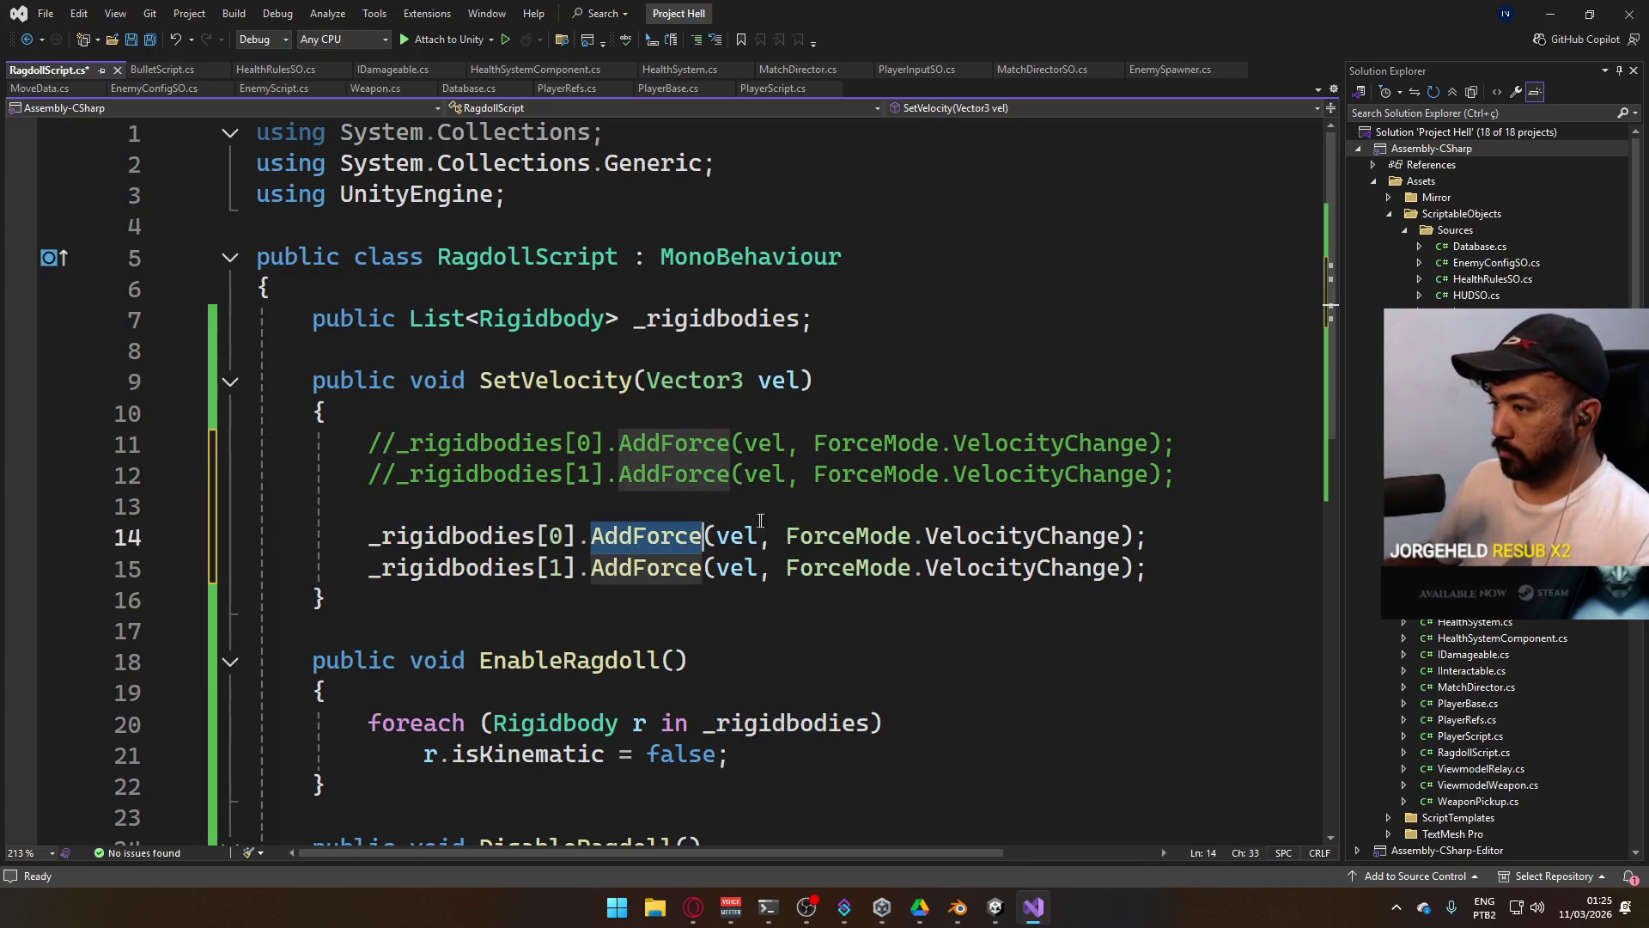
text(Setve)
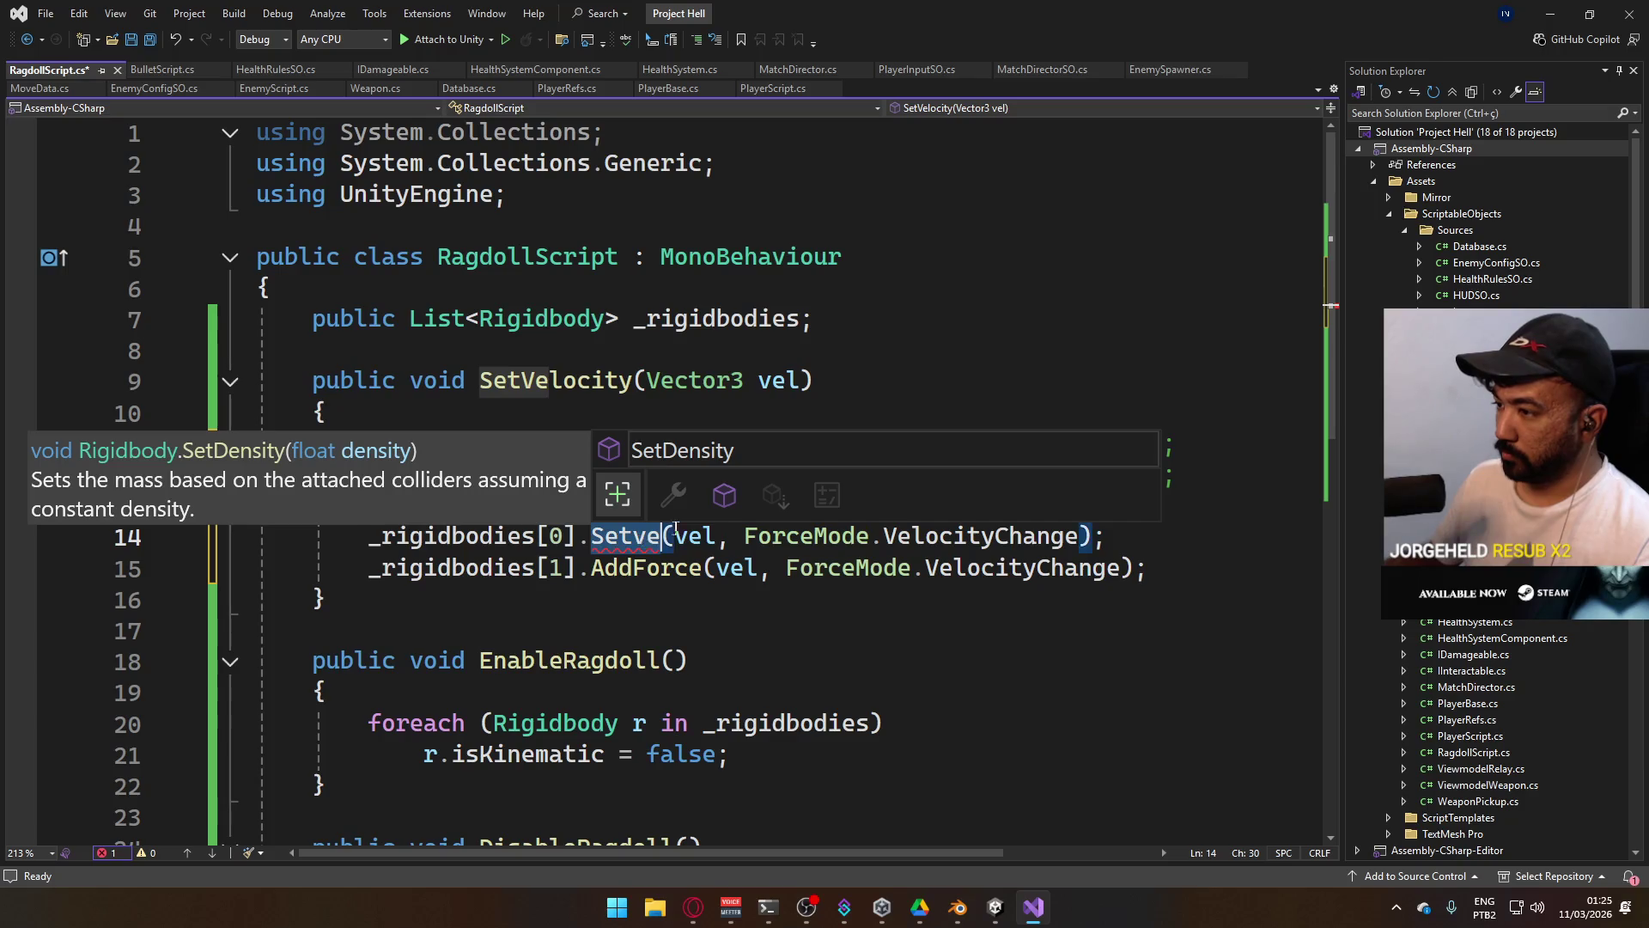
key(ctrl+BackSpace)
text(ve)
double_click(718, 173)
click(717, 631)
click(646, 536)
double_click(641, 538)
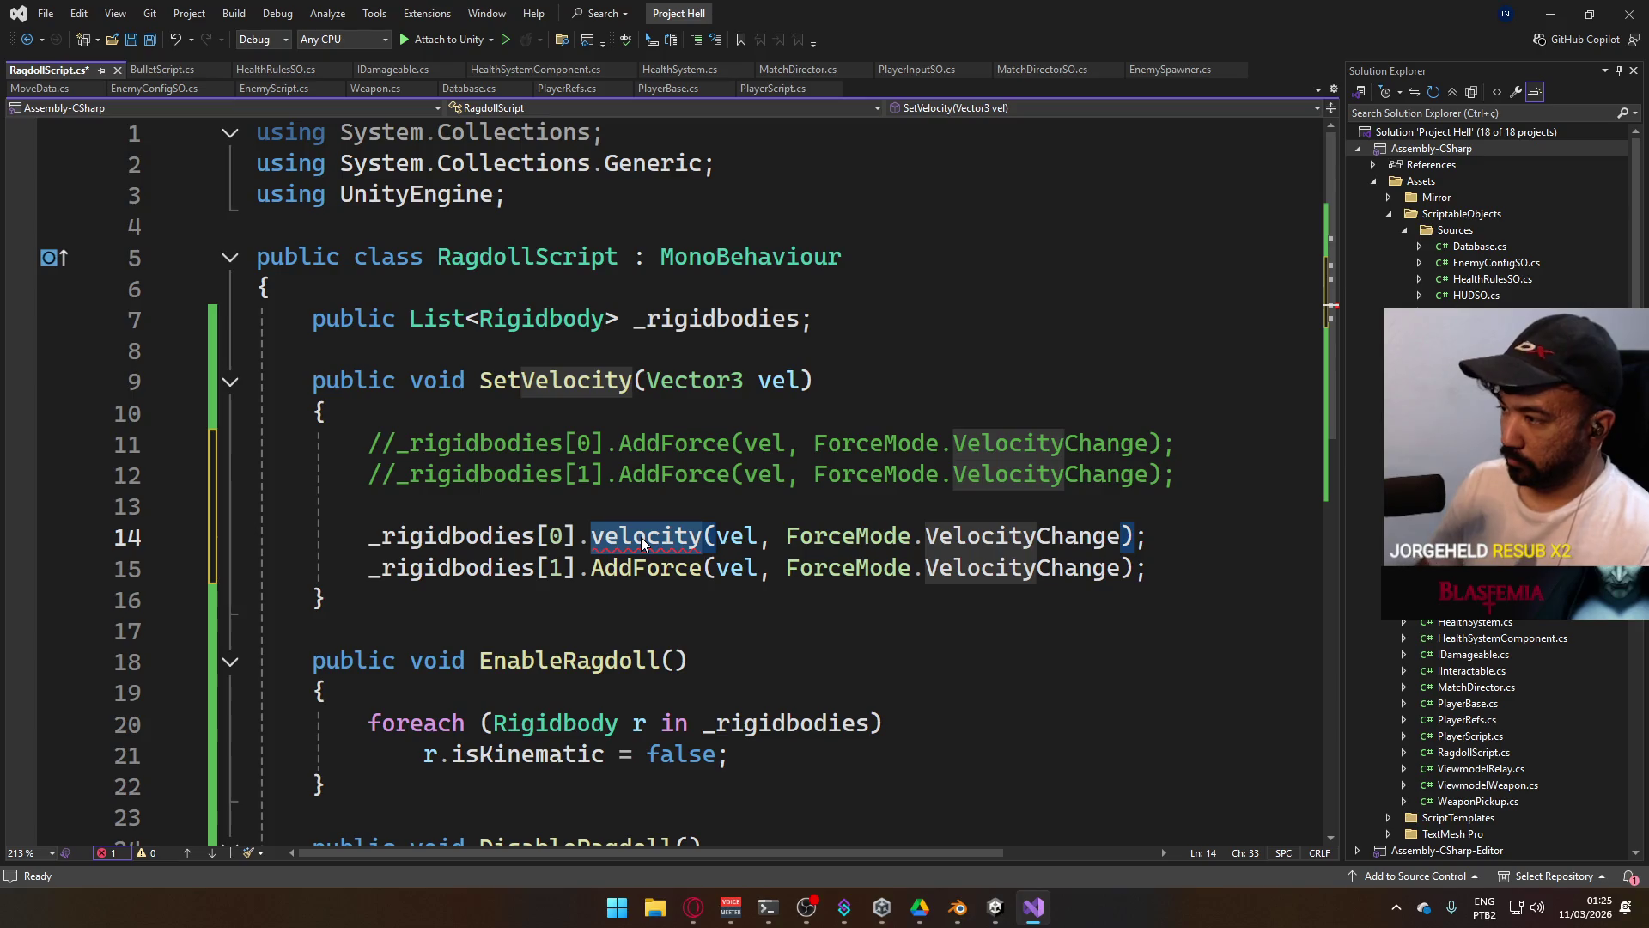
key(BackSpace)
text(vel)
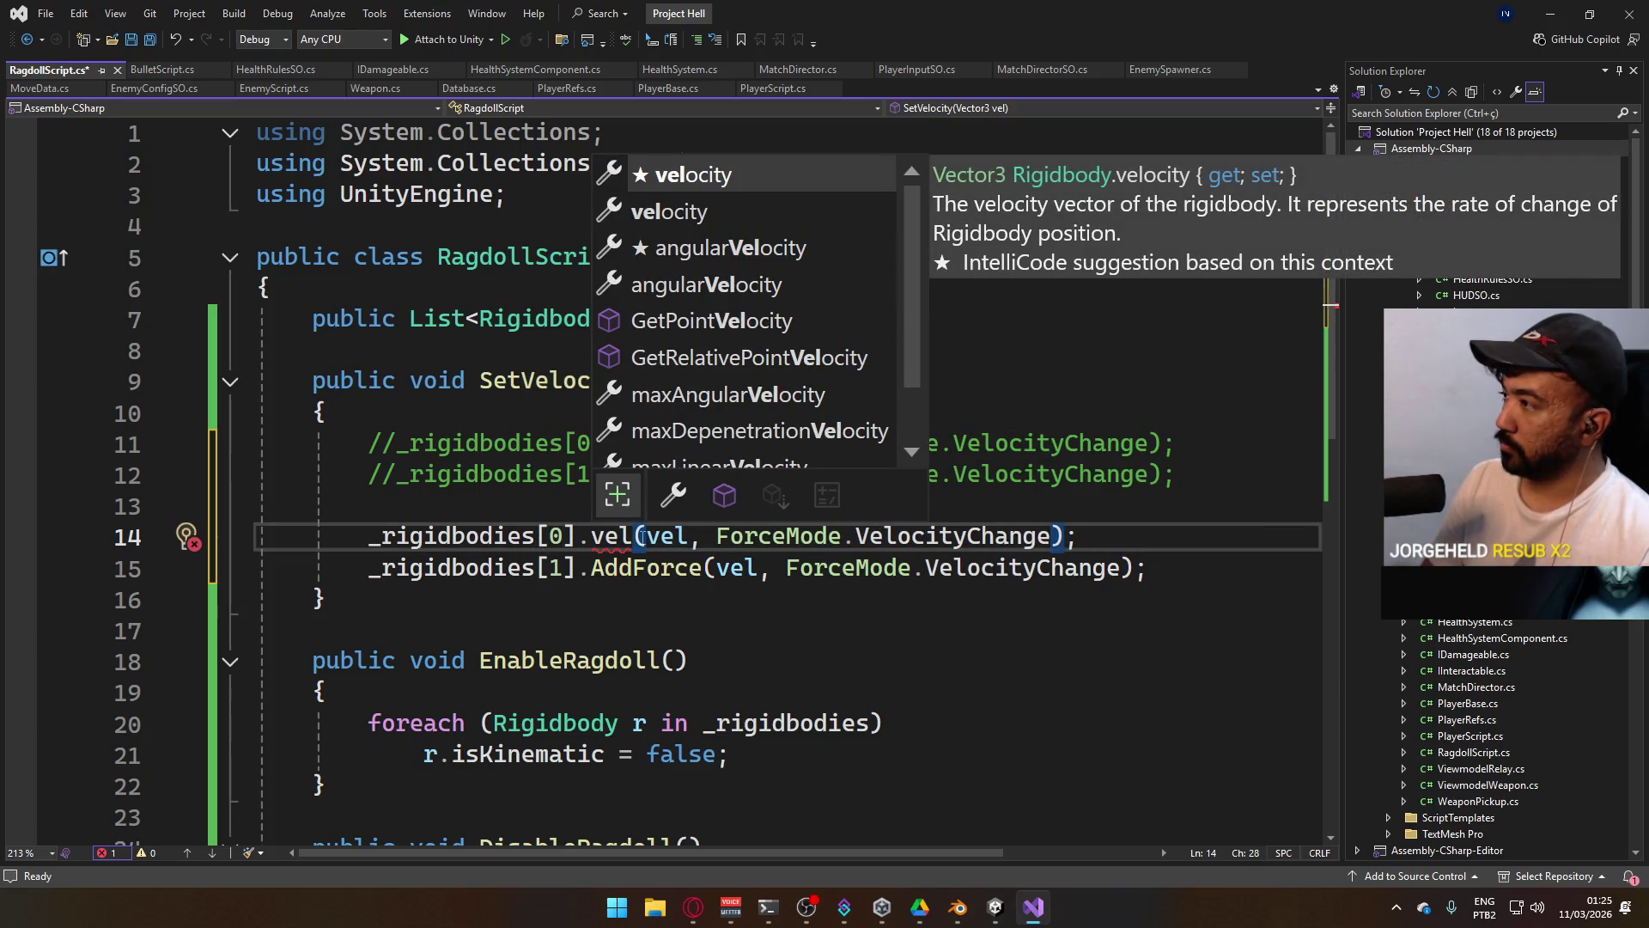
key(Tab)
double_click(645, 536)
Make line 15 use velocity too, and assign = vel on both copied lines.
key(ctrl+c)
double_click(644, 568)
key(ctrl+v)
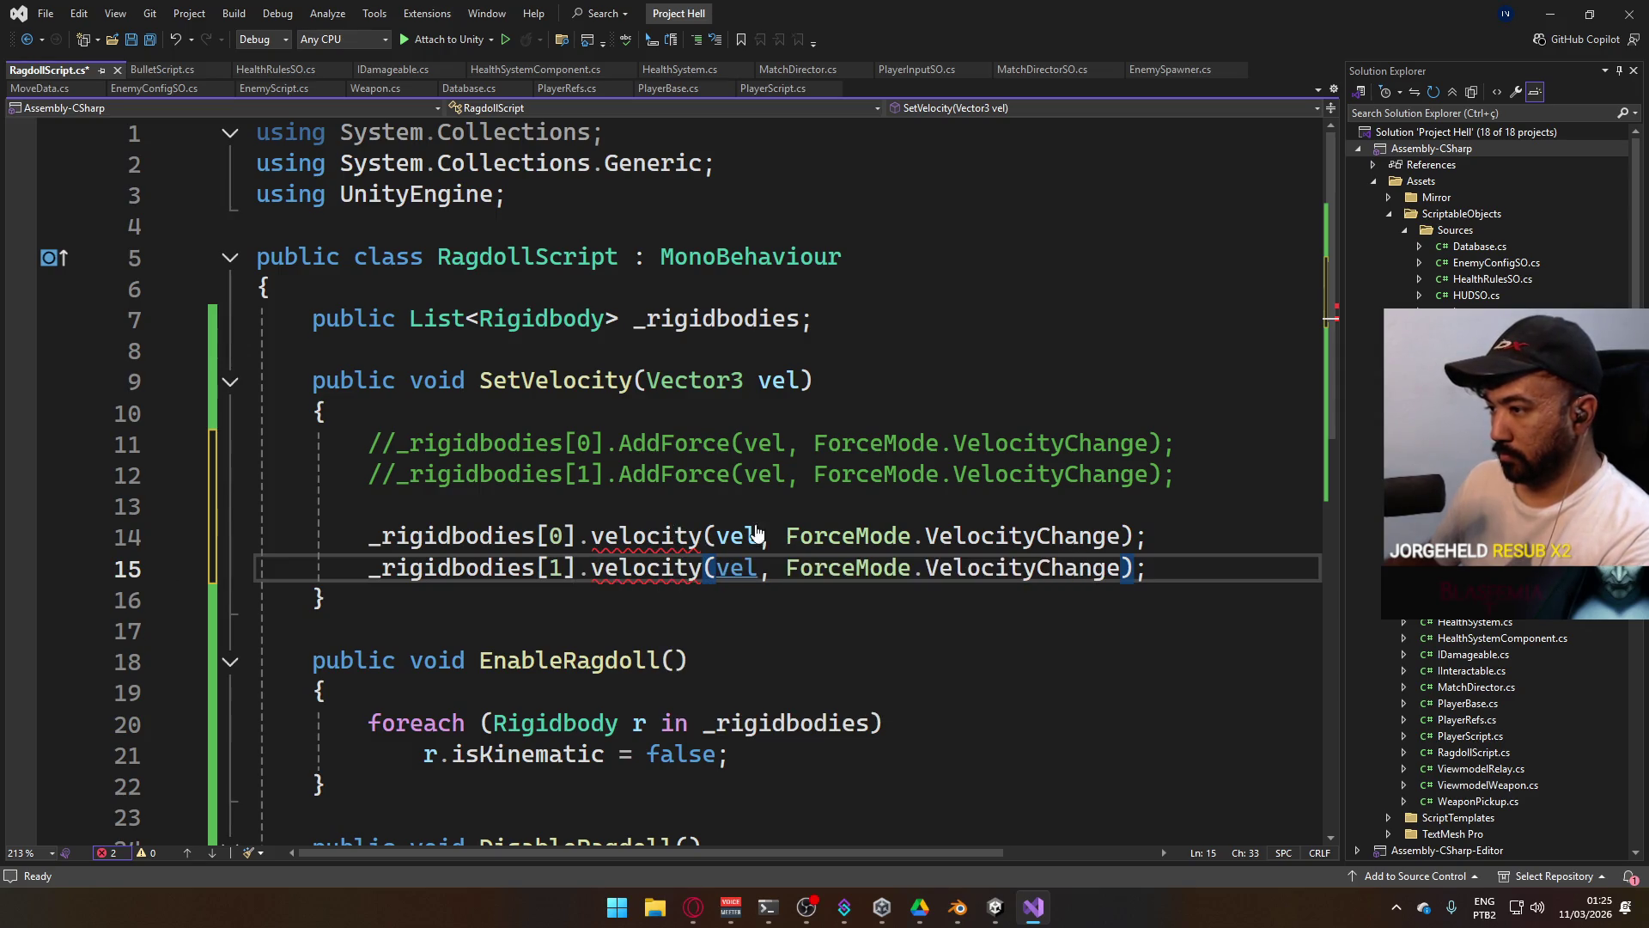
text(= vel;)
key(Up)
text(= e)
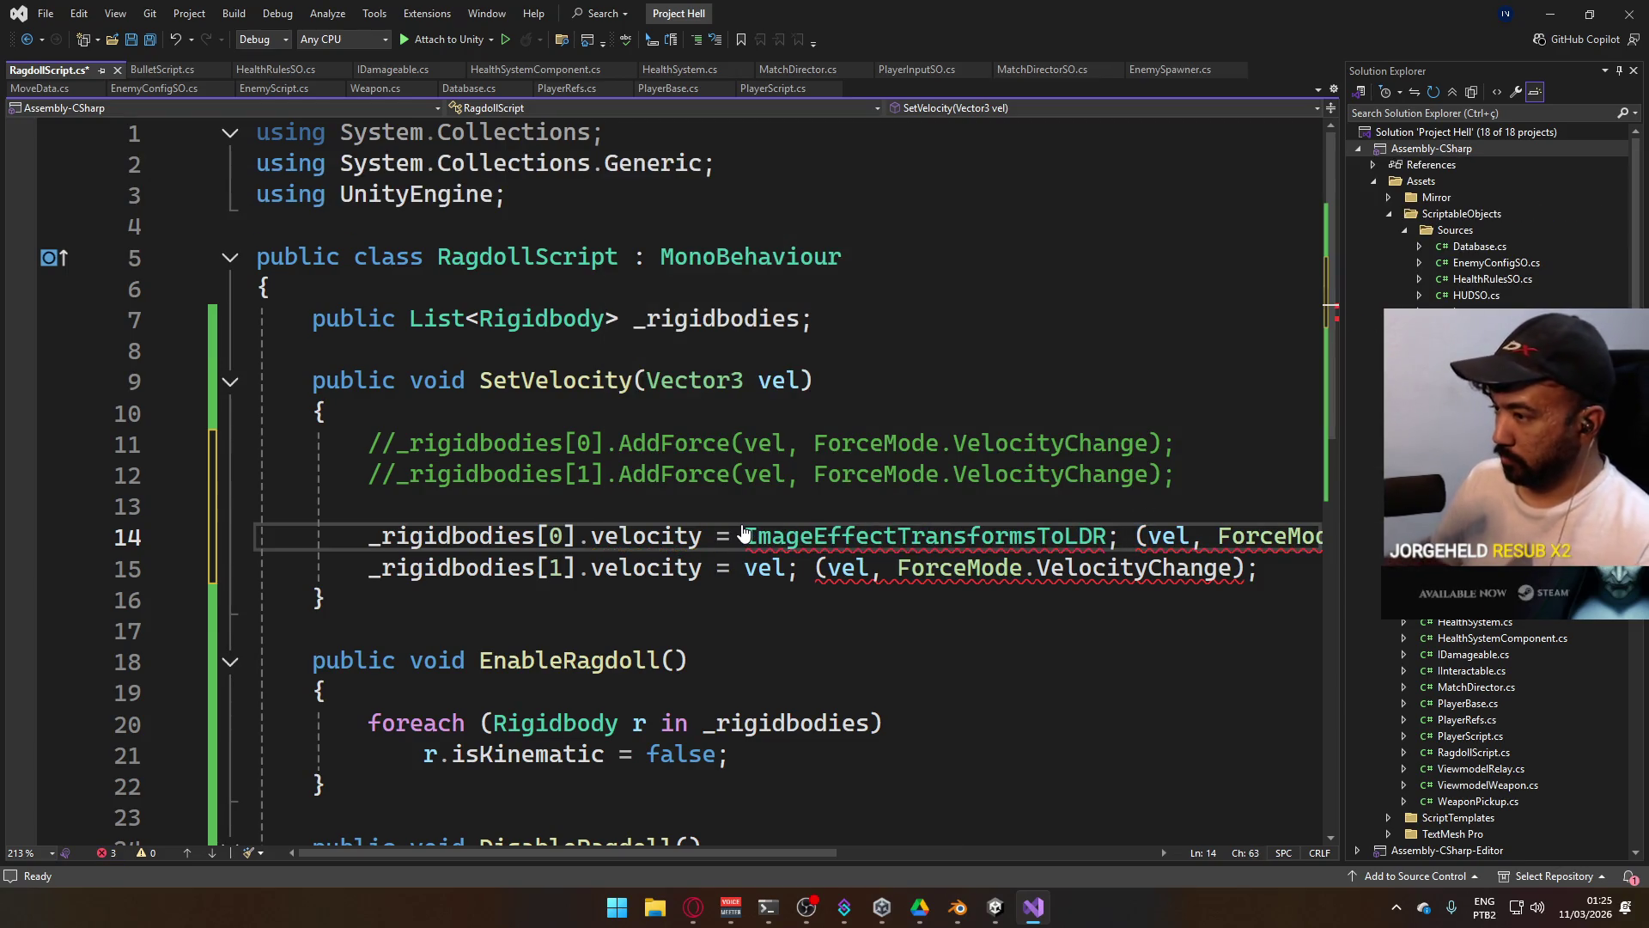
double_click(924, 533)
text(vel)
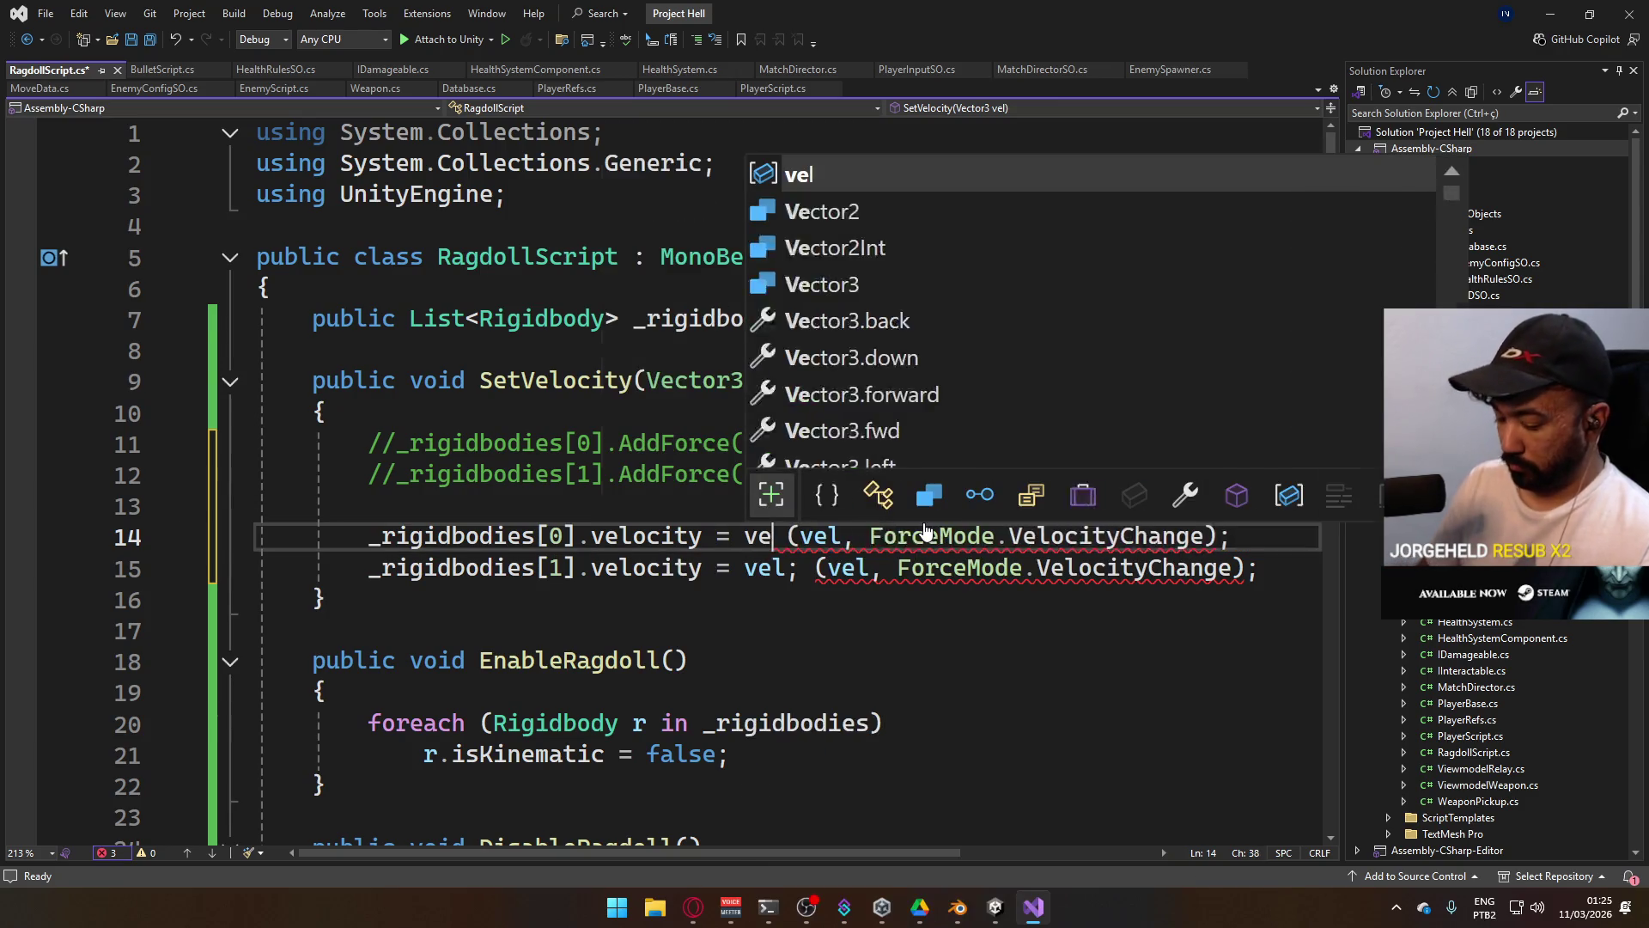
key(Right)
Delete the leftover AddForce arguments, then save and return to Unity.
key(shift+End)
key(Delete)
key(Down)
key(shift+End)
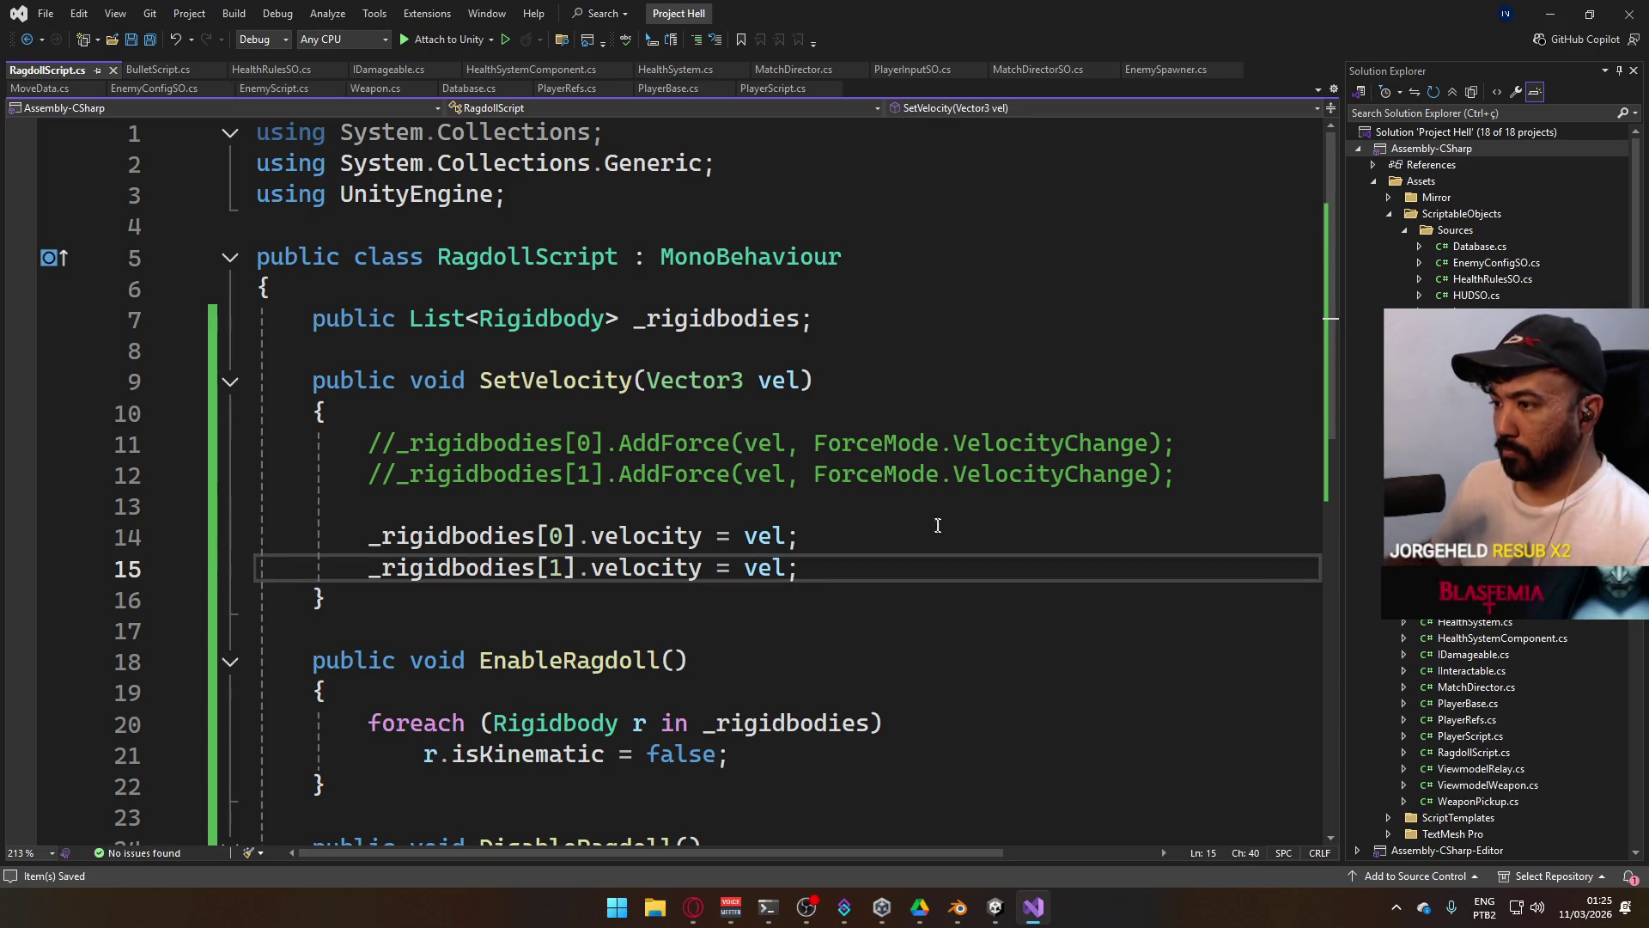
key(alt+Tab)
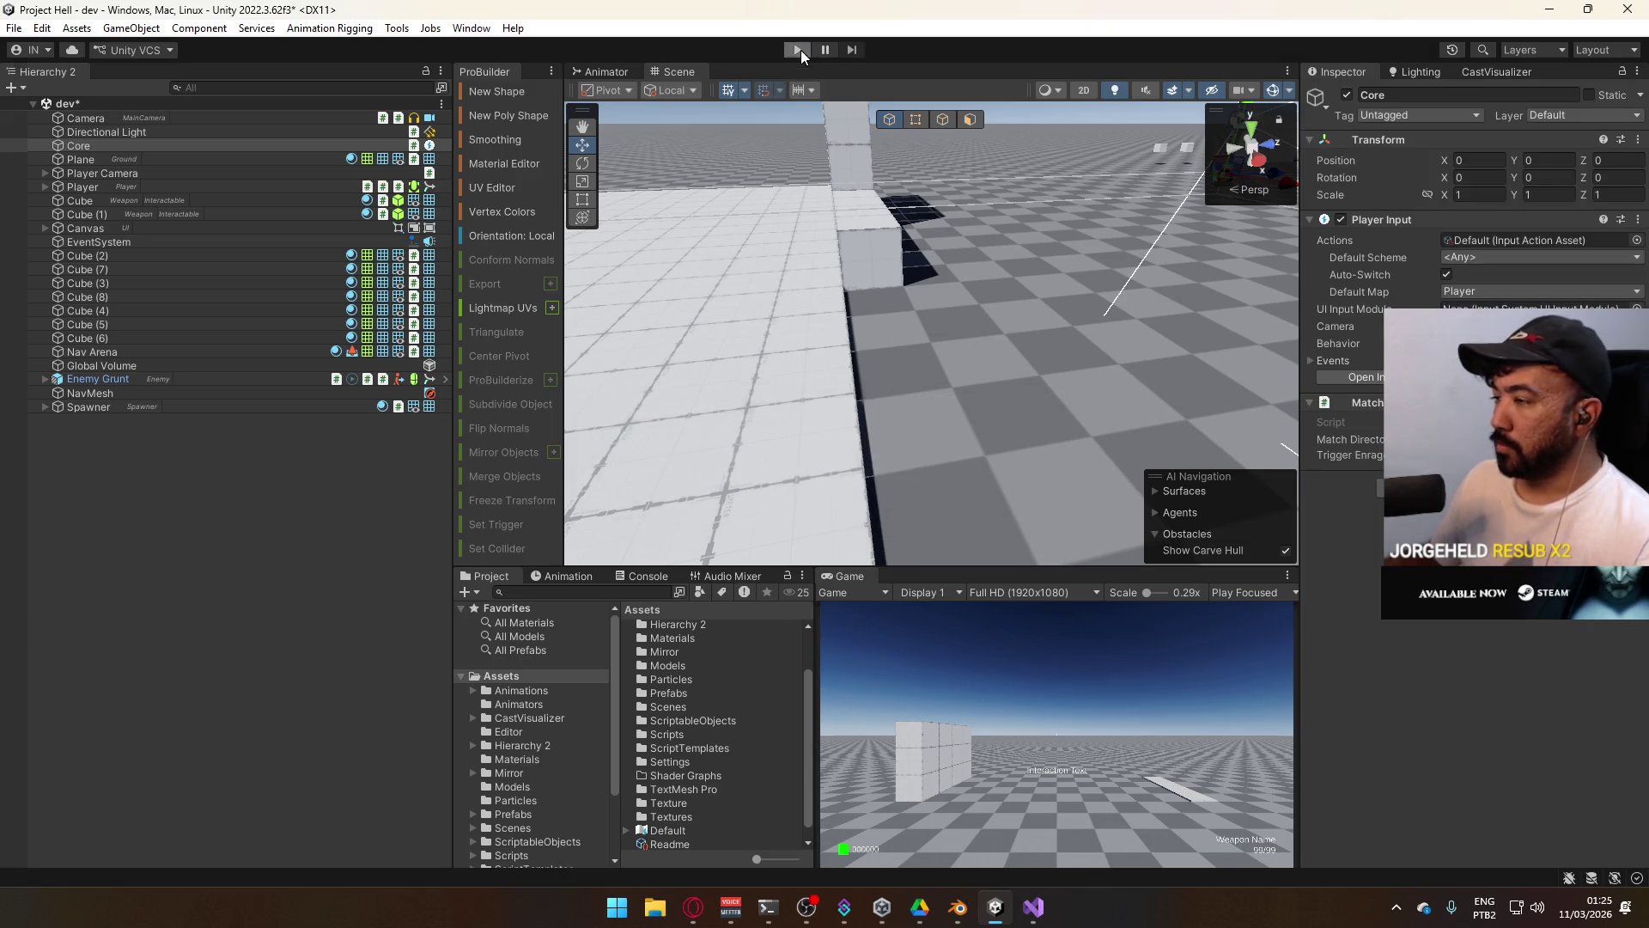
Enter play mode and maximize the Game view.
click(798, 49)
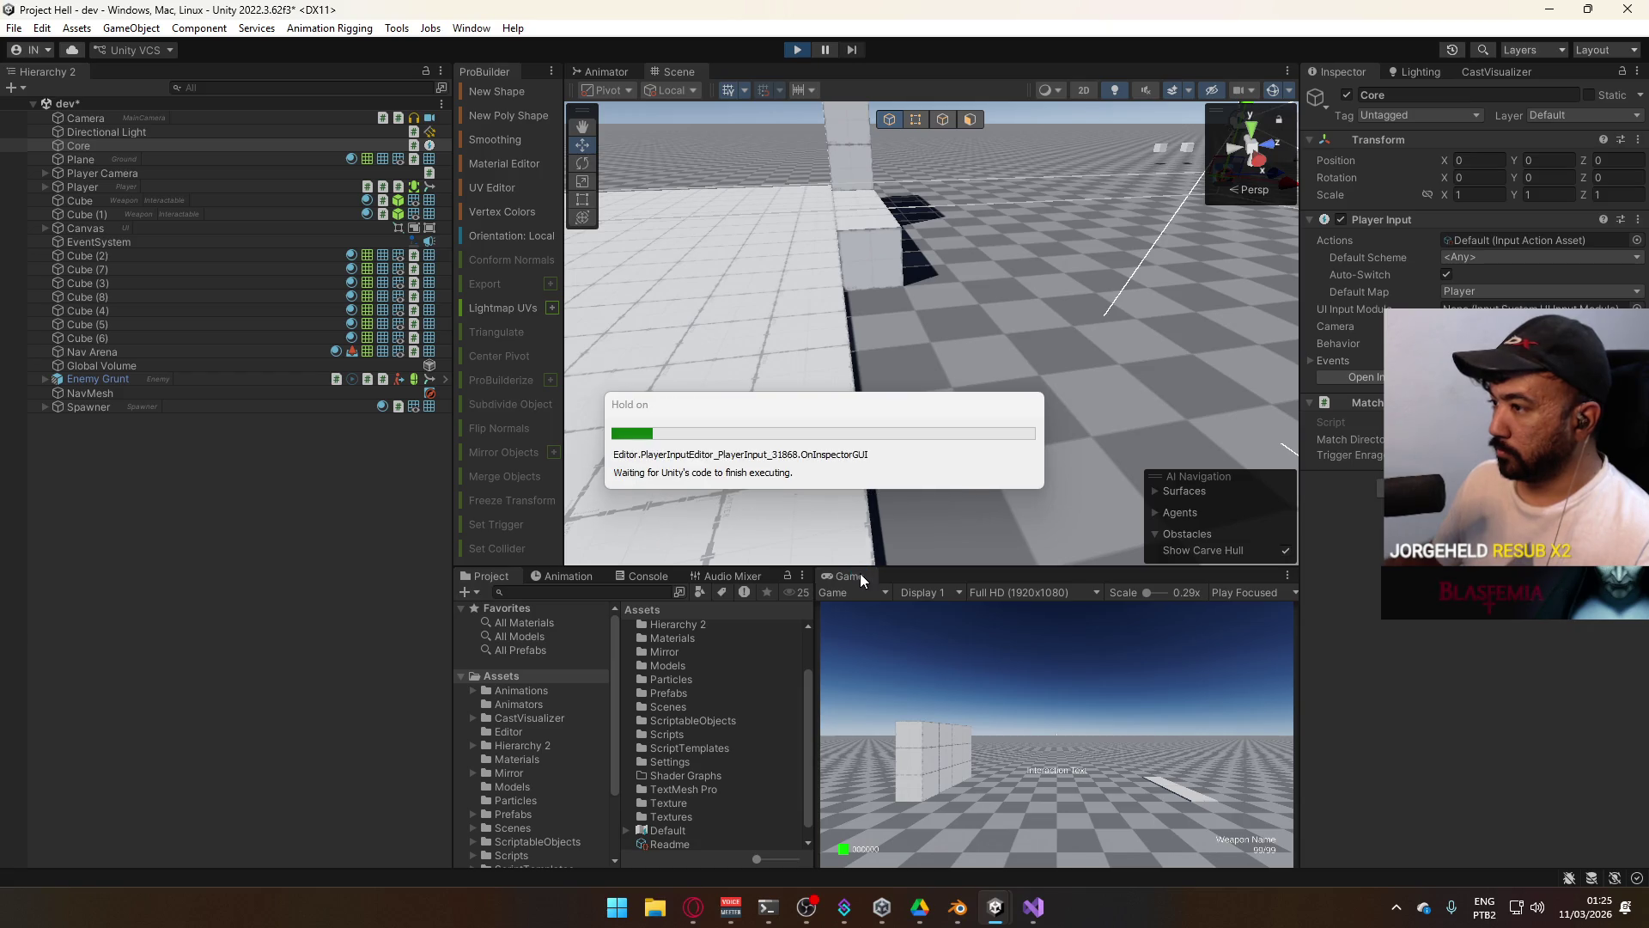
right_click(859, 575)
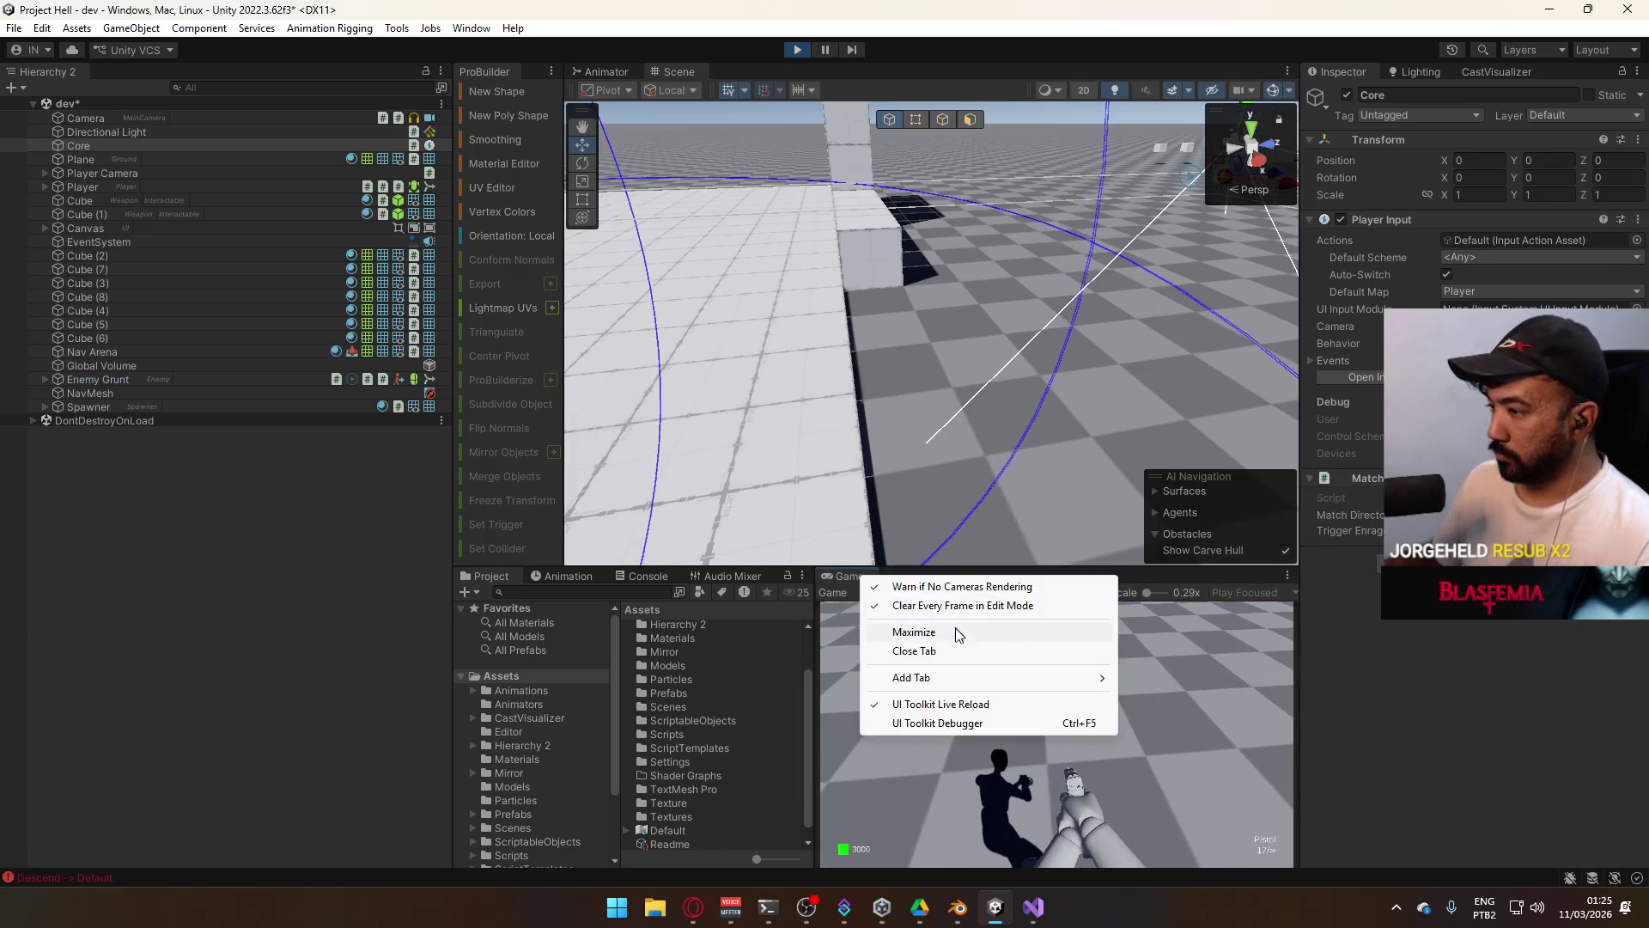
click(945, 628)
Buy the AK, sprint at the enemy and shoot it into a ragdoll, then return to Visual Studio.
key(e)
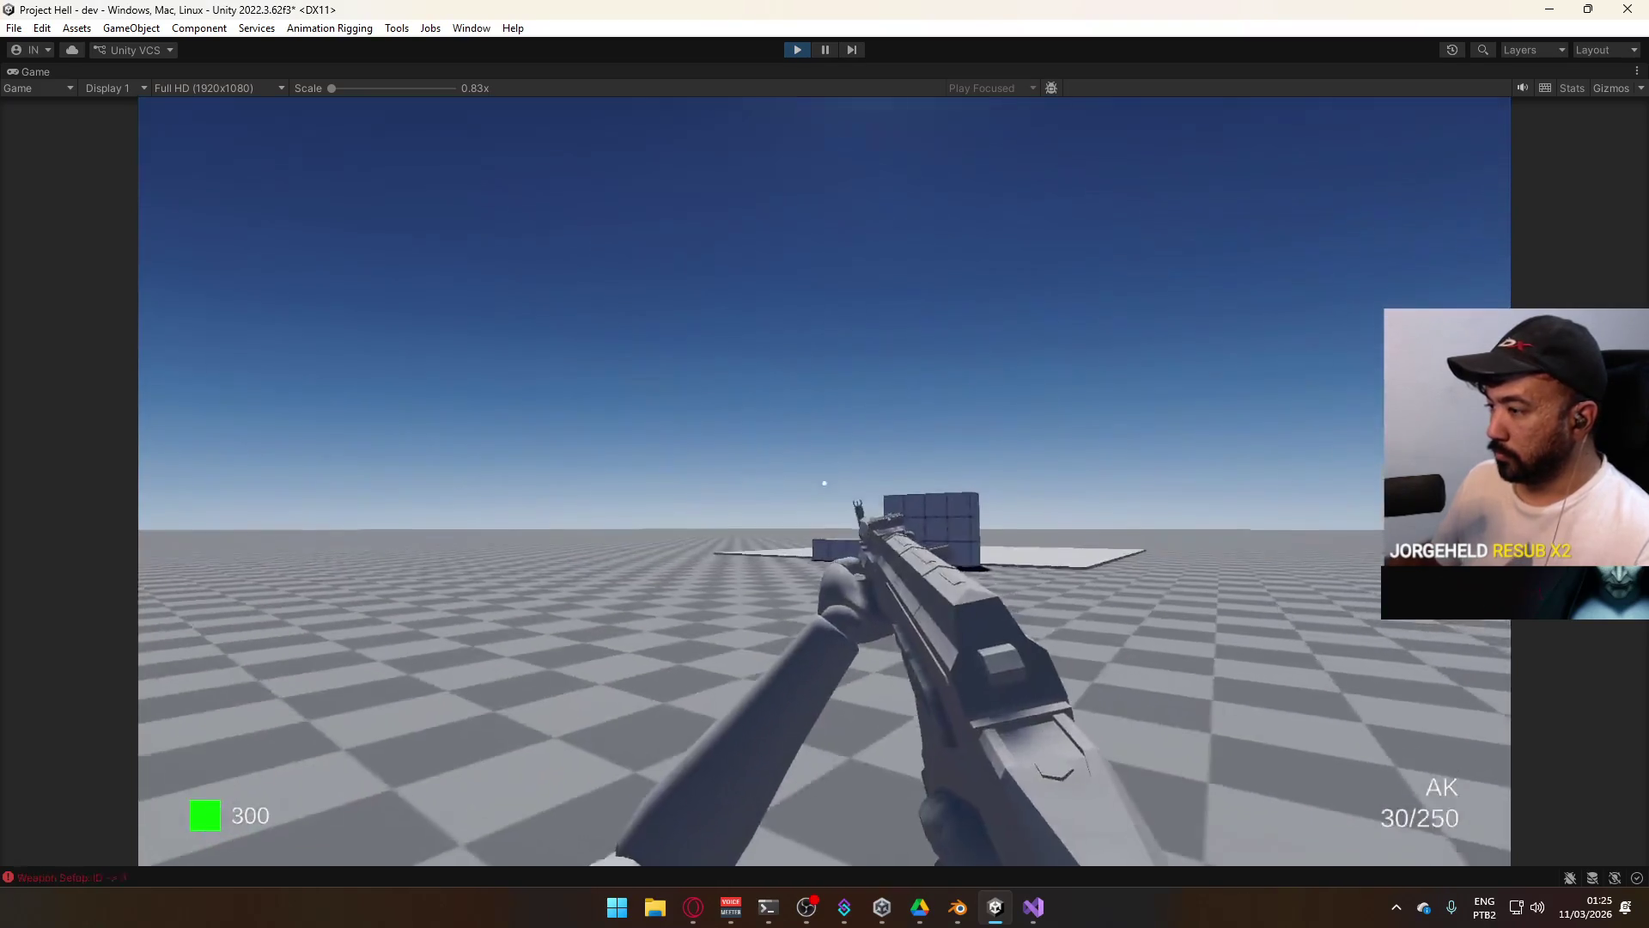
key(super)
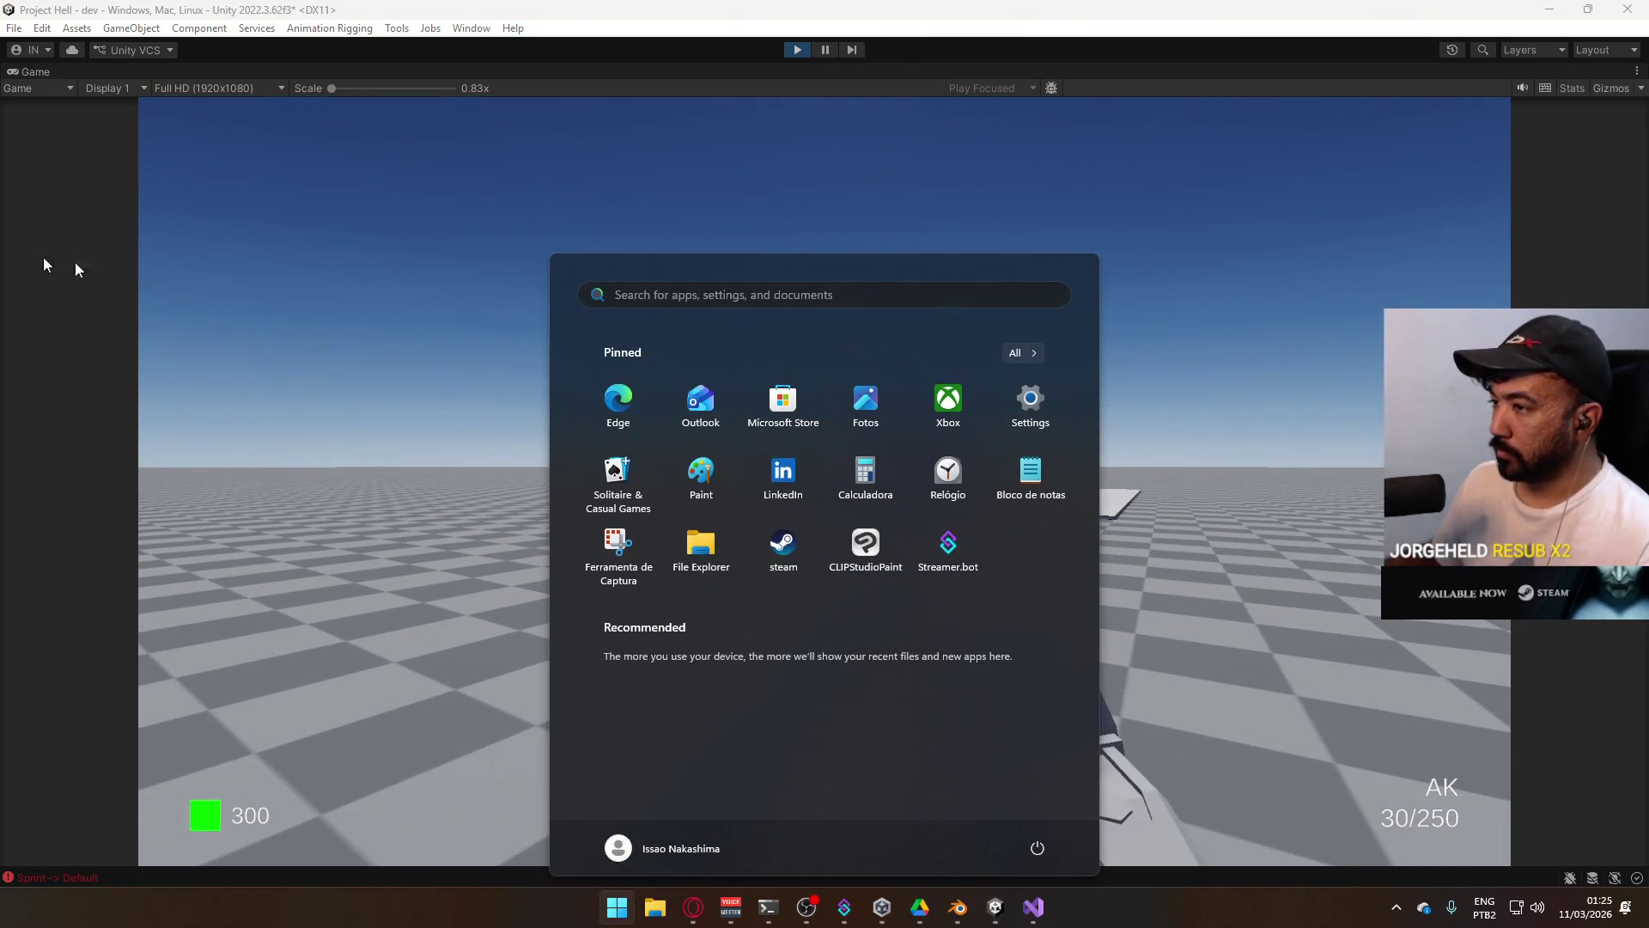
key(super)
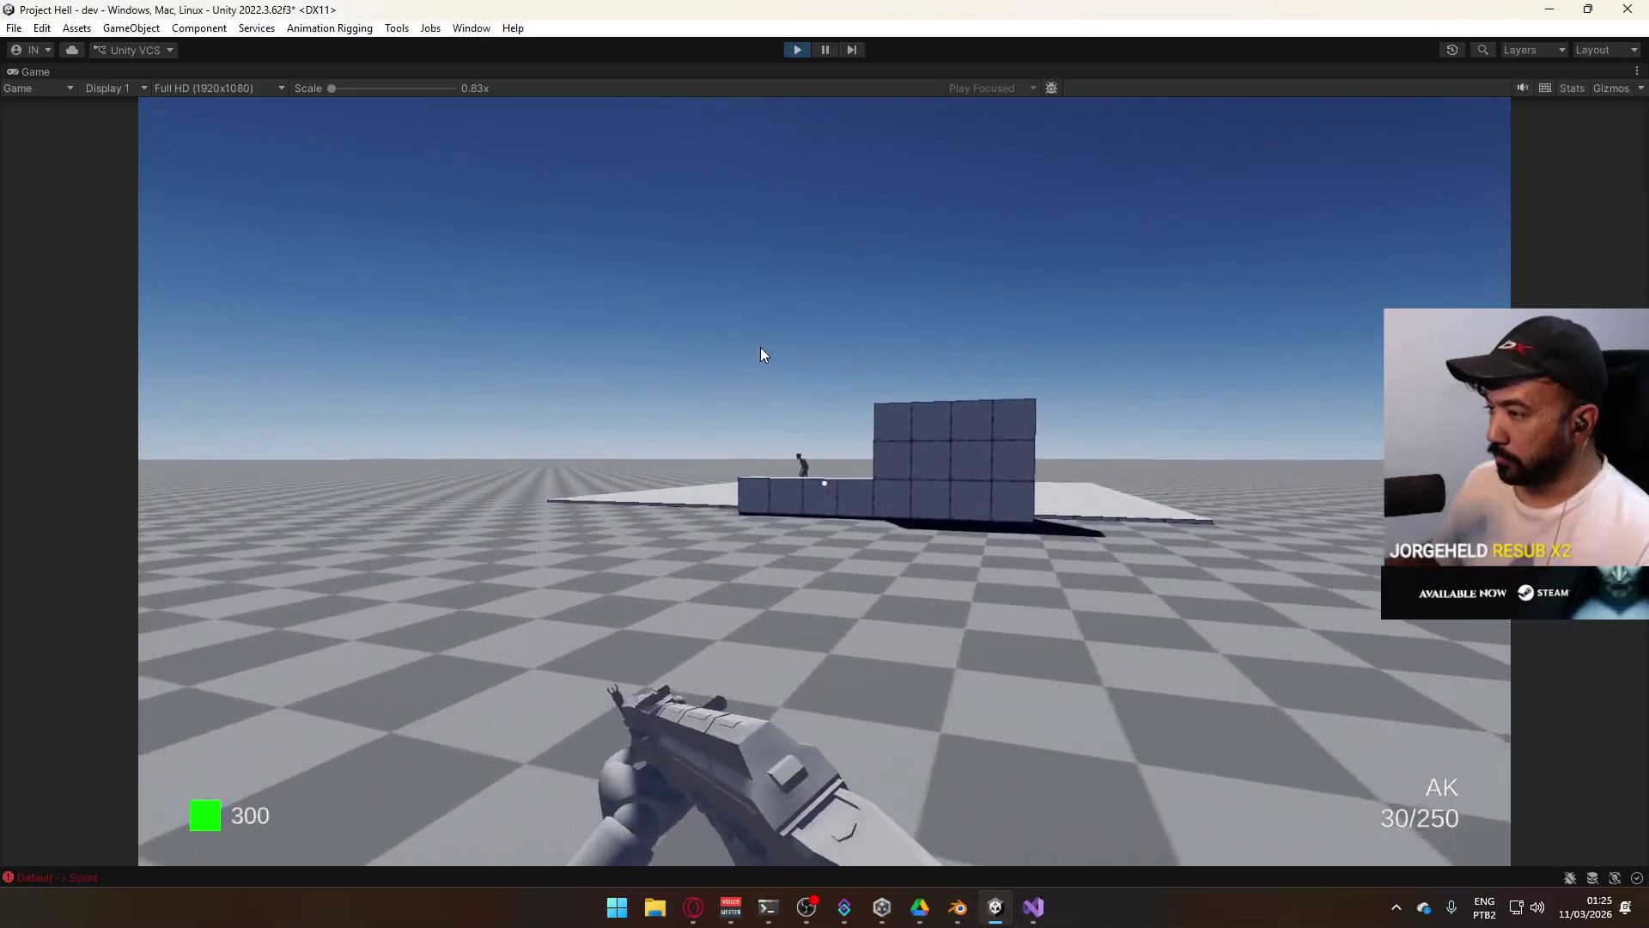
key(w)
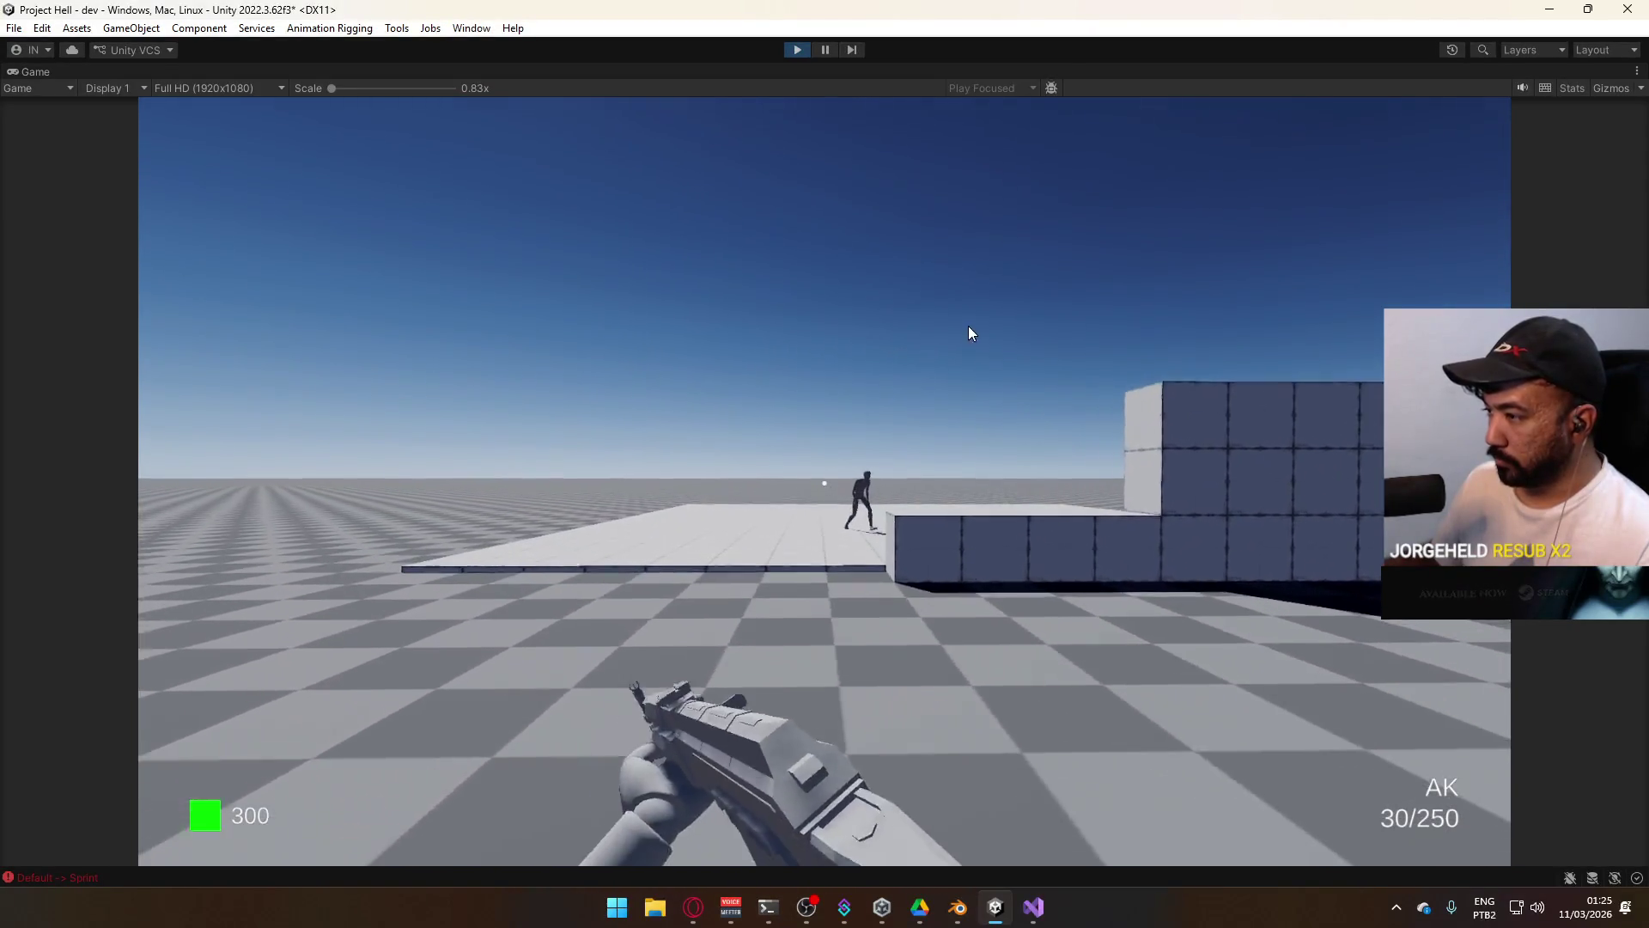
key(shift)
click(976, 333)
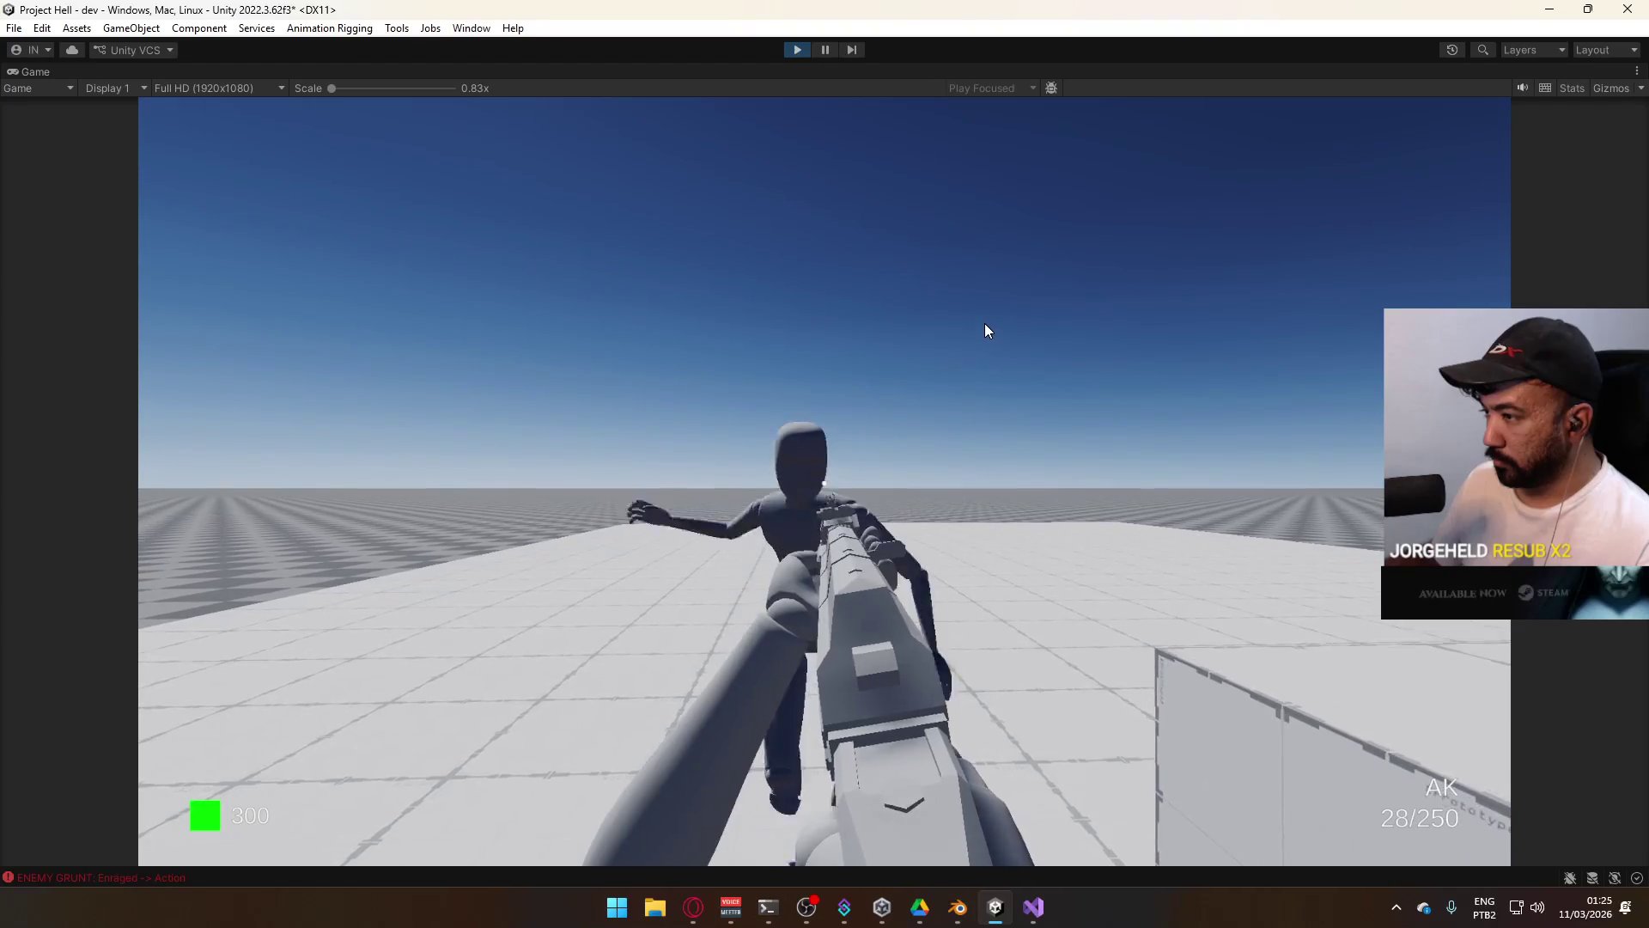
click(952, 344)
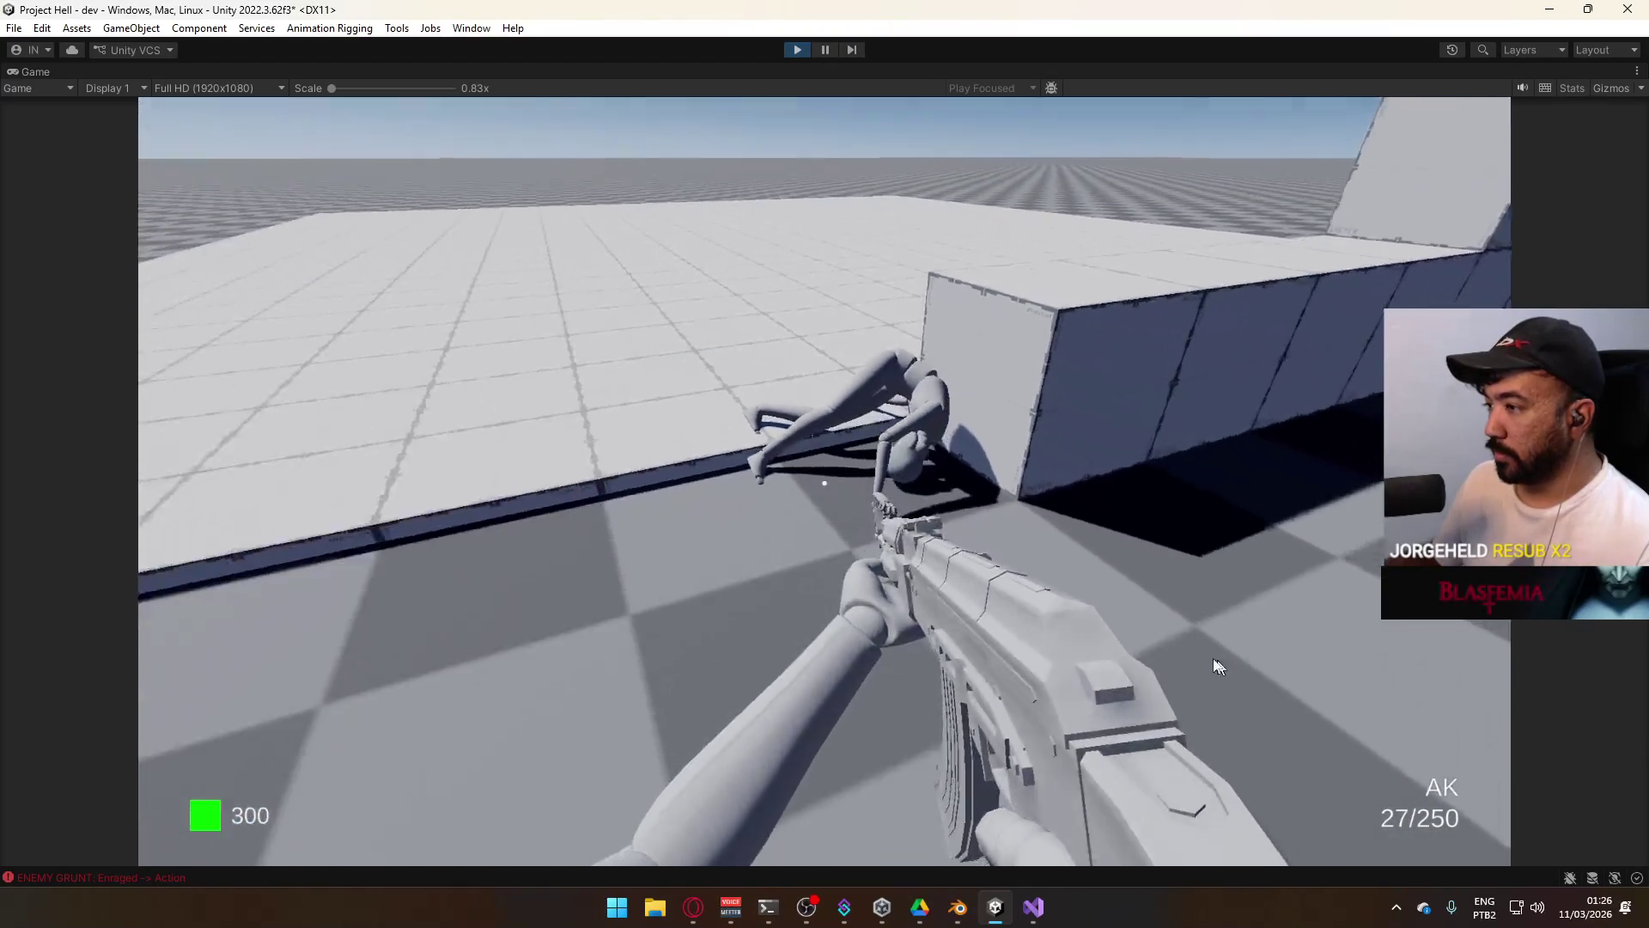
key(super)
key(super)
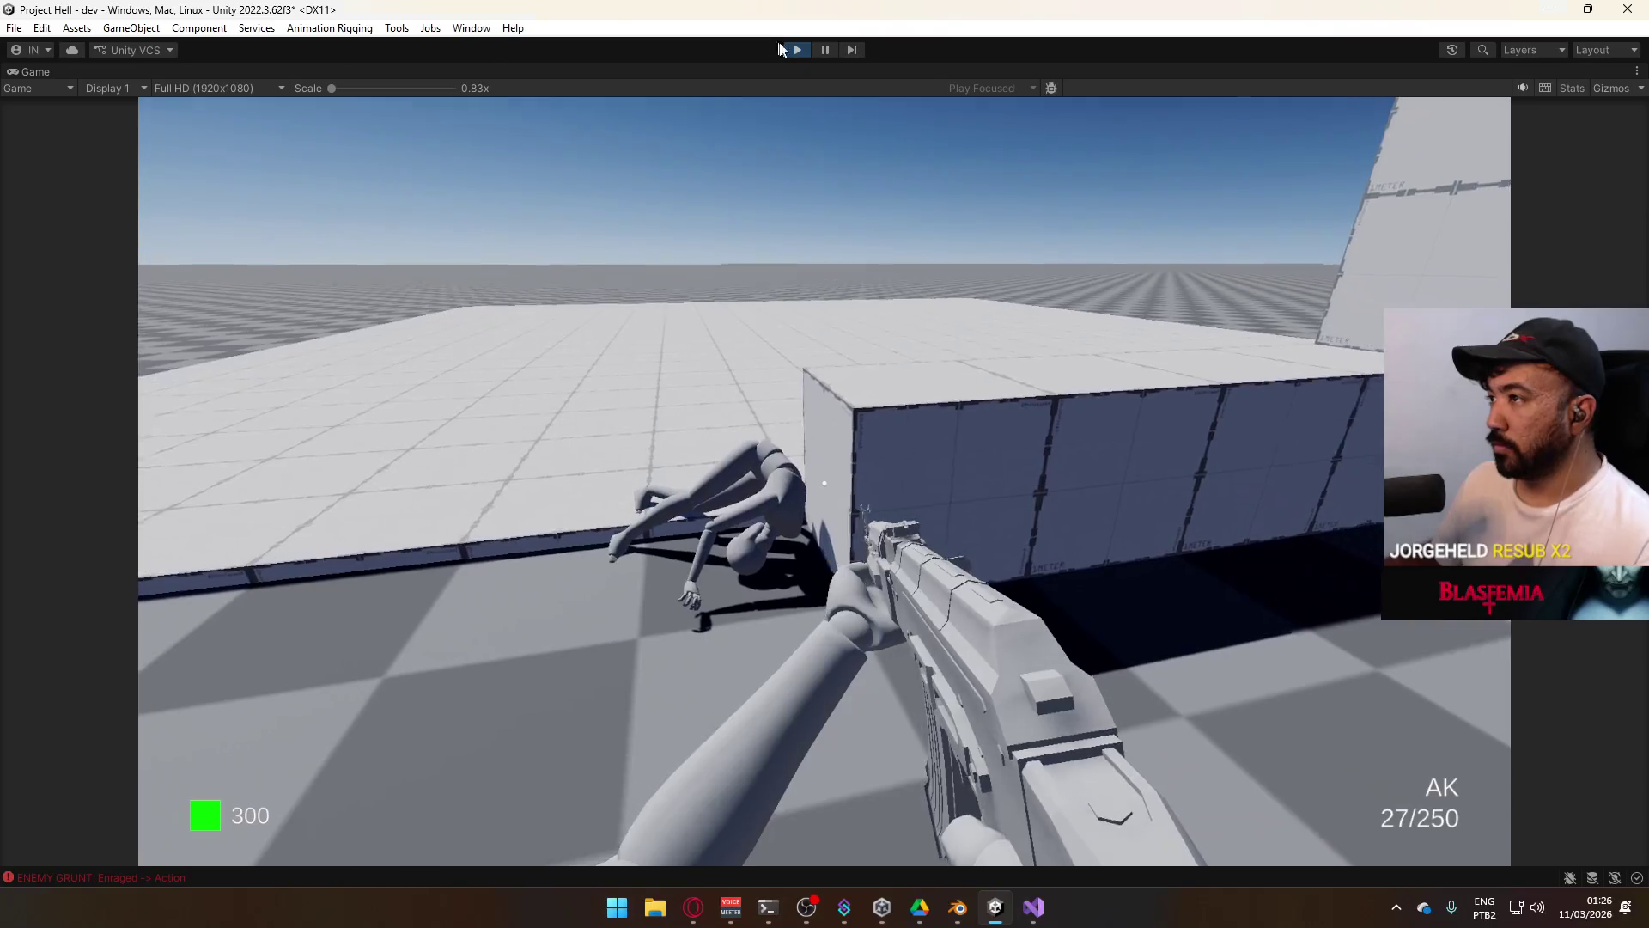
key(alt+Tab)
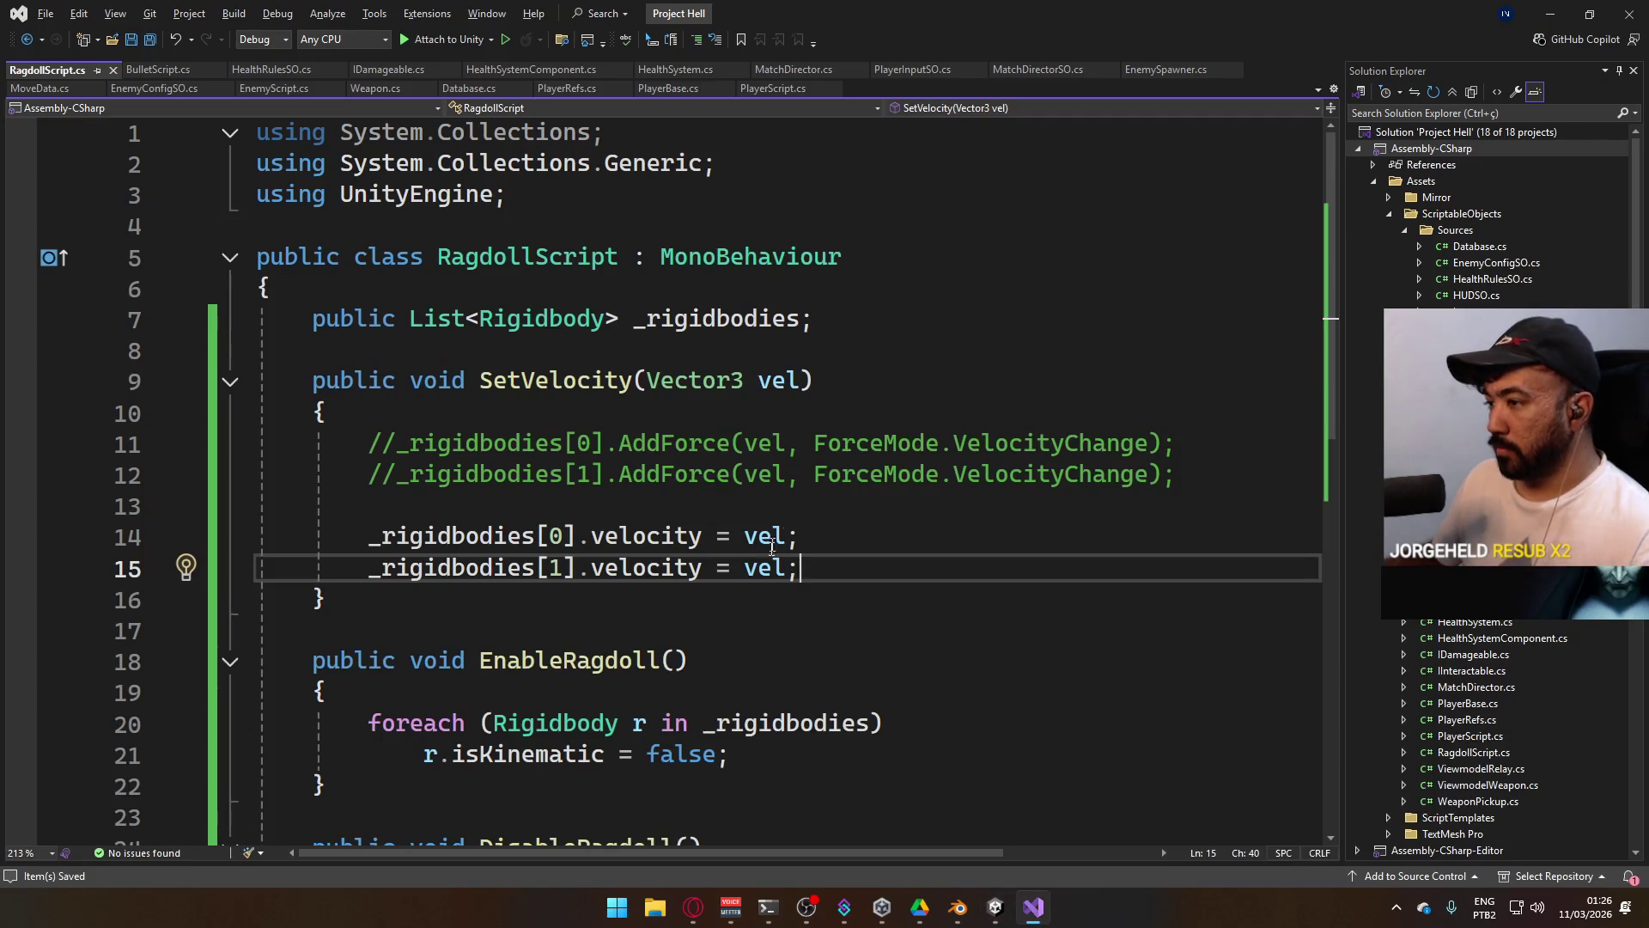
Replace the velocity assignments with the uncommented AddForce calls, multiplying vel by 100 on line 11.
drag(853, 568, 125, 513)
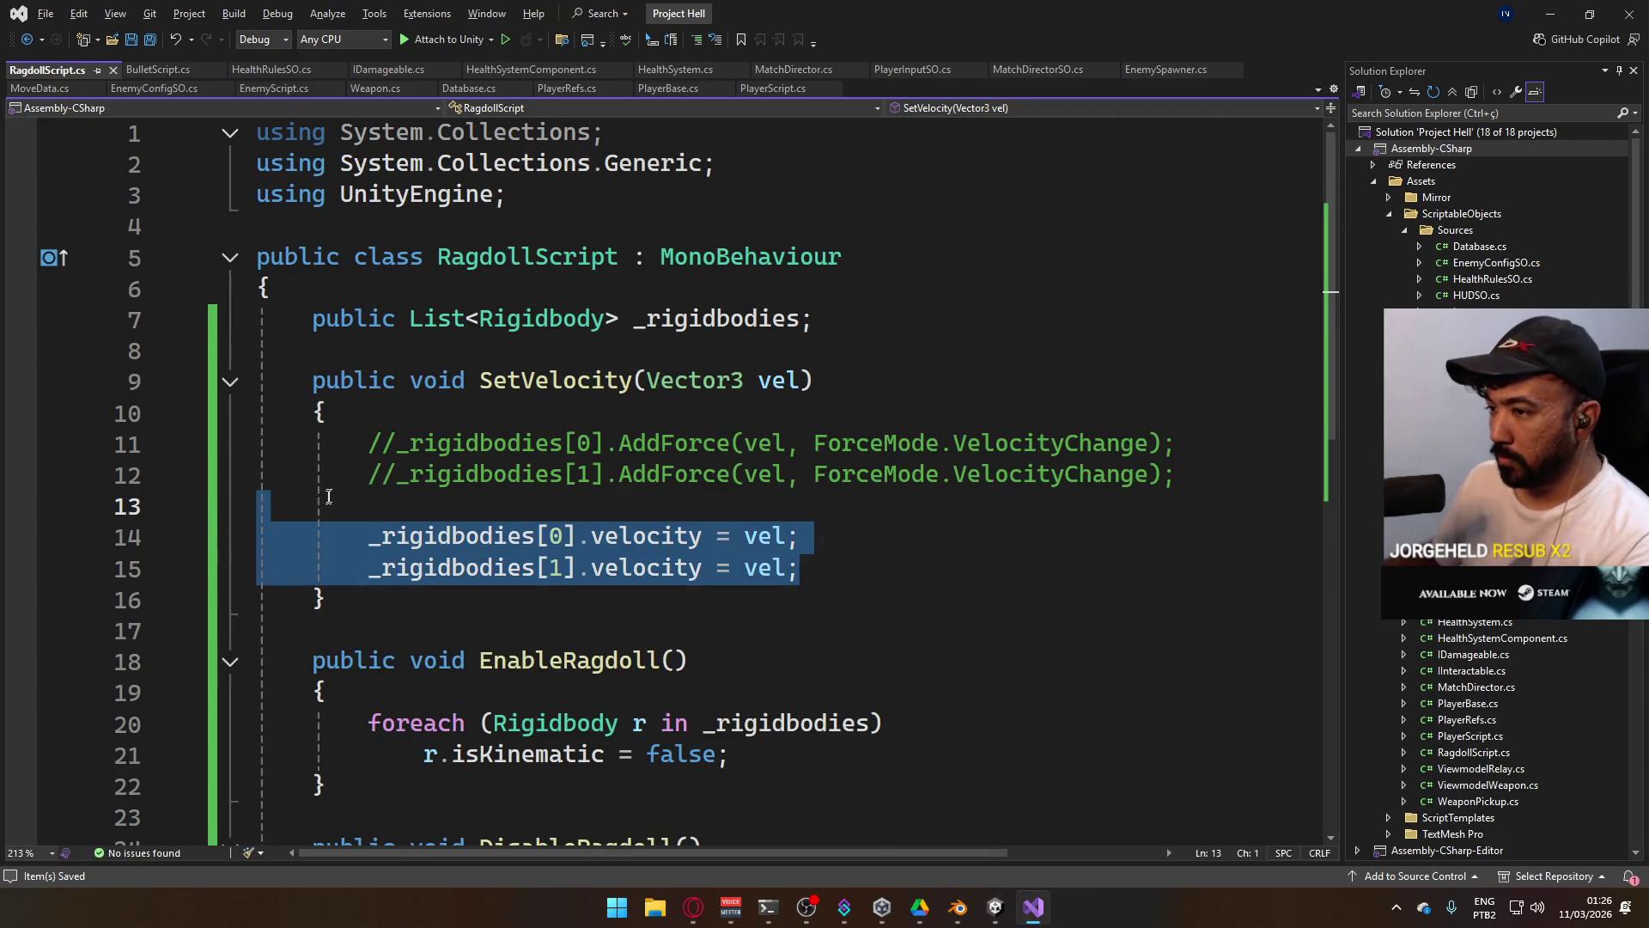
key(Delete)
key(Delete)
click(378, 450)
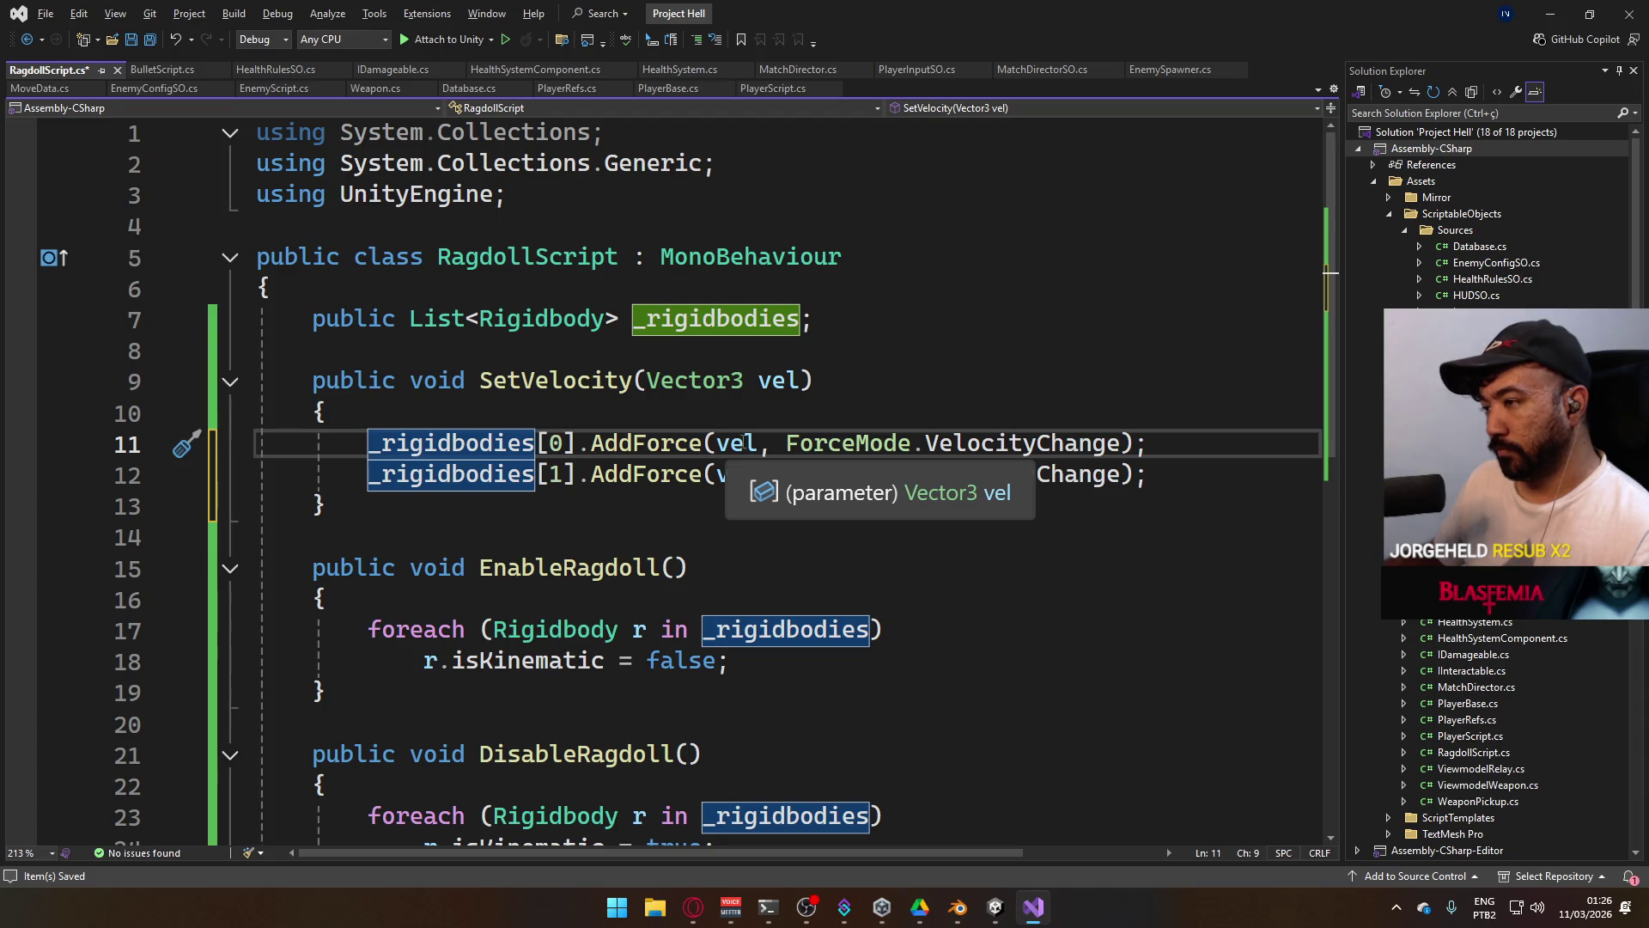
click(758, 443)
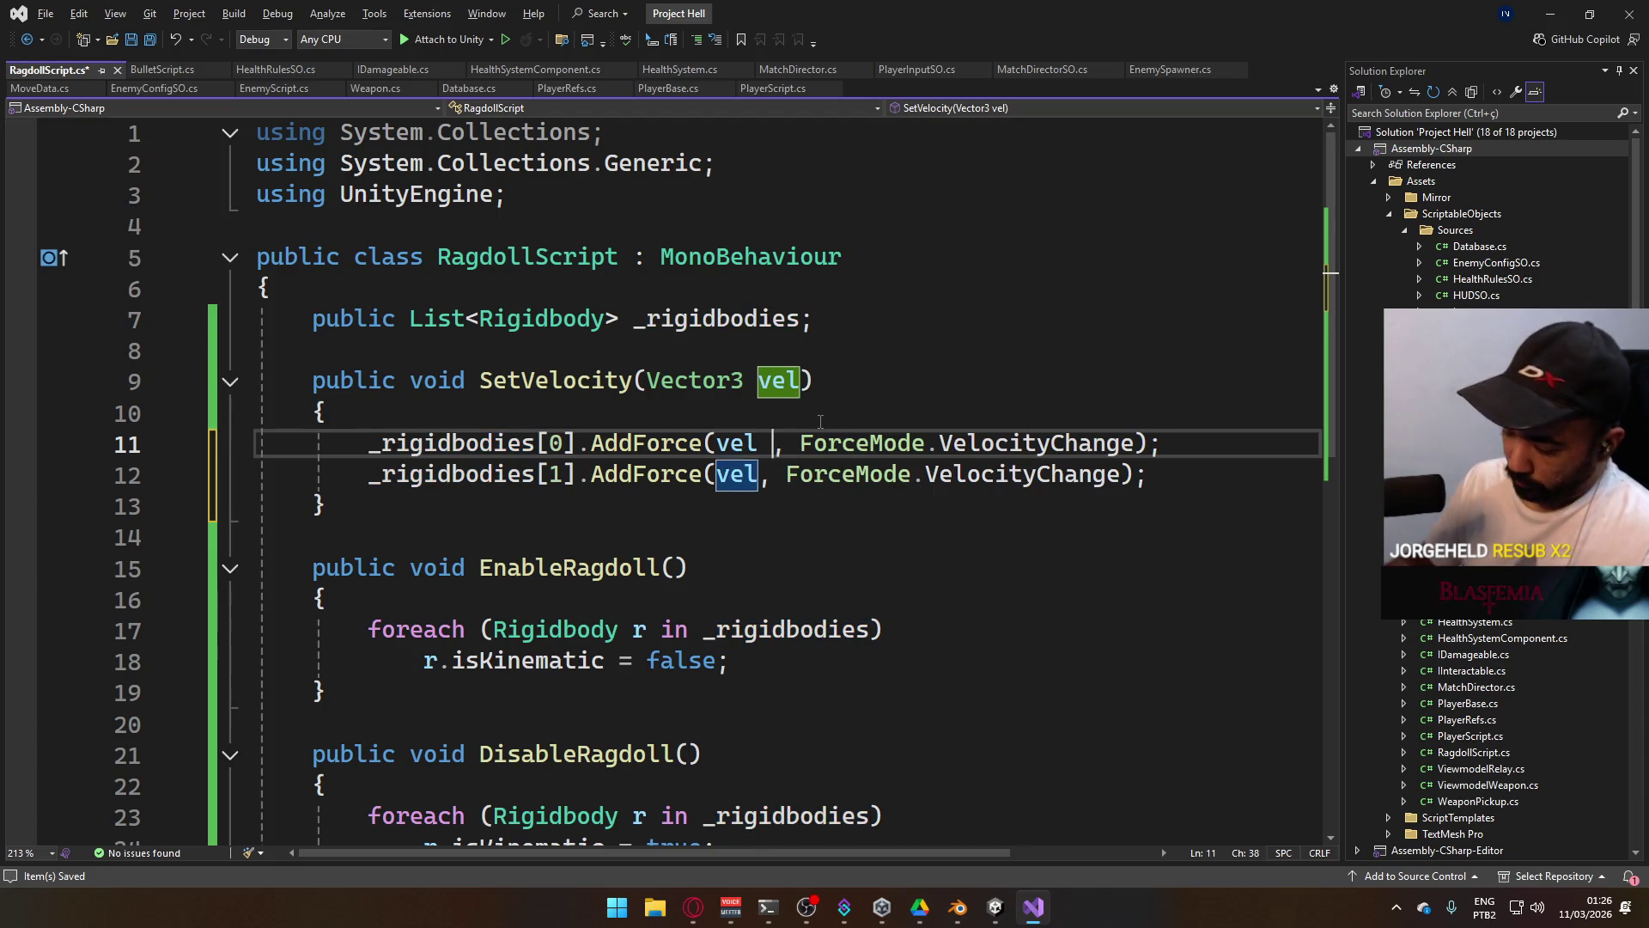
text(* 100)
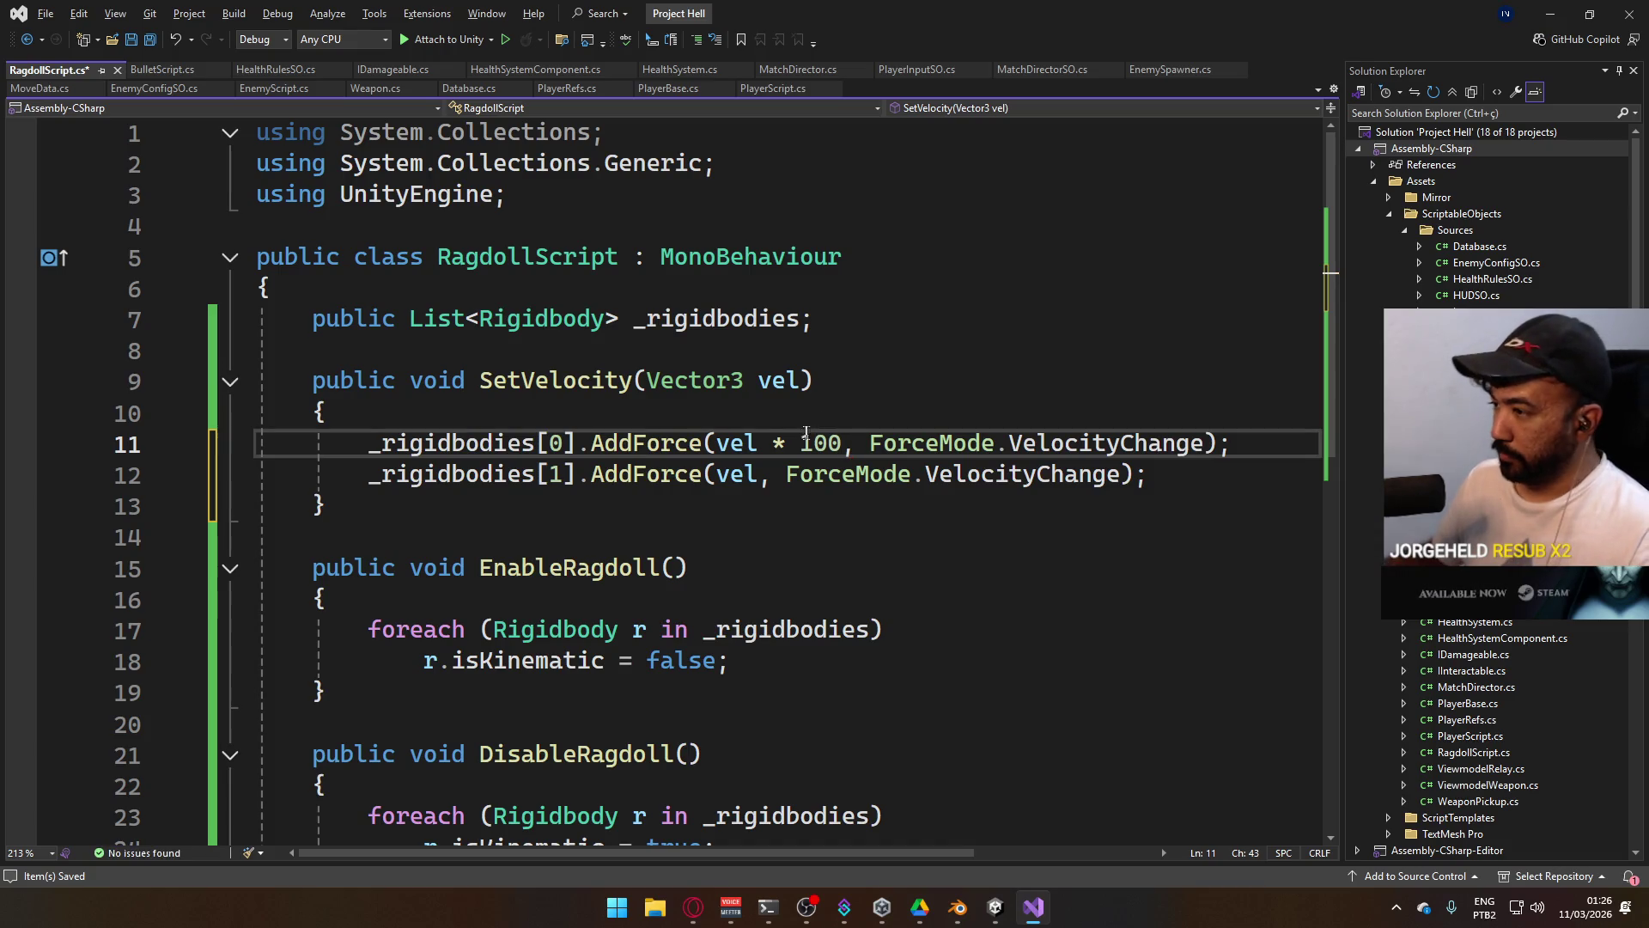
shift+click(761, 443)
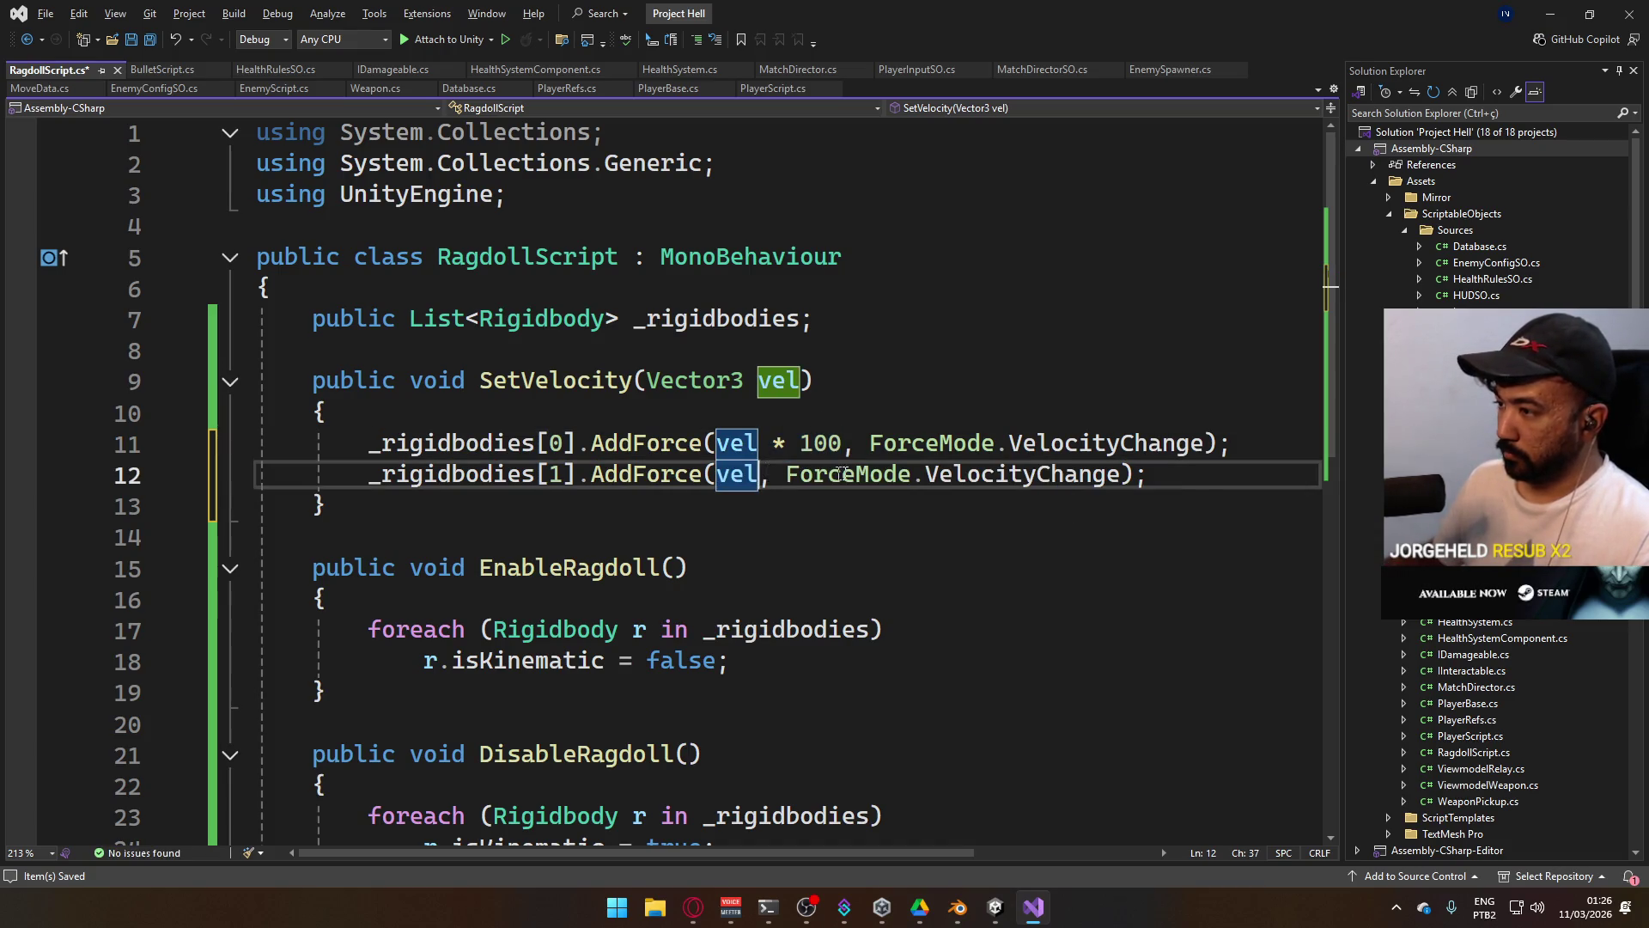
text(* 100)
key(alt+Tab)
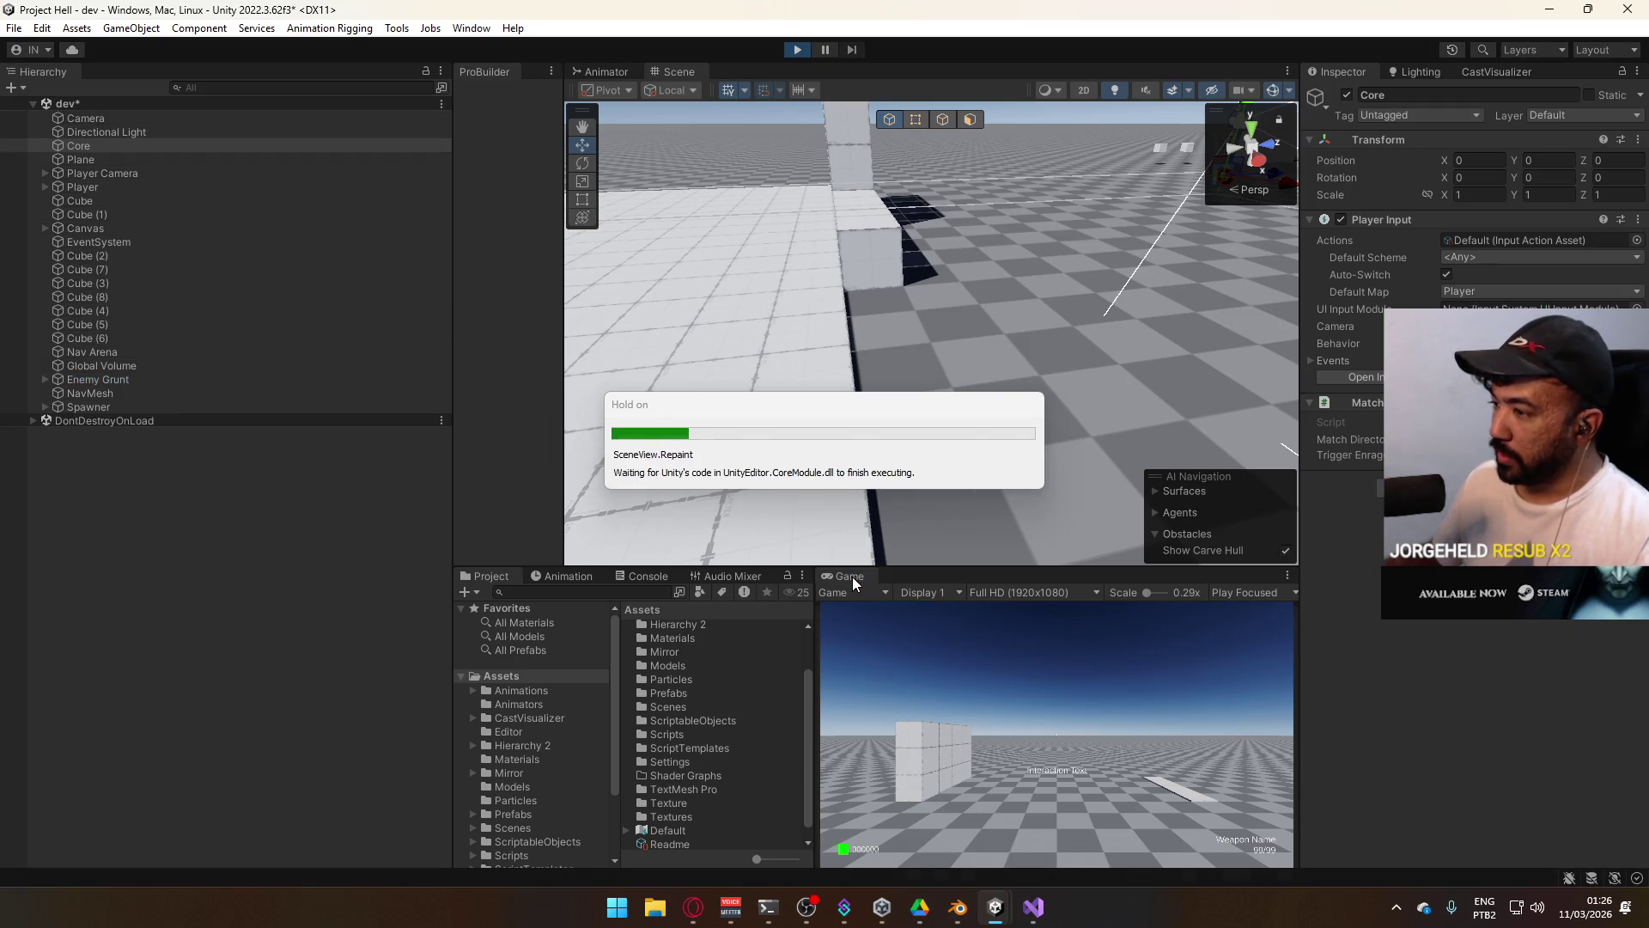
Maximize the Game view and switch from the pistol to the AK.
right_click(852, 576)
click(909, 607)
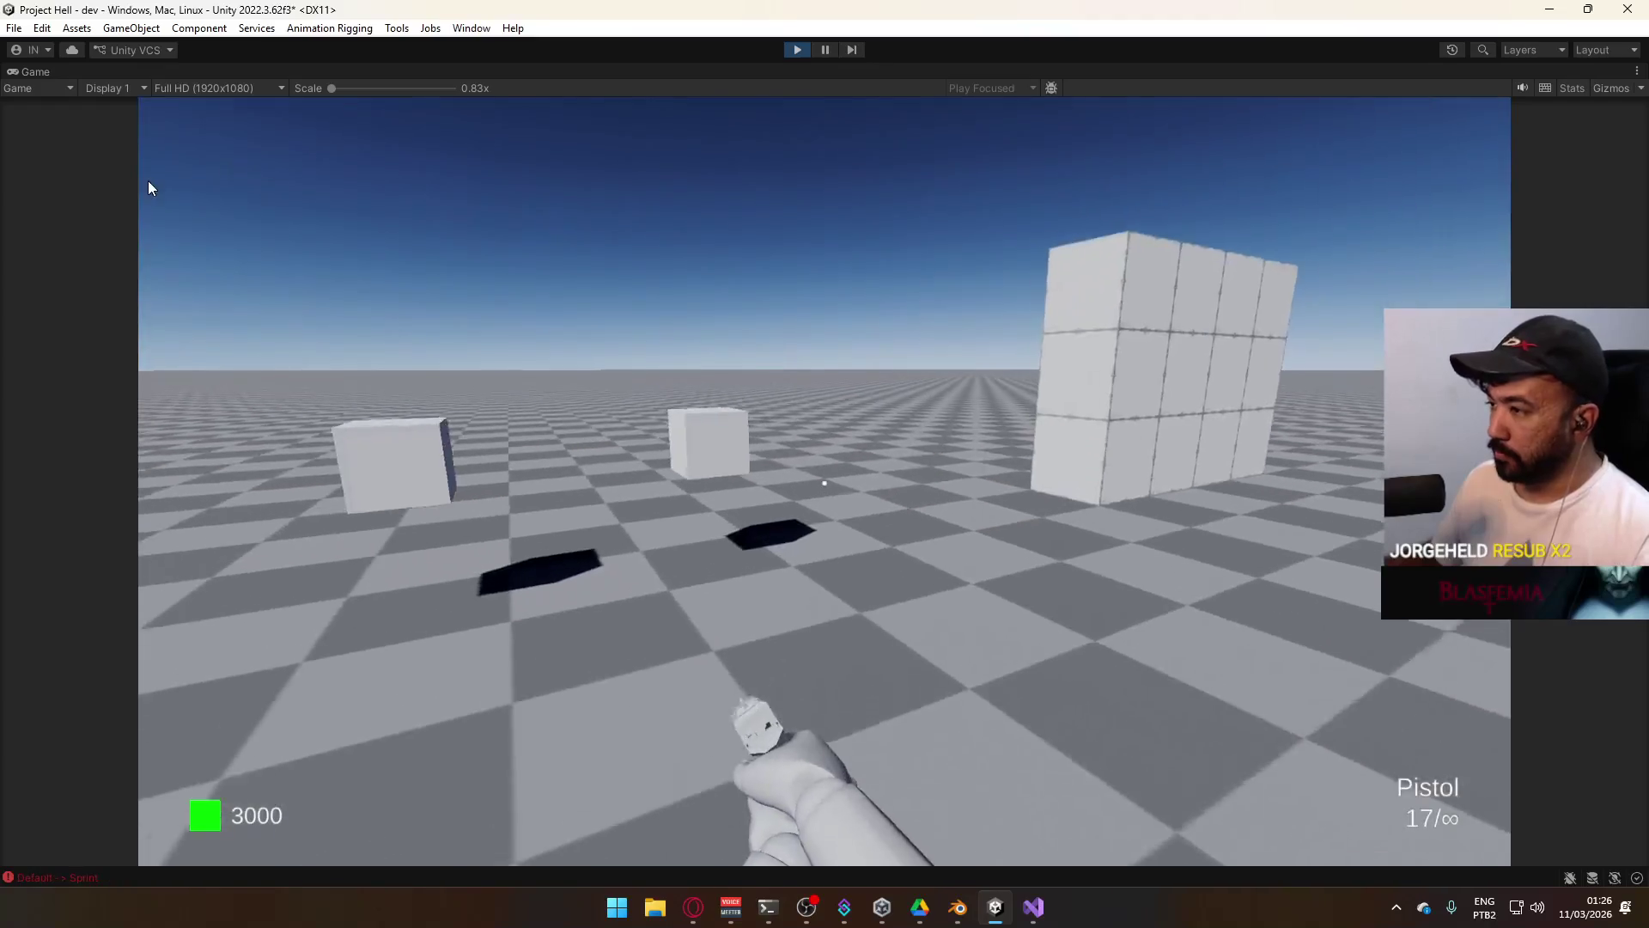
key(2)
key(super)
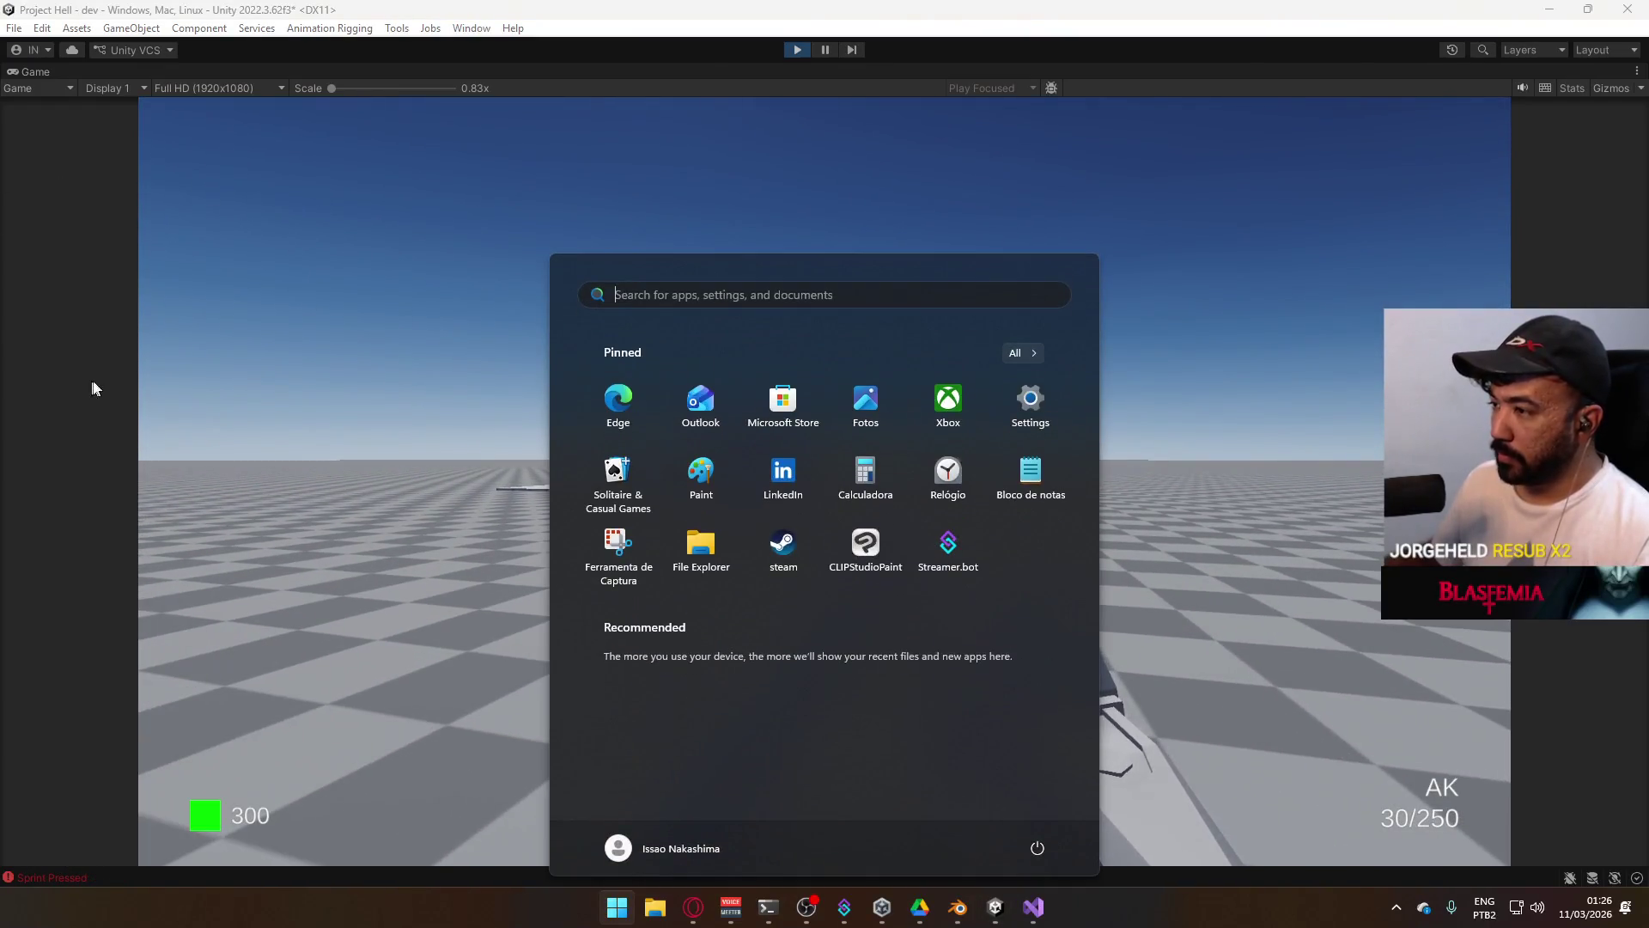
click(414, 474)
key(super)
click(1089, 488)
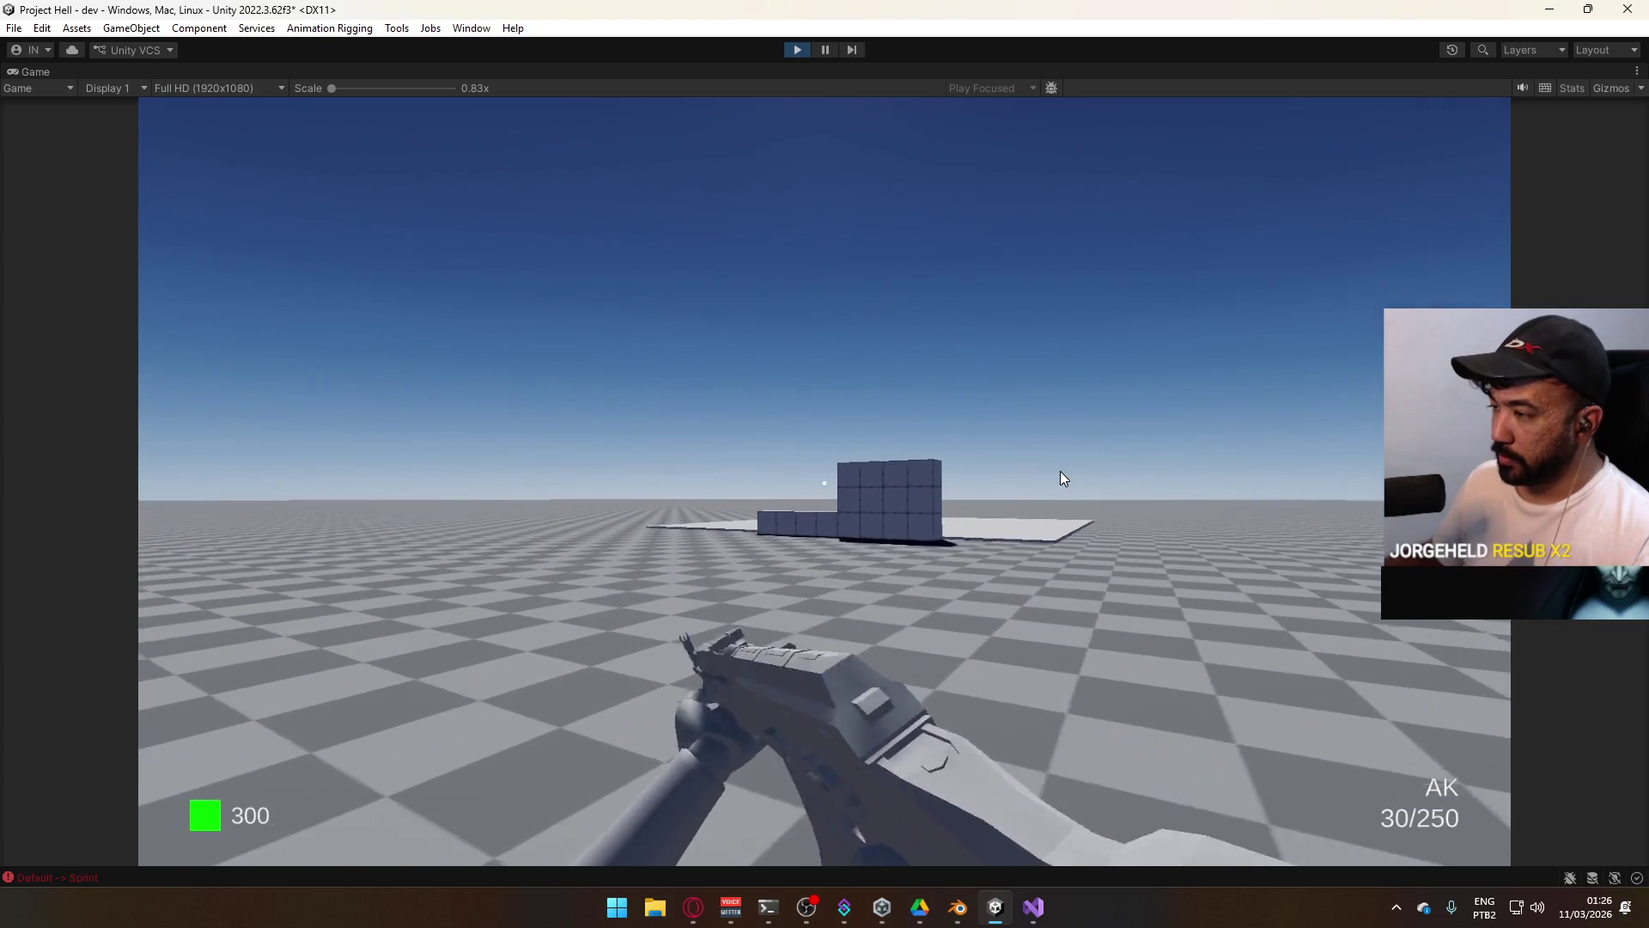
Walk toward the enemy, fire the AK at it, then stop play mode.
key(w)
key(d)
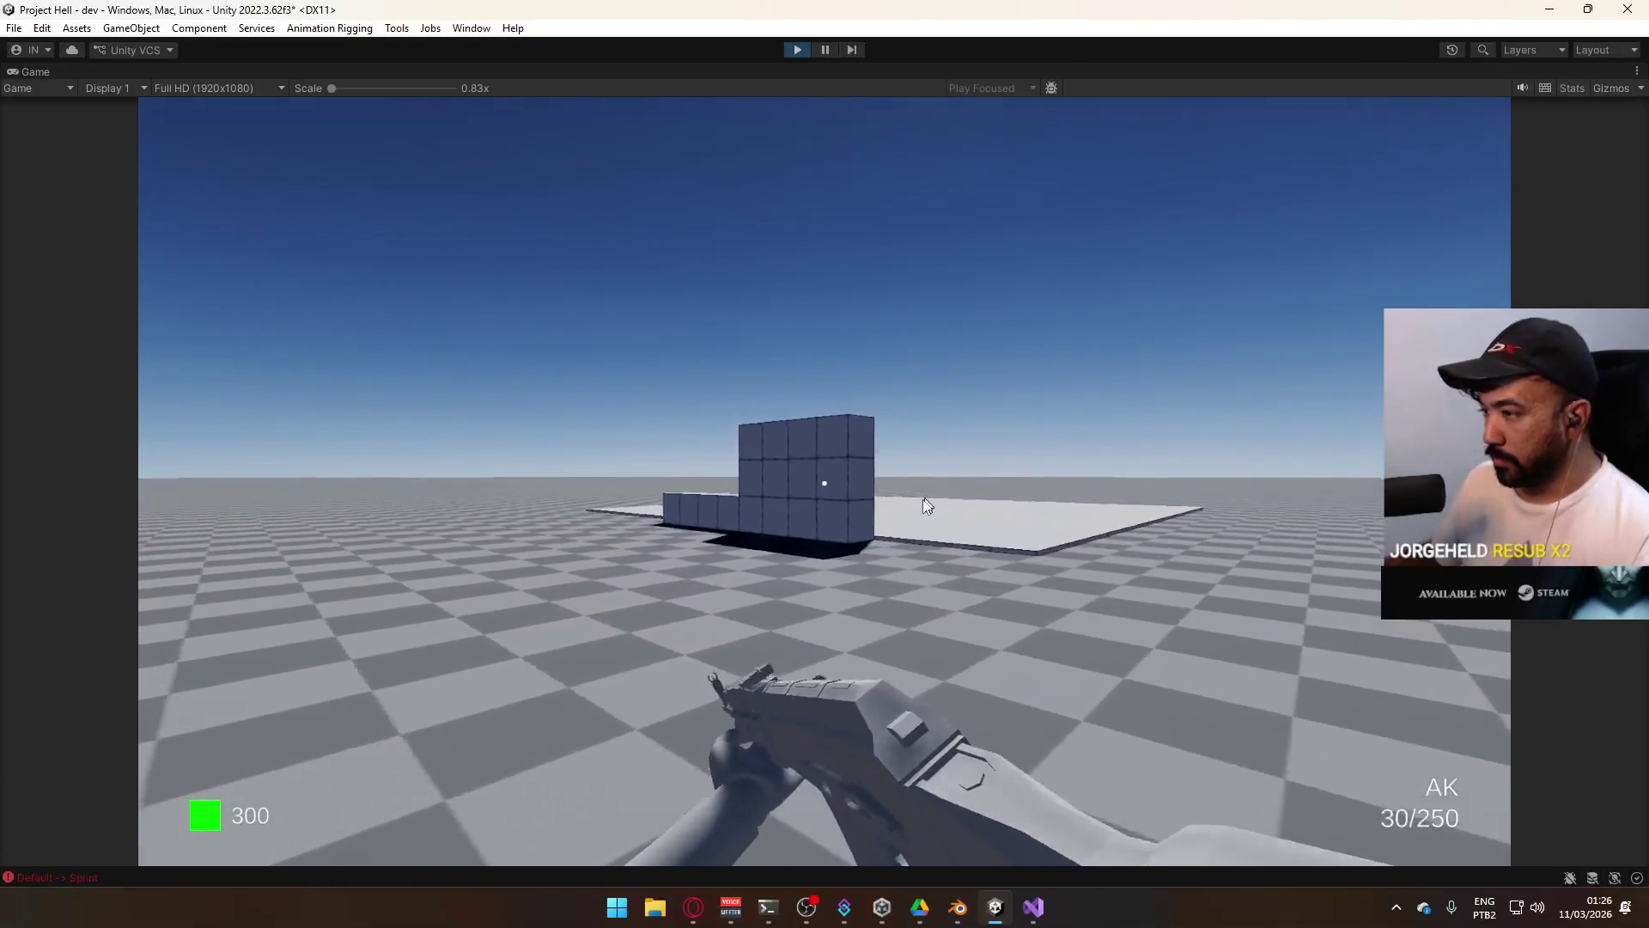
click(925, 482)
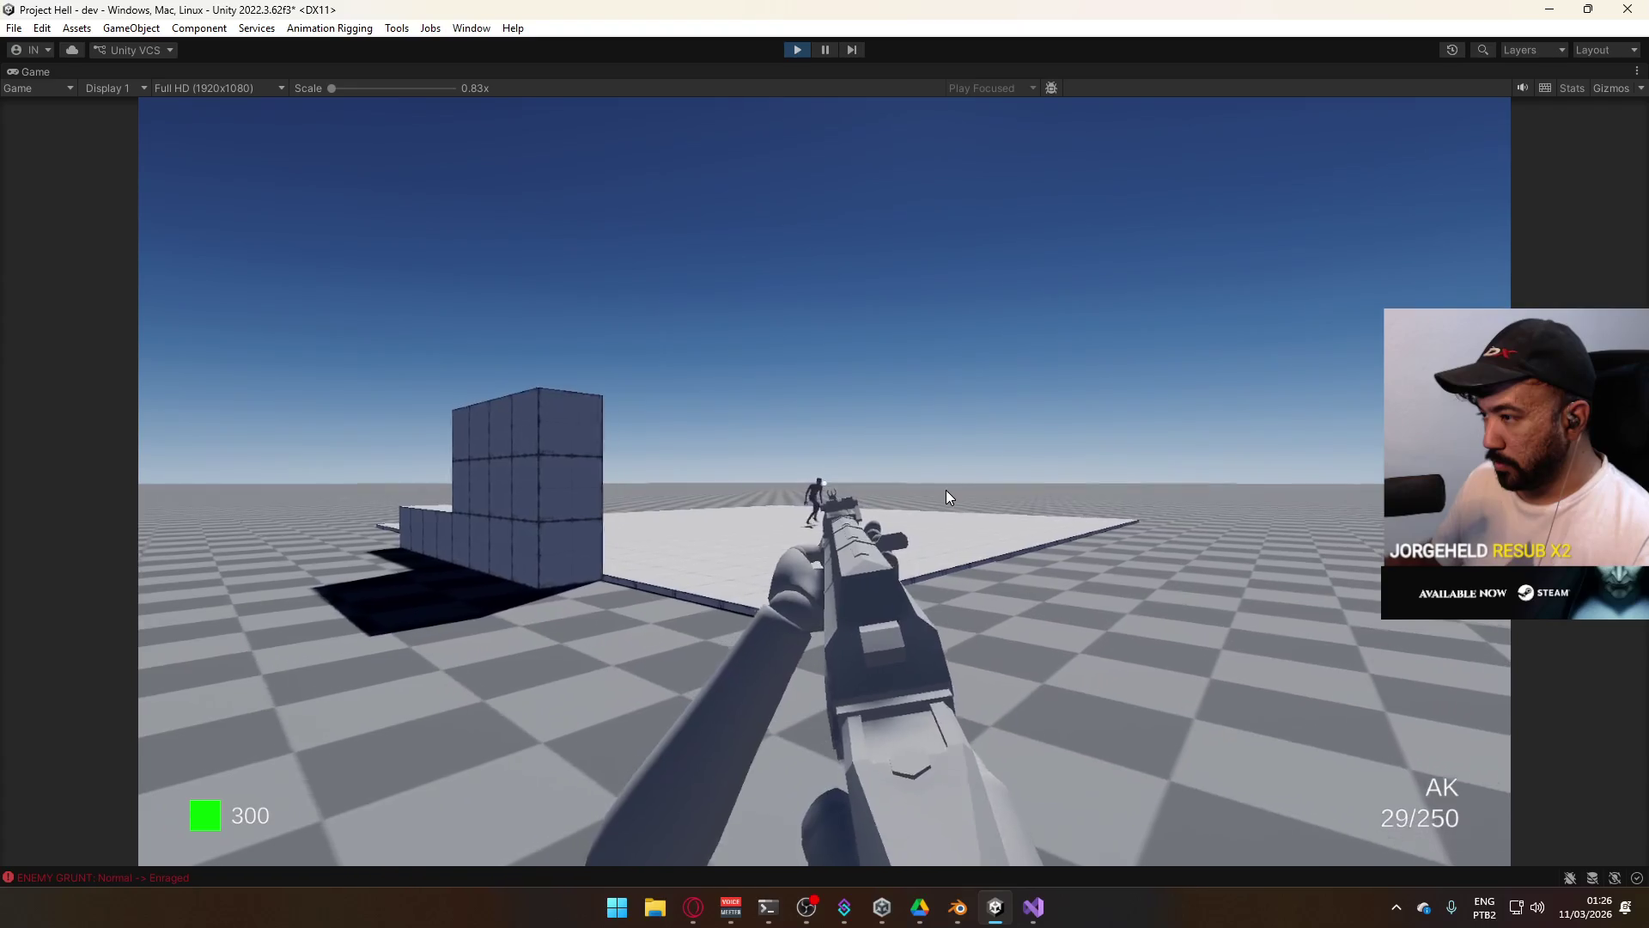
click(946, 489)
drag(919, 492, 885, 523)
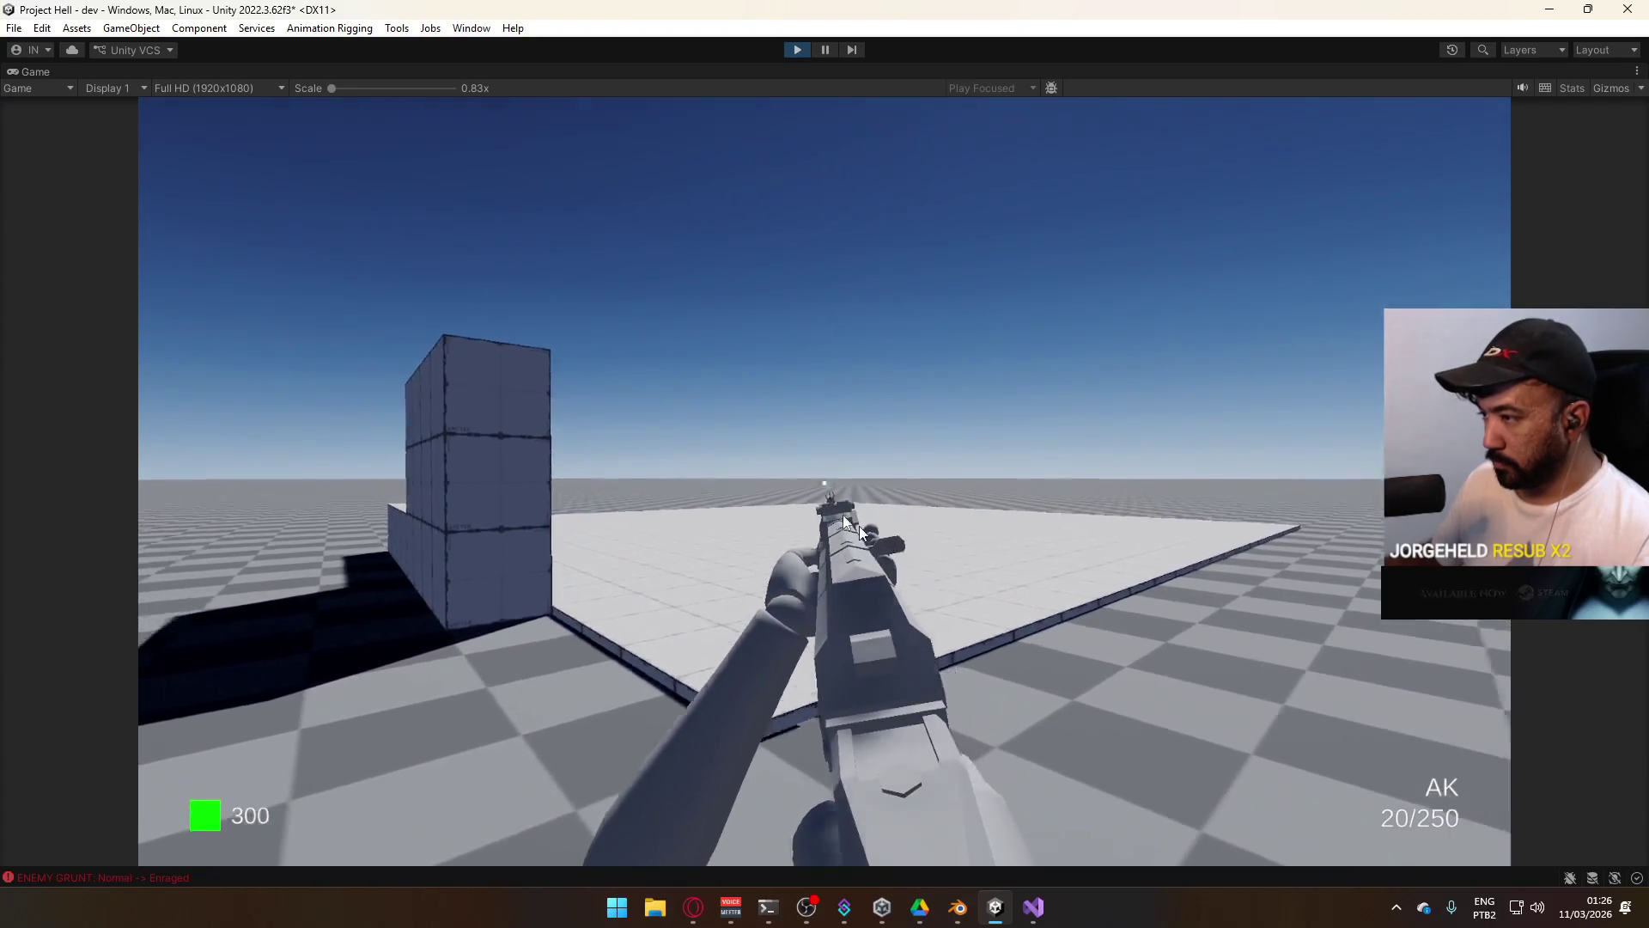
key(super)
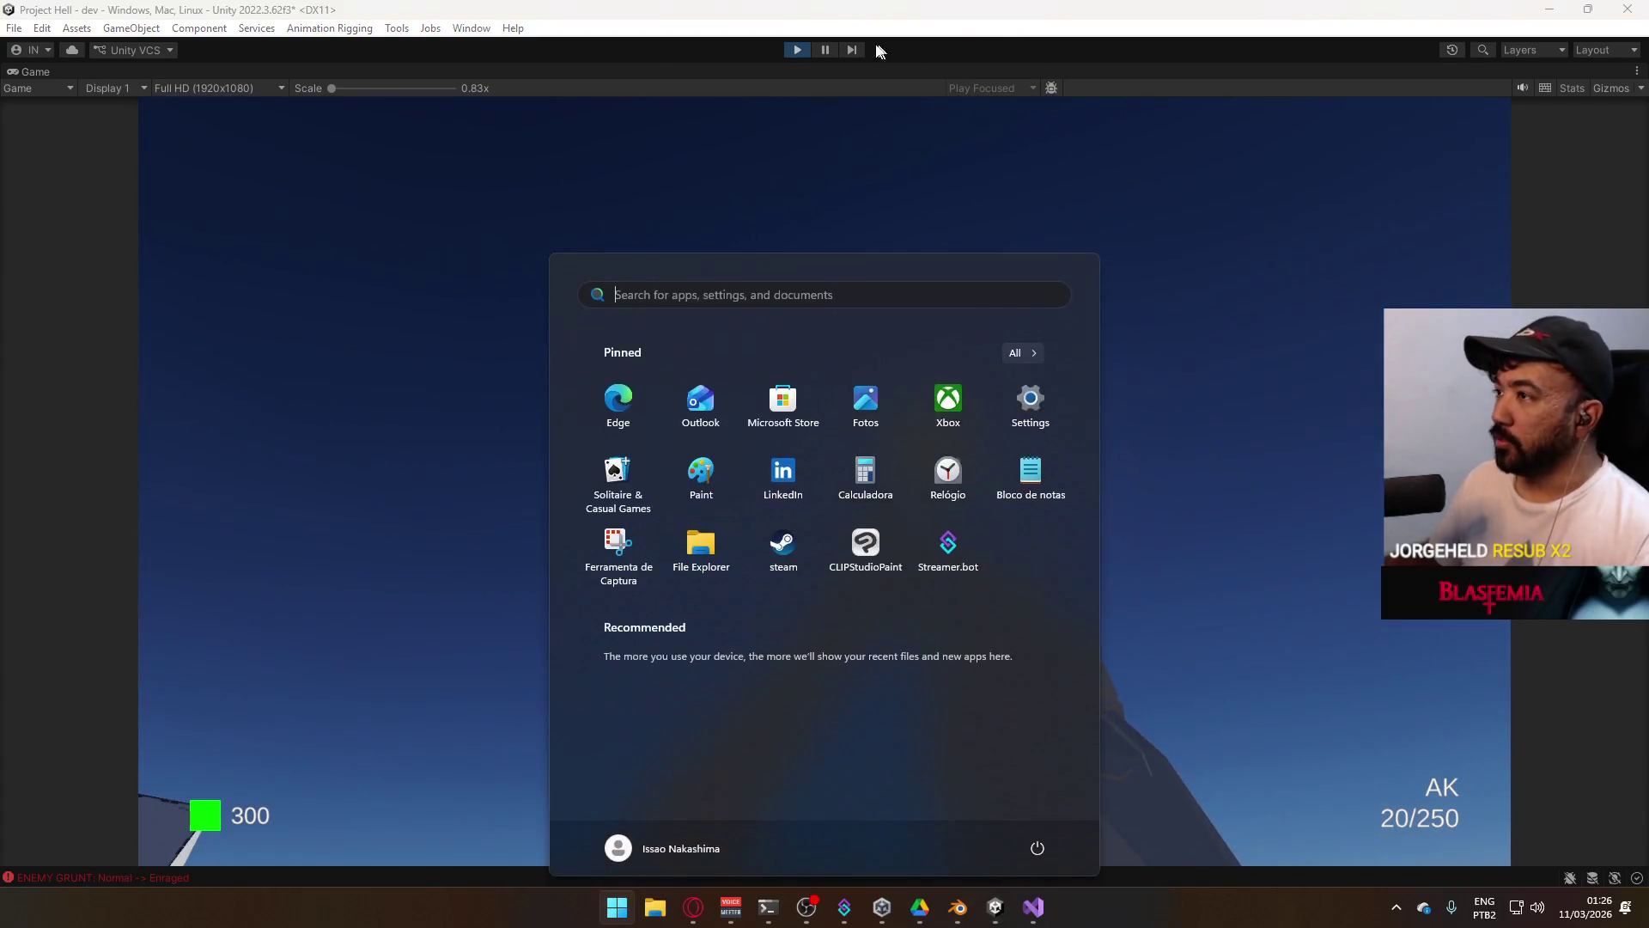
key(super)
click(795, 49)
Delete the * 100 multiplier from the AddForce calls so vel is passed unscaled.
key(alt+Tab)
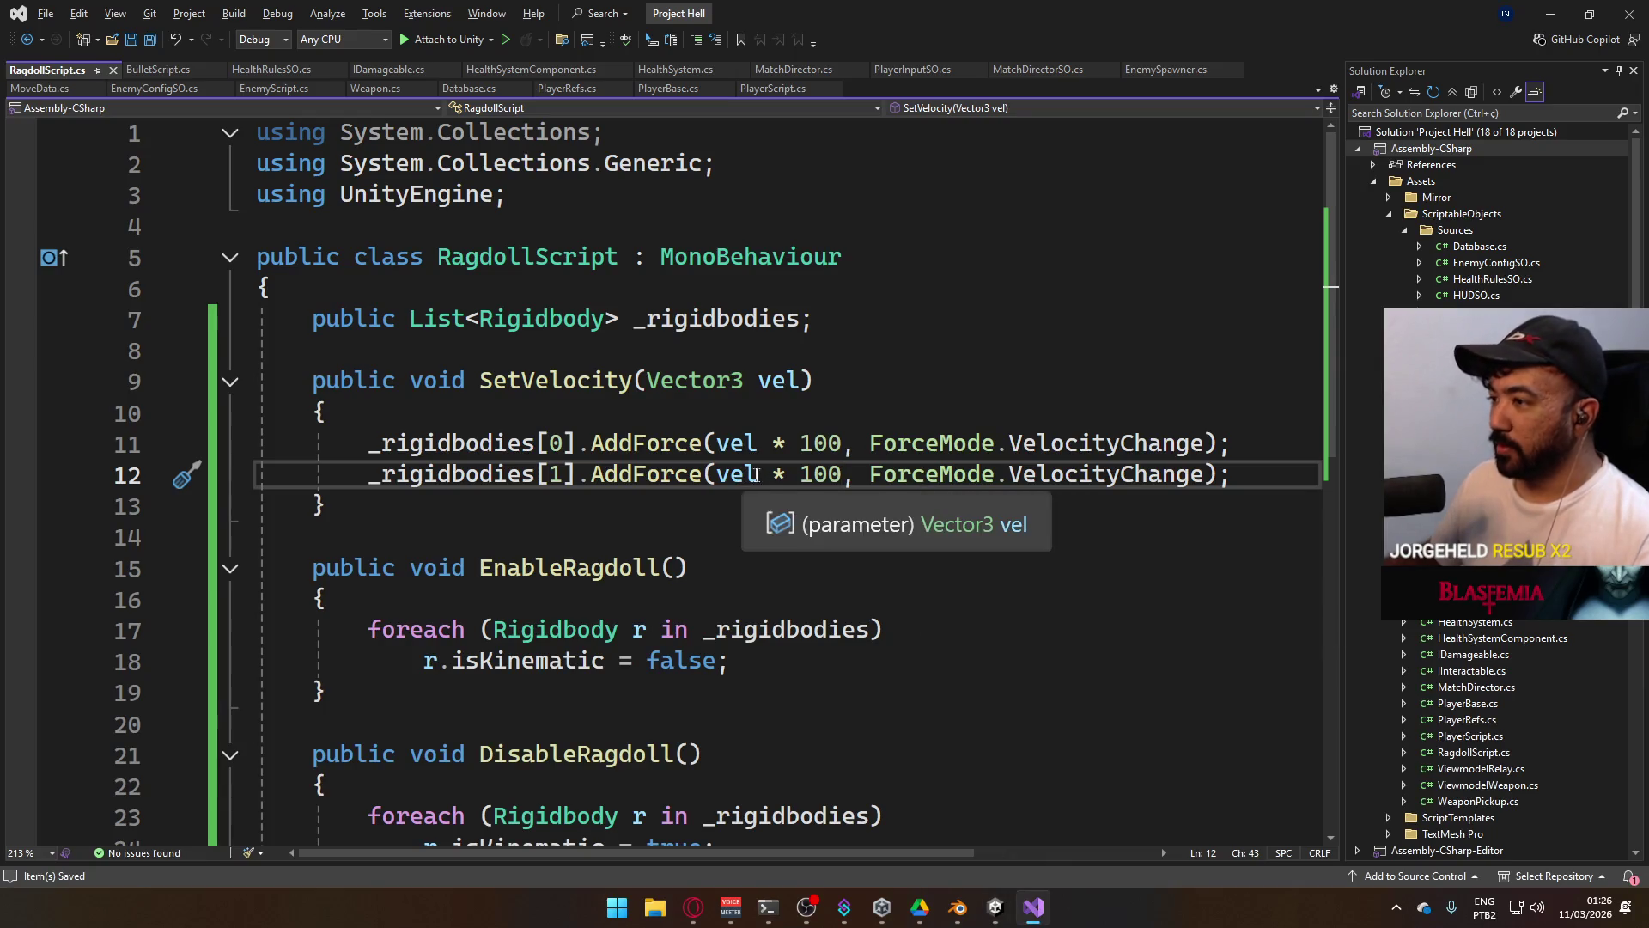
drag(772, 474, 856, 474)
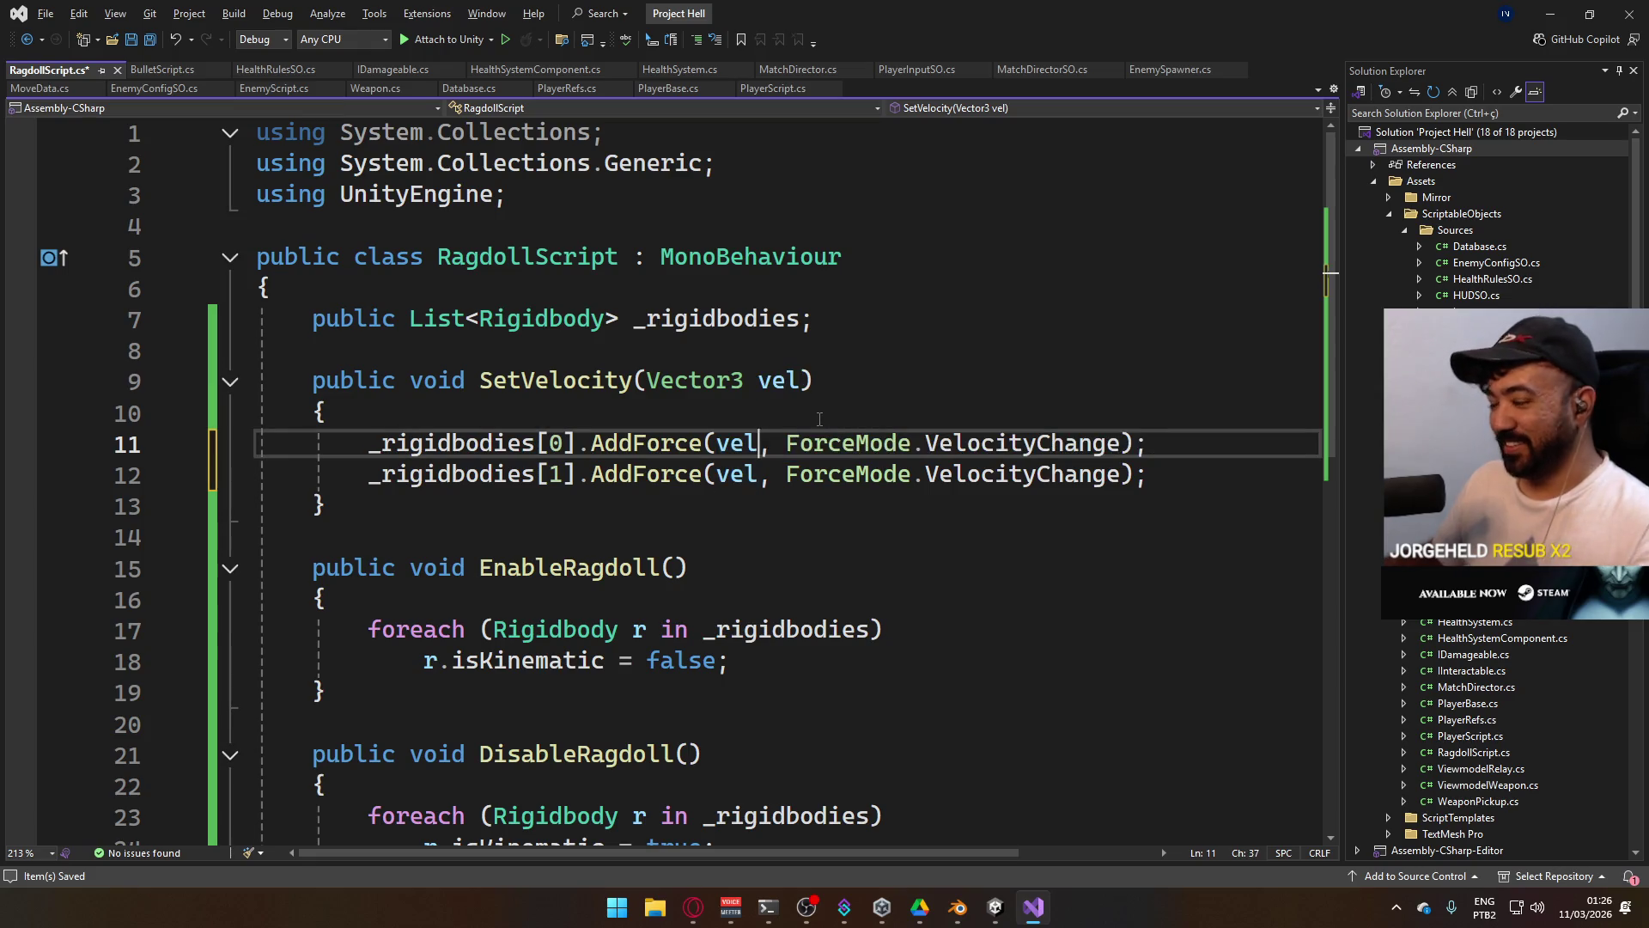
key(alt+Tab)
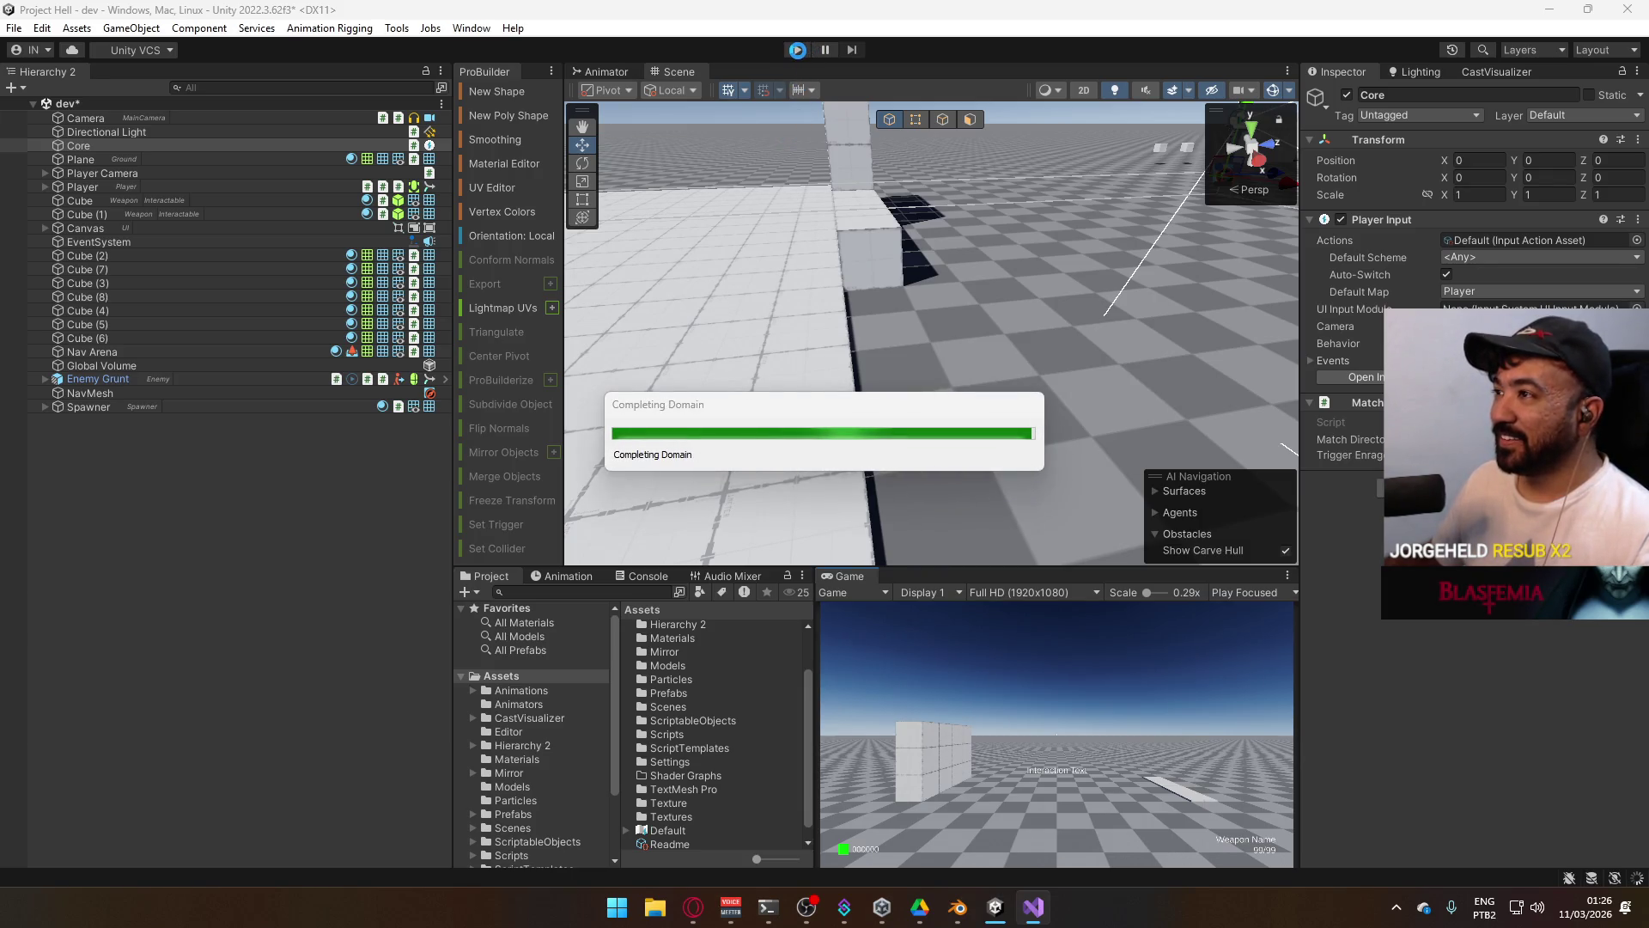
click(797, 50)
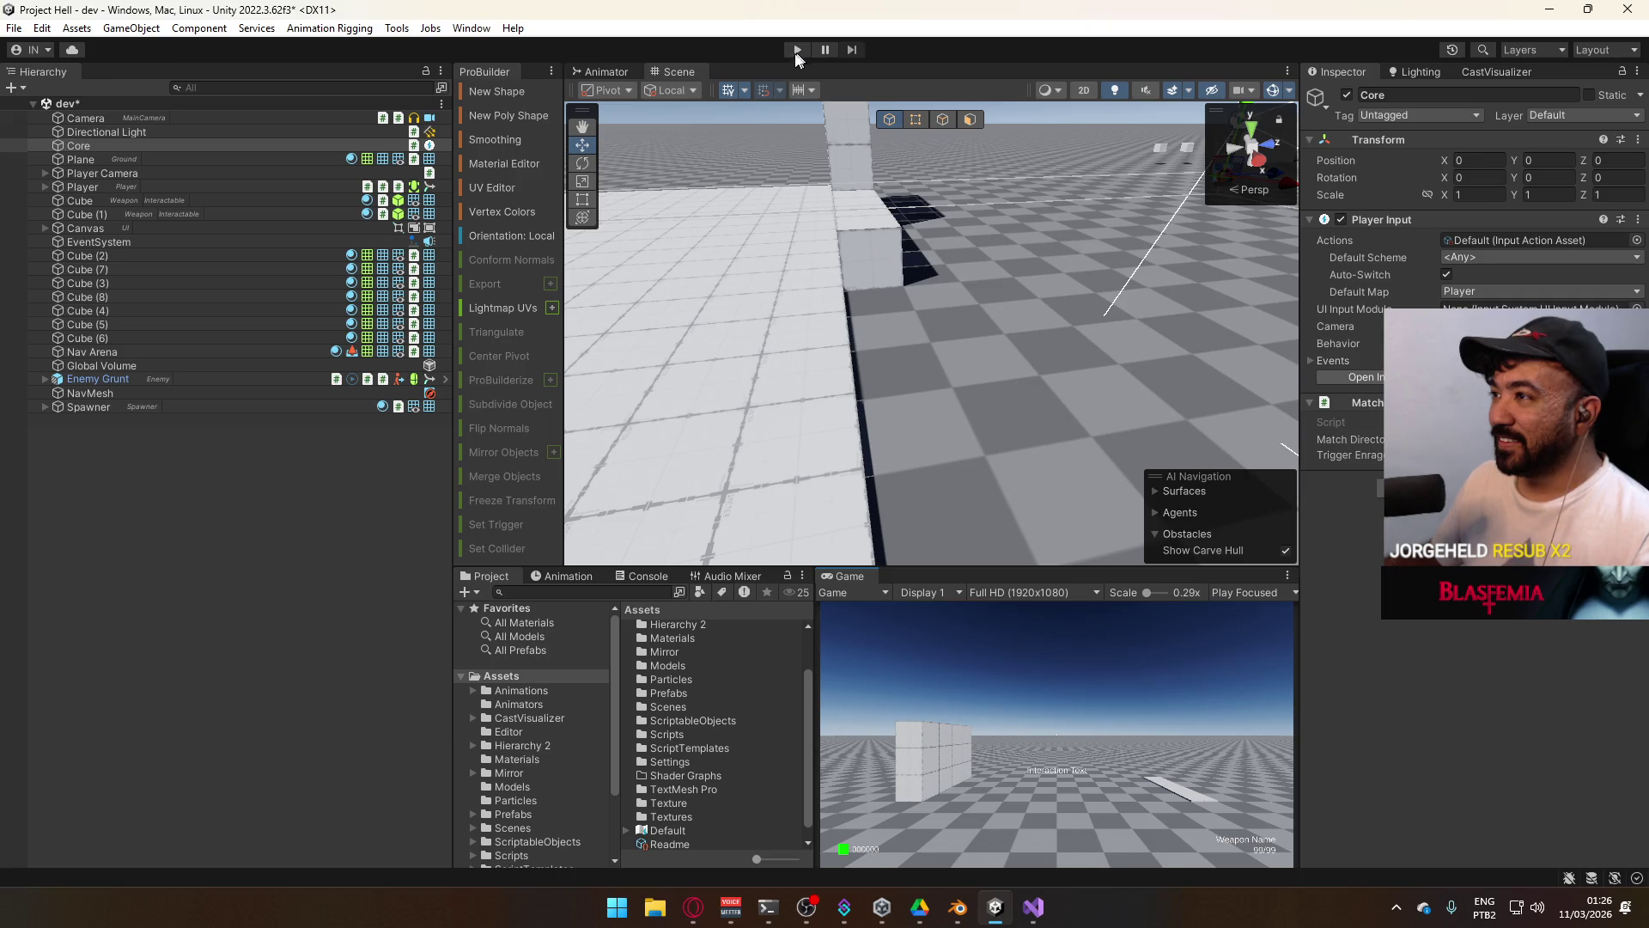
Enter play mode with a maximized Game view and shoot the first enemy while crouching.
click(797, 50)
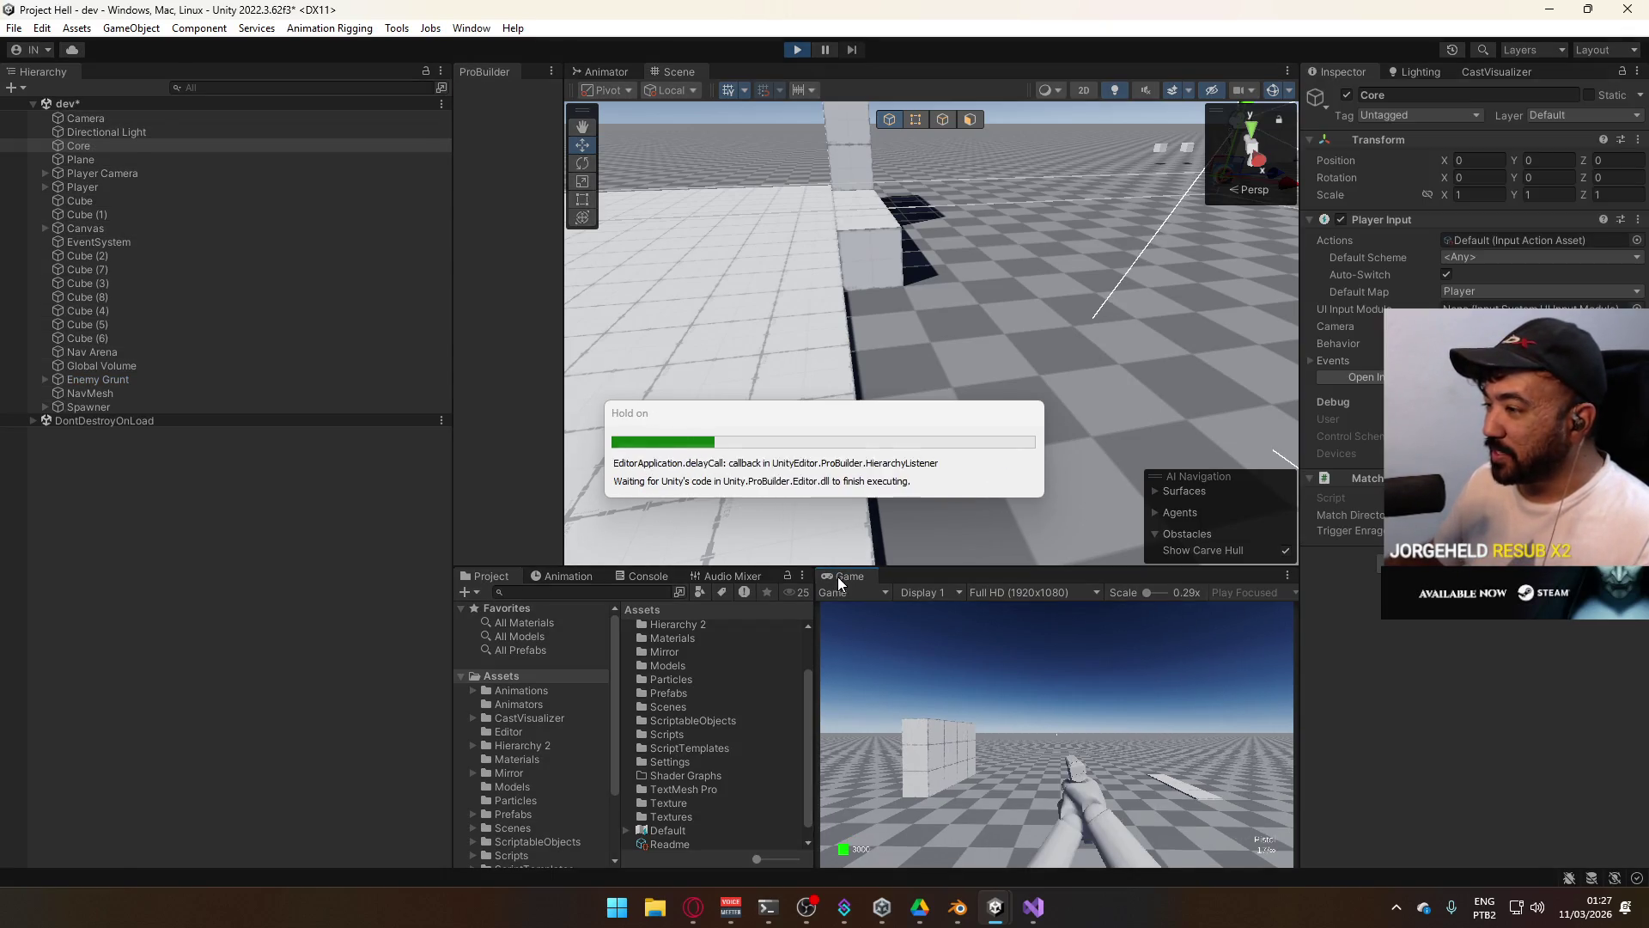
right_click(850, 578)
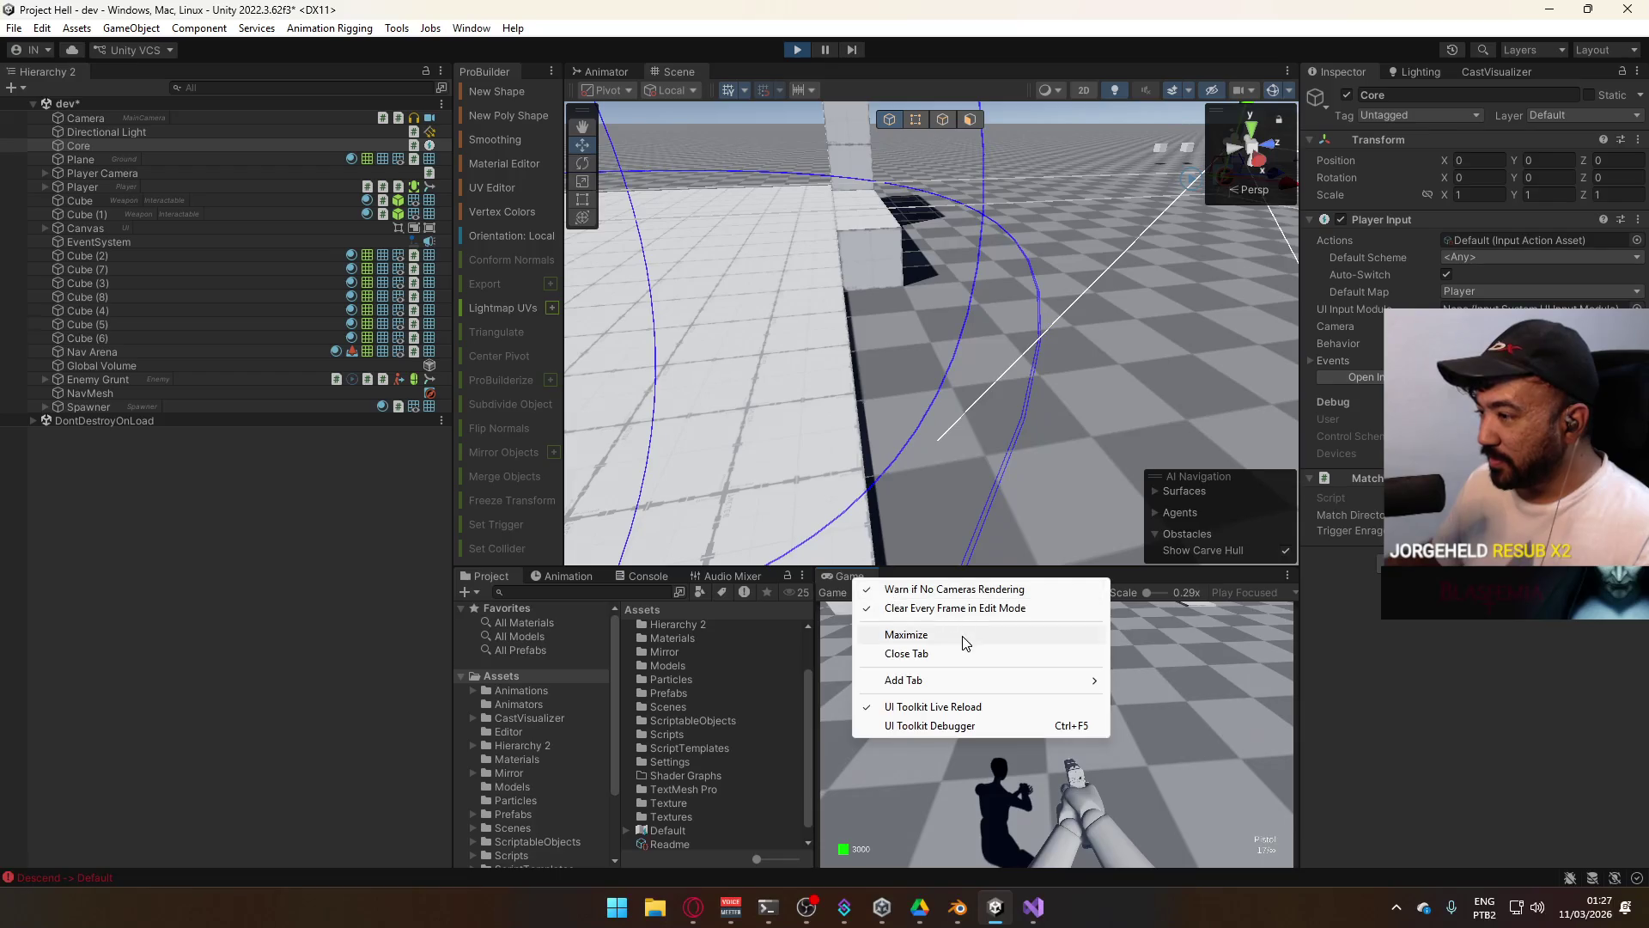
click(963, 644)
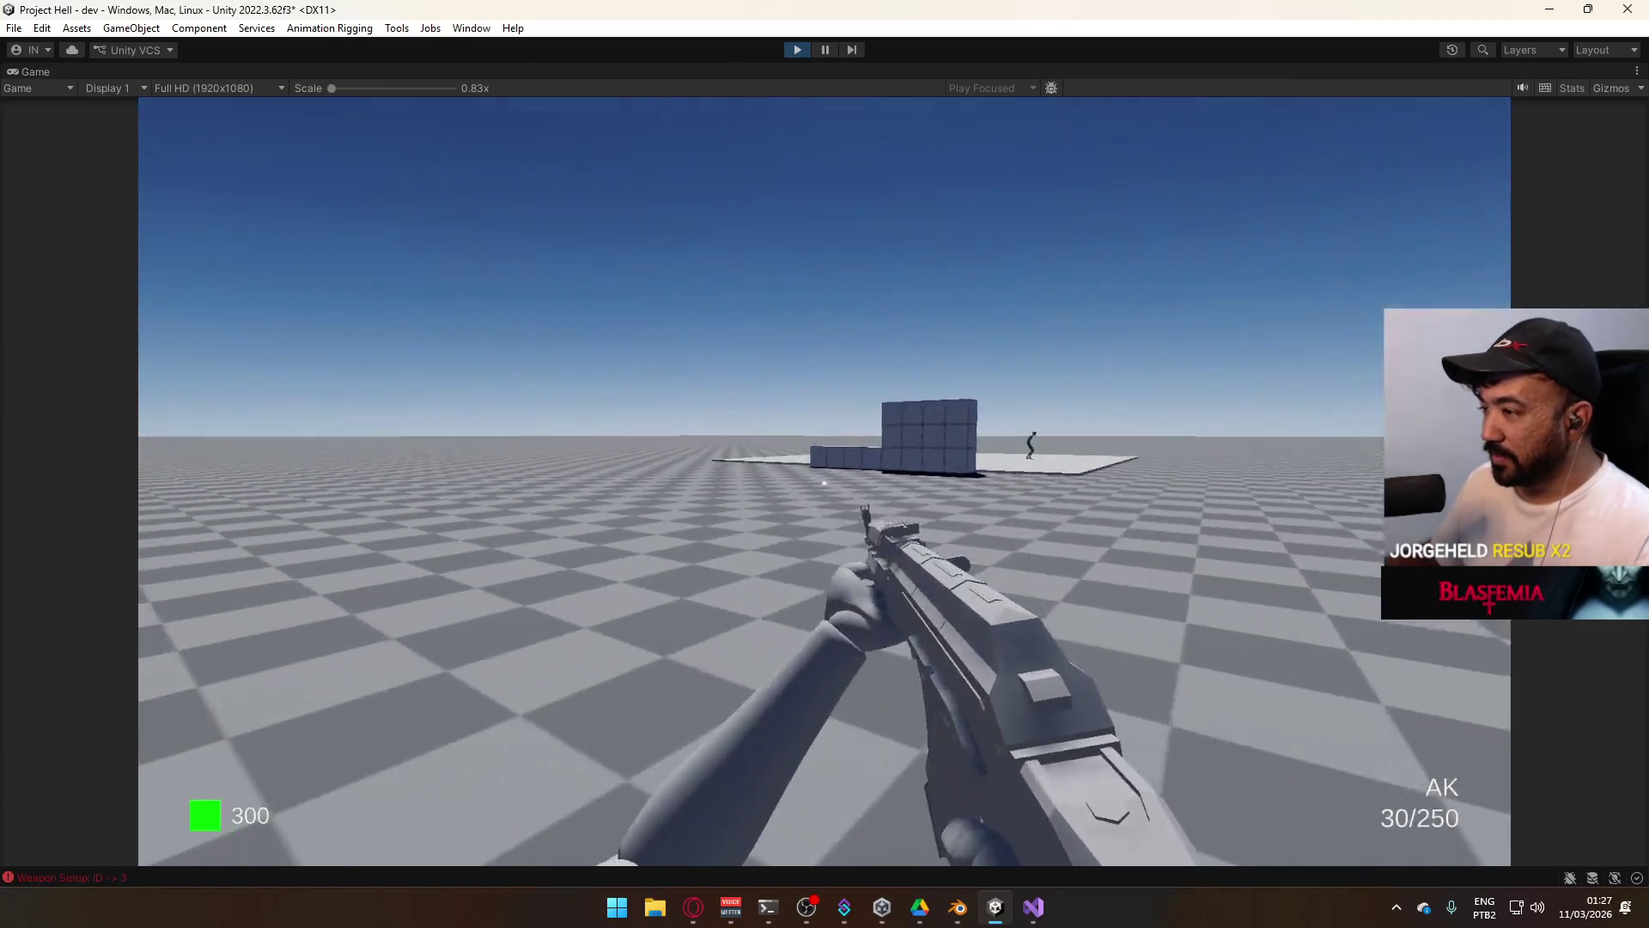
key(super)
click(1241, 493)
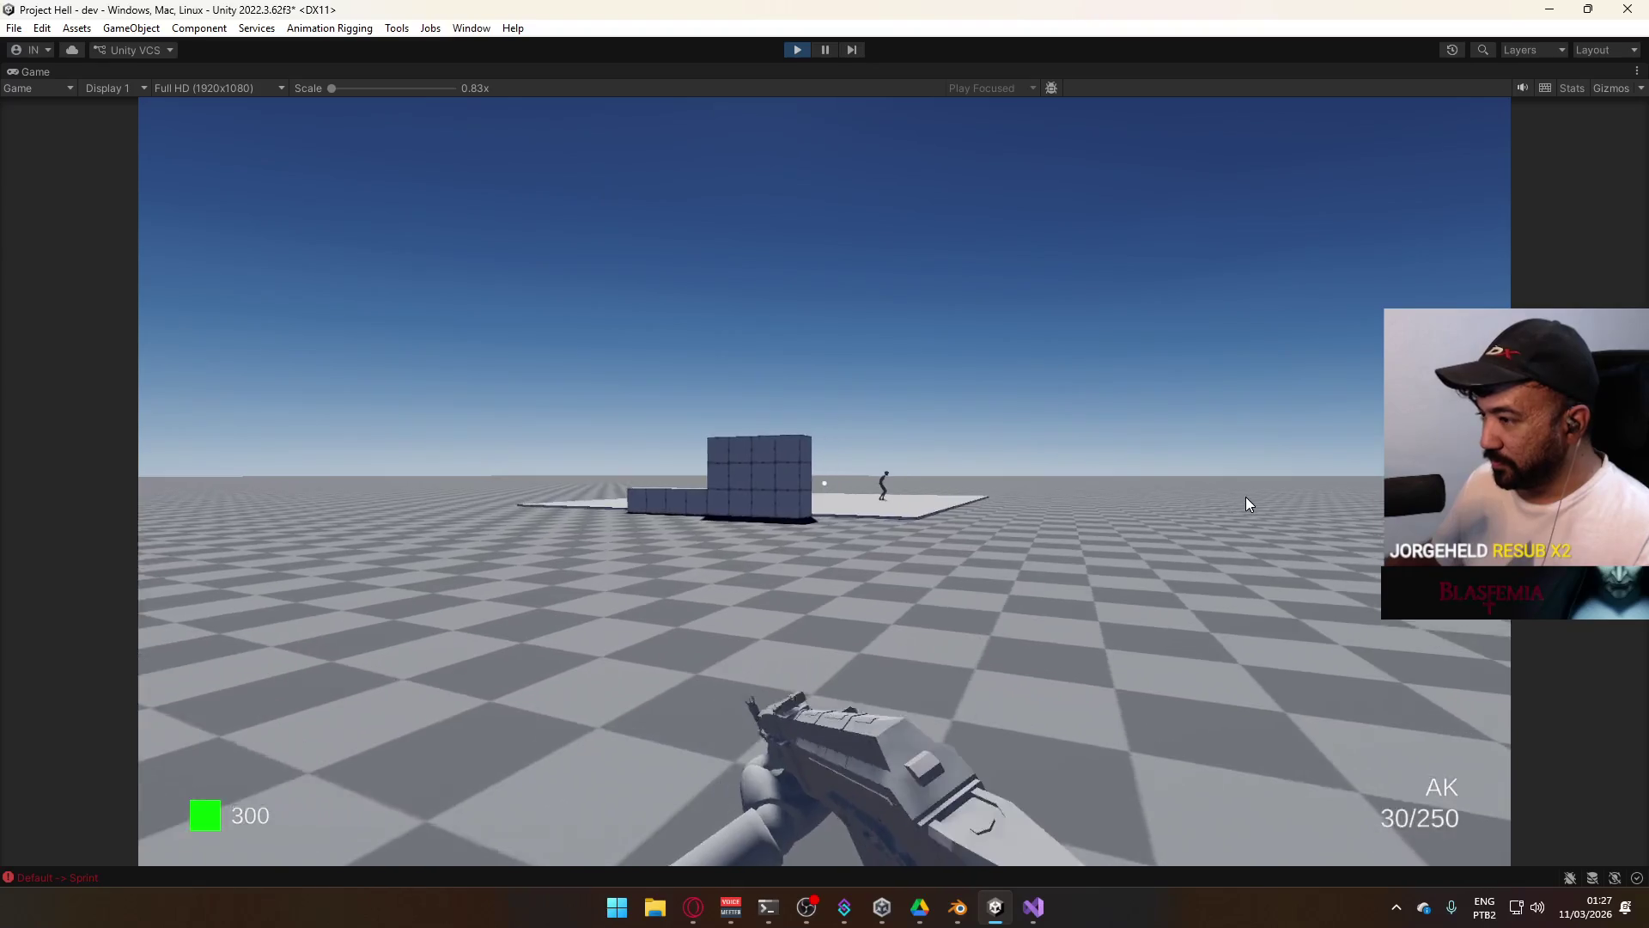
key(w)
key(d)
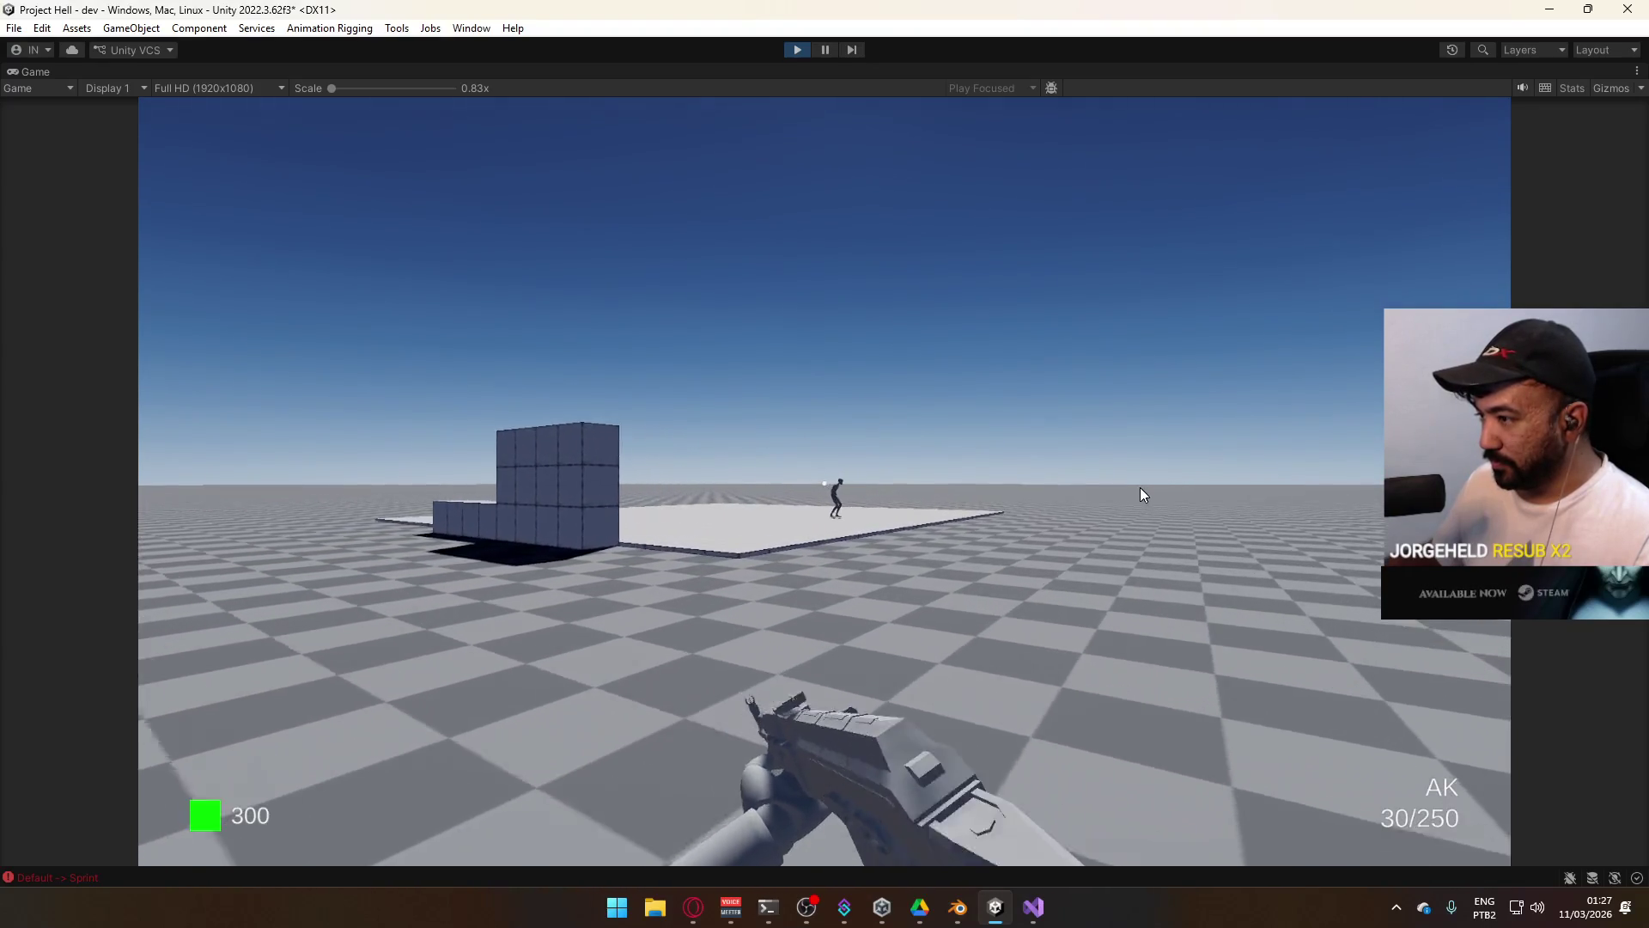
key(c)
click(1080, 487)
key(w)
click(1033, 482)
click(1019, 513)
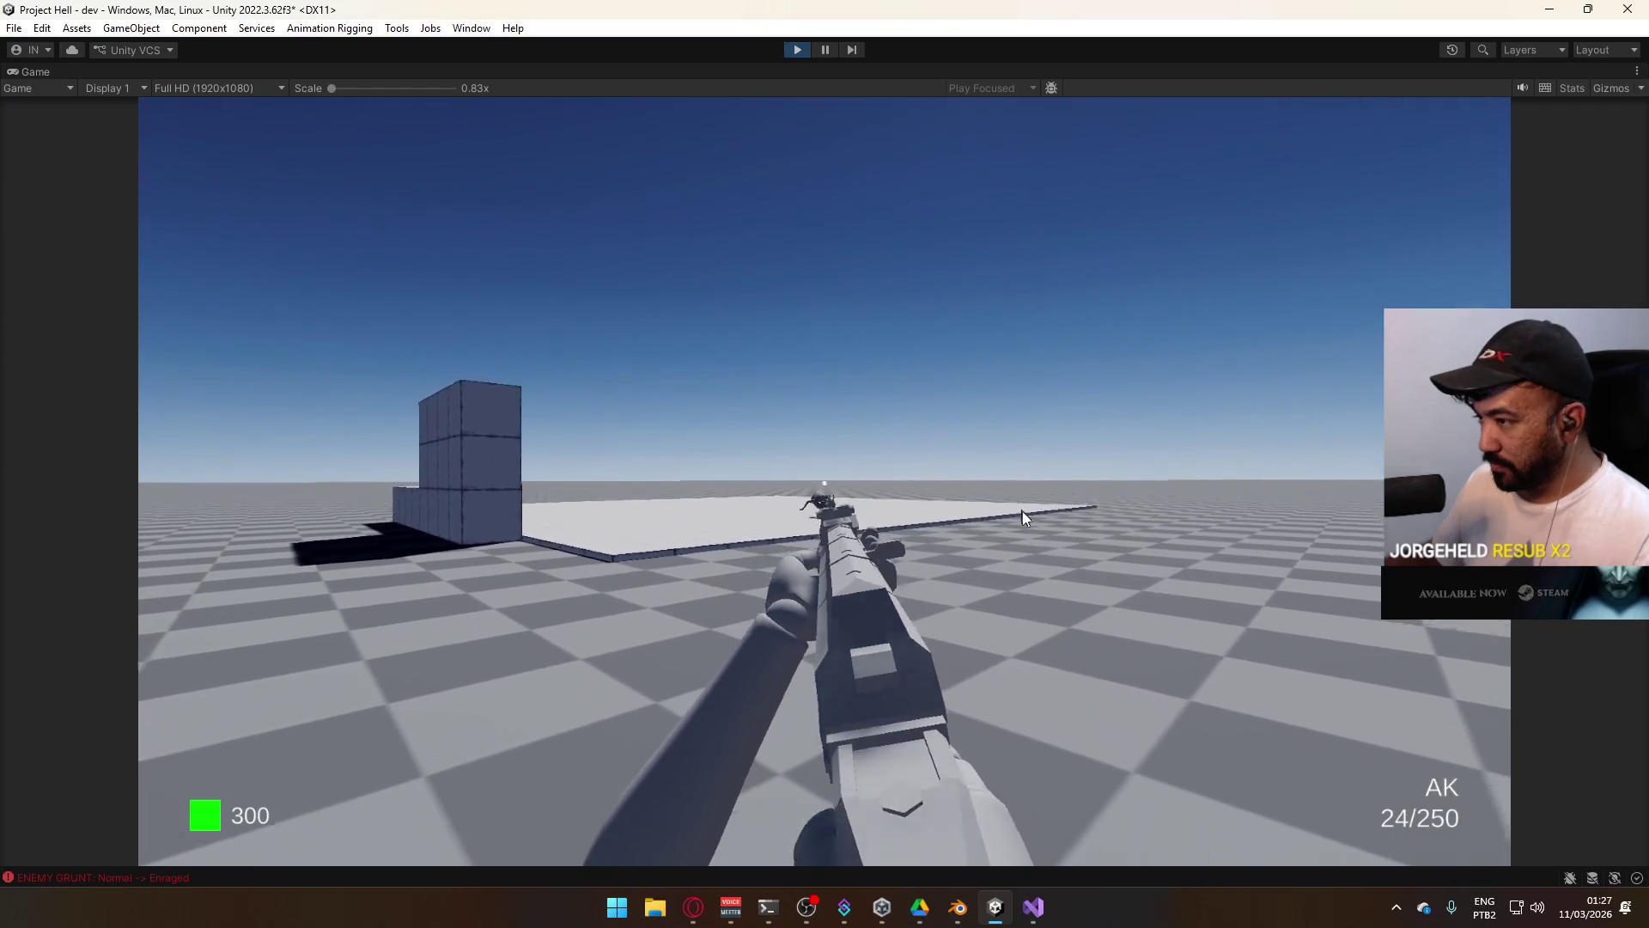
key(c)
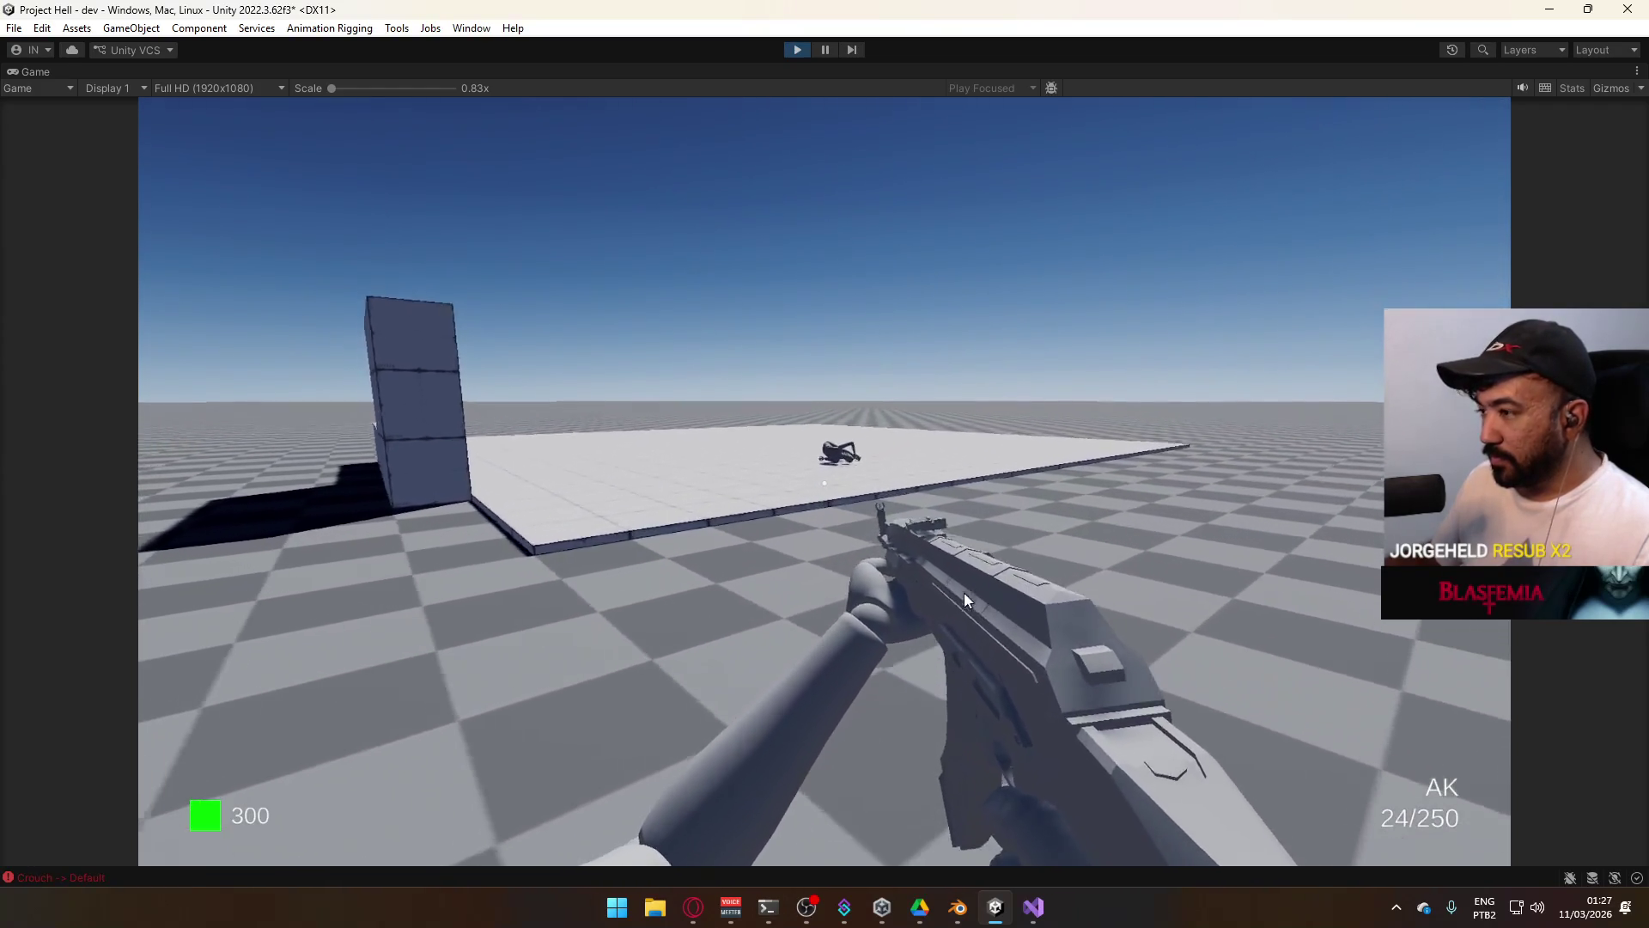
Re-maximize the Game view, sweep fire across the approaching group, and reload the AK.
key(super)
right_click(780, 71)
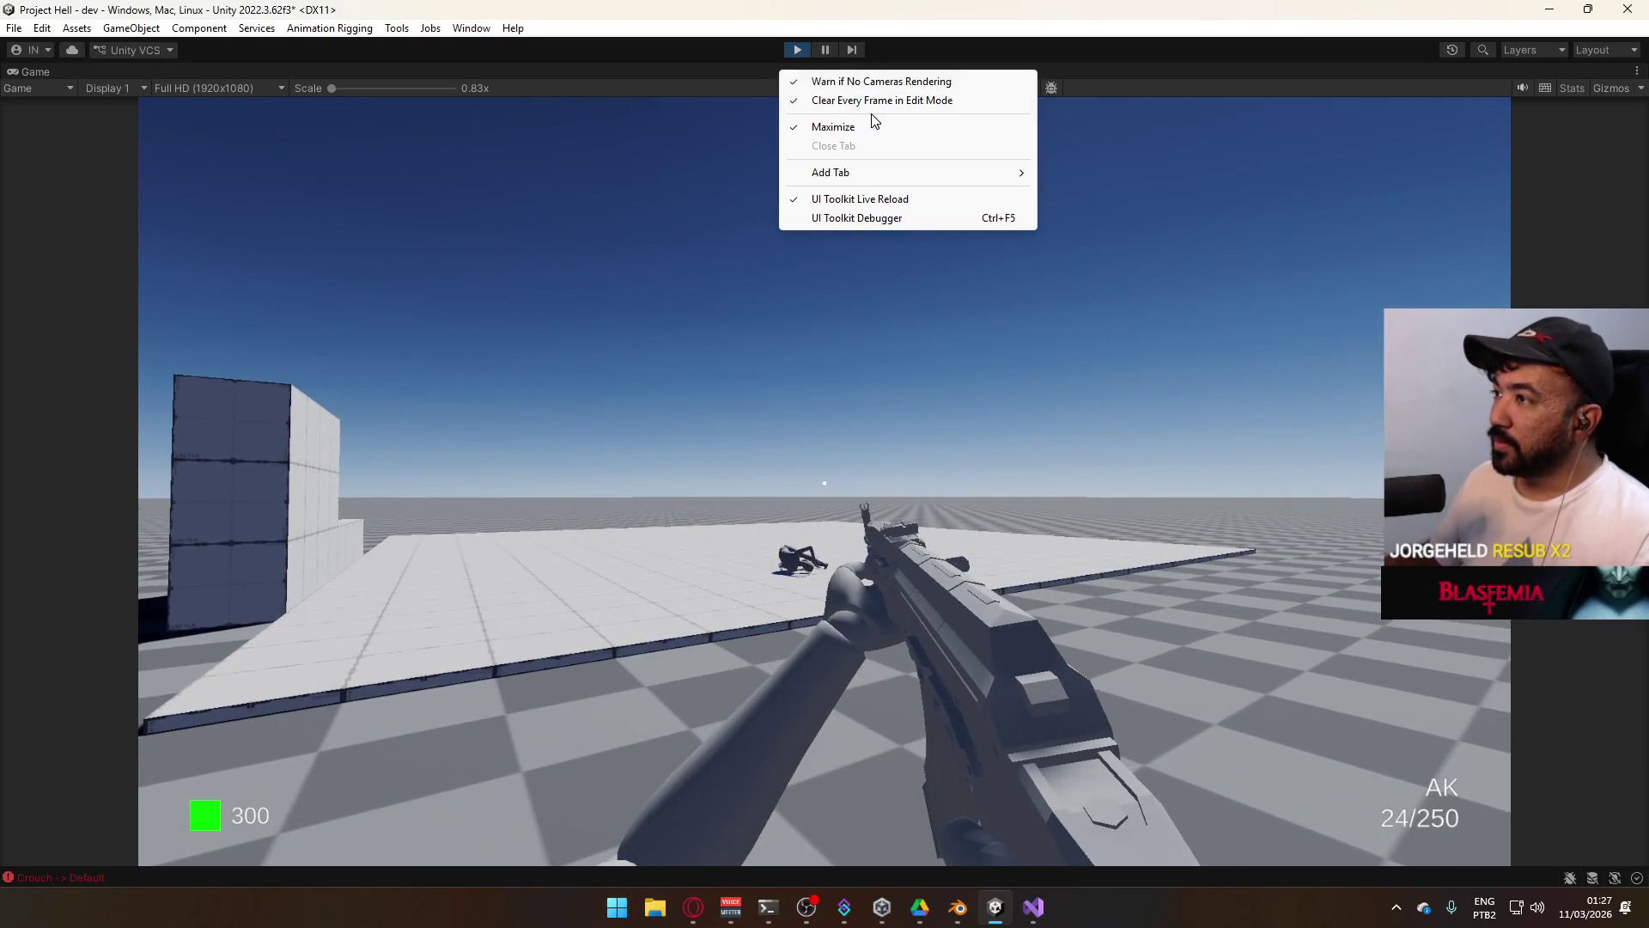
click(874, 124)
key(super)
key(super)
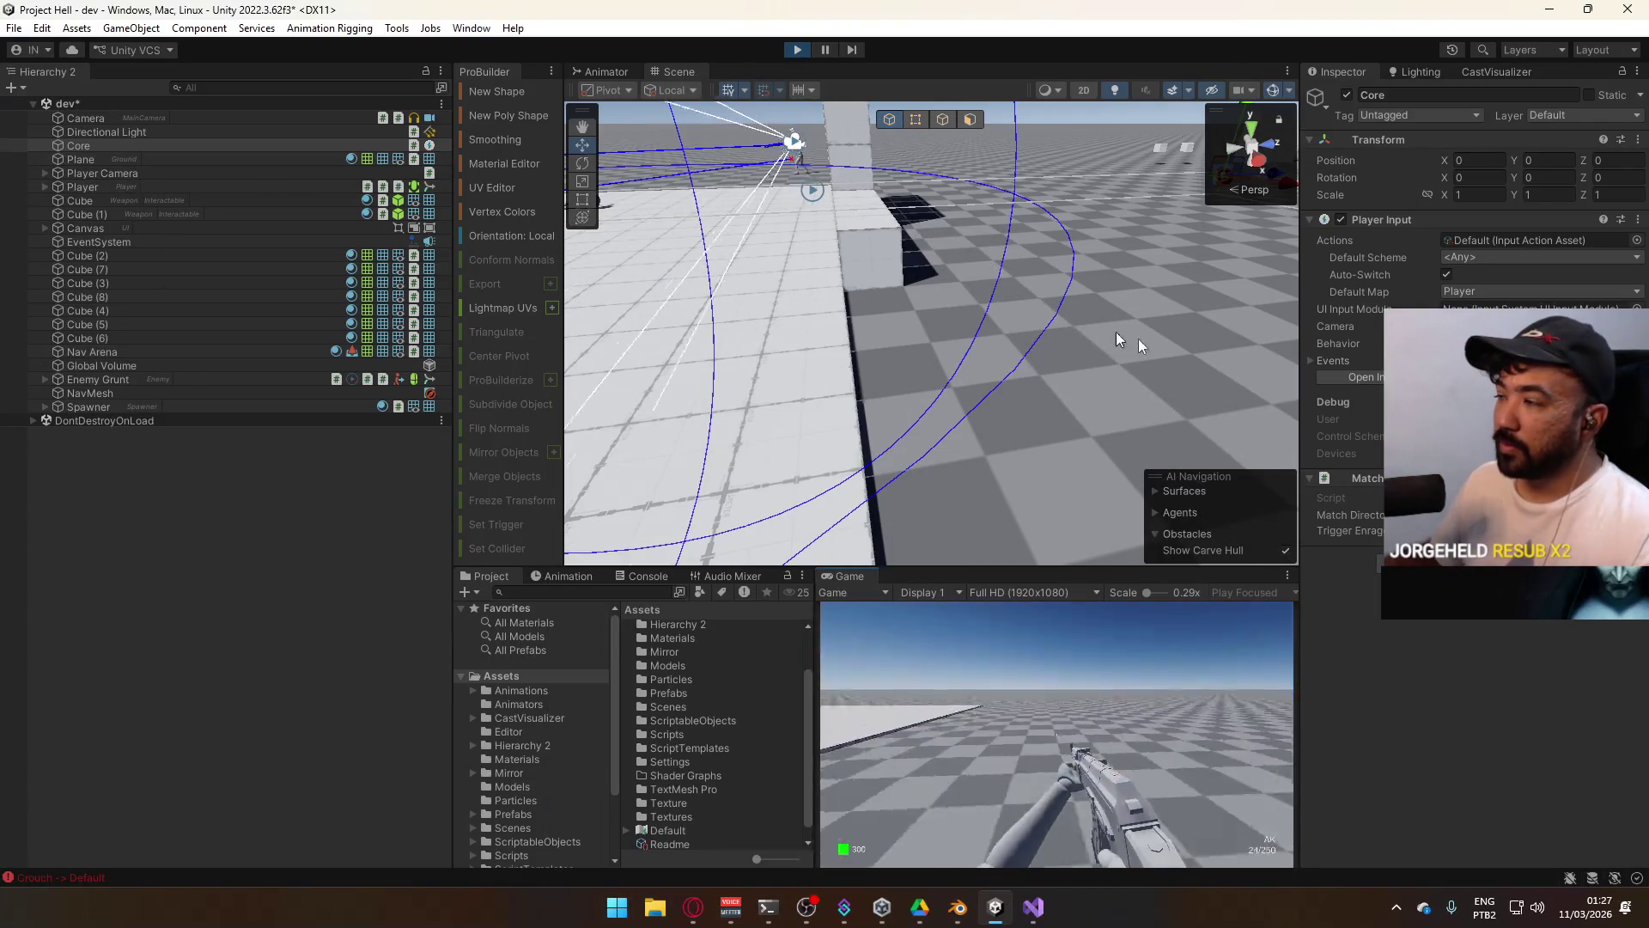
right_click(851, 577)
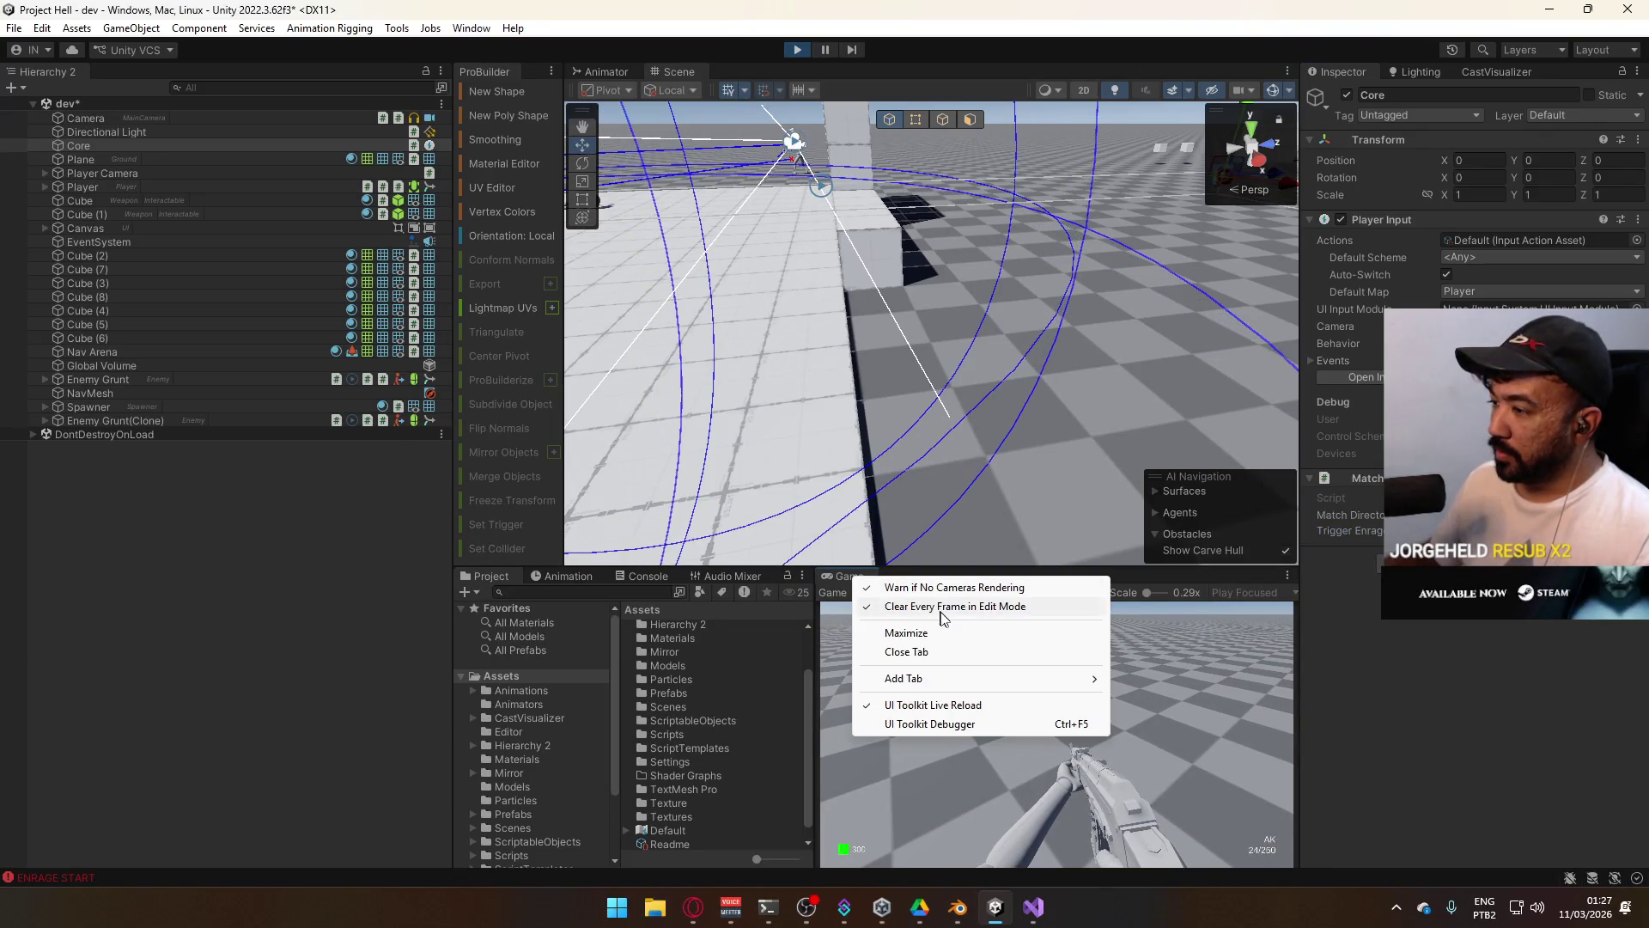
click(935, 617)
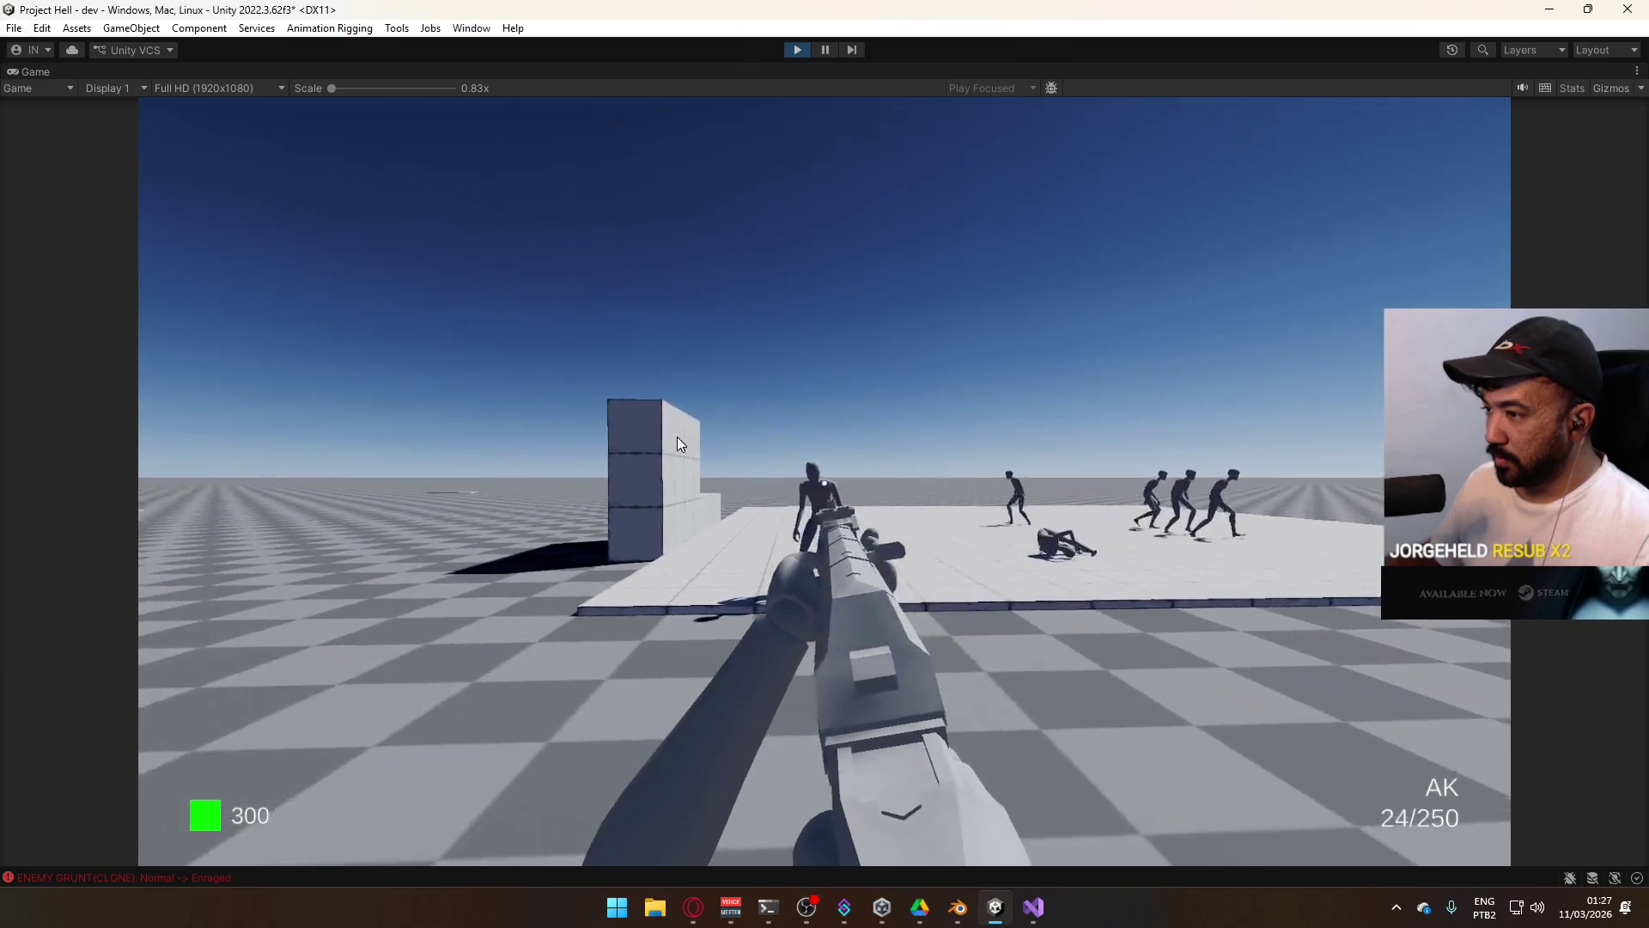
click(683, 436)
click(697, 438)
click(731, 443)
click(791, 453)
mouse_move(791, 454)
mouse_down()
mouse_move(985, 454)
mouse_move(720, 544)
mouse_up()
key(r)
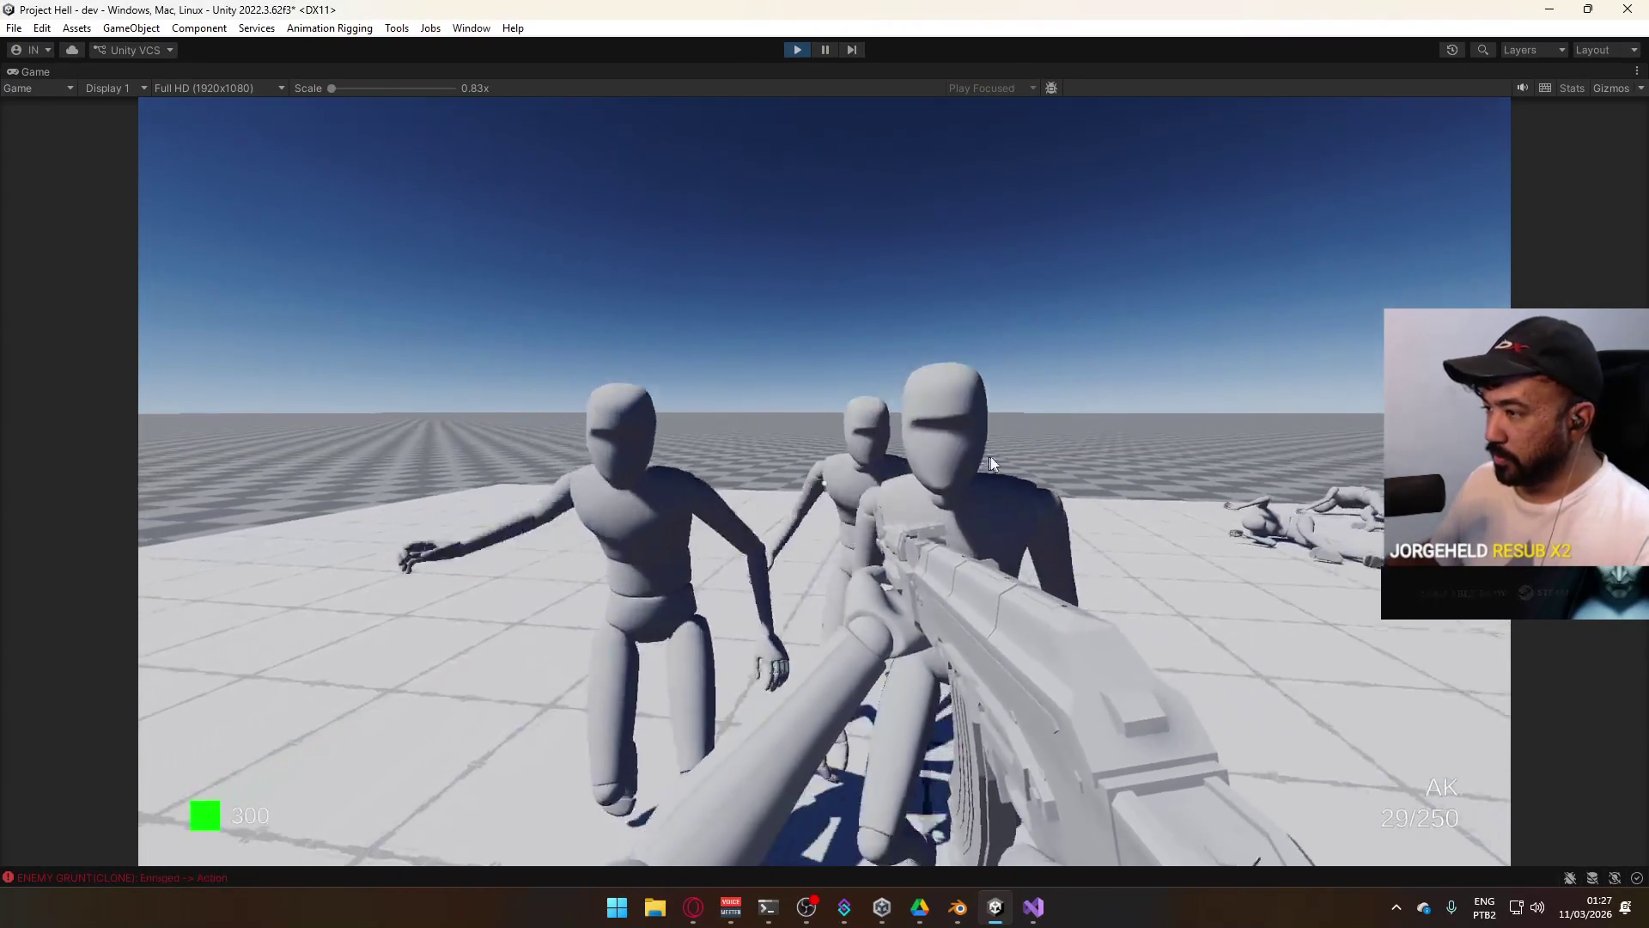
Shoot the remaining mannequins until they drop as ragdolls, then stop play mode.
click(825, 483)
click(825, 483)
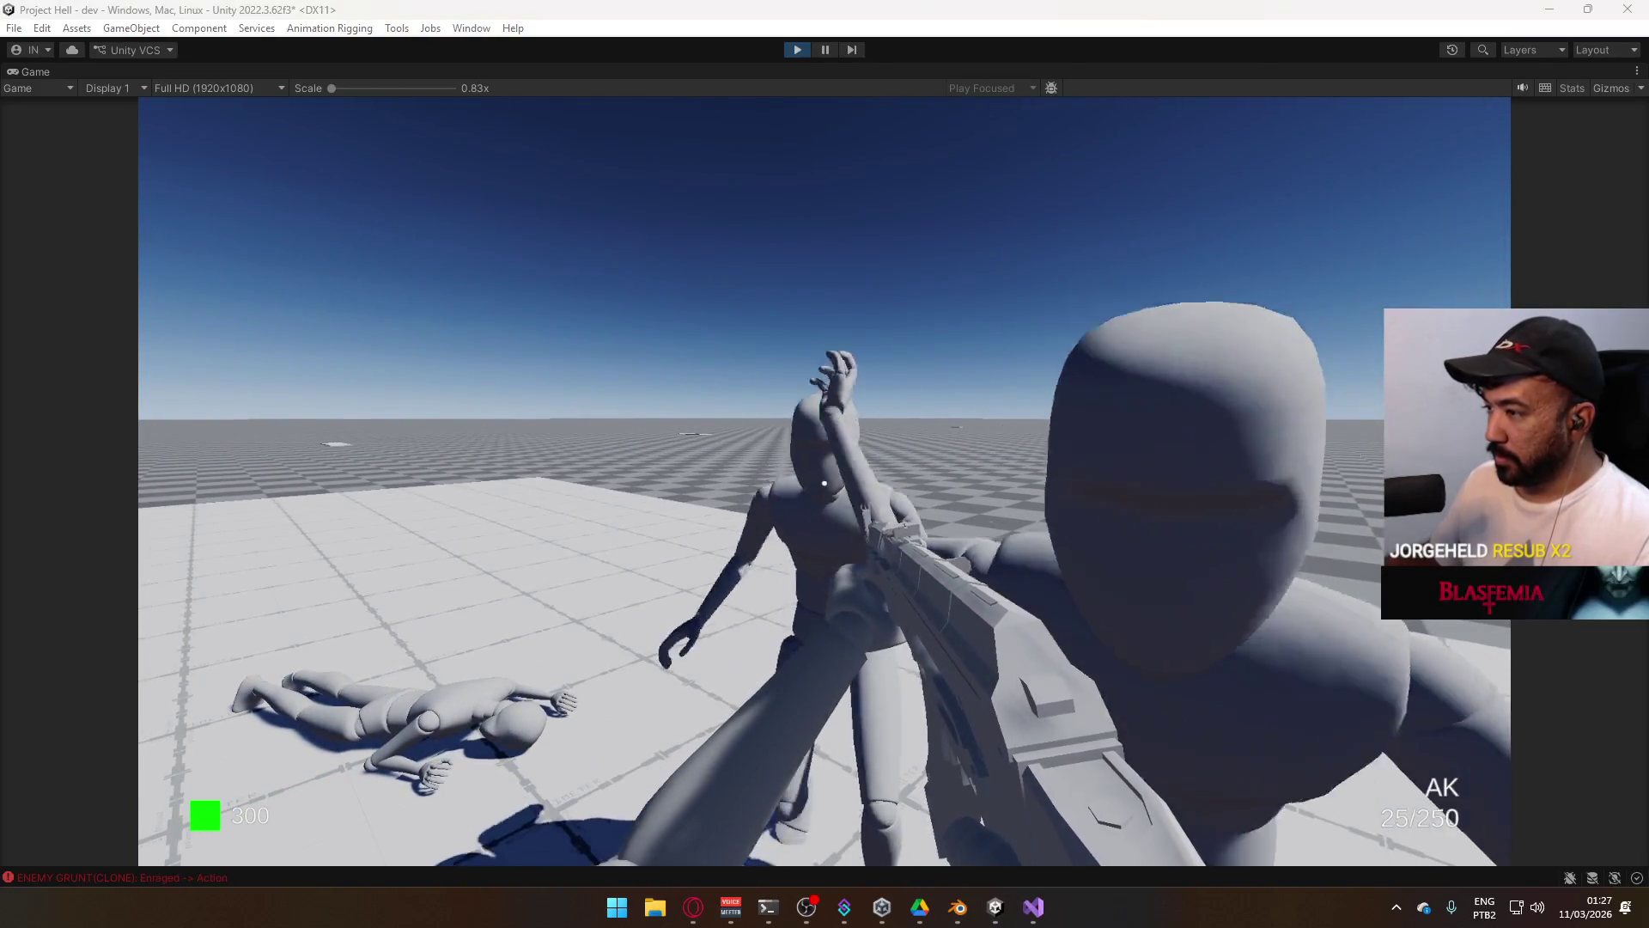
click(863, 434)
key(r)
key(super)
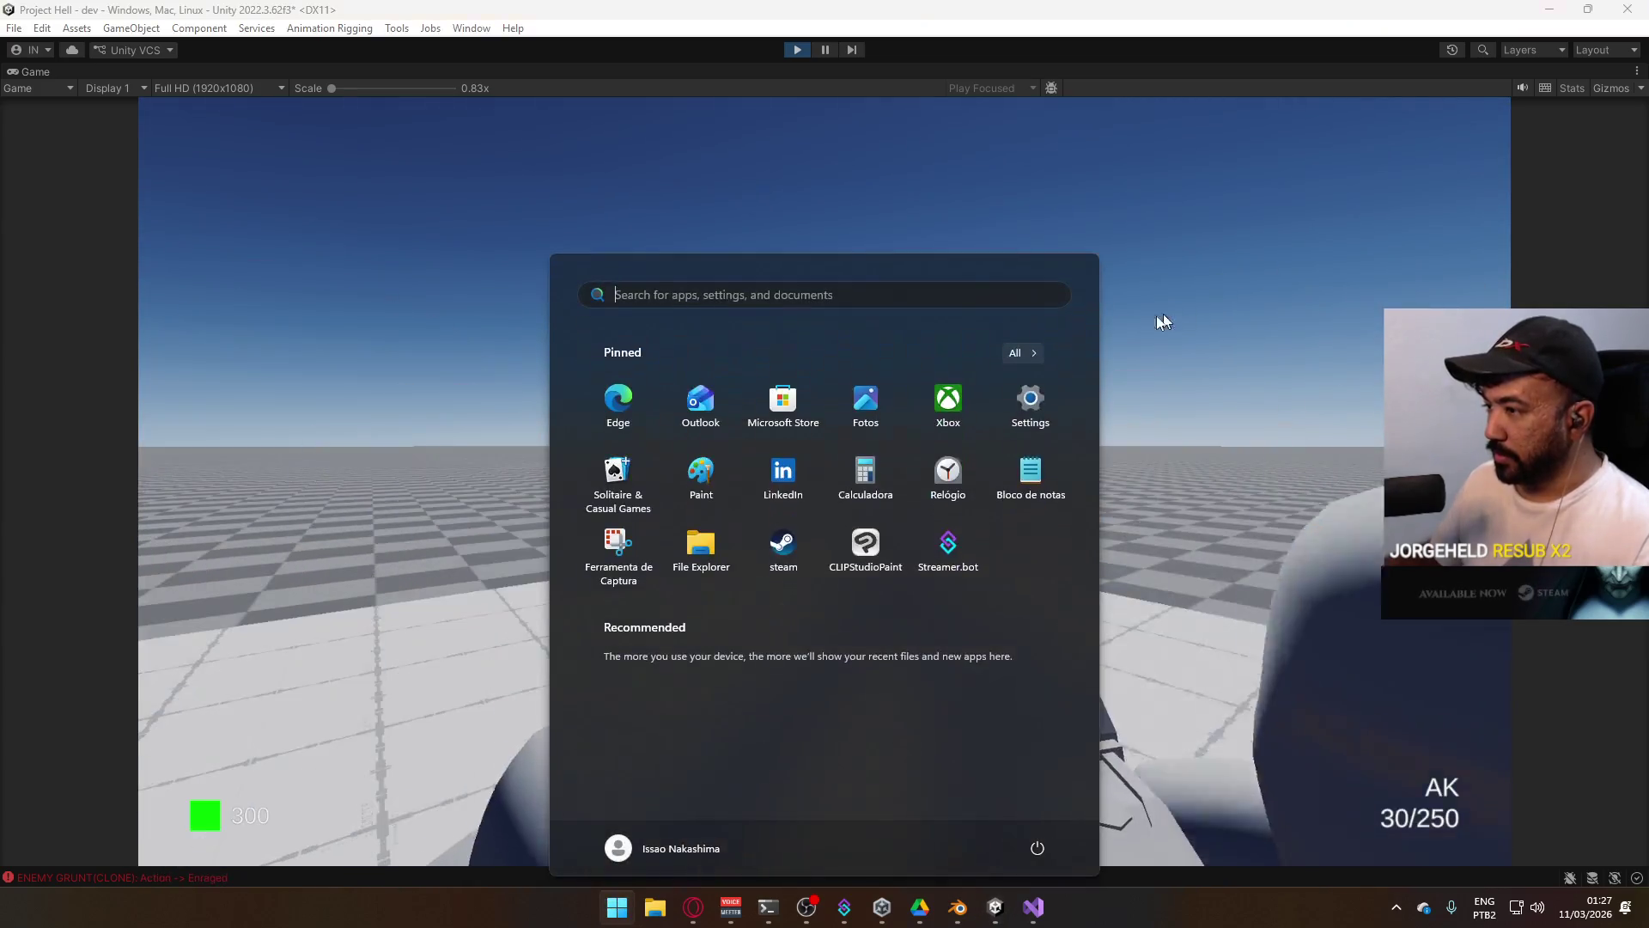
key(super)
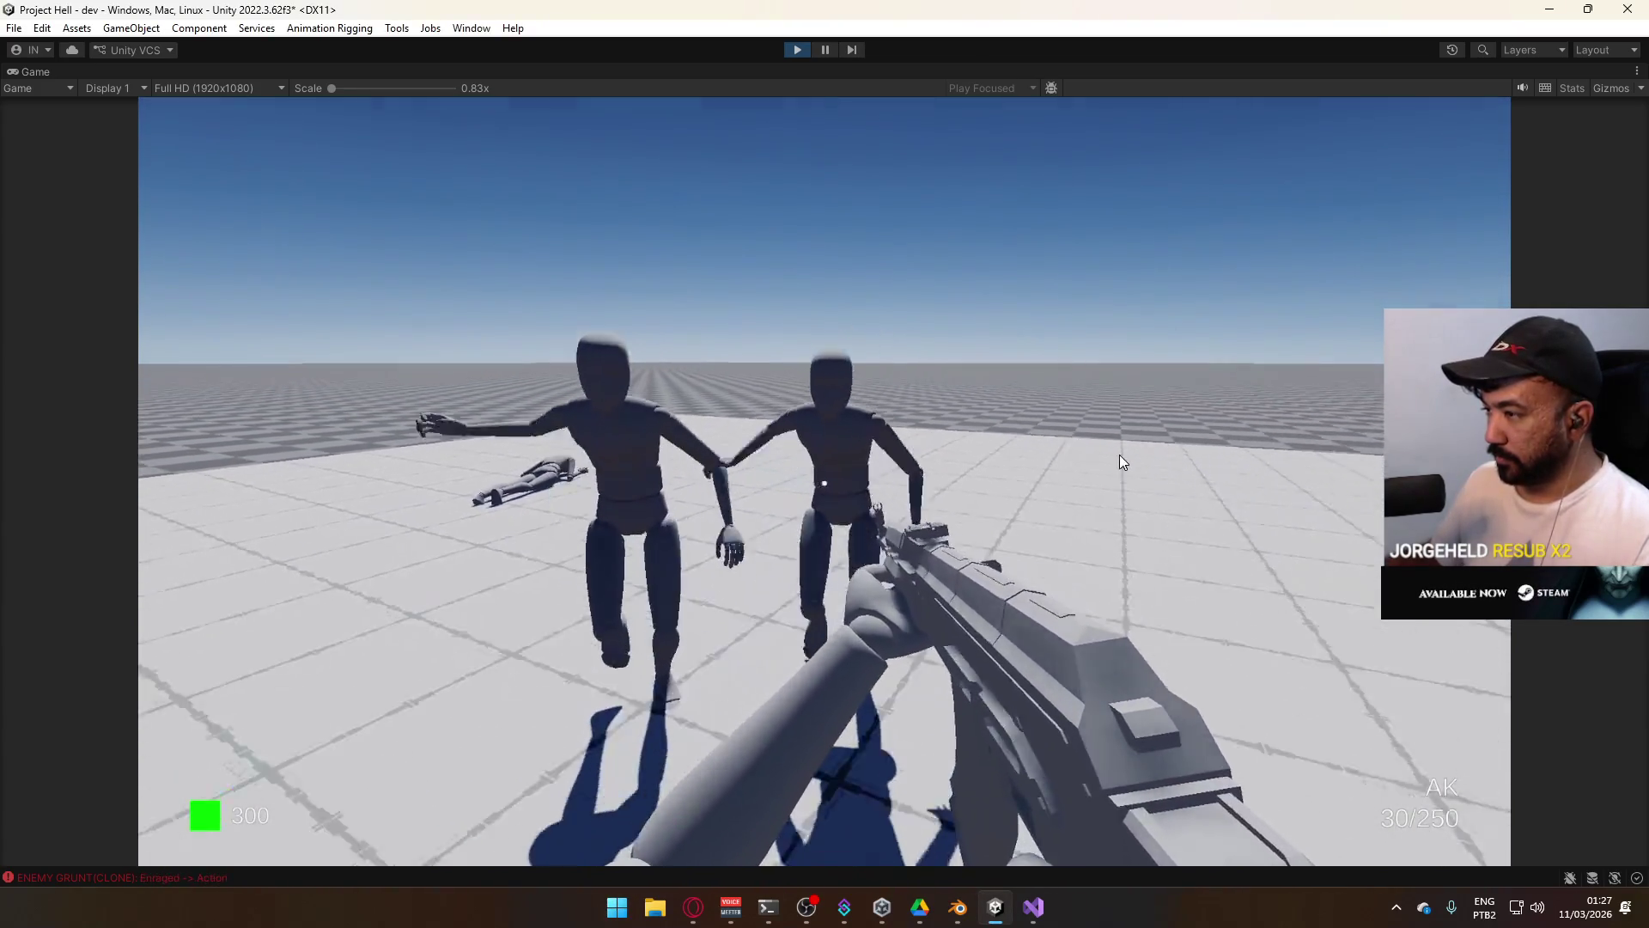
click(1120, 456)
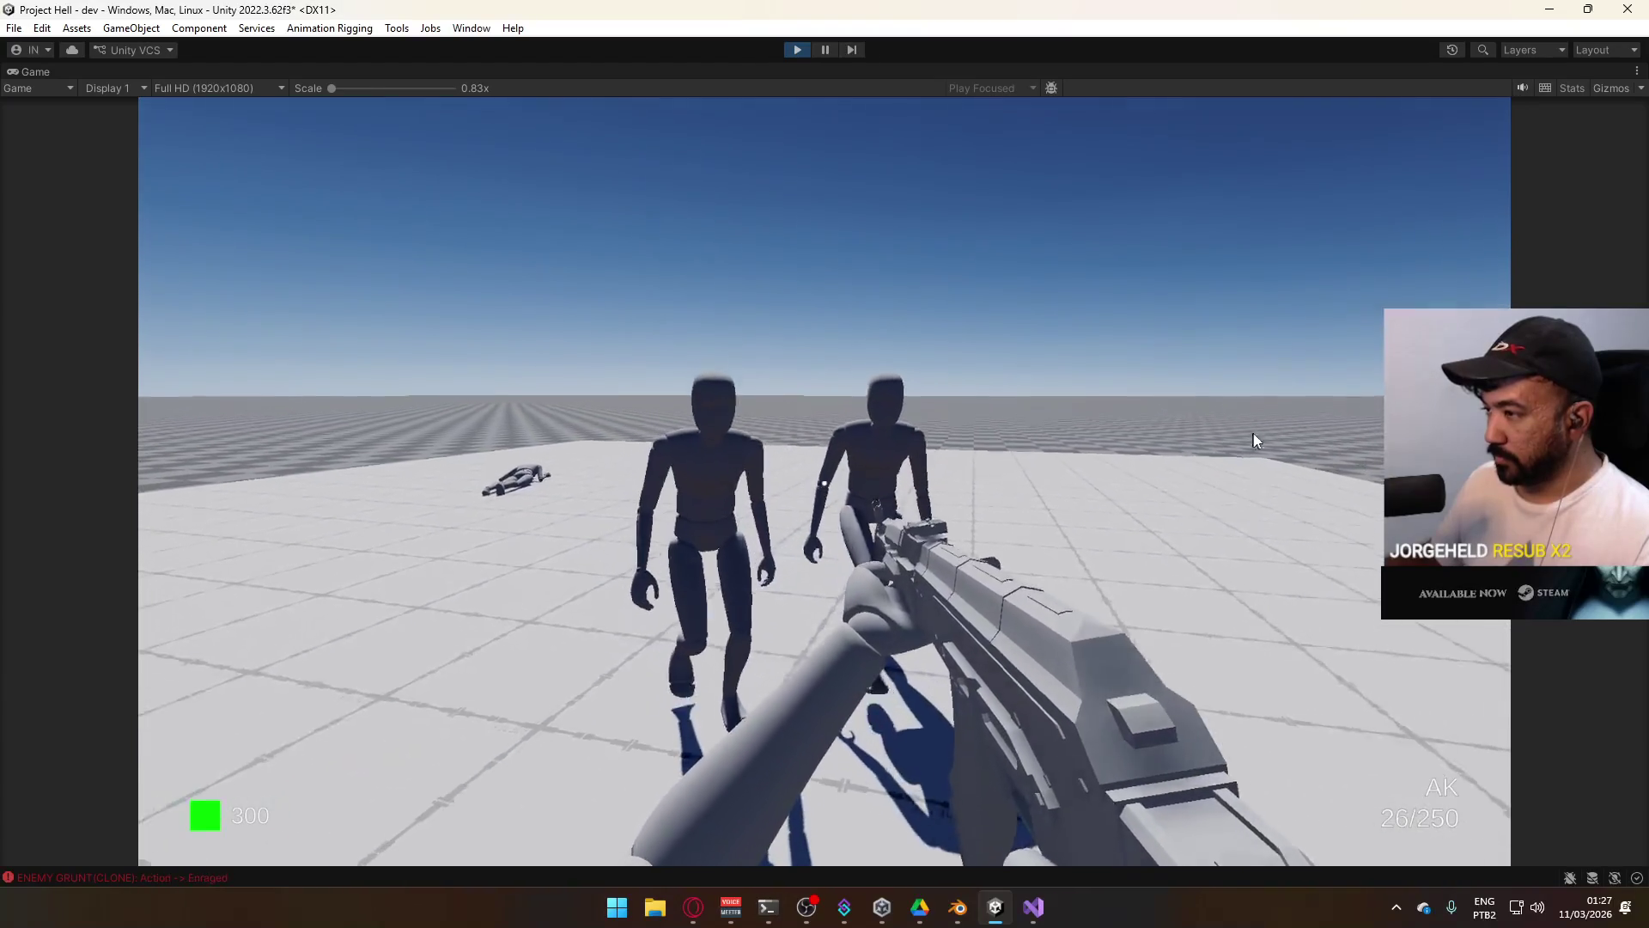
click(1072, 476)
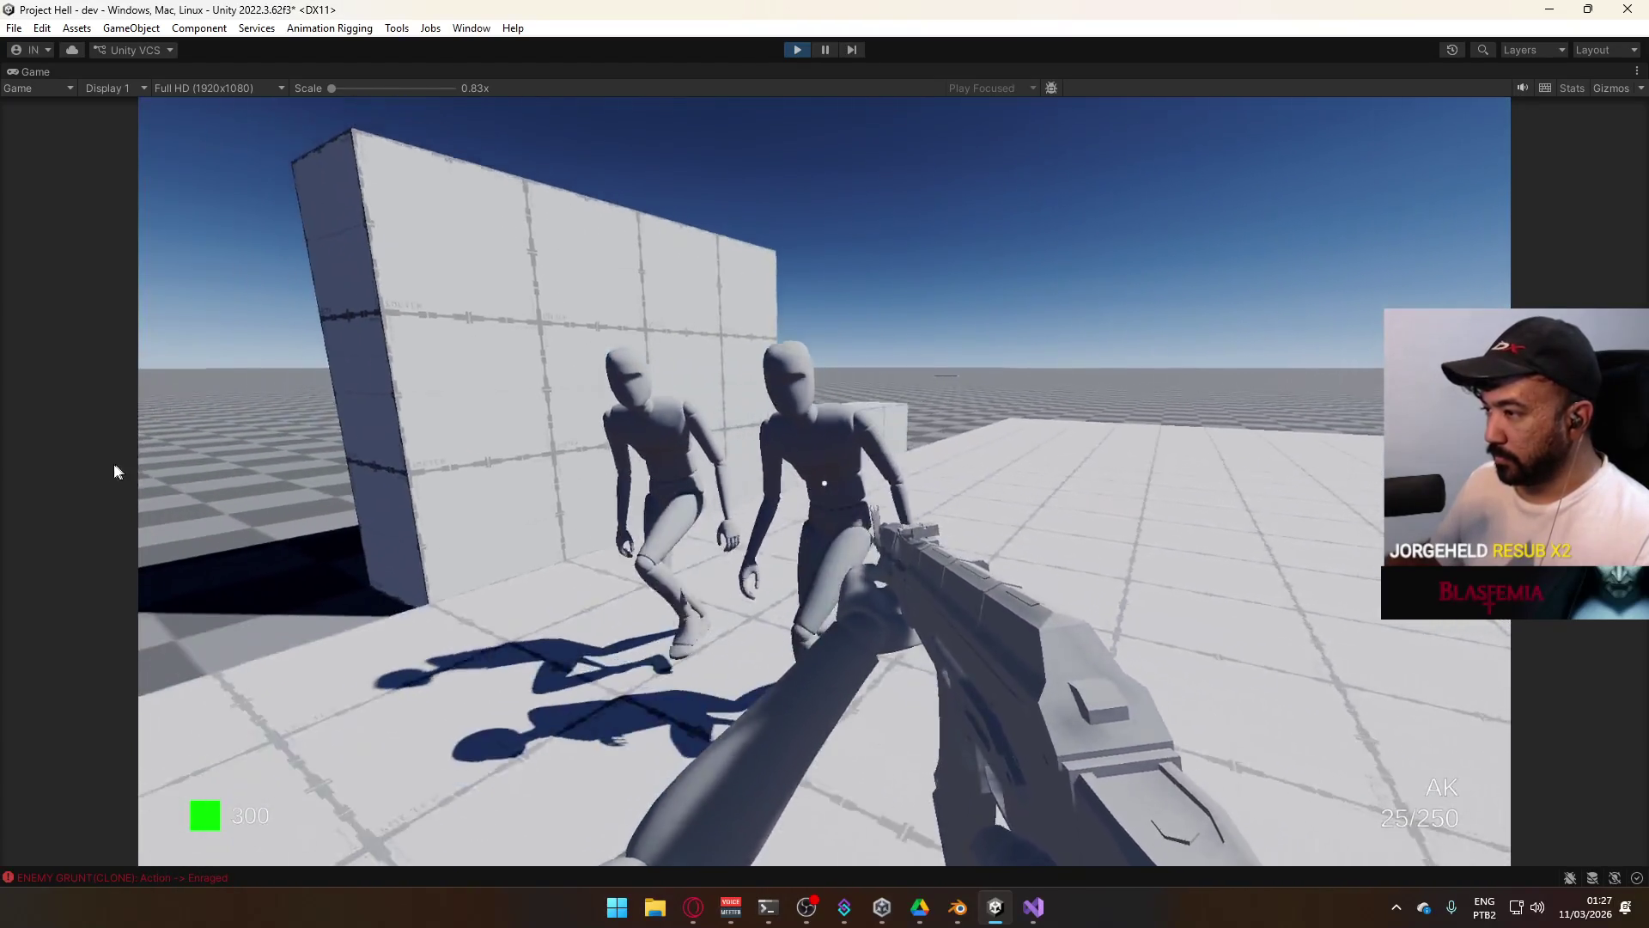
key(super)
key(super)
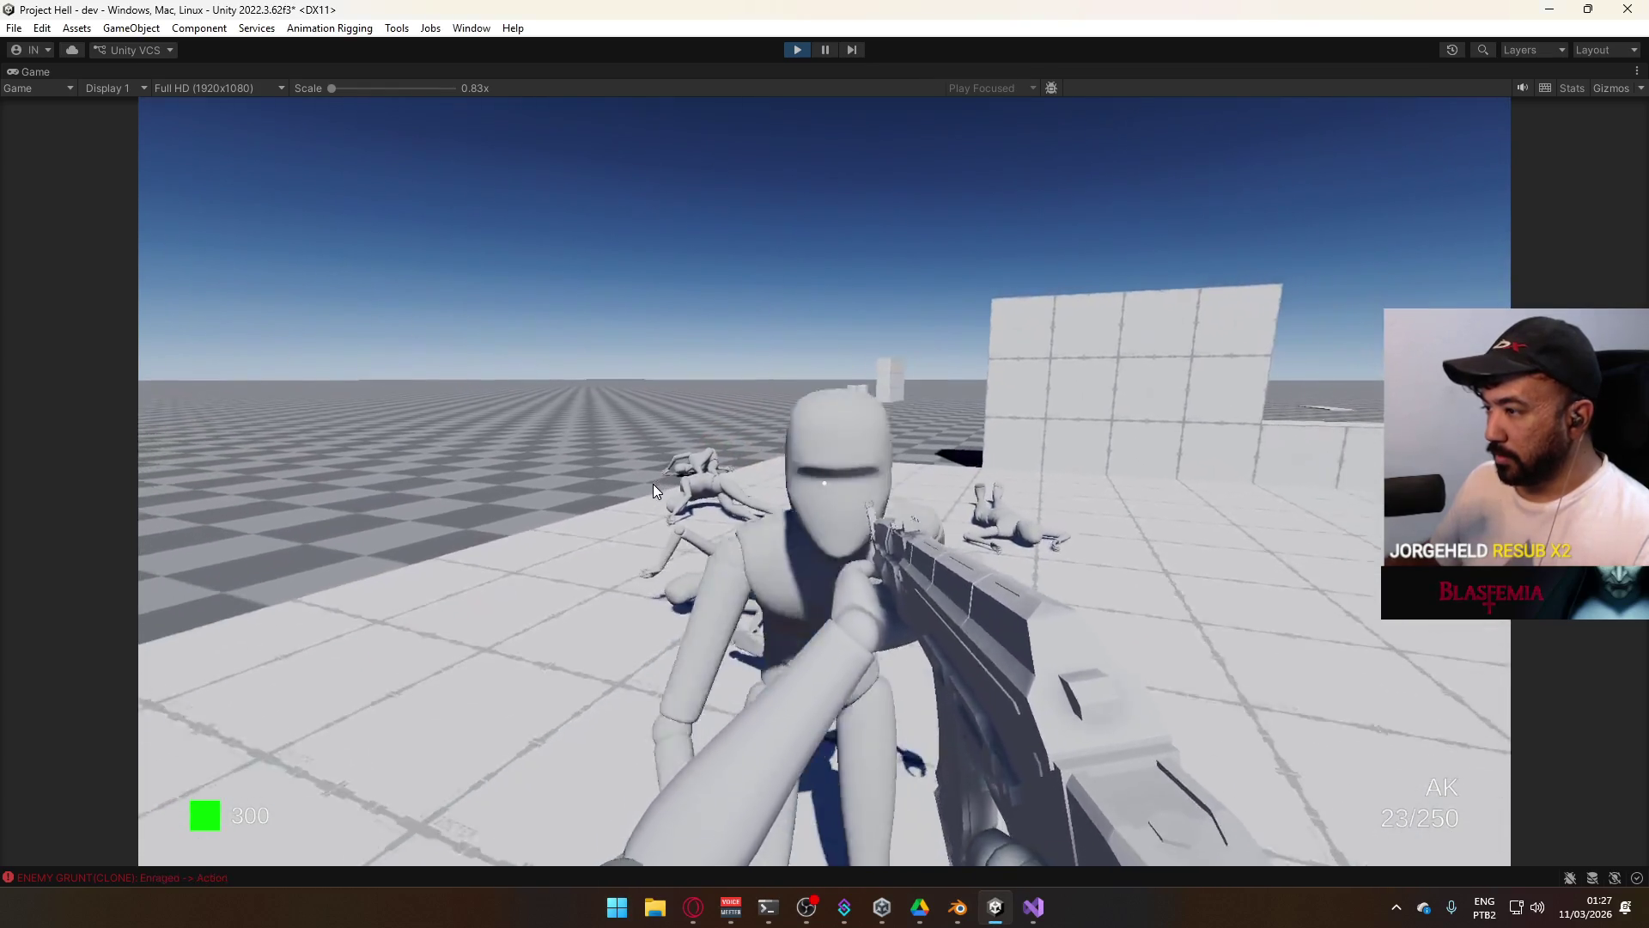
click(649, 480)
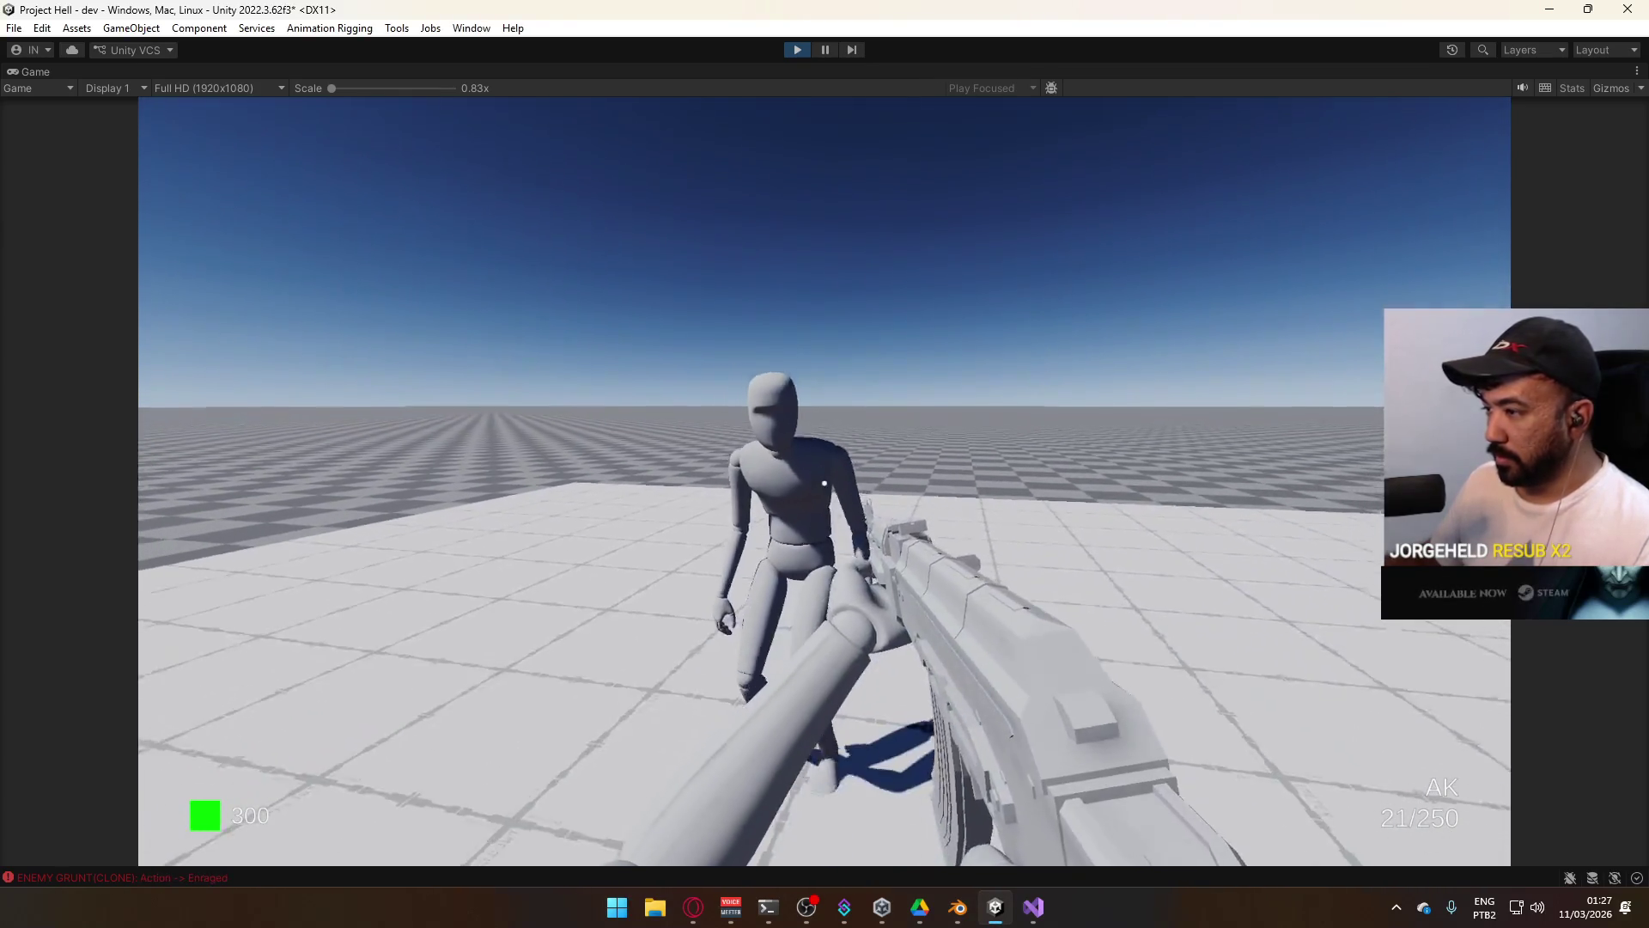
key(super)
key(super)
click(865, 517)
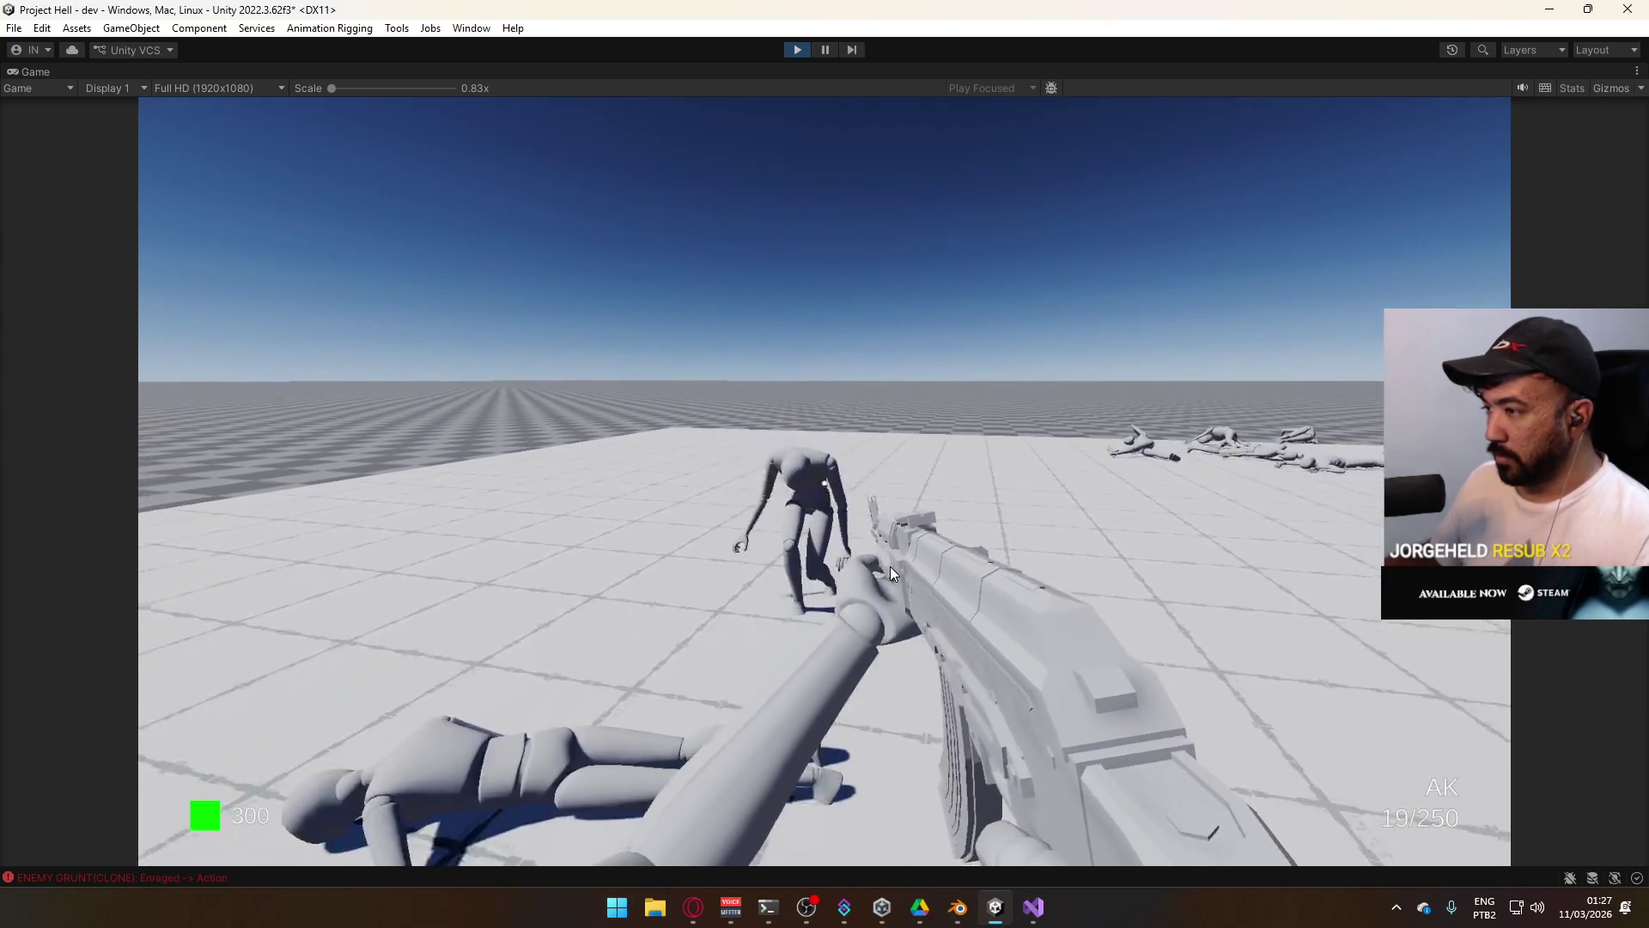
key(r)
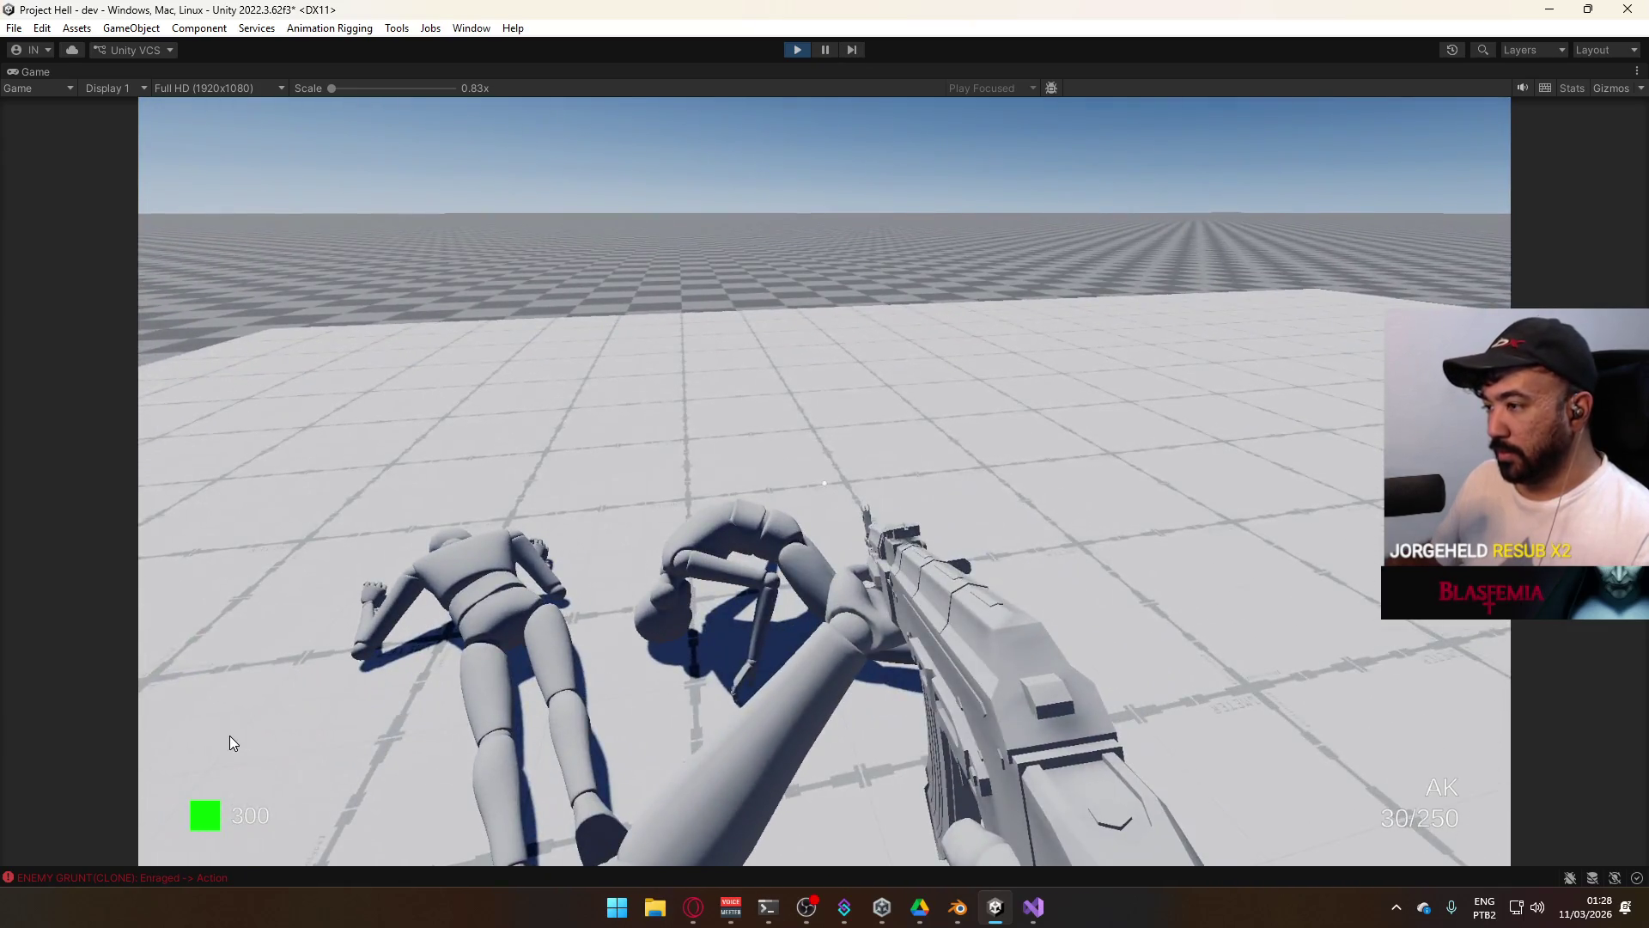
key(super)
key(super)
click(798, 49)
Check that EnemyScript's Death() passes the agent velocity to SetVelocity, then return to RagdollScript.cs.
key(alt+Tab)
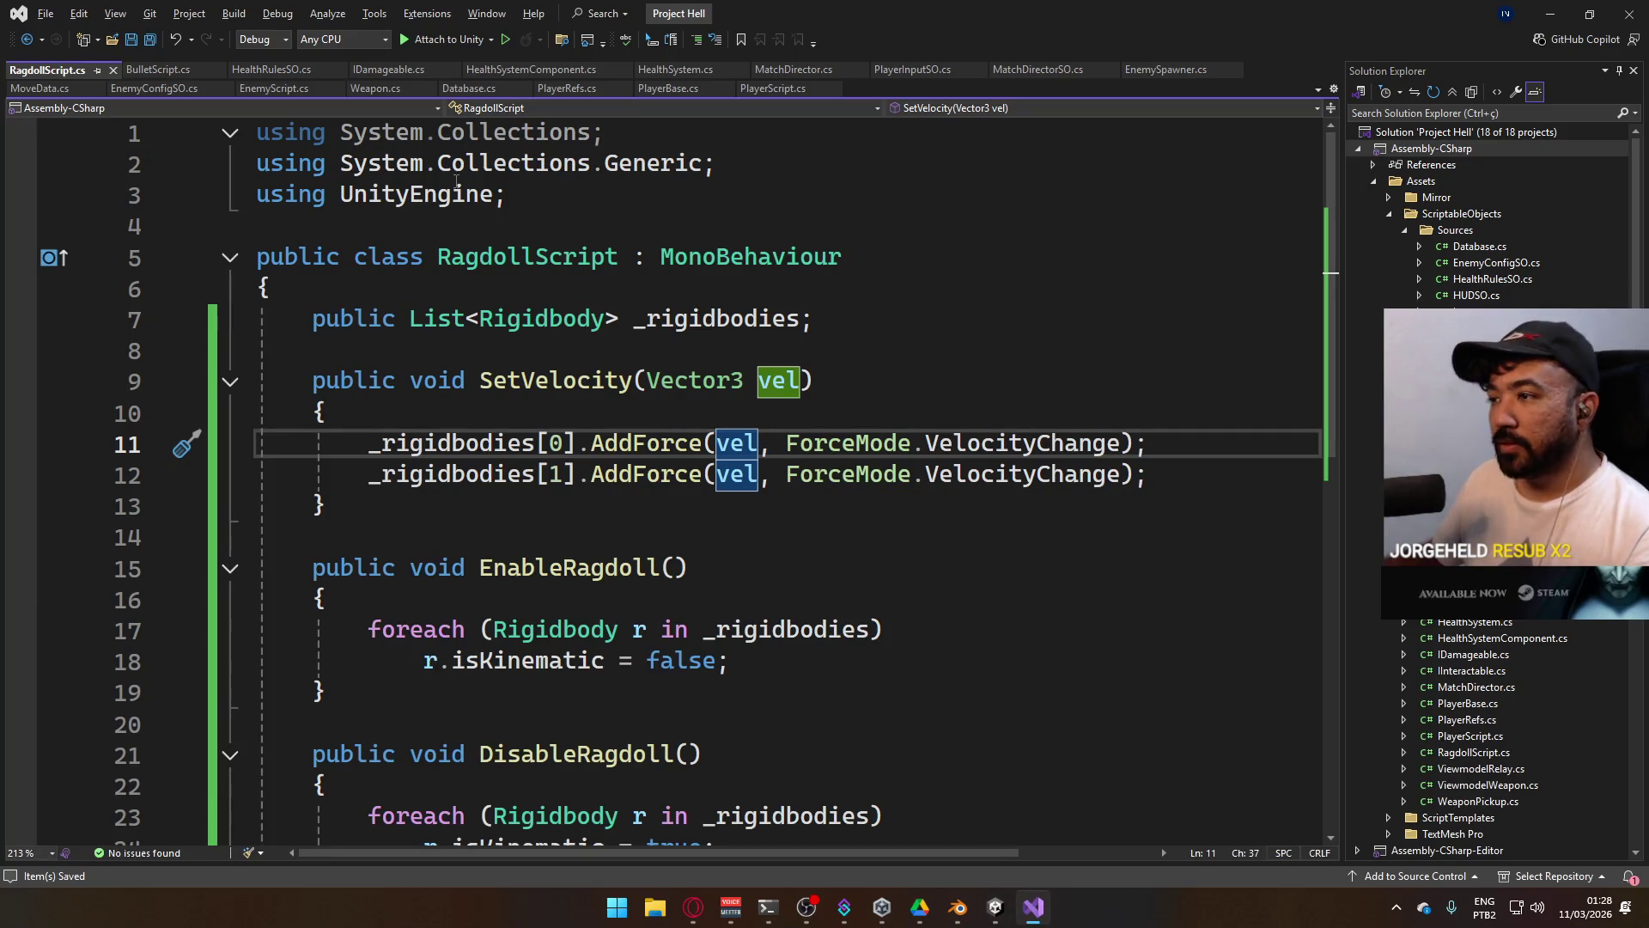
click(266, 87)
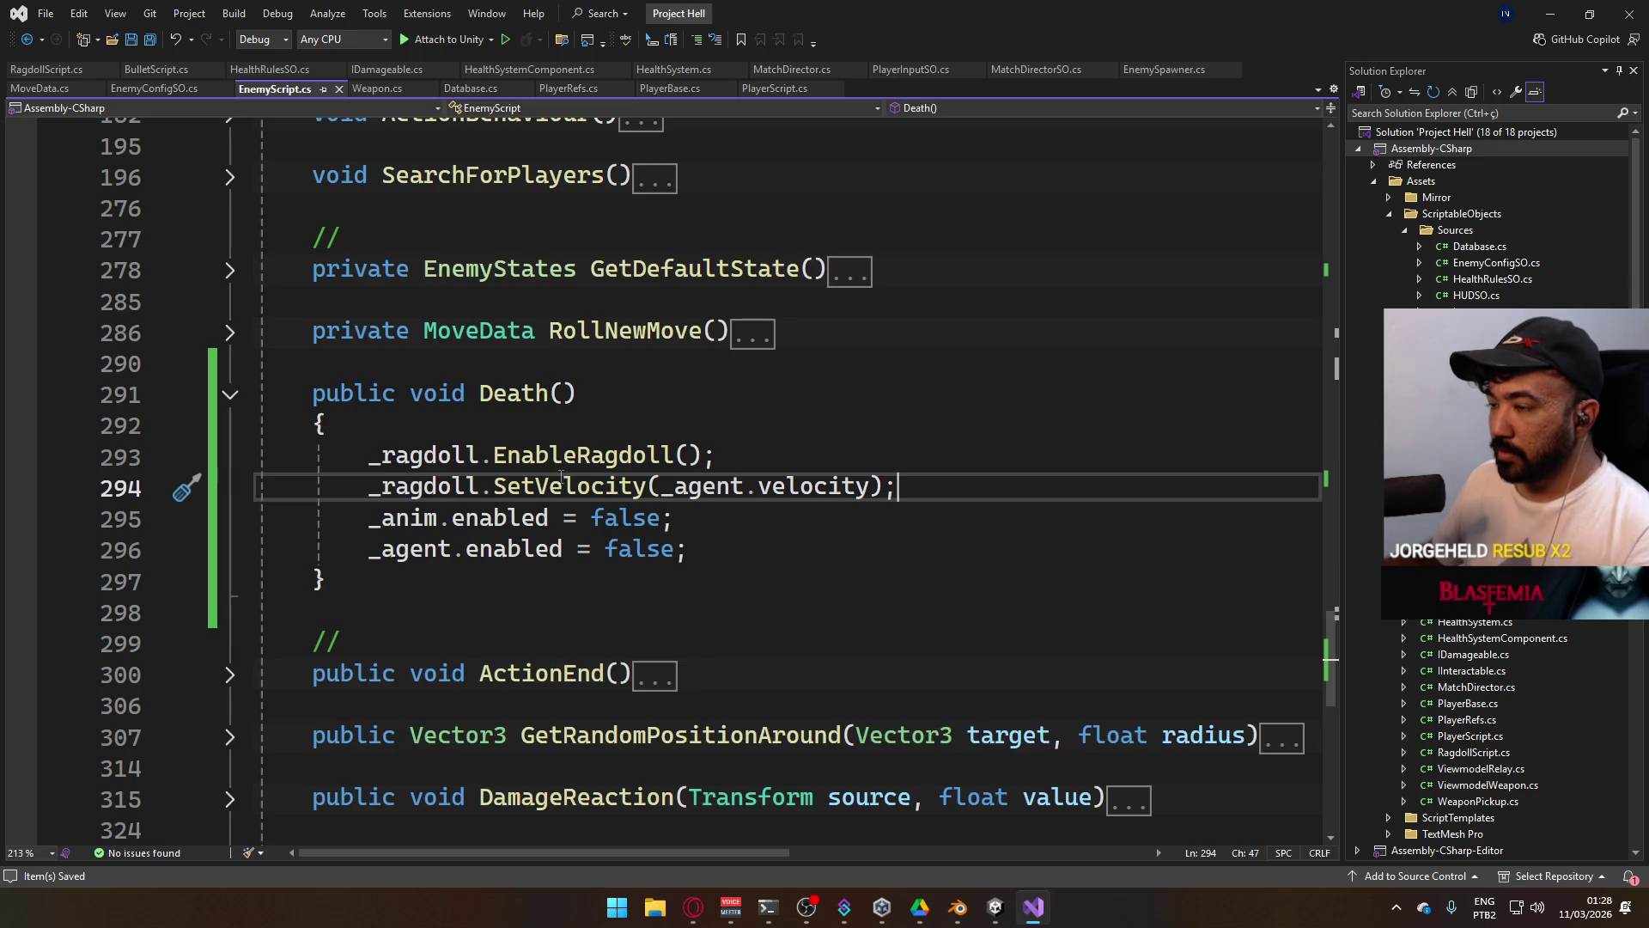
key(ctrl+Tab)
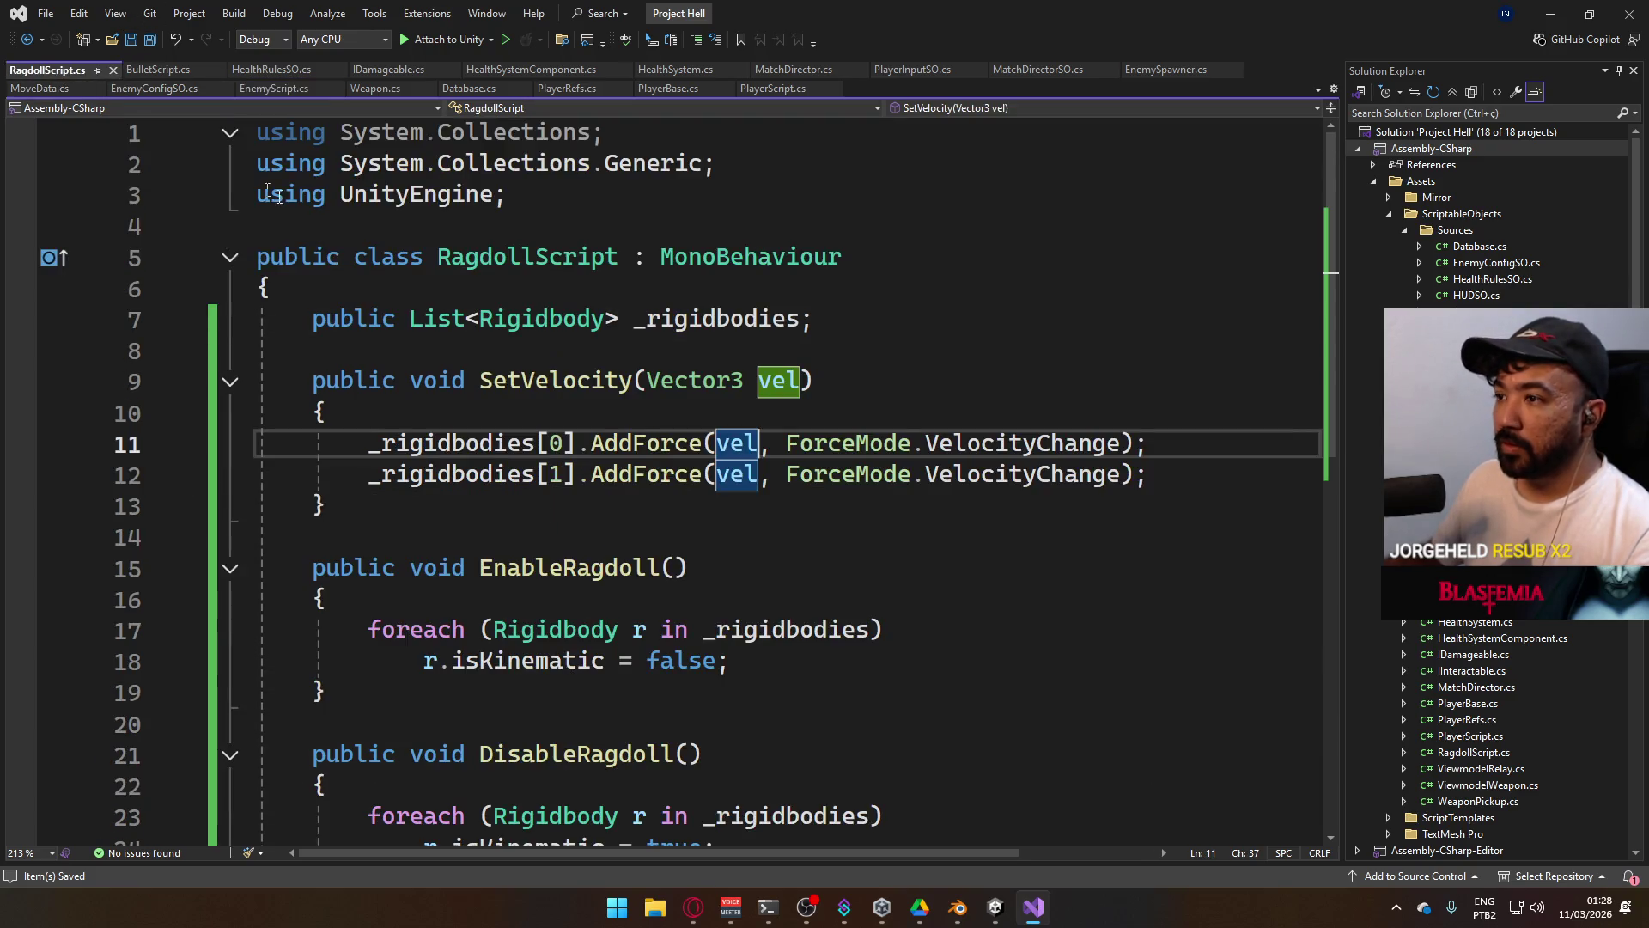
Add Debug.LogError("Vel " + vel.magnitude) at the start of SetVelocity.
click(733, 404)
key(Return)
text(Debug.LogError("Vel)
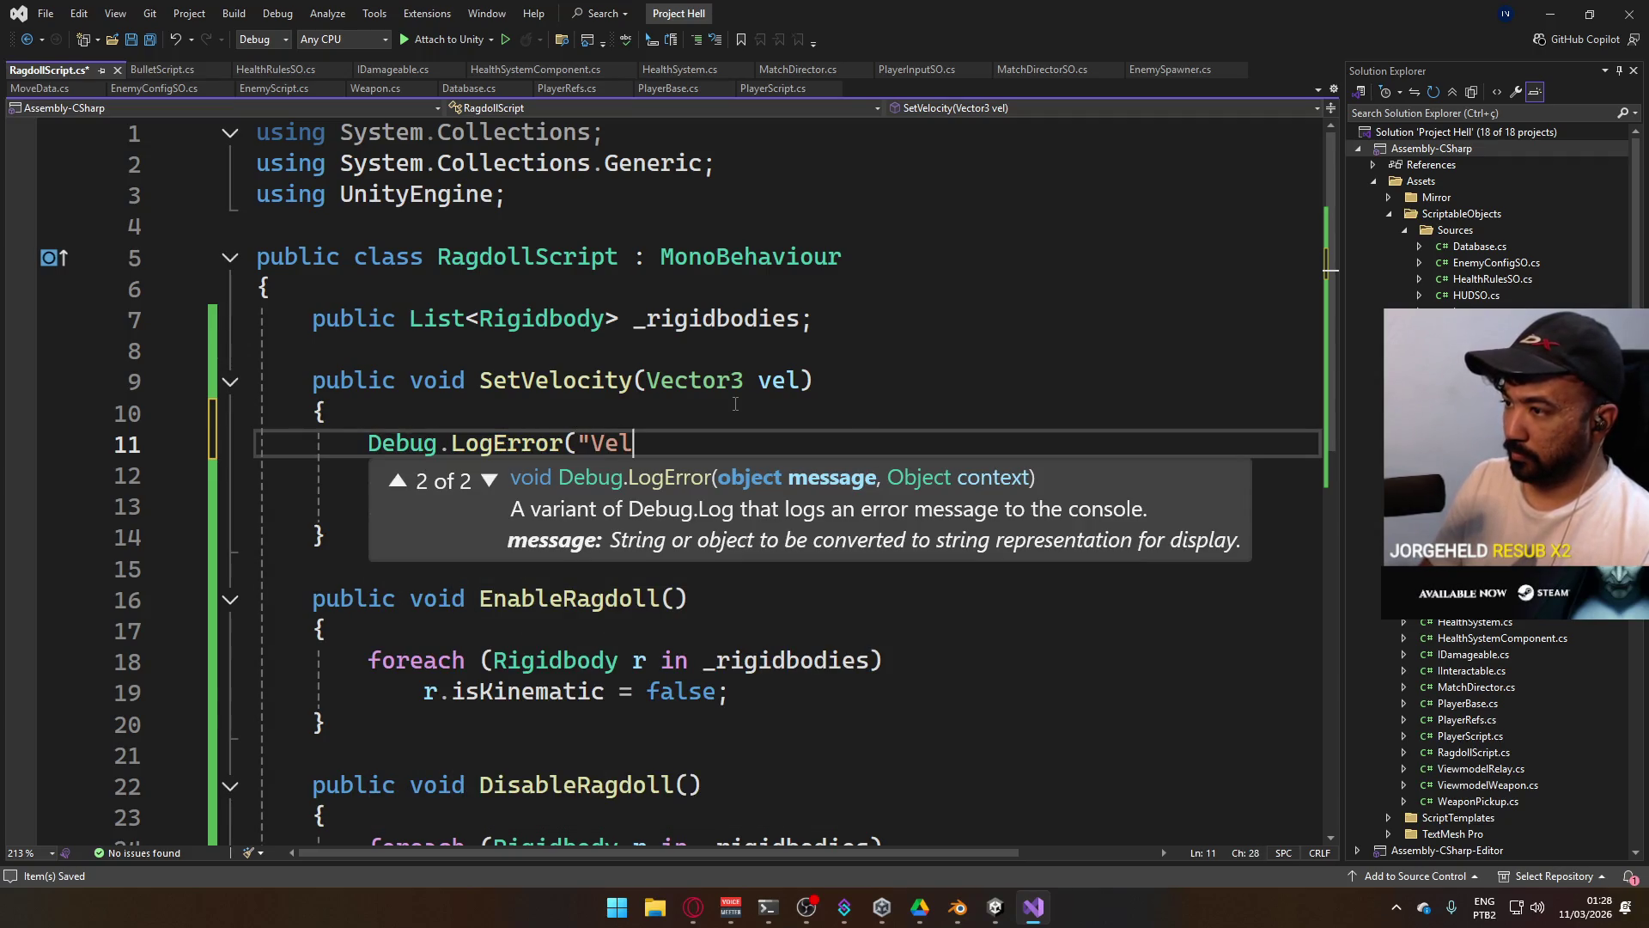
text( " + vel.magnitude);)
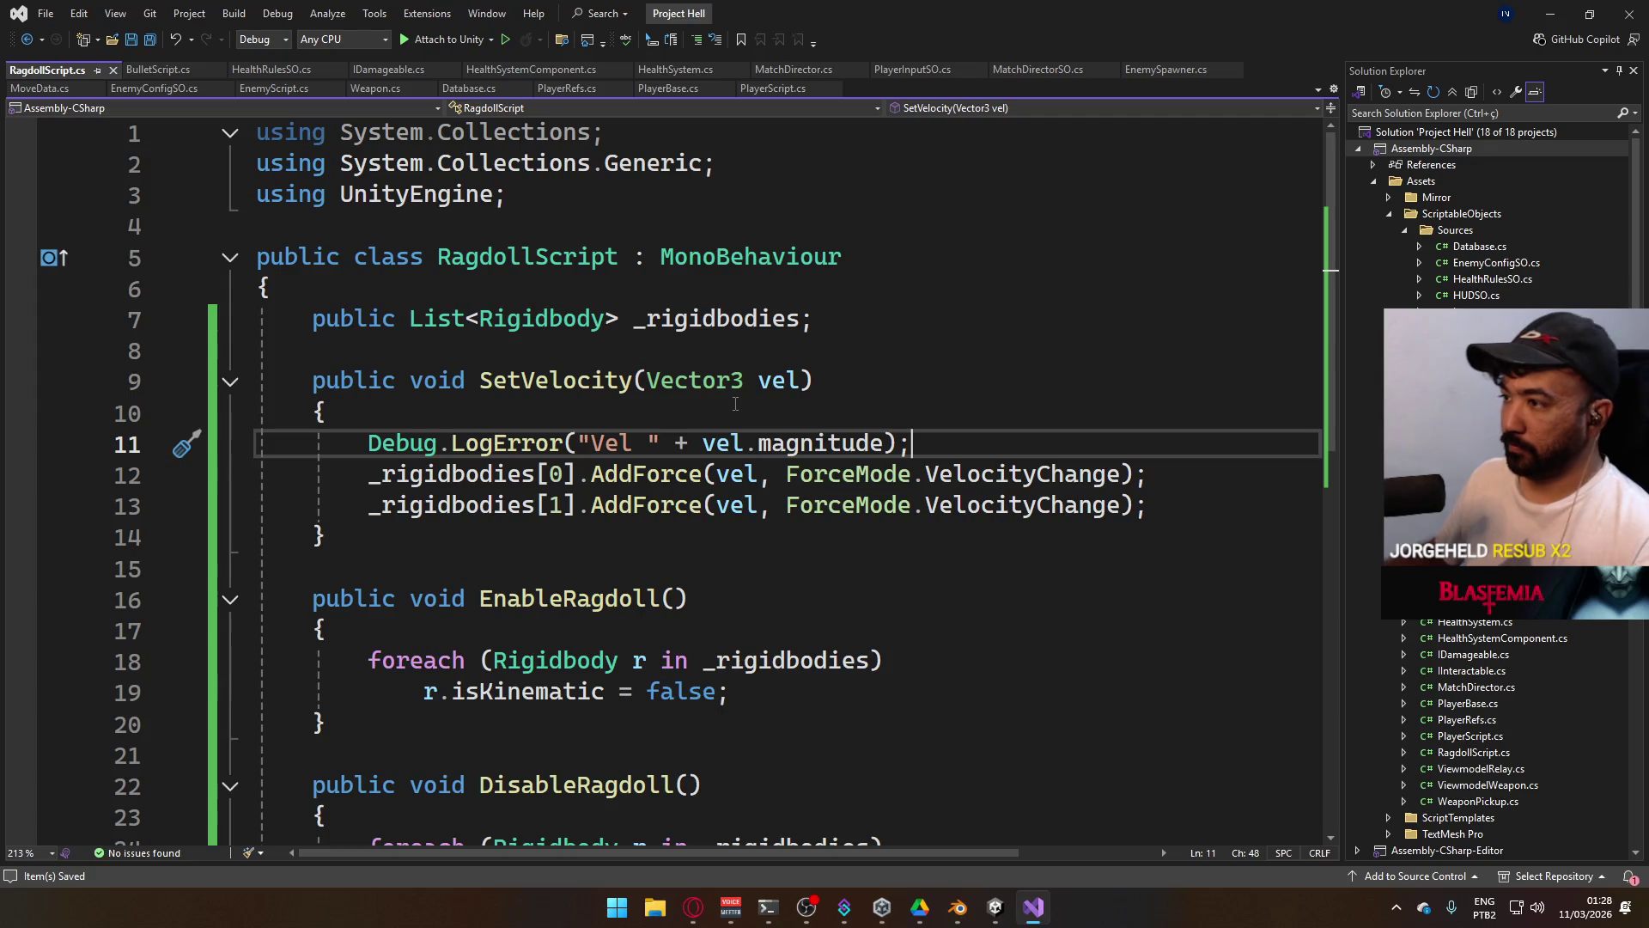
Replace the two indexed AddForce calls with a foreach over _rigidbodies calling r.AddForce.
key(Return)
text(forea)
key(Tab)
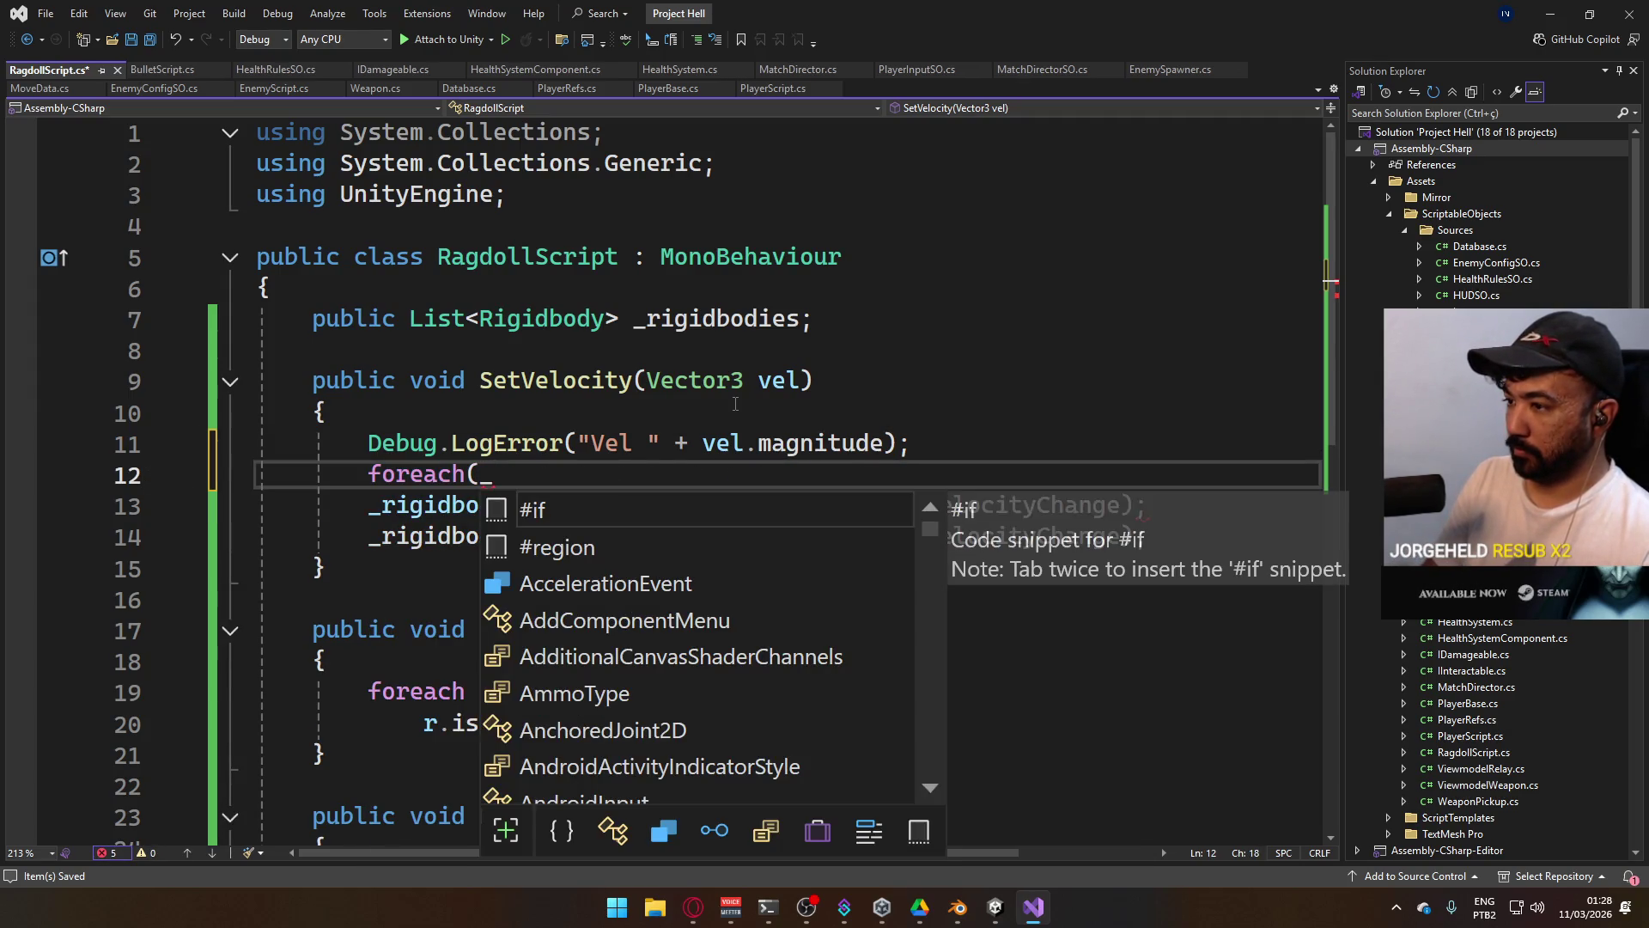
text(Rigidbody r )
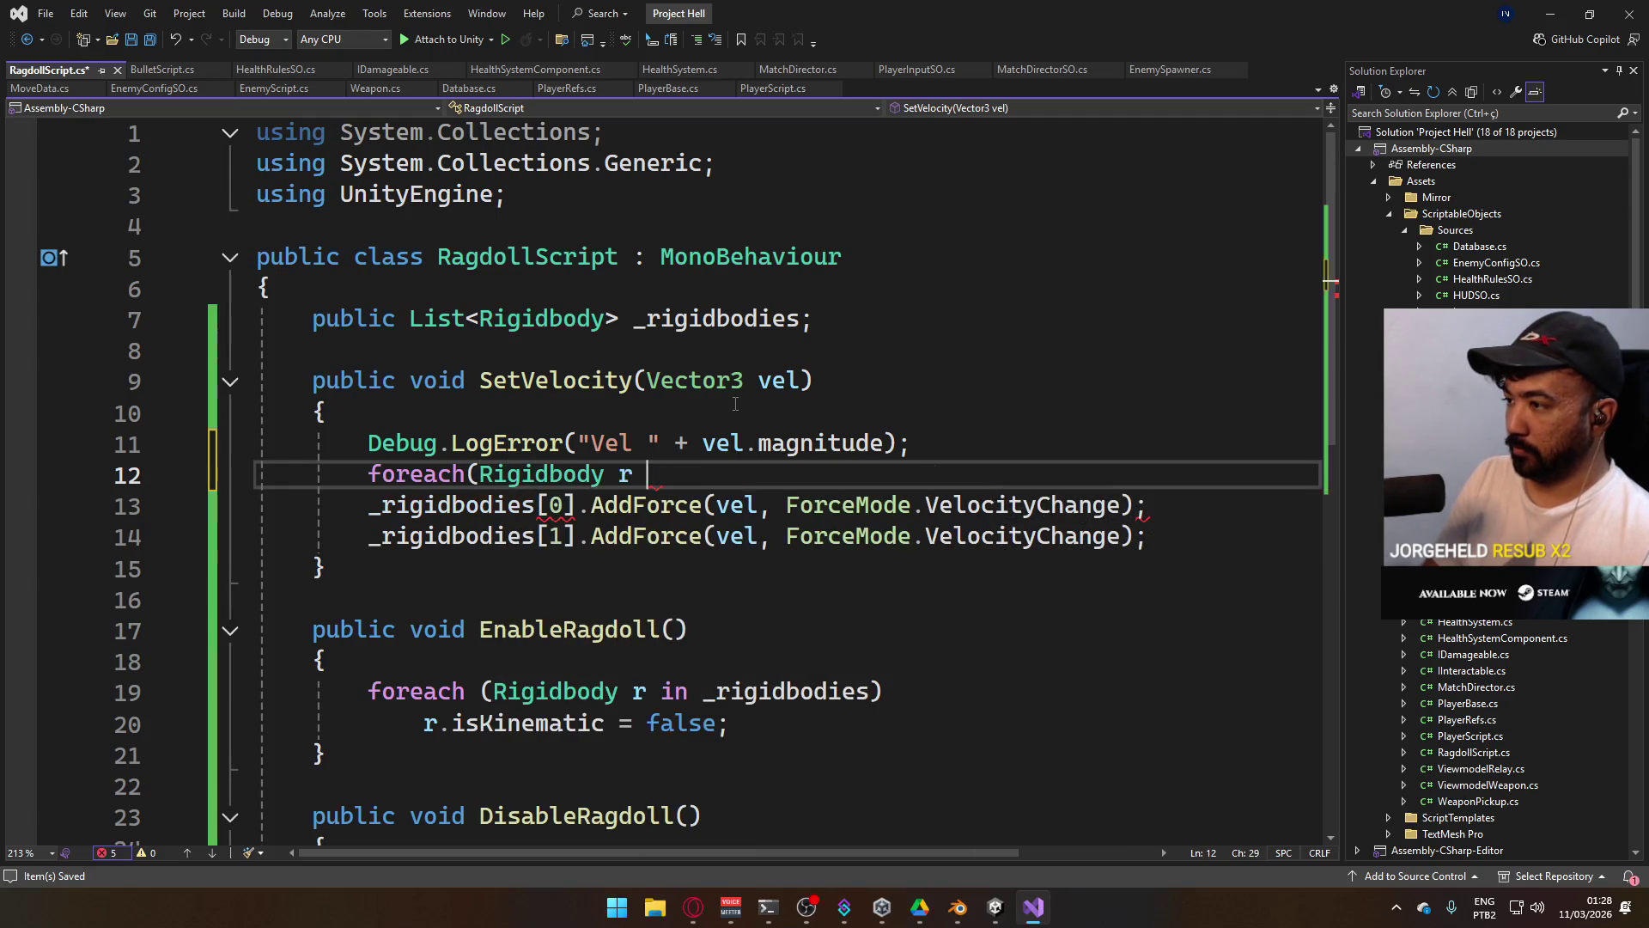
text(in _rigidbodies)
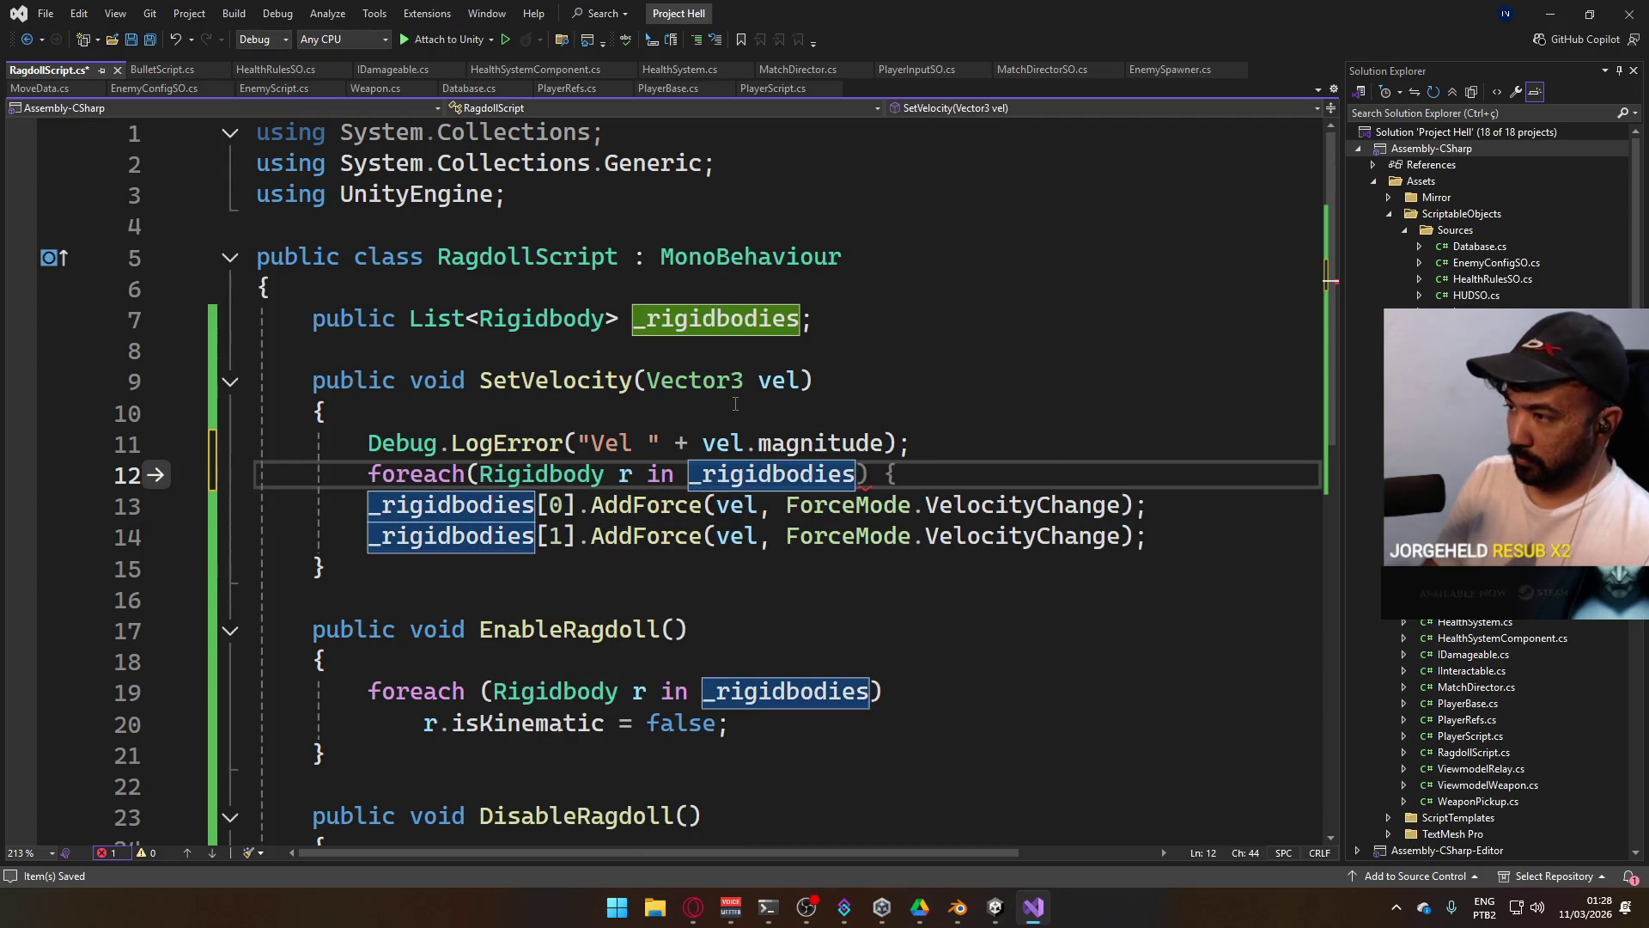
key(Return)
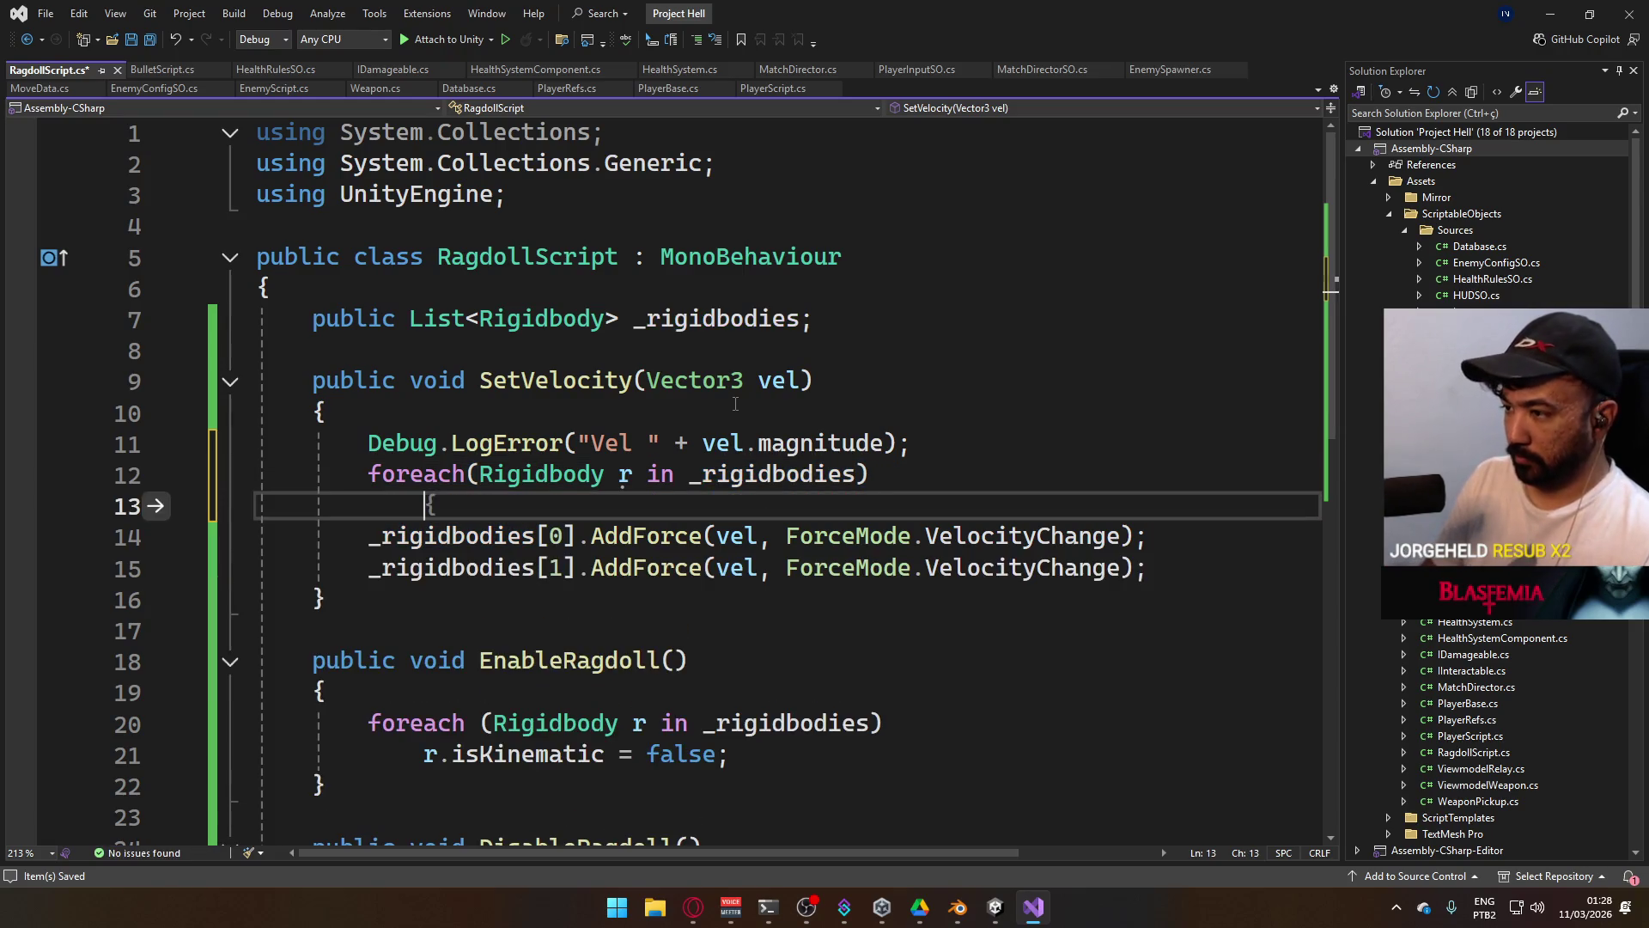
text(r.add)
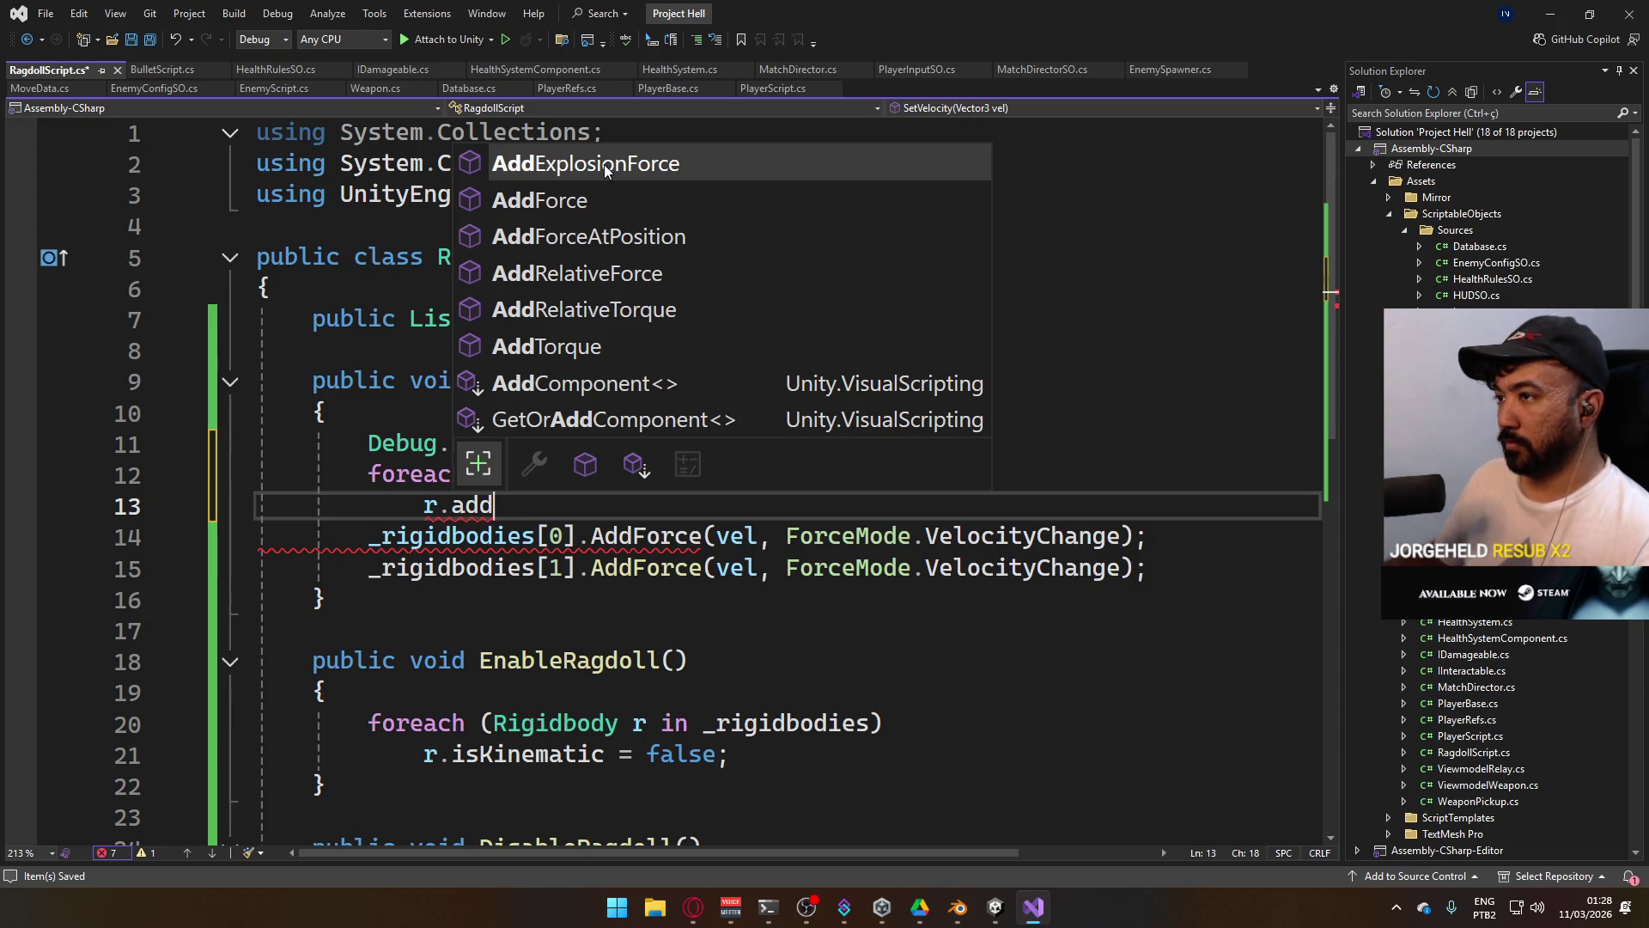
click(787, 567)
mouse_move(1135, 537)
mouse_down()
mouse_move(370, 537)
mouse_move(703, 533)
mouse_up()
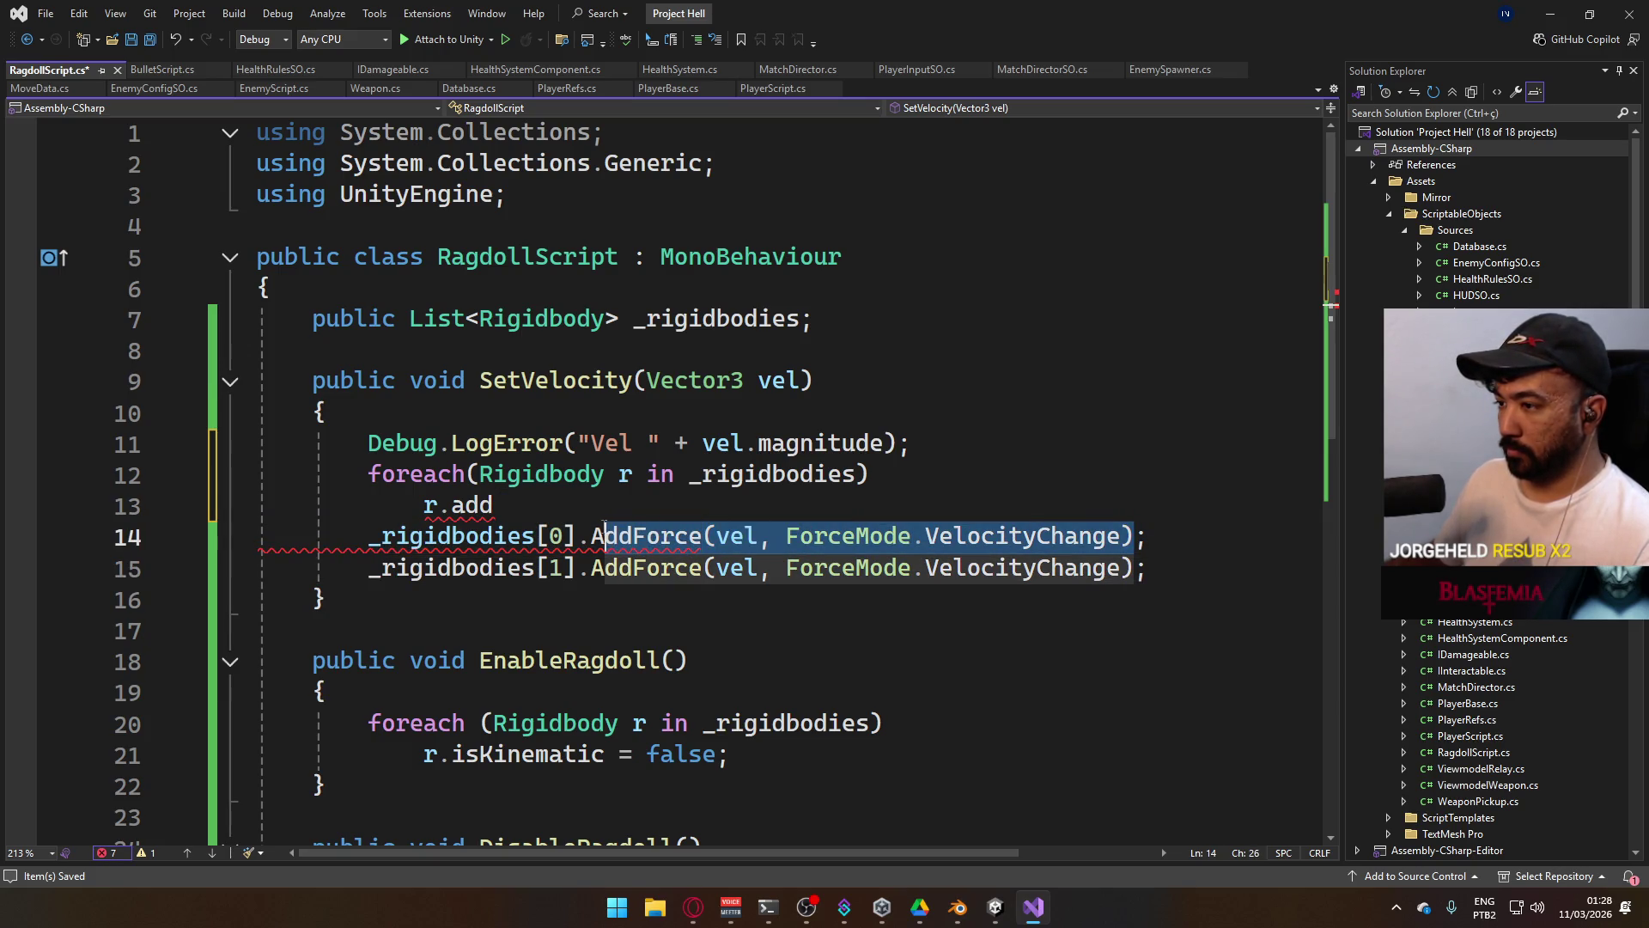
double_click(474, 503)
text(AddForce(vel, ForceMode.VelocityChange))
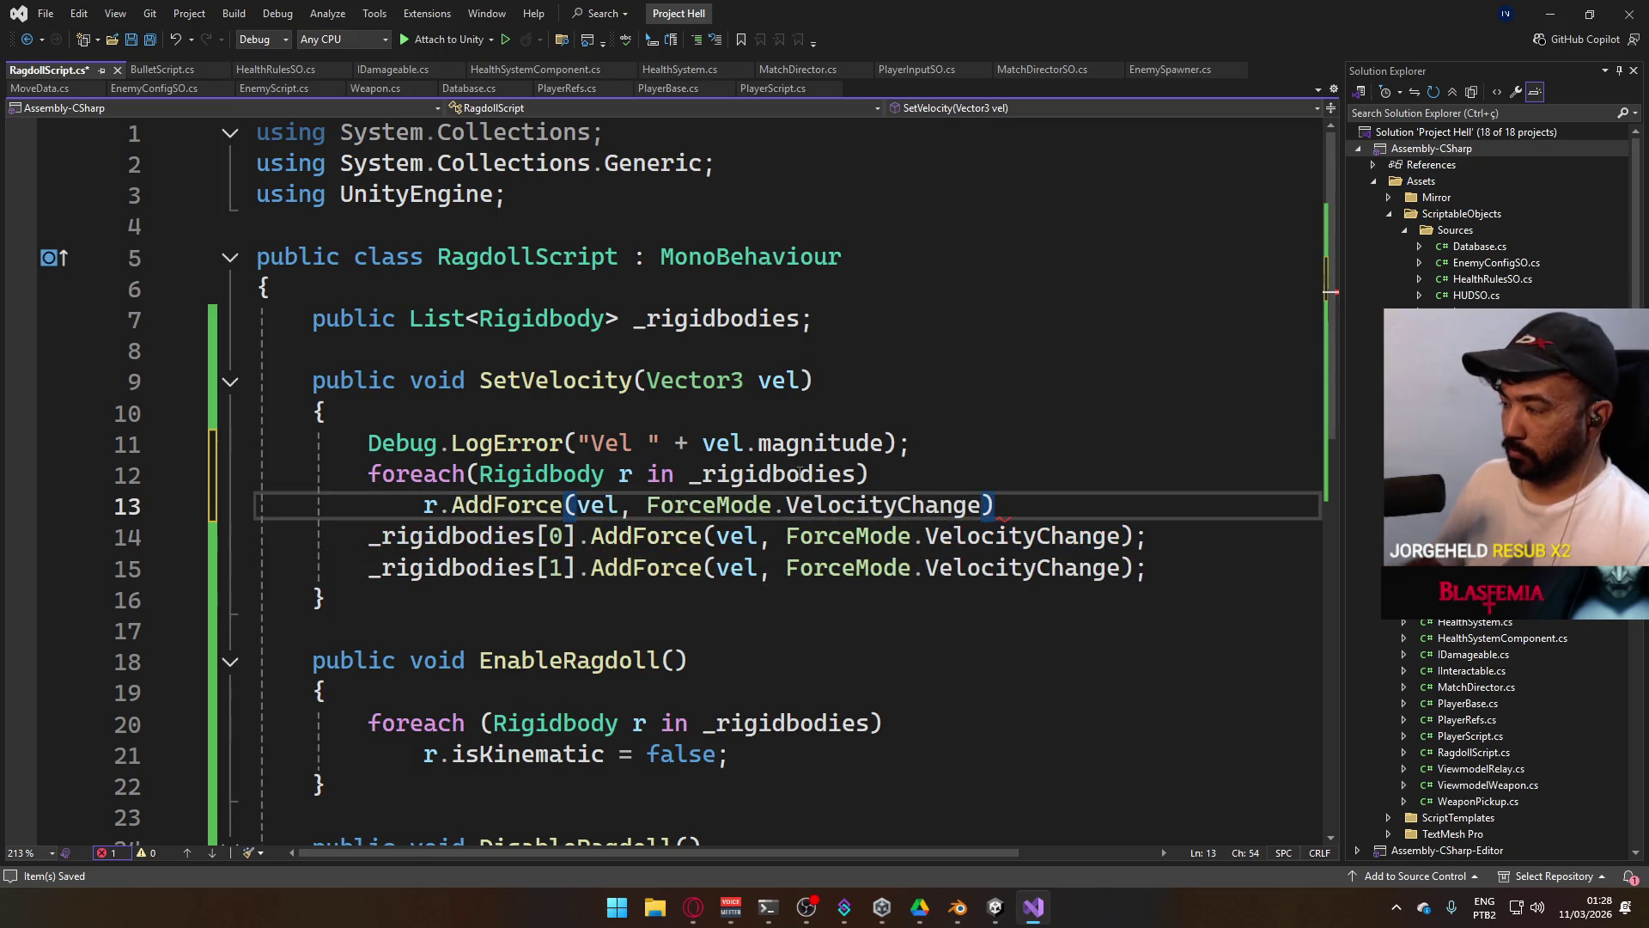
key(Down)
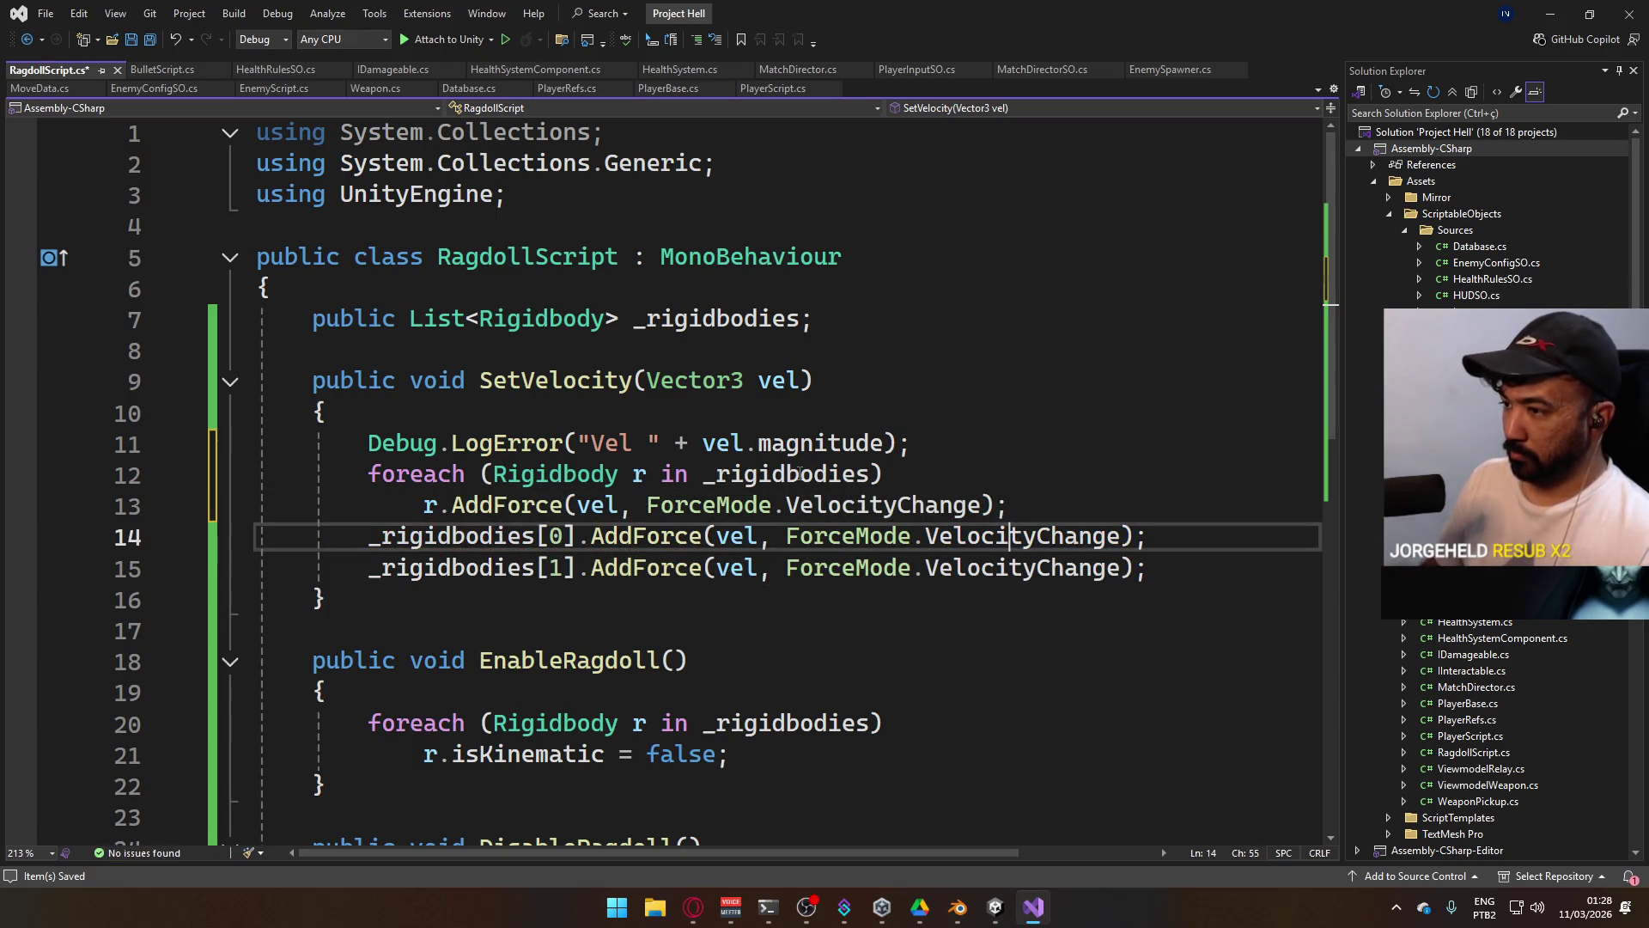
key(ctrl+x)
key(ctrl+x)
click(945, 443)
key(Return)
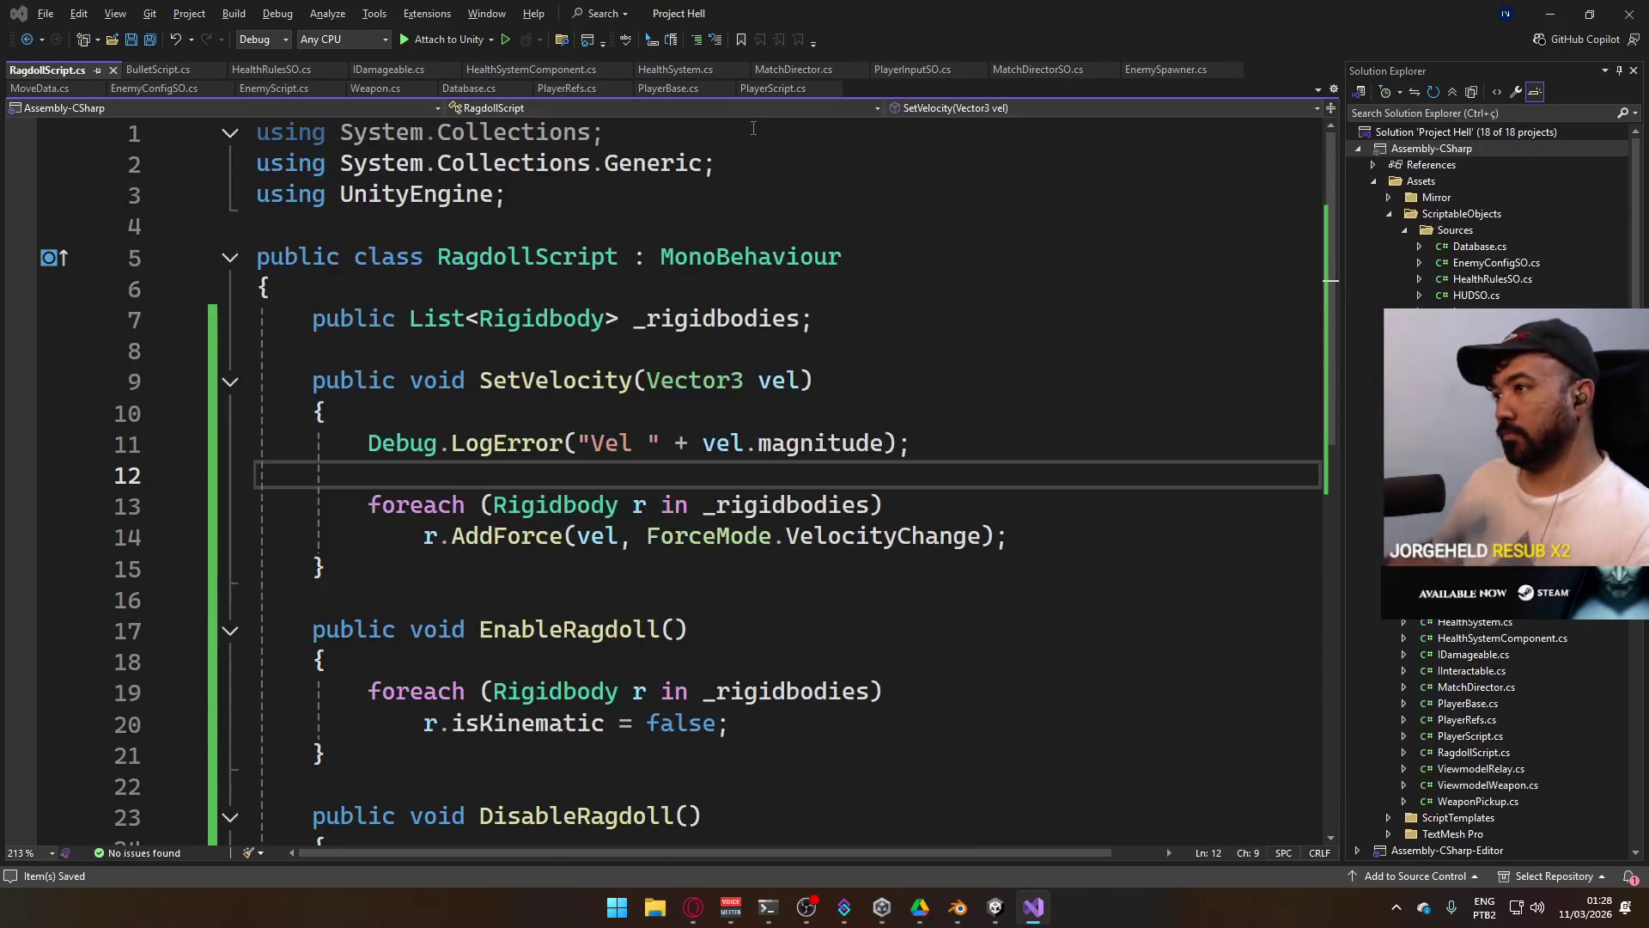
Bring Unity forward, enter play mode with the loop change, and maximize the Game view.
mouse_move(989, 911)
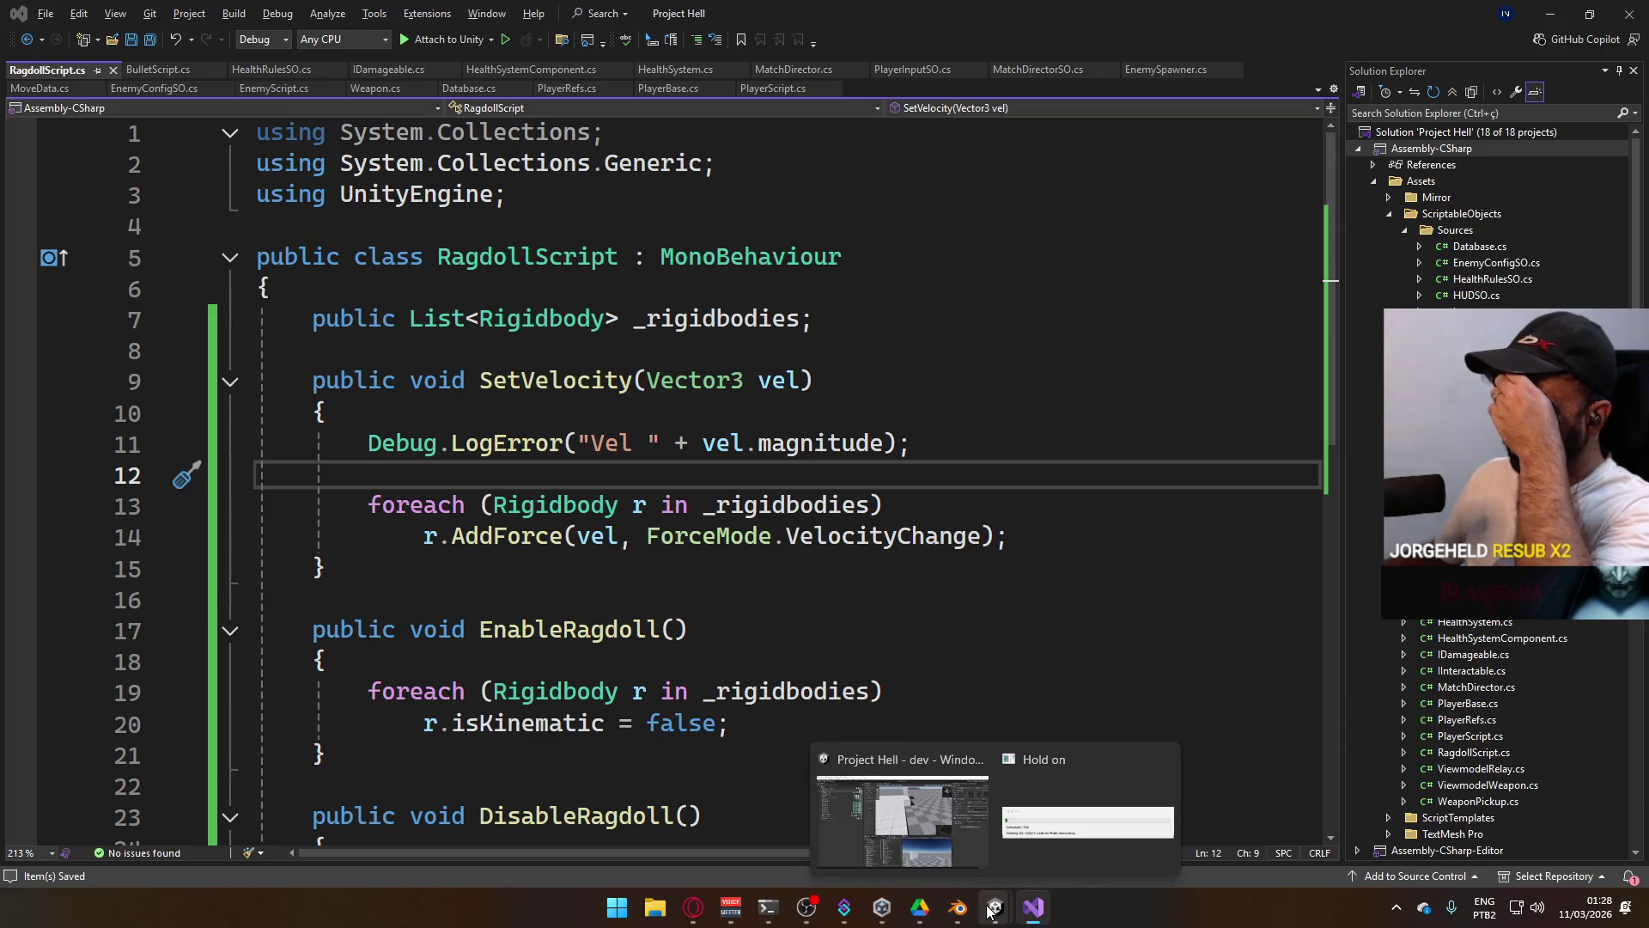
click(990, 911)
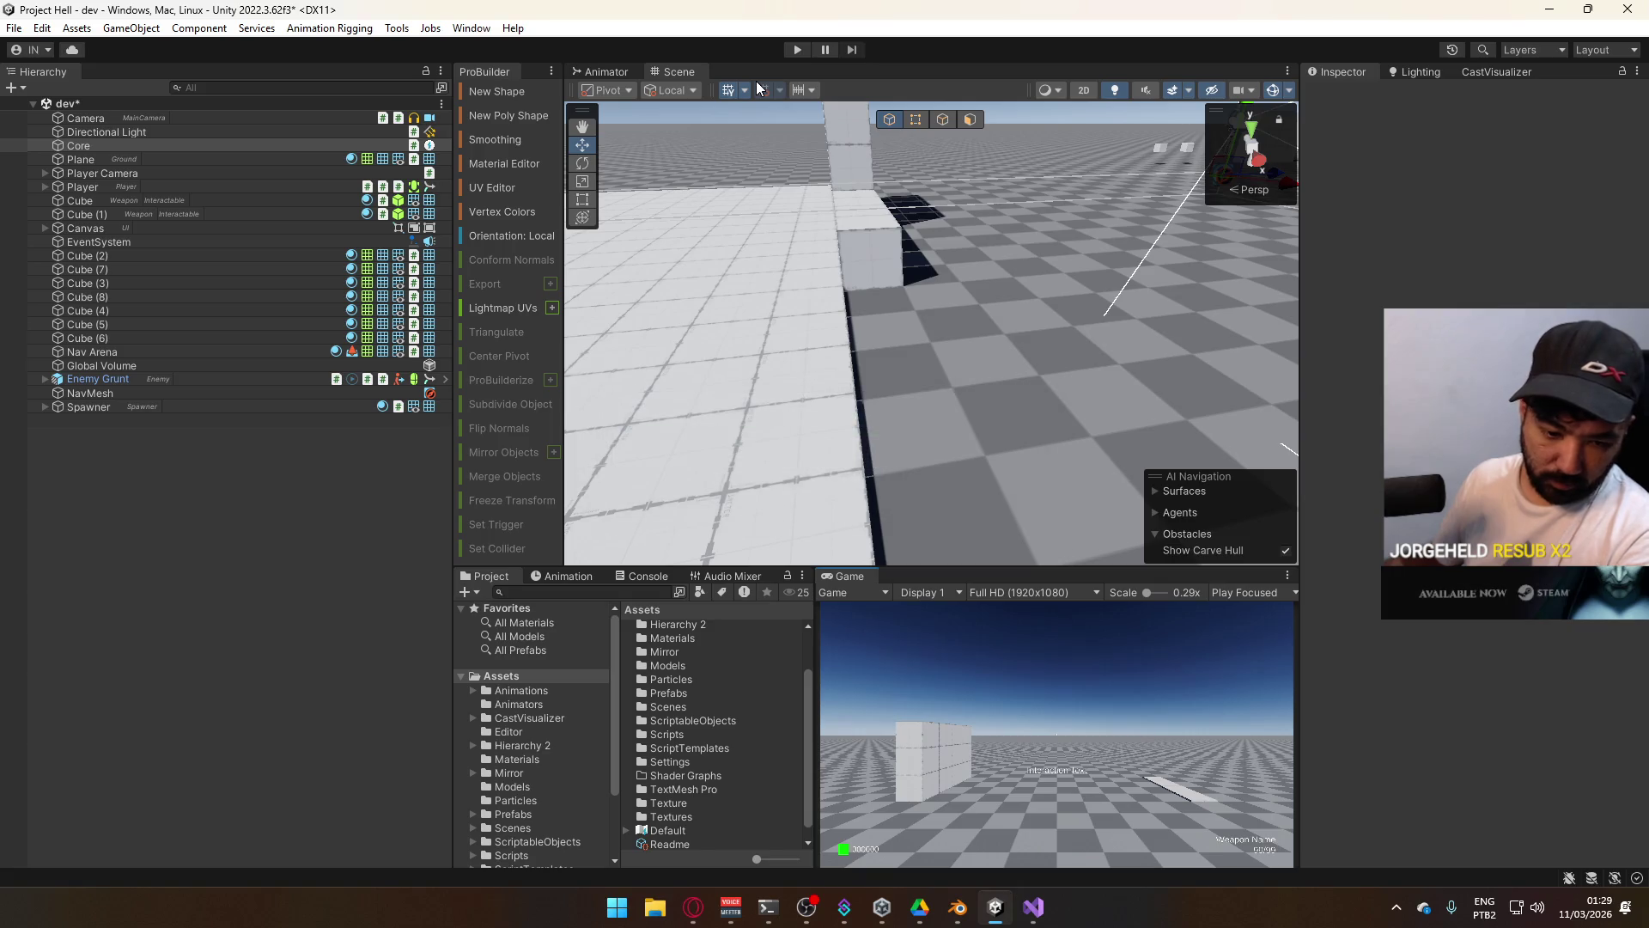
click(798, 50)
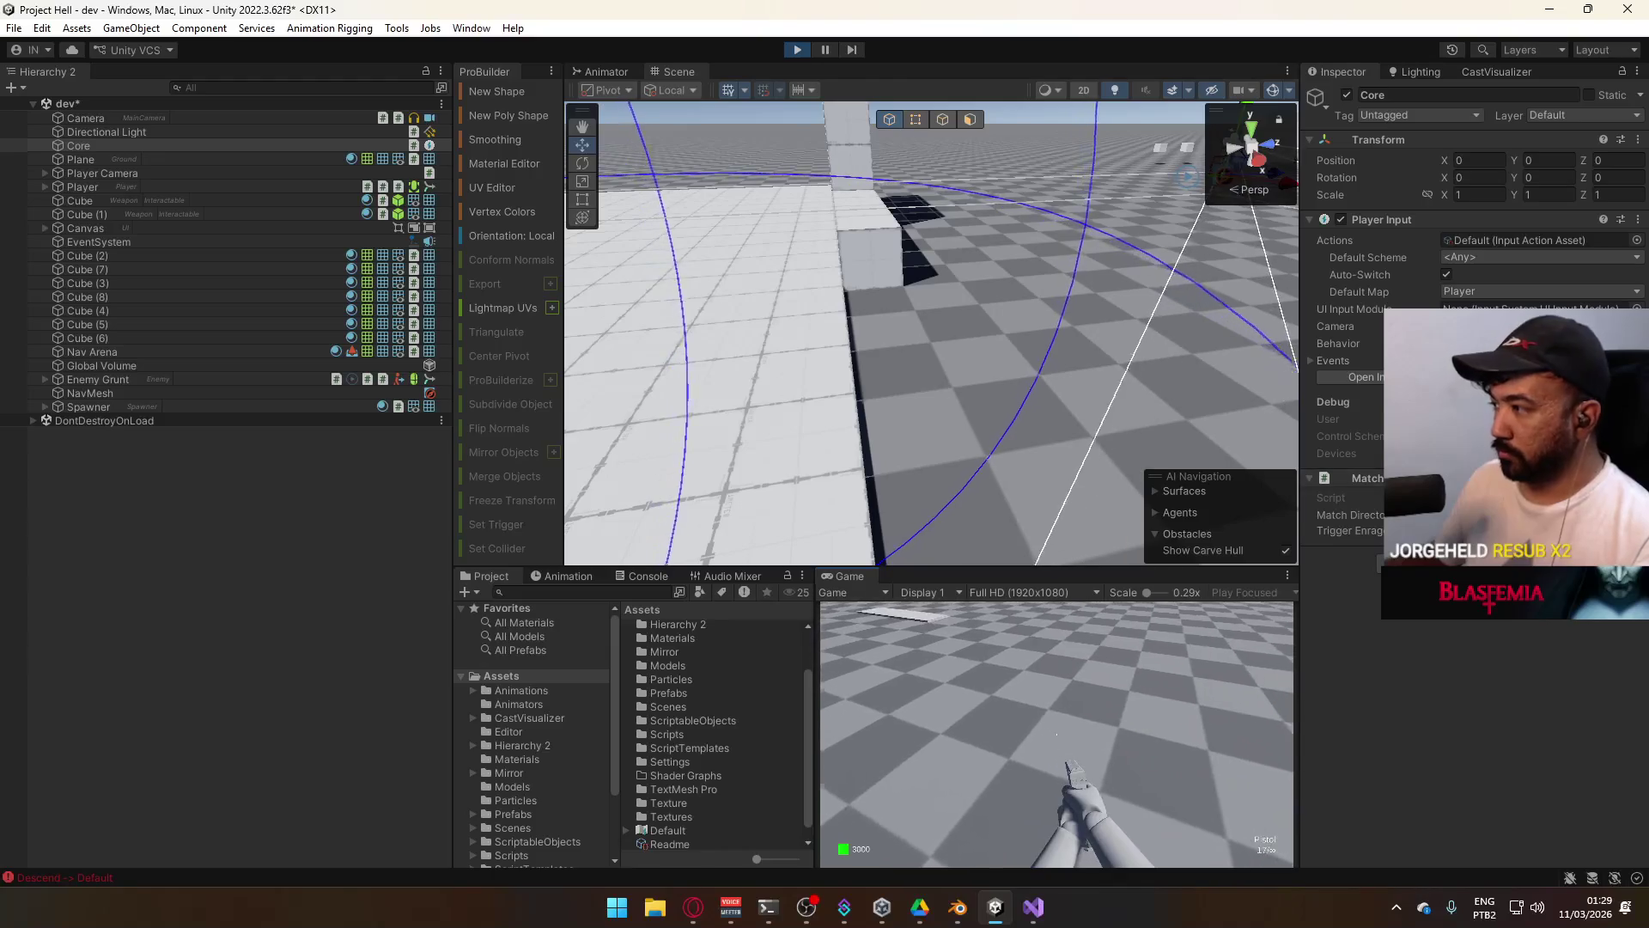
right_click(866, 576)
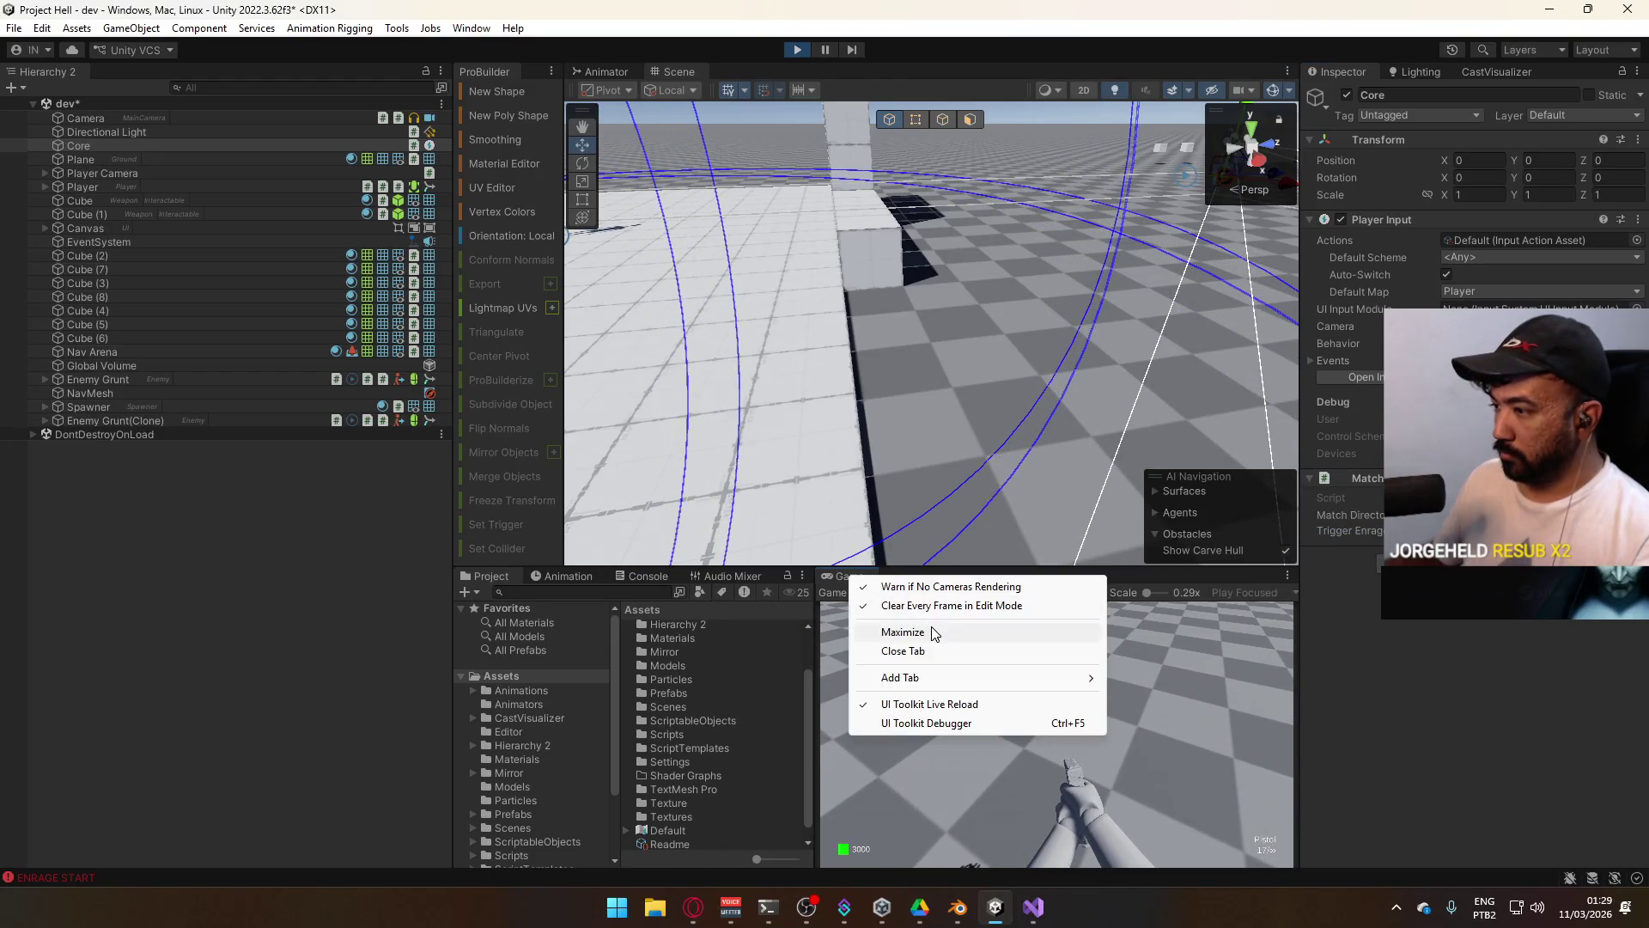
click(903, 633)
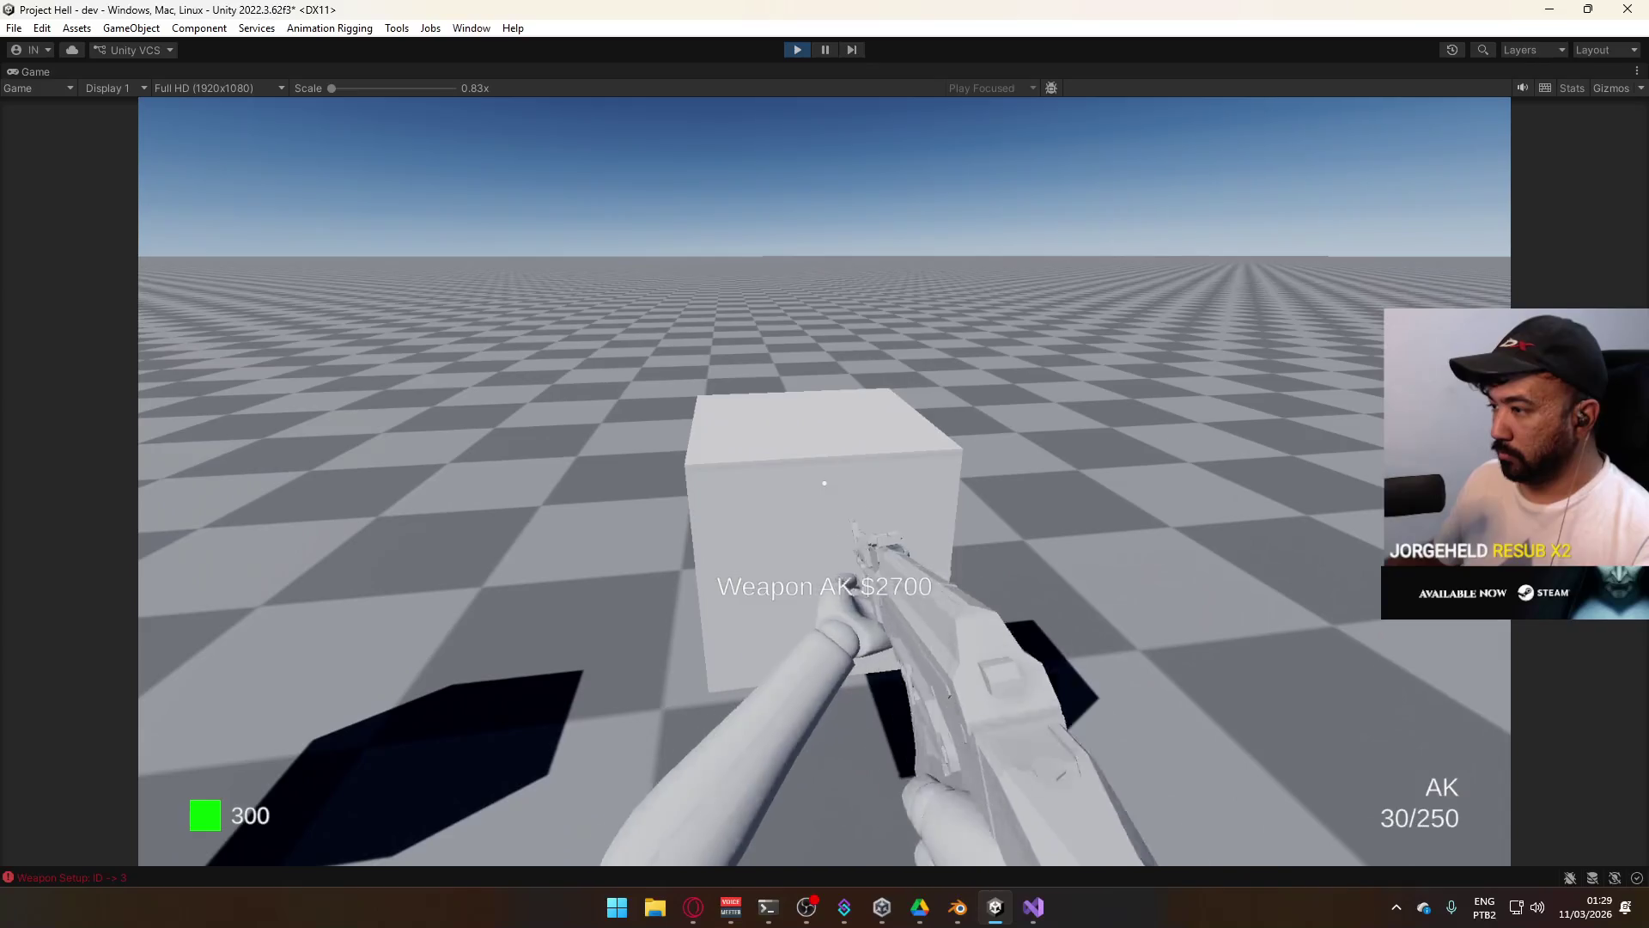
Walk toward the enemy platform and fire the AK at the approaching enemies.
key(super)
key(super)
click(826, 313)
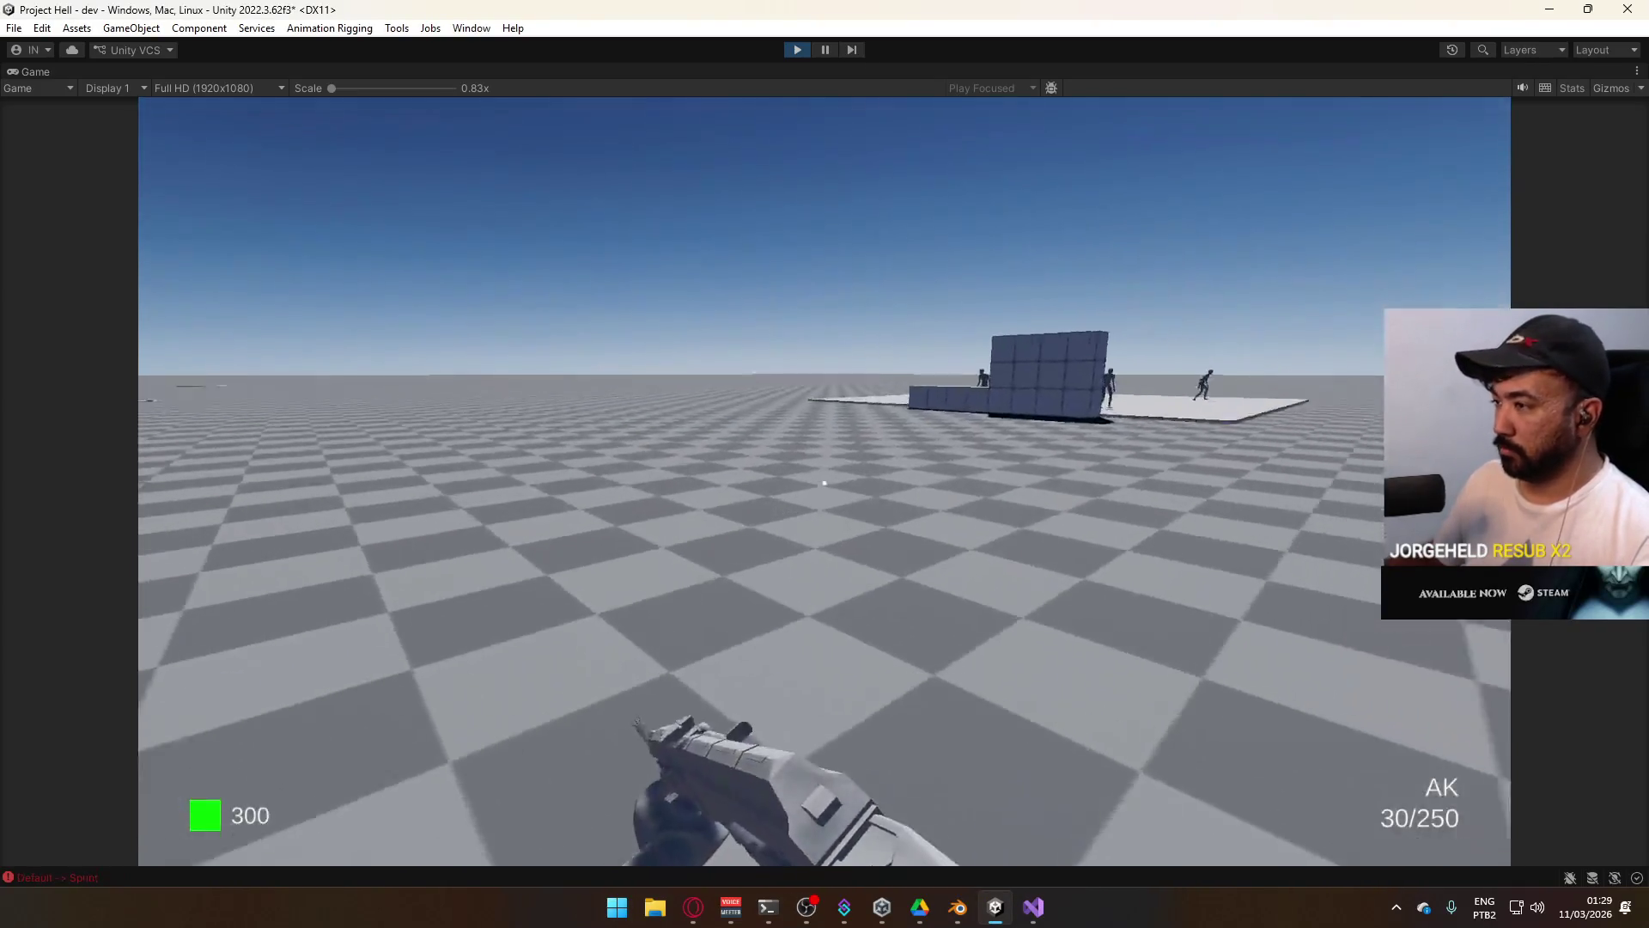
key(super)
key(super)
key(w)
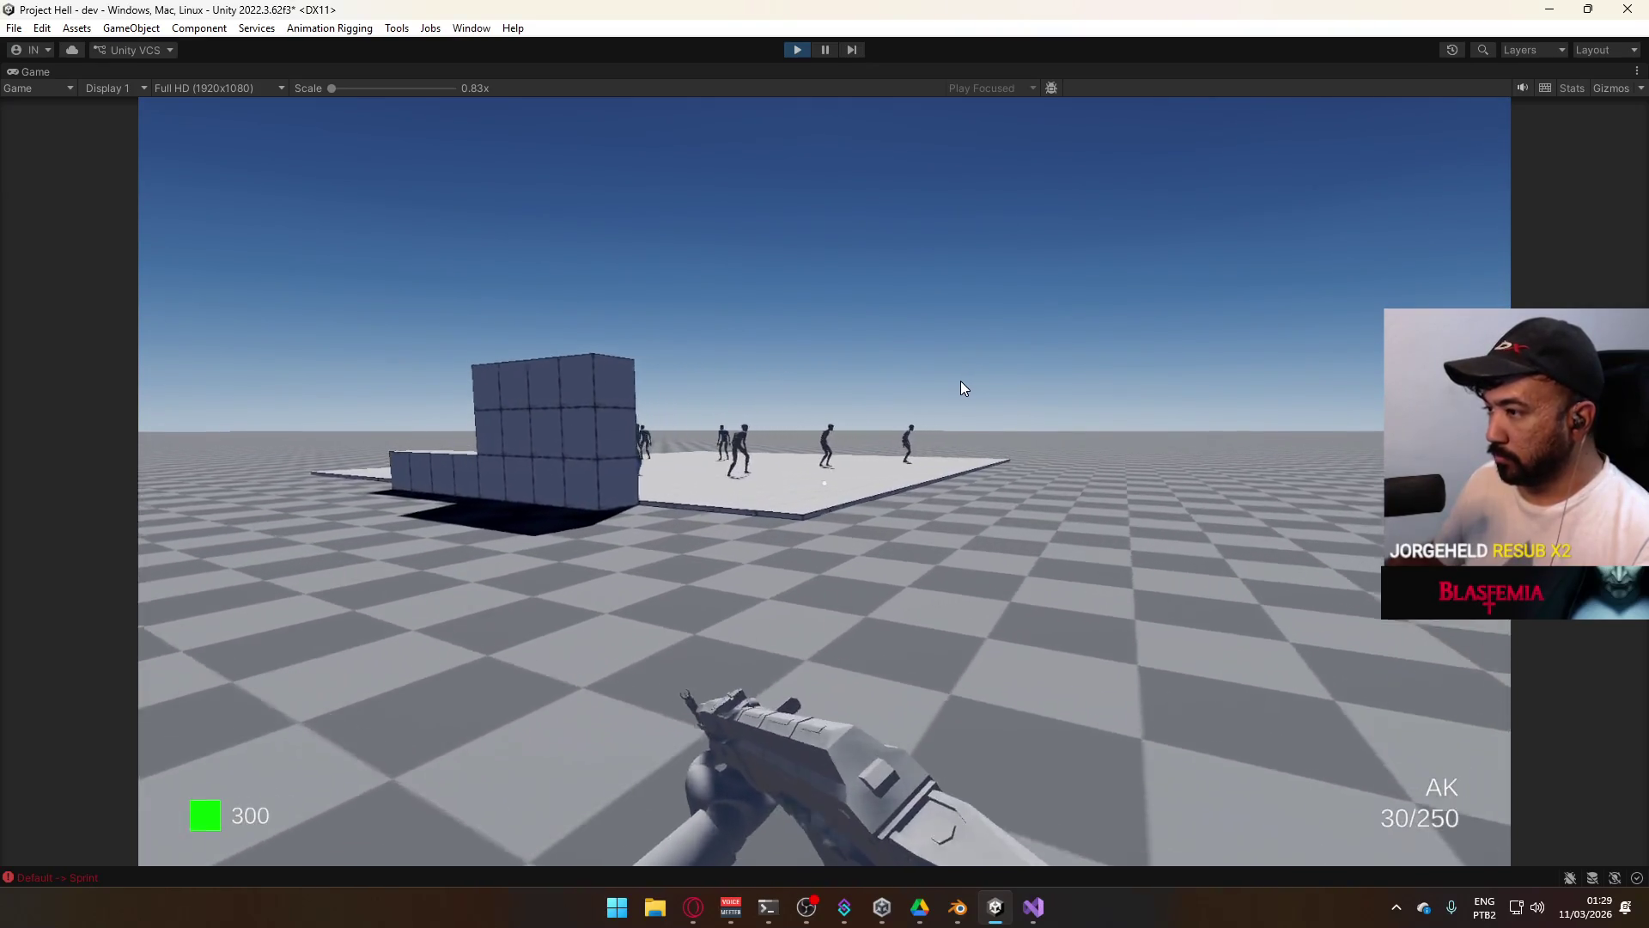
key(w)
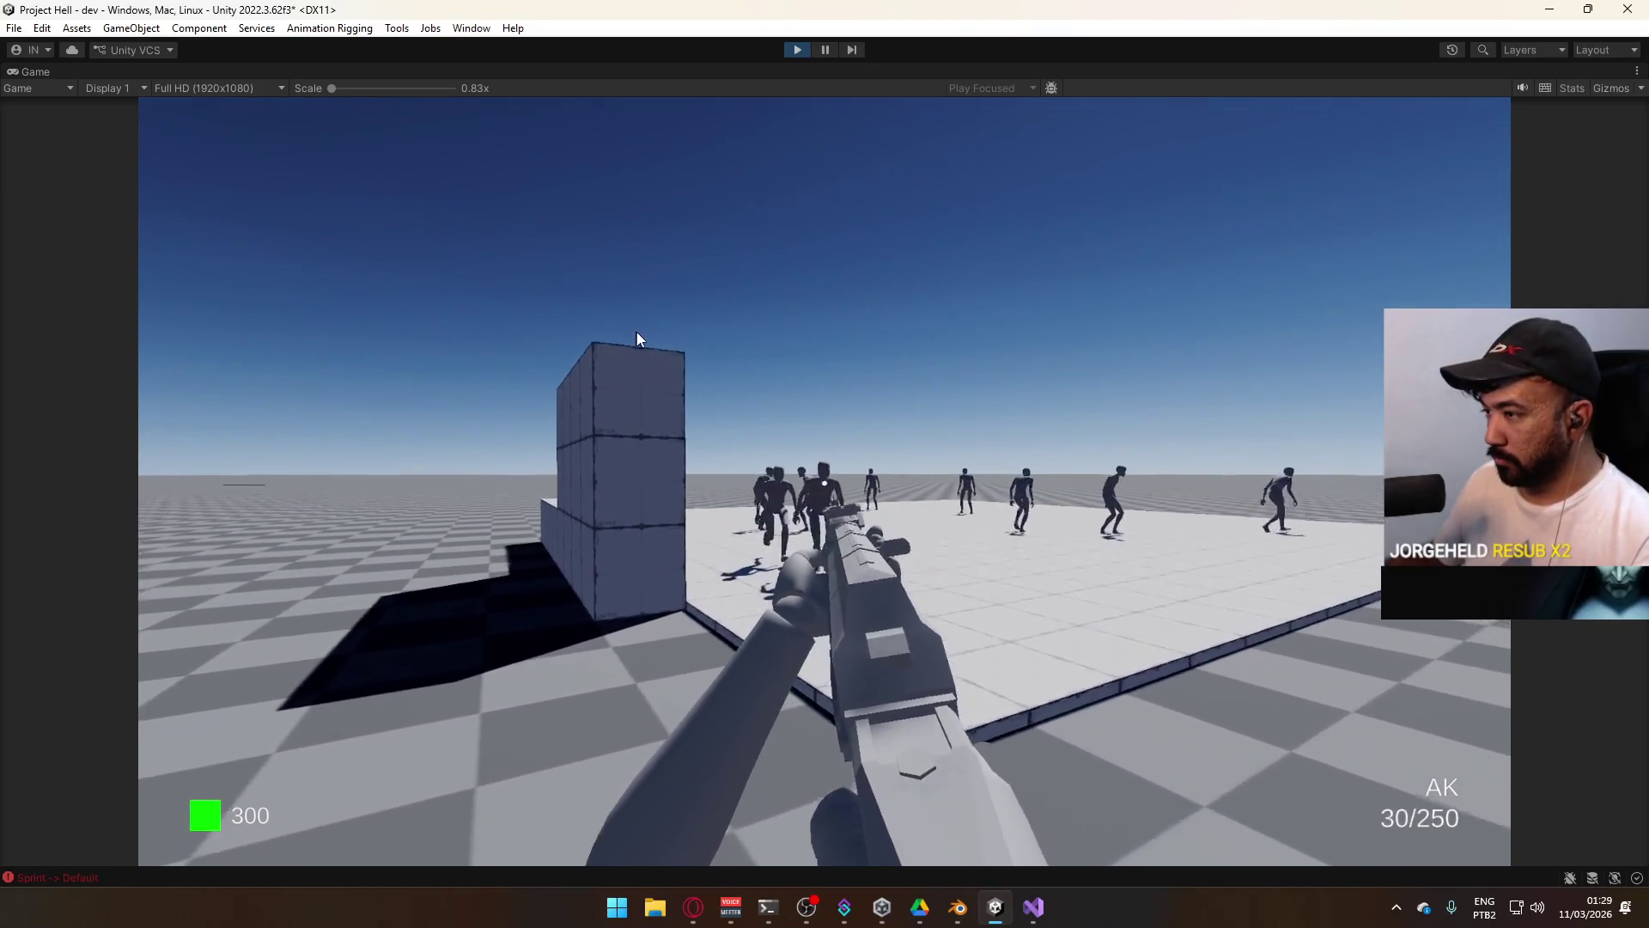
click(634, 338)
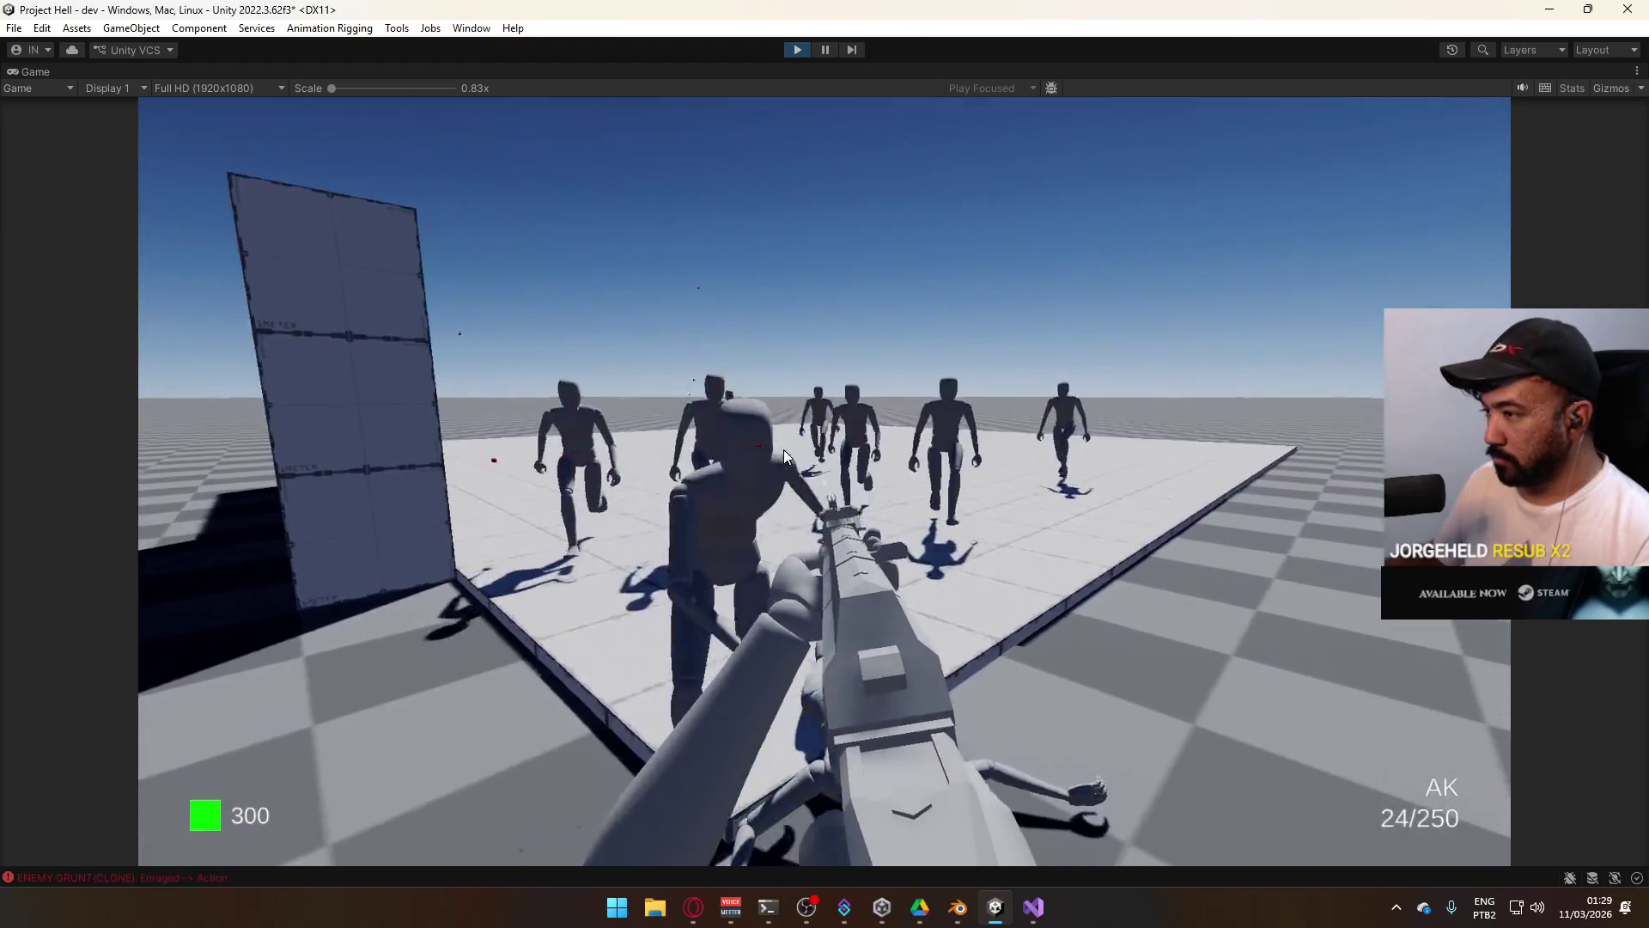
click(783, 450)
click(790, 365)
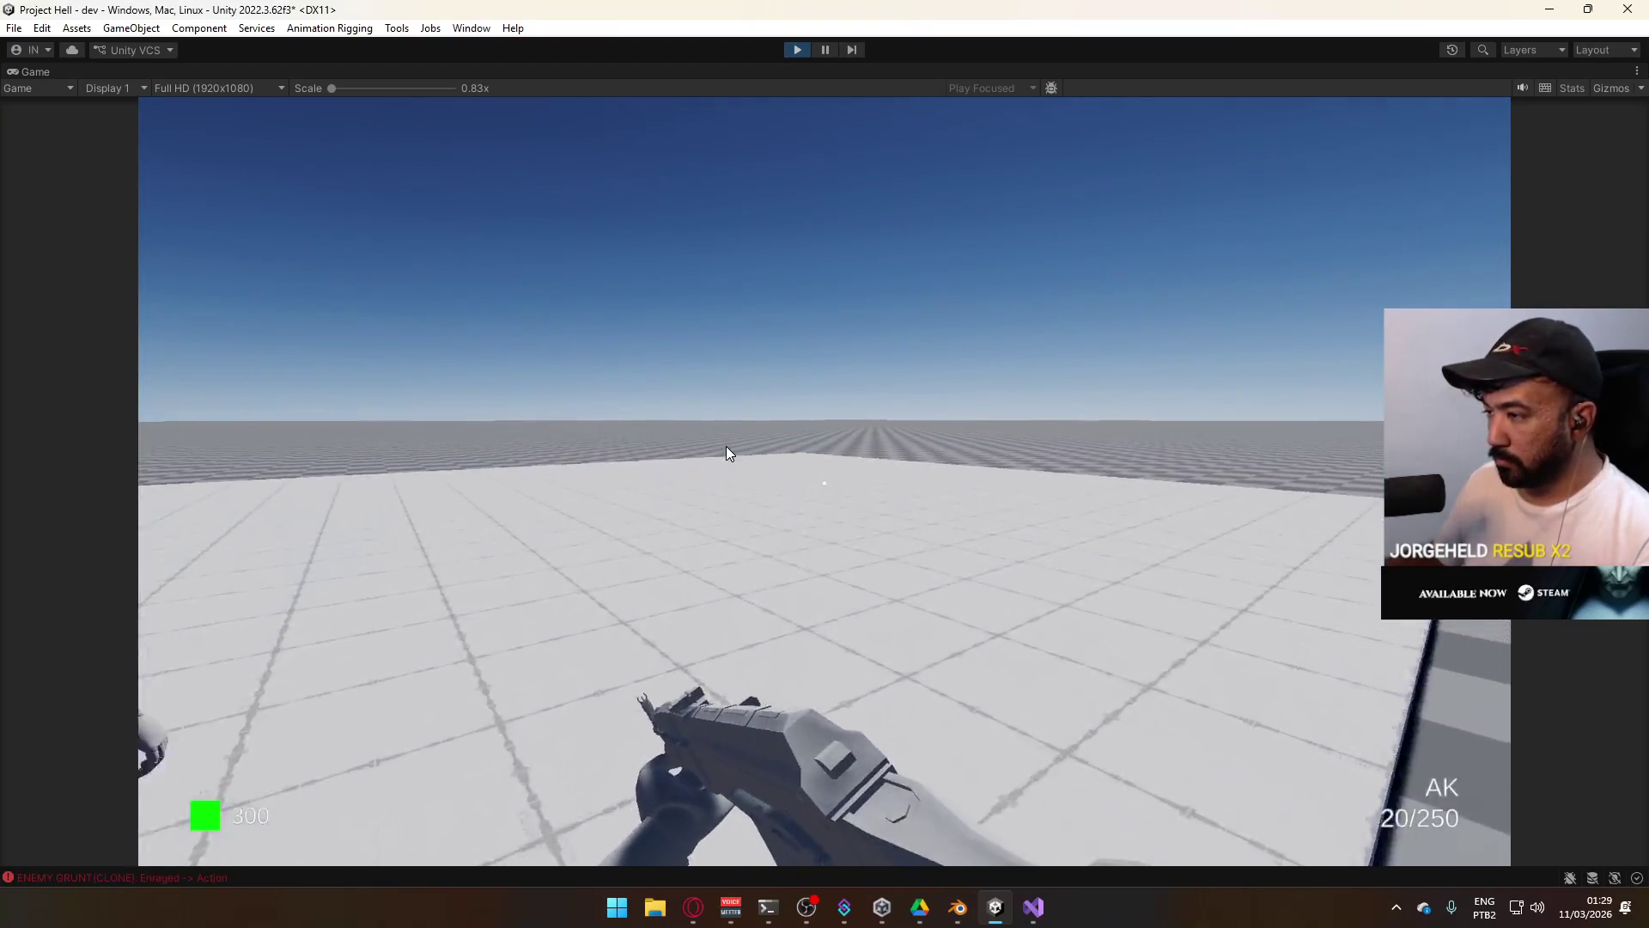
key(r)
Shoot down several enemies in the group, then reload.
key(super)
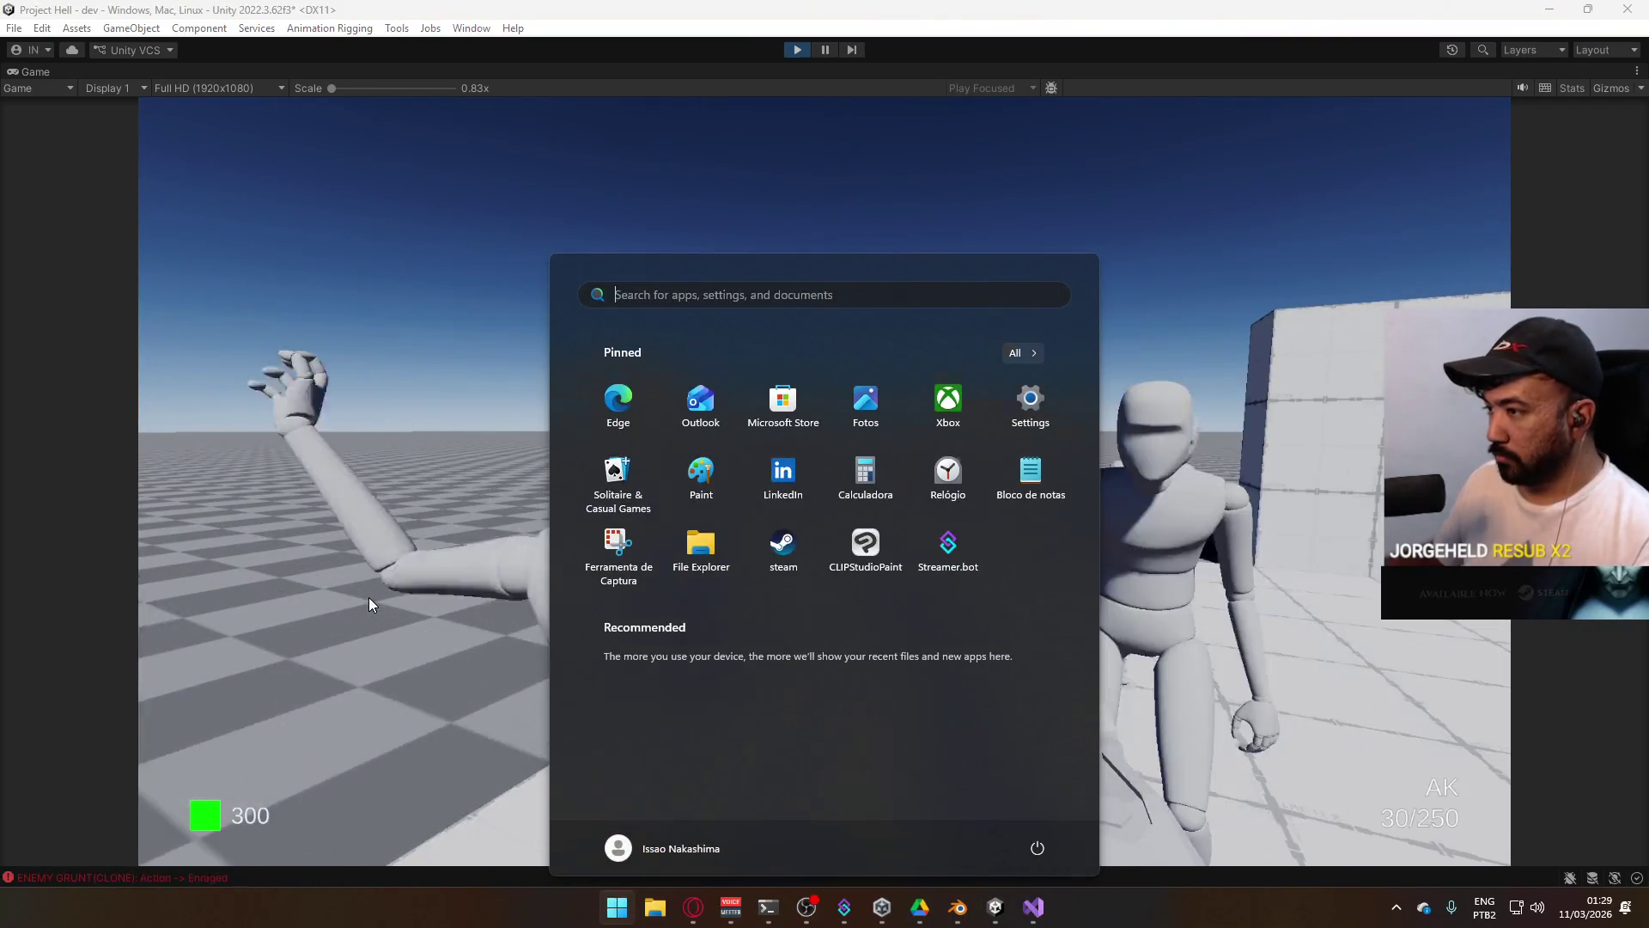
click(371, 603)
click(1027, 492)
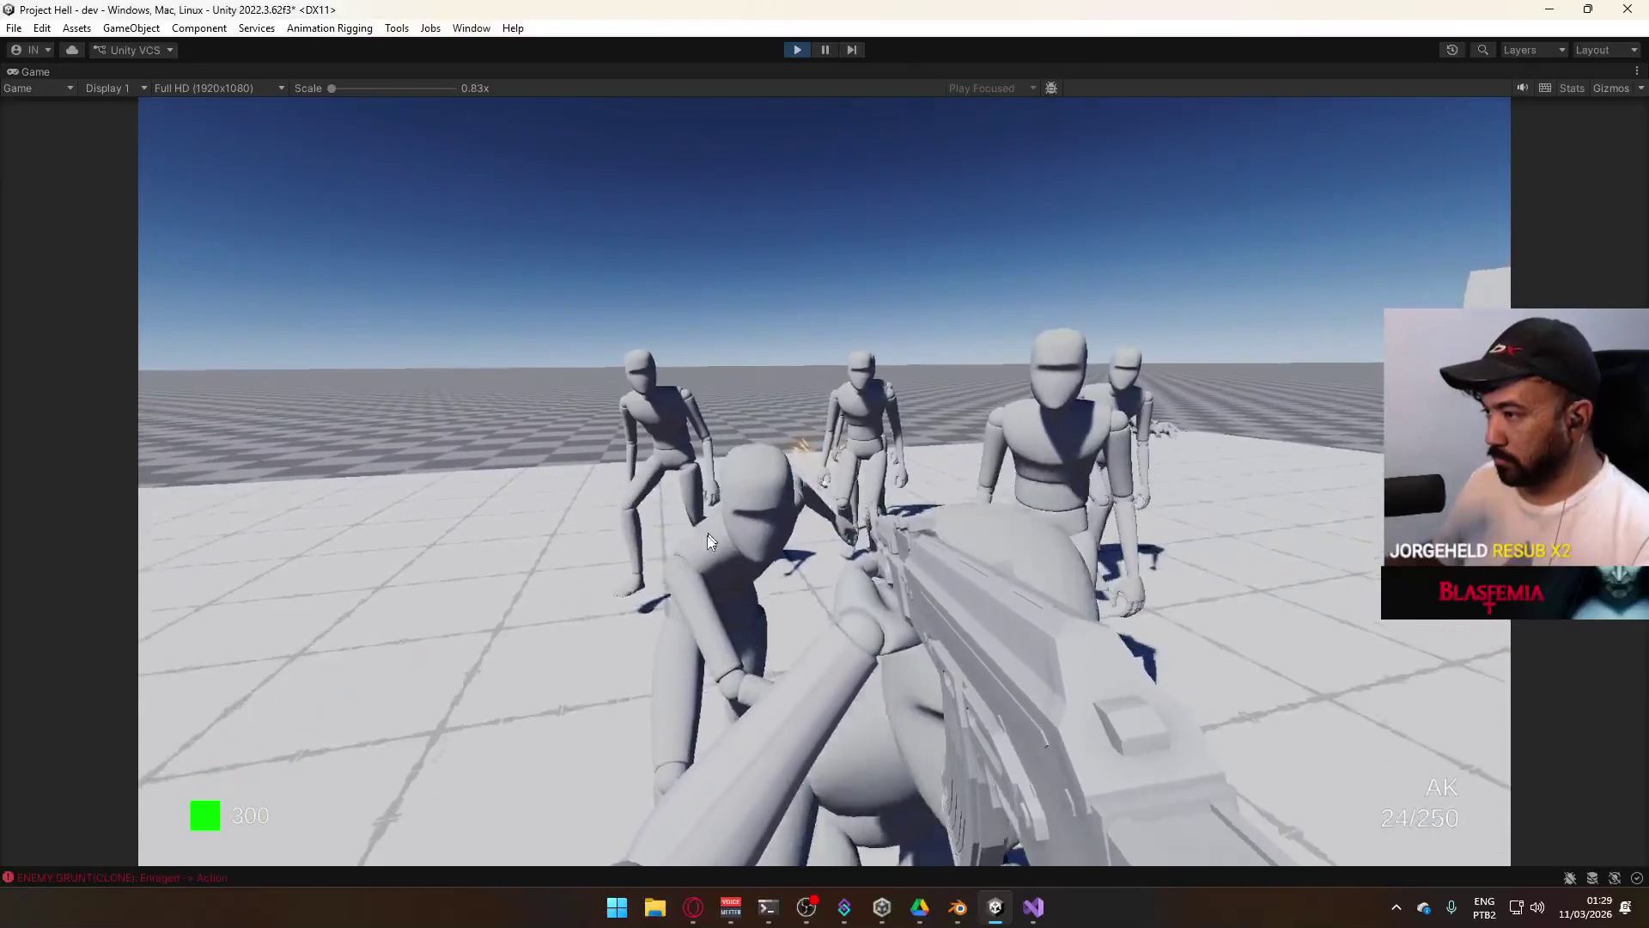
click(832, 526)
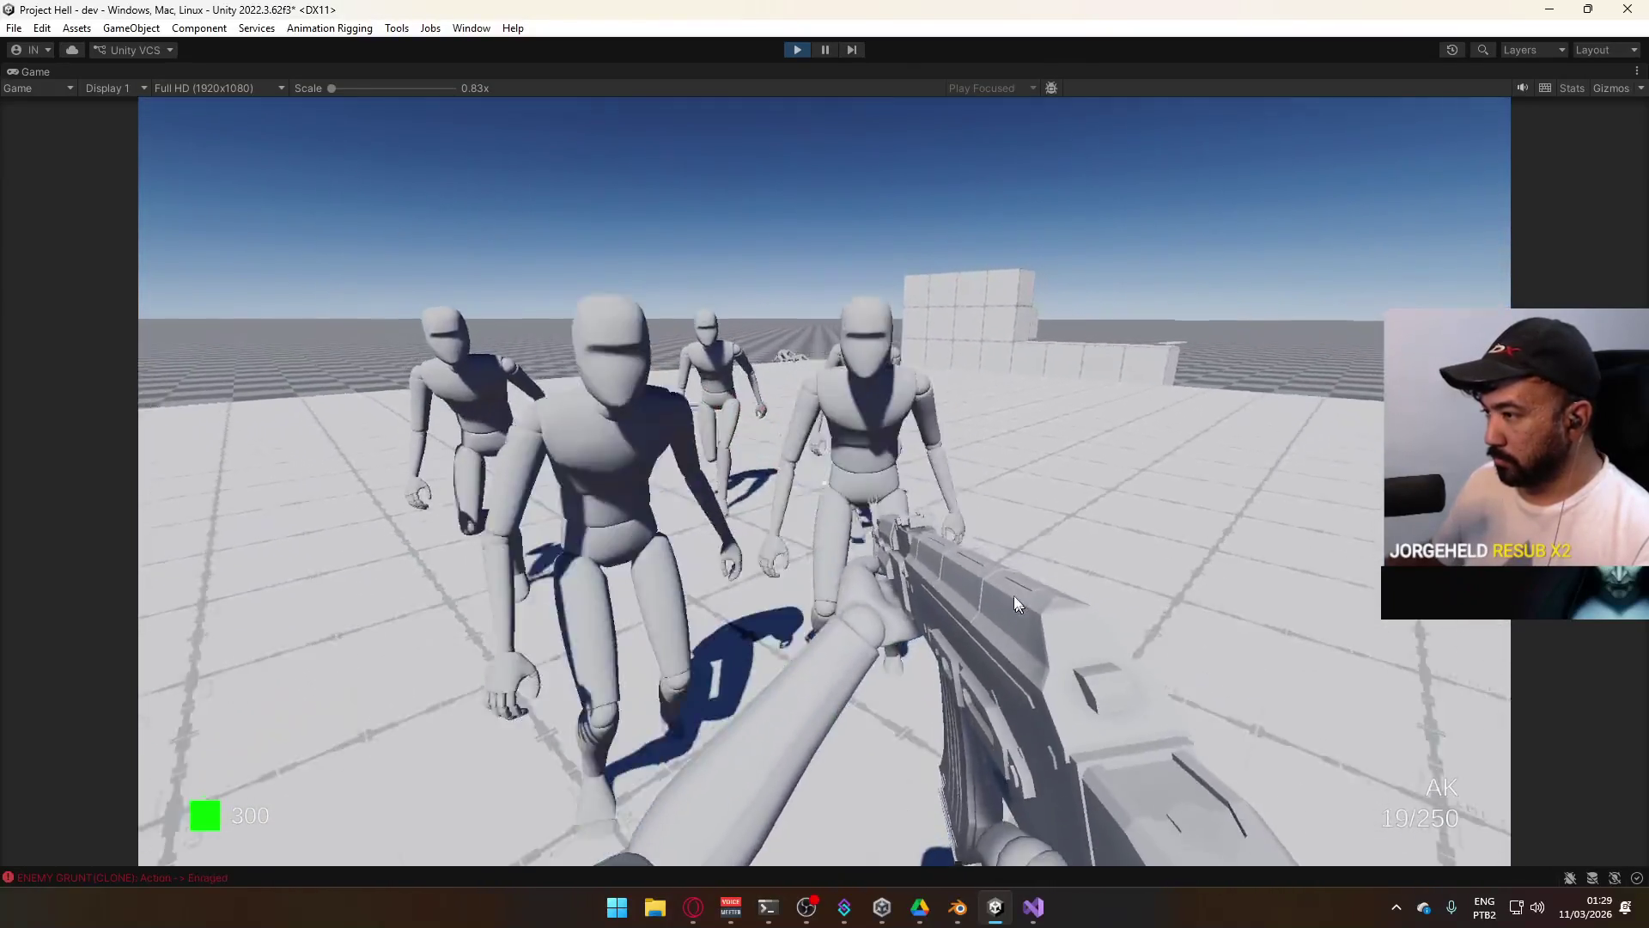
click(1013, 595)
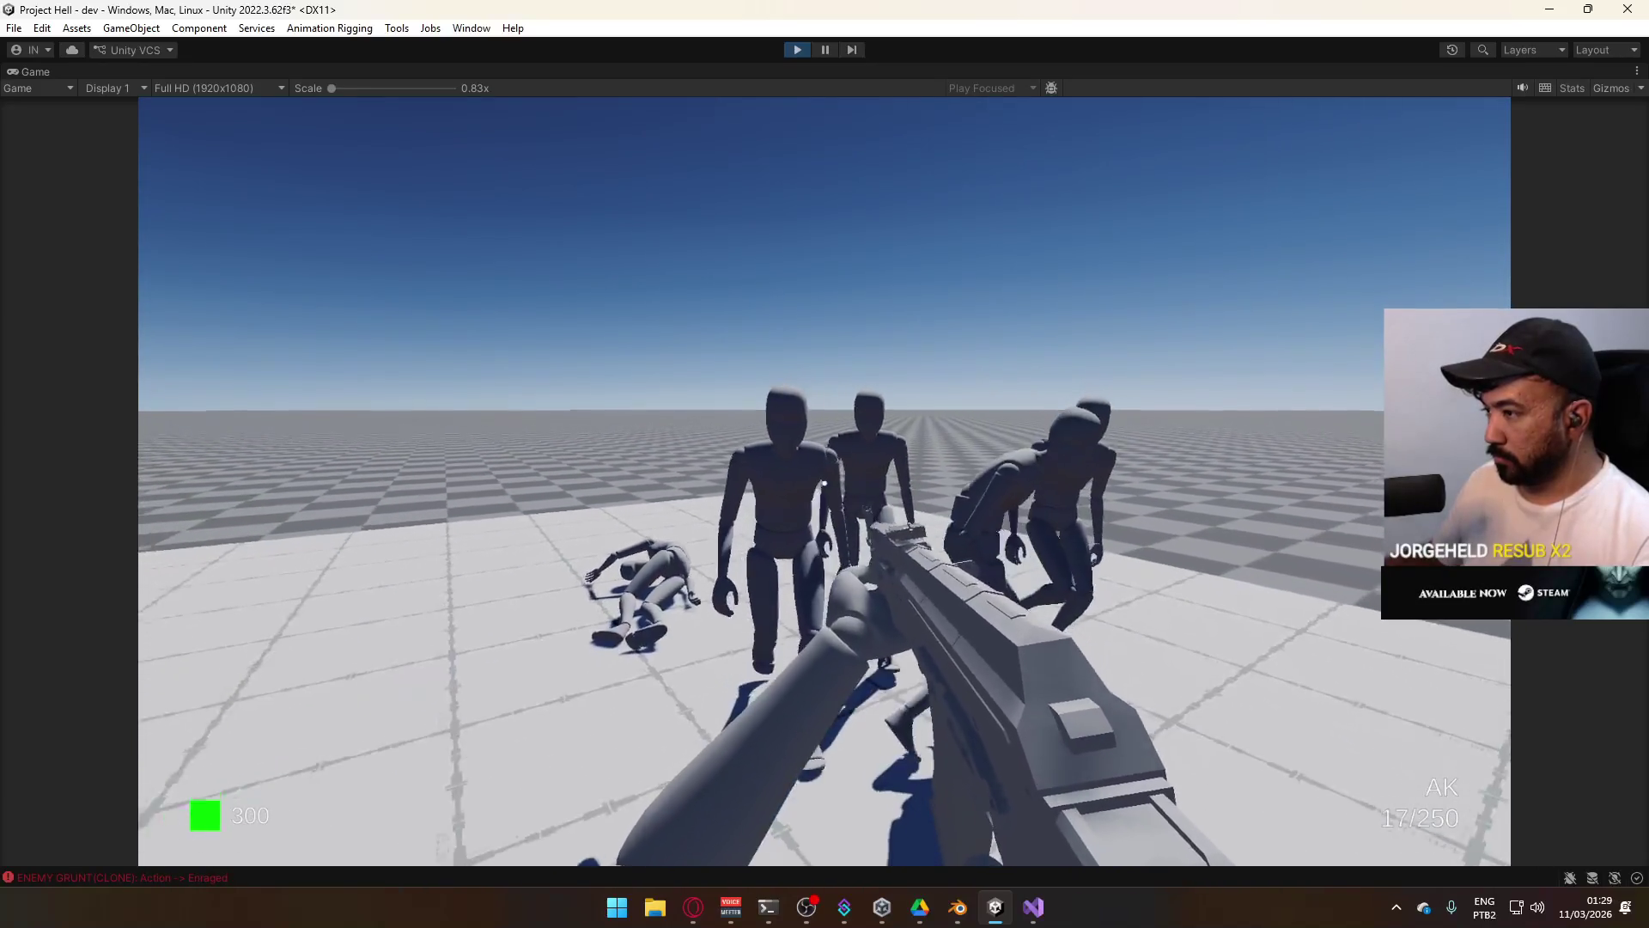
click(811, 449)
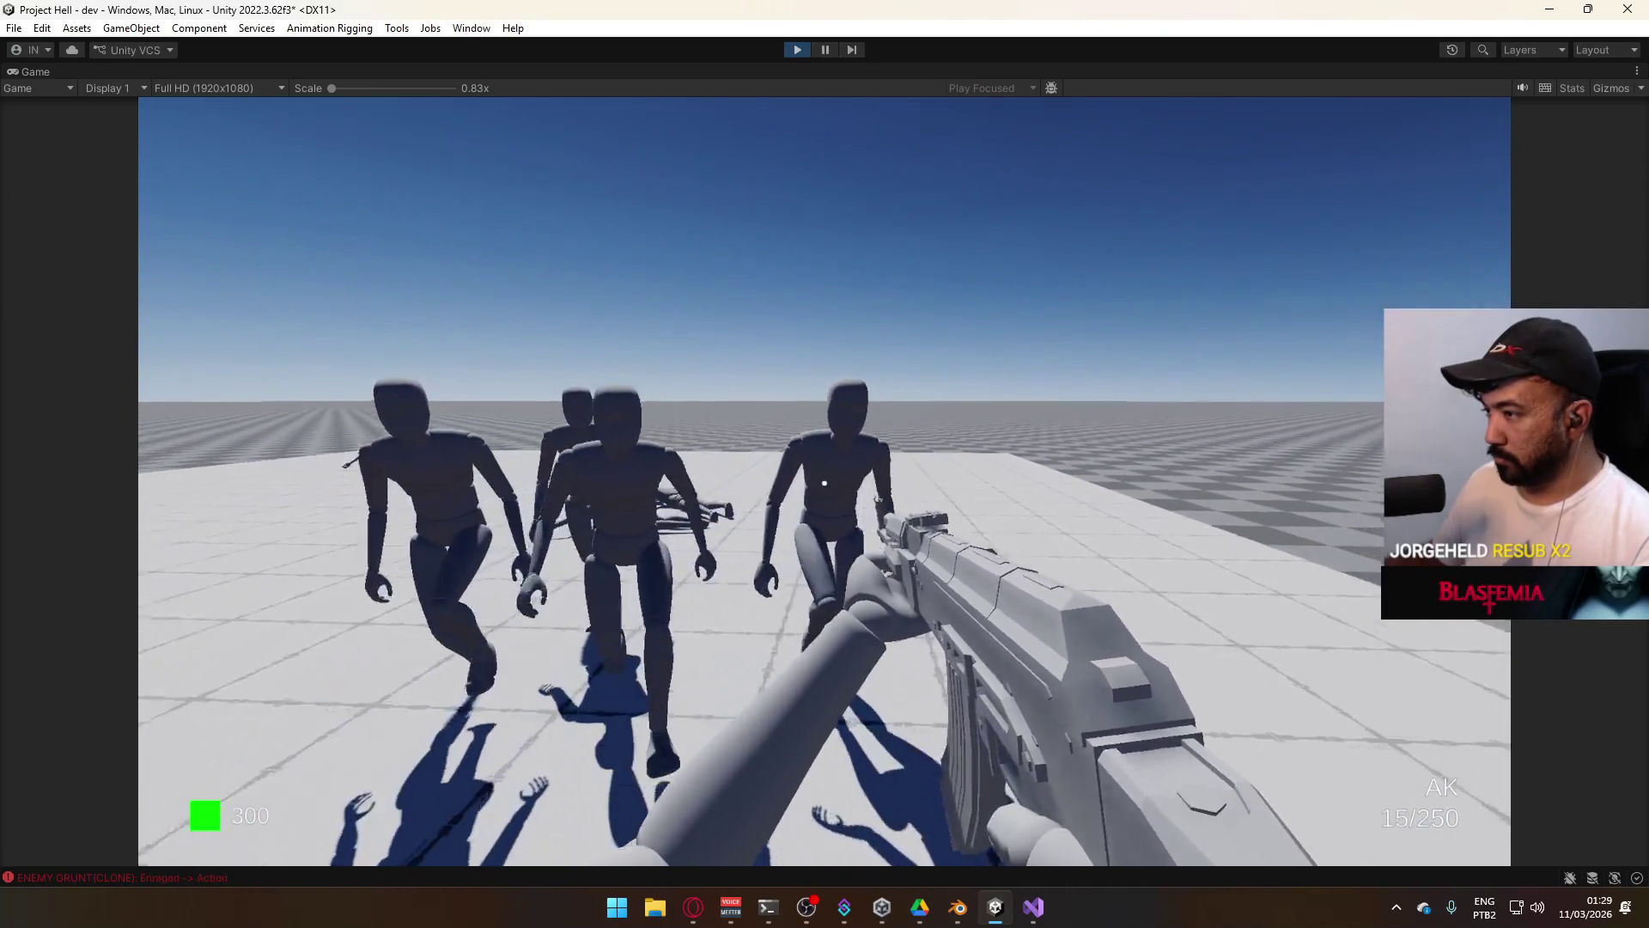
click(1254, 533)
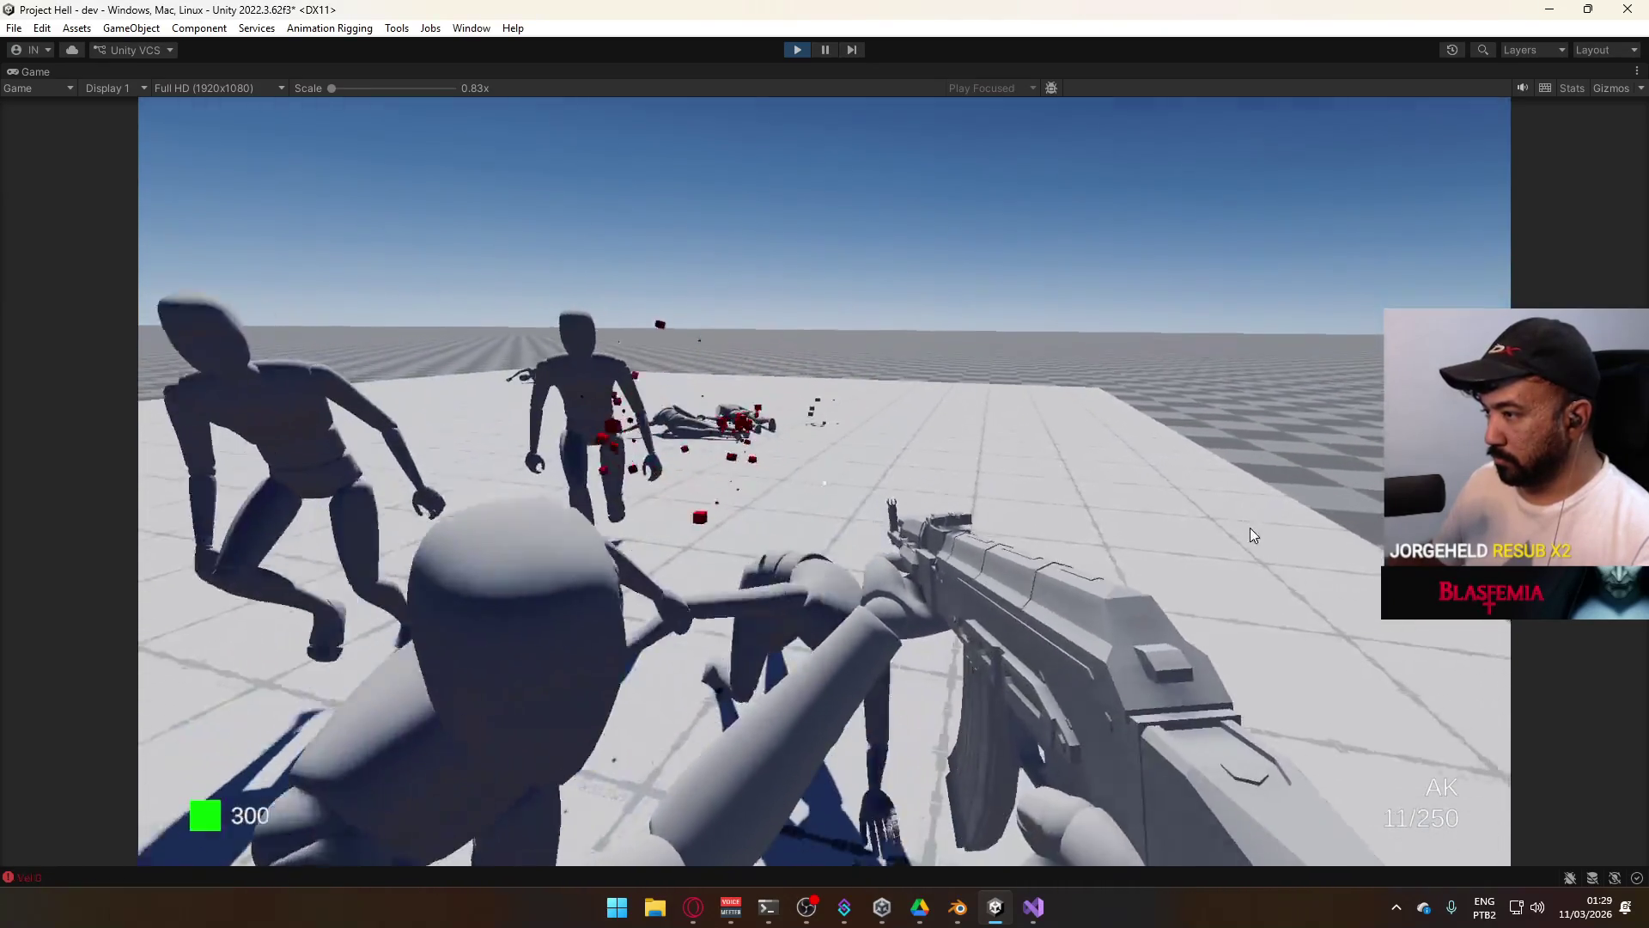
key(r)
key(super)
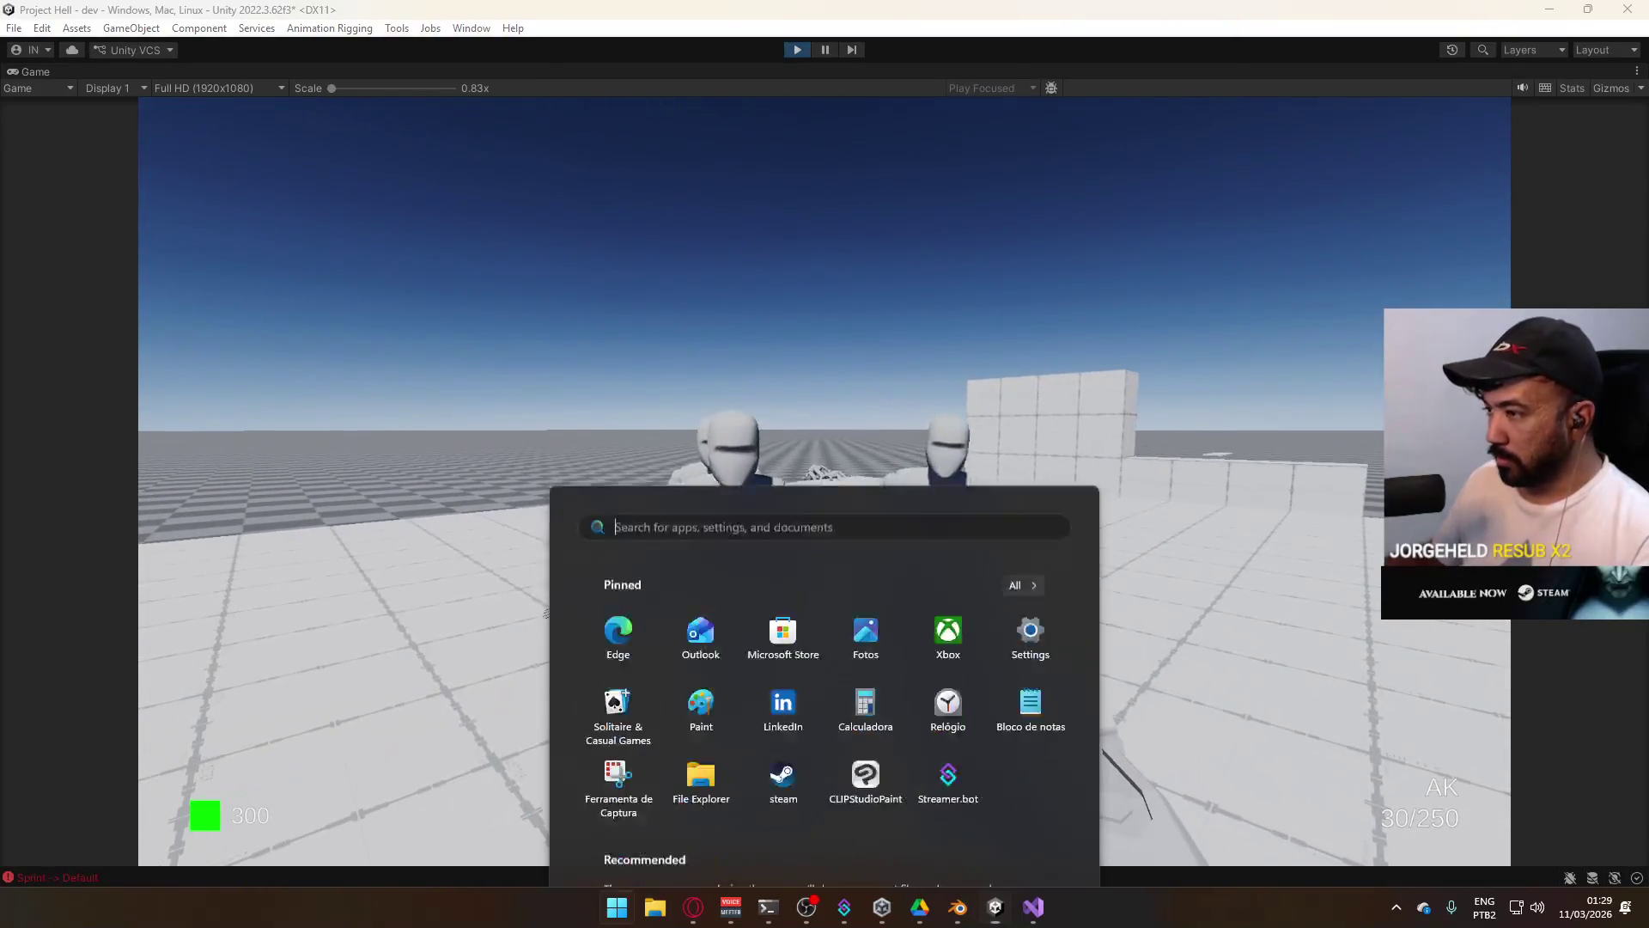
Kill the remaining enemies so they fall as ragdolls, then reload.
click(666, 369)
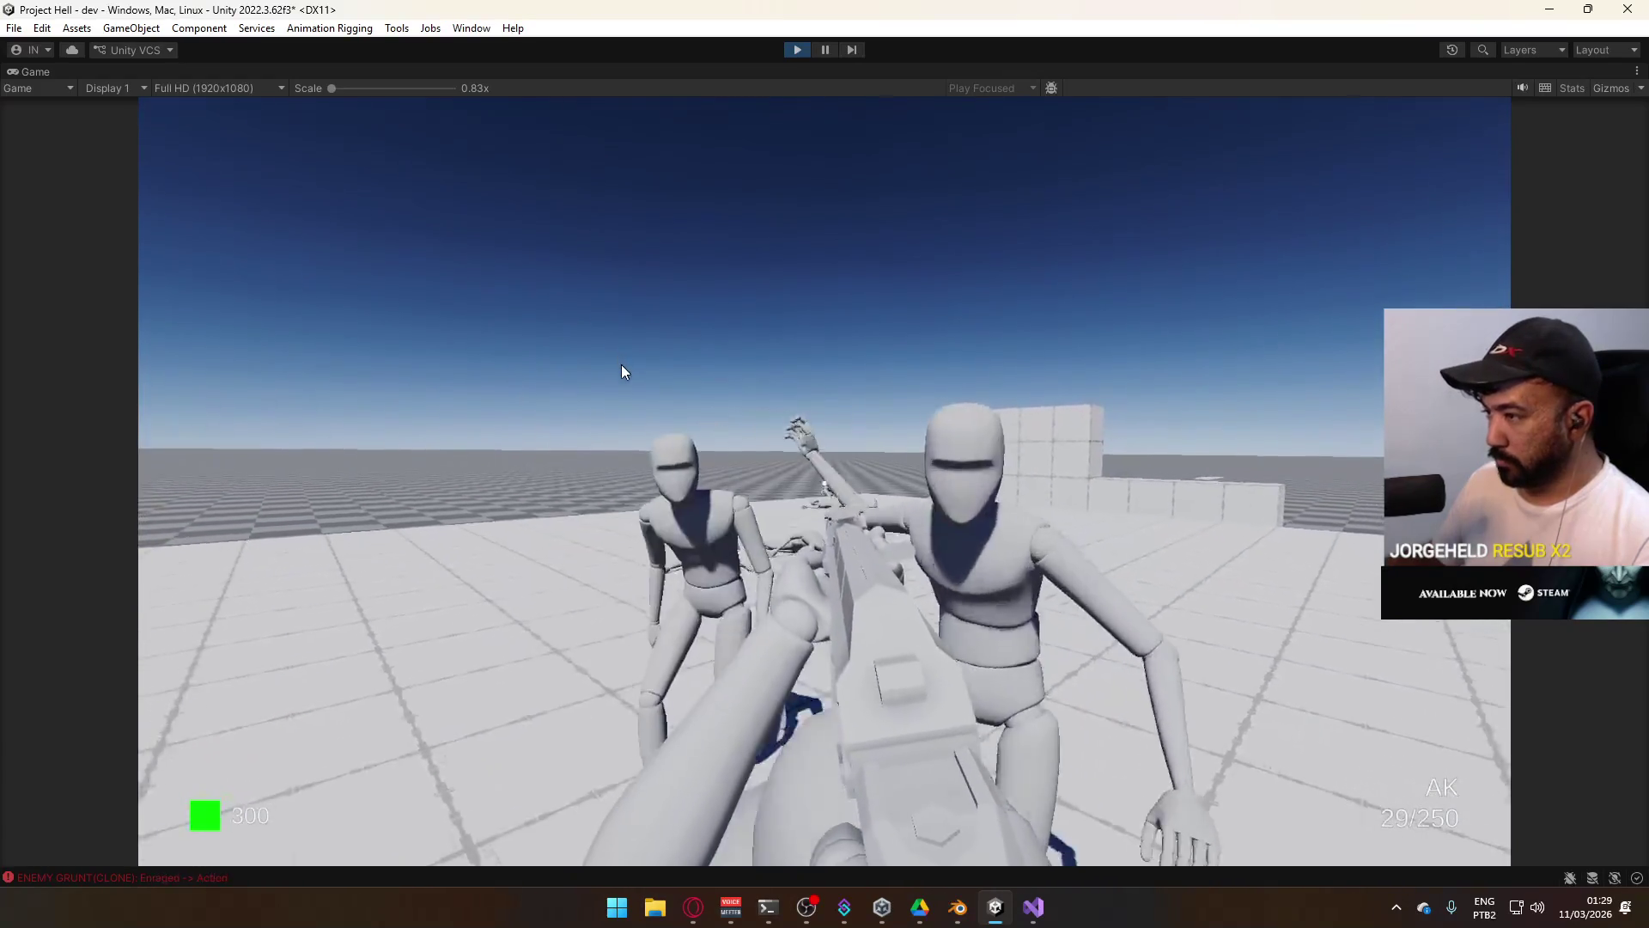
click(766, 552)
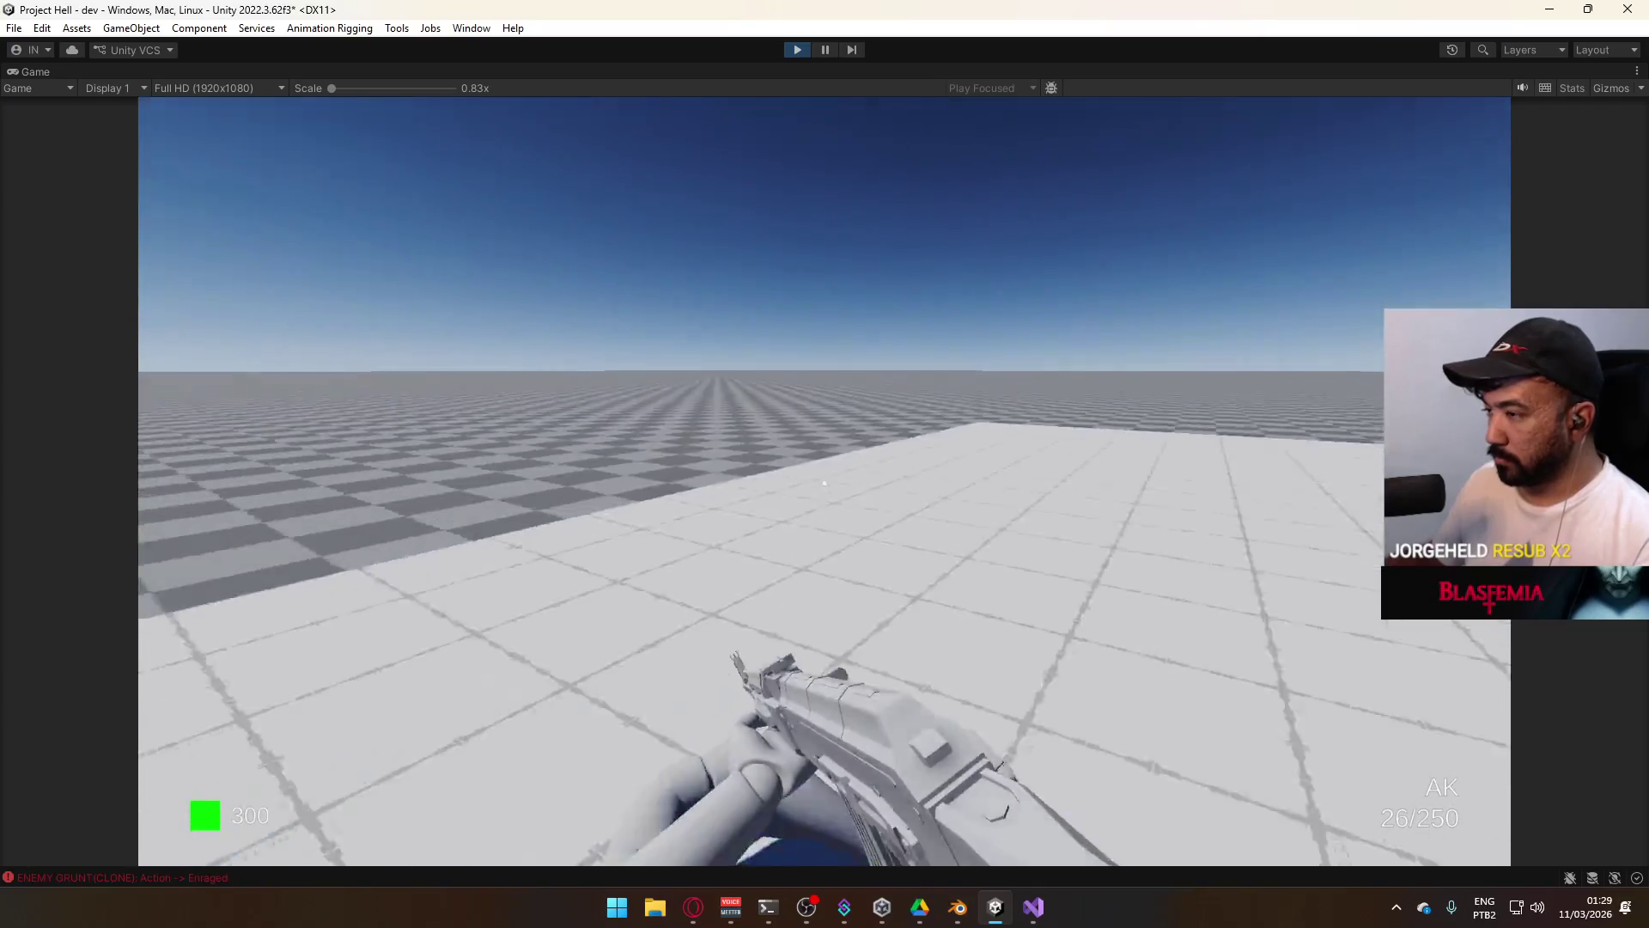
key(super)
key(super)
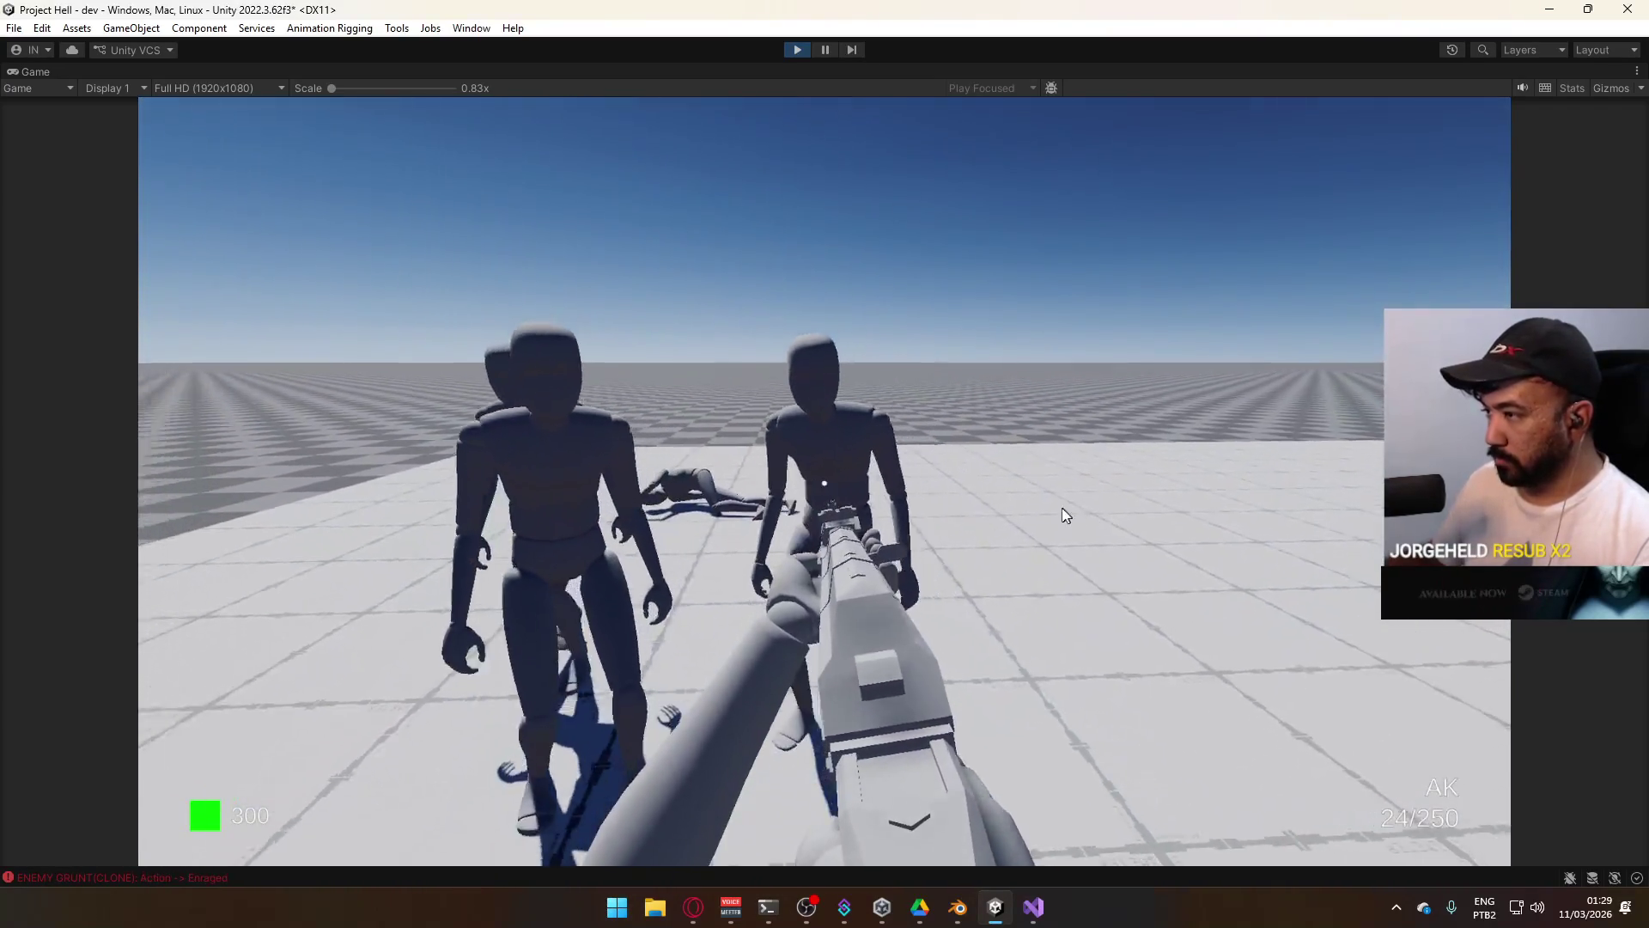
click(910, 513)
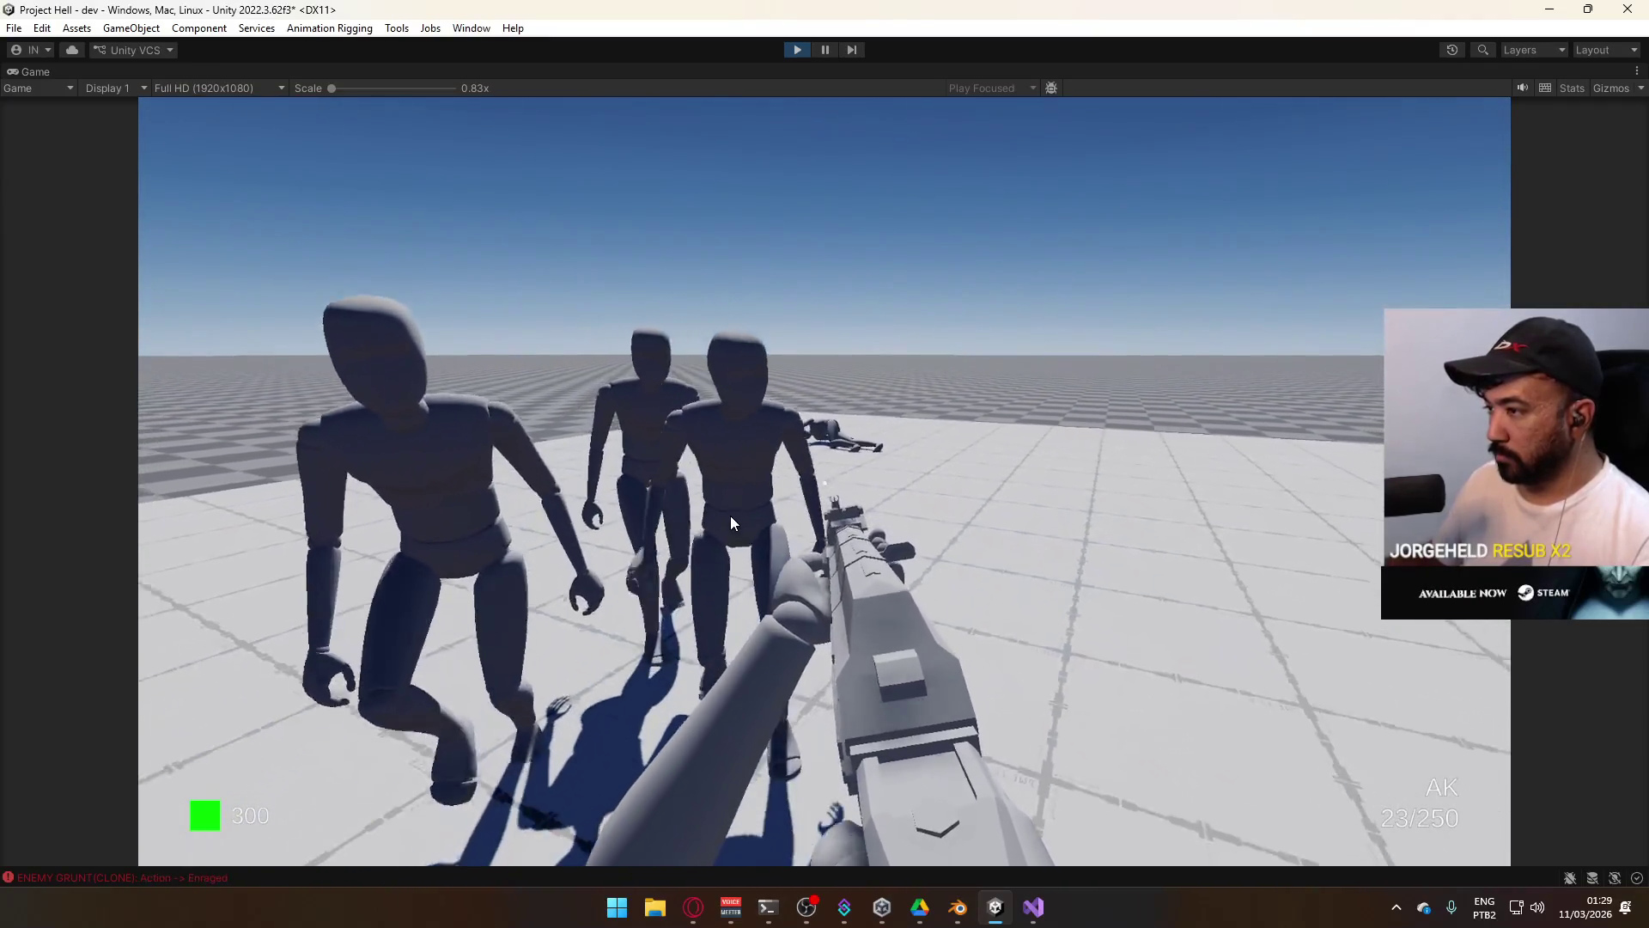
click(916, 676)
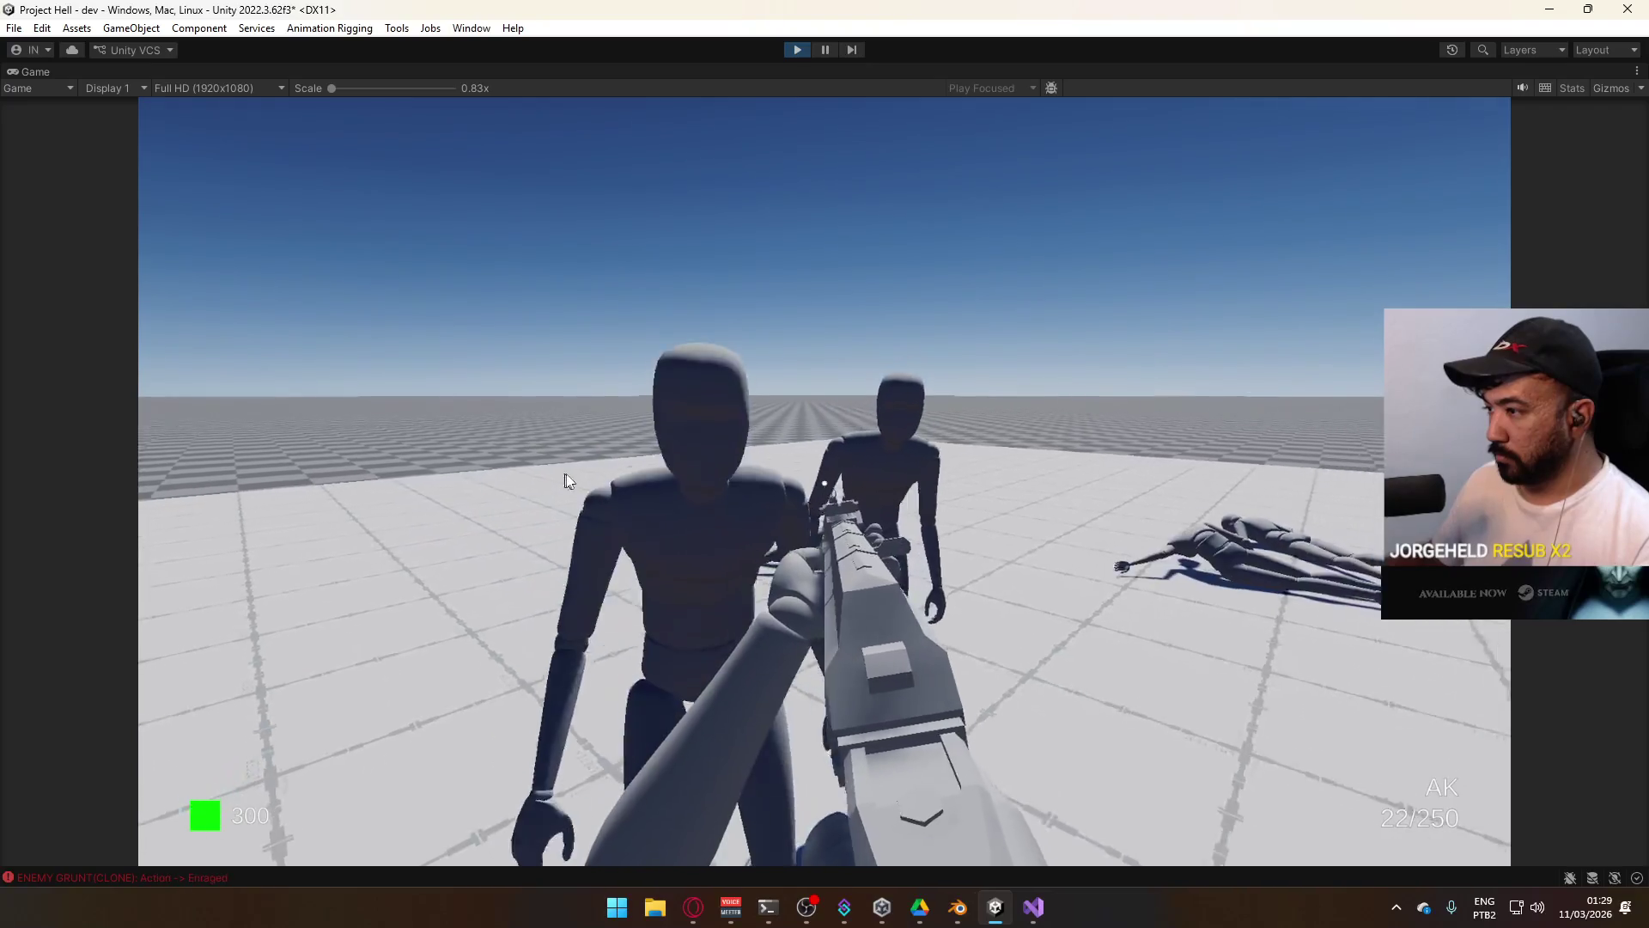
click(563, 480)
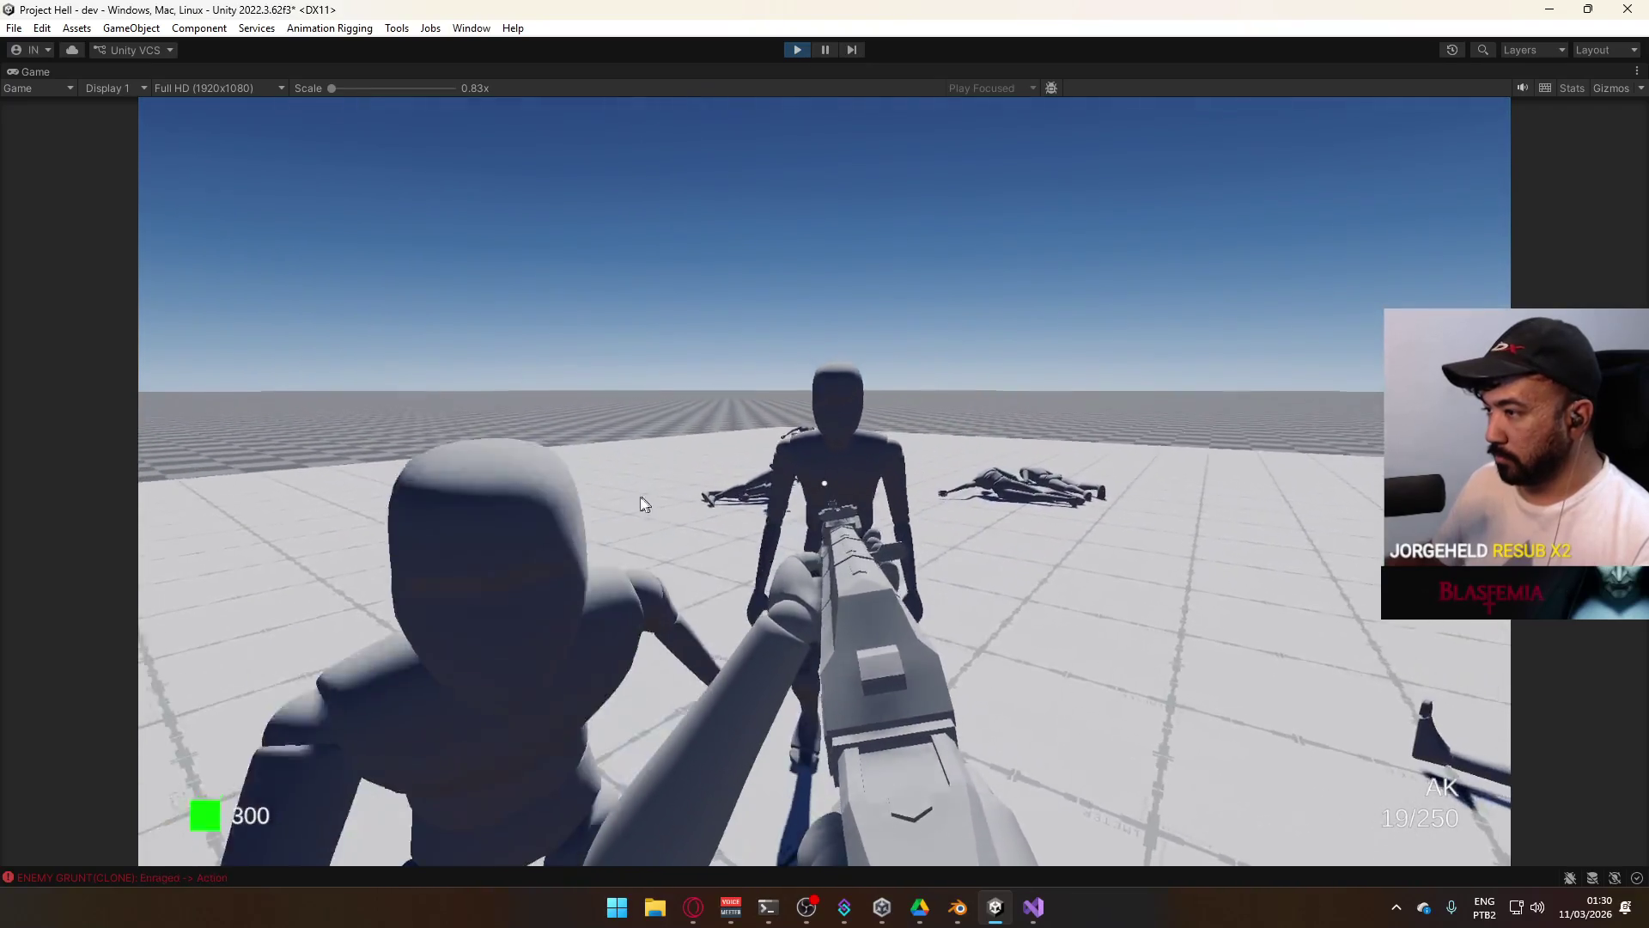
click(520, 582)
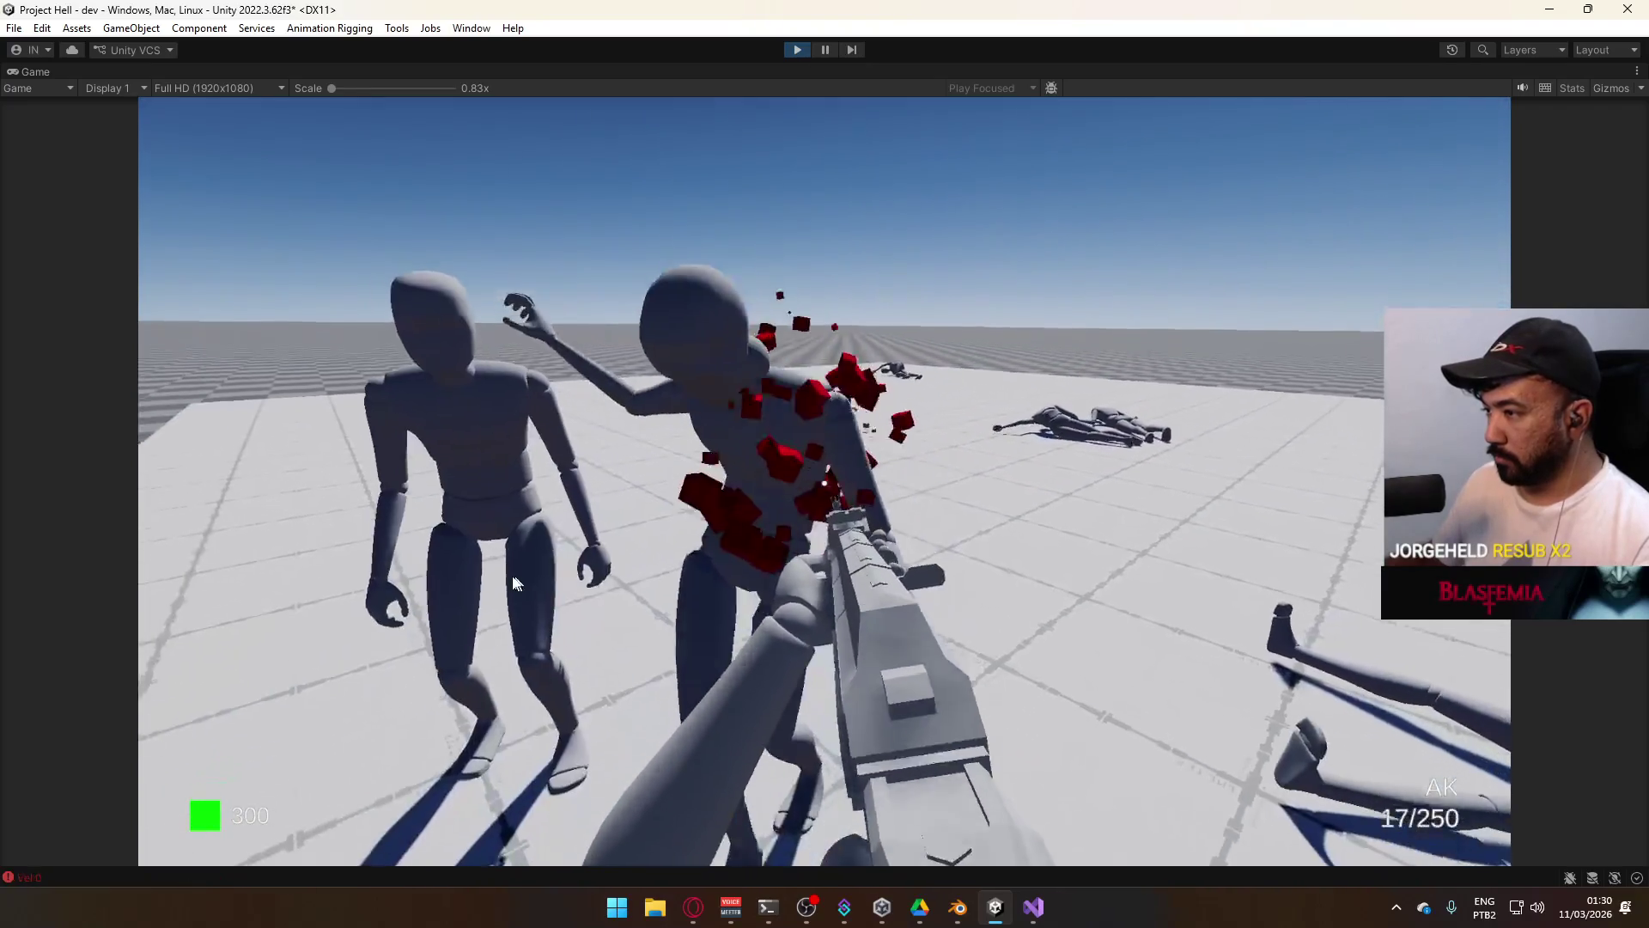
click(559, 575)
key(shift)
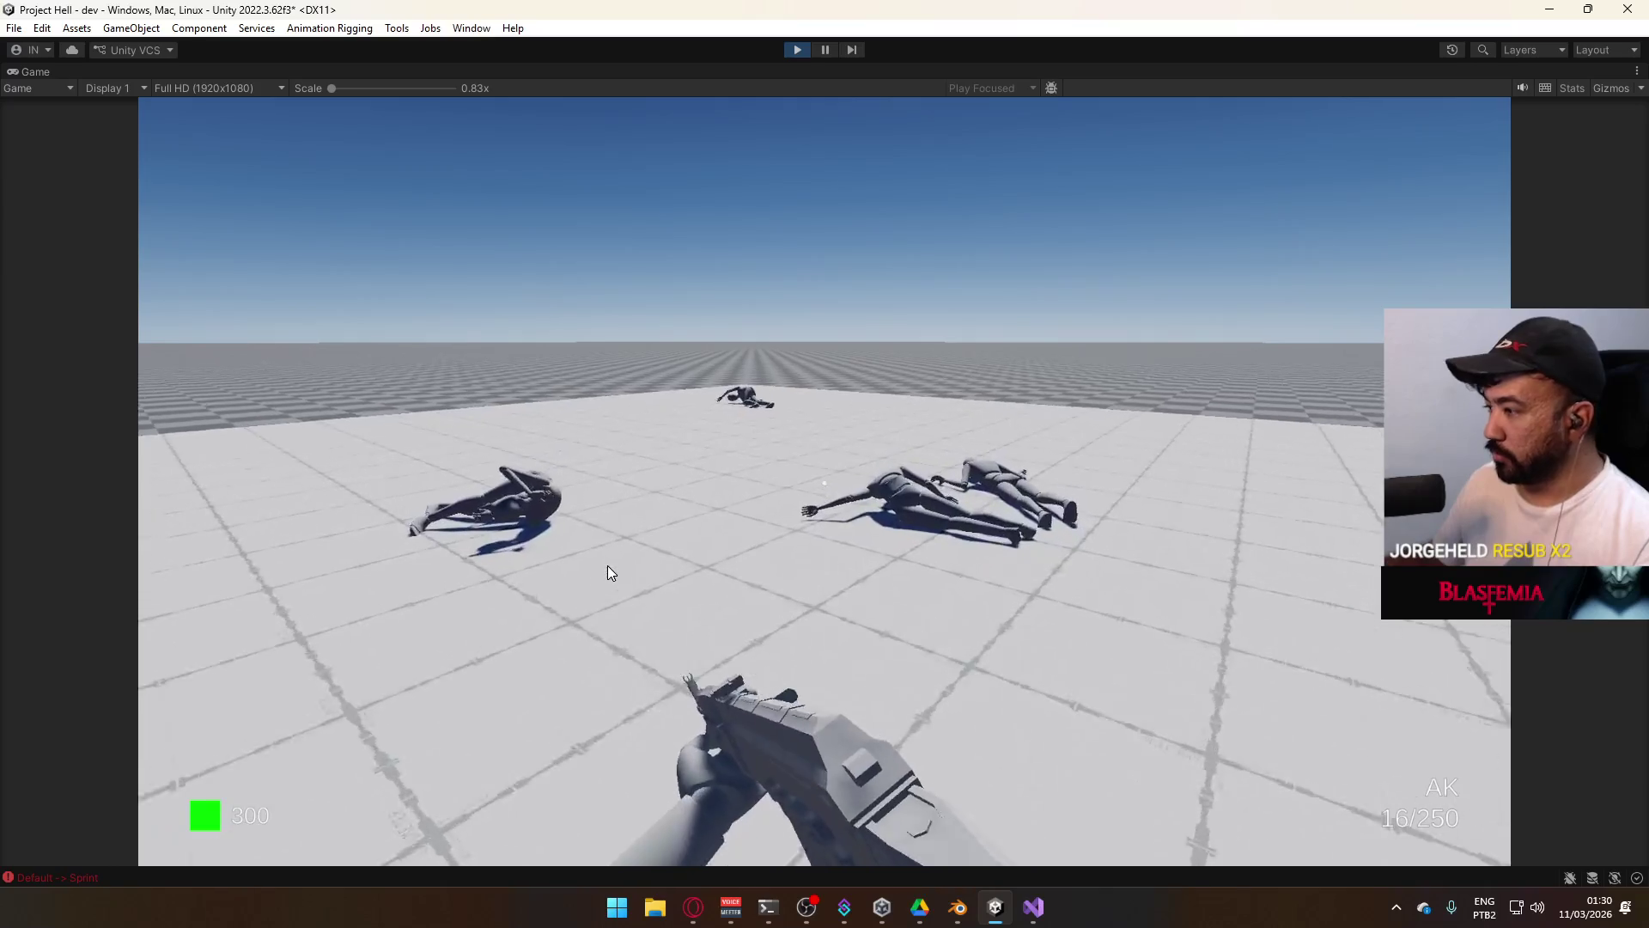
key(r)
key(super)
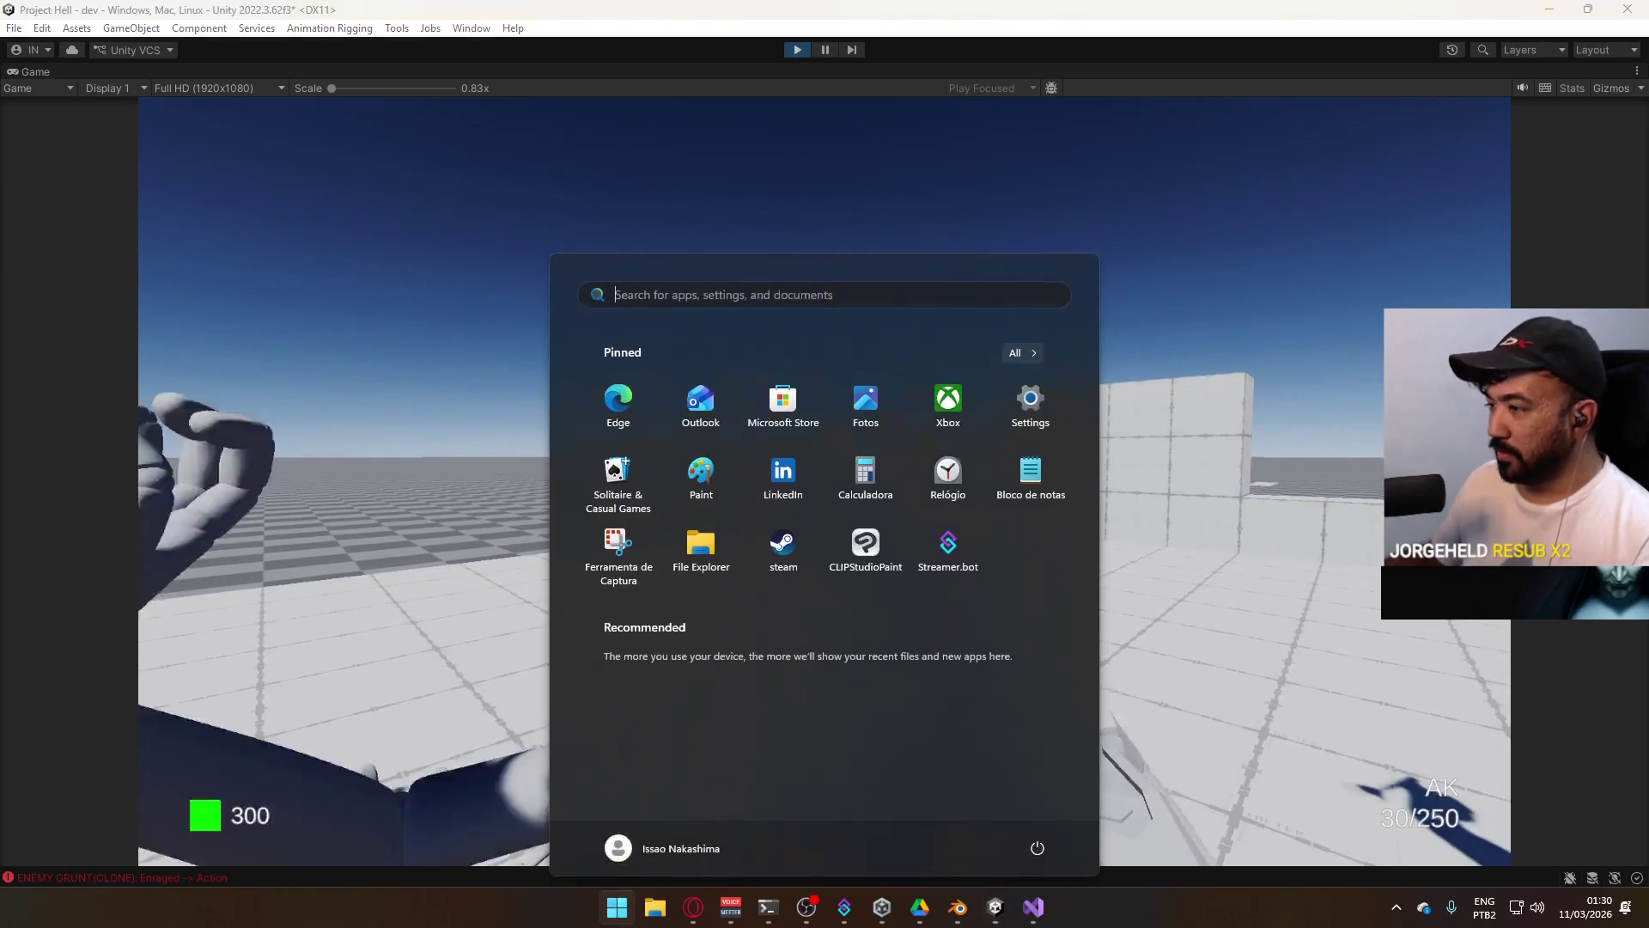
Fire bursts into the last enemy and the sprawled ragdolls, then exit play mode.
click(264, 489)
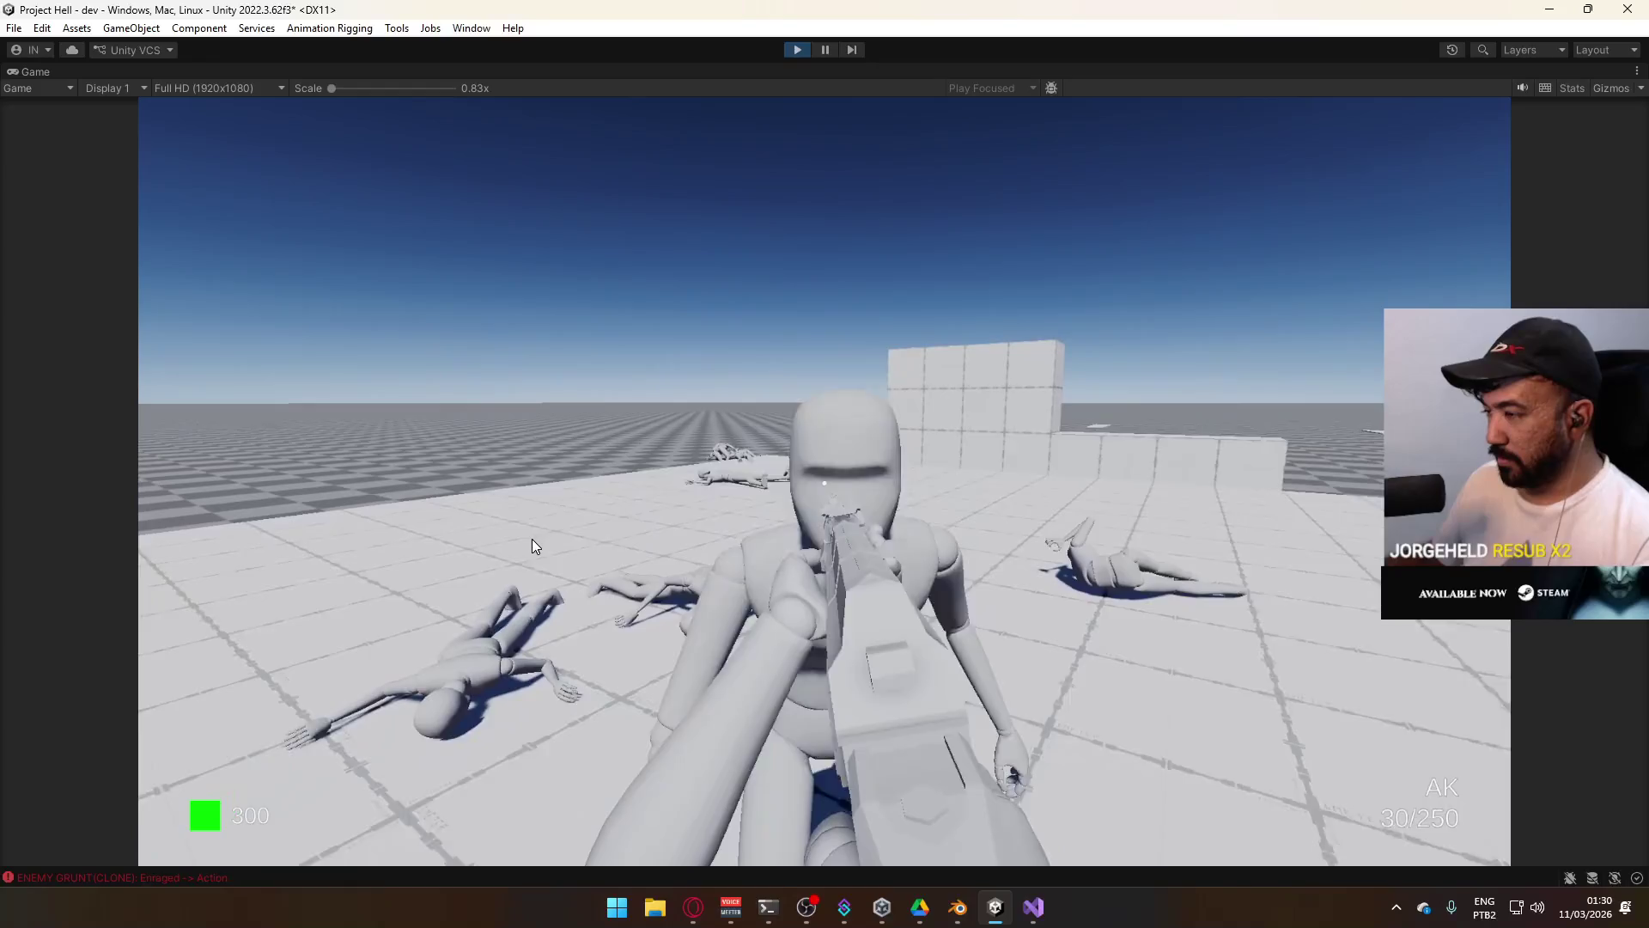
click(533, 539)
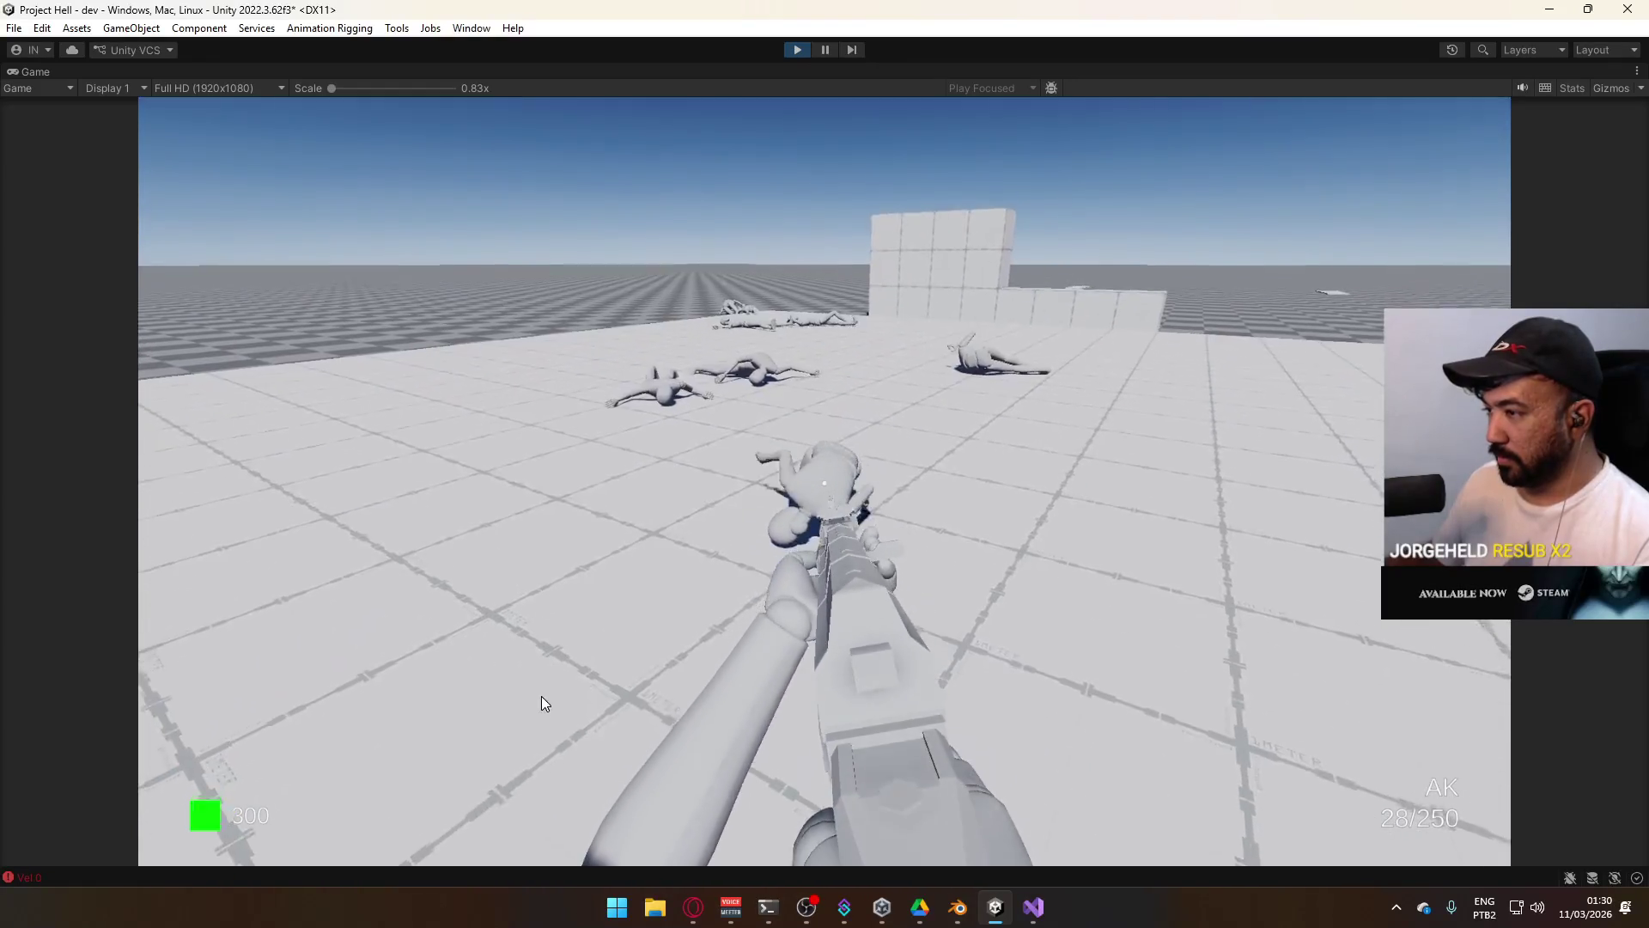
click(530, 745)
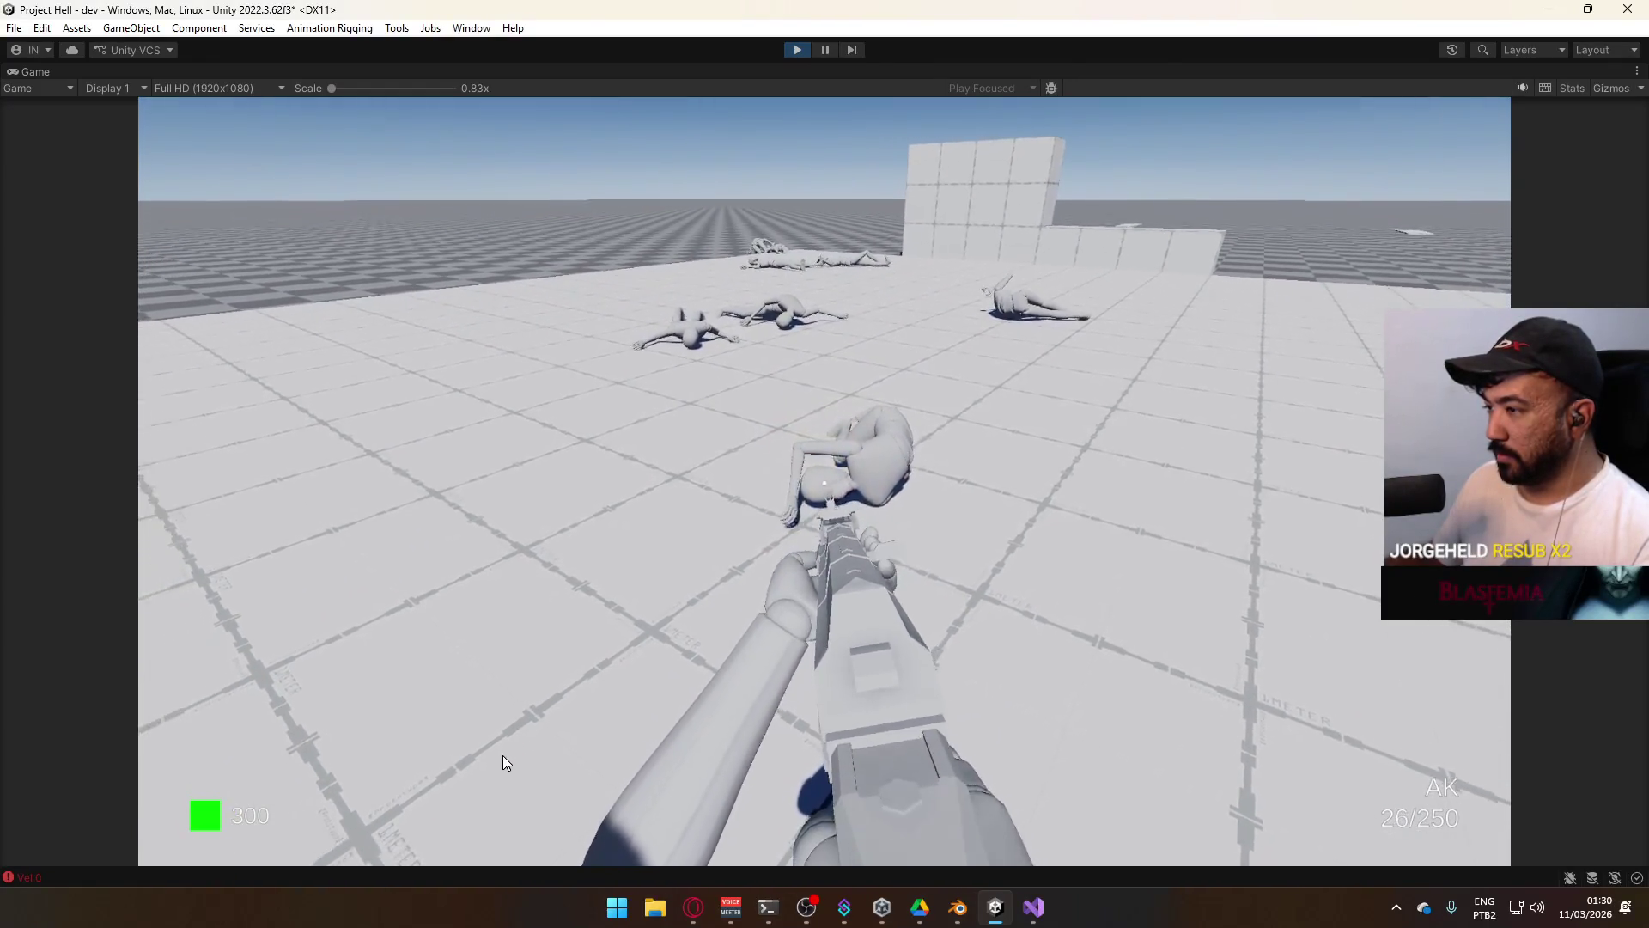
click(493, 759)
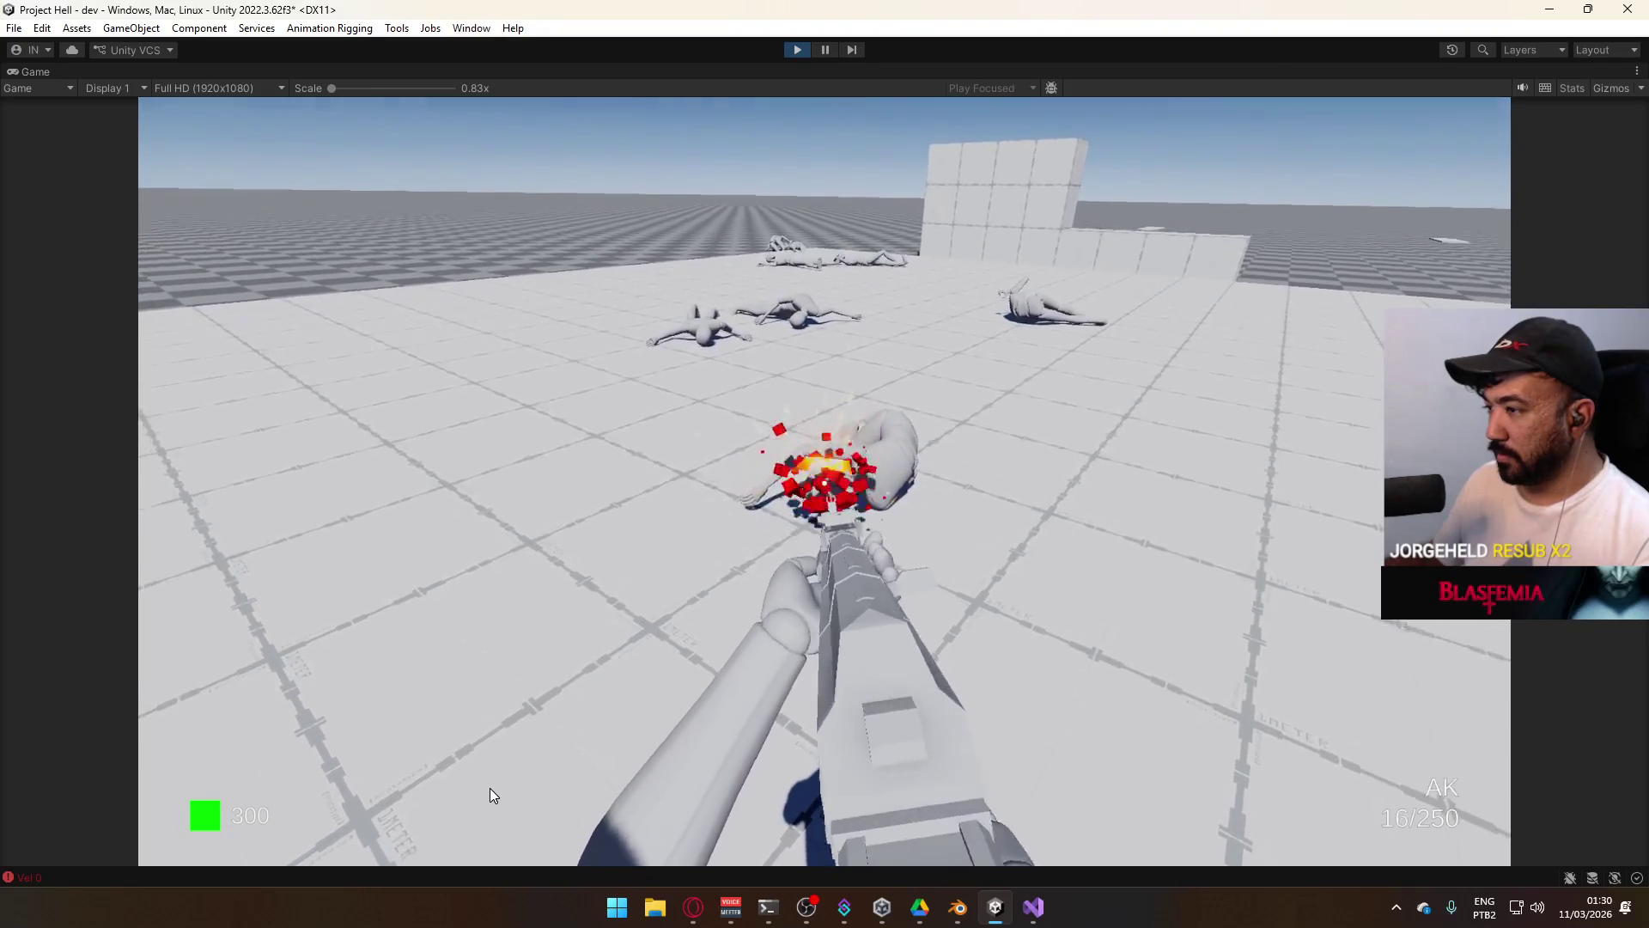
key(r)
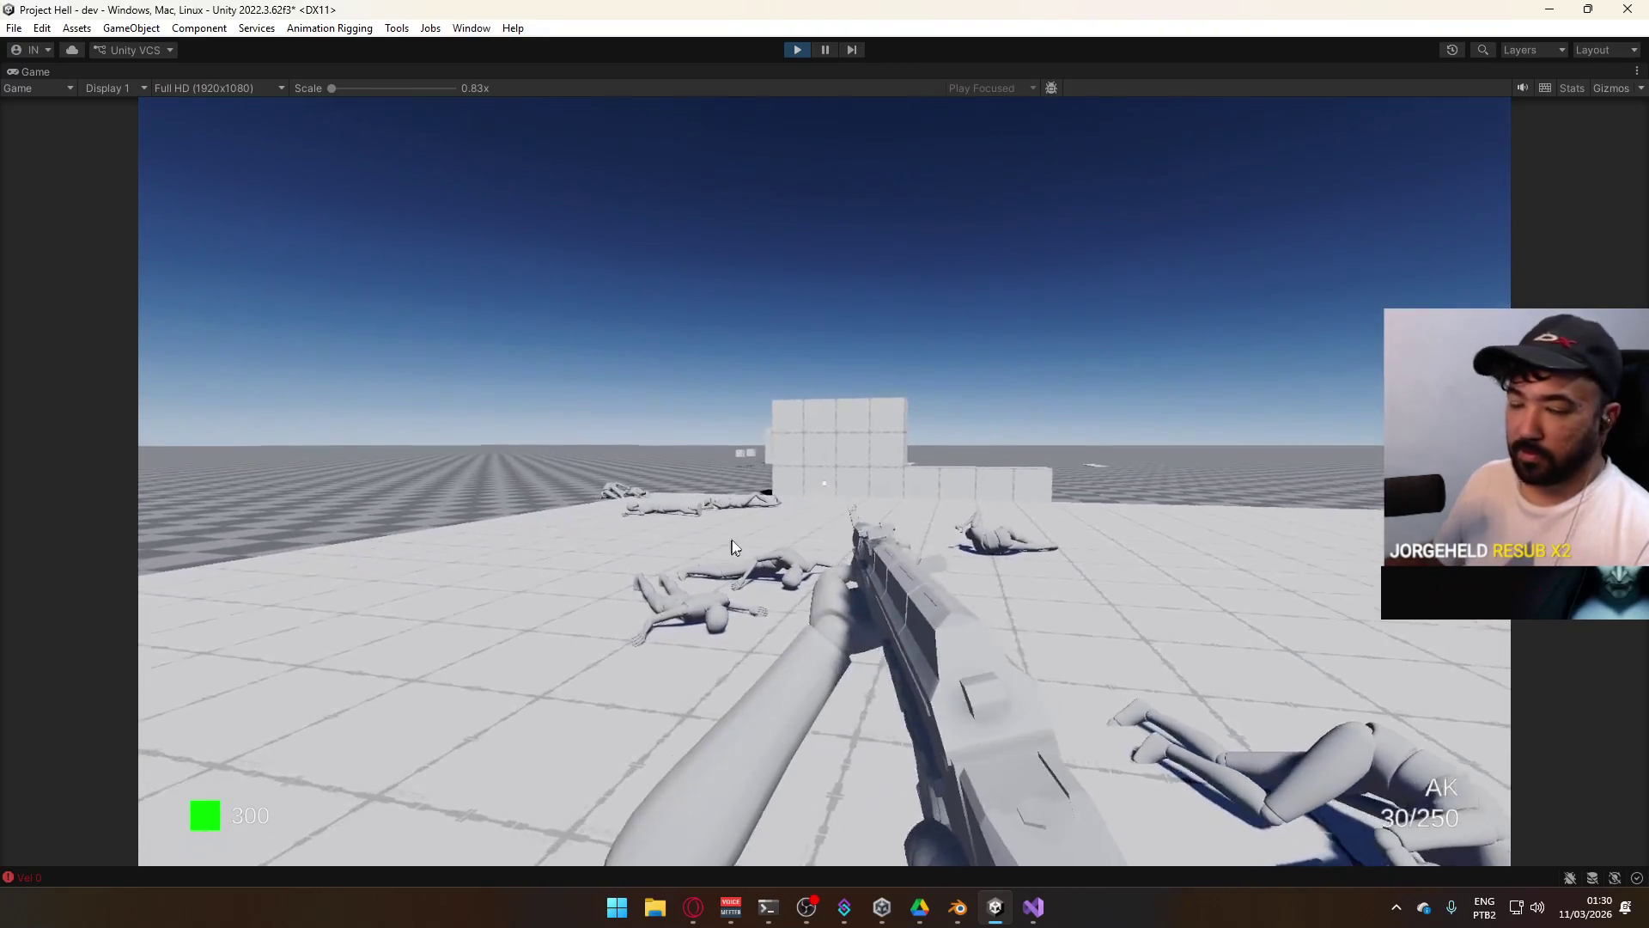
click(731, 547)
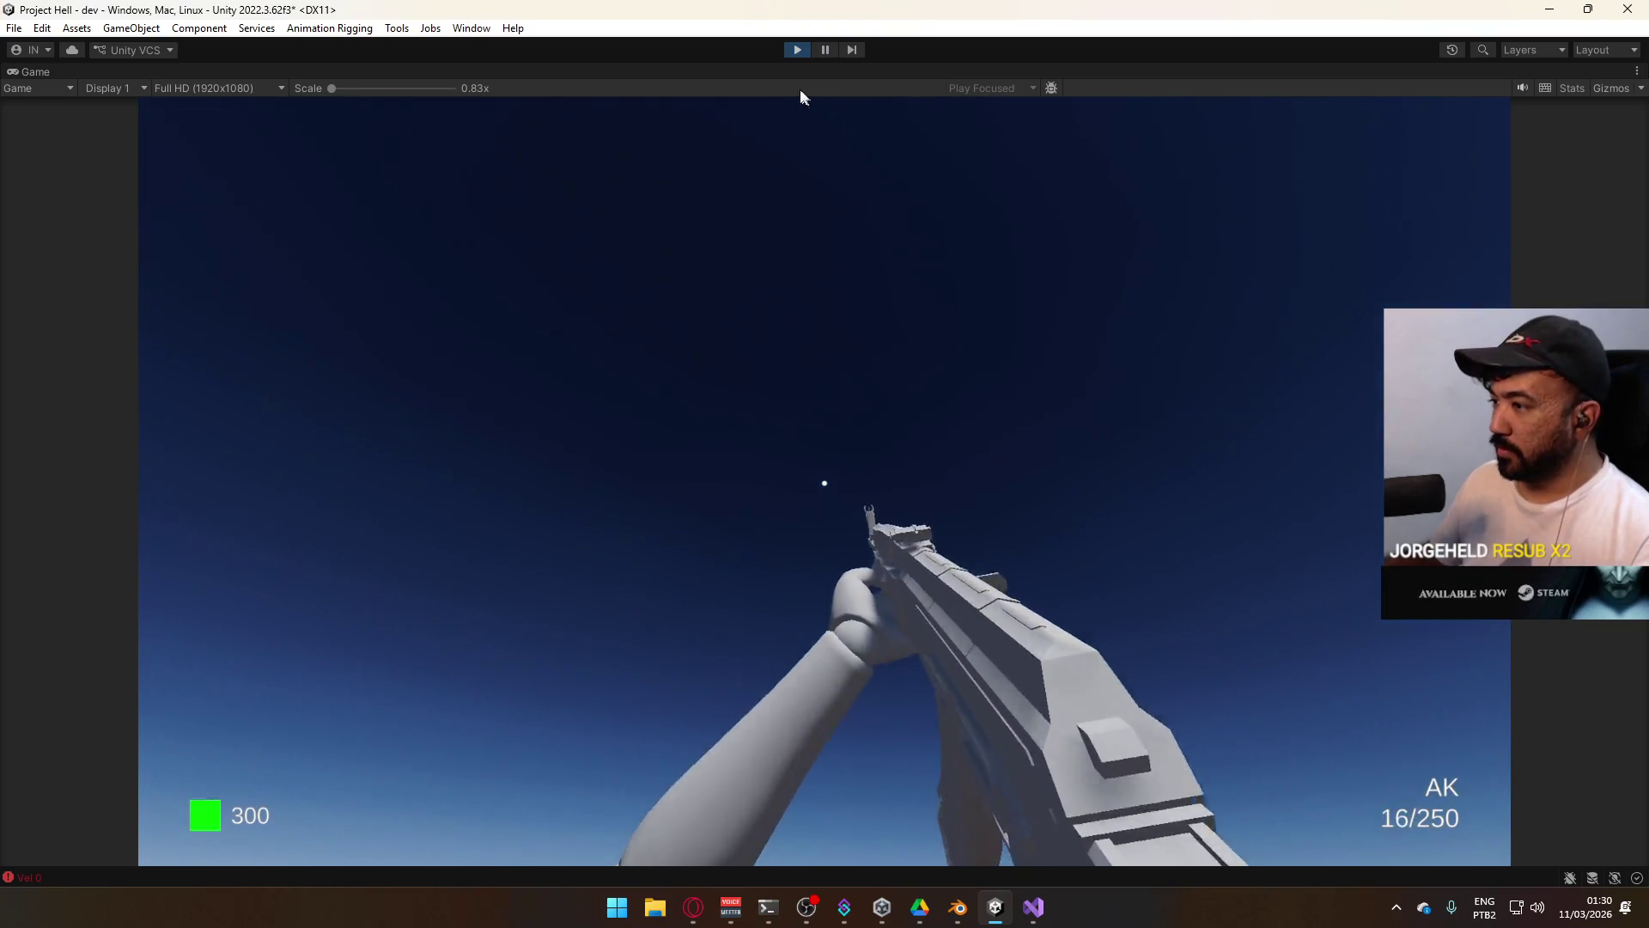
mouse_move(800, 89)
mouse_down()
mouse_move(775, 95)
mouse_move(1060, 674)
mouse_up()
key(super)
Stop play mode and check the console's Vel 0 logs and their SetVelocity stack trace.
click(802, 48)
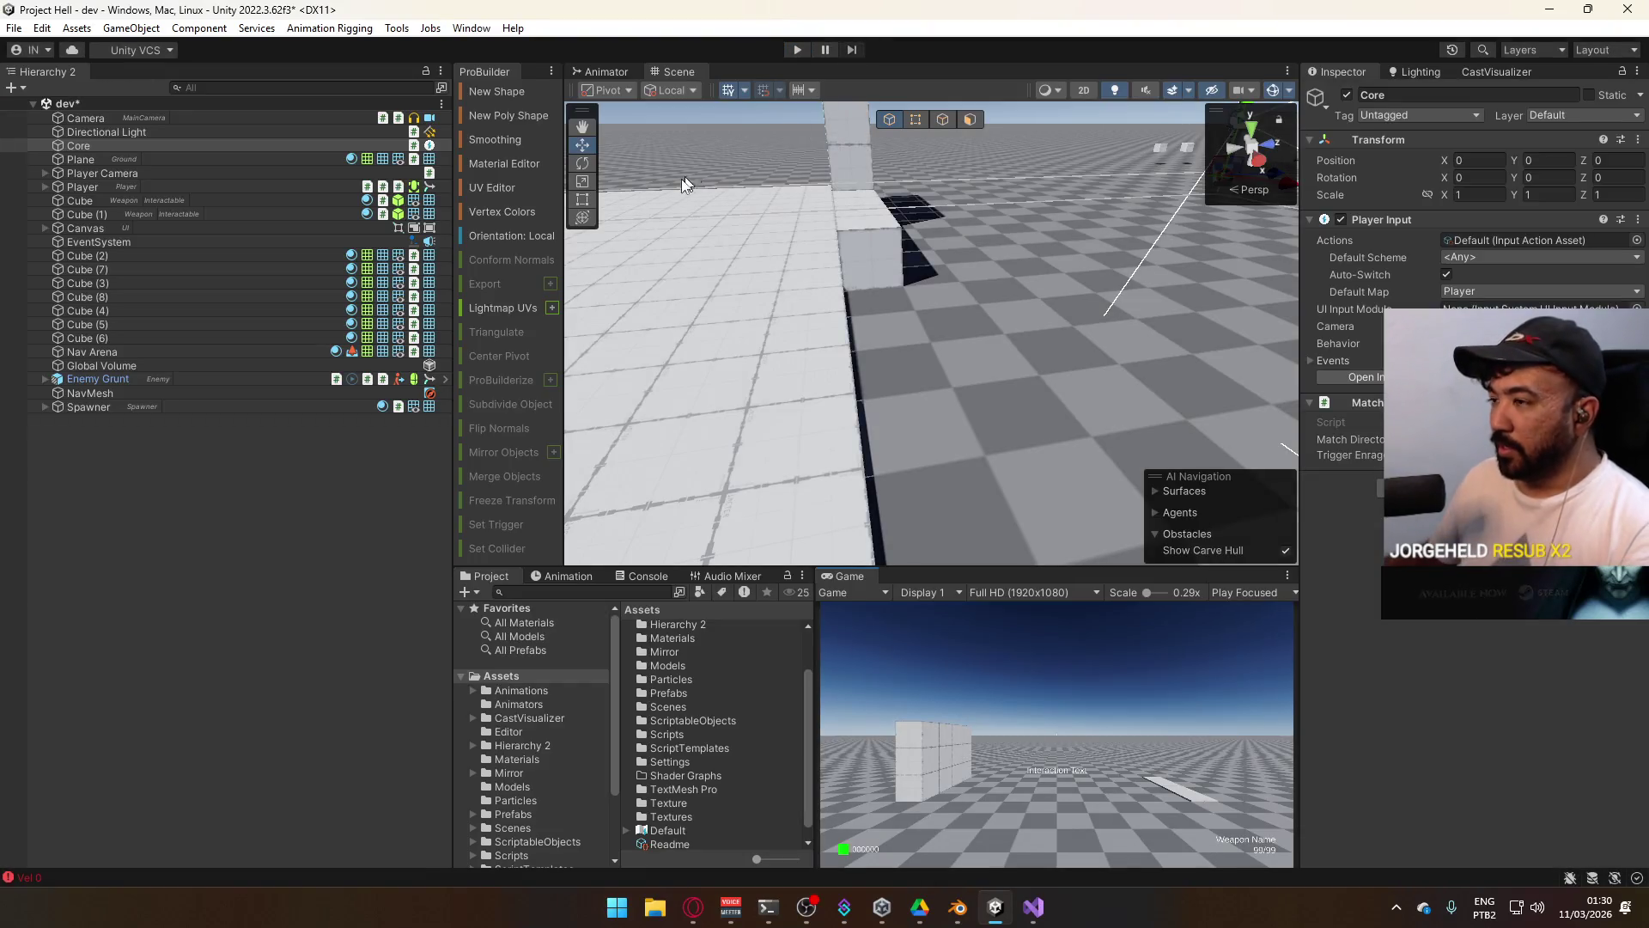
drag(926, 329, 541, 276)
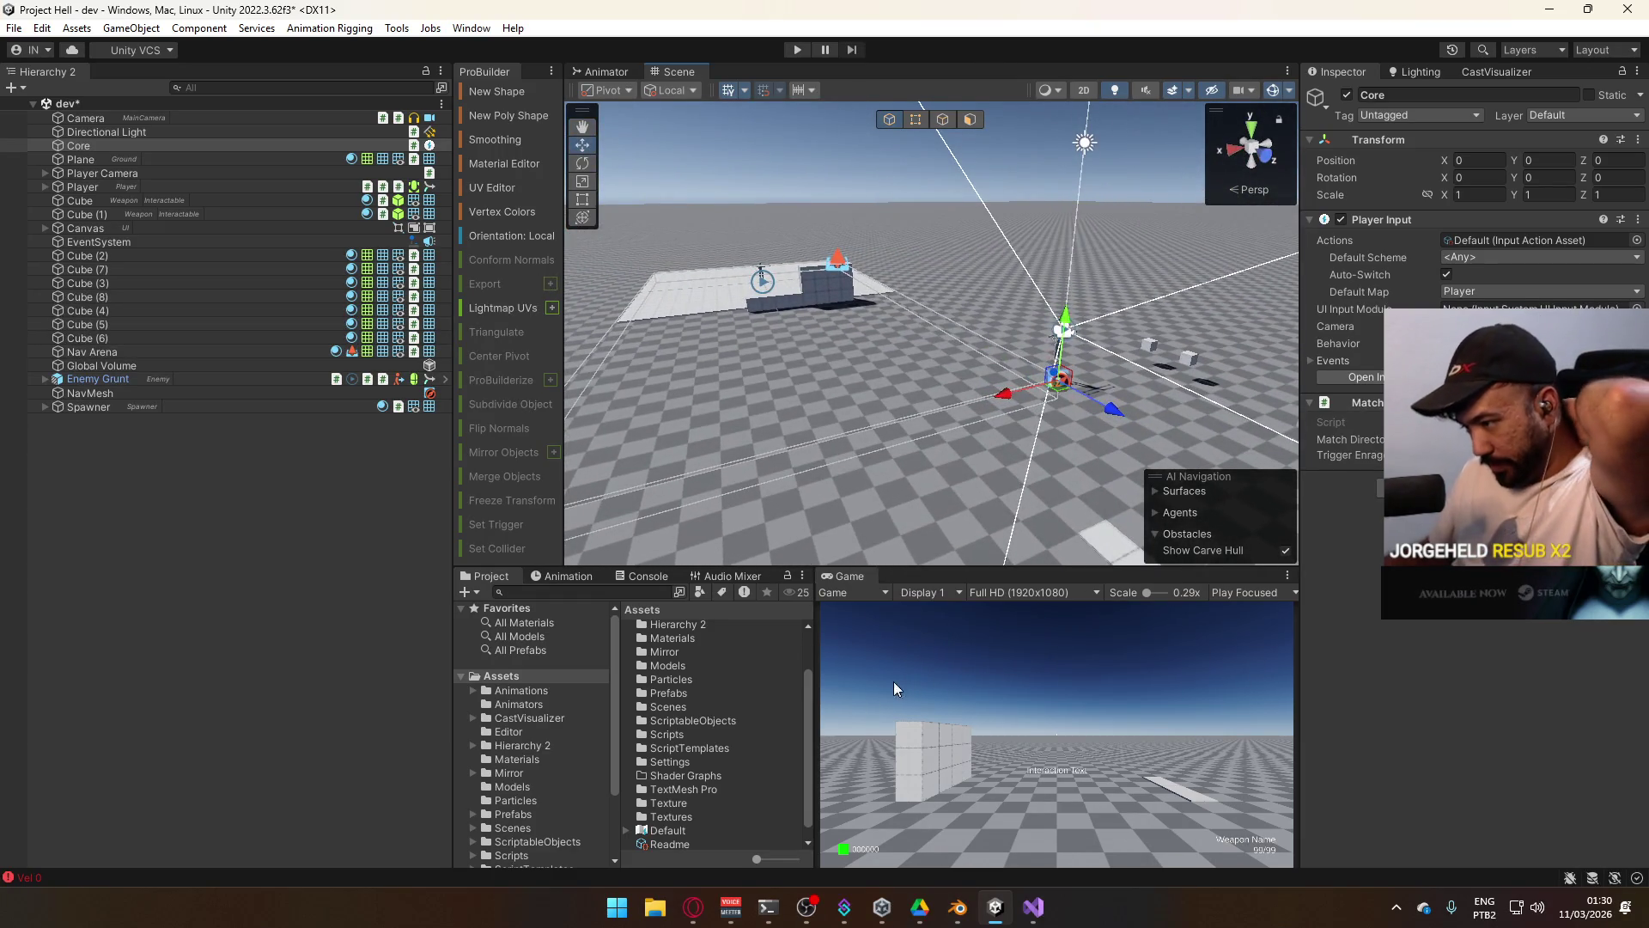
click(133, 877)
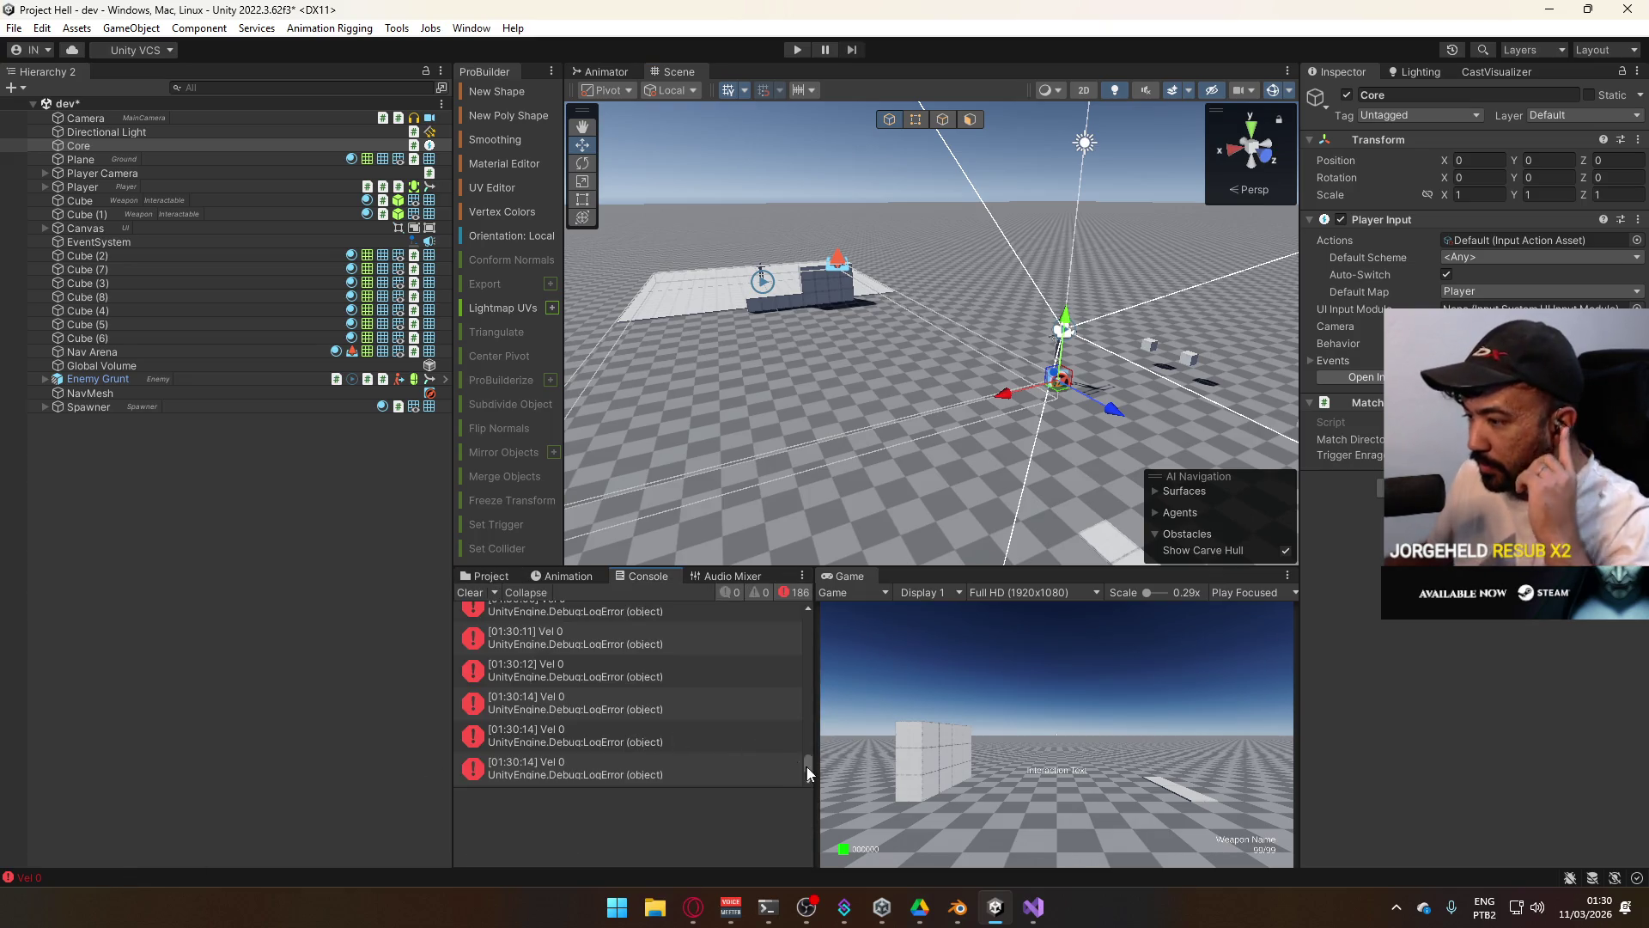
scroll(799, 744, up, 5)
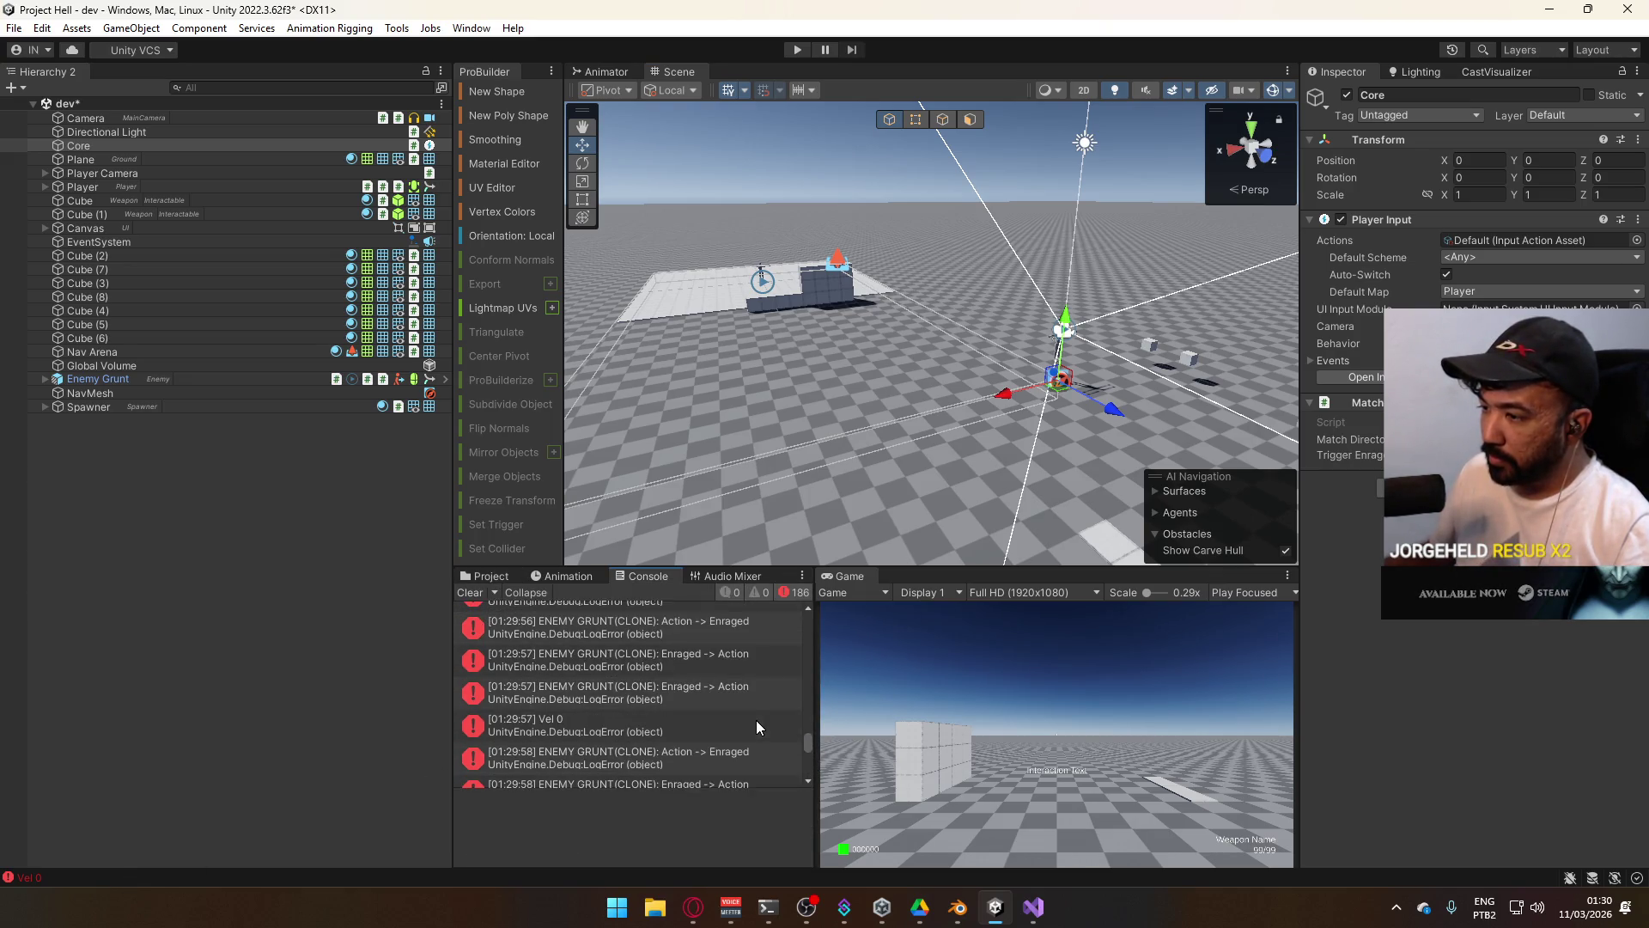
mouse_move(806, 737)
mouse_down()
mouse_move(809, 612)
mouse_move(811, 770)
mouse_up()
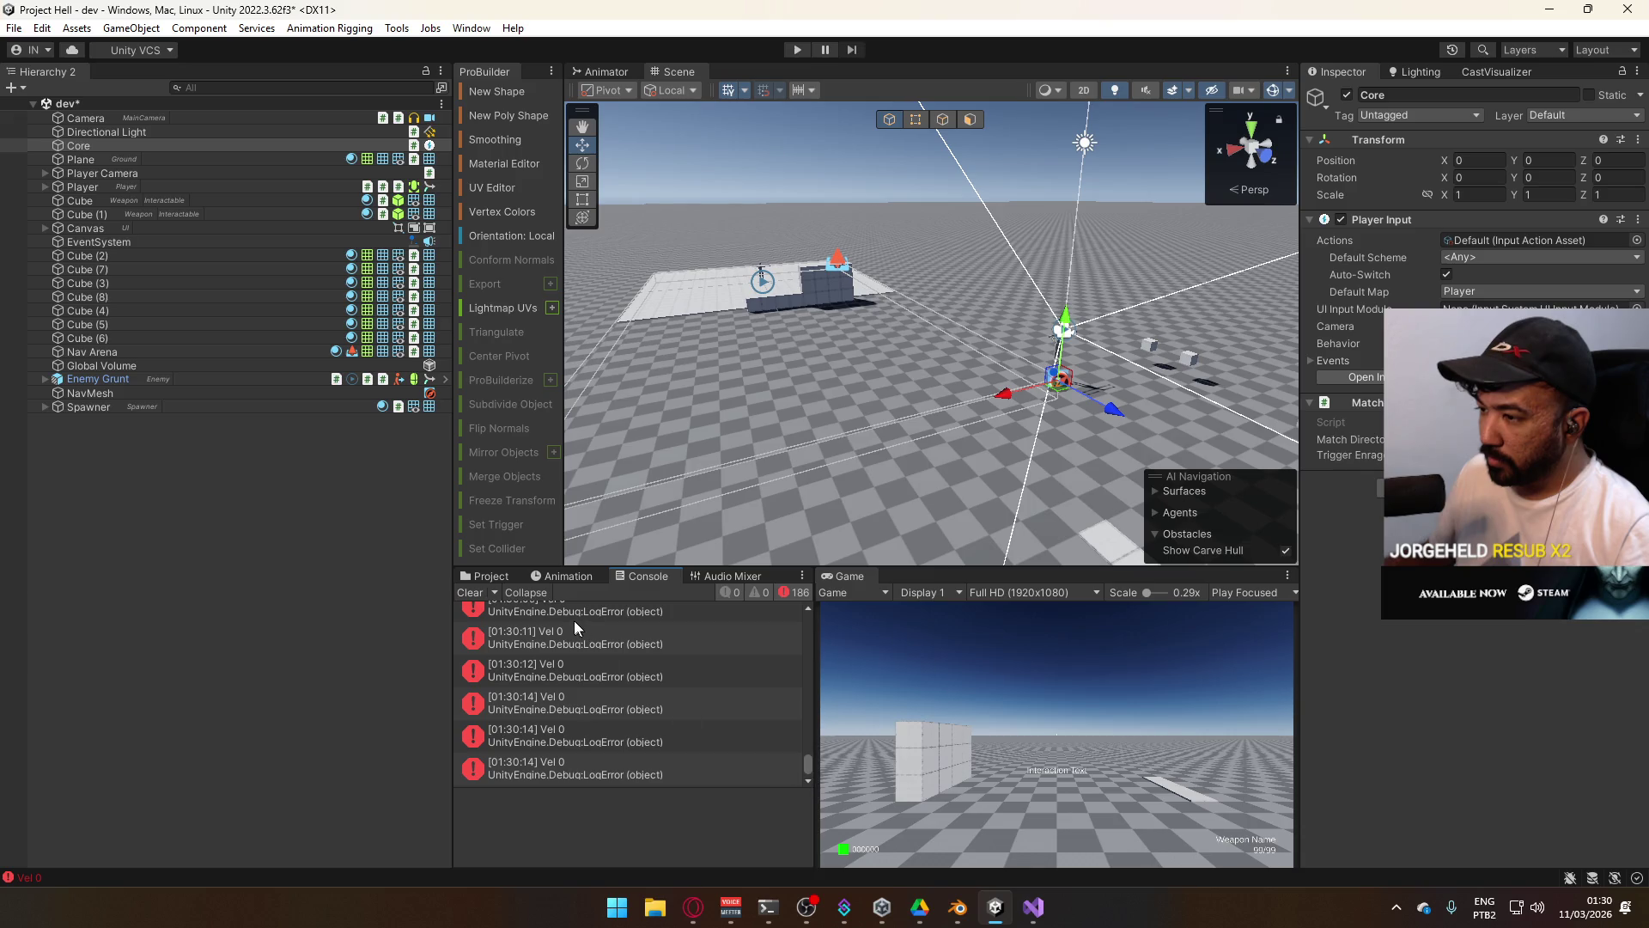
click(577, 643)
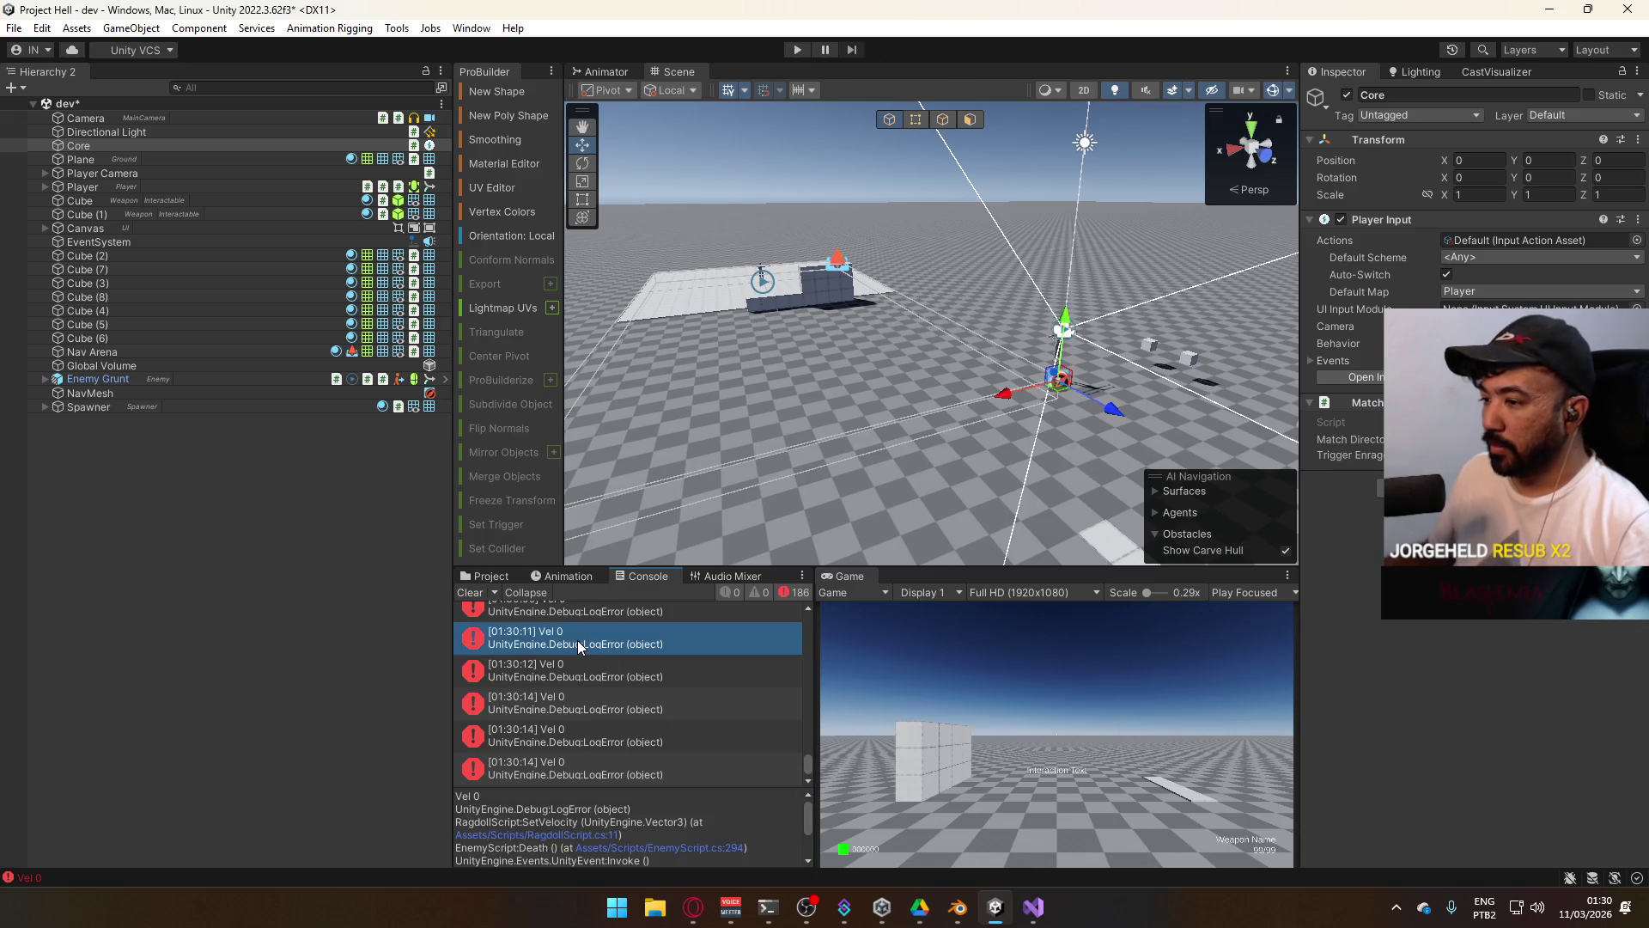
click(1035, 908)
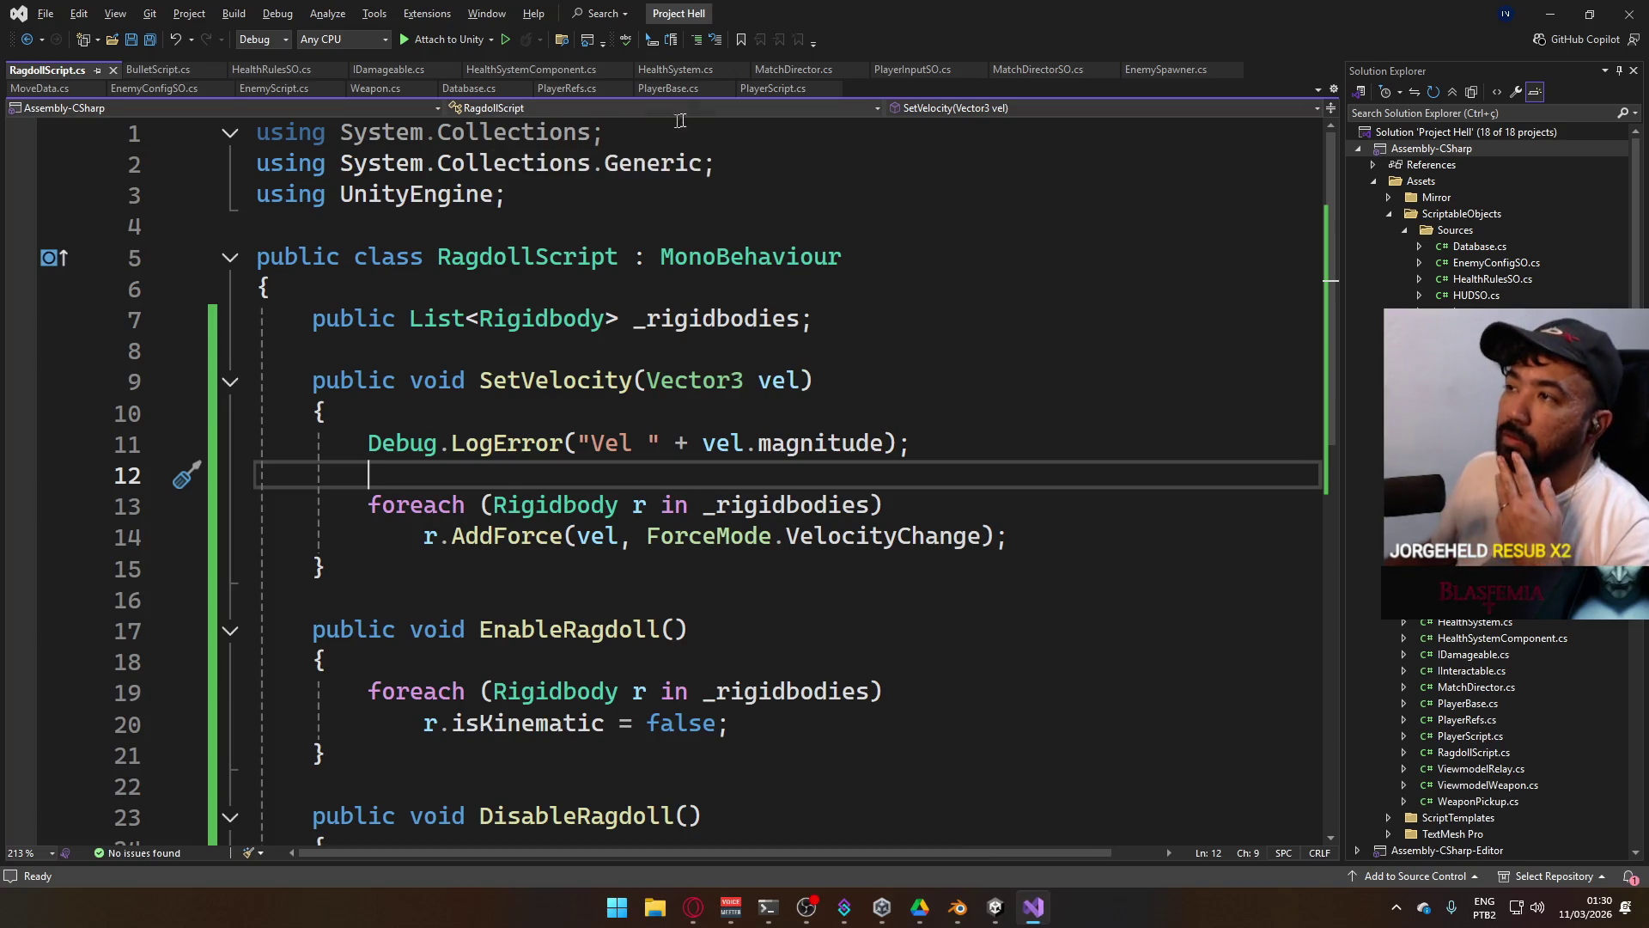
In EnemyScript's Death(), replace _agent.velocity with _agent.desiredVelocity on line 294 and save.
click(276, 90)
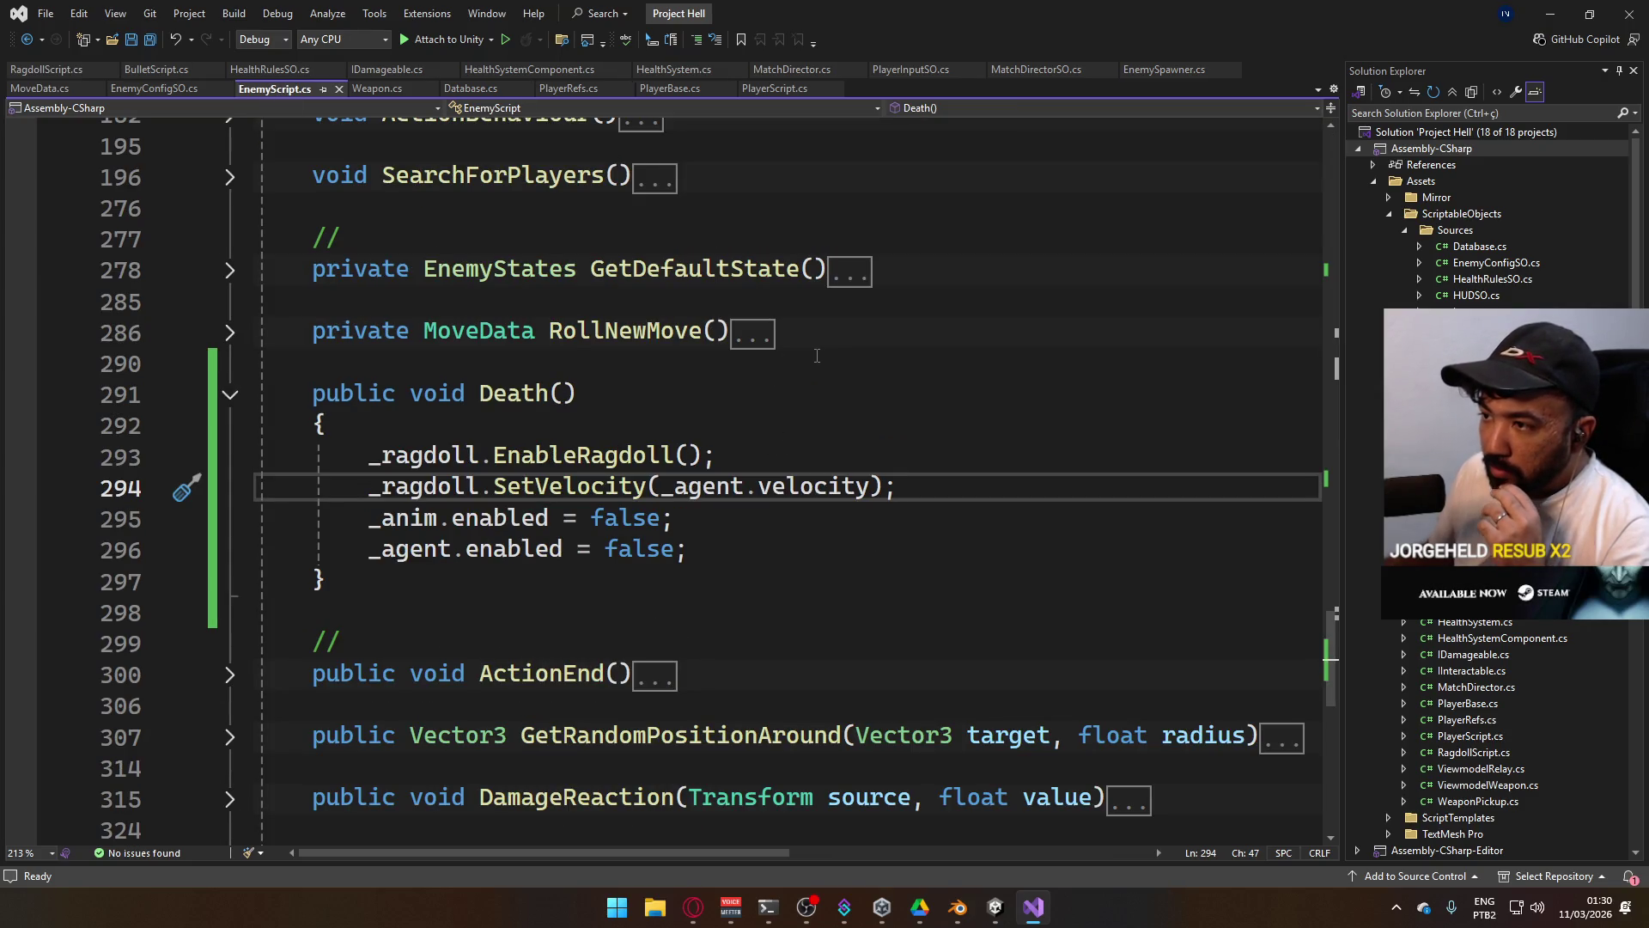
scroll(817, 356, down, 4)
scroll(803, 378, up, 4)
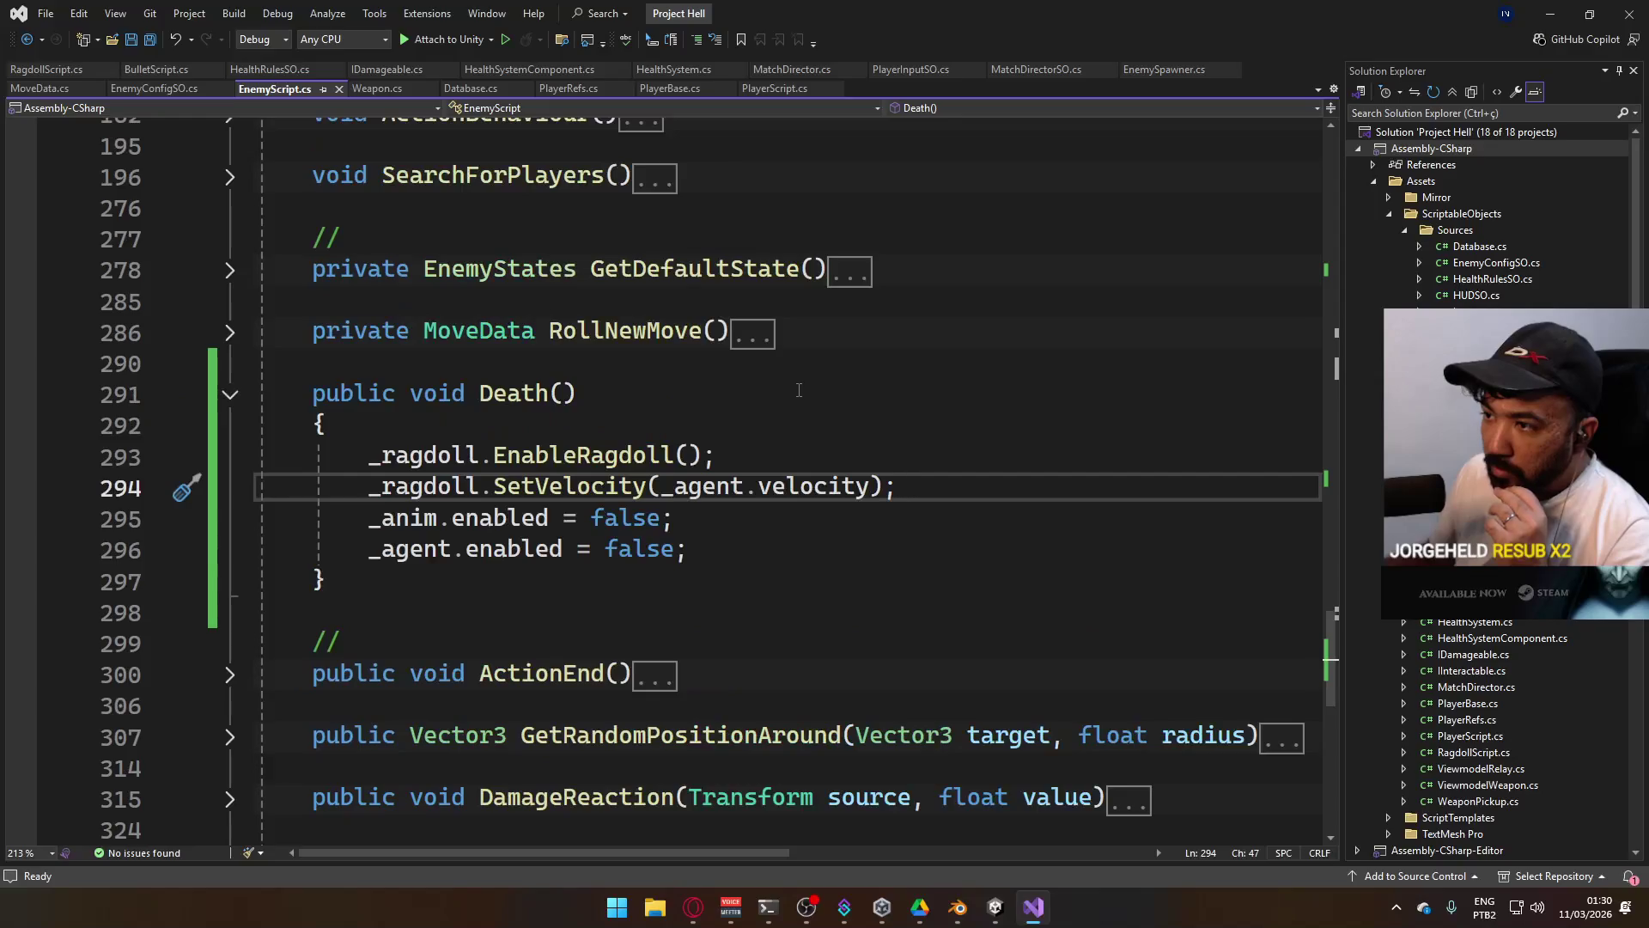
scroll(740, 386, up, 3)
scroll(722, 394, down, 2)
mouse_move(780, 587)
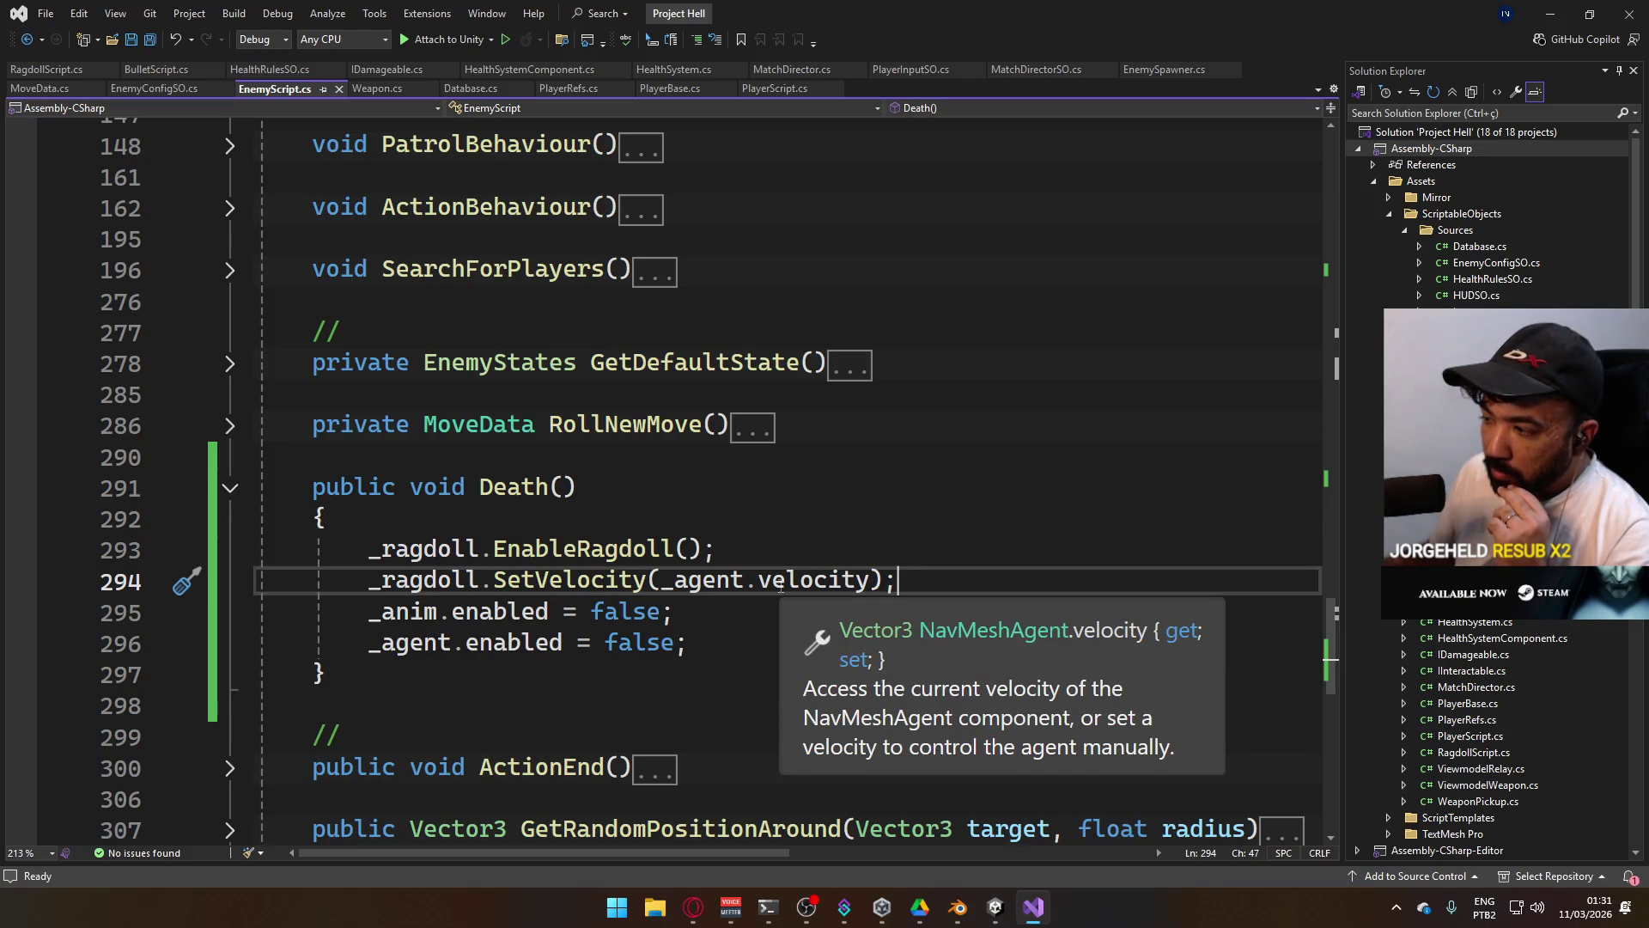
double_click(780, 587)
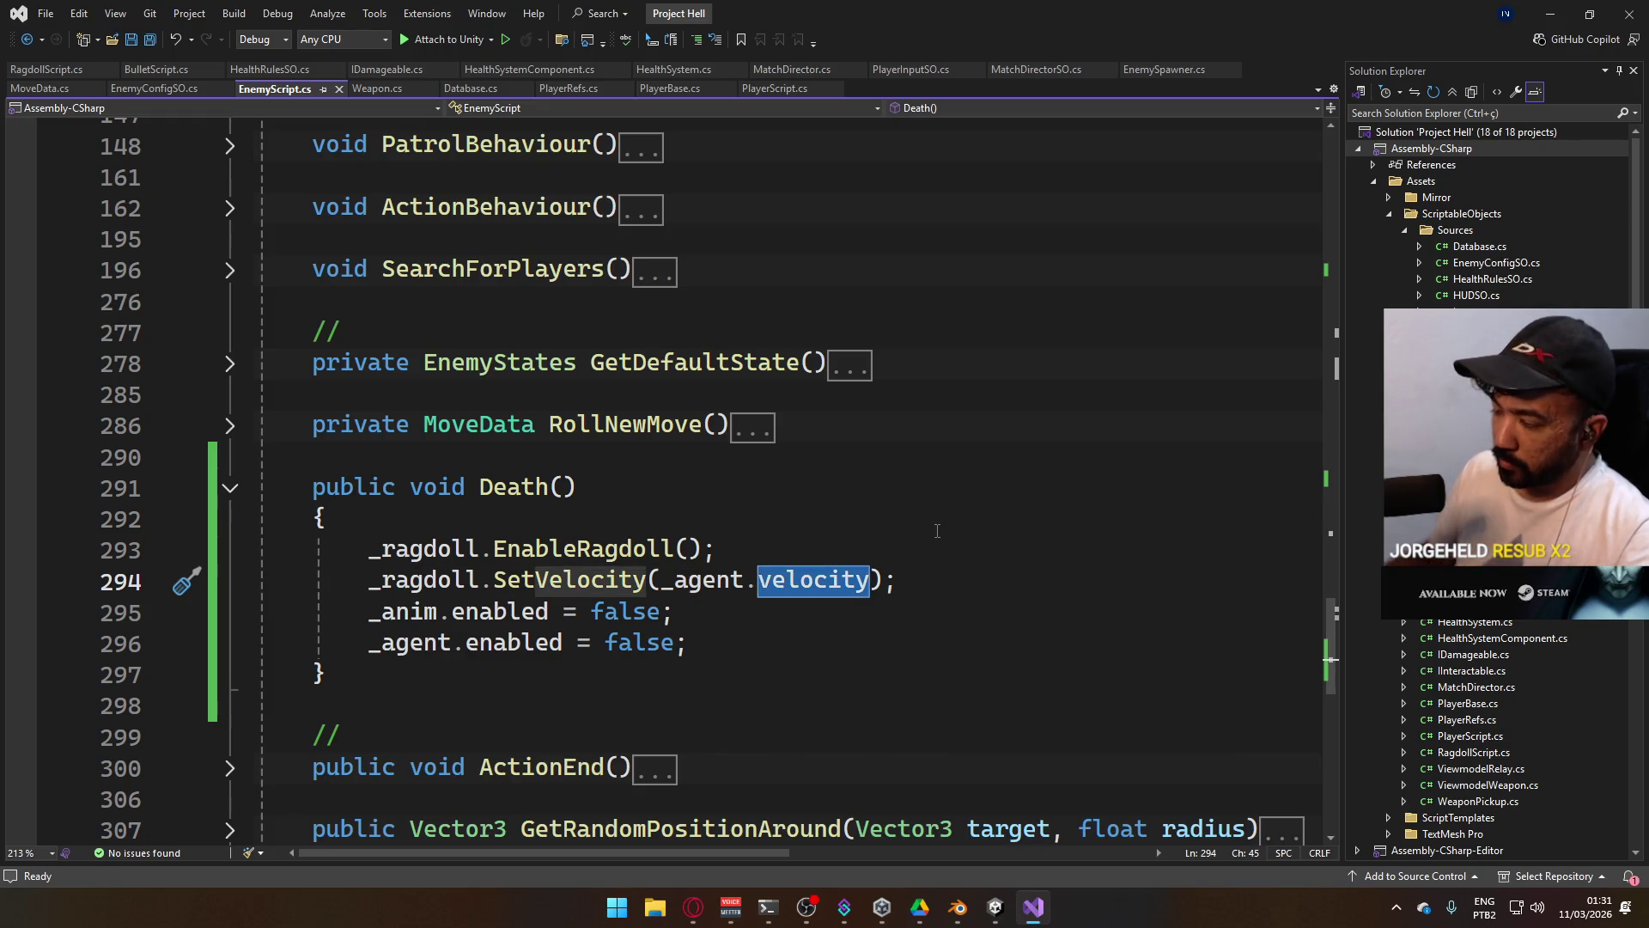
key(BackSpace)
key(ctrl+space)
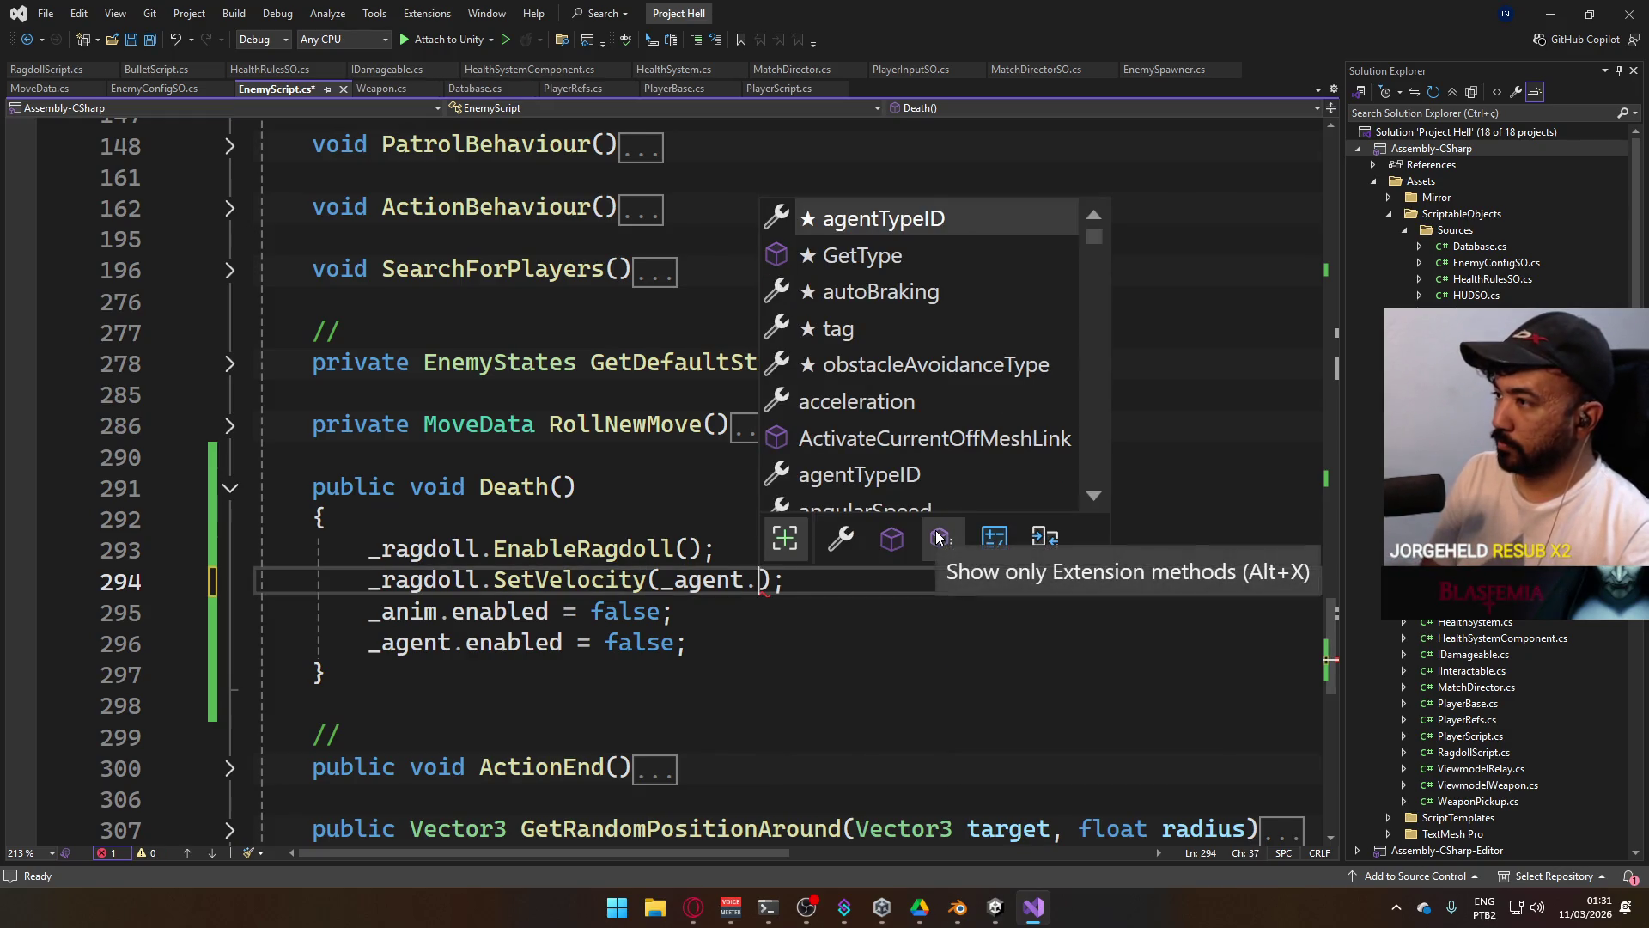
text(desiredVelocity)
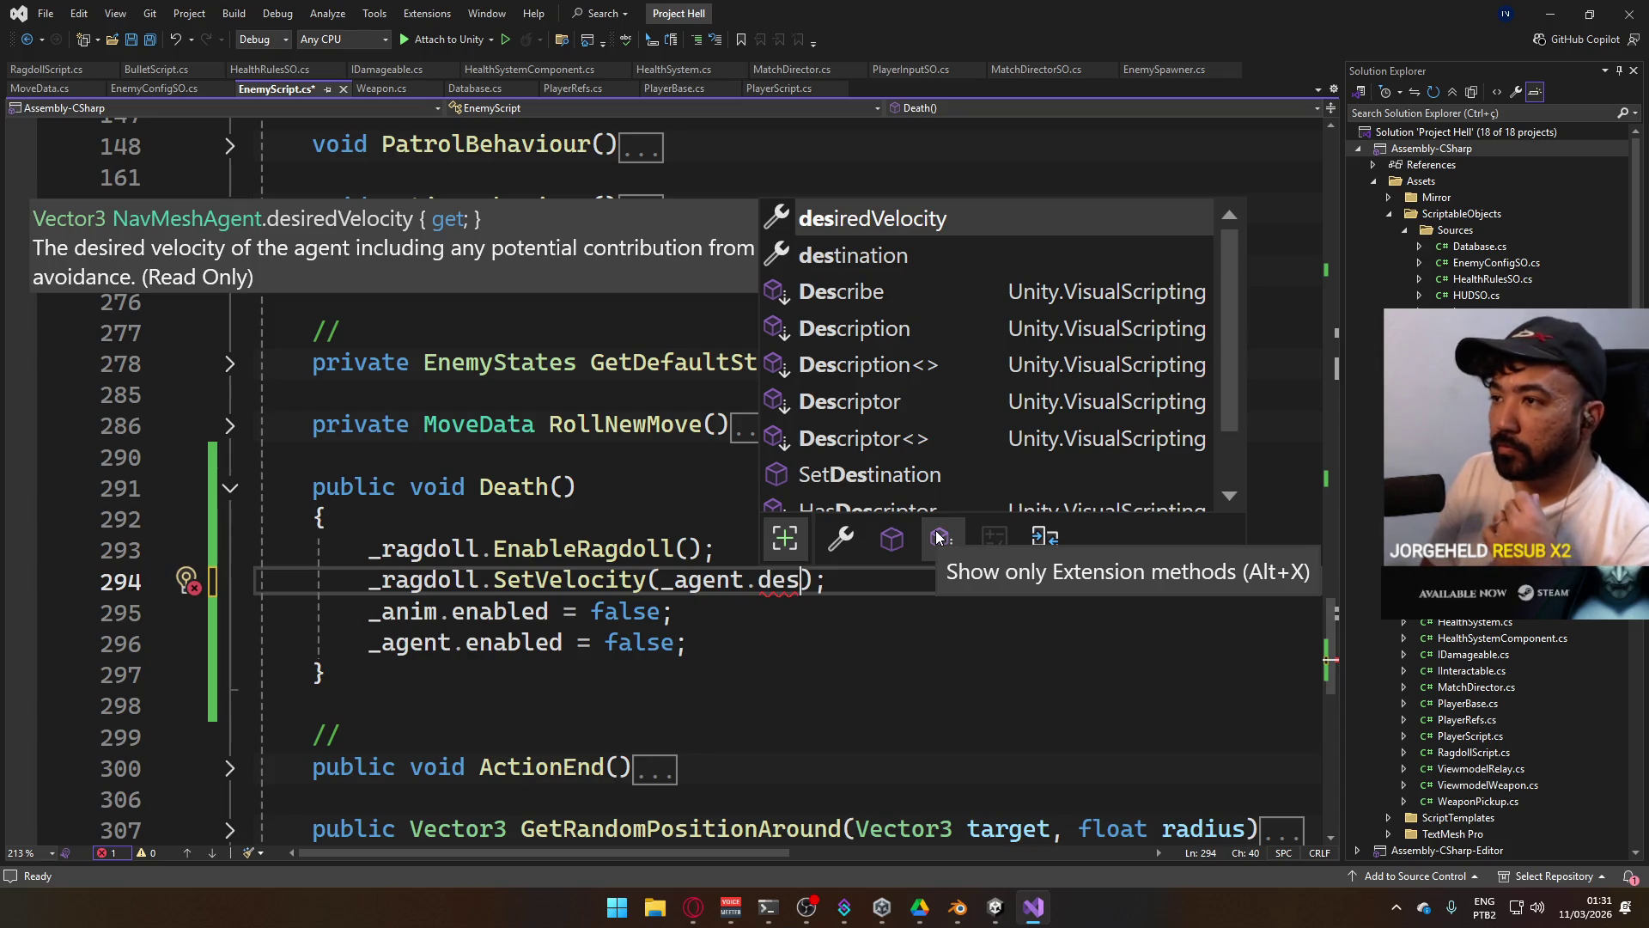
key(Tab)
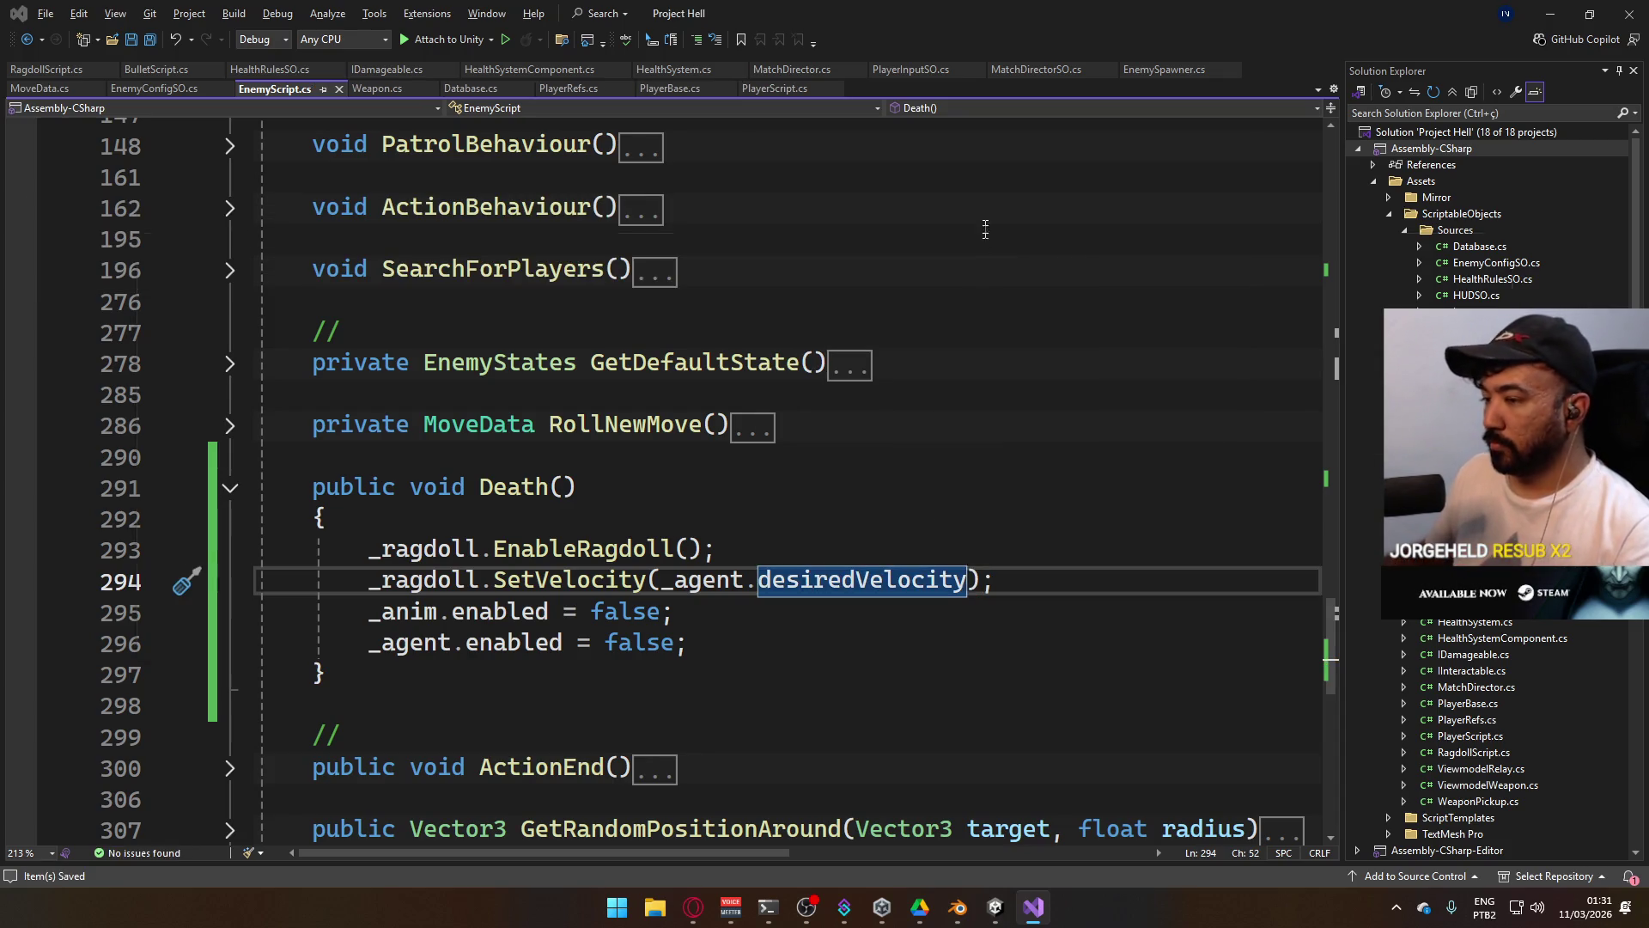
key(alt+Tab)
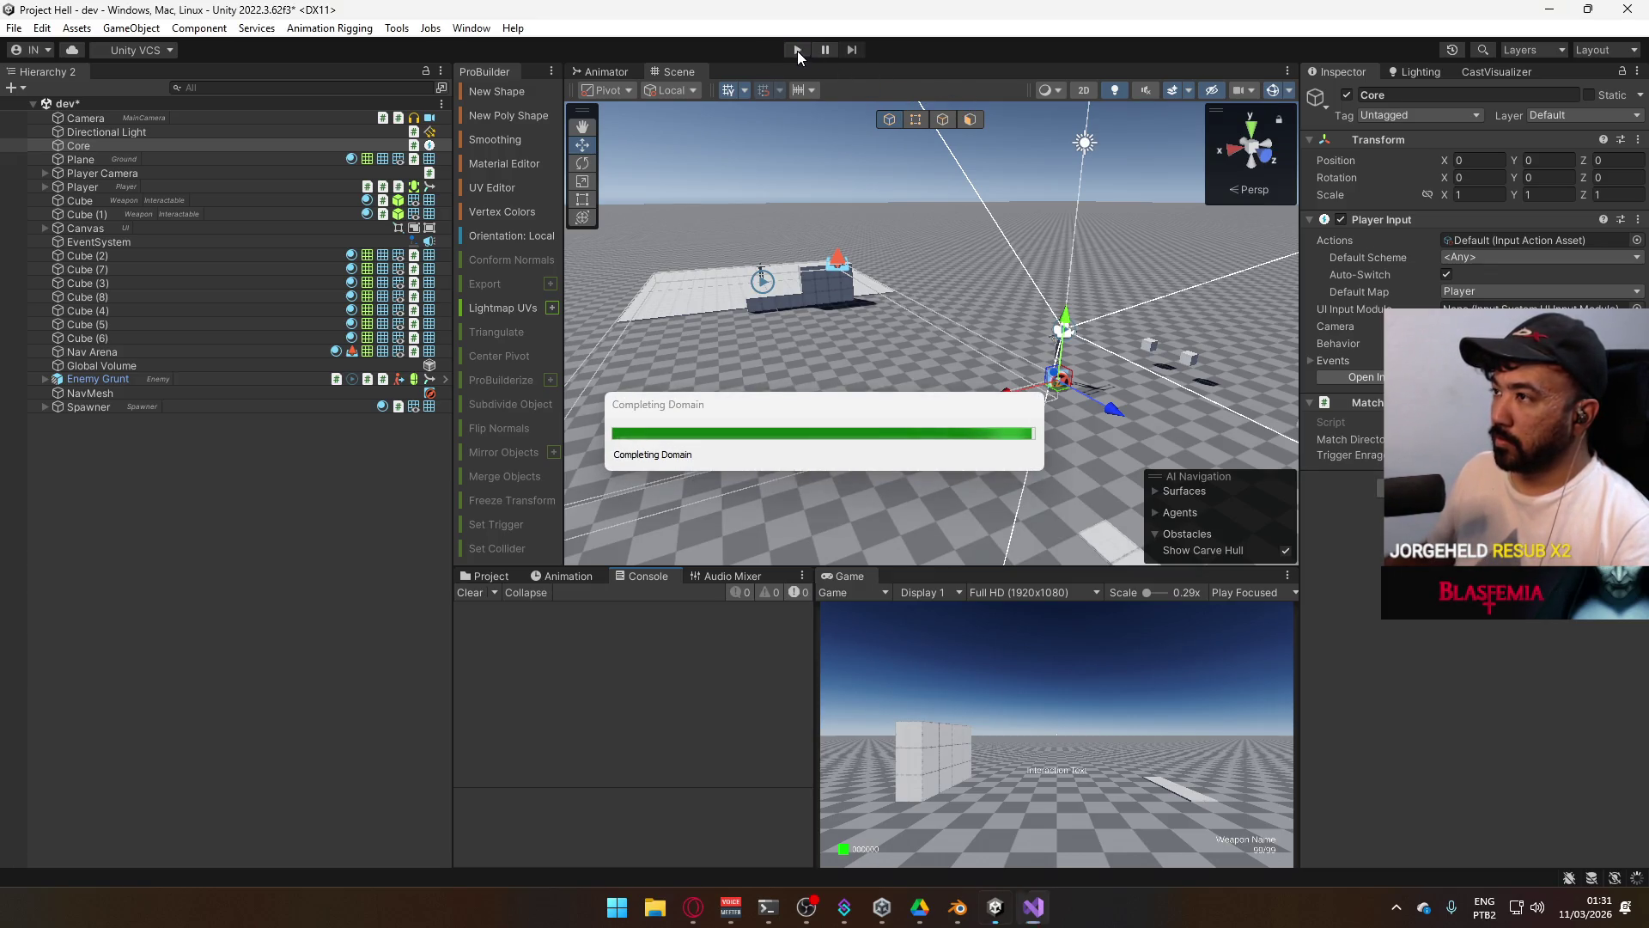
Start play mode with the Game view maximized.
click(797, 50)
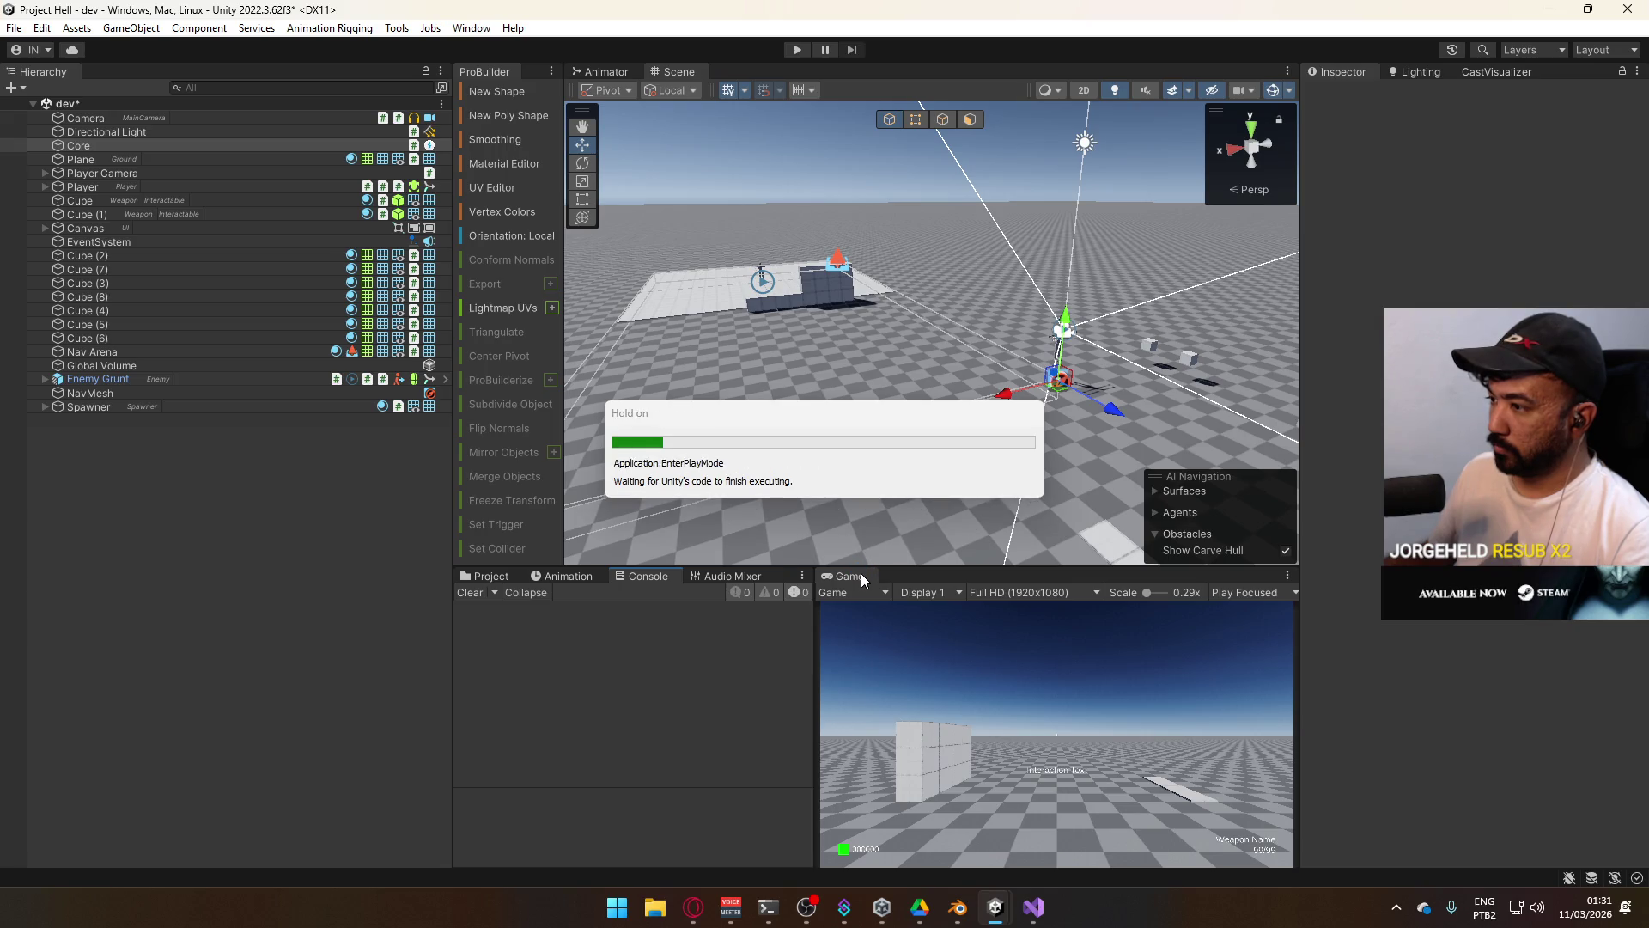
right_click(861, 575)
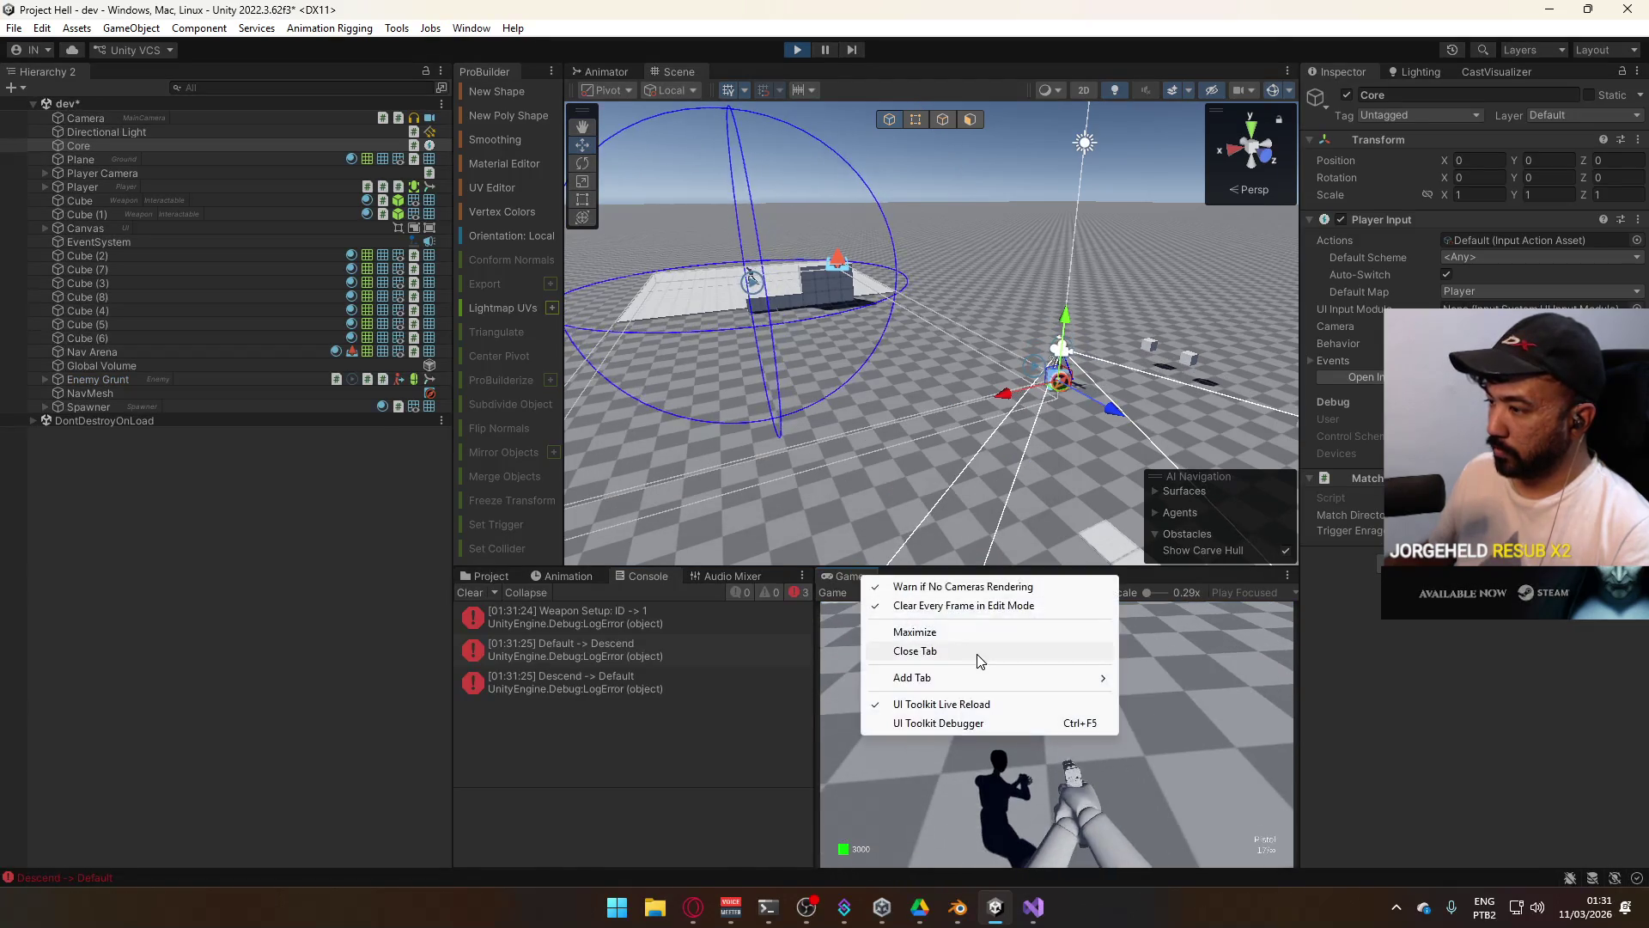
click(978, 637)
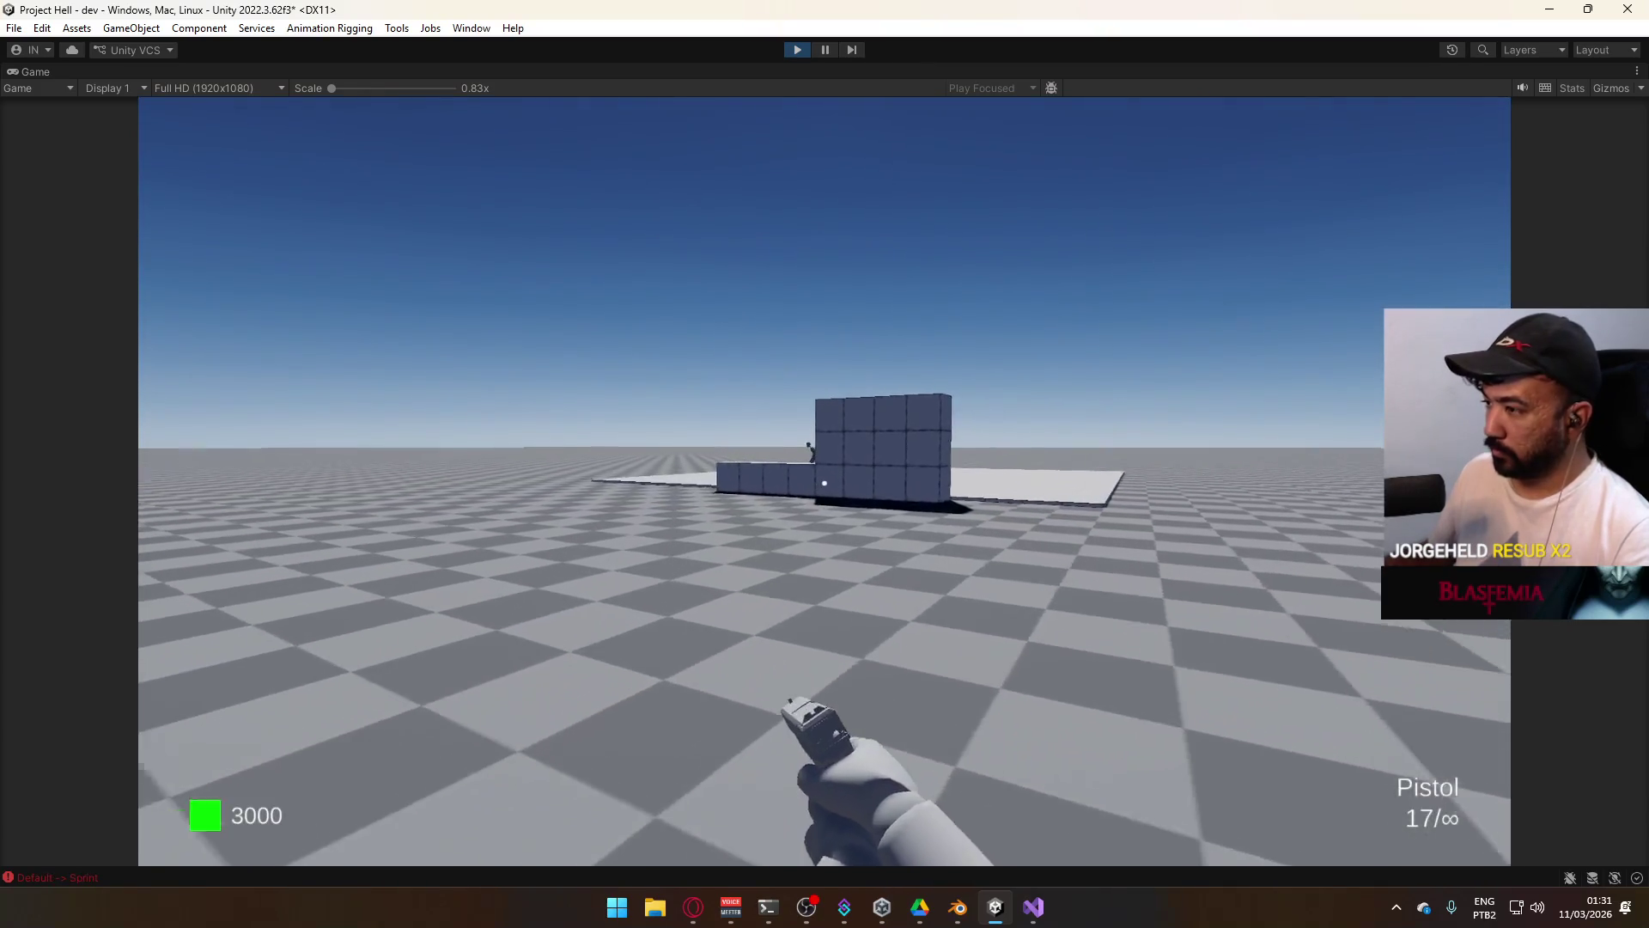
key(super)
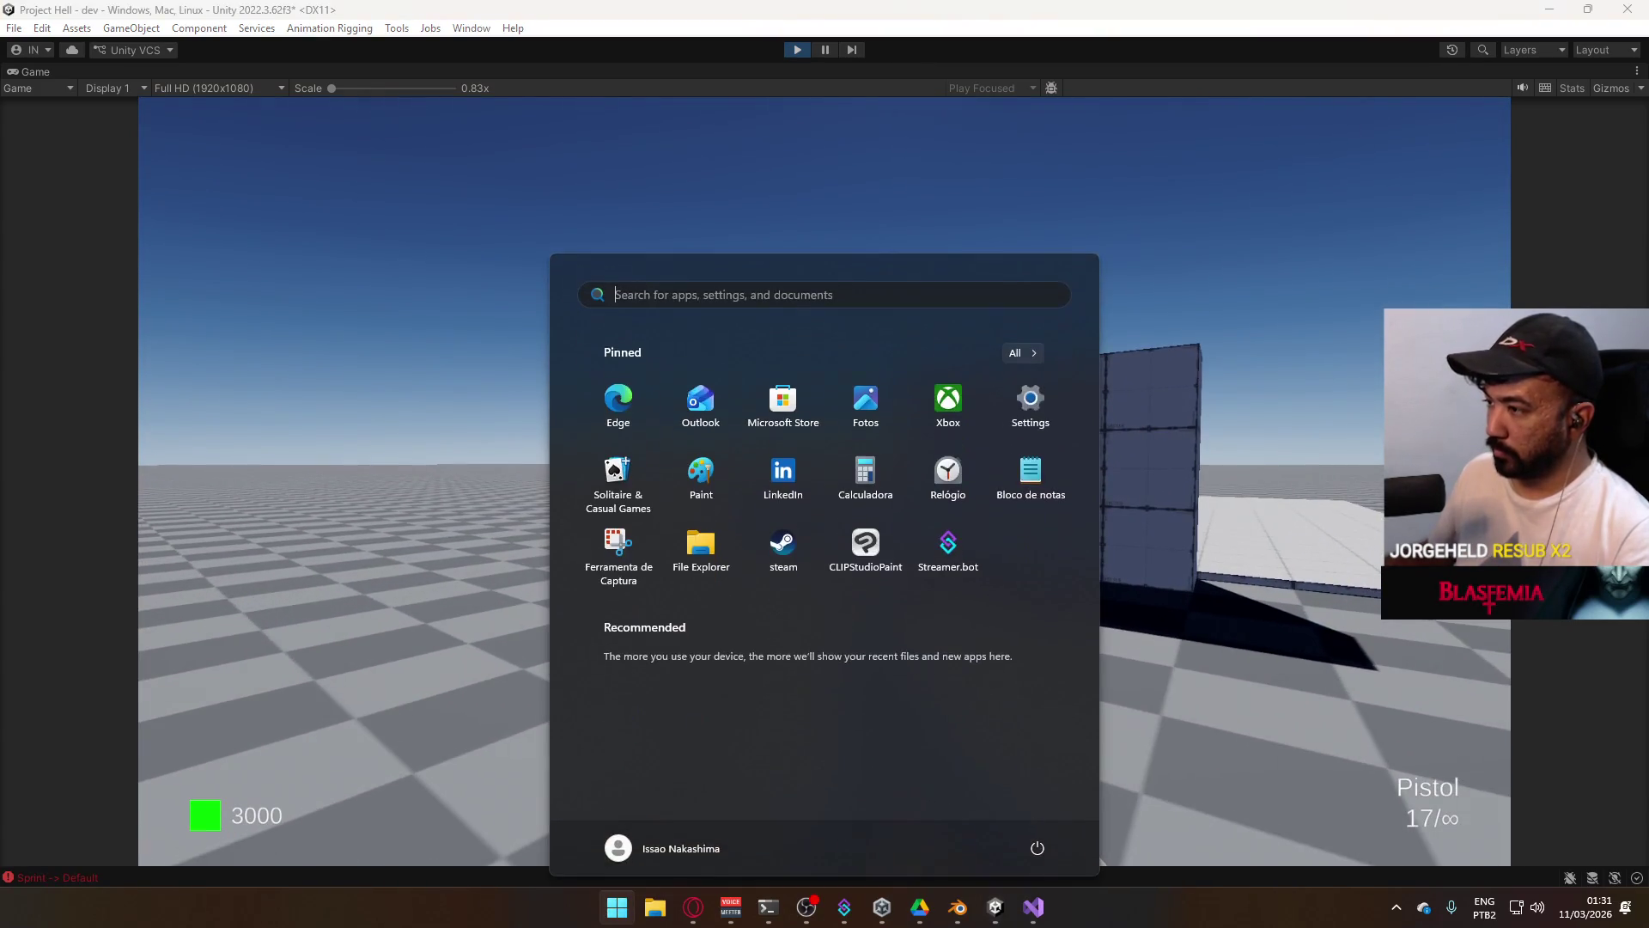
click(544, 371)
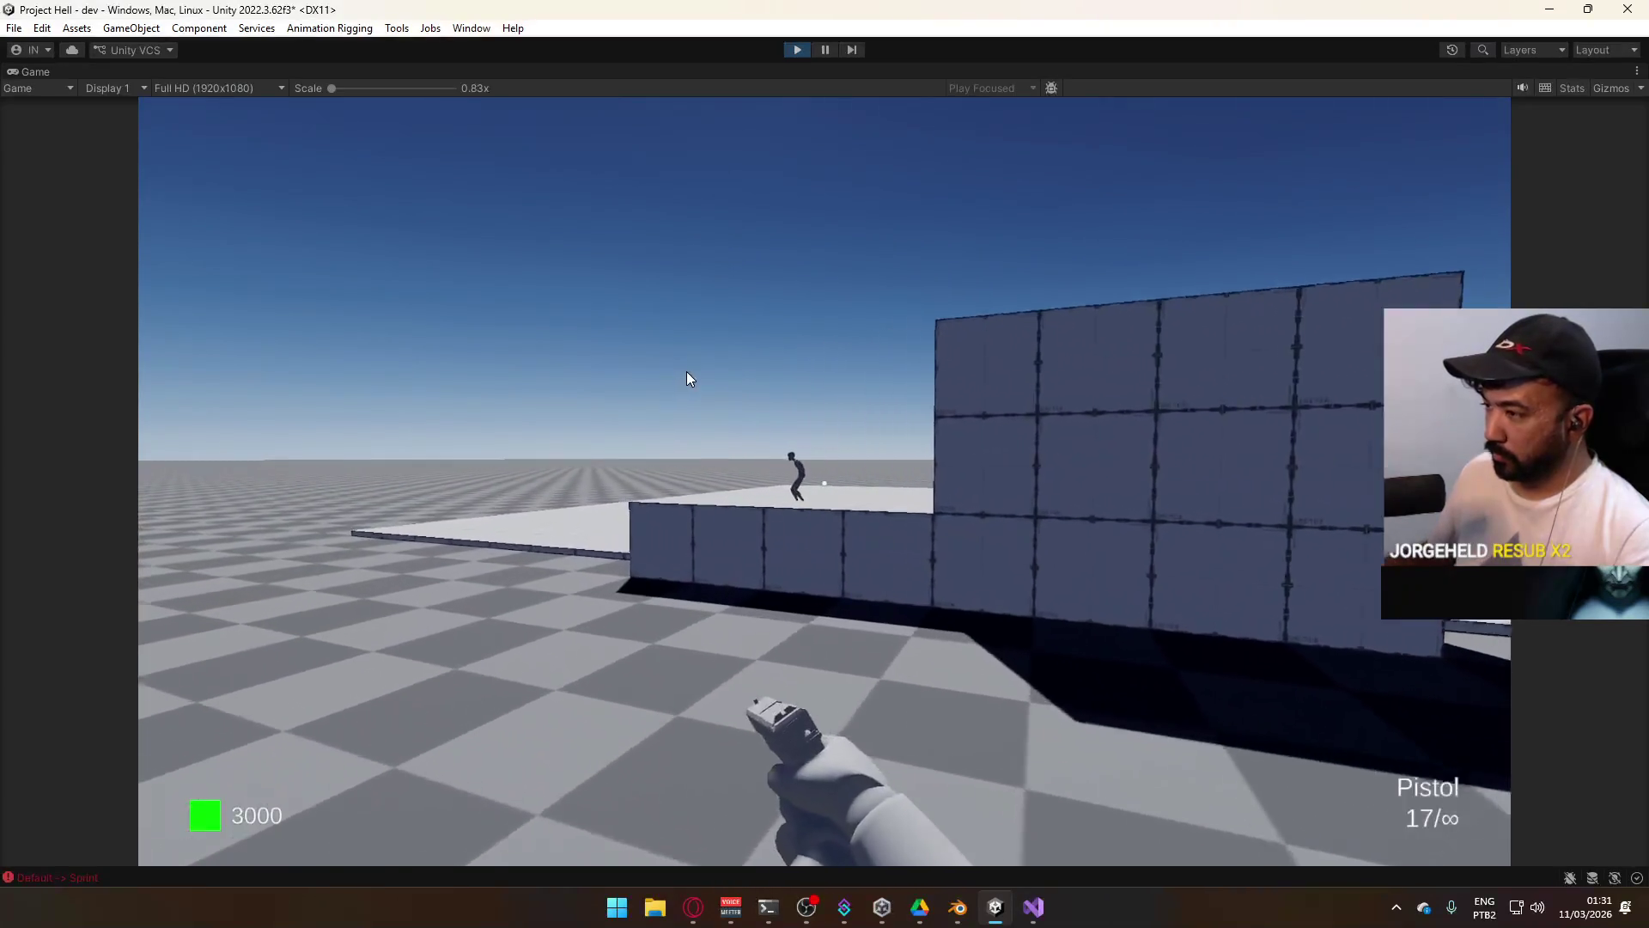
Shoot the enemy repeatedly with the pistol until it dies.
click(649, 343)
click(667, 353)
click(683, 355)
click(694, 358)
click(705, 360)
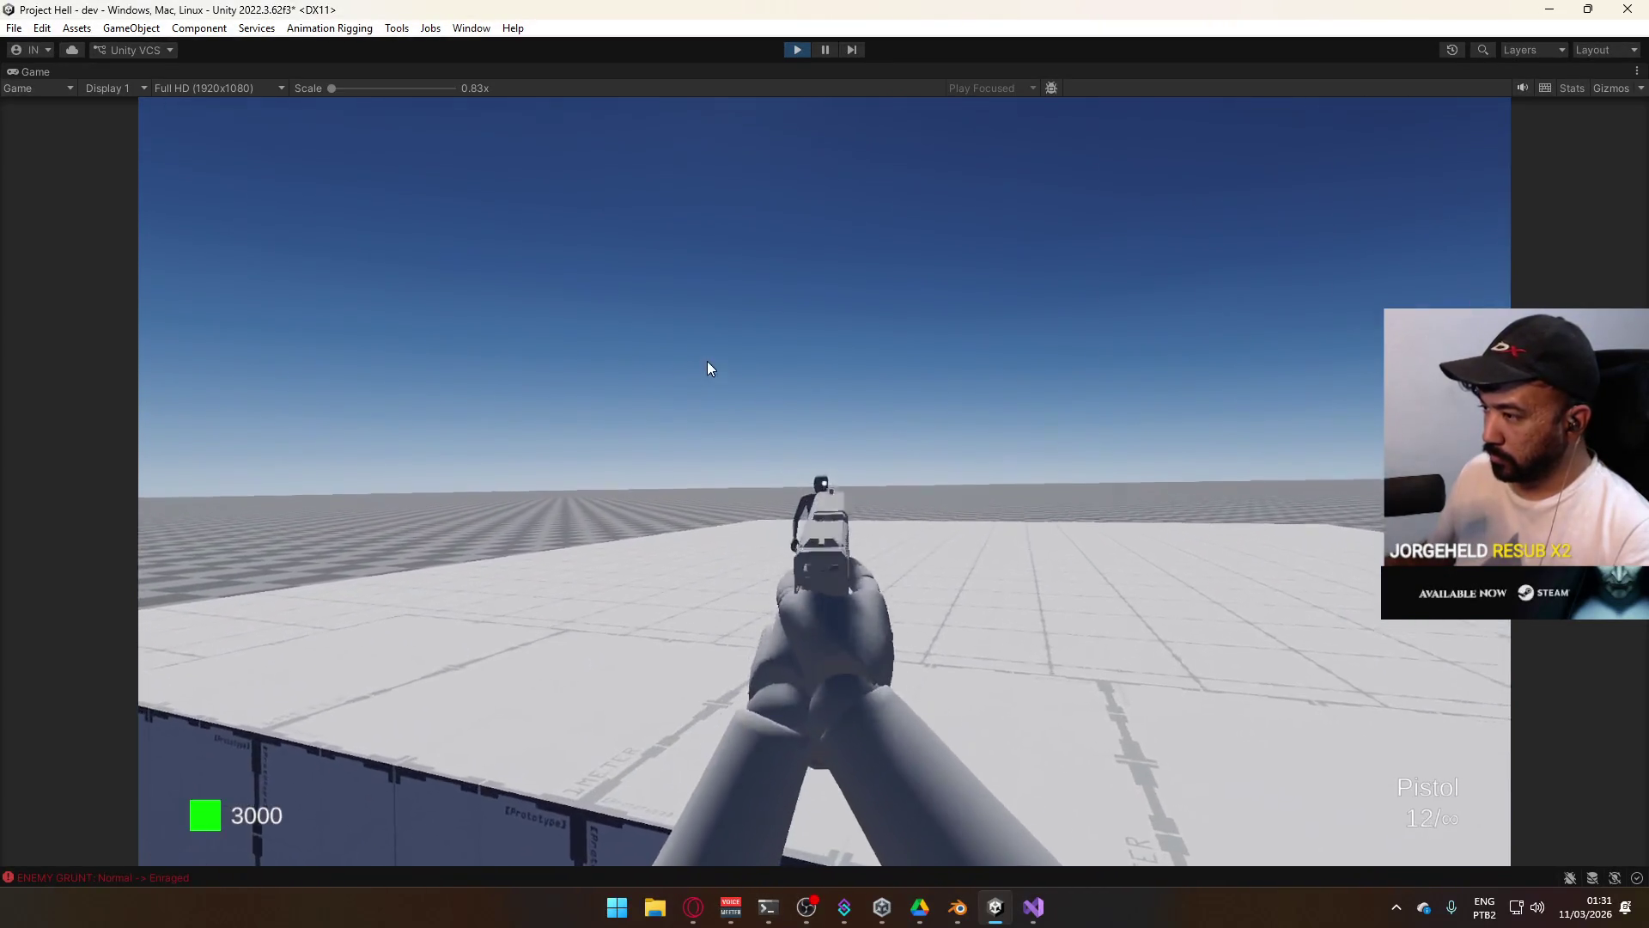
click(717, 364)
click(728, 367)
click(739, 369)
Pause, inspect the Vel 0 log entry's trace, and stop play mode.
key(ctrl+shift+p)
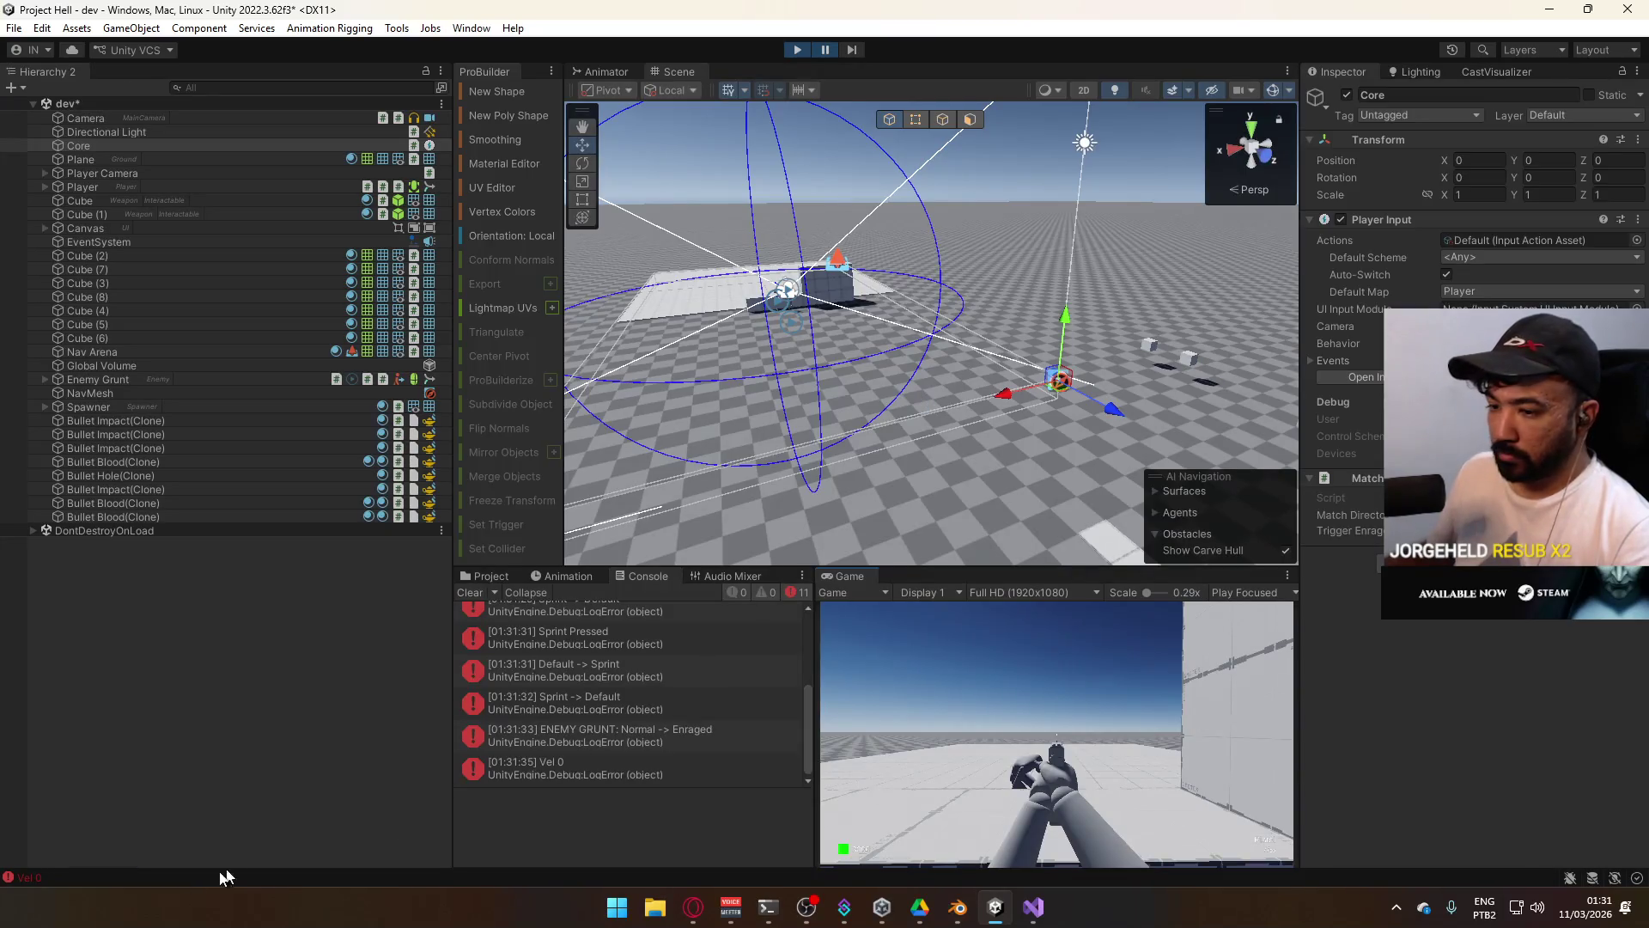
click(595, 762)
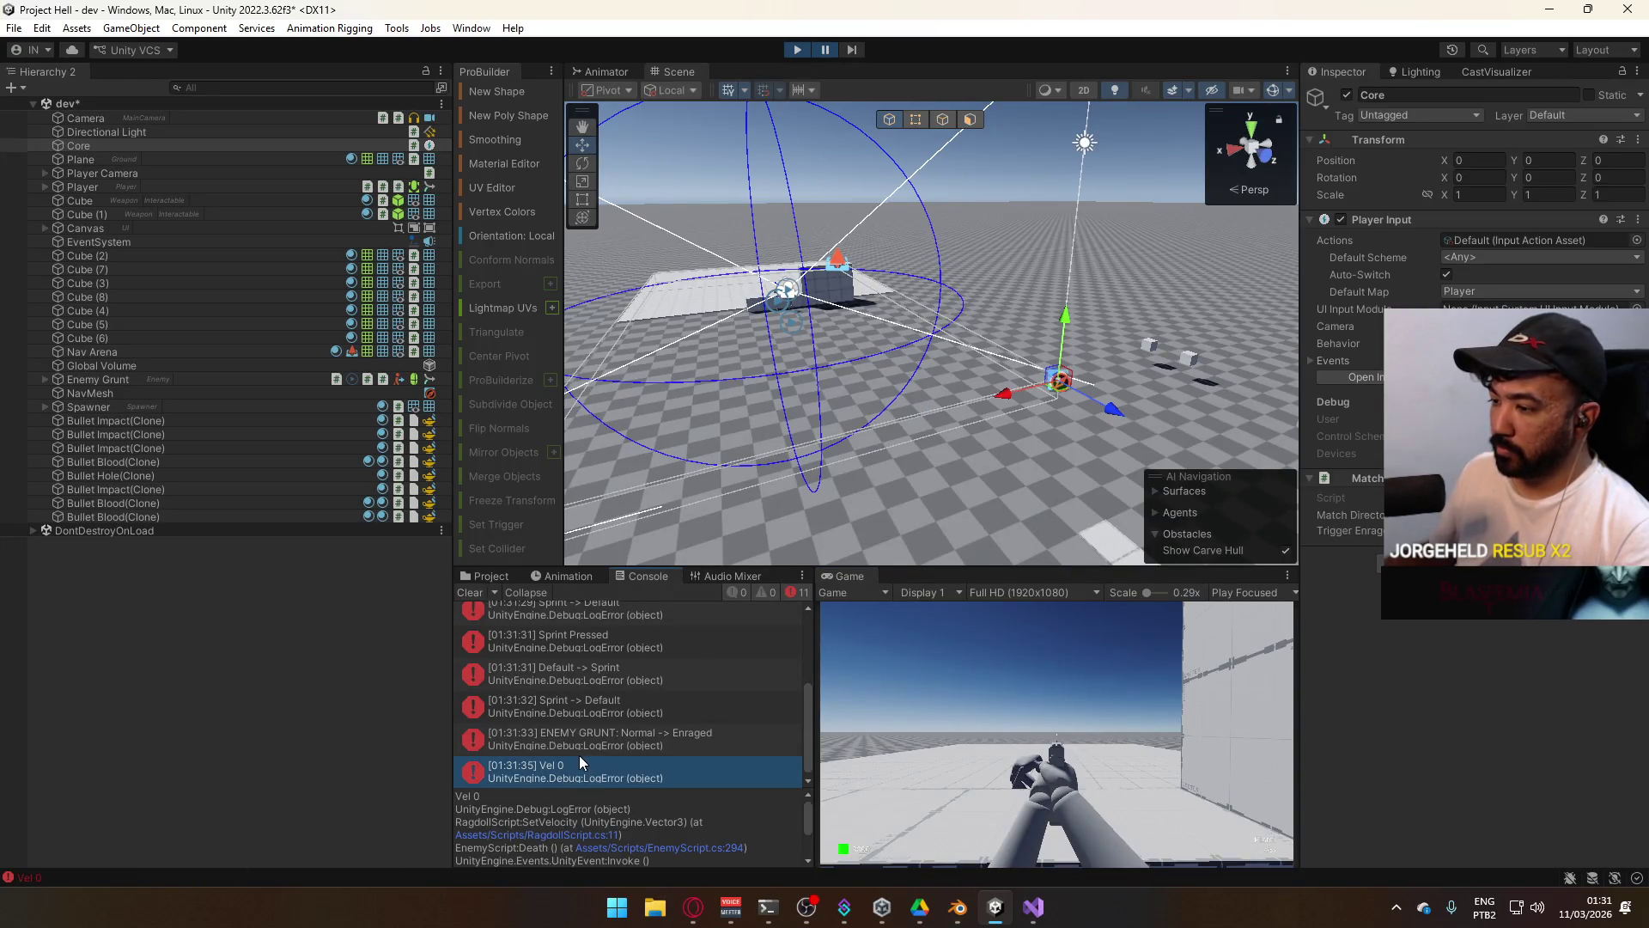
click(802, 51)
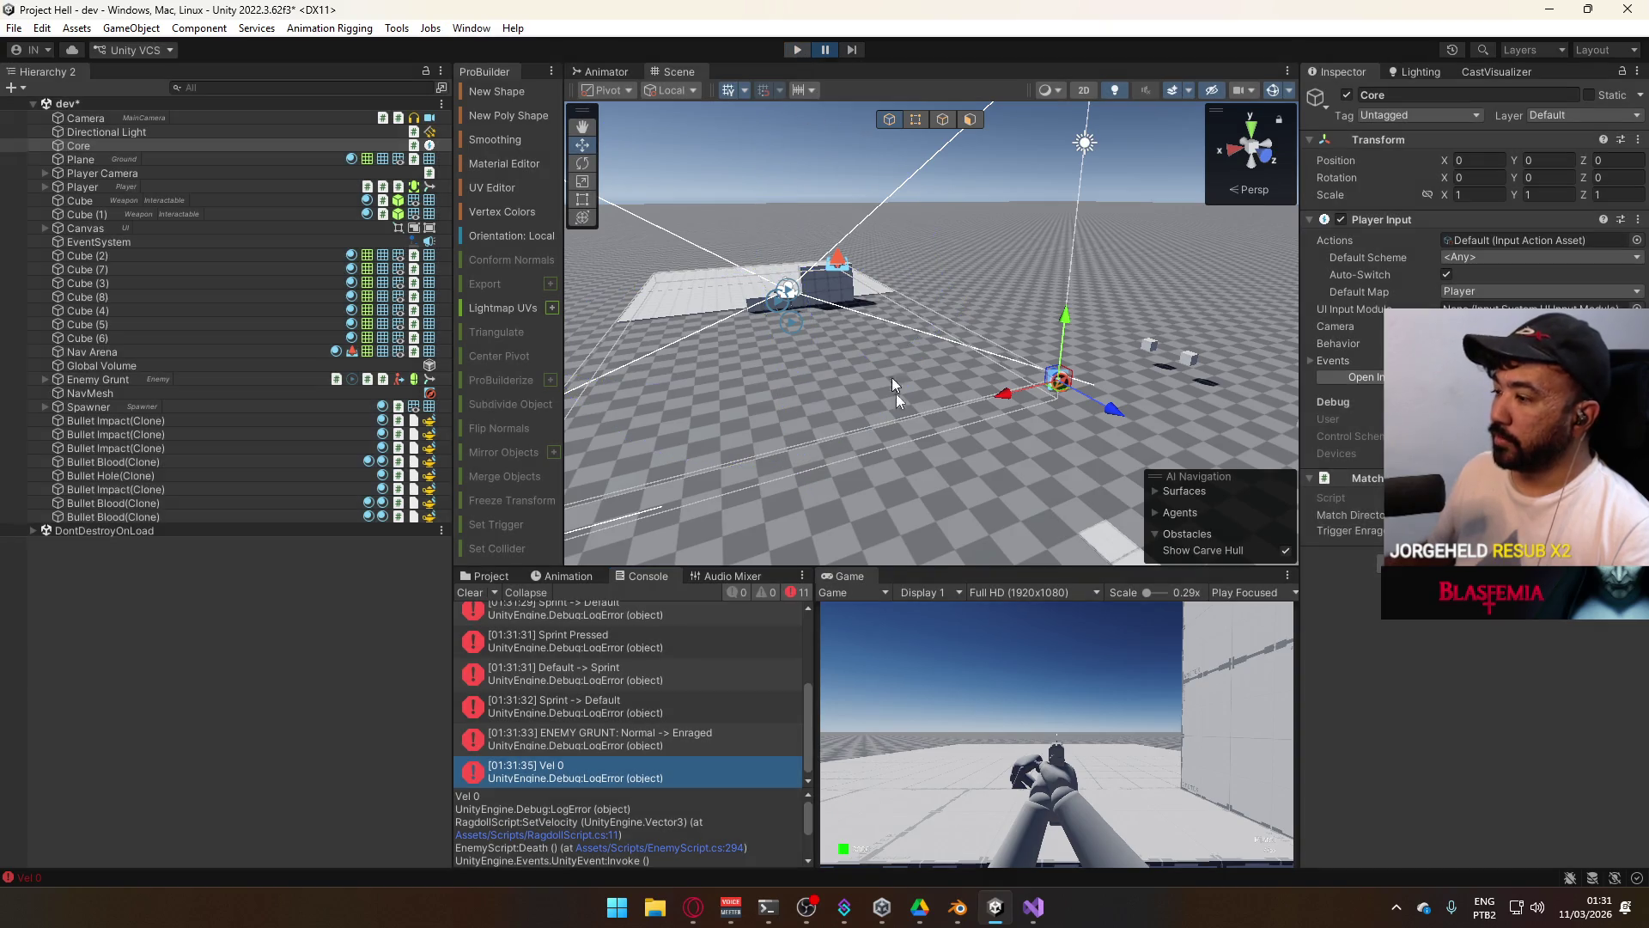
click(1034, 907)
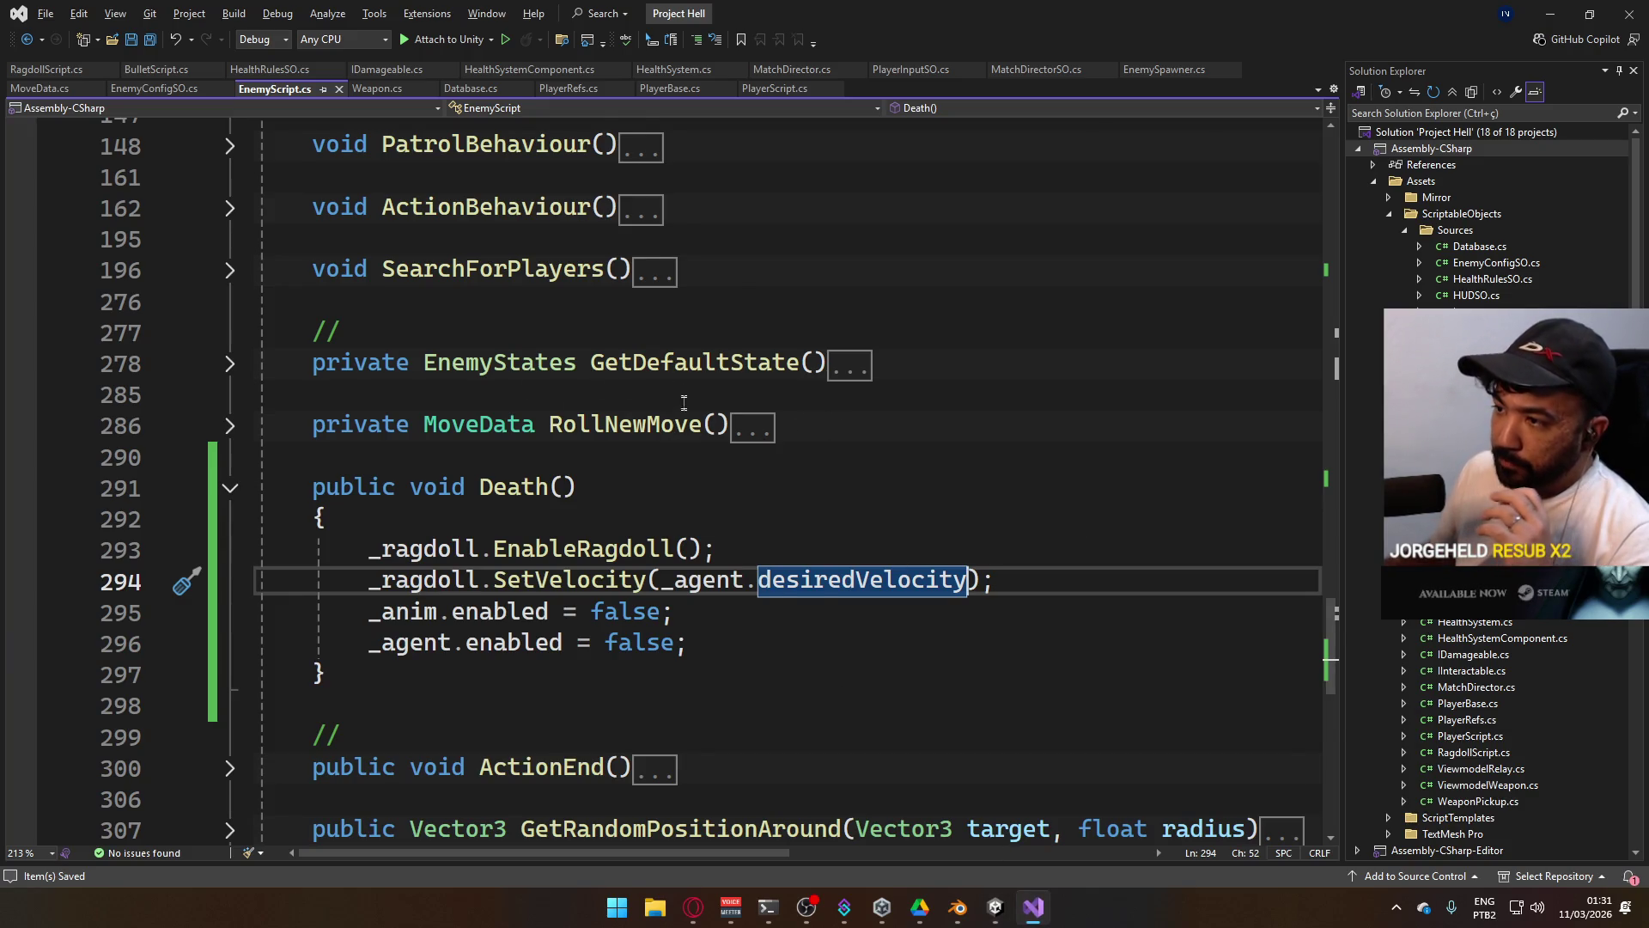
Review the SetVelocity(_agent.desiredVelocity) call in Death().
scroll(686, 397, down, 3)
scroll(679, 412, up, 8)
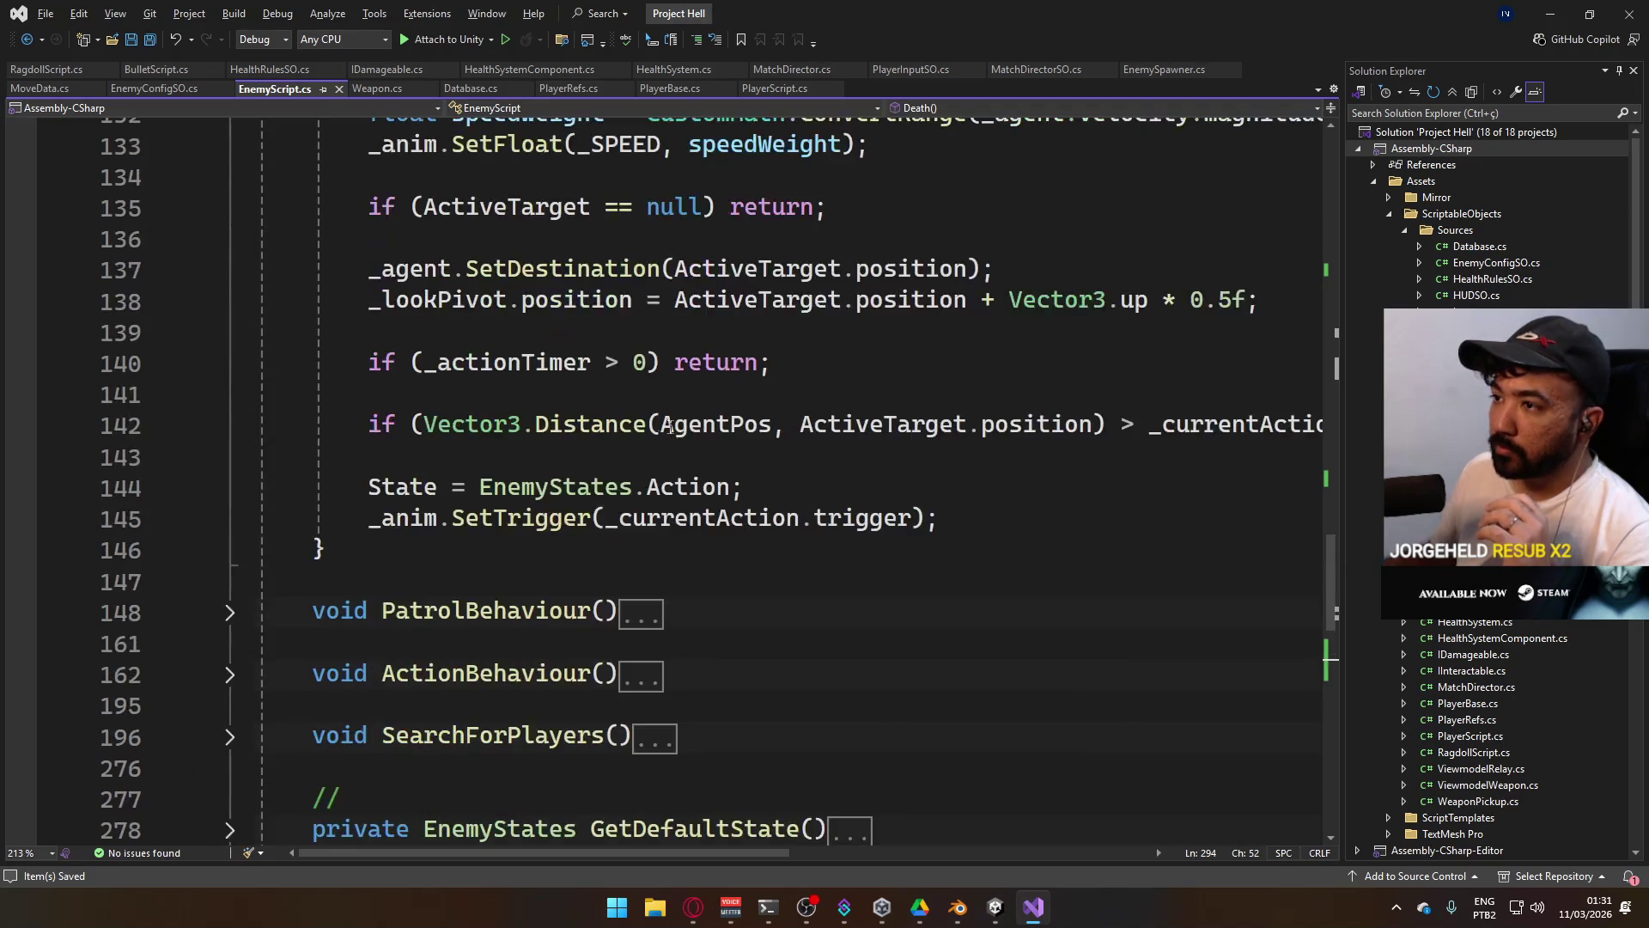
scroll(810, 464, up, 7)
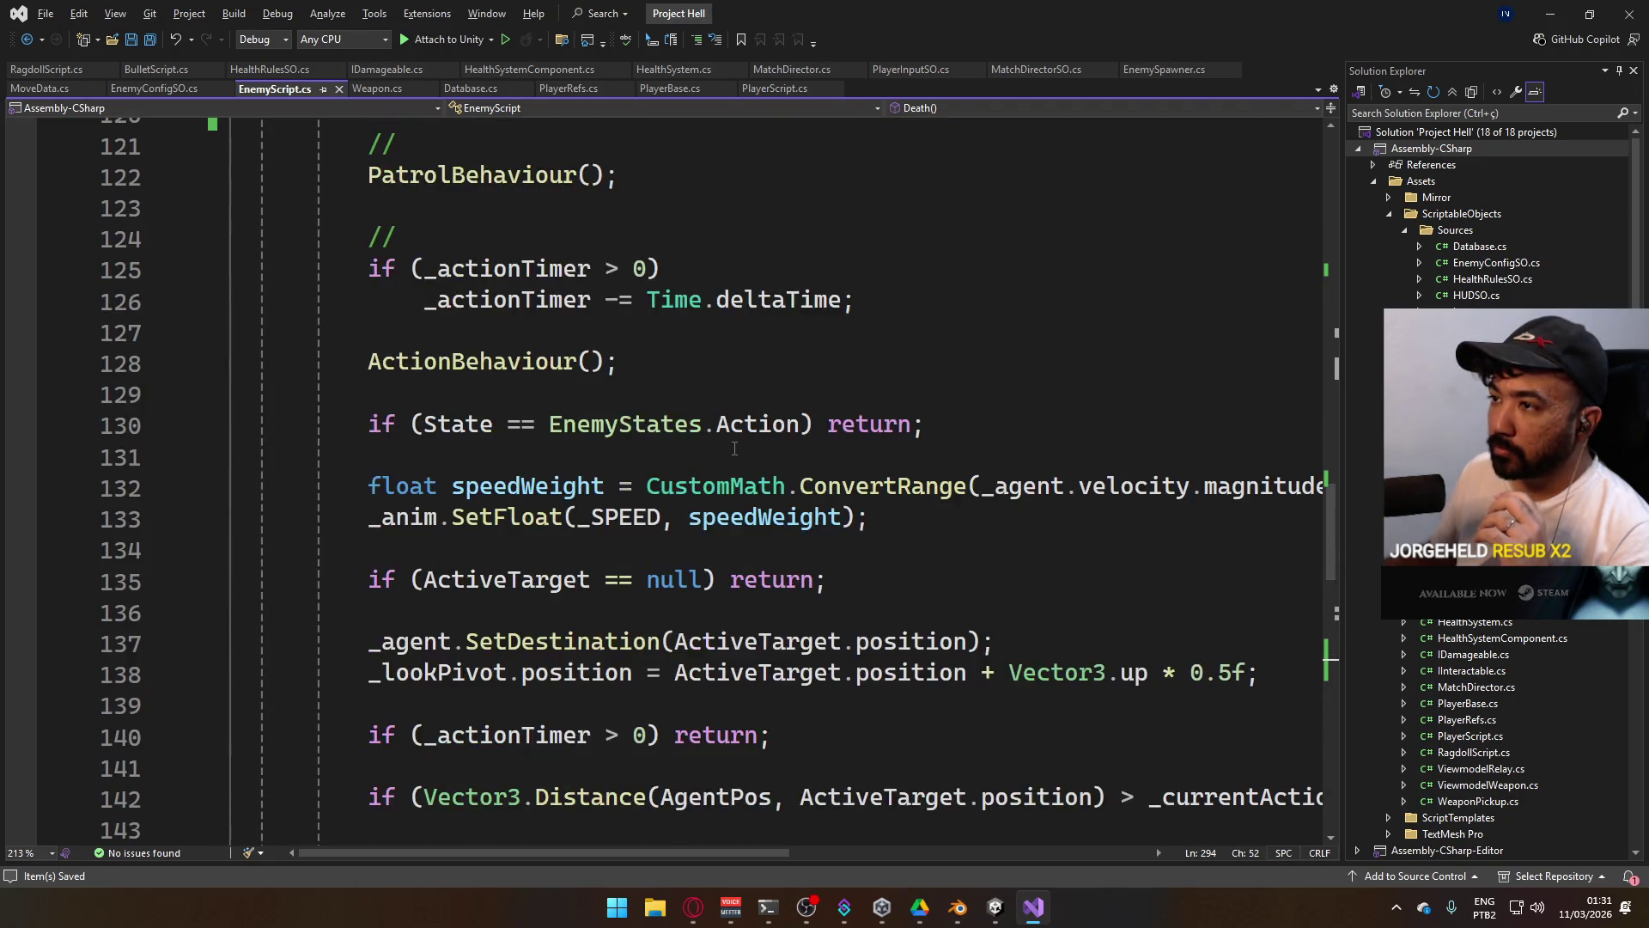
scroll(732, 443, down, 5)
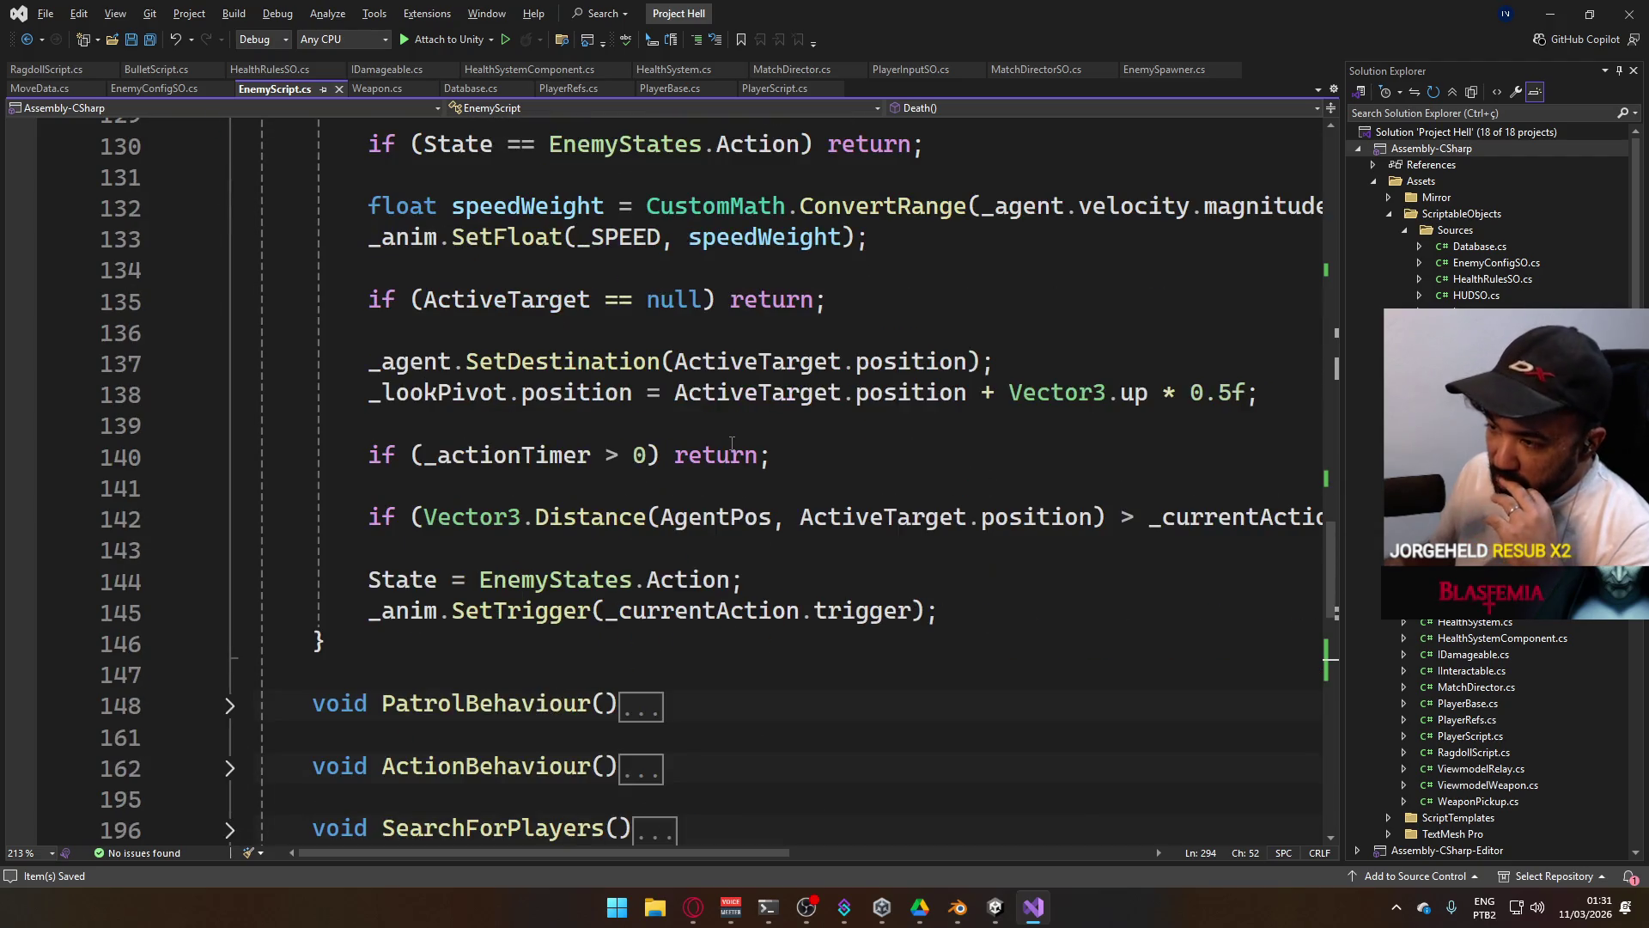
scroll(732, 443, down, 6)
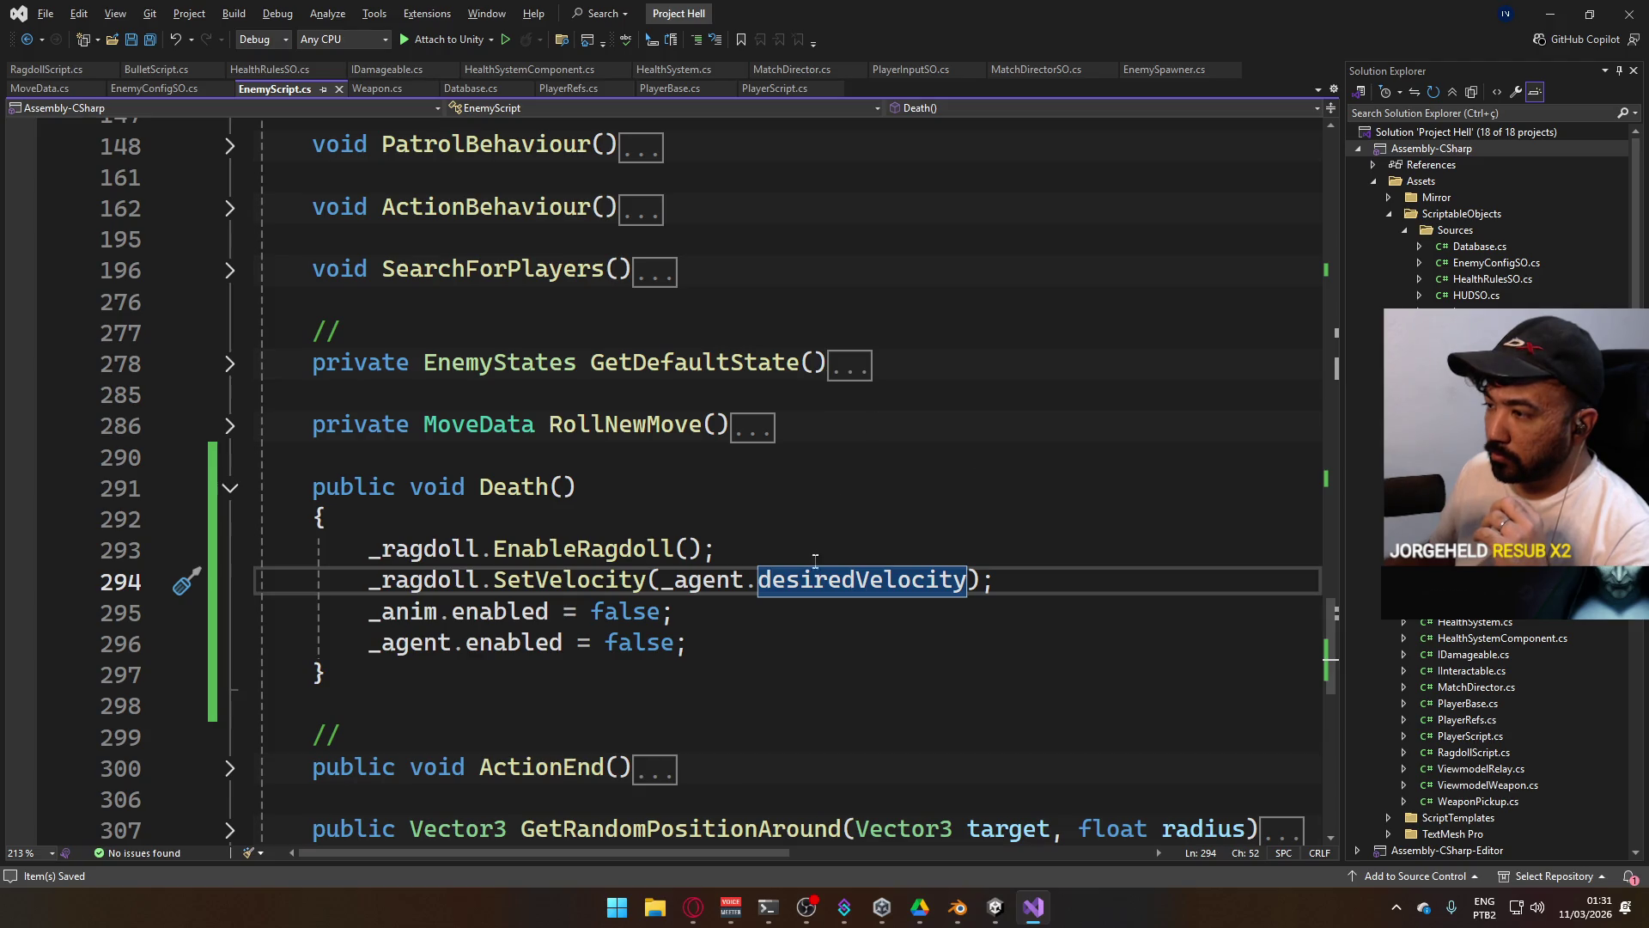
mouse_move(808, 578)
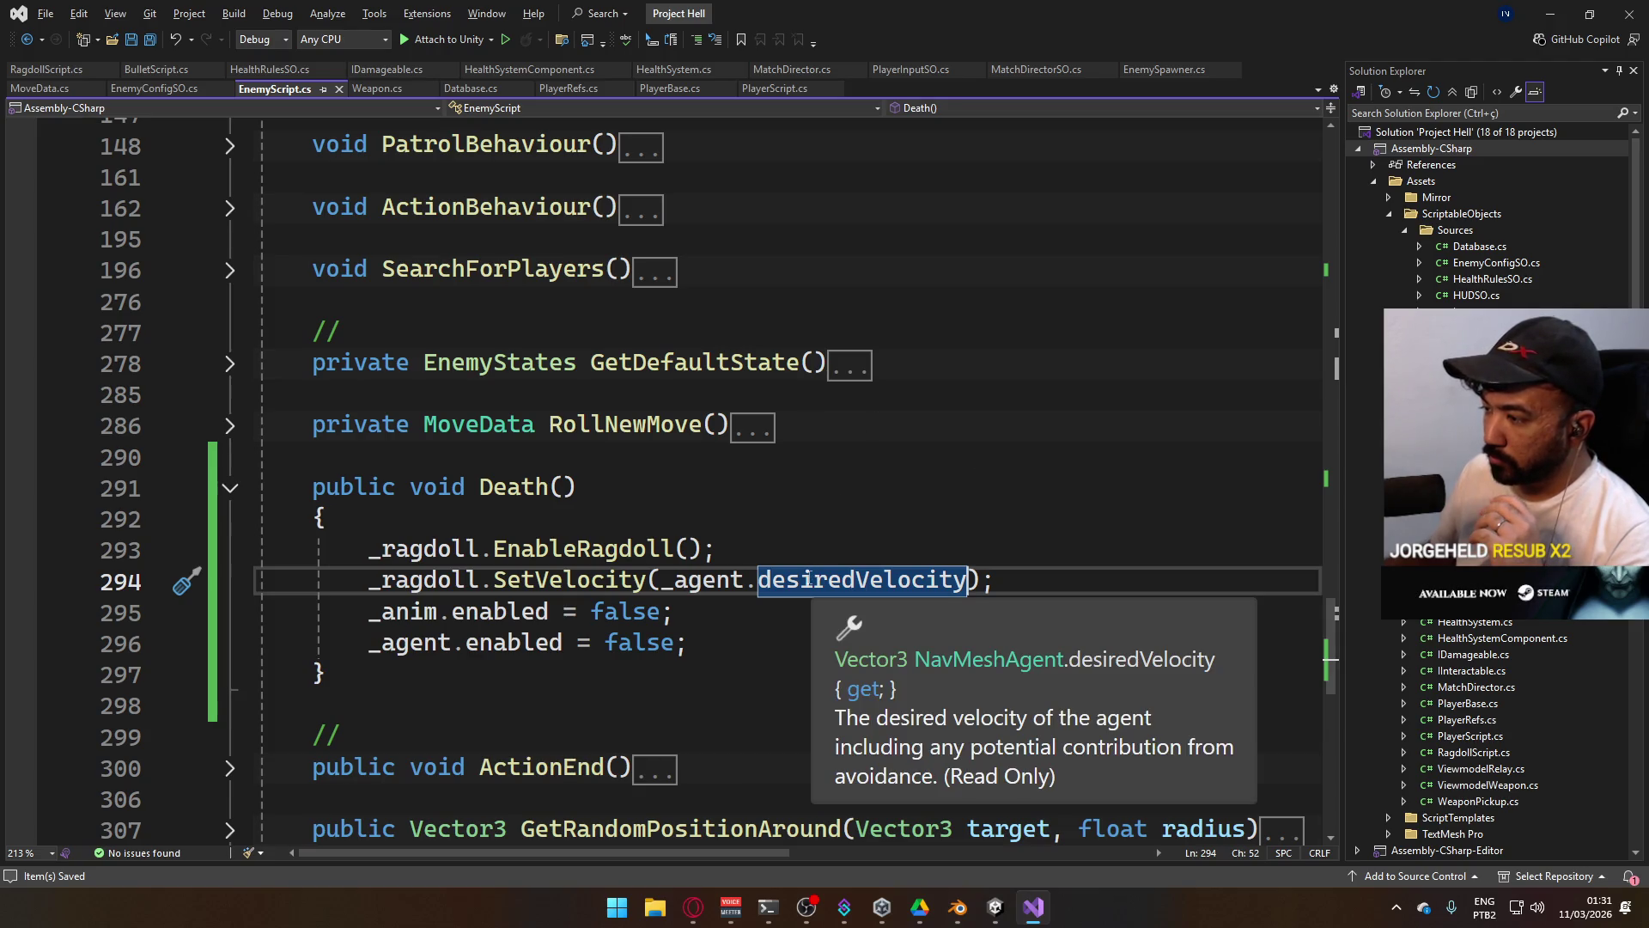
scroll(725, 474, down, 3)
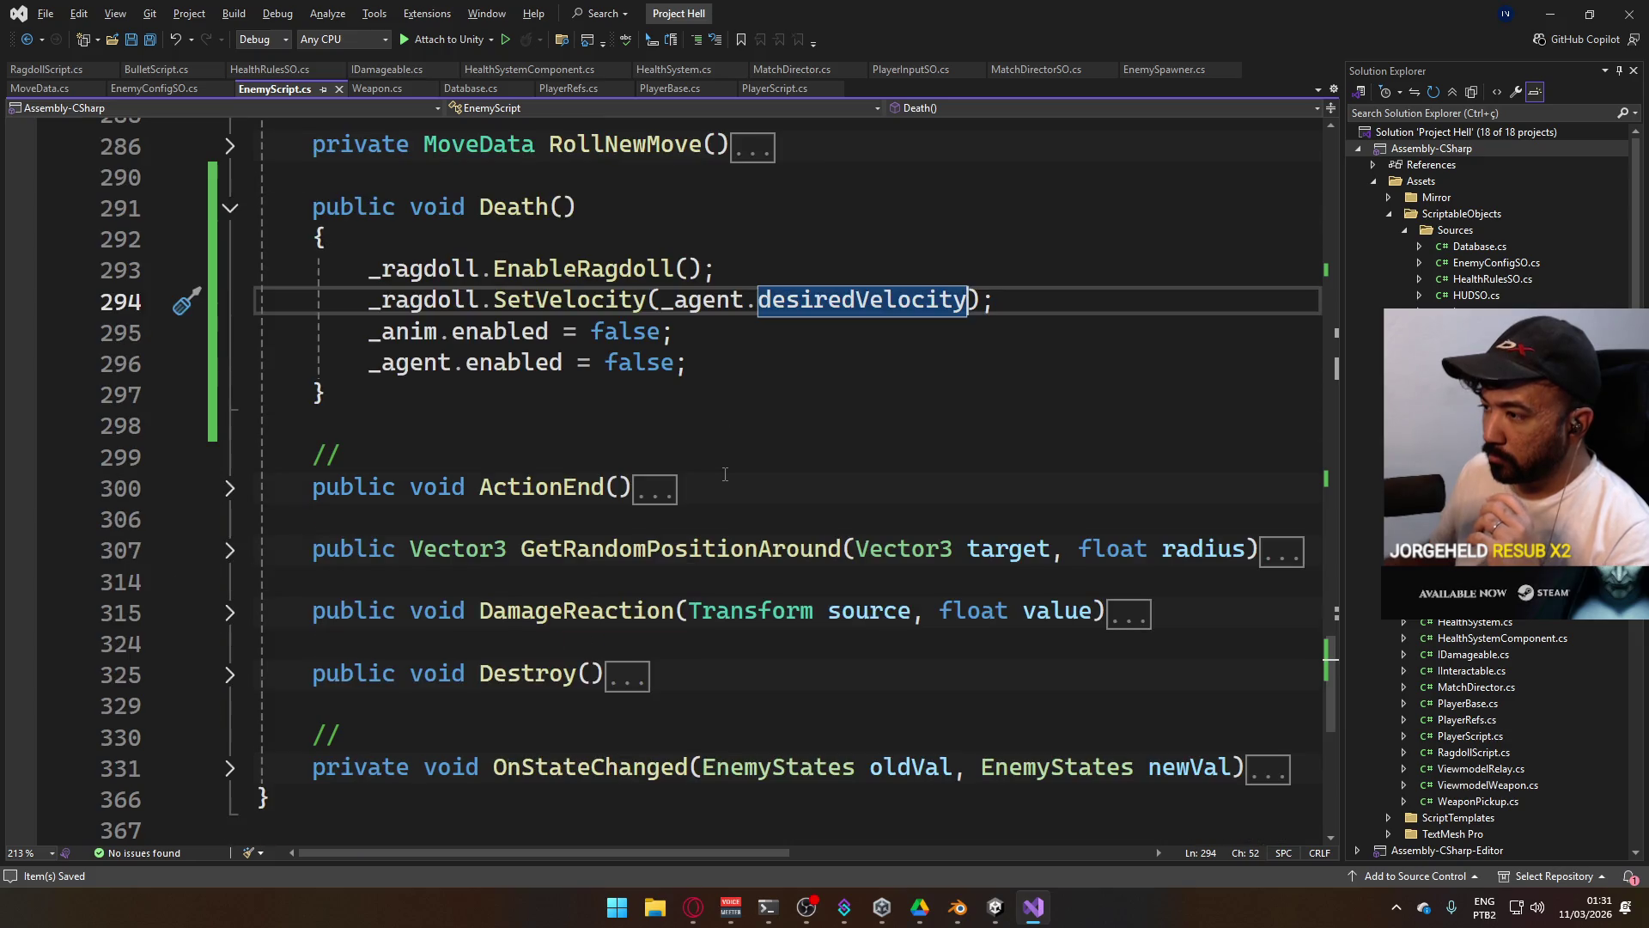
scroll(725, 474, up, 2)
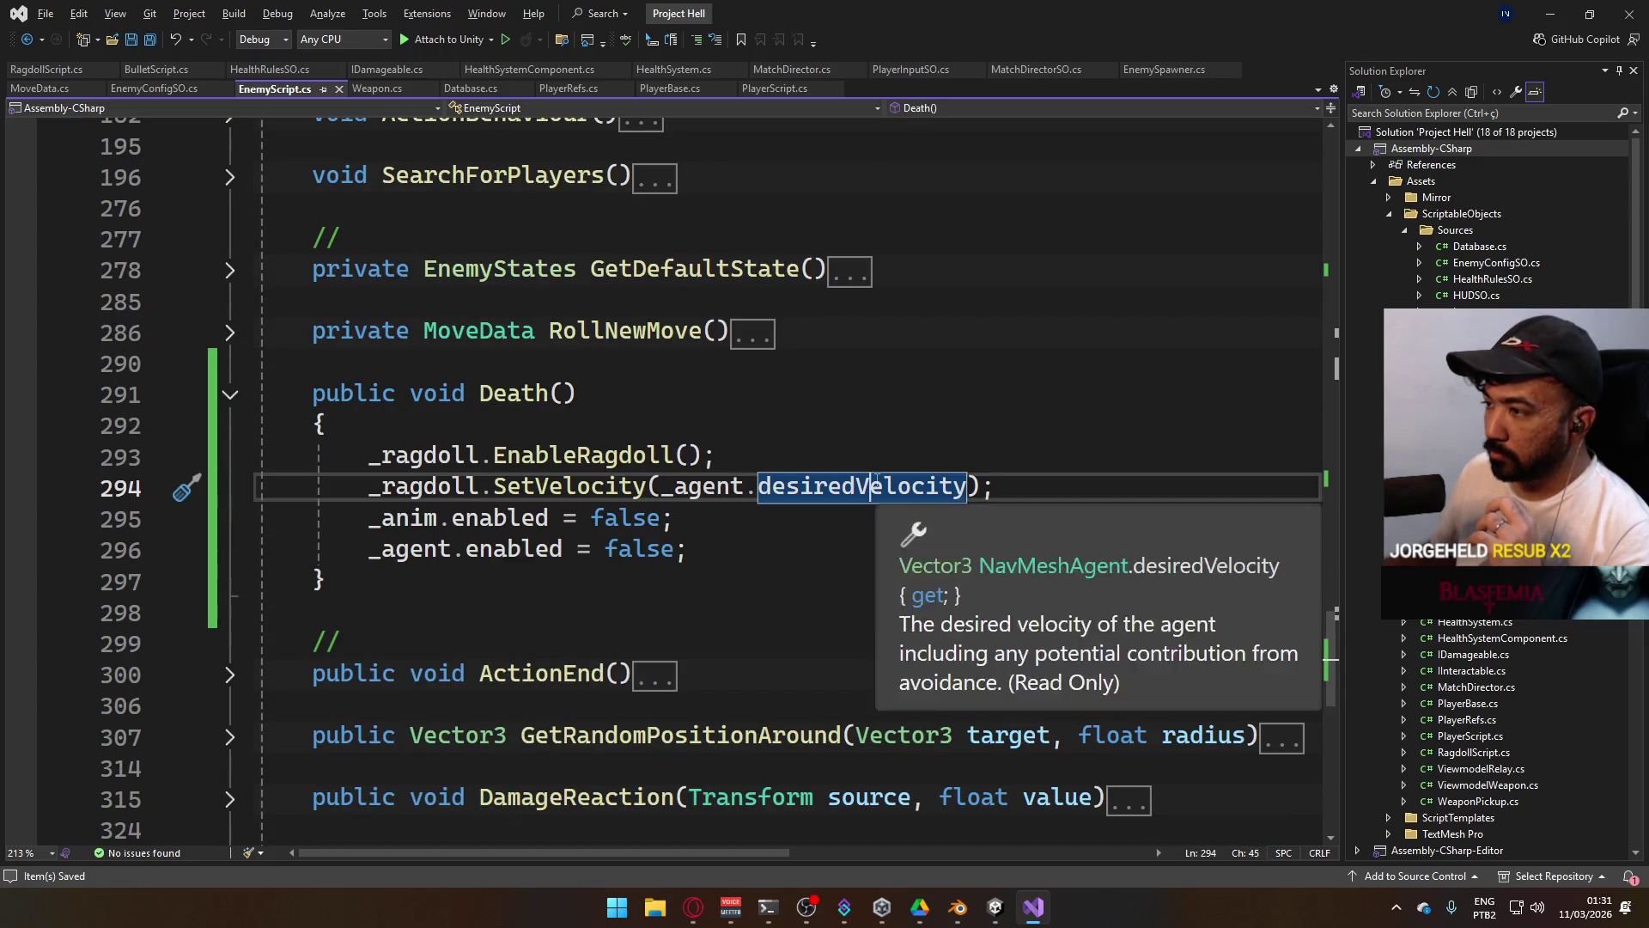
Remove desiredVelocity and browse the _agent member suggestions for other properties.
key(BackSpace)
key(BackSpace)
text(.)
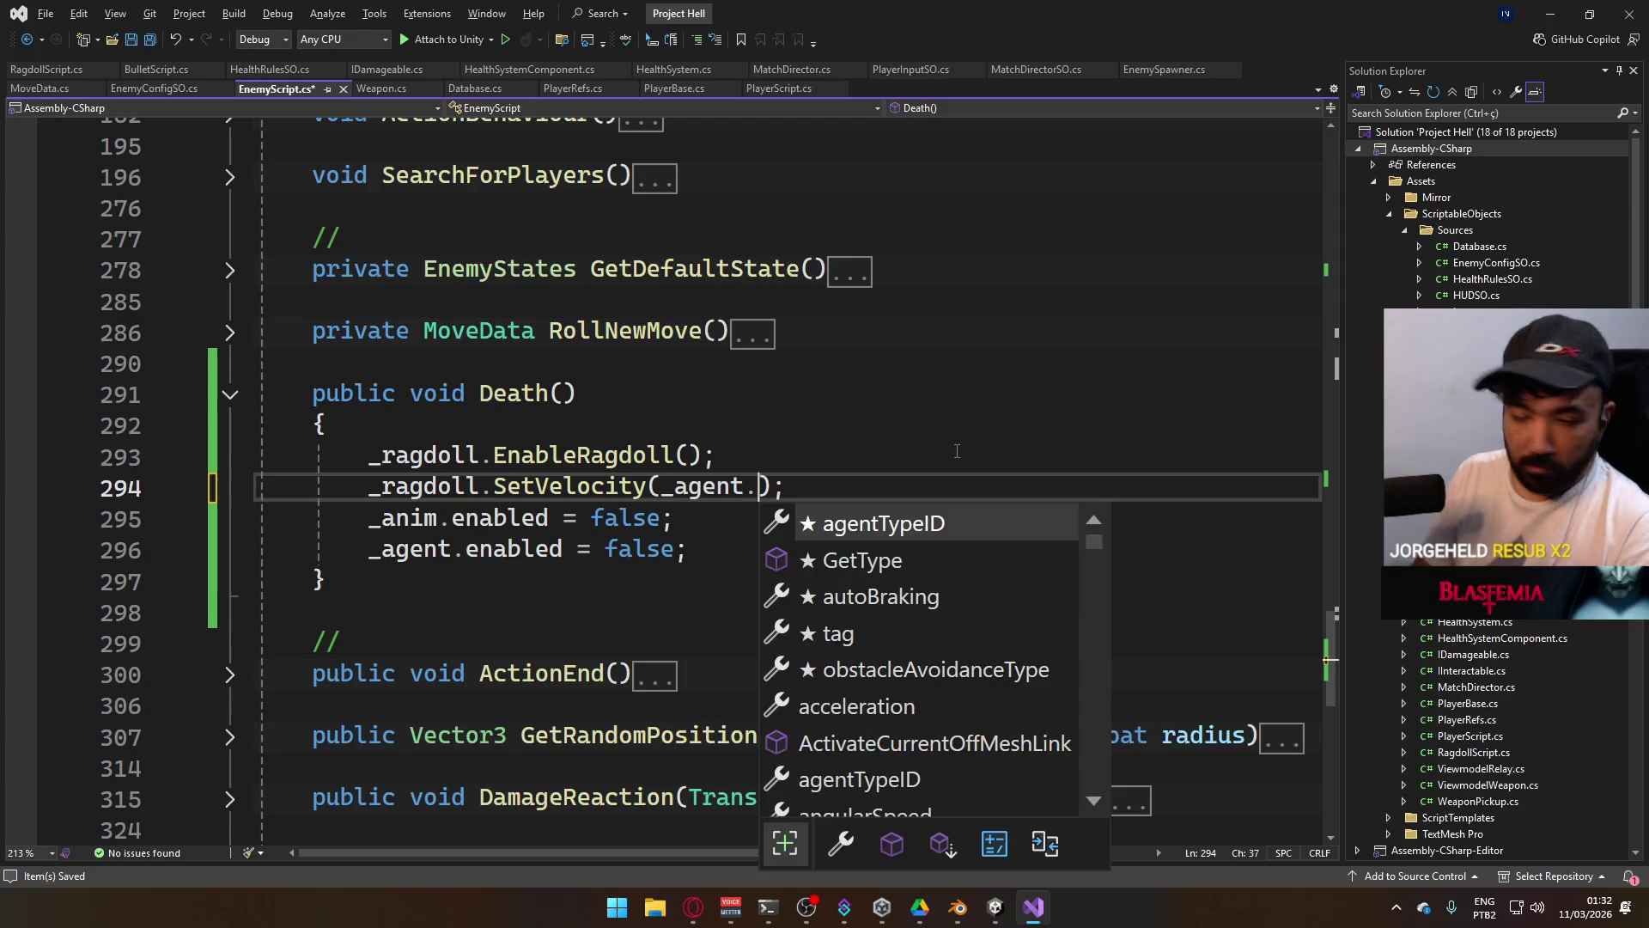
scroll(957, 535, down, 1)
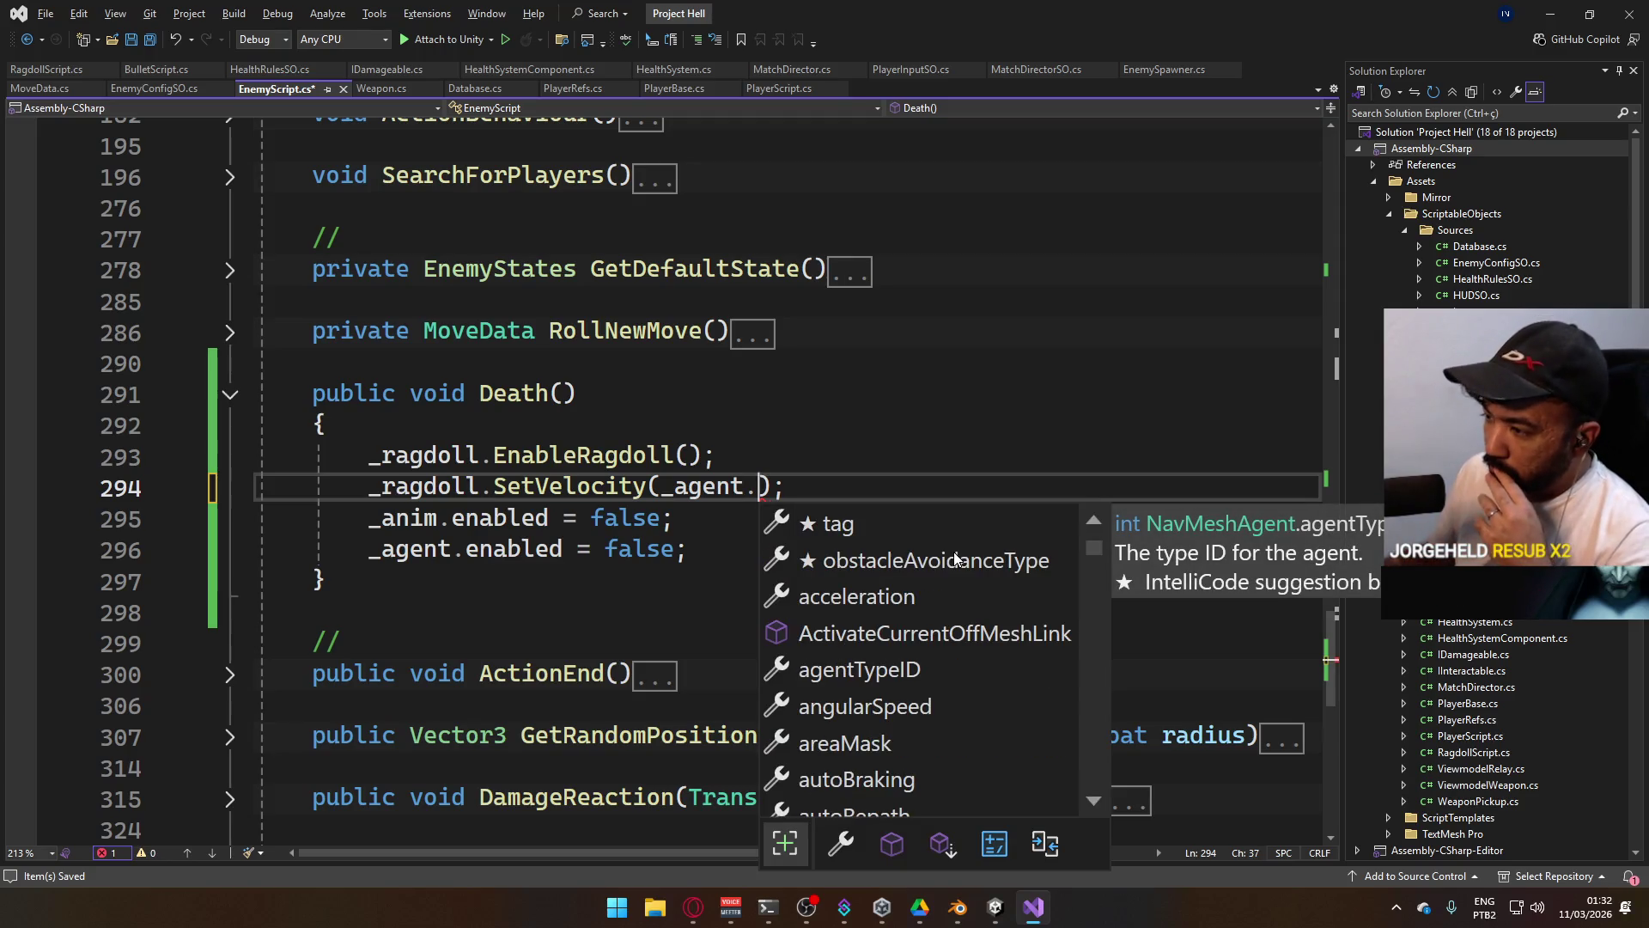
scroll(955, 559, down, 1)
scroll(954, 553, down, 9)
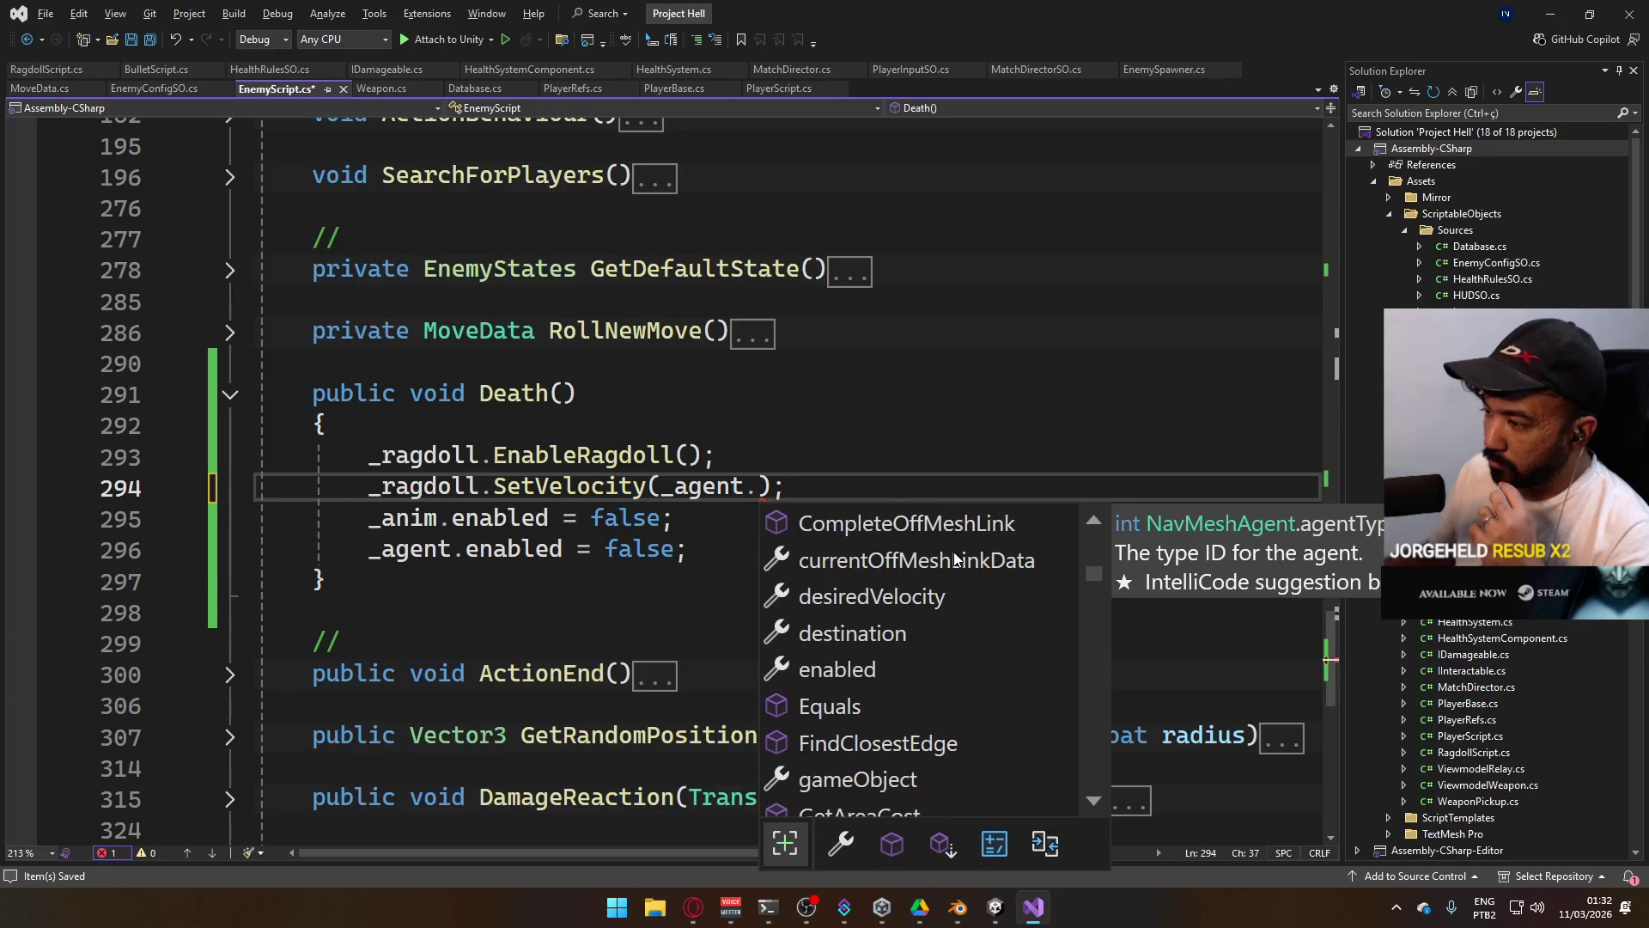
scroll(954, 551, down, 4)
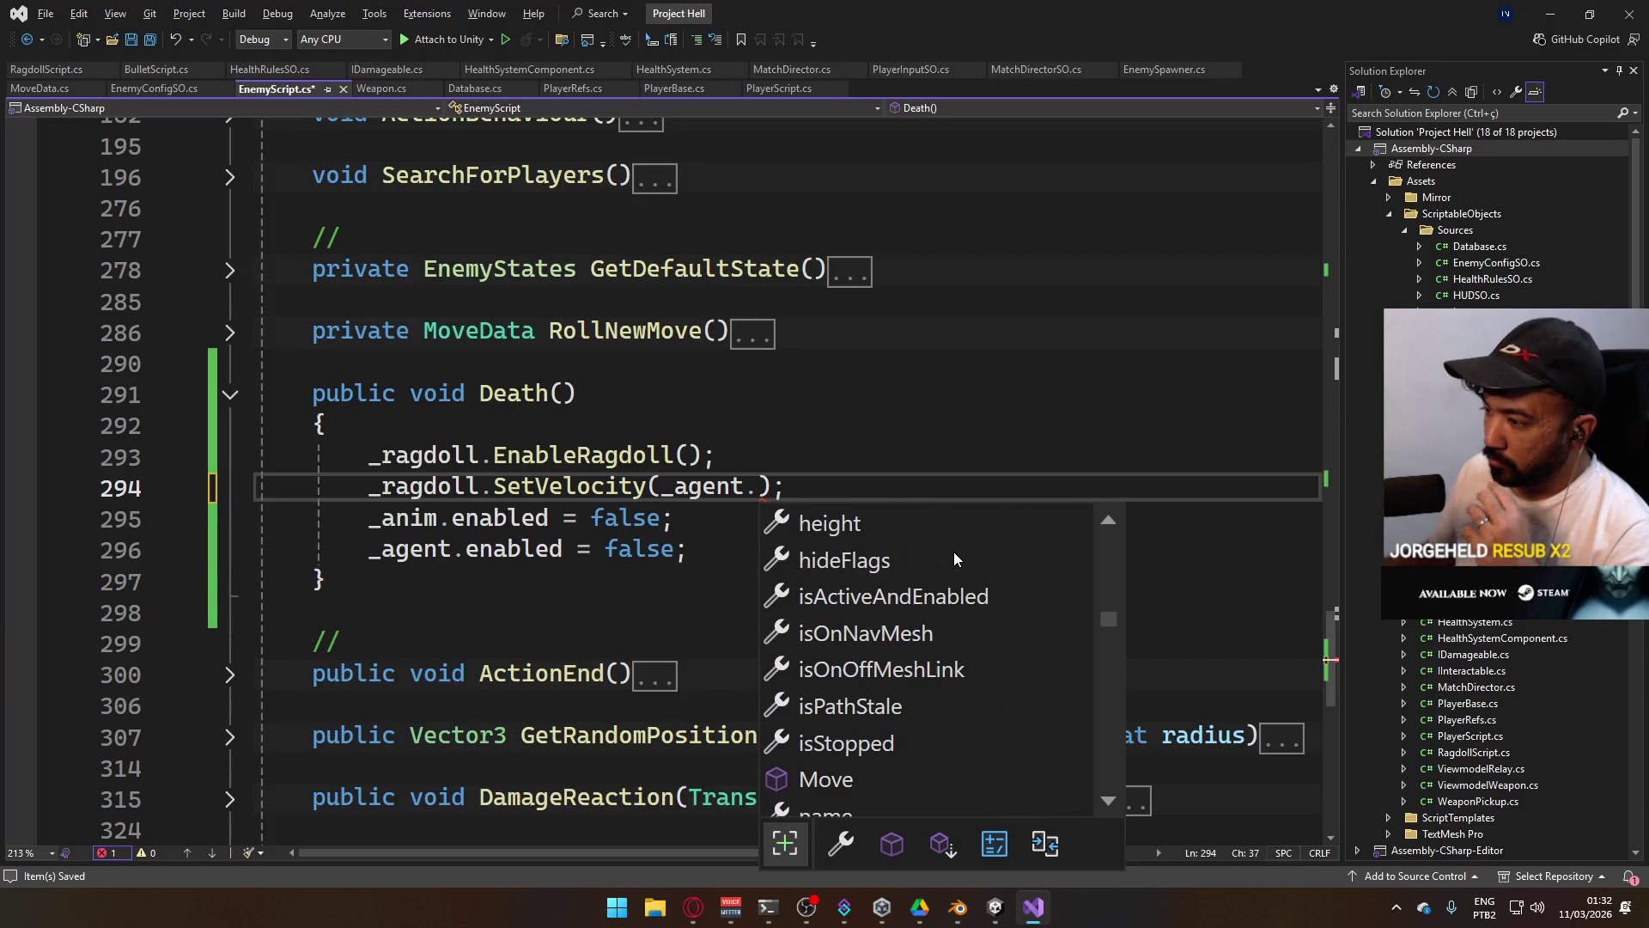
scroll(995, 621, down, 3)
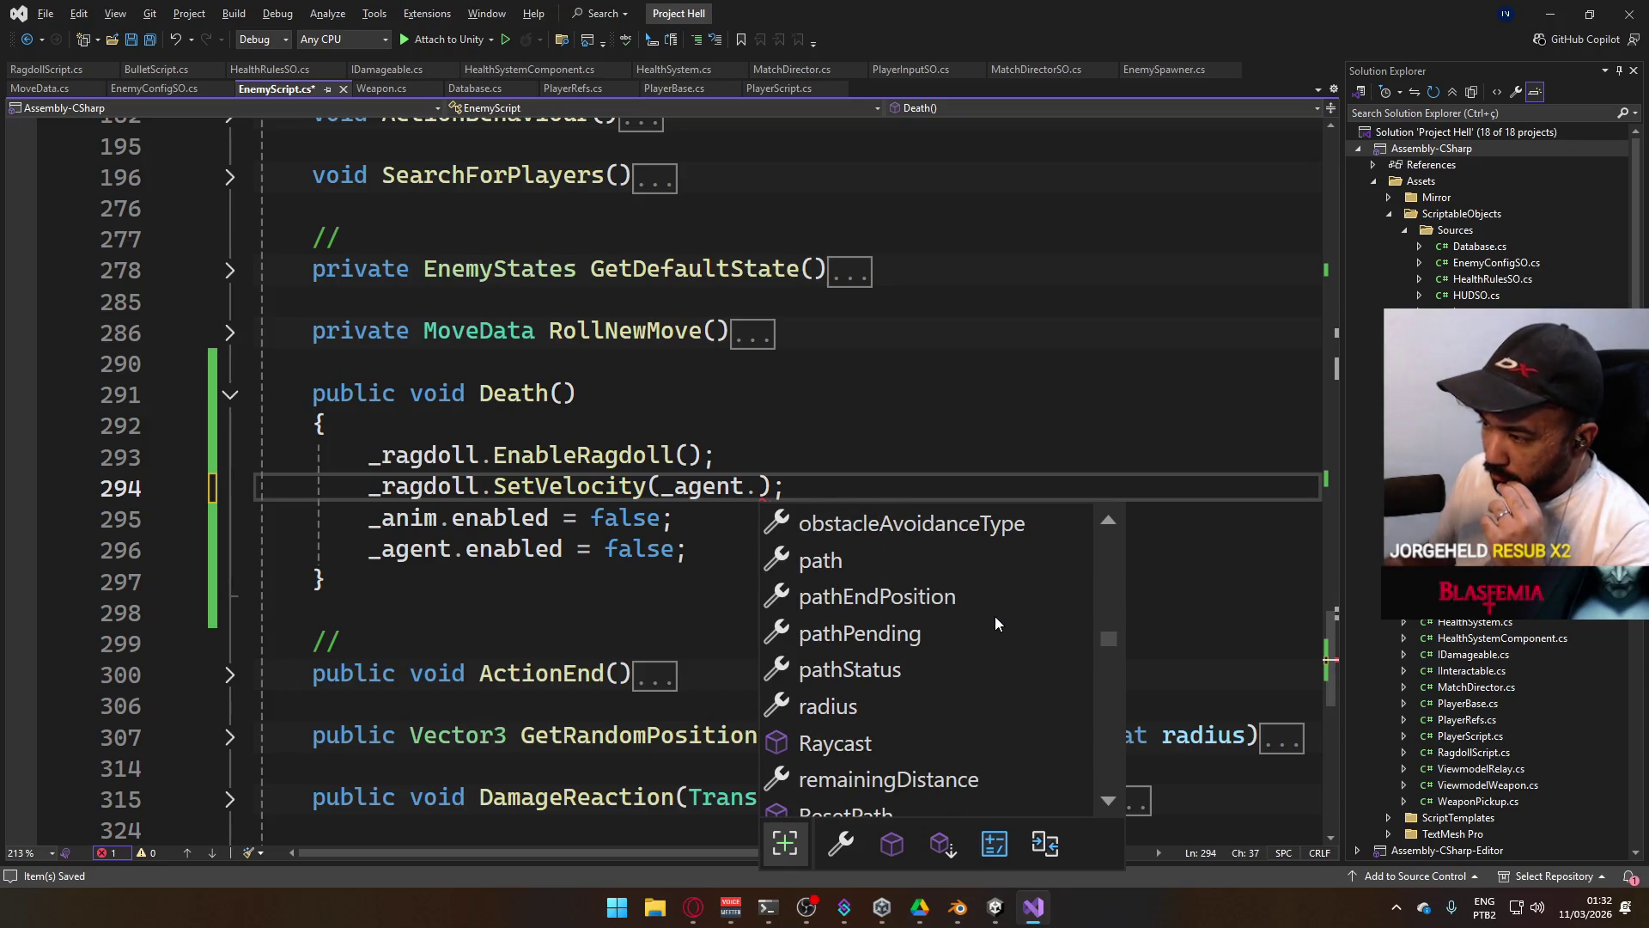
scroll(995, 616, down, 3)
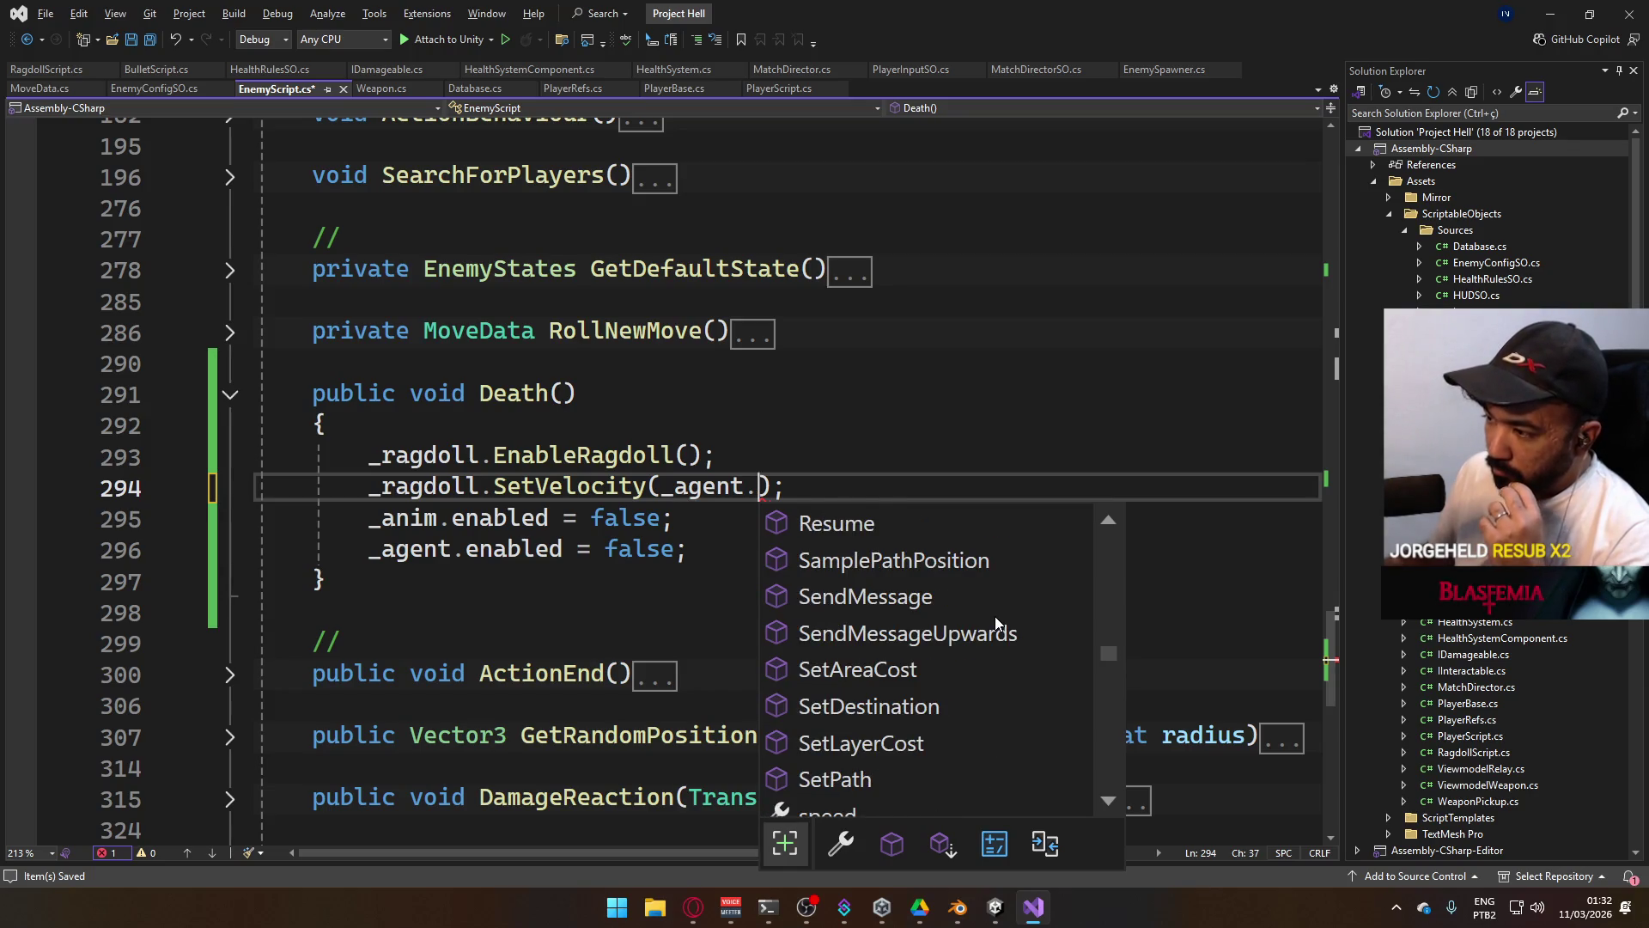
scroll(995, 618, down, 2)
scroll(995, 619, down, 1)
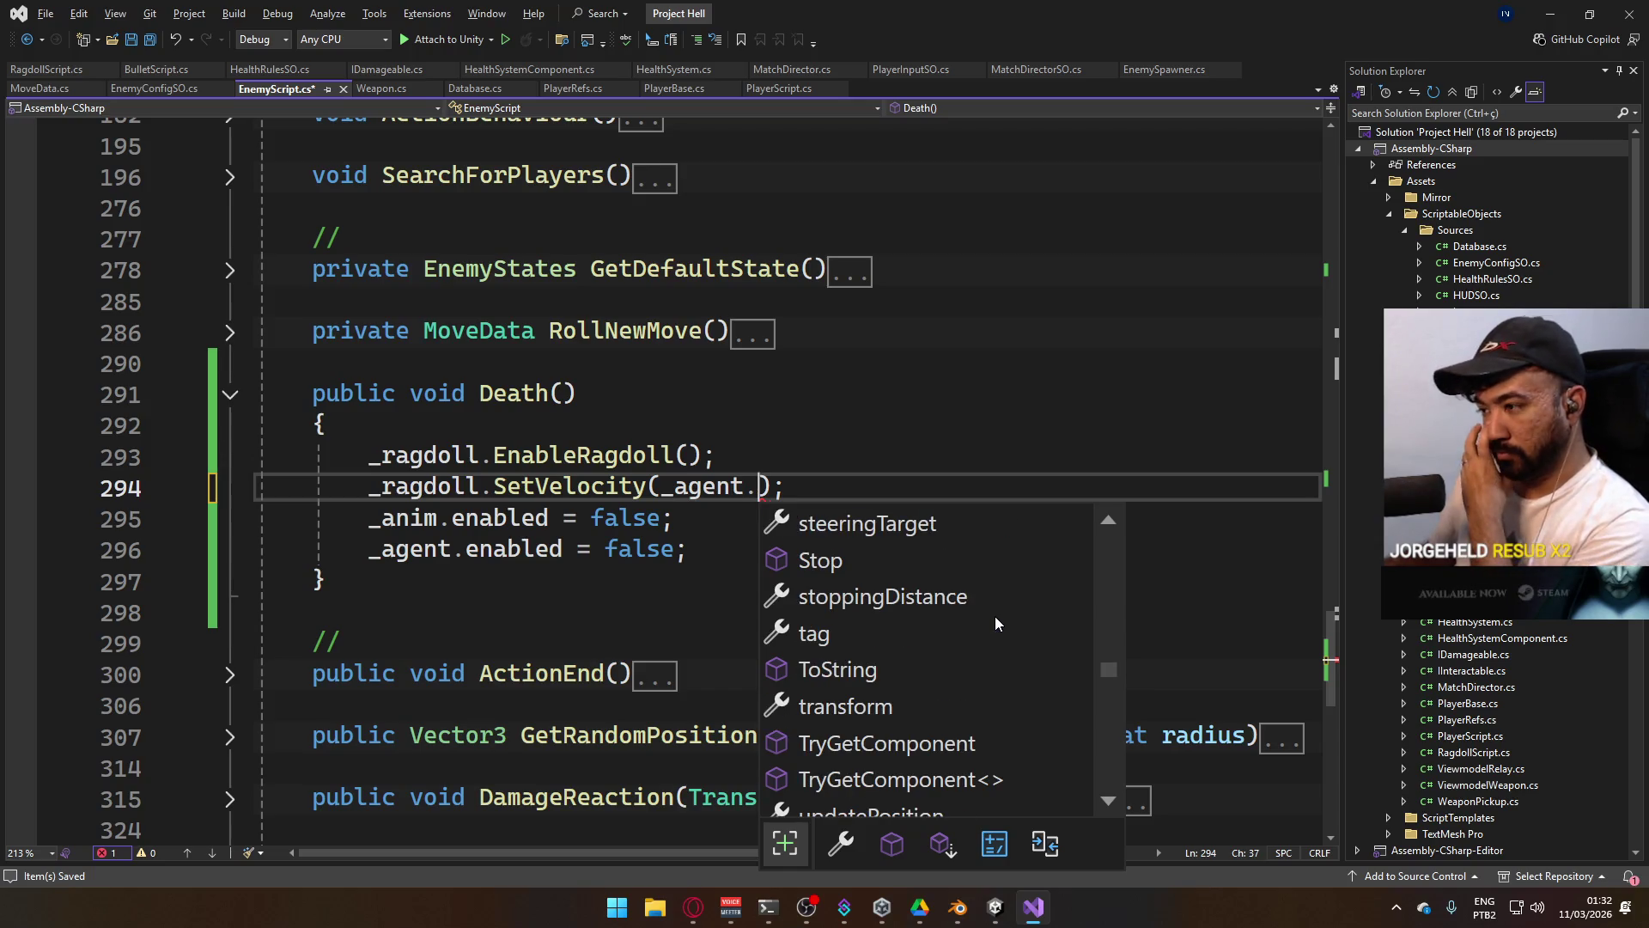
scroll(995, 616, down, 2)
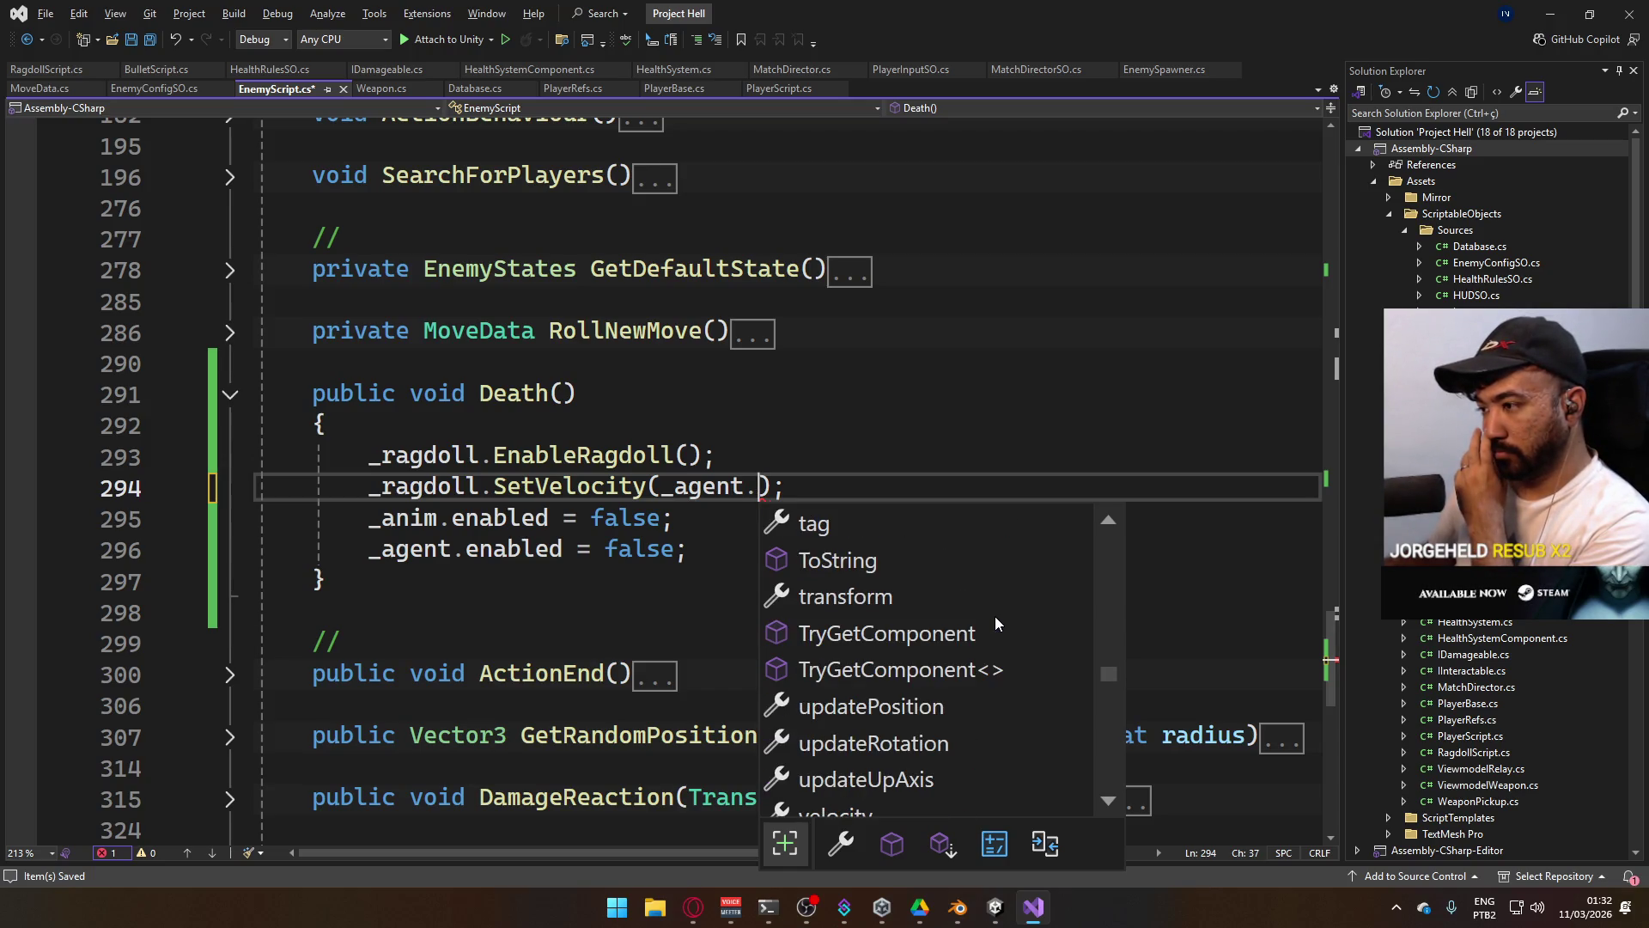
scroll(995, 616, down, 3)
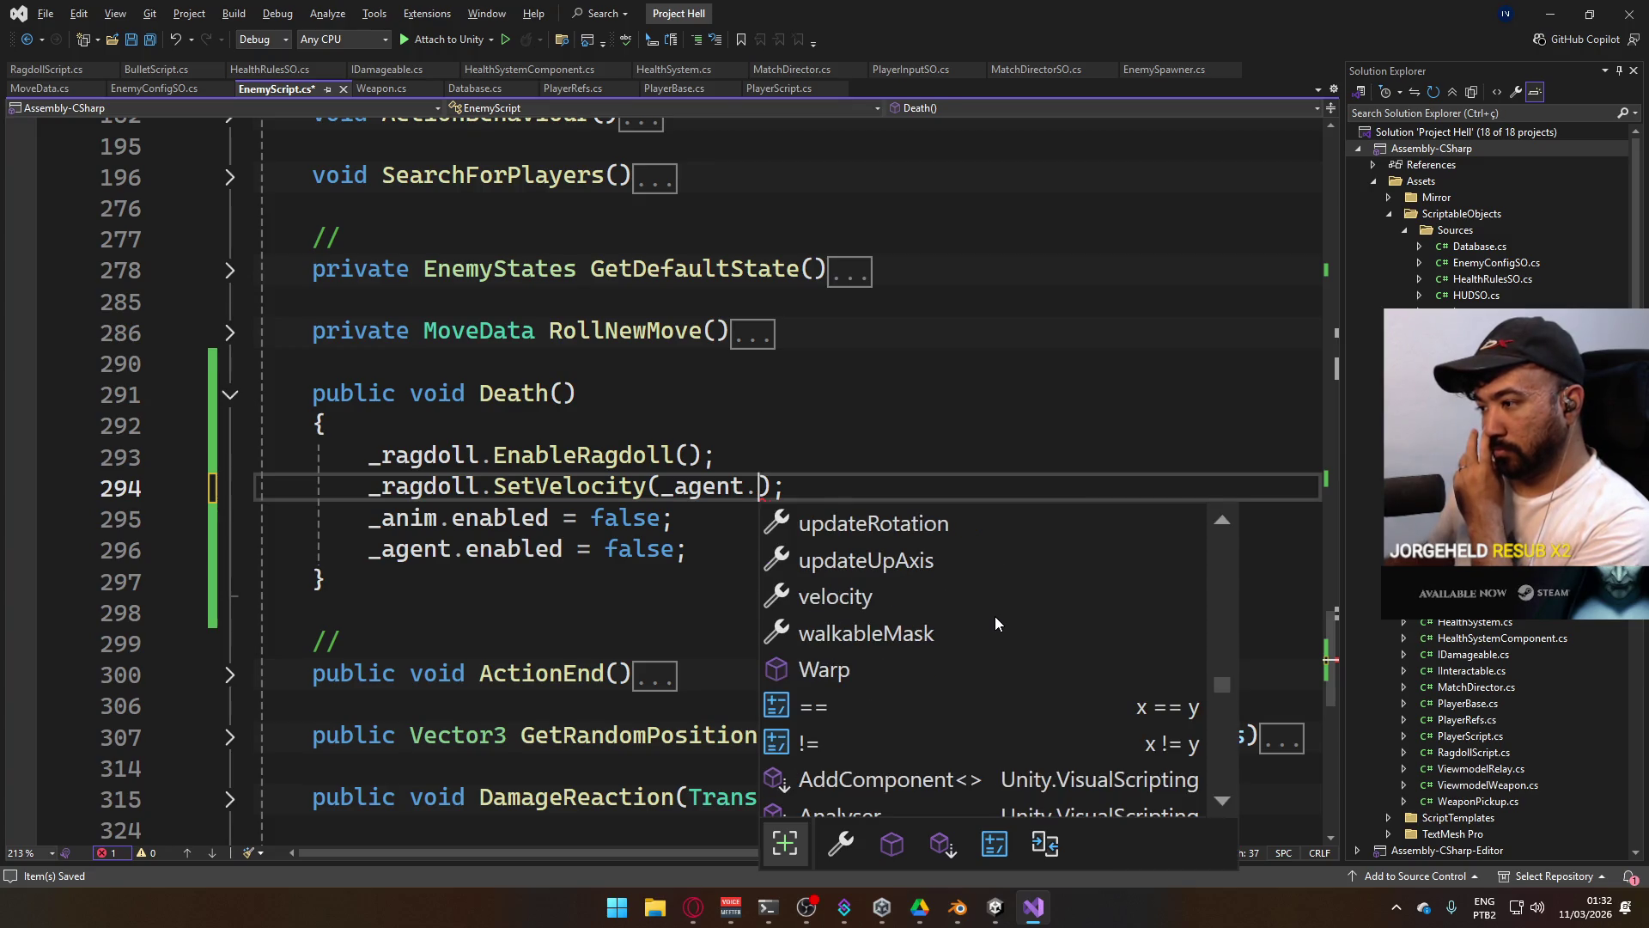
scroll(995, 616, down, 6)
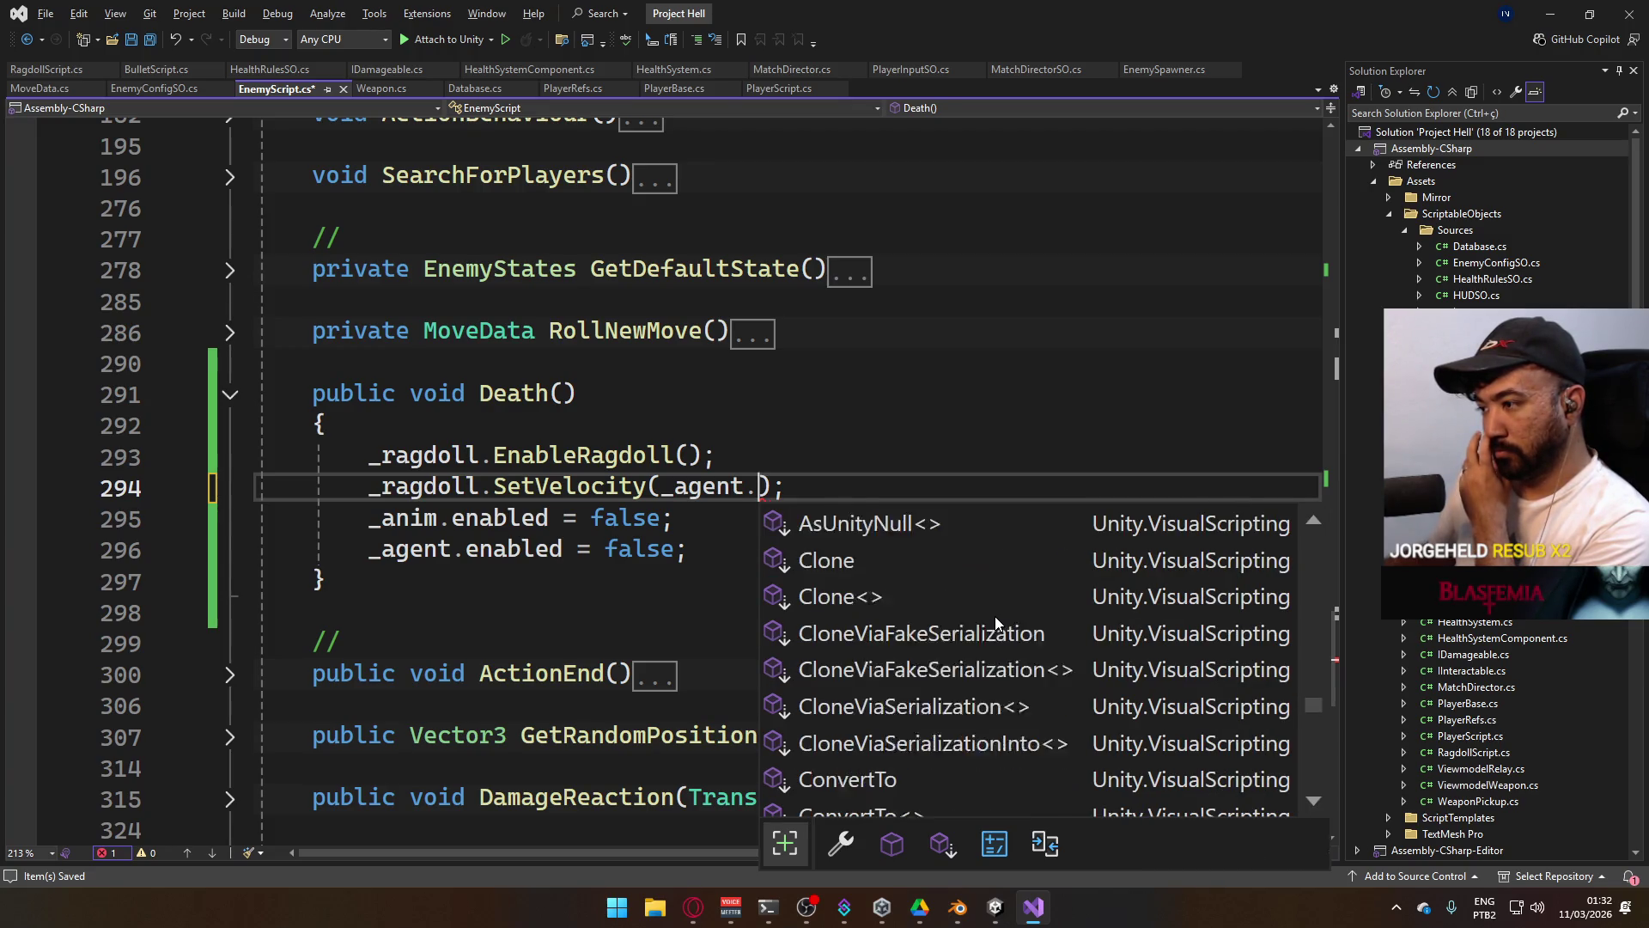
scroll(994, 624, down, 7)
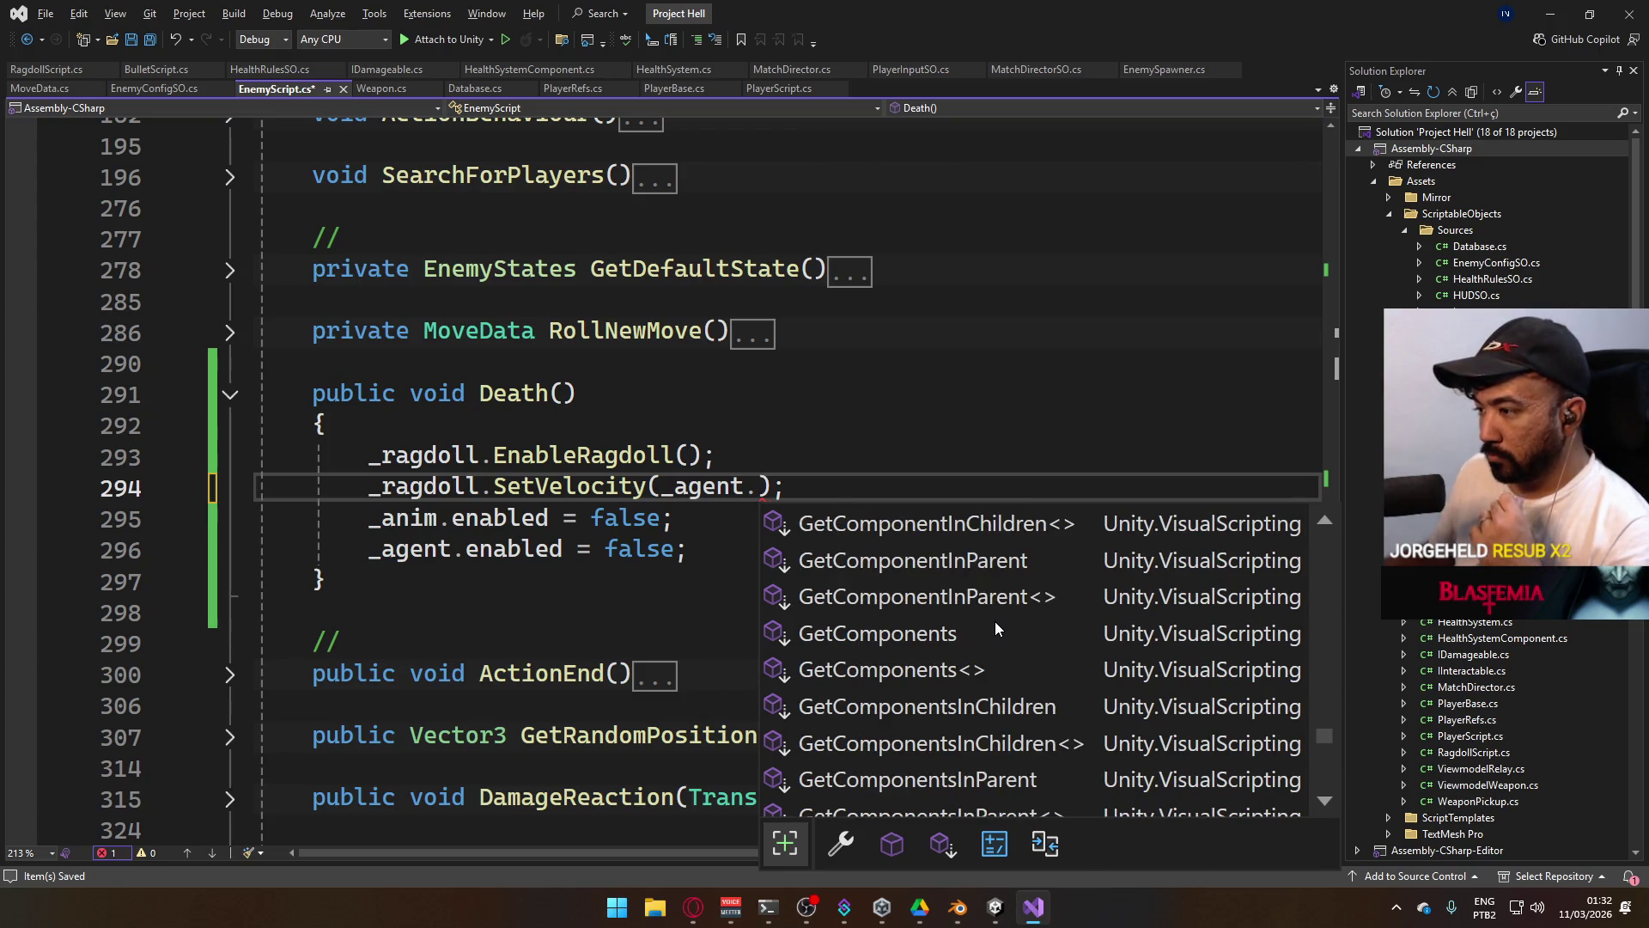
scroll(995, 621, down, 5)
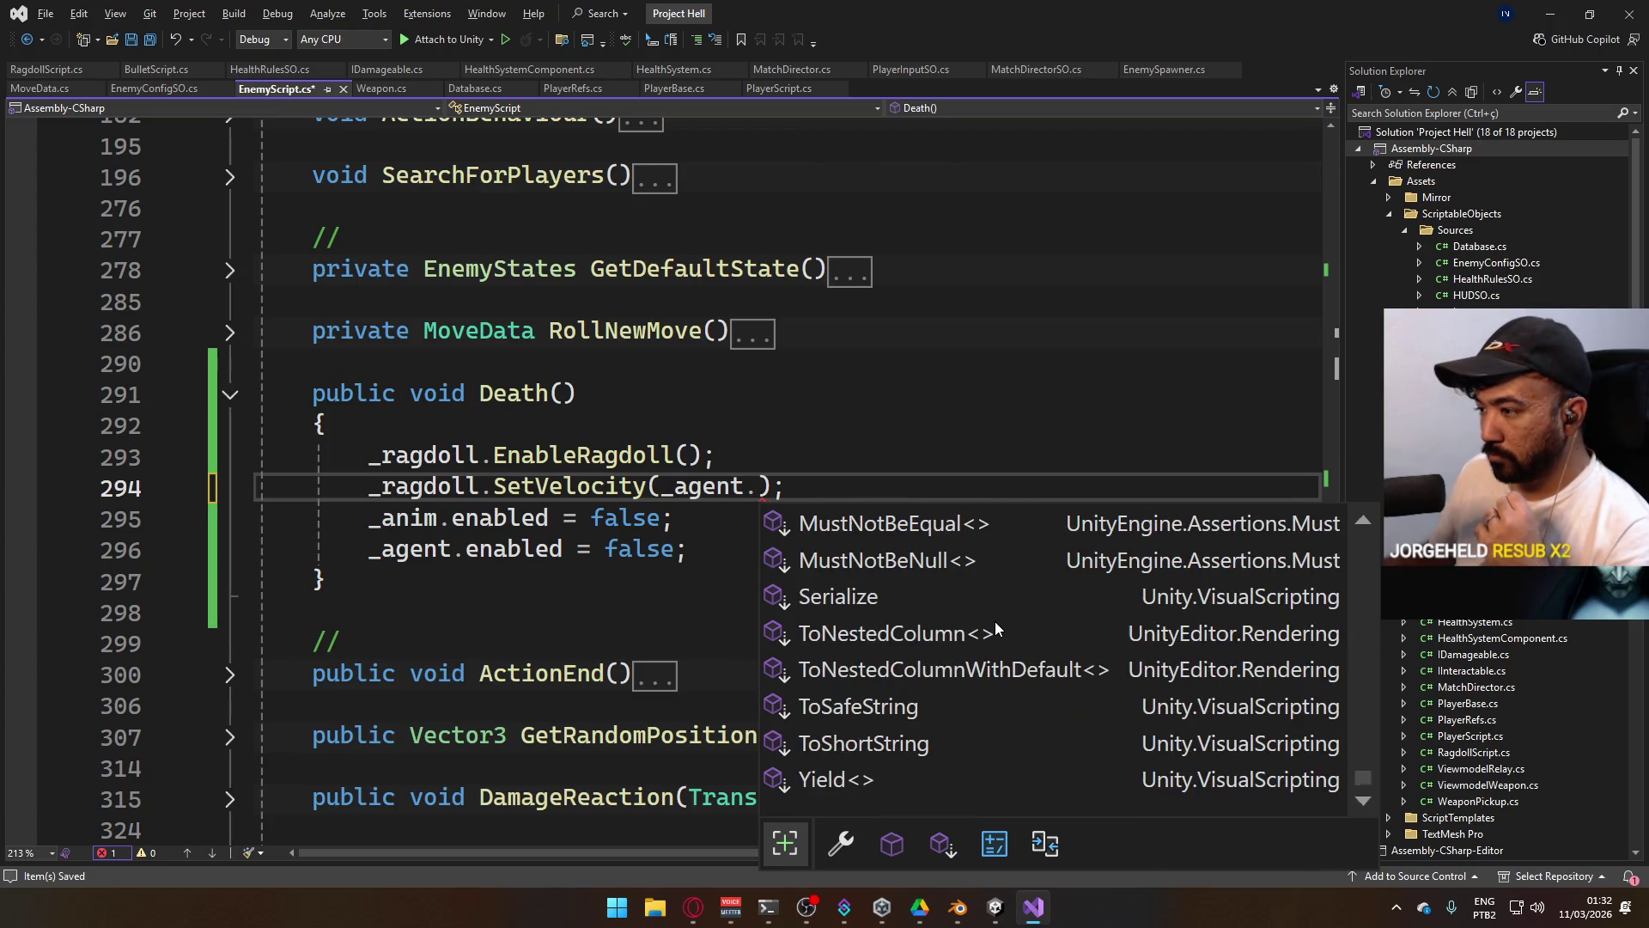
scroll(995, 621, up, 15)
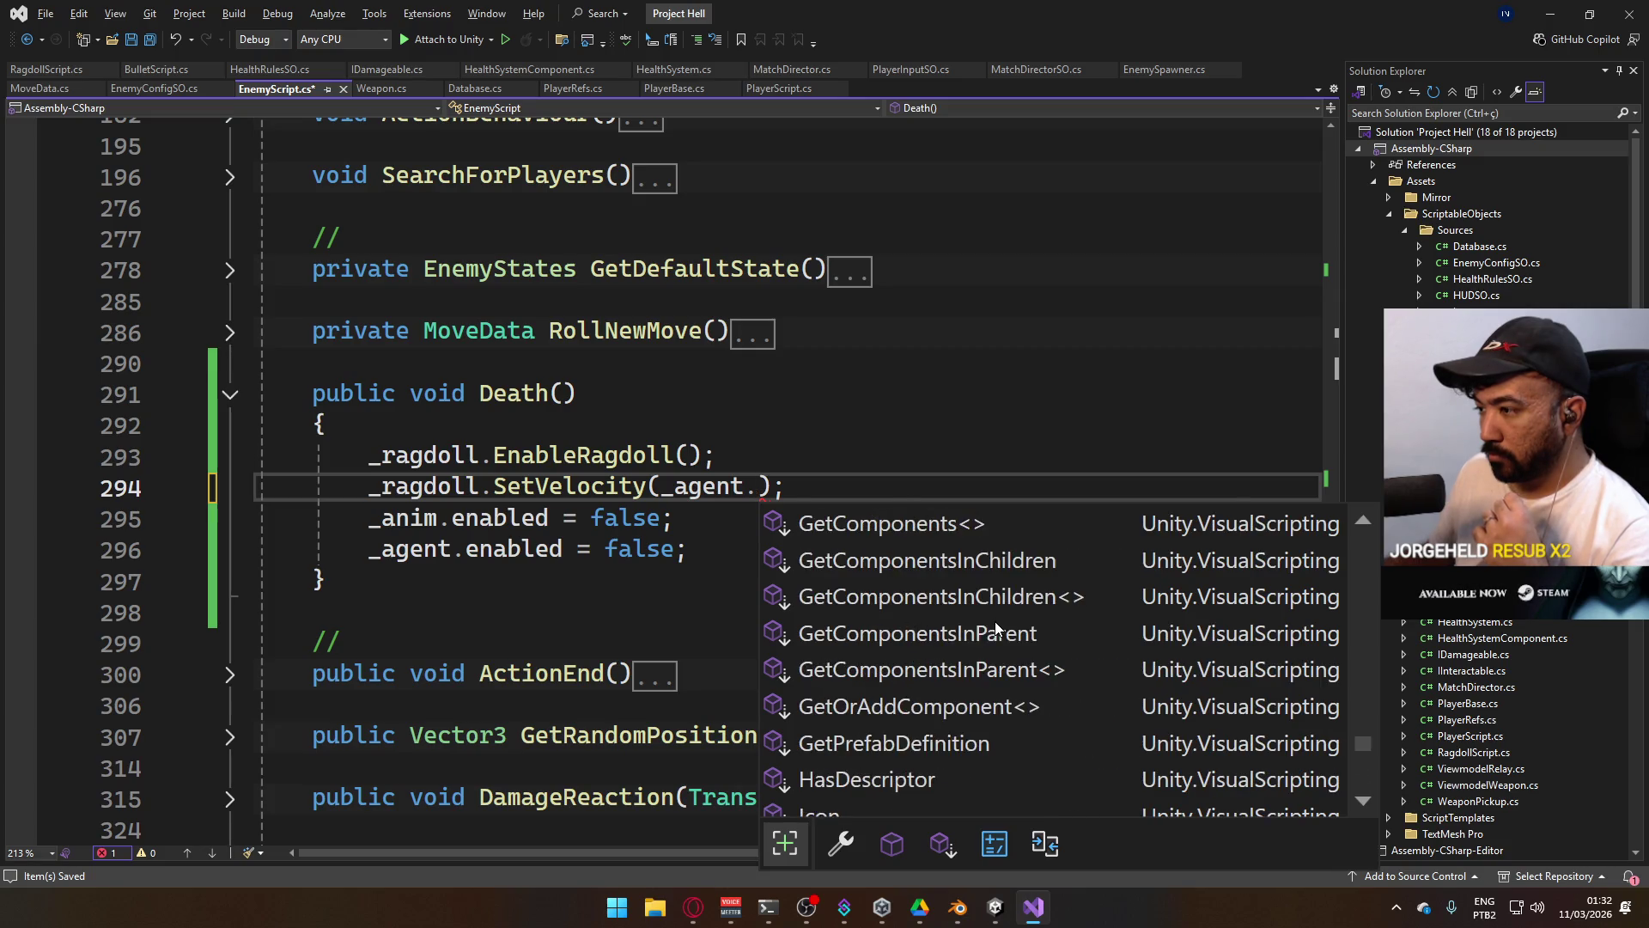
scroll(995, 621, down, 15)
scroll(994, 621, up, 7)
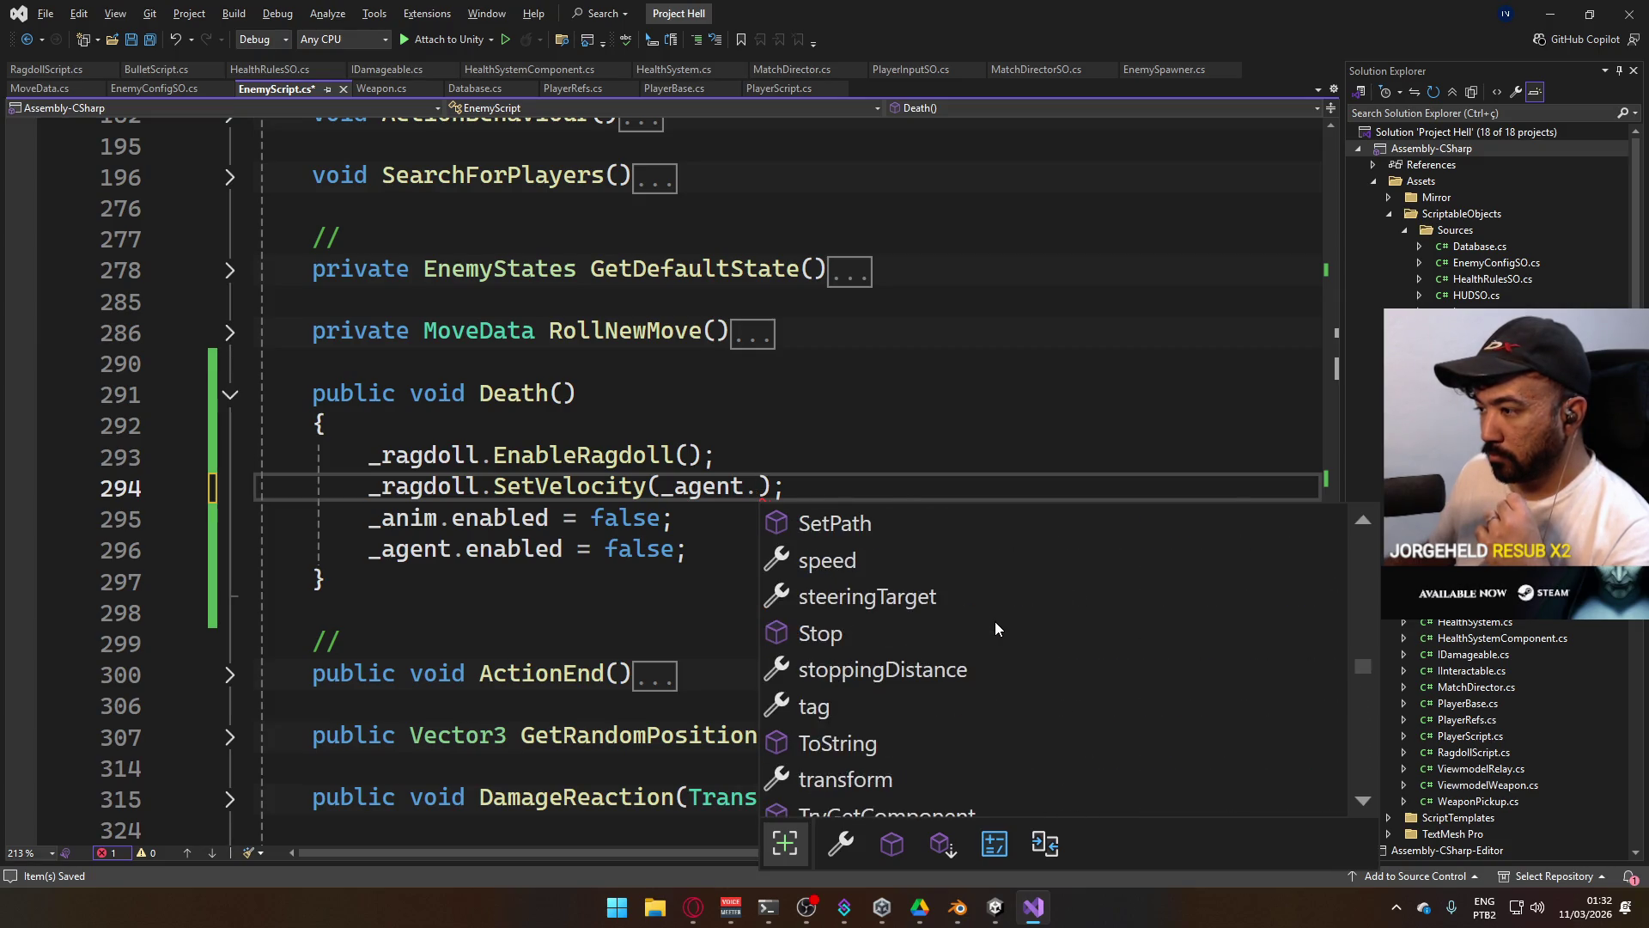
scroll(995, 621, up, 8)
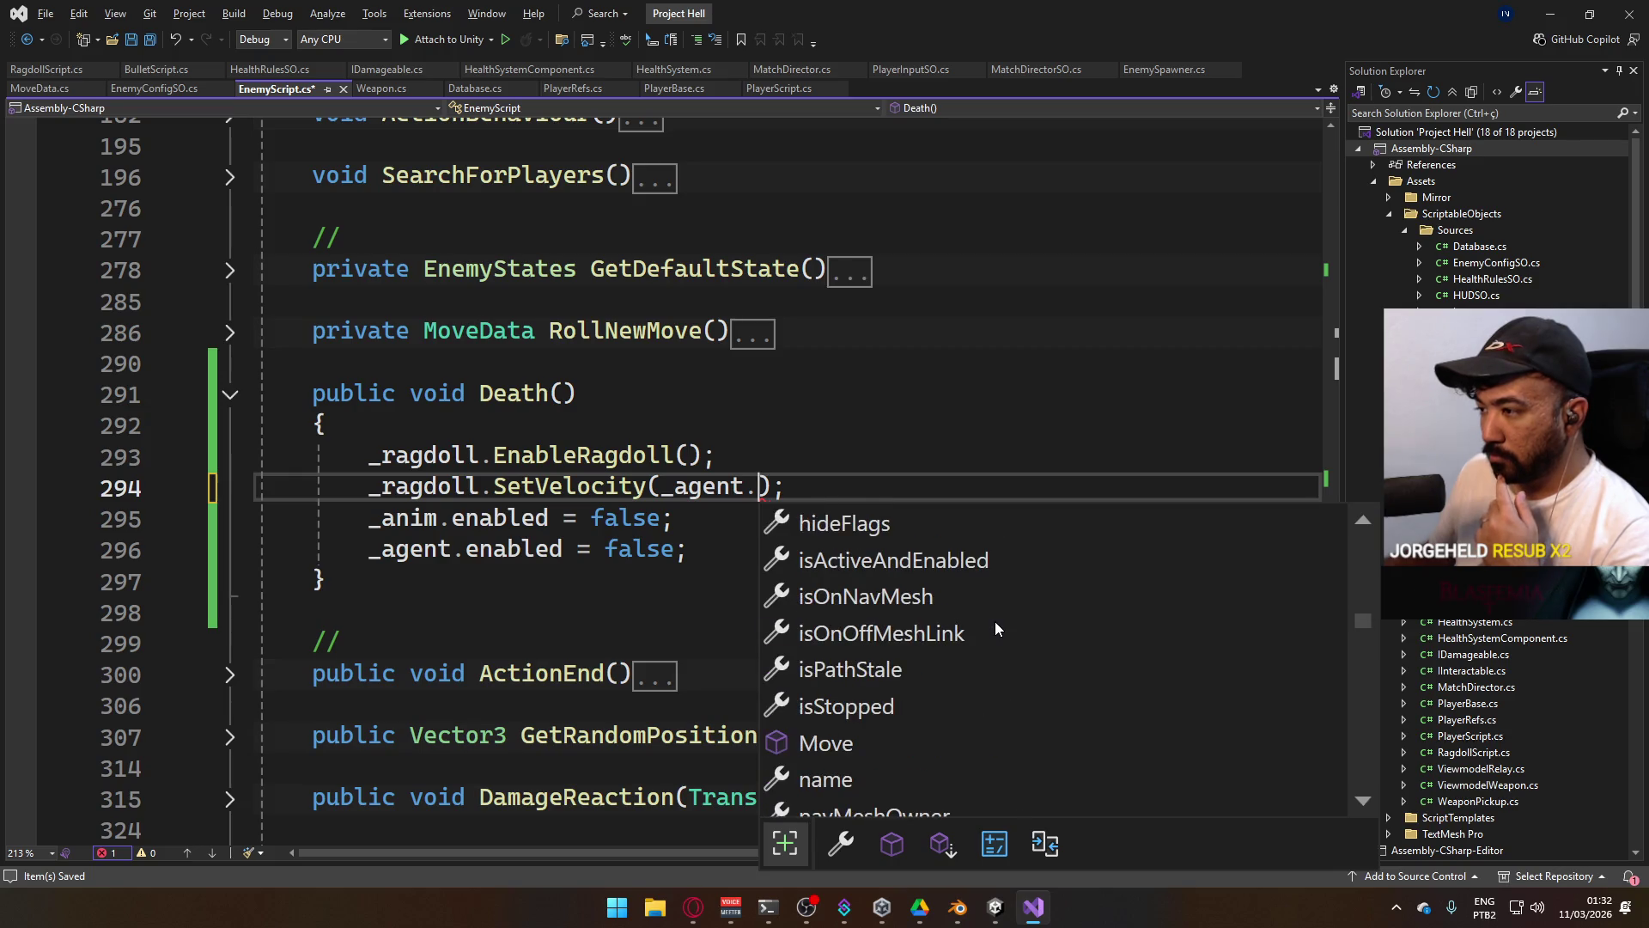
scroll(995, 621, up, 8)
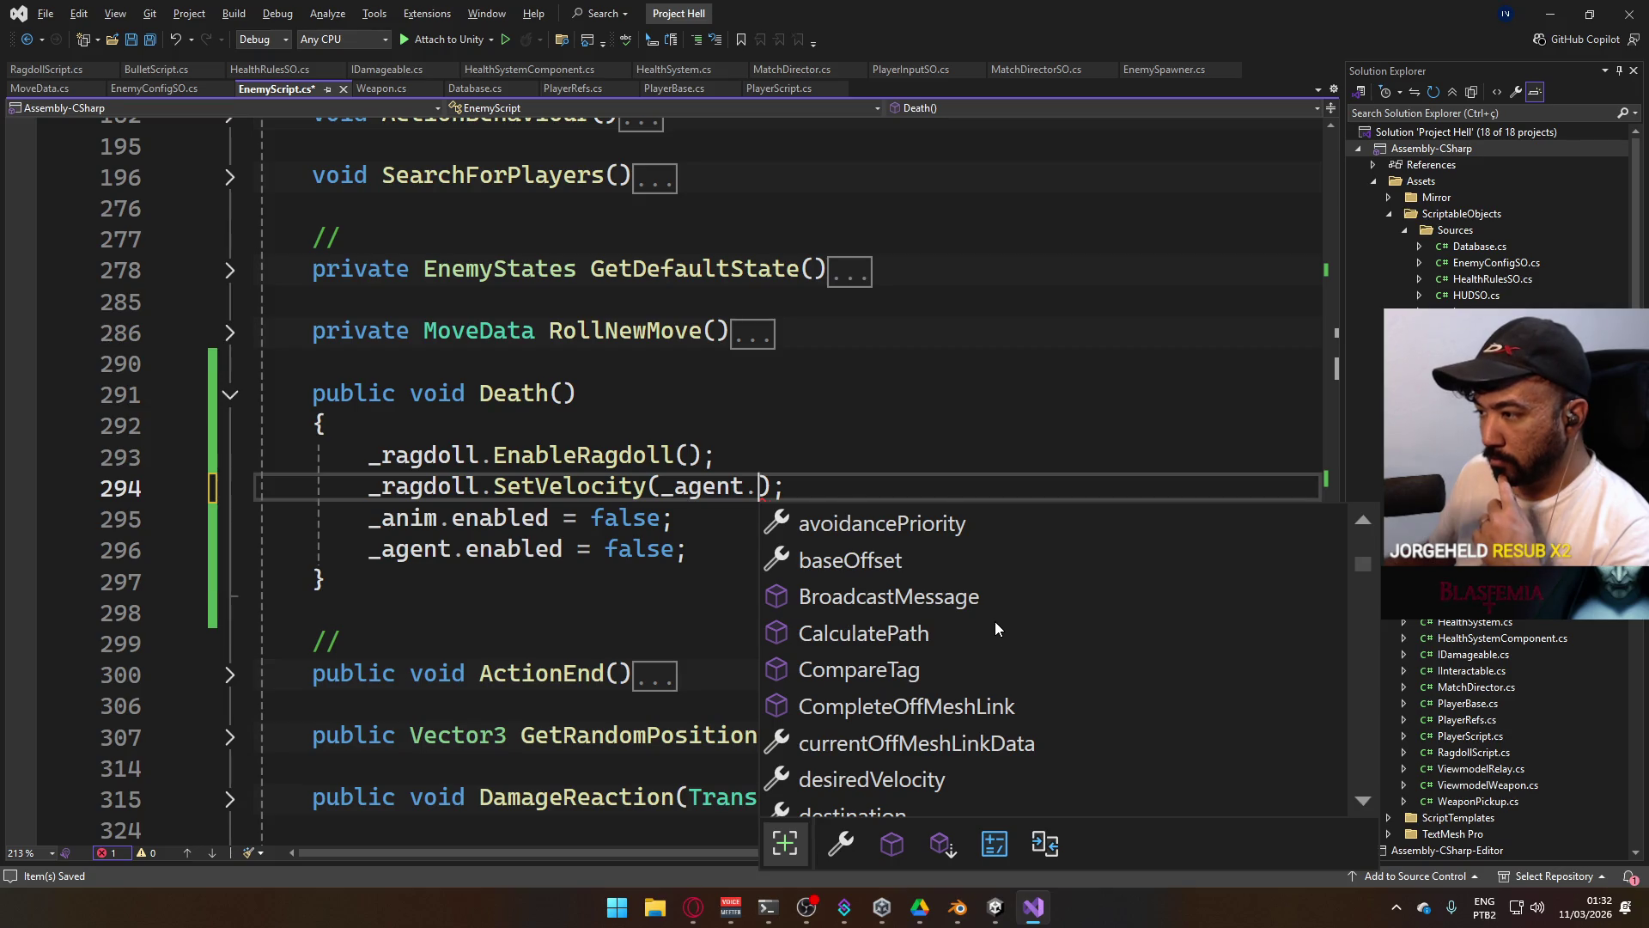
scroll(994, 621, up, 3)
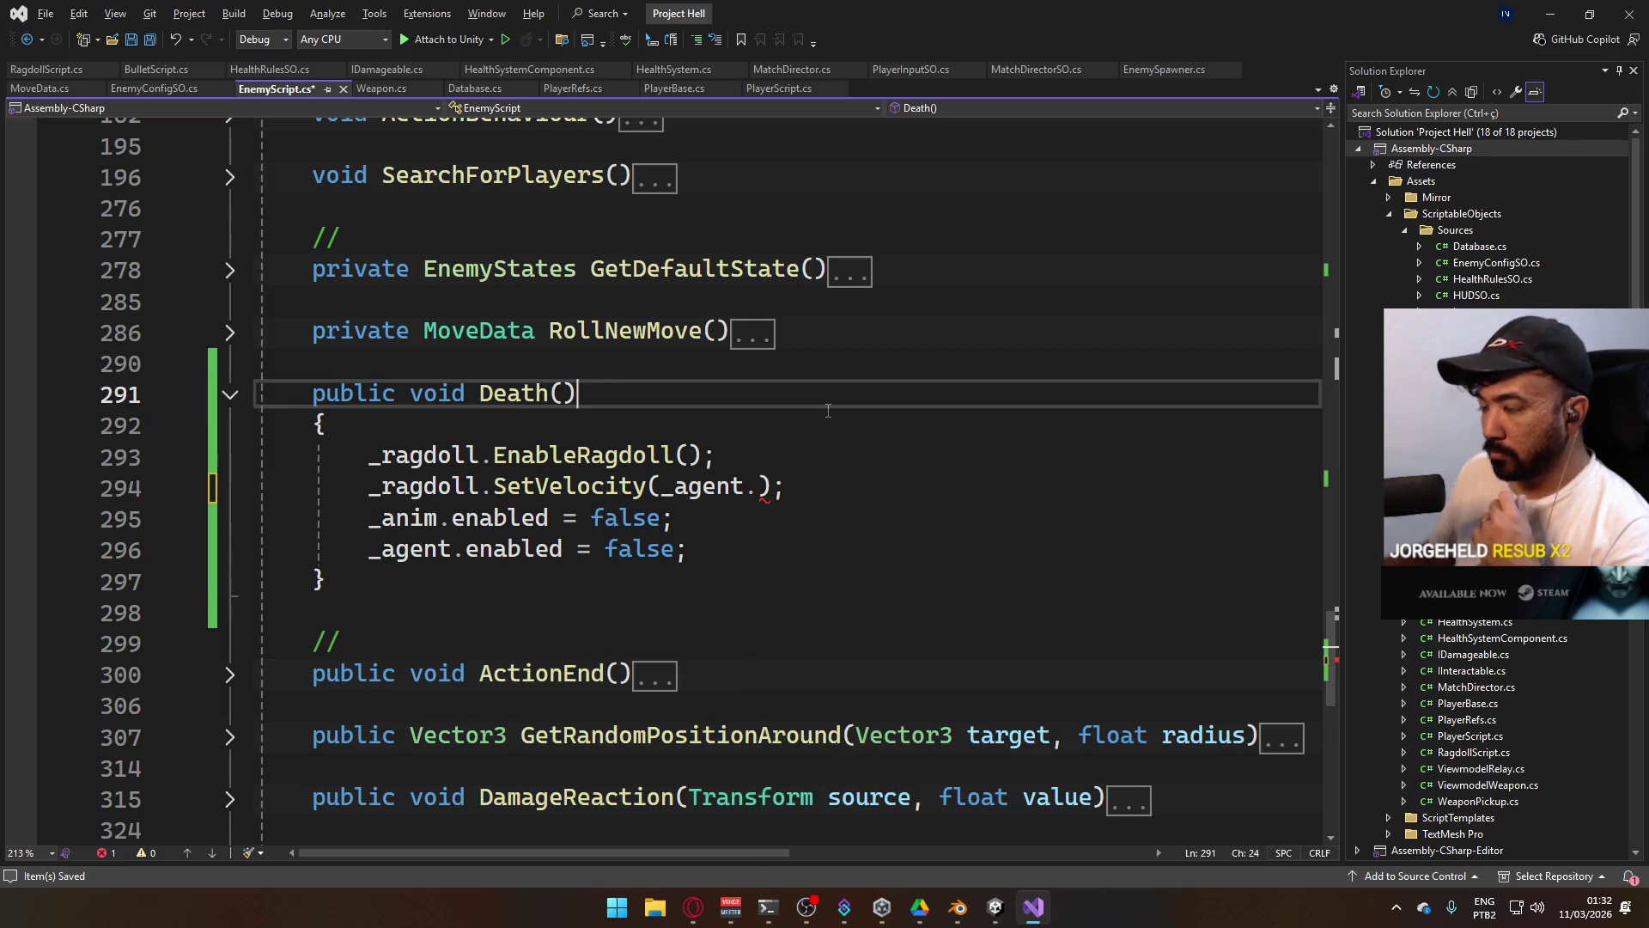
Restore the SetVelocity argument to _agent.desiredVelocity.
key(Escape)
key(BackSpace)
text(.desiredVelocity)
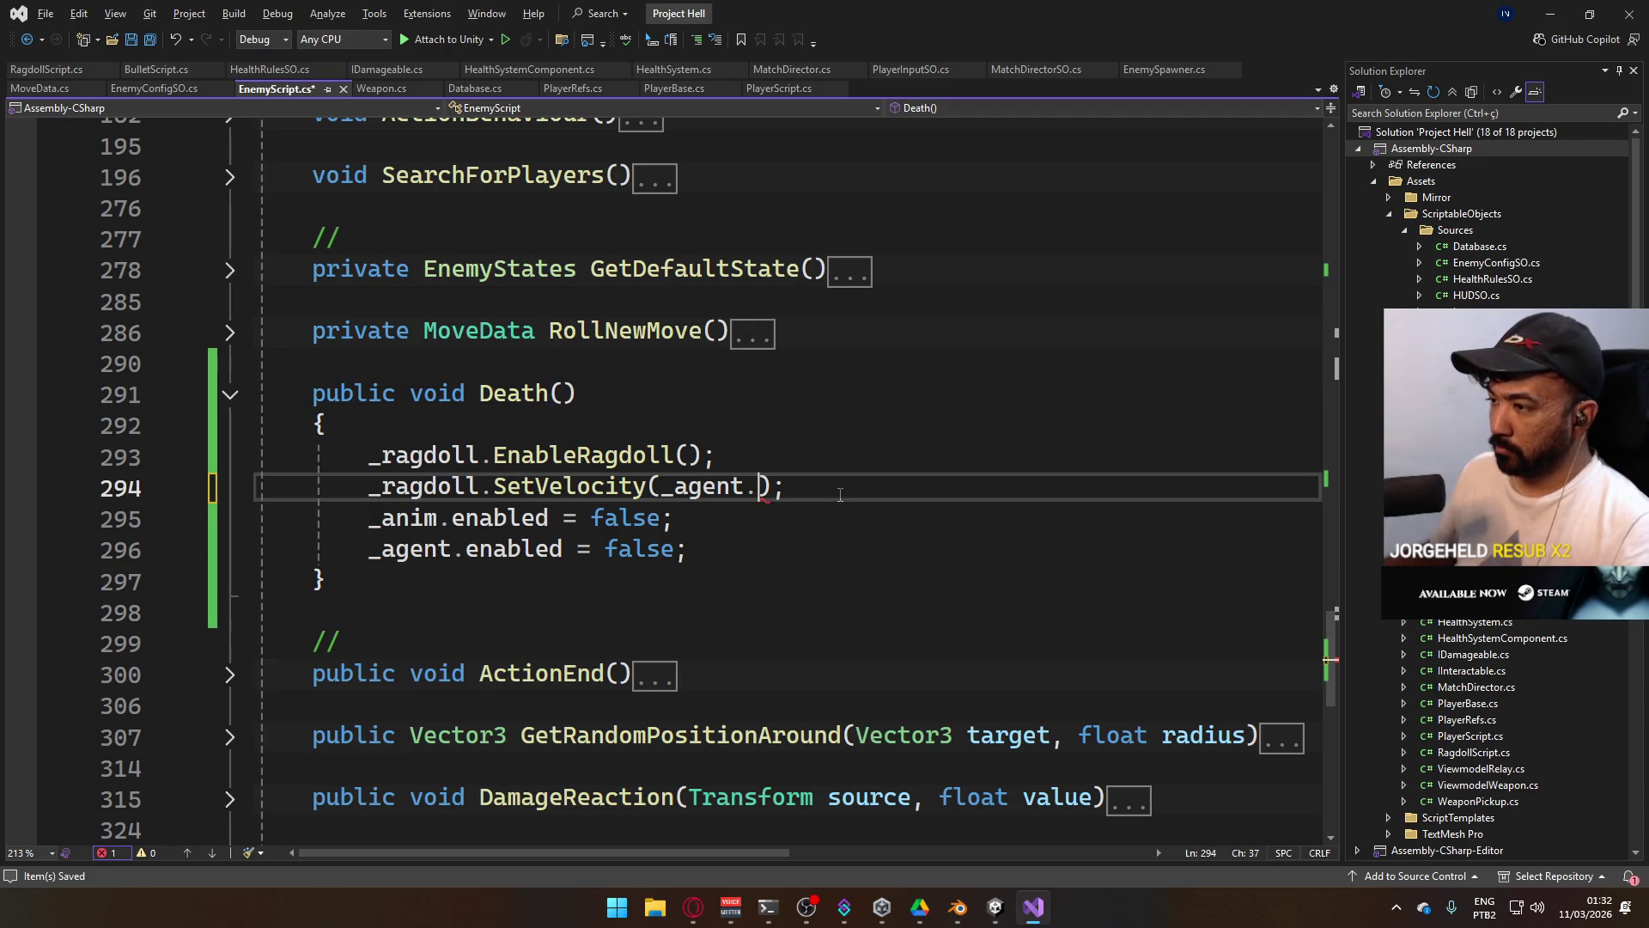
scroll(685, 410, up, 5)
scroll(686, 410, up, 9)
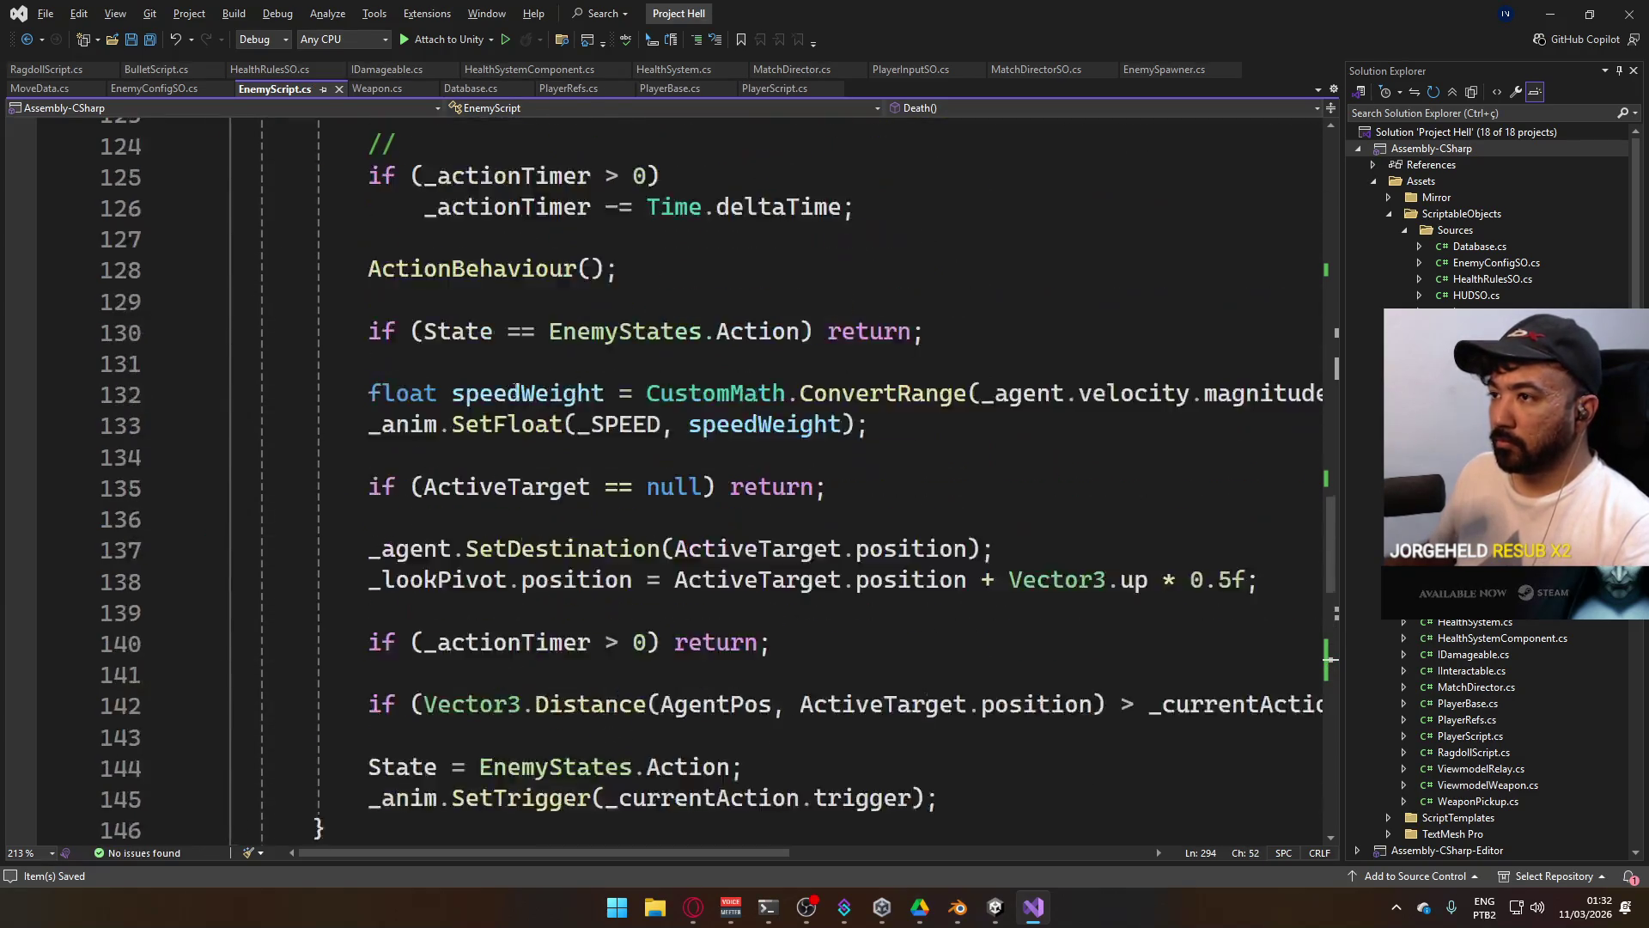
Add a new line at the top of Update() and begin a Debug logging call.
click(787, 336)
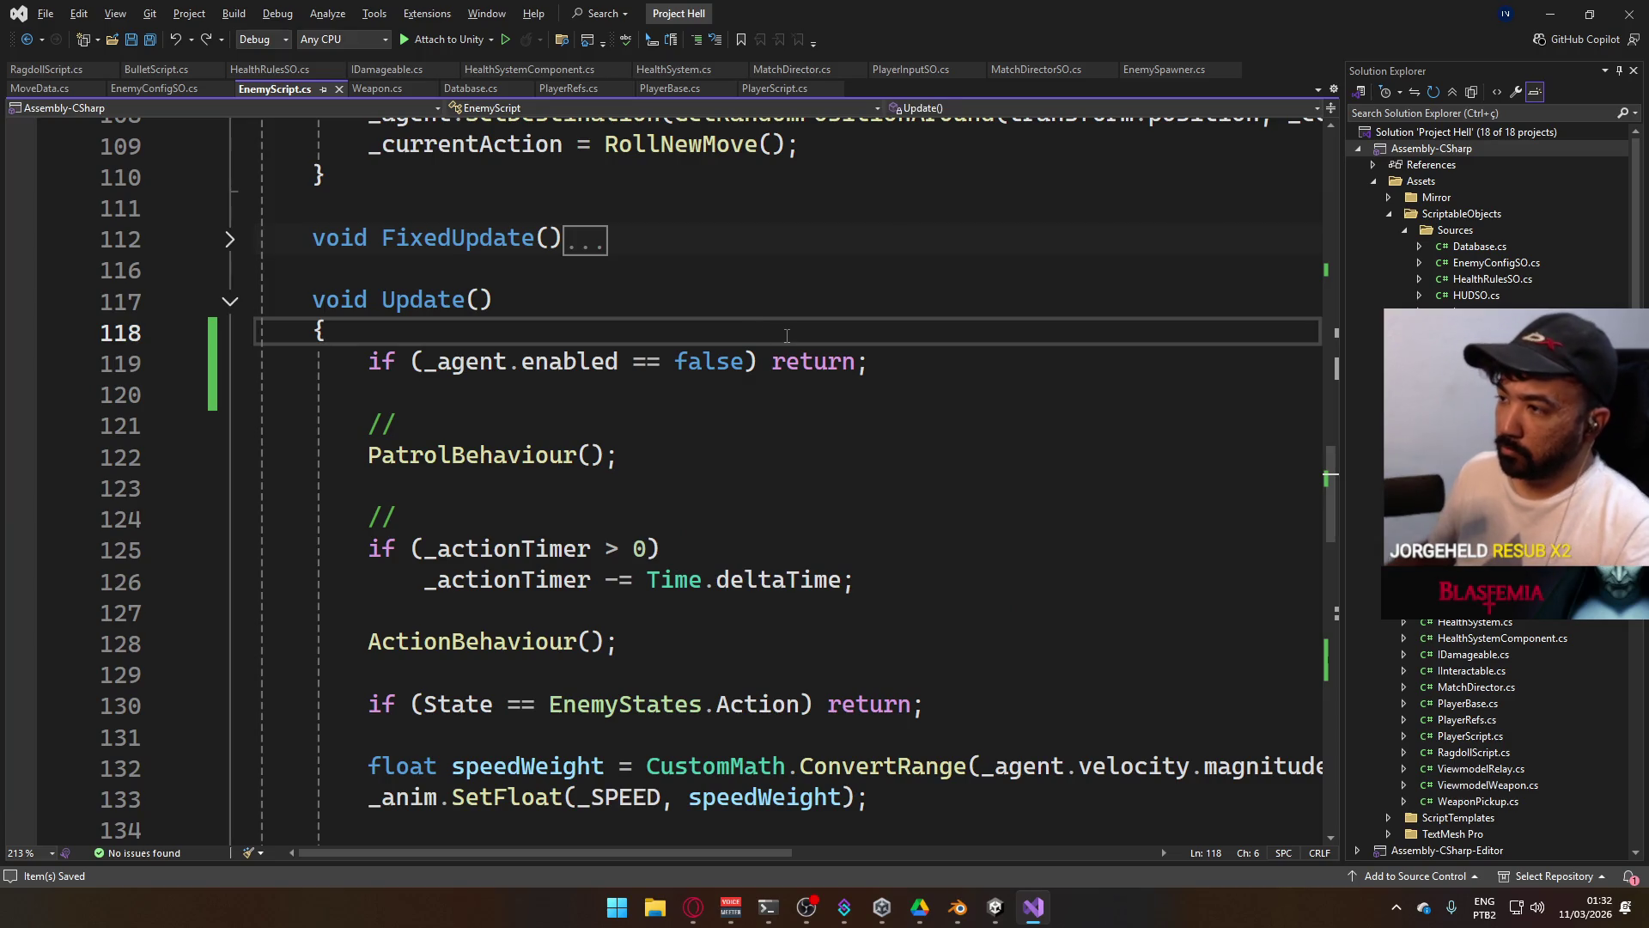
key(Return)
text(Debug)
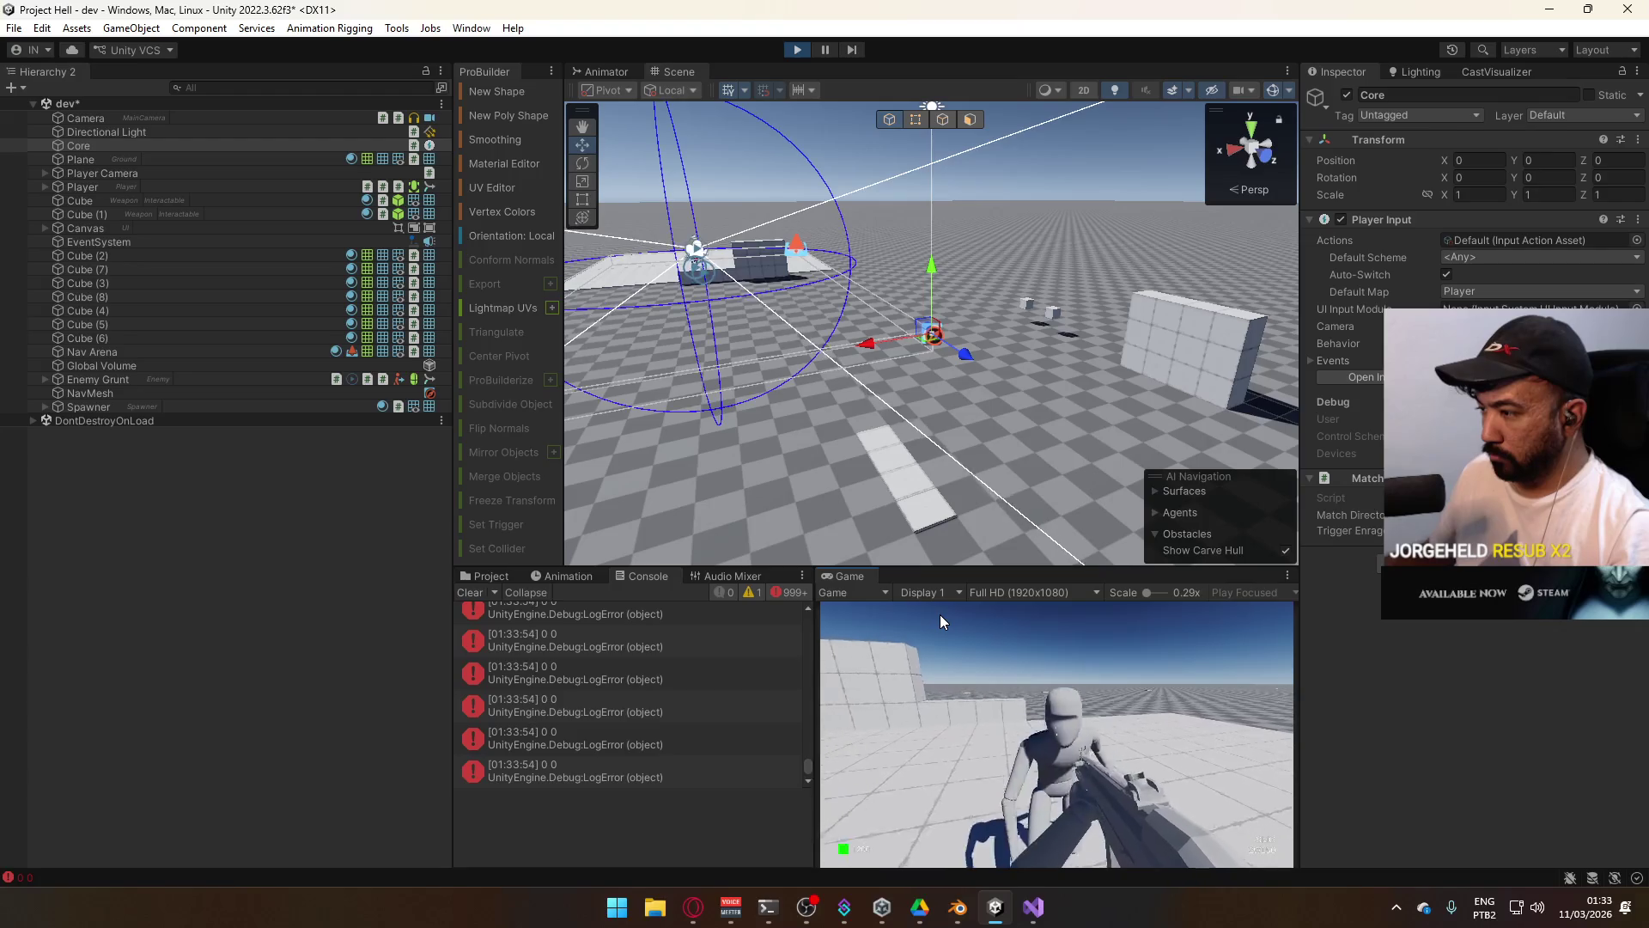
Watch the console's logged velocity values while the enemy moves, then stop the game.
key(super)
click(1131, 740)
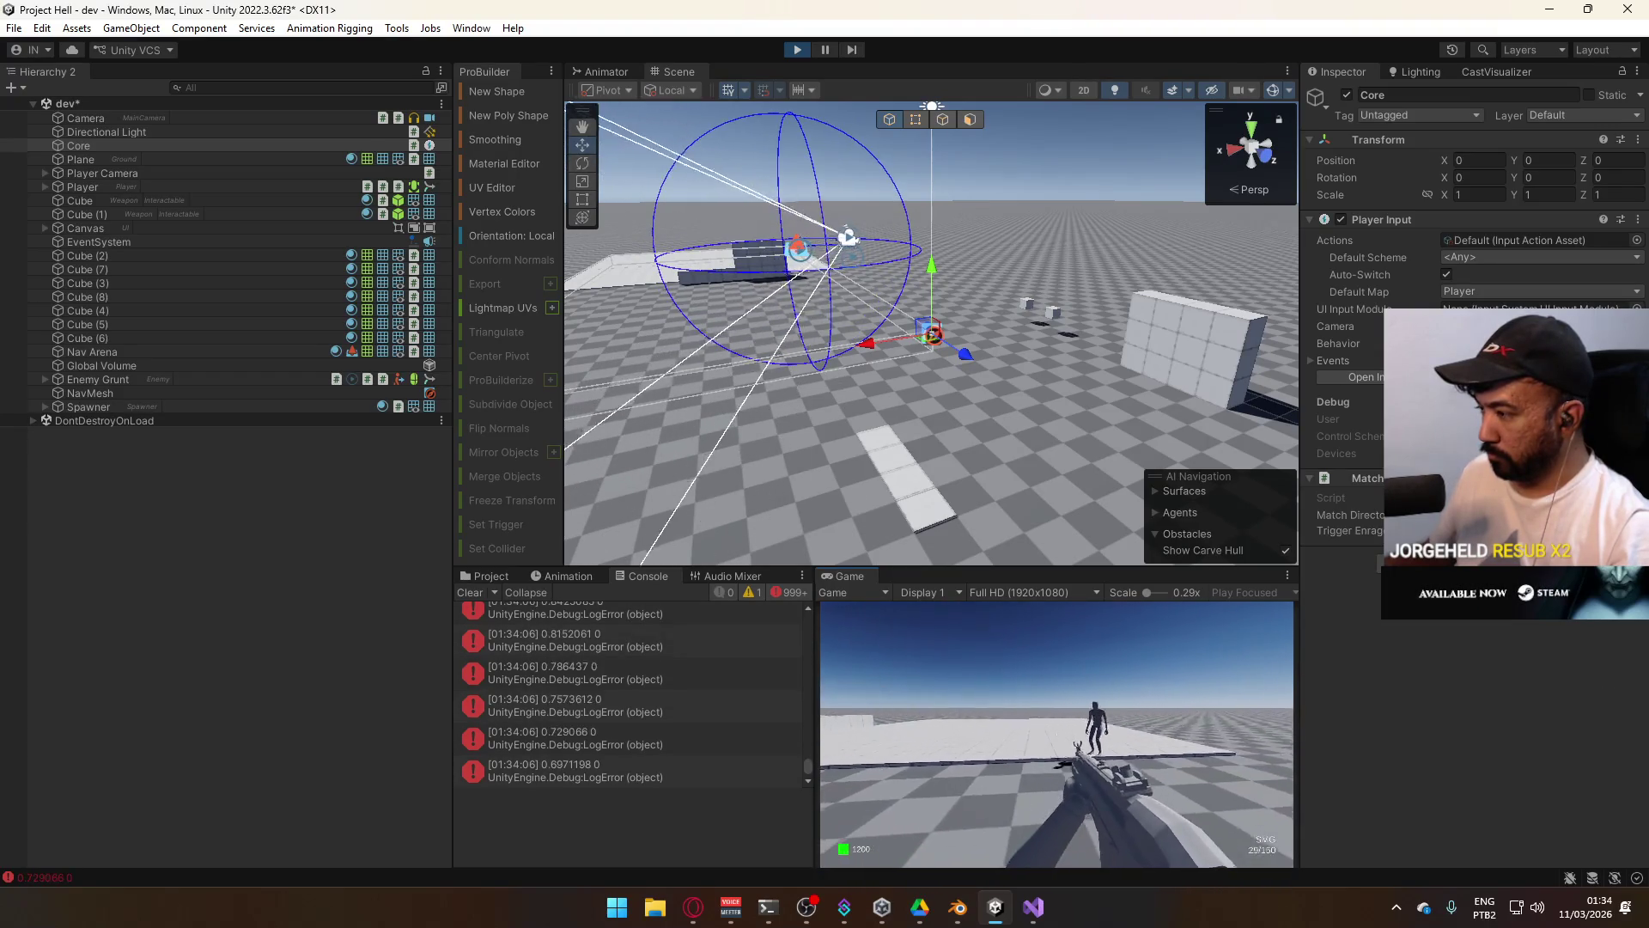
key(super)
key(super)
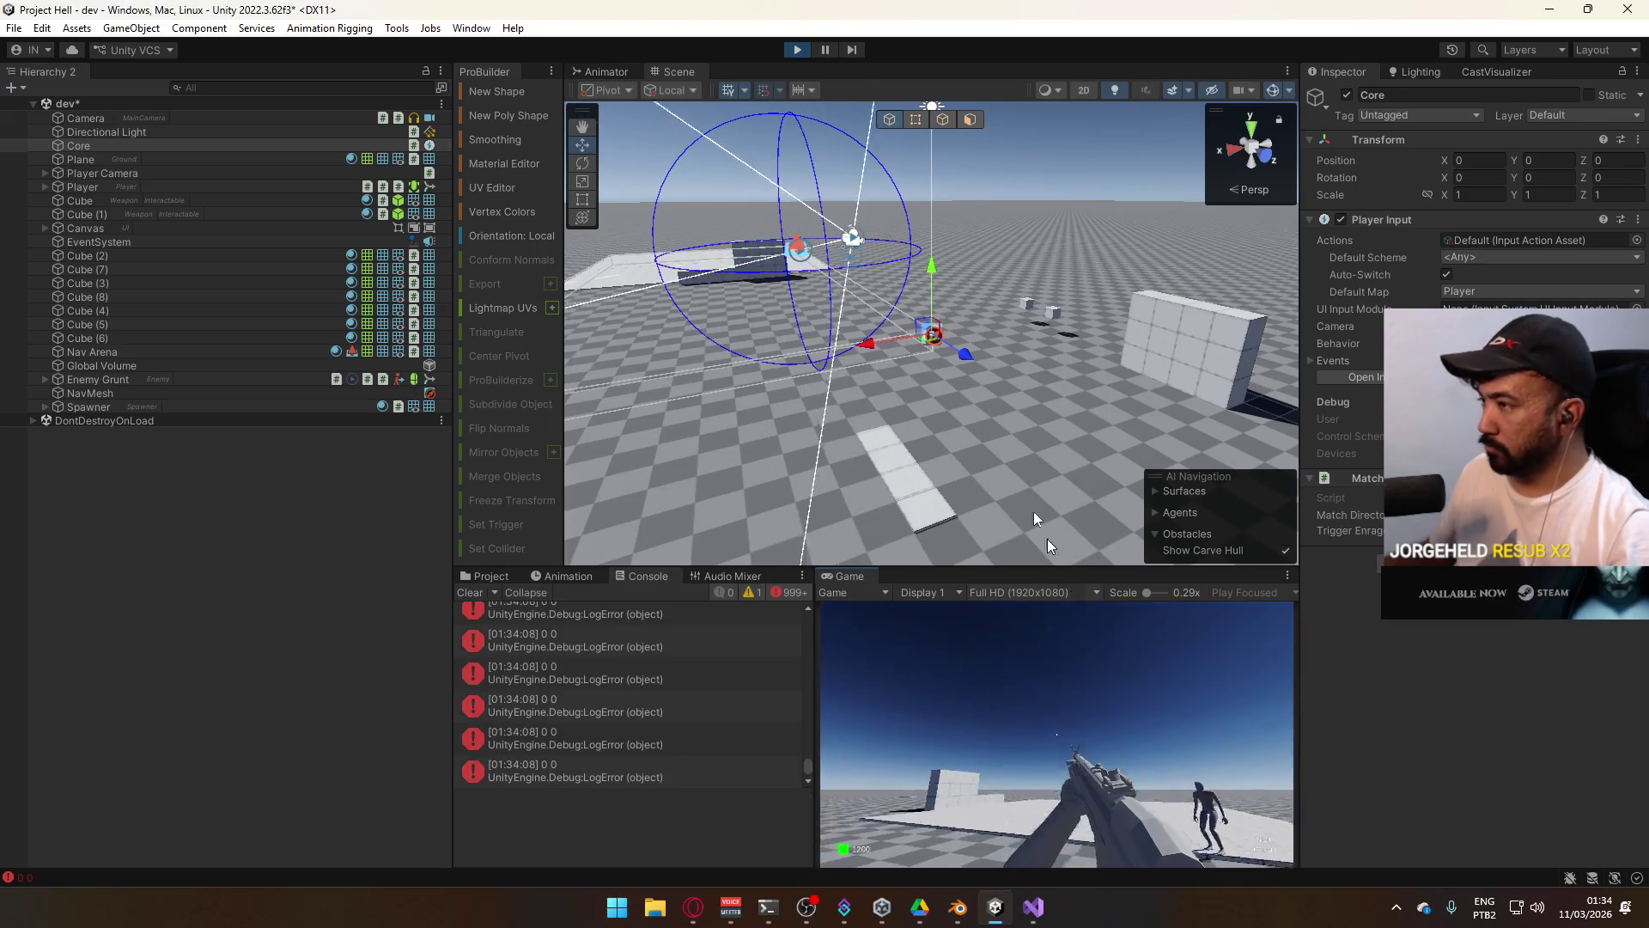
key(ctrl+p)
key(alt+Tab)
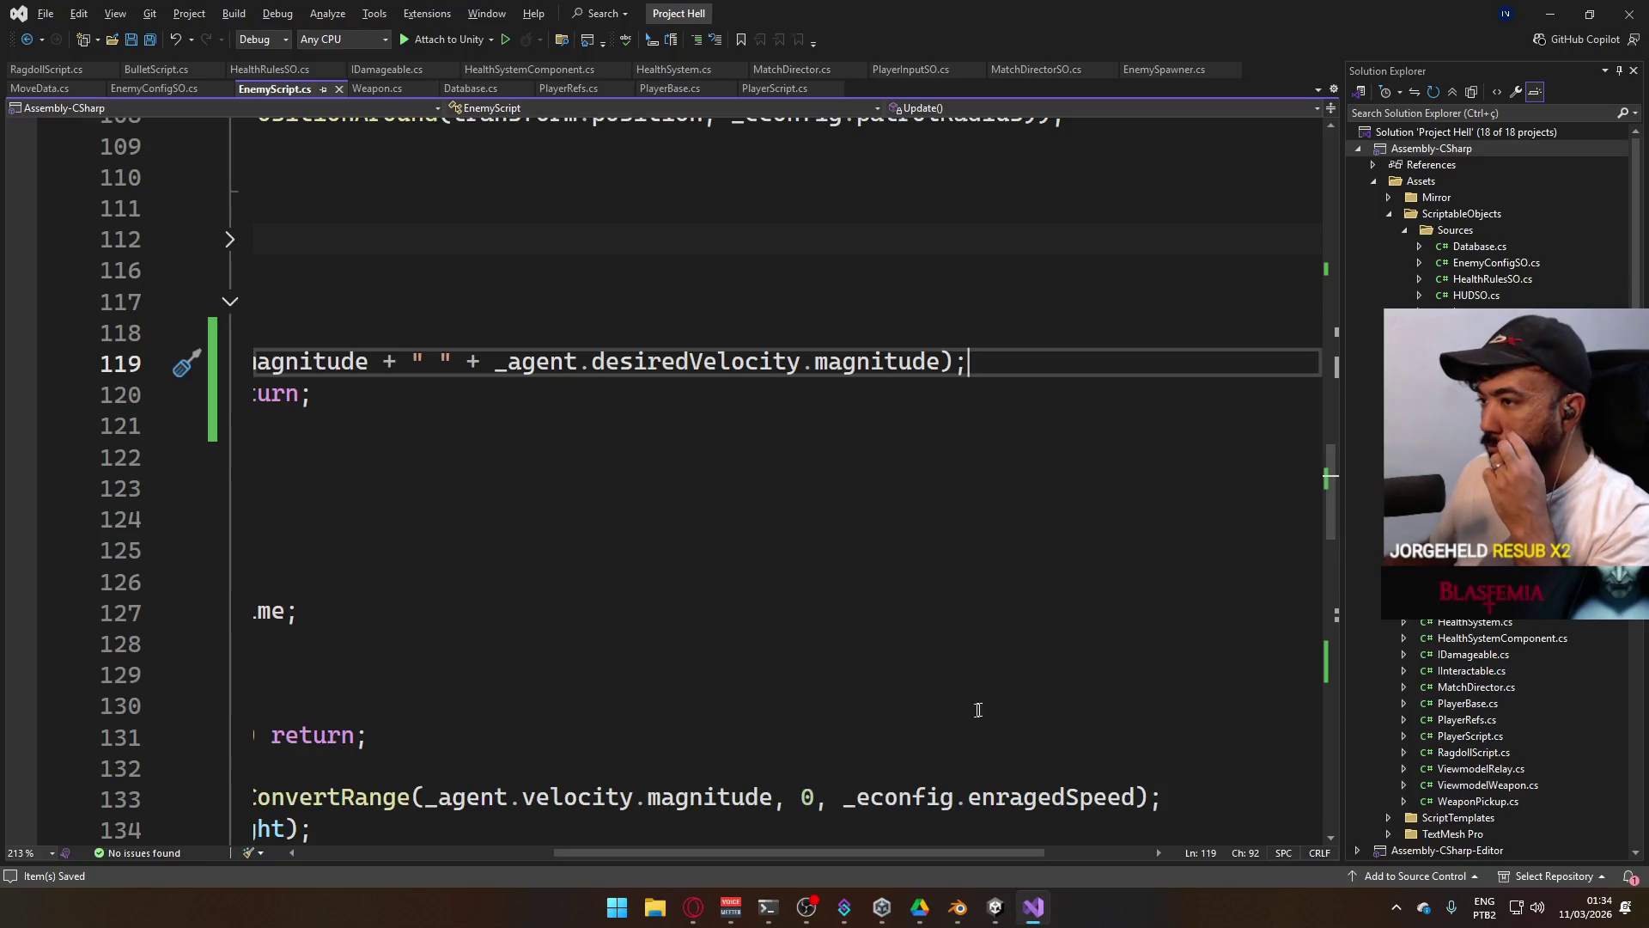
Expand ActionBehaviour() and read its movement code down to the _patrolTimer field.
scroll(710, 849, left, 5)
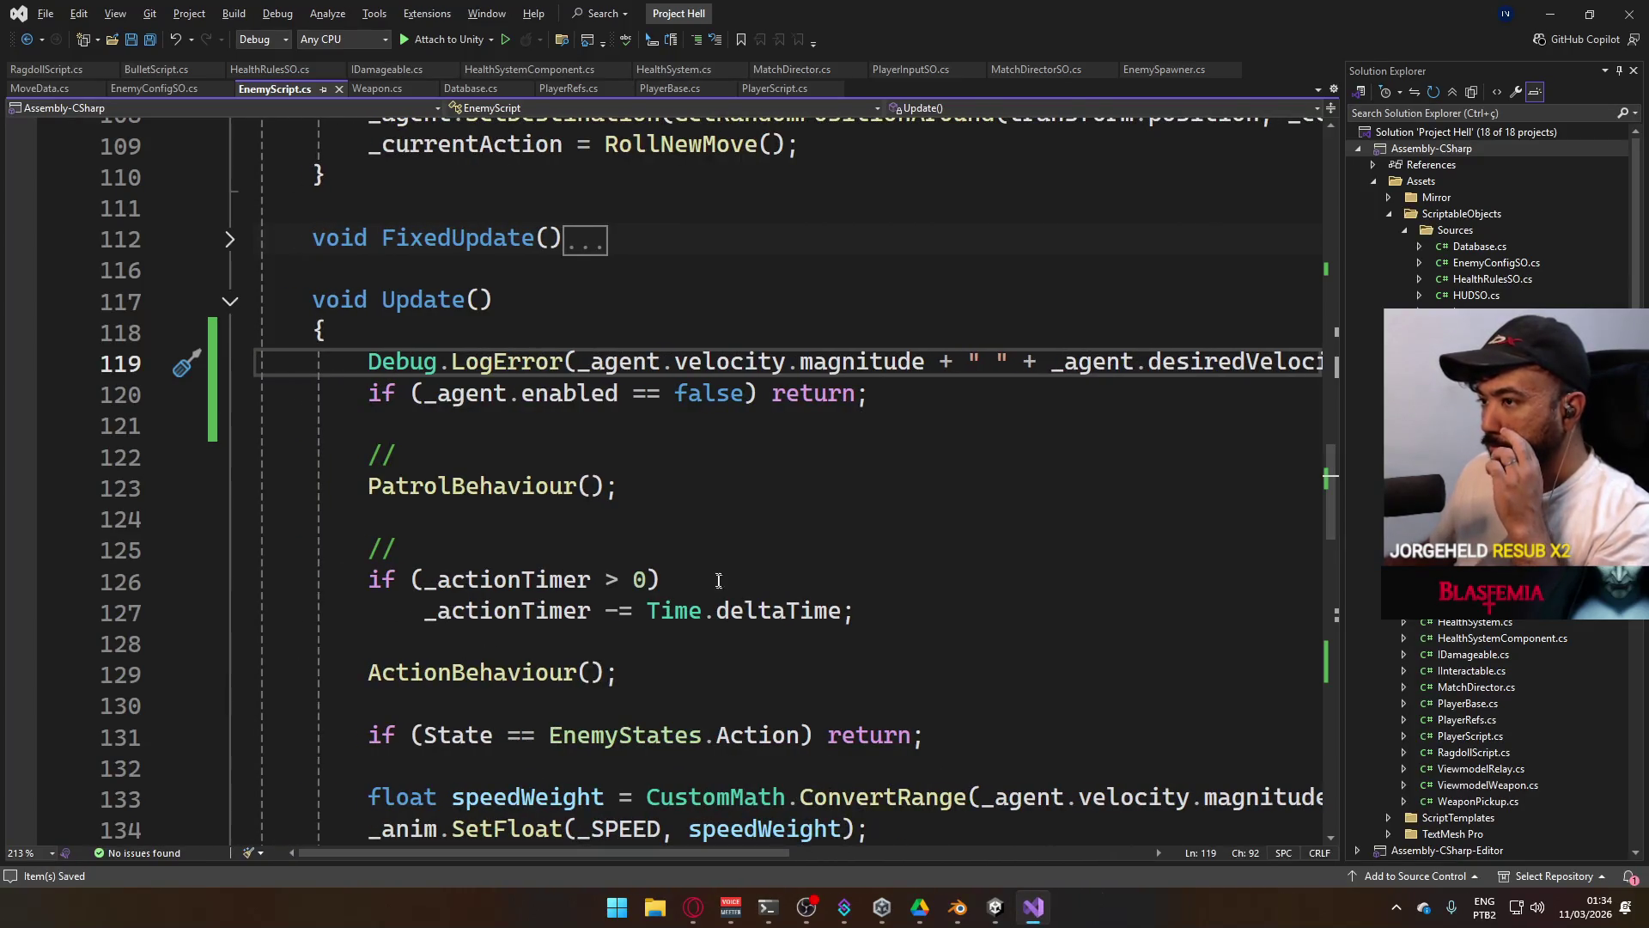
scroll(708, 612, down, 3)
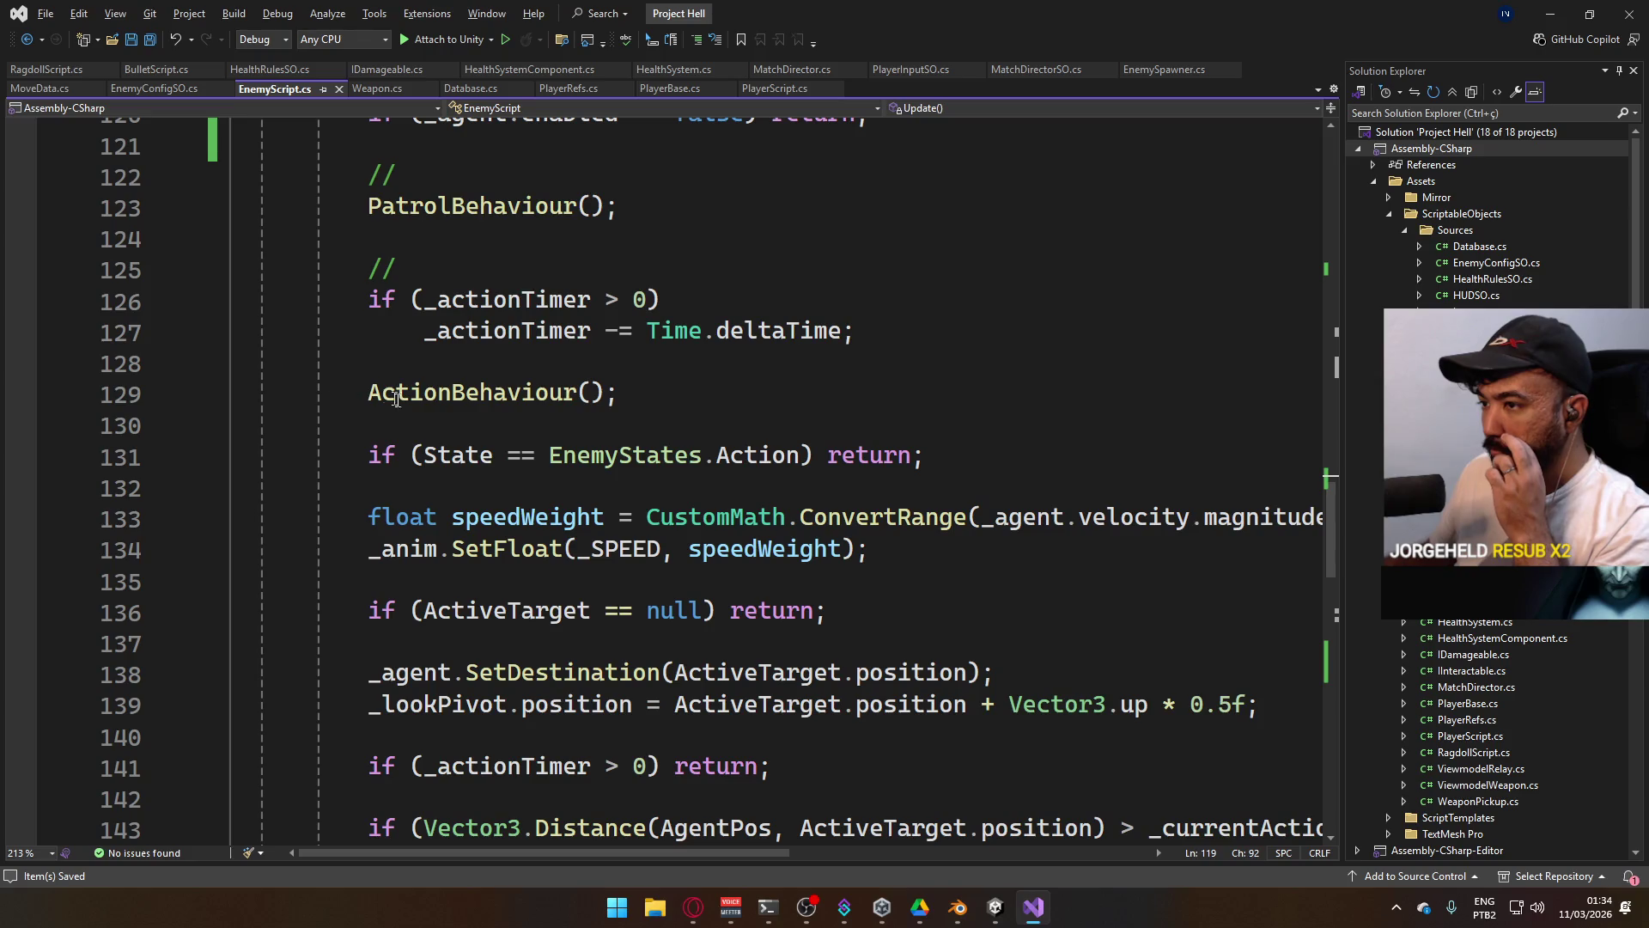
scroll(390, 397, down, 8)
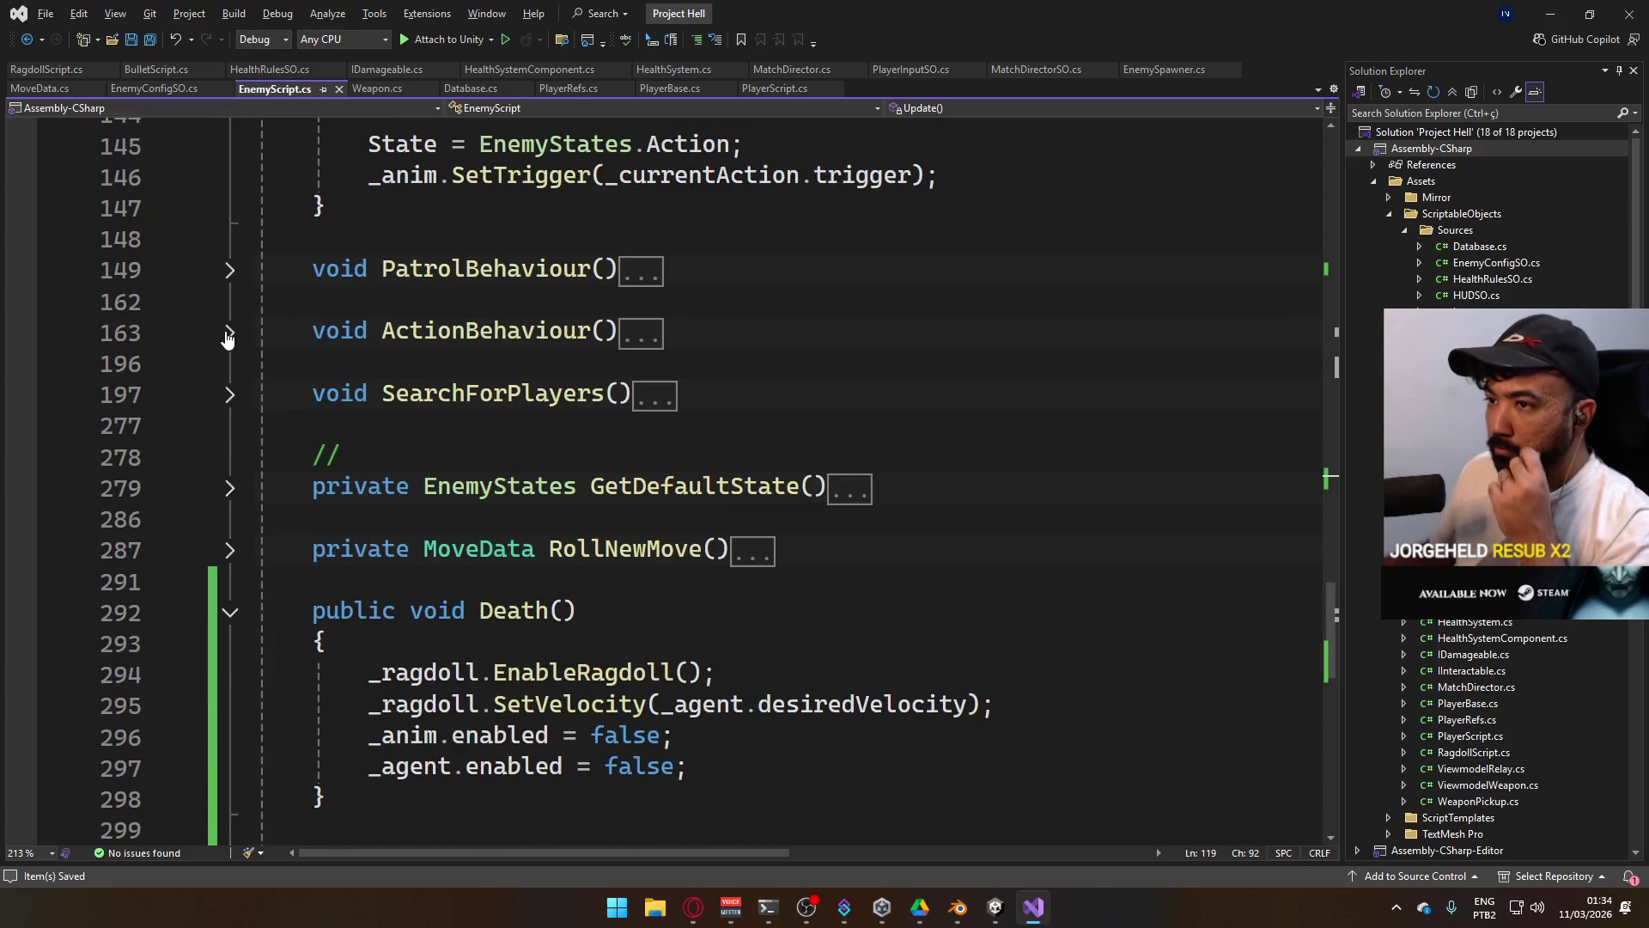
click(229, 332)
scroll(678, 501, down, 6)
scroll(721, 498, down, 1)
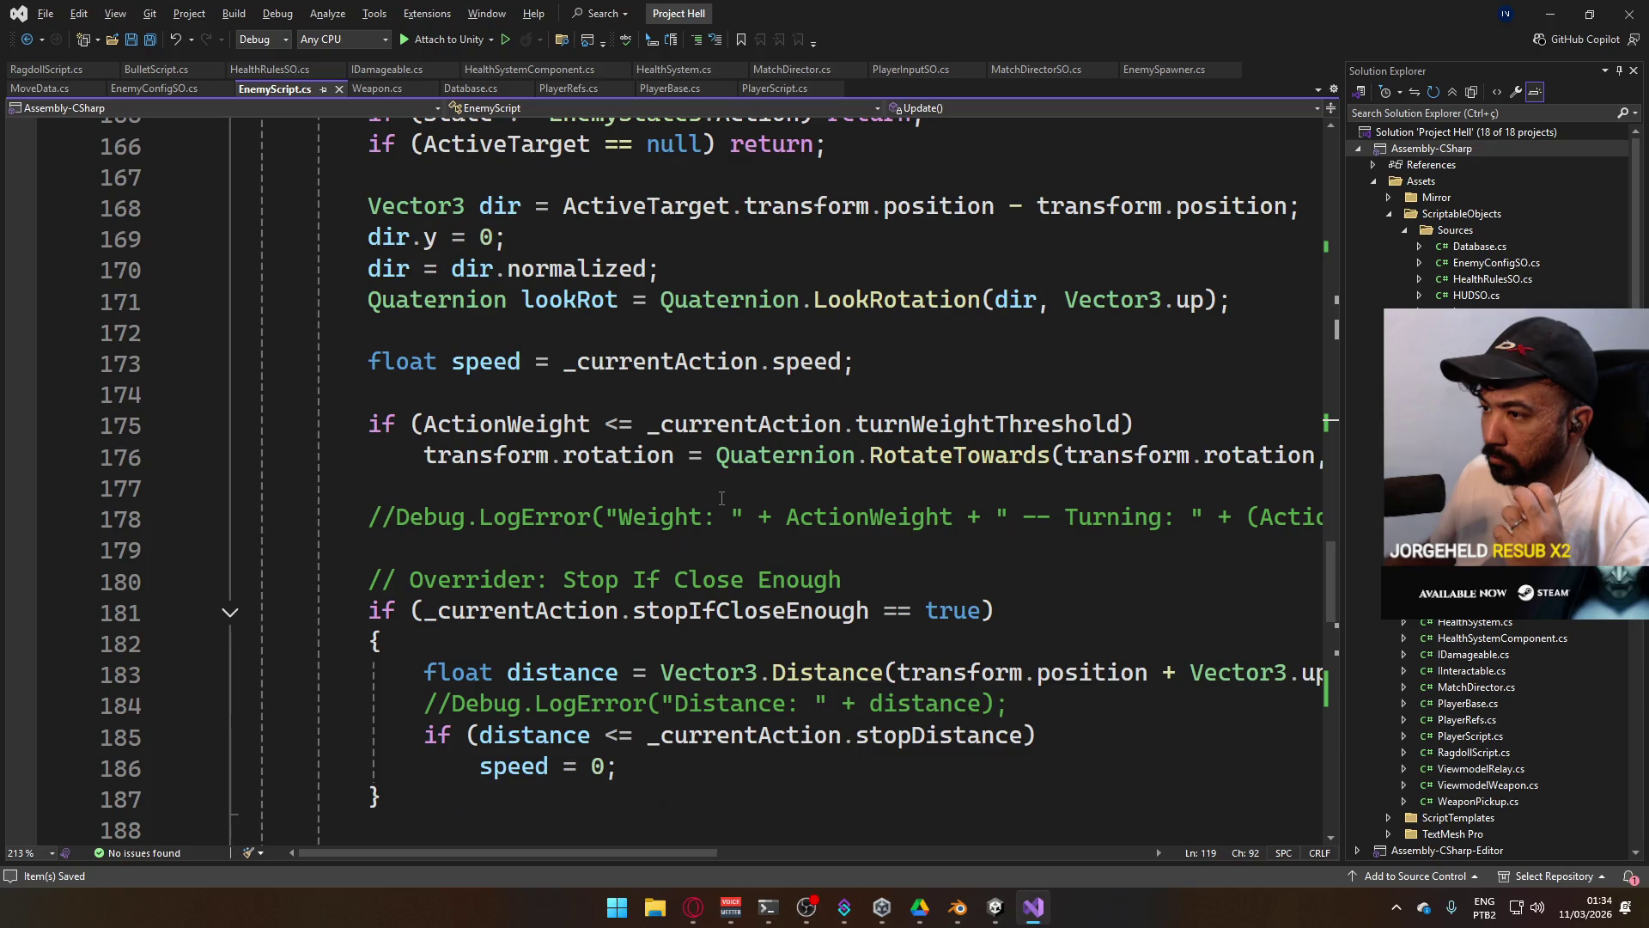
scroll(789, 498, down, 2)
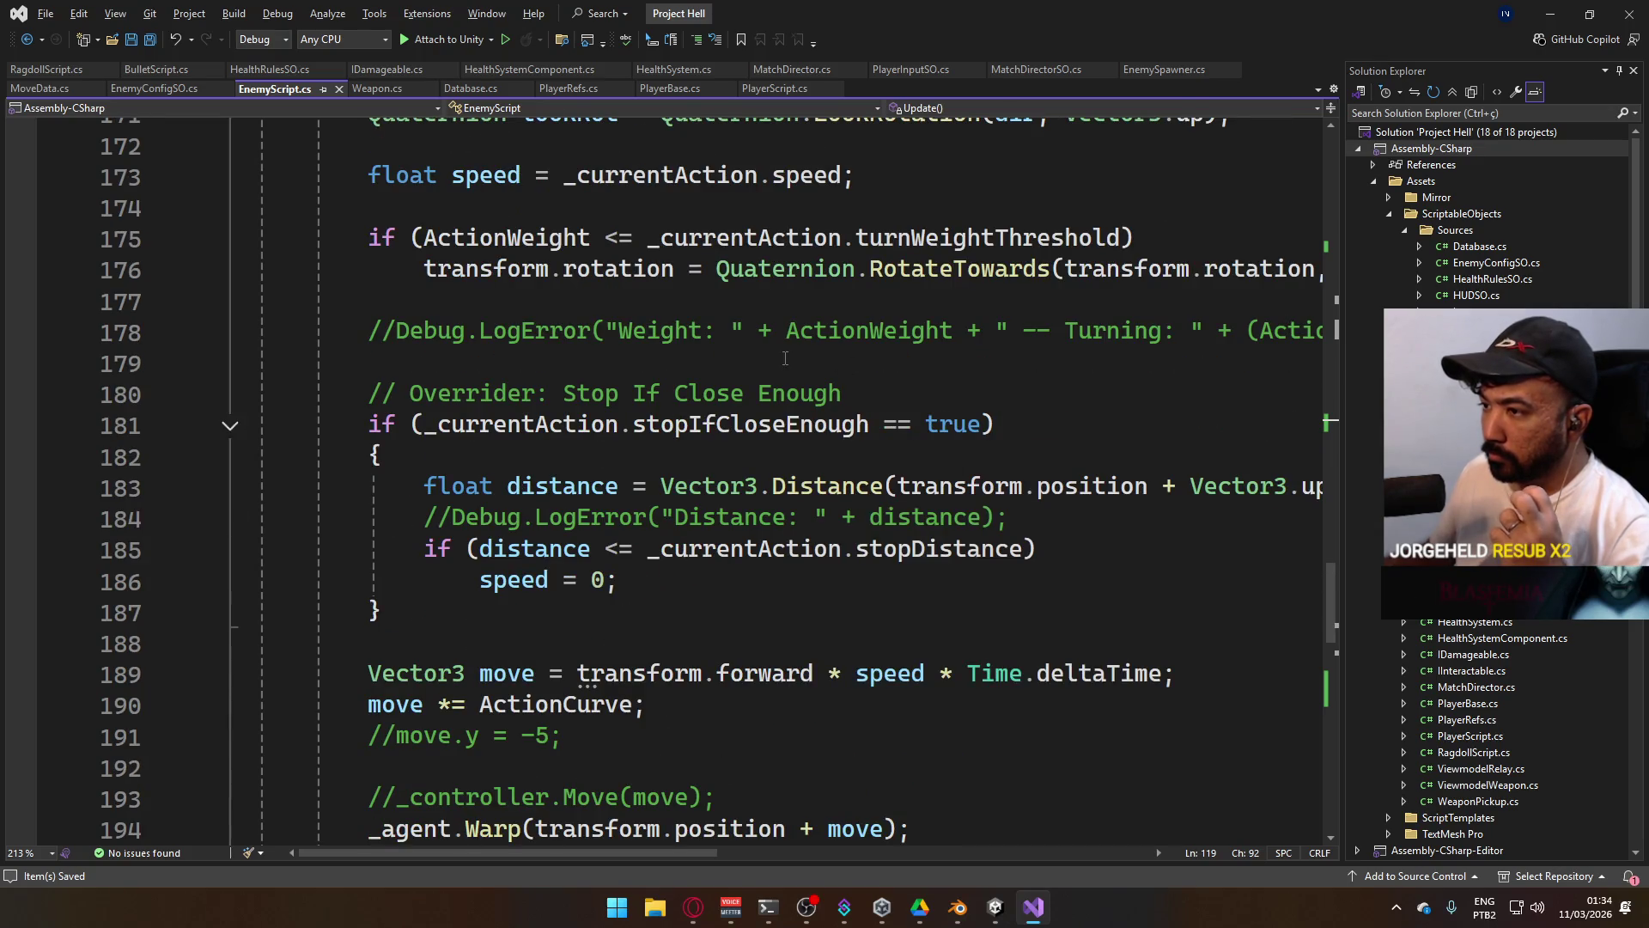
scroll(813, 384, down, 1)
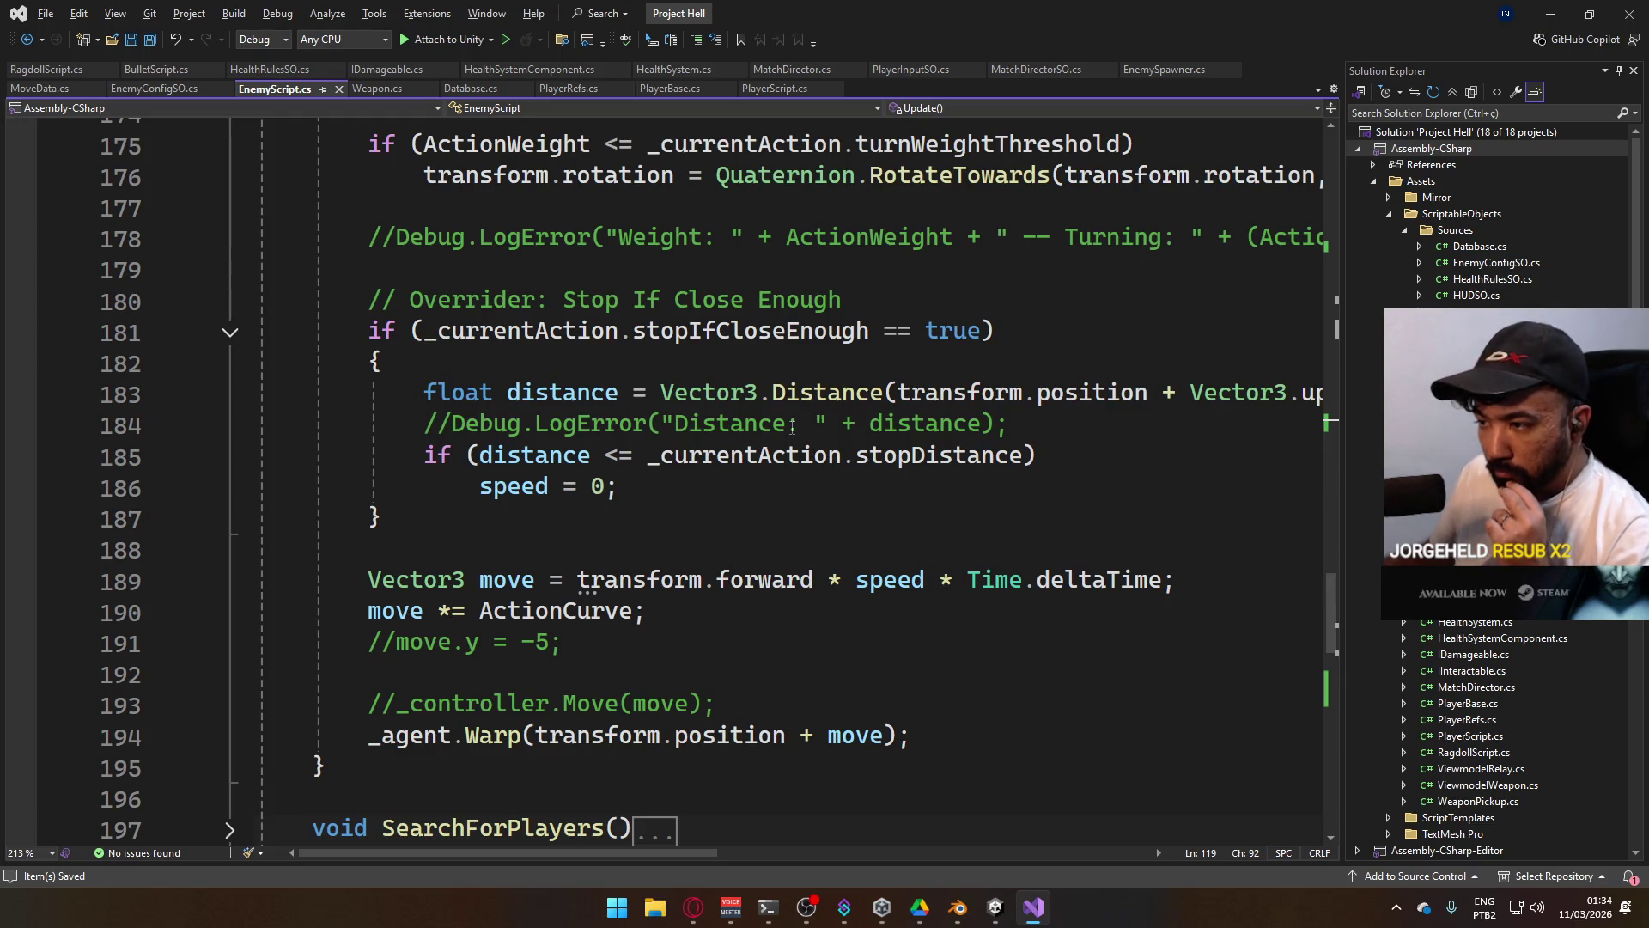
scroll(745, 530, up, 20)
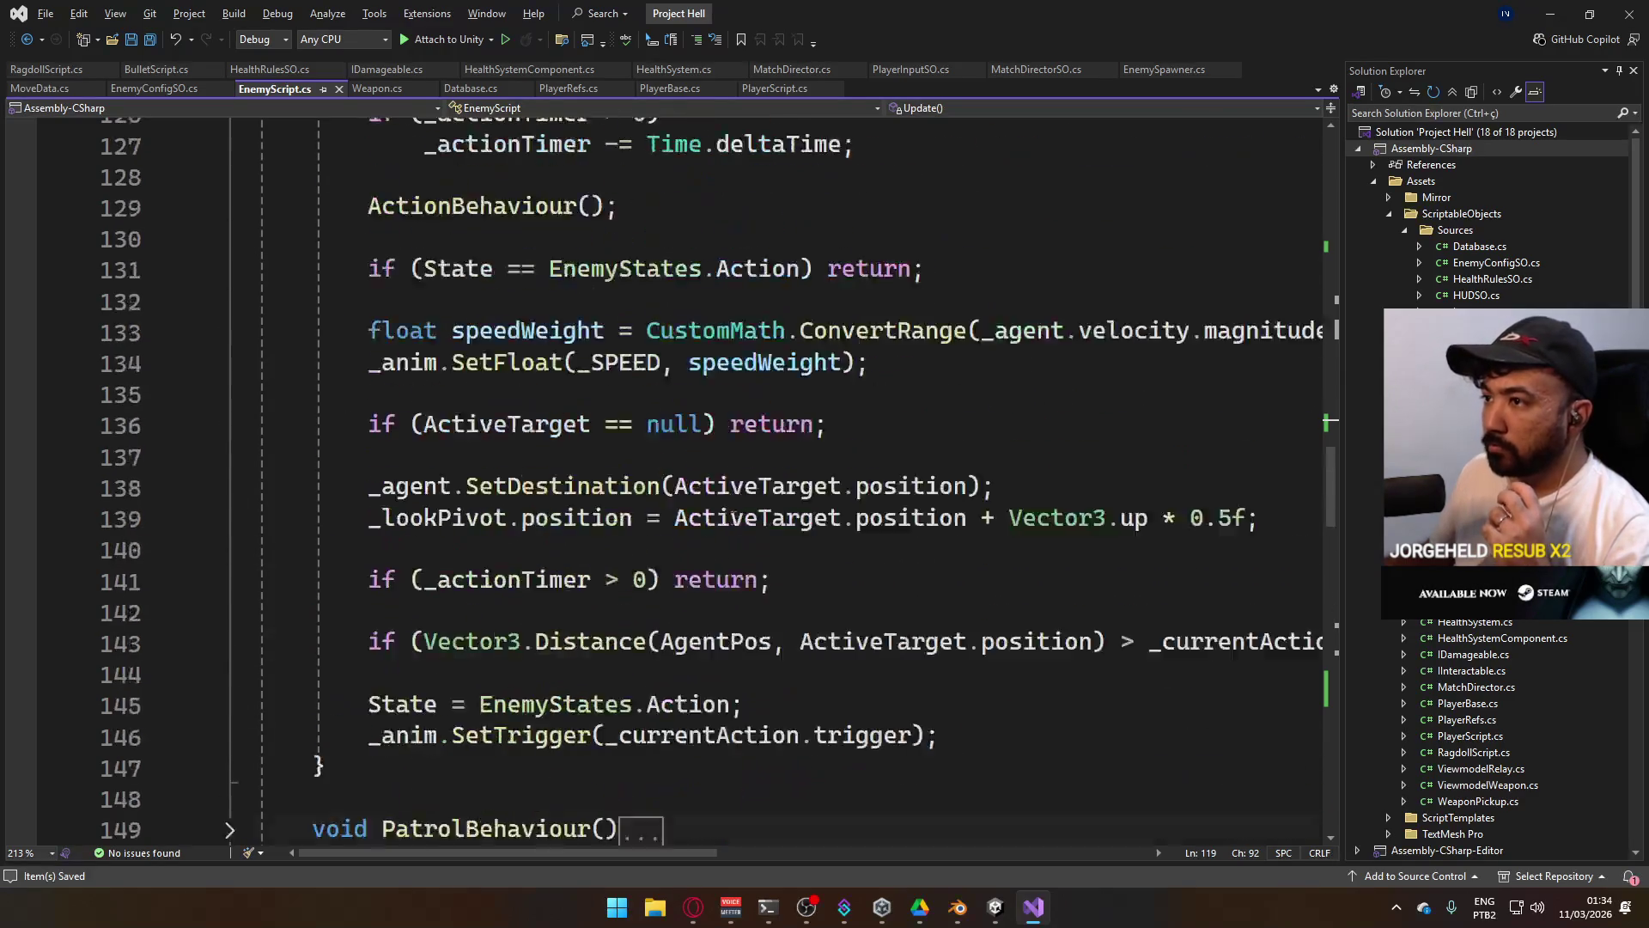
scroll(709, 516, up, 10)
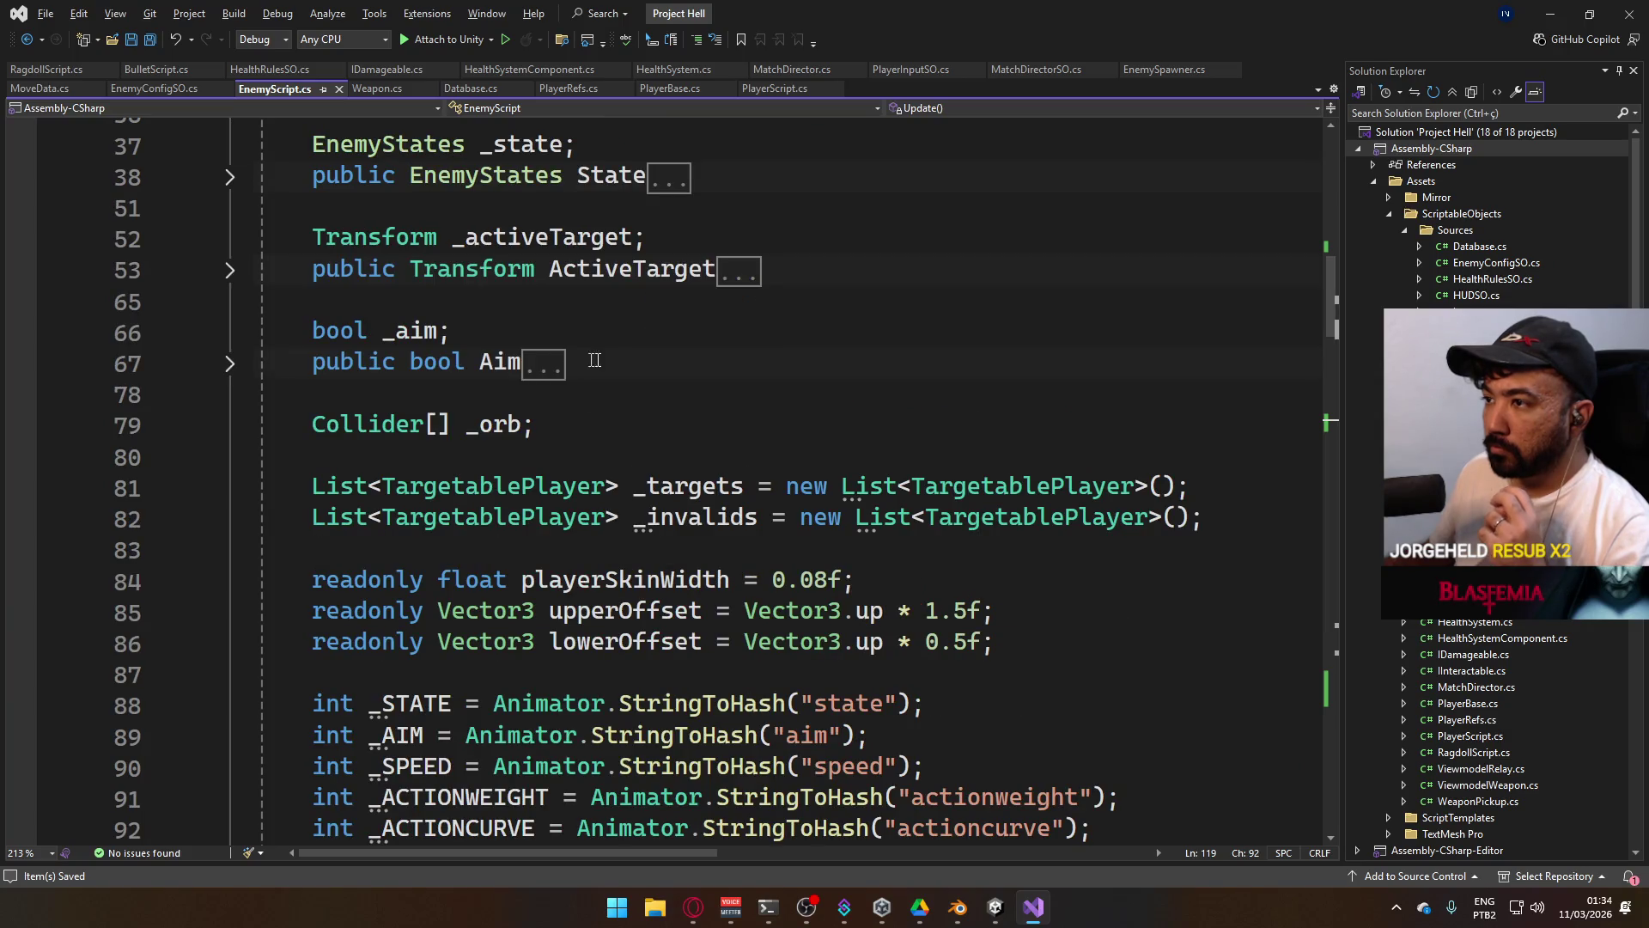
scroll(602, 430, down, 2)
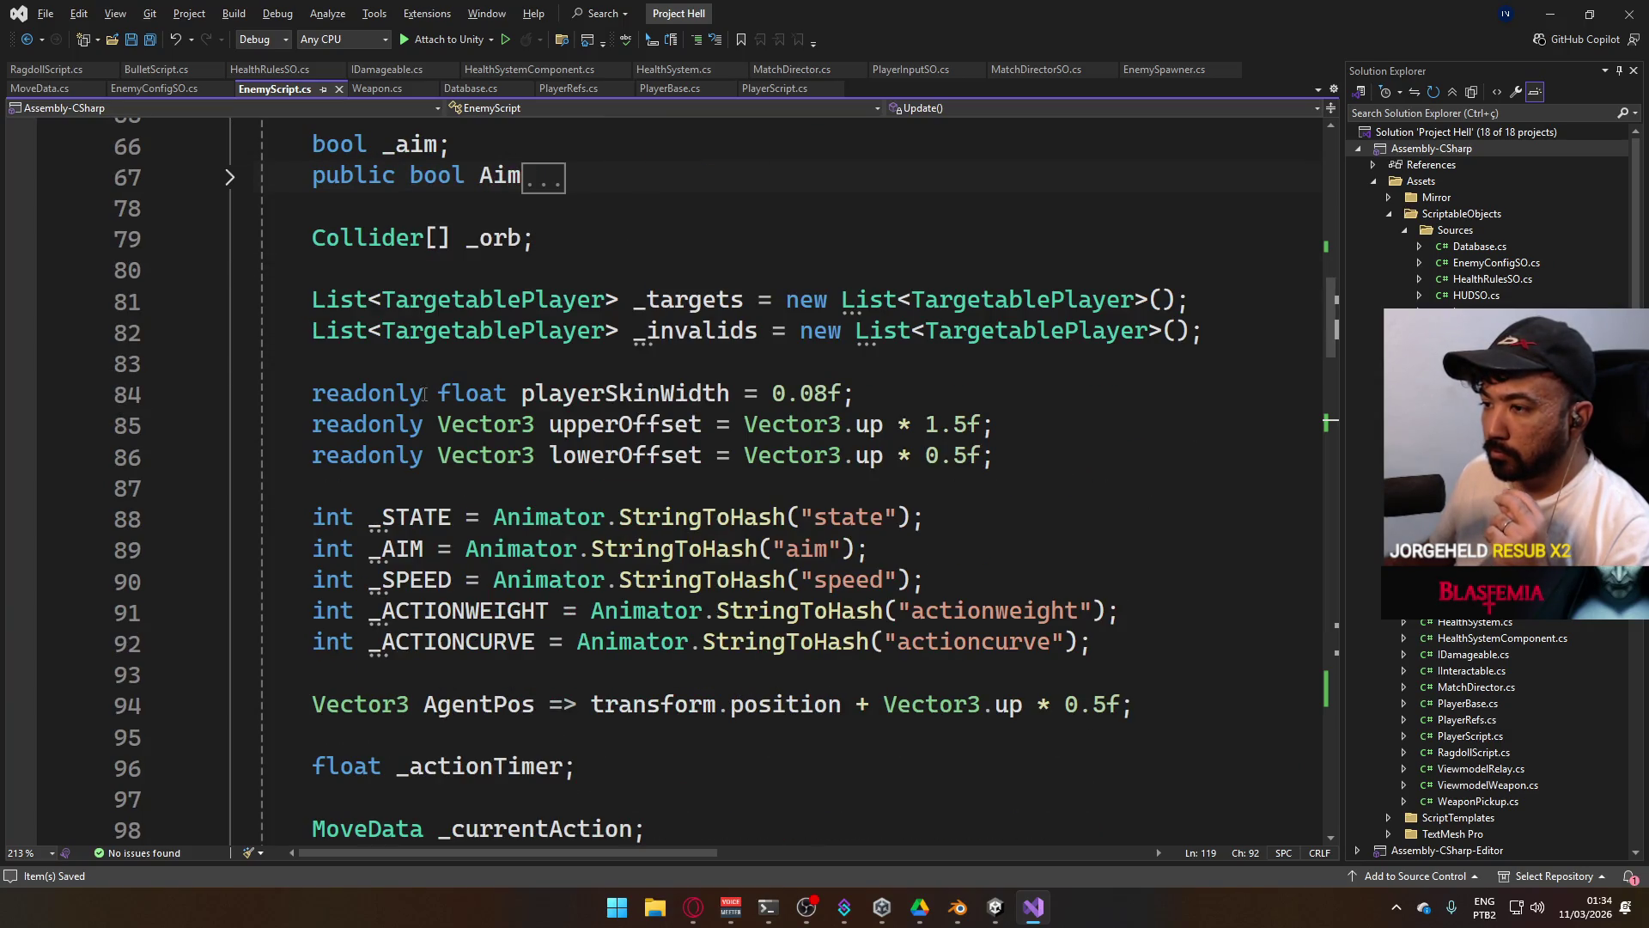
scroll(650, 443, down, 2)
scroll(625, 435, down, 2)
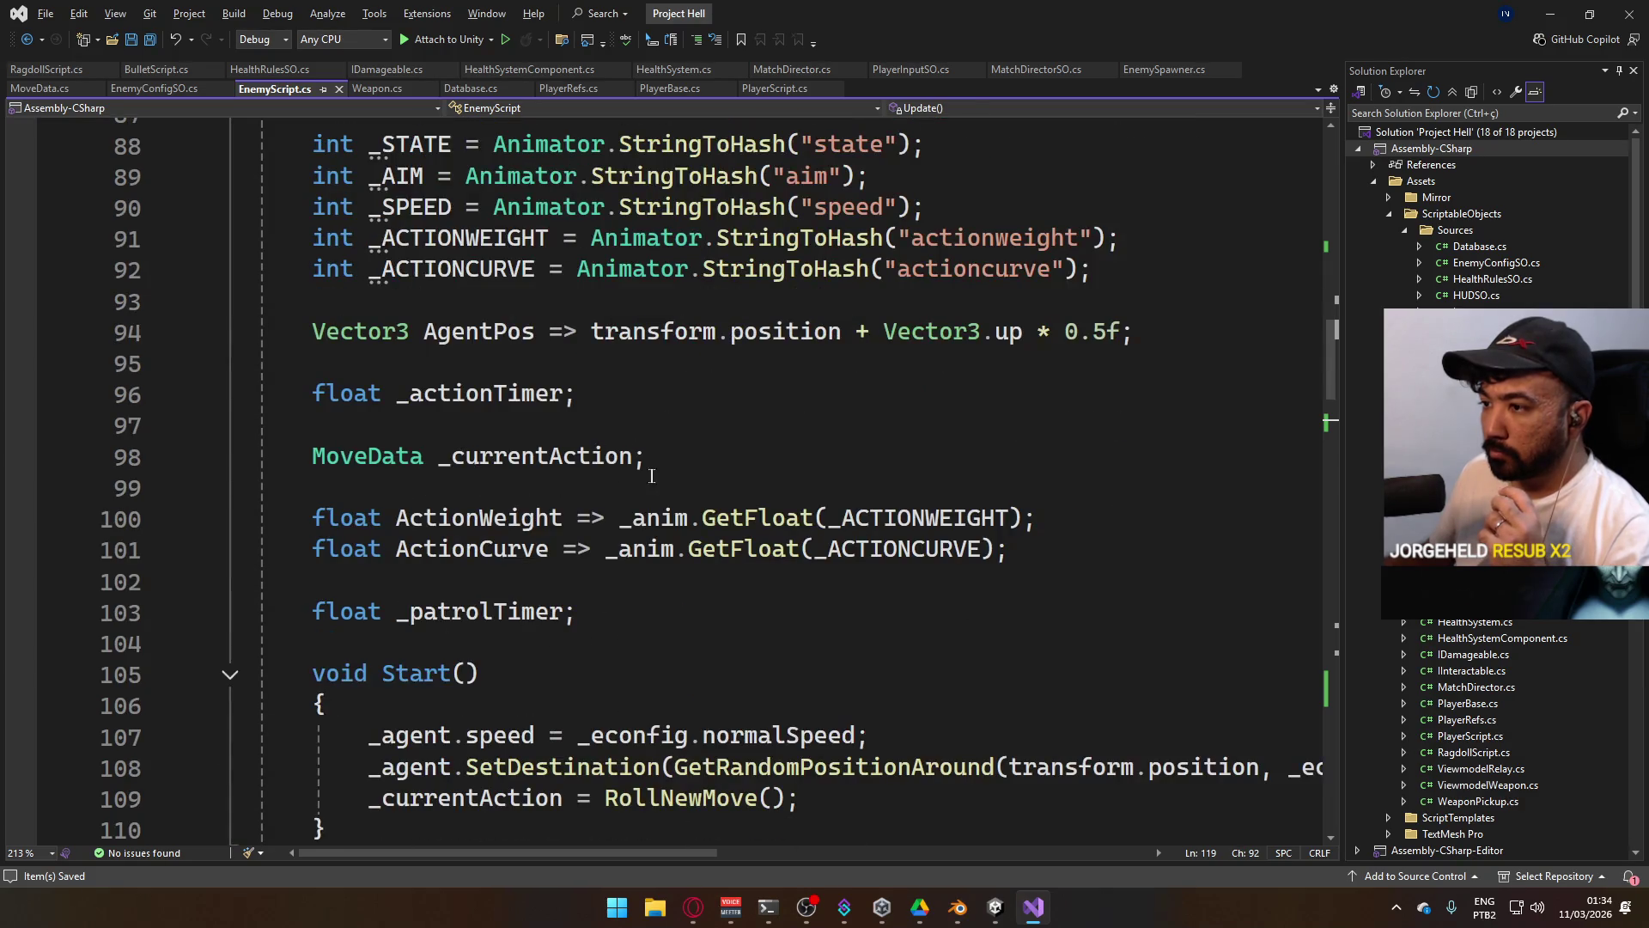
click(613, 611)
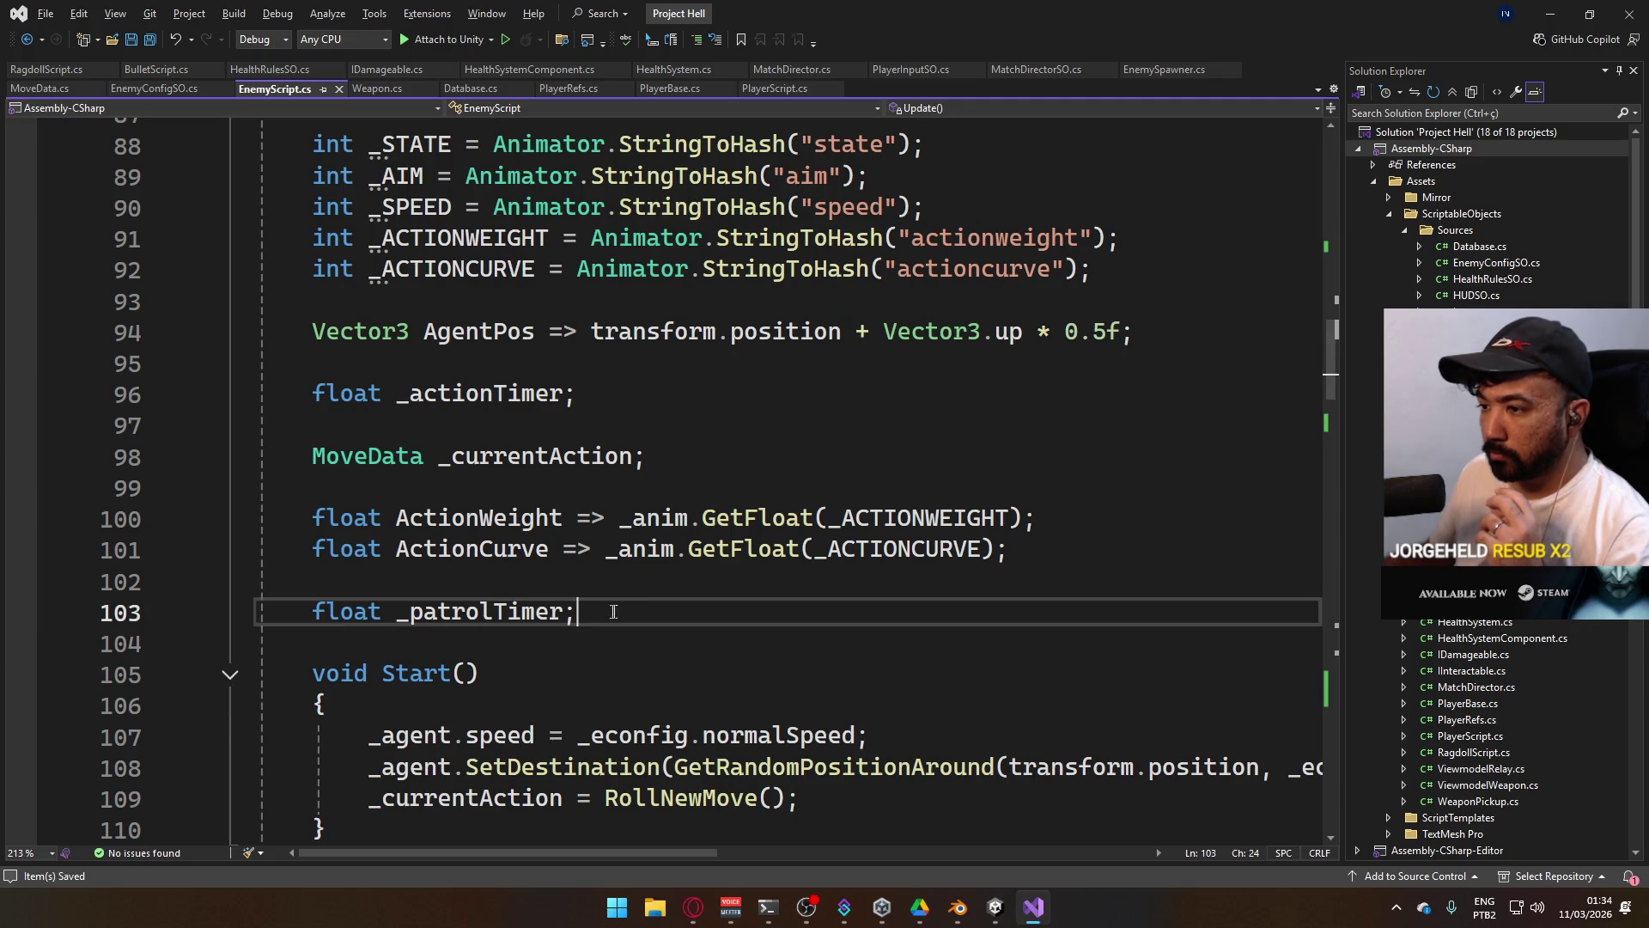
Declare a 'float _internalVelocity;' field below _patrolTimer and save.
key(Return)
key(Return)
text(fl)
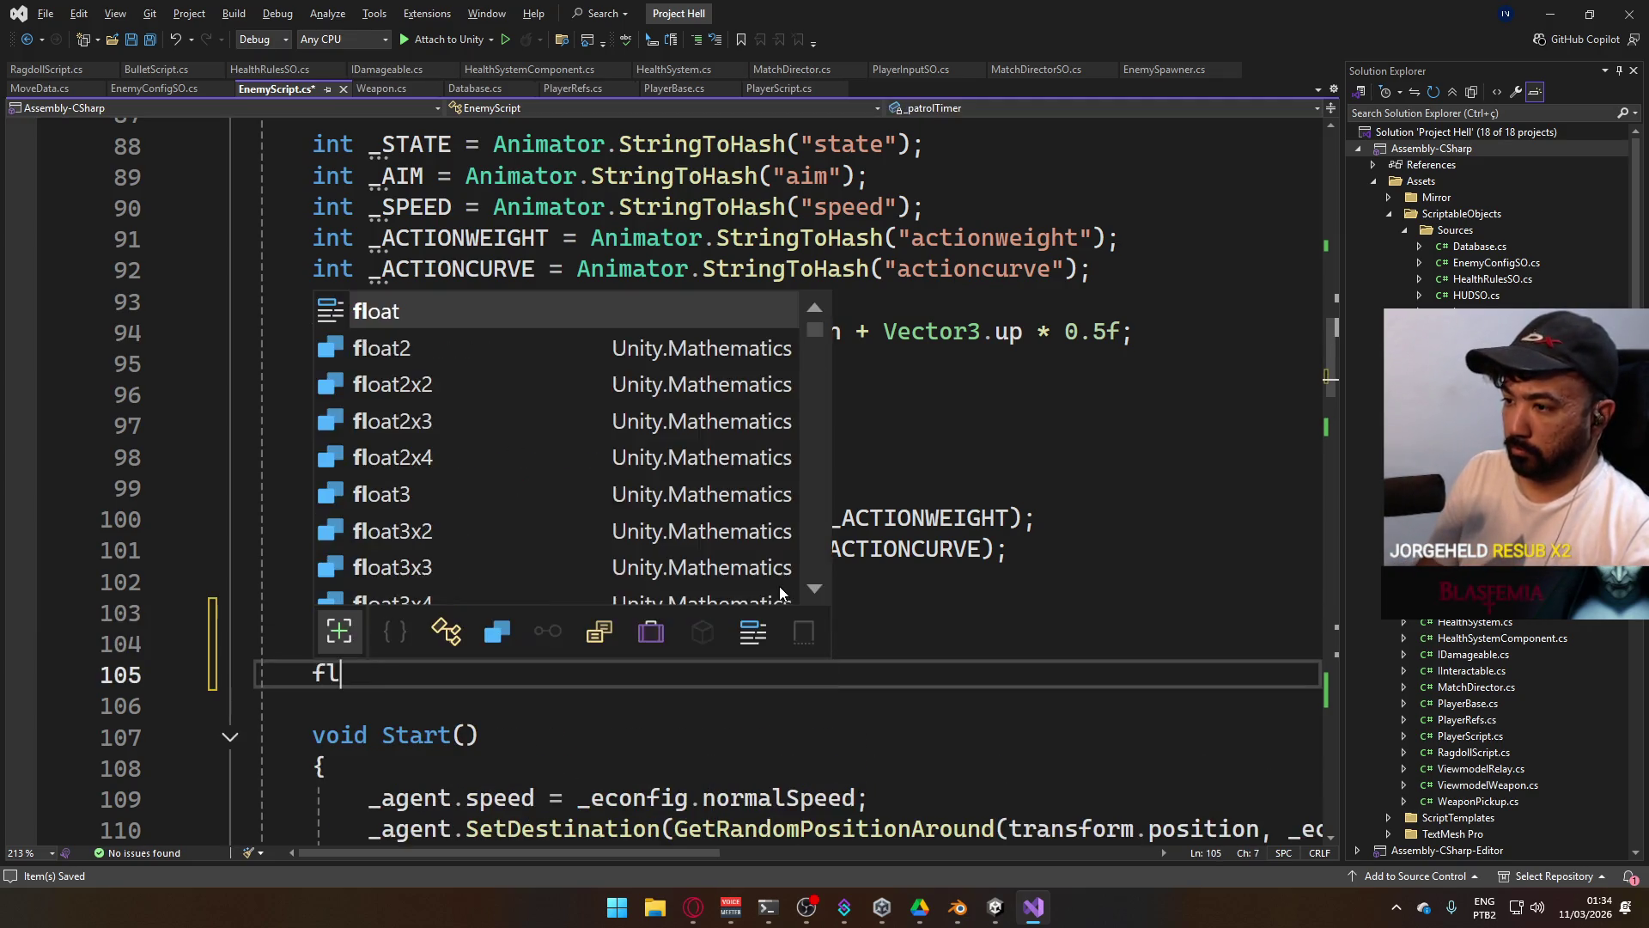
text(oat _internalVeloci)
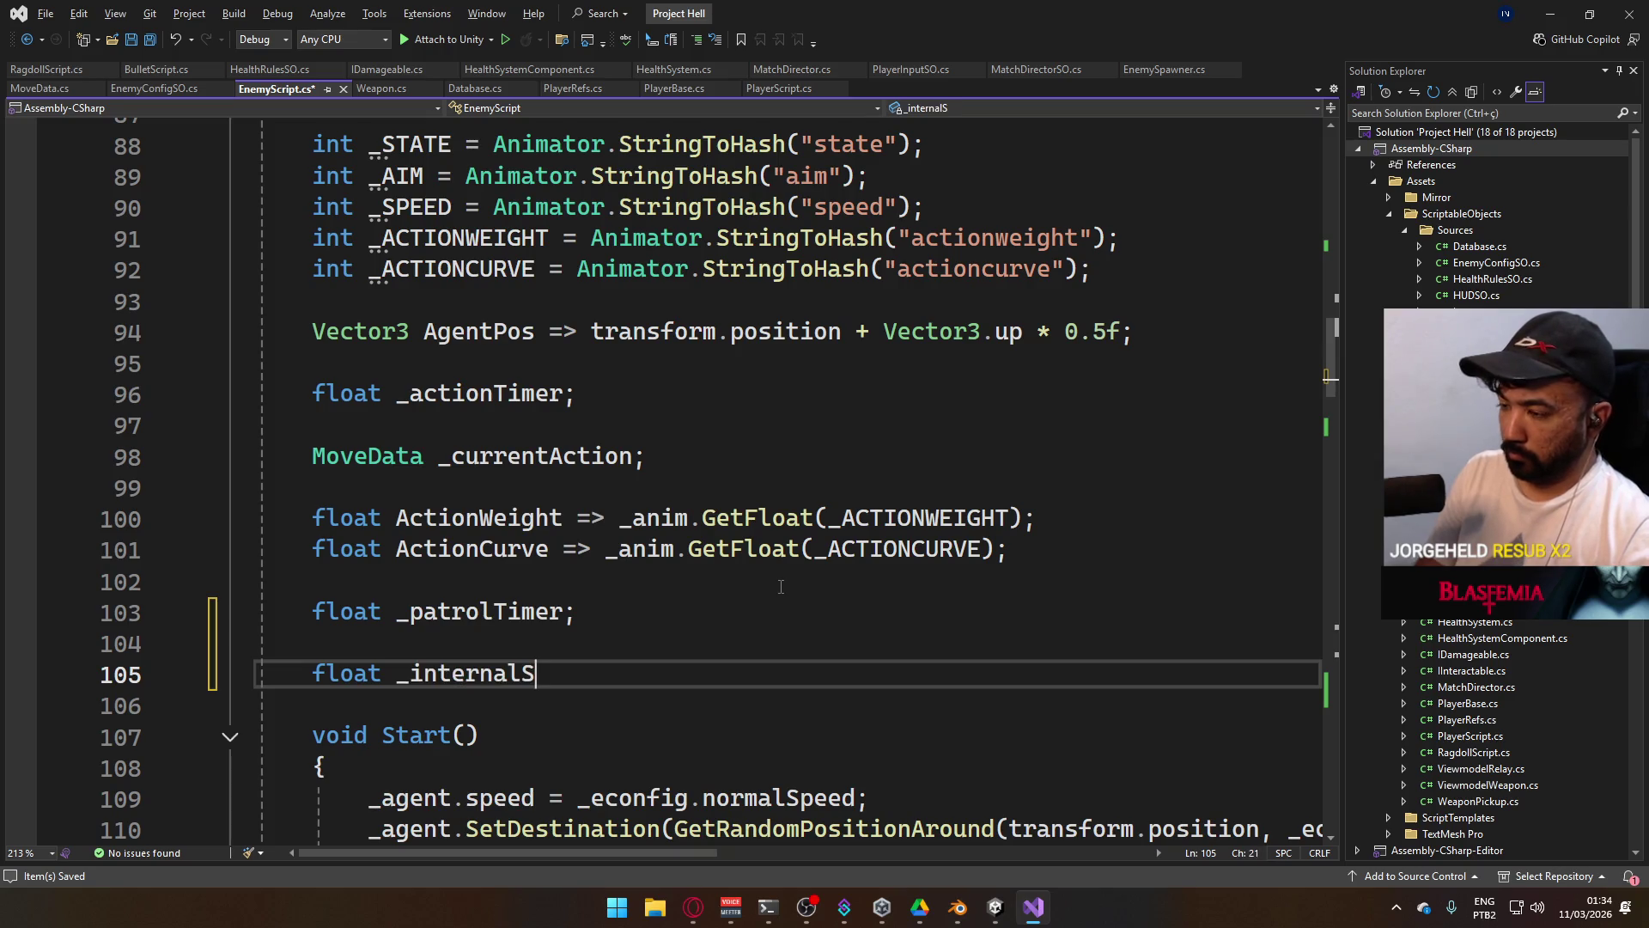
text(ty;)
key(ctrl+s)
Cut the Debug.LogError line from Update() and start a new if condition.
scroll(592, 577, down, 5)
scroll(682, 567, down, 4)
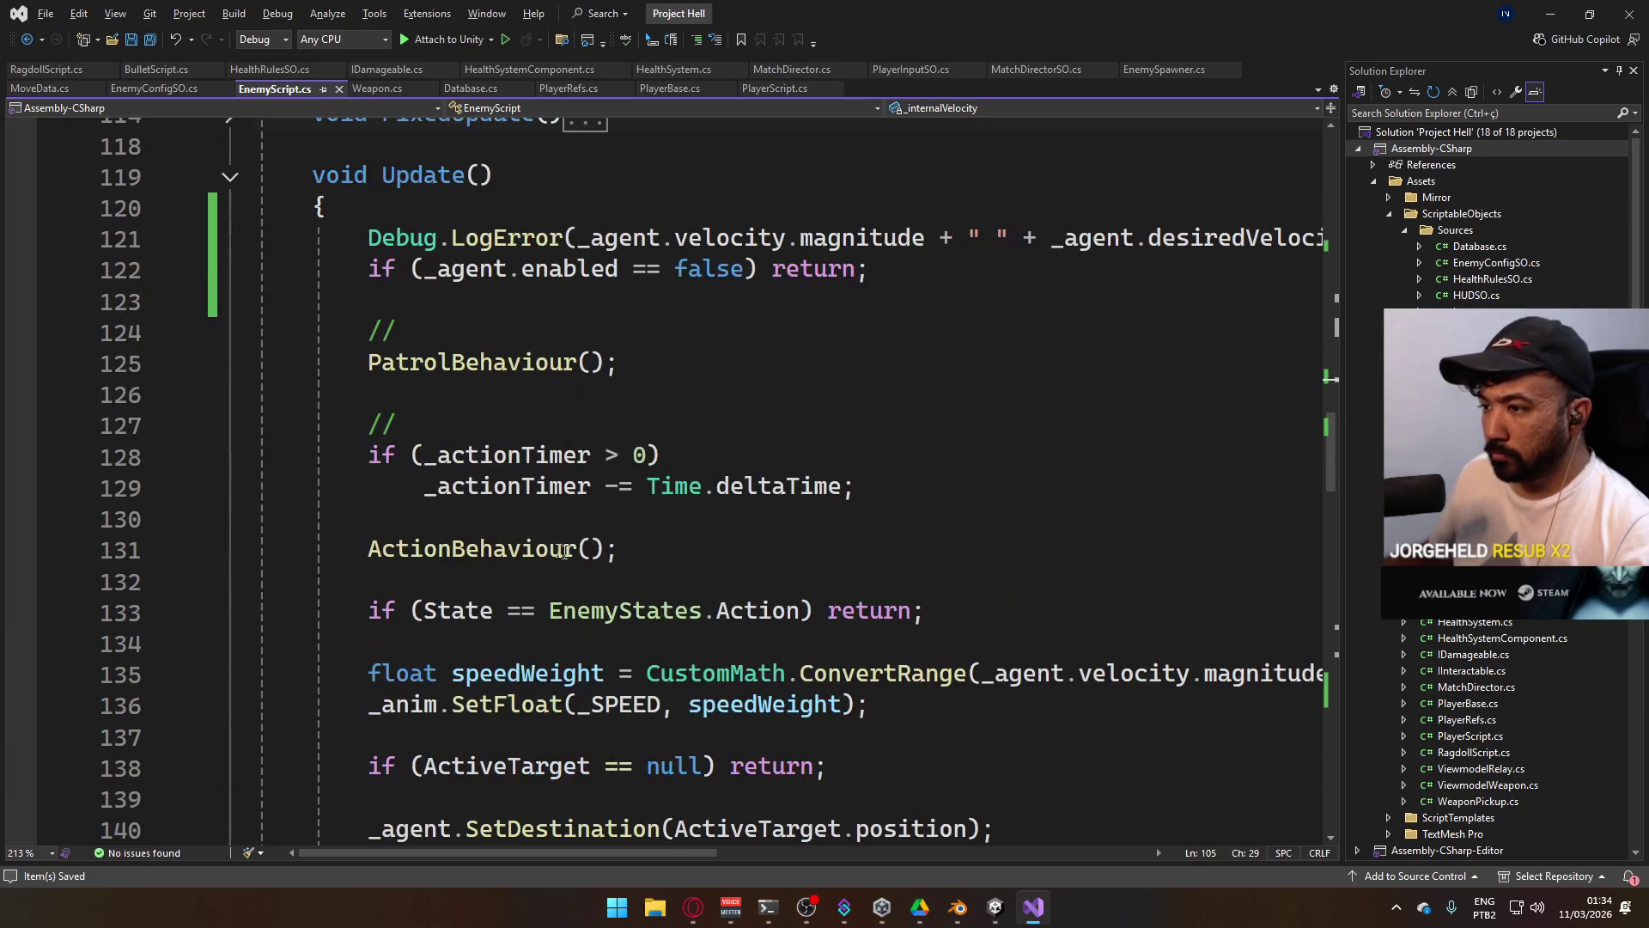
scroll(553, 514, up, 1)
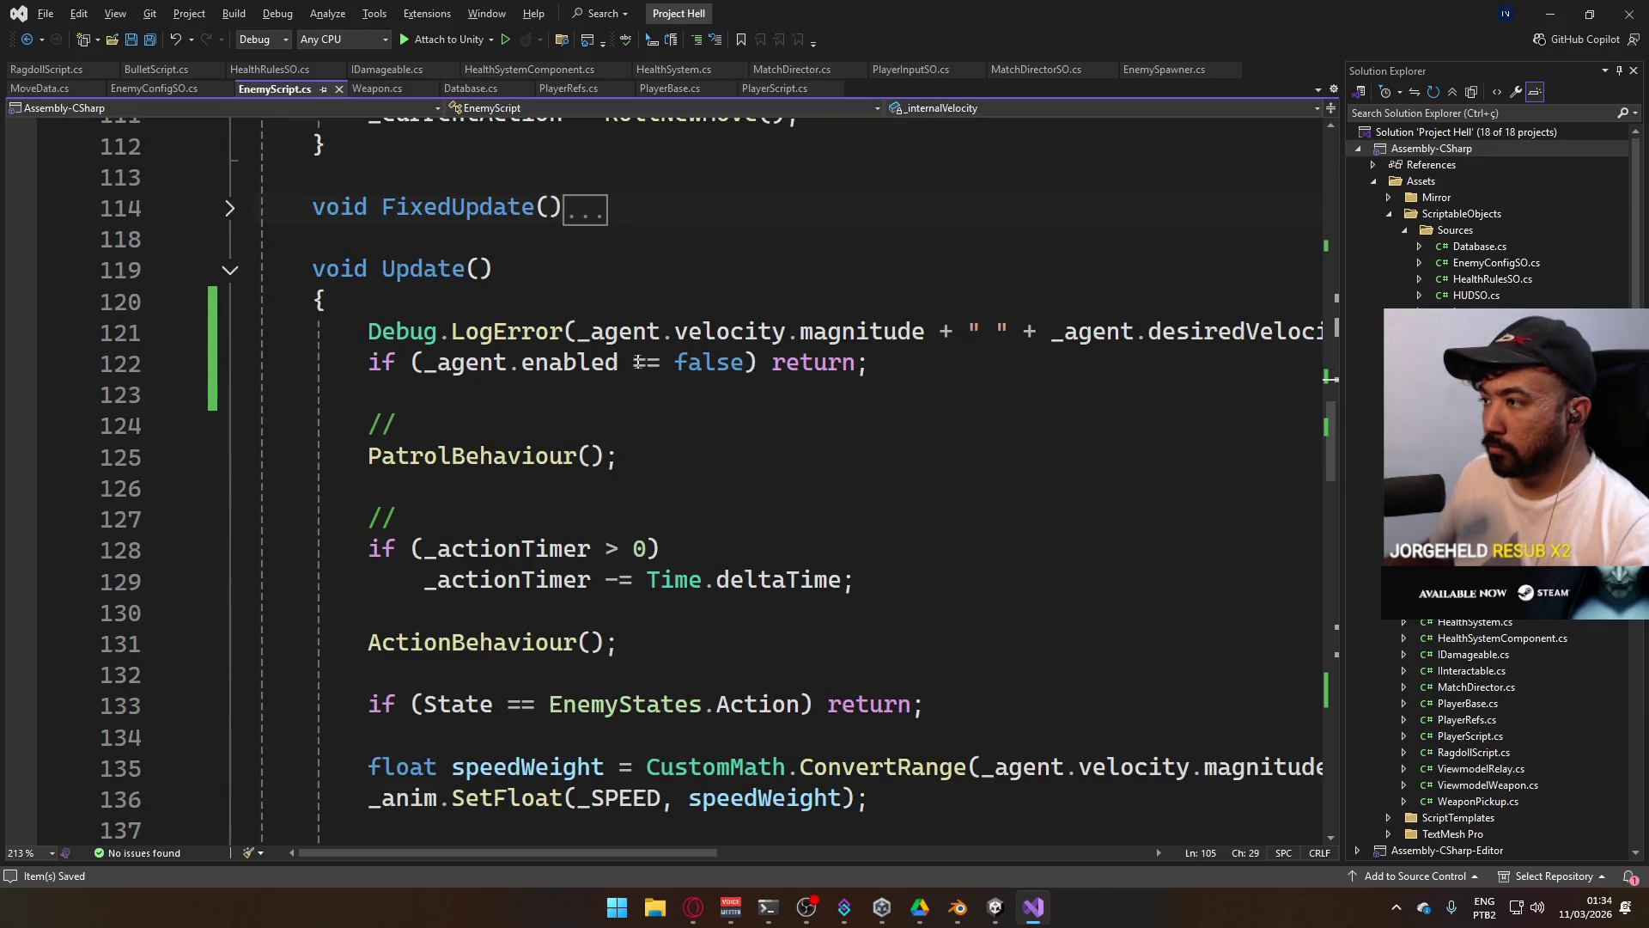
click(493, 331)
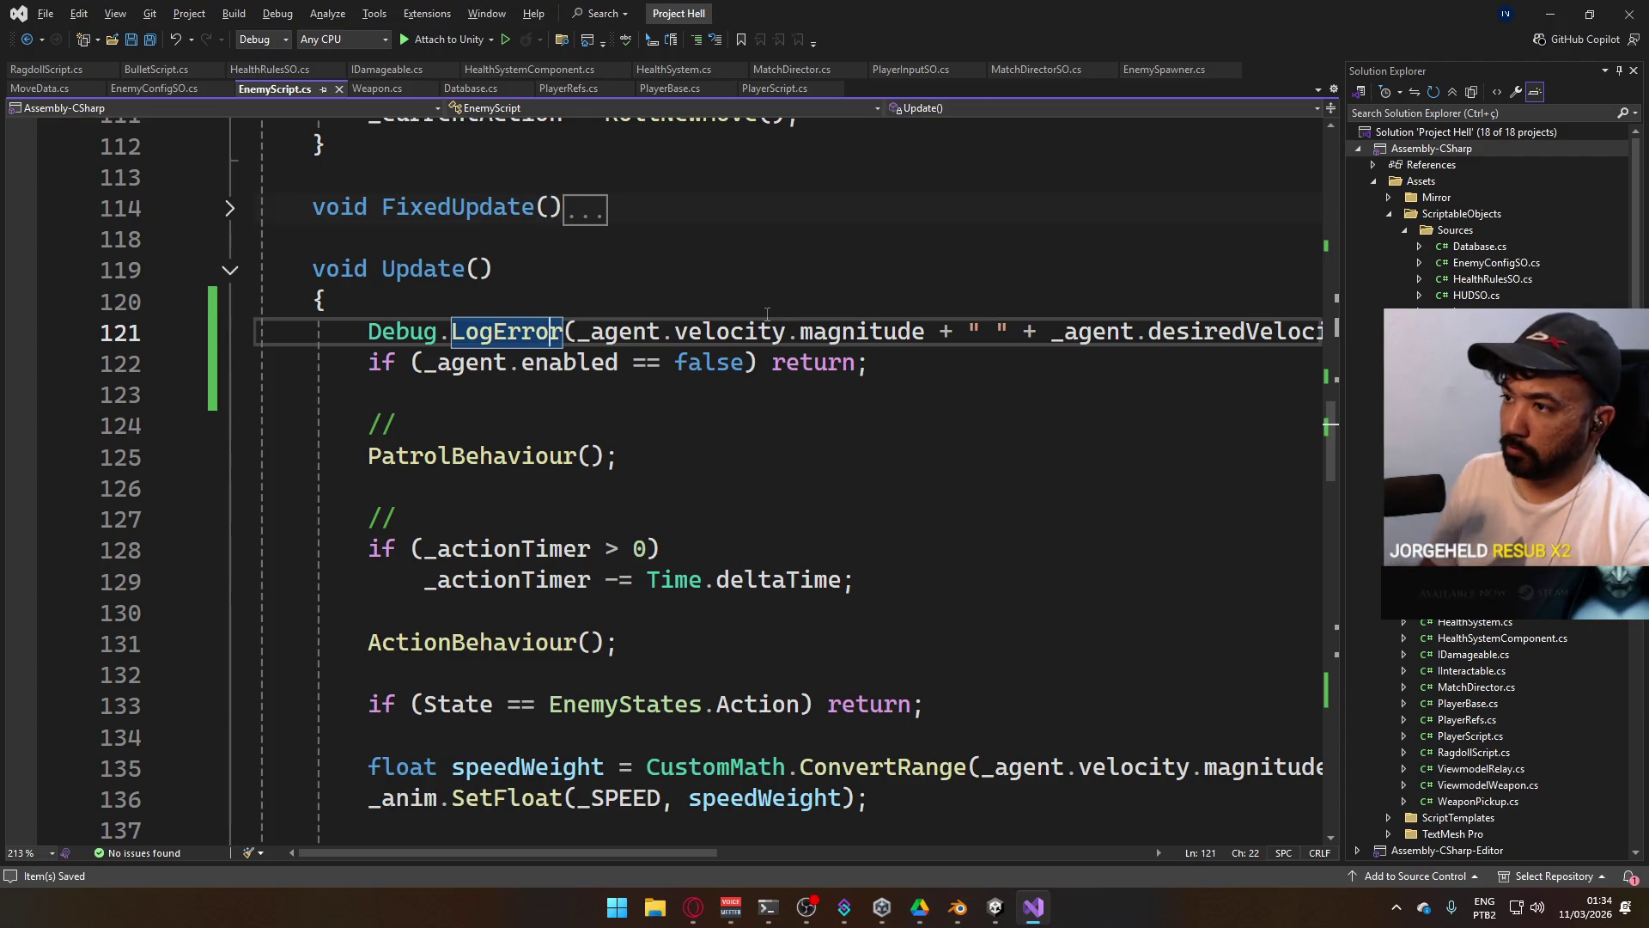
key(ctrl+x)
key(Down)
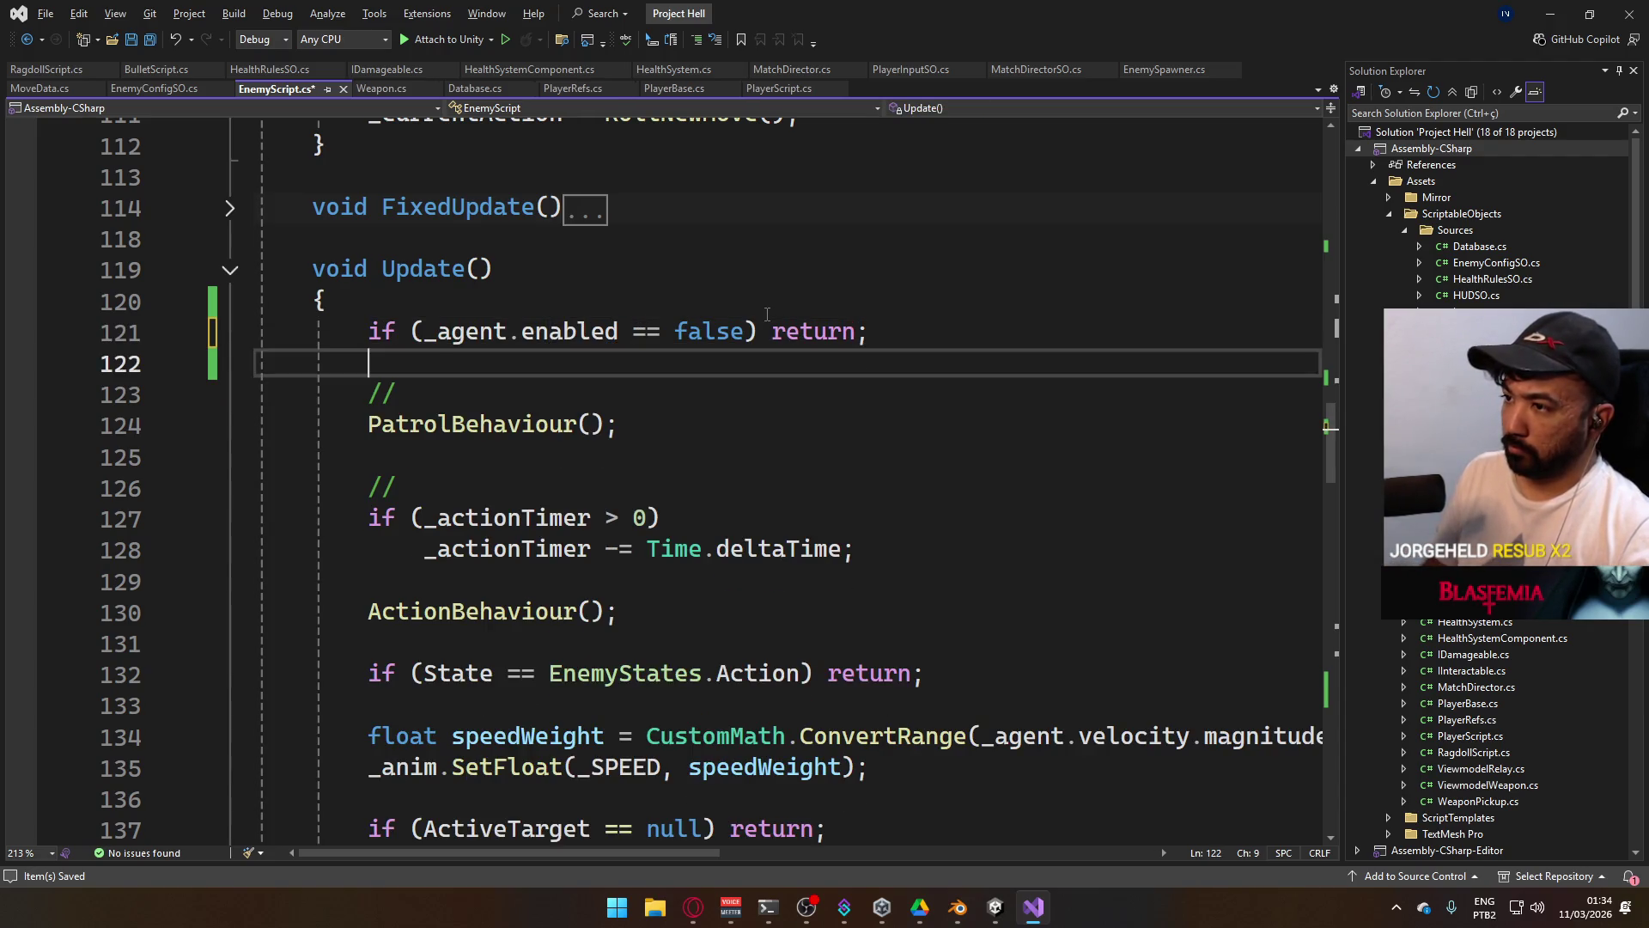
key(Return)
key(Return)
key(Up)
text(if ()
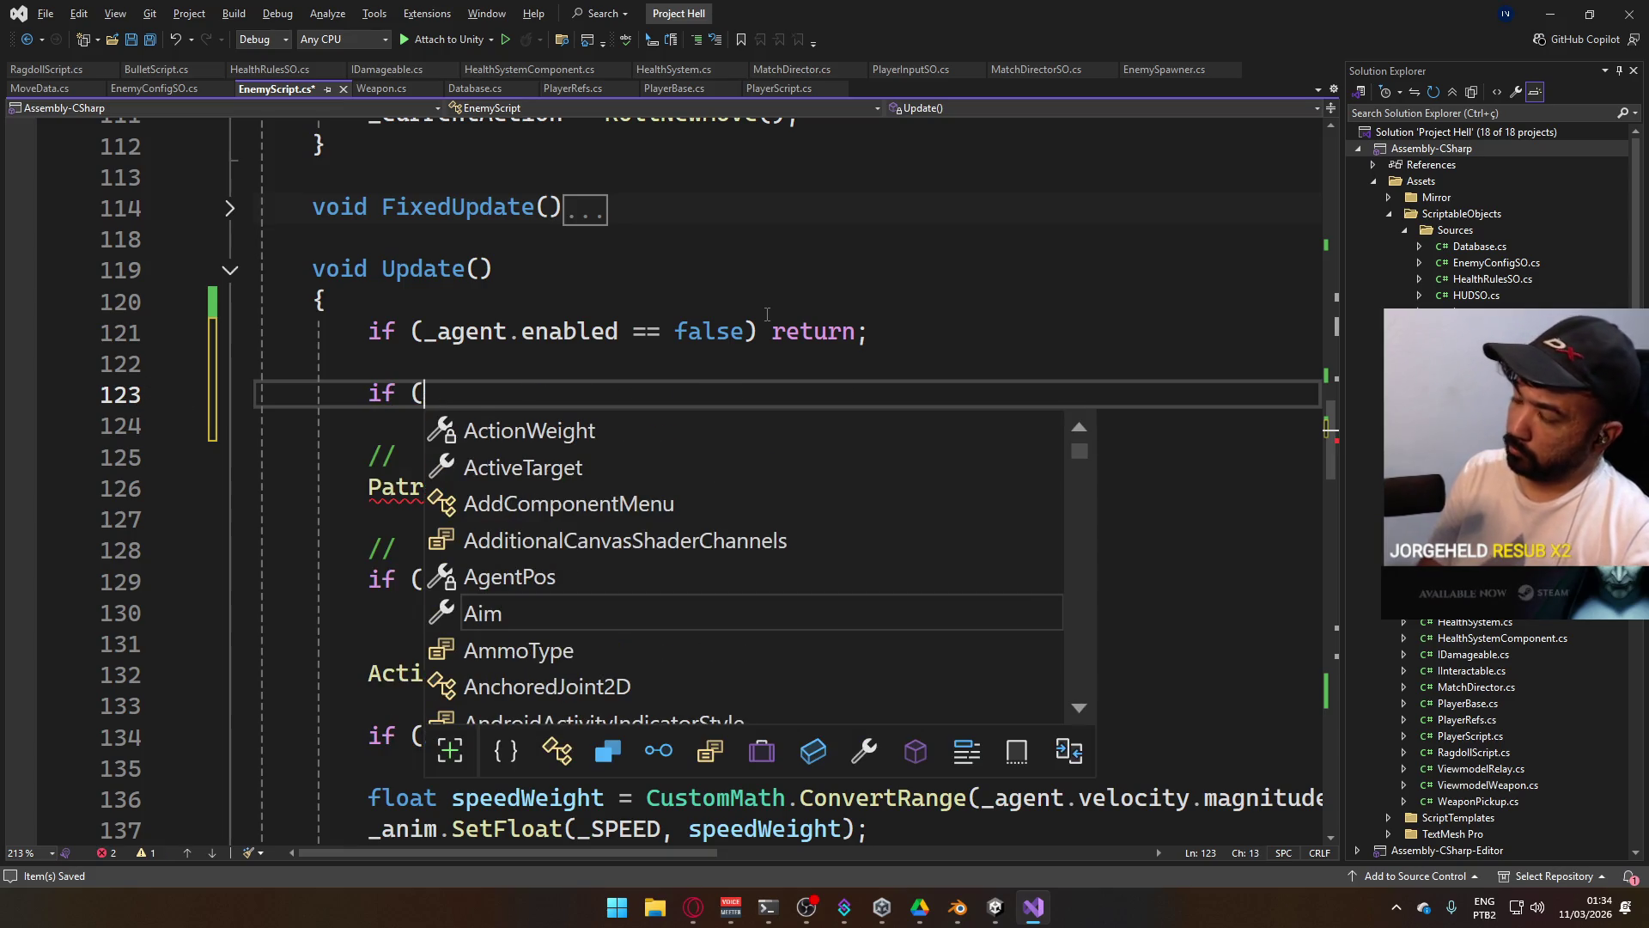
text(E)
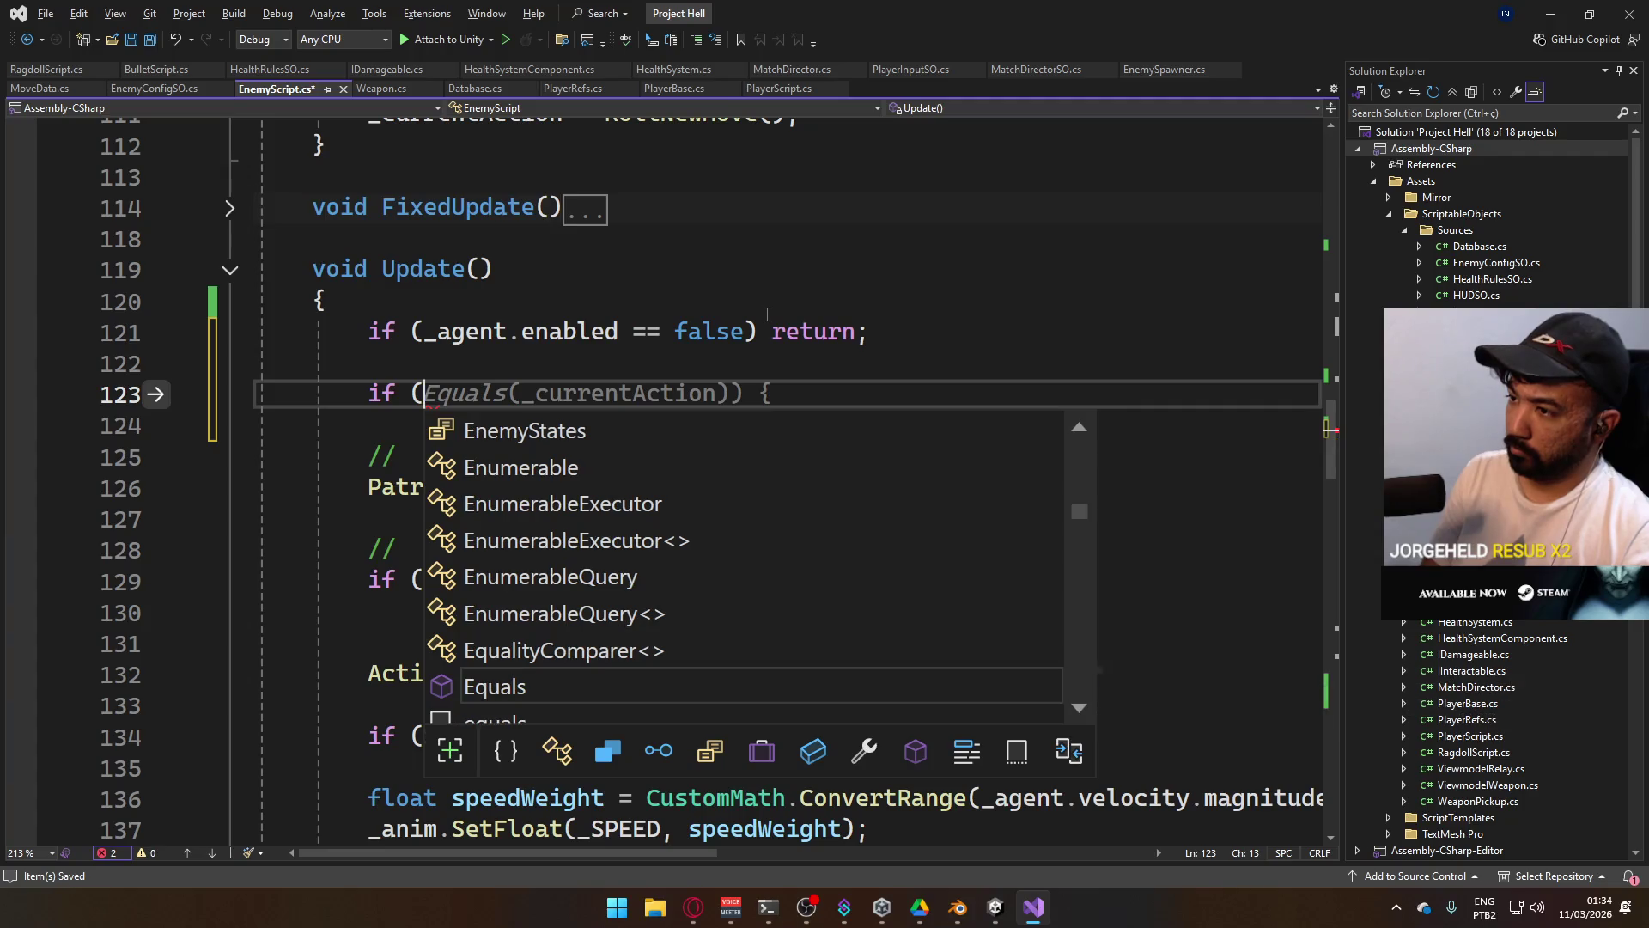
Write the condition State != EnemyStates.Action in Update().
key(BackSpace)
text(_Sta)
key(Tab)
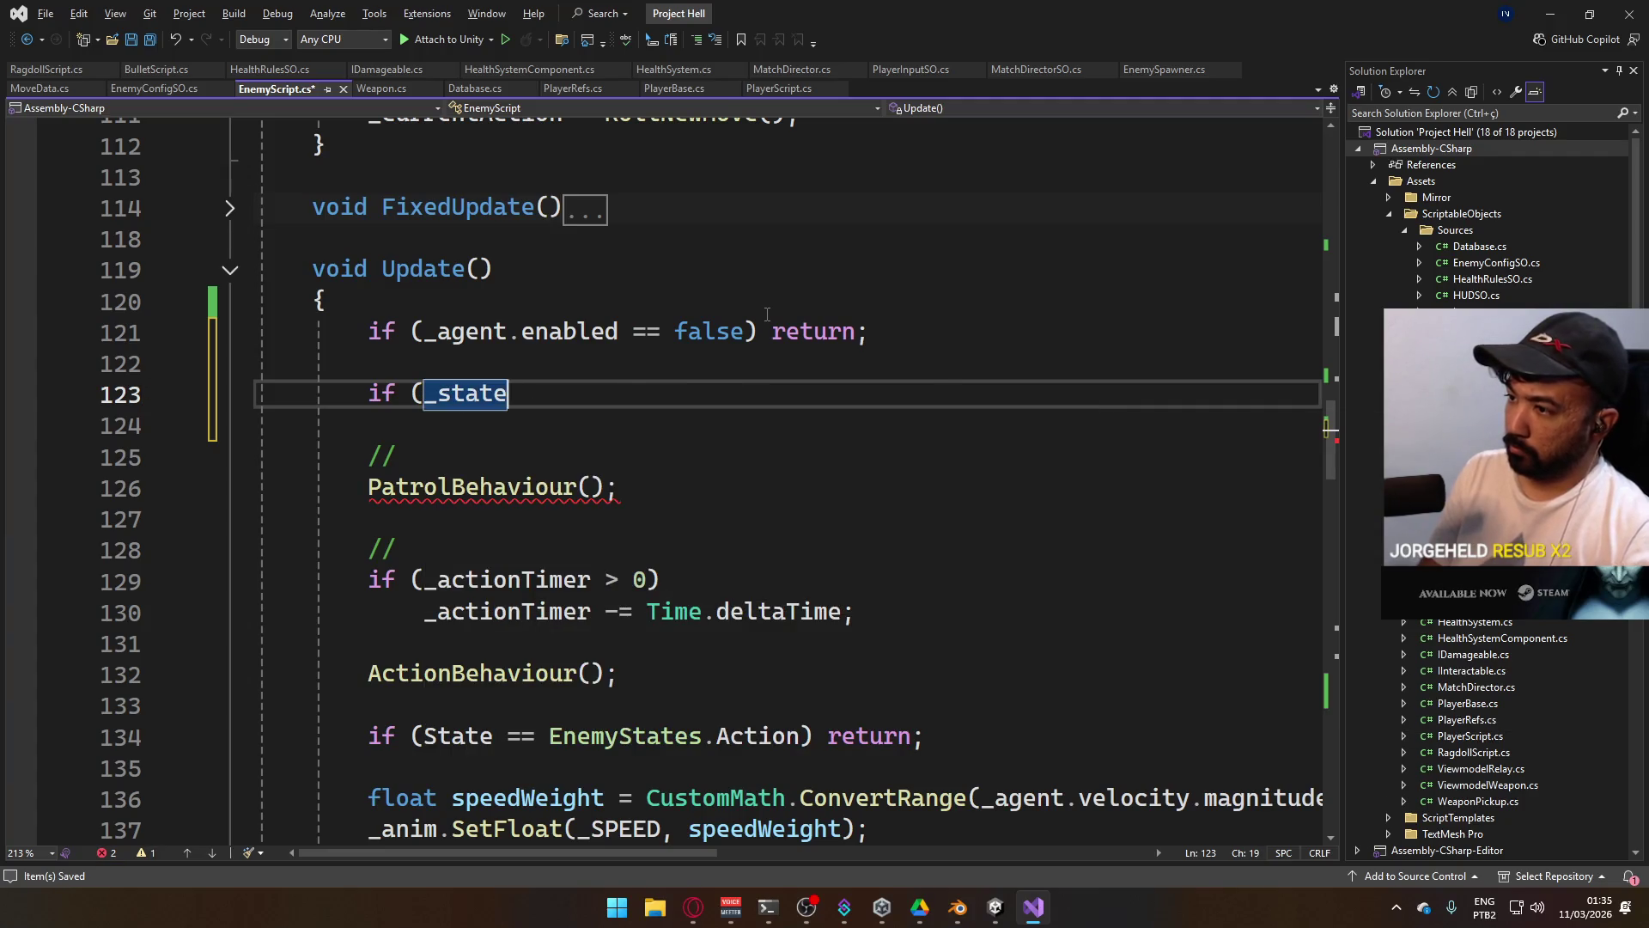
key(BackSpace)
key(BackSpace)
key(BackSpace)
text(State ==)
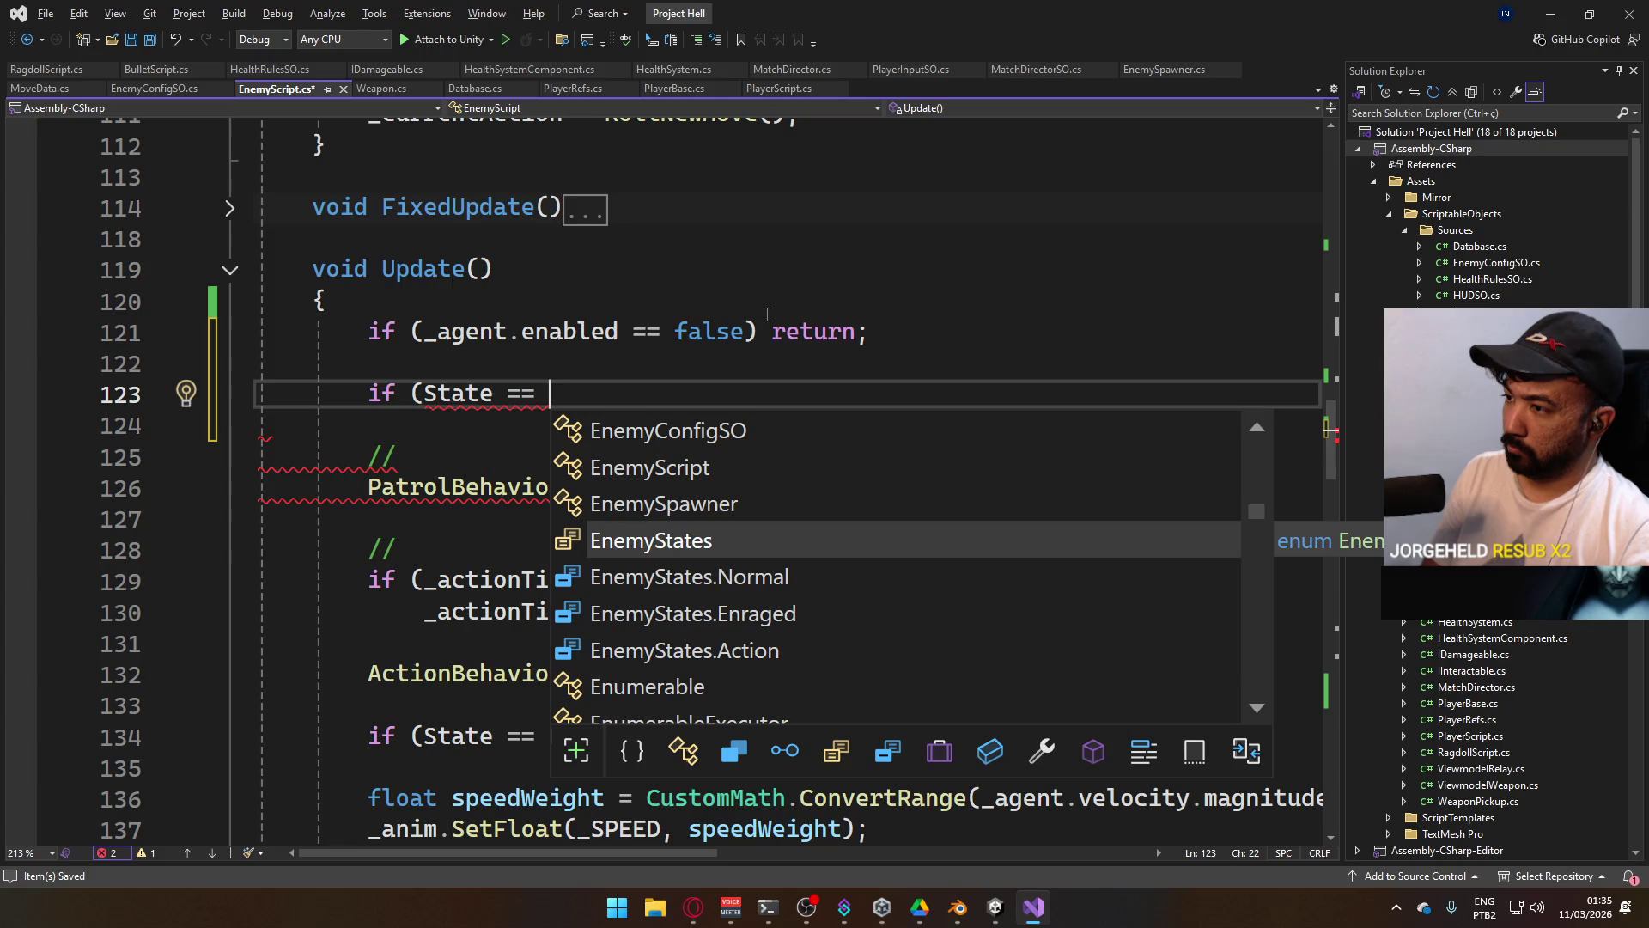
key(BackSpace)
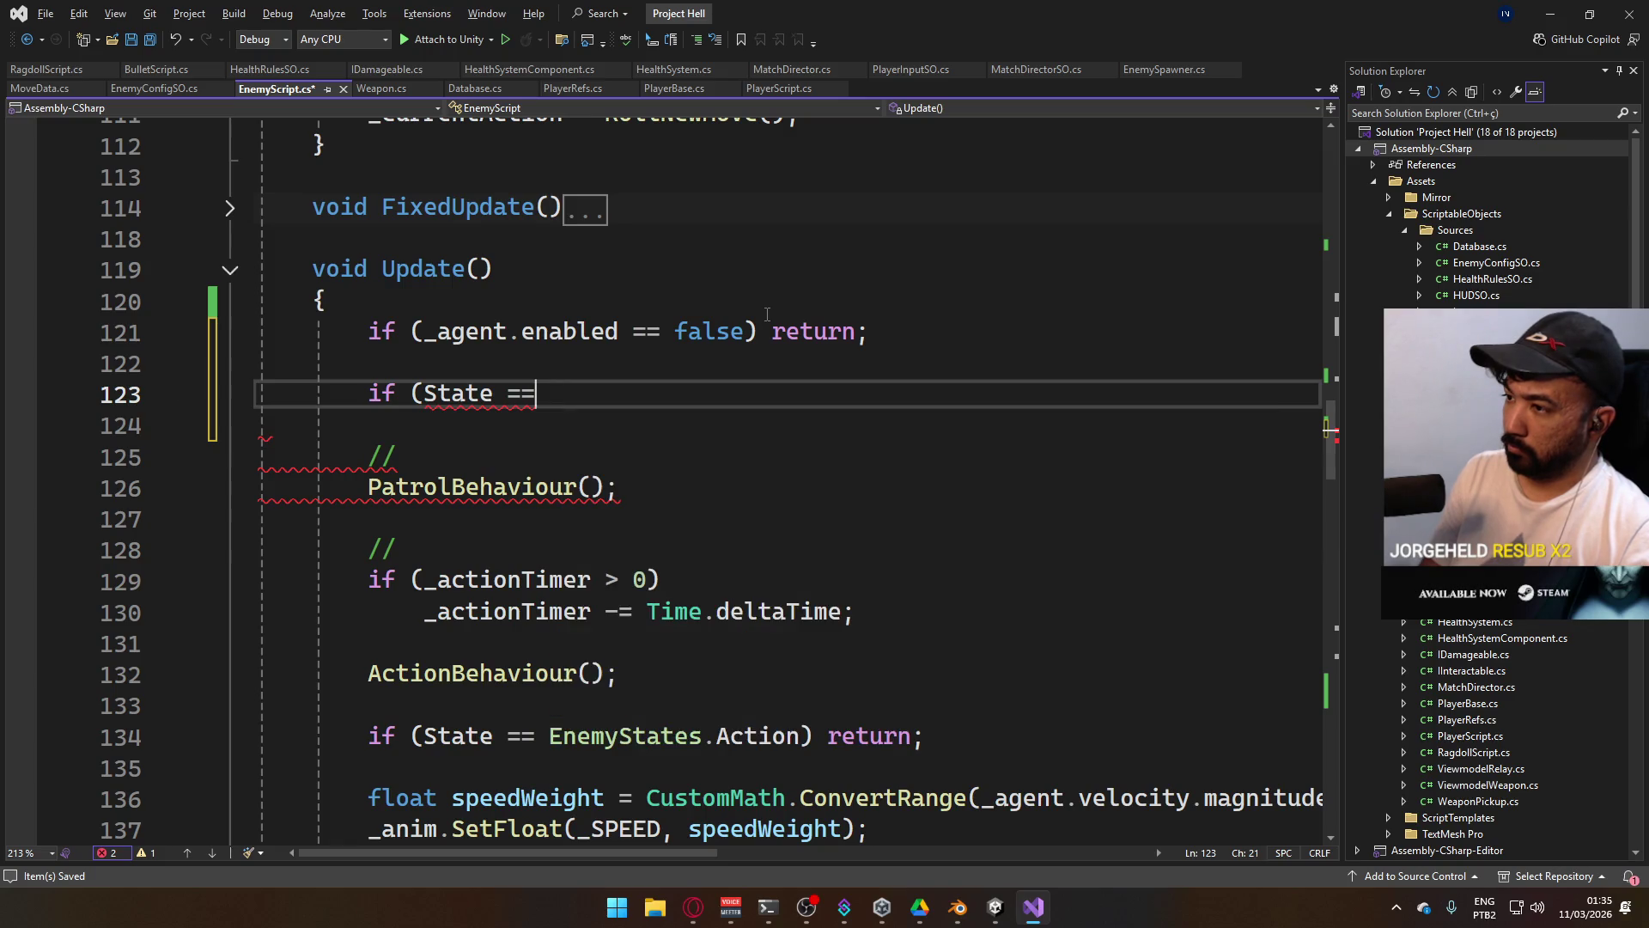
text(!=)
key(Tab)
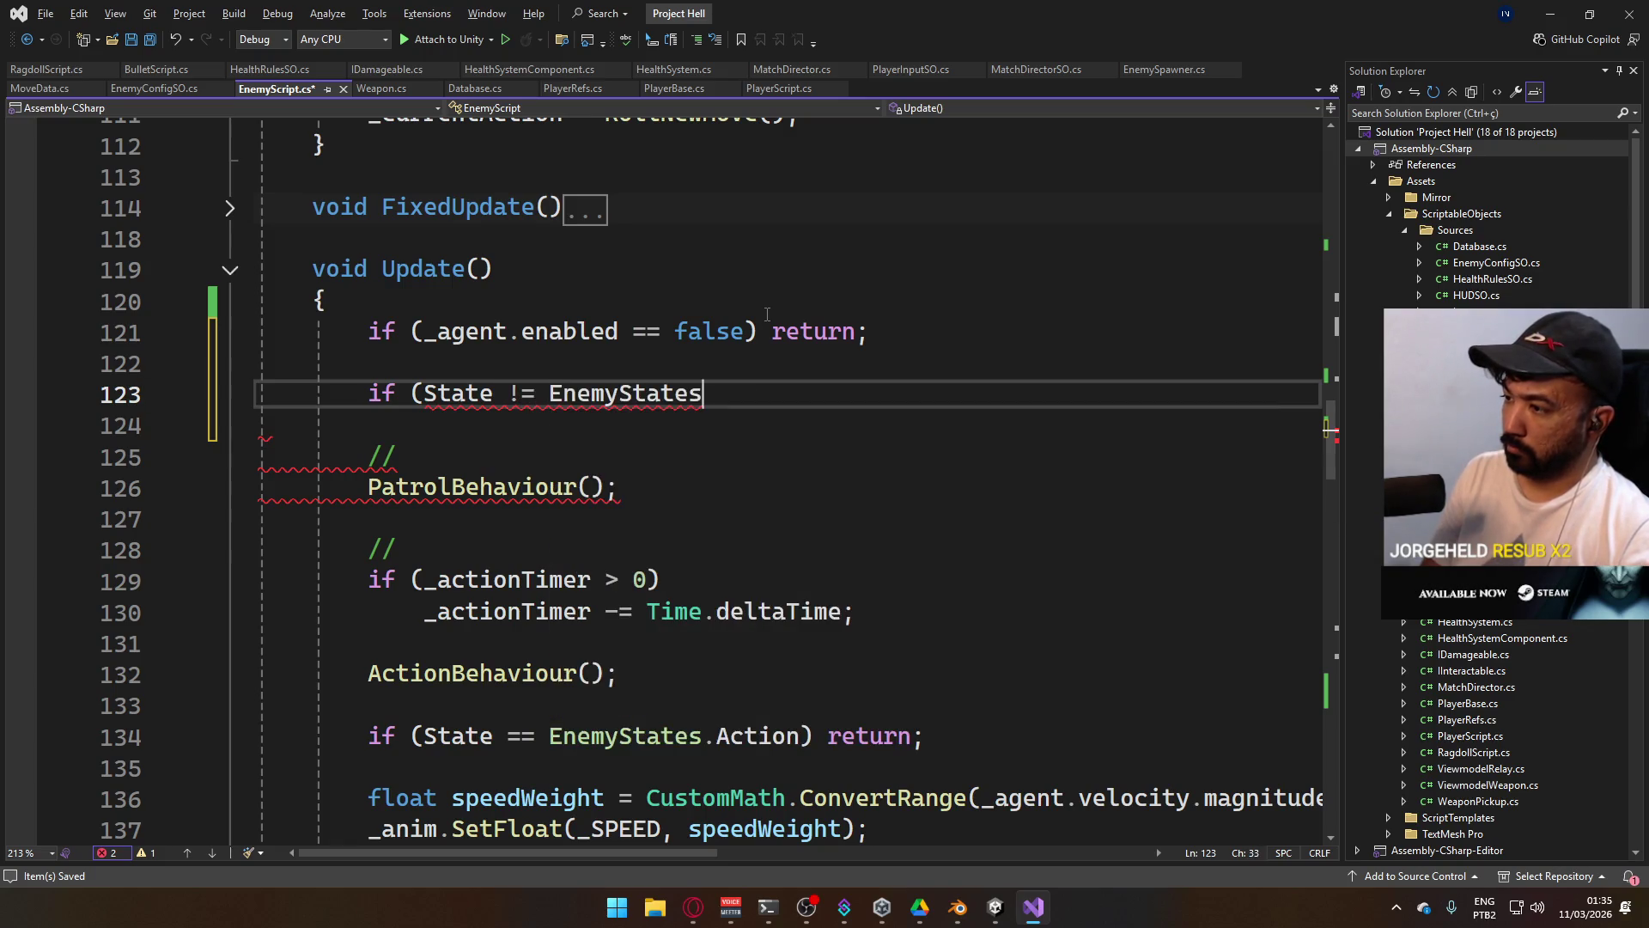
text(.)
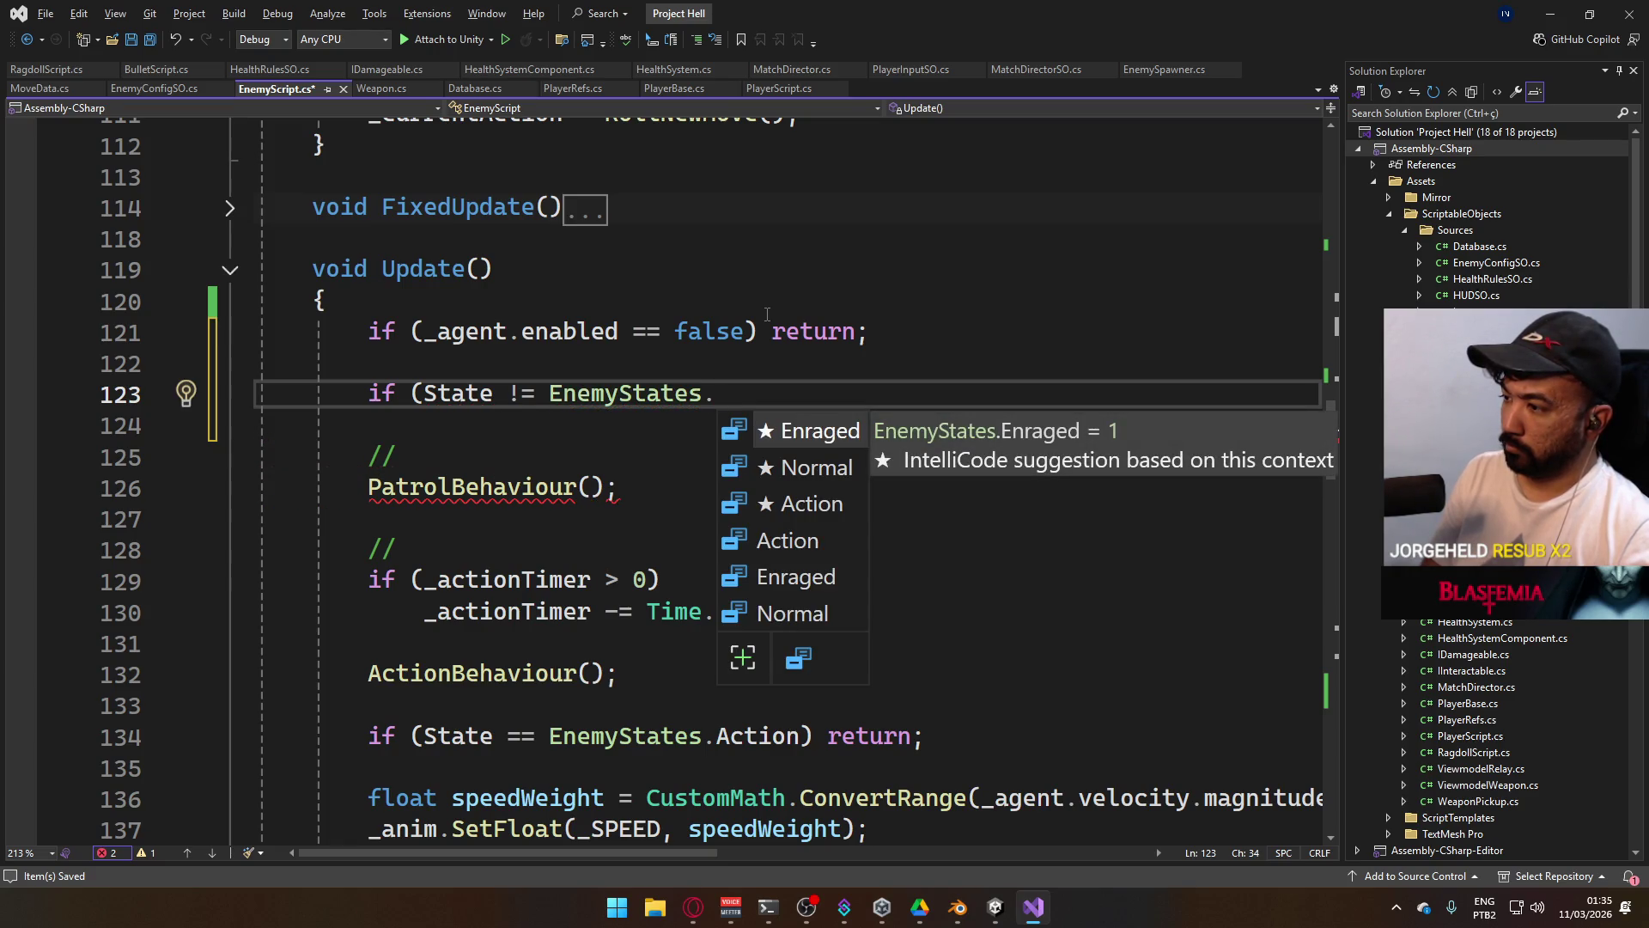
text(A)
key(Tab)
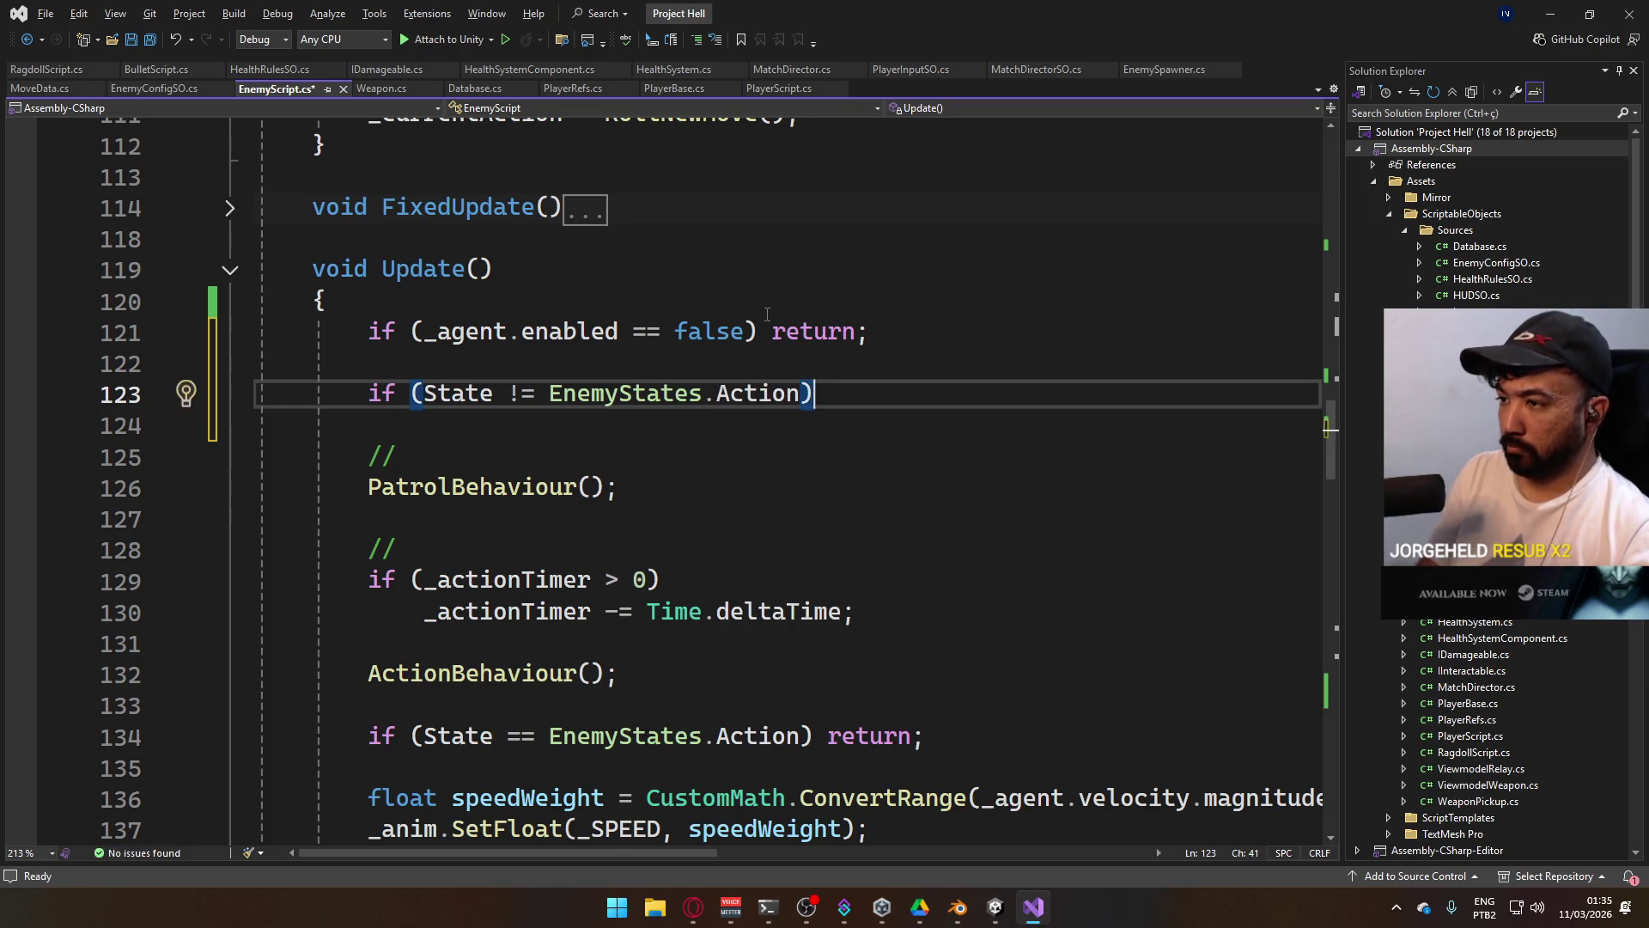
Under the condition, assign _agent.desiredVelocity to _internalVelocity and save.
key(Return)
text(_inte)
key(Tab)
text(= )
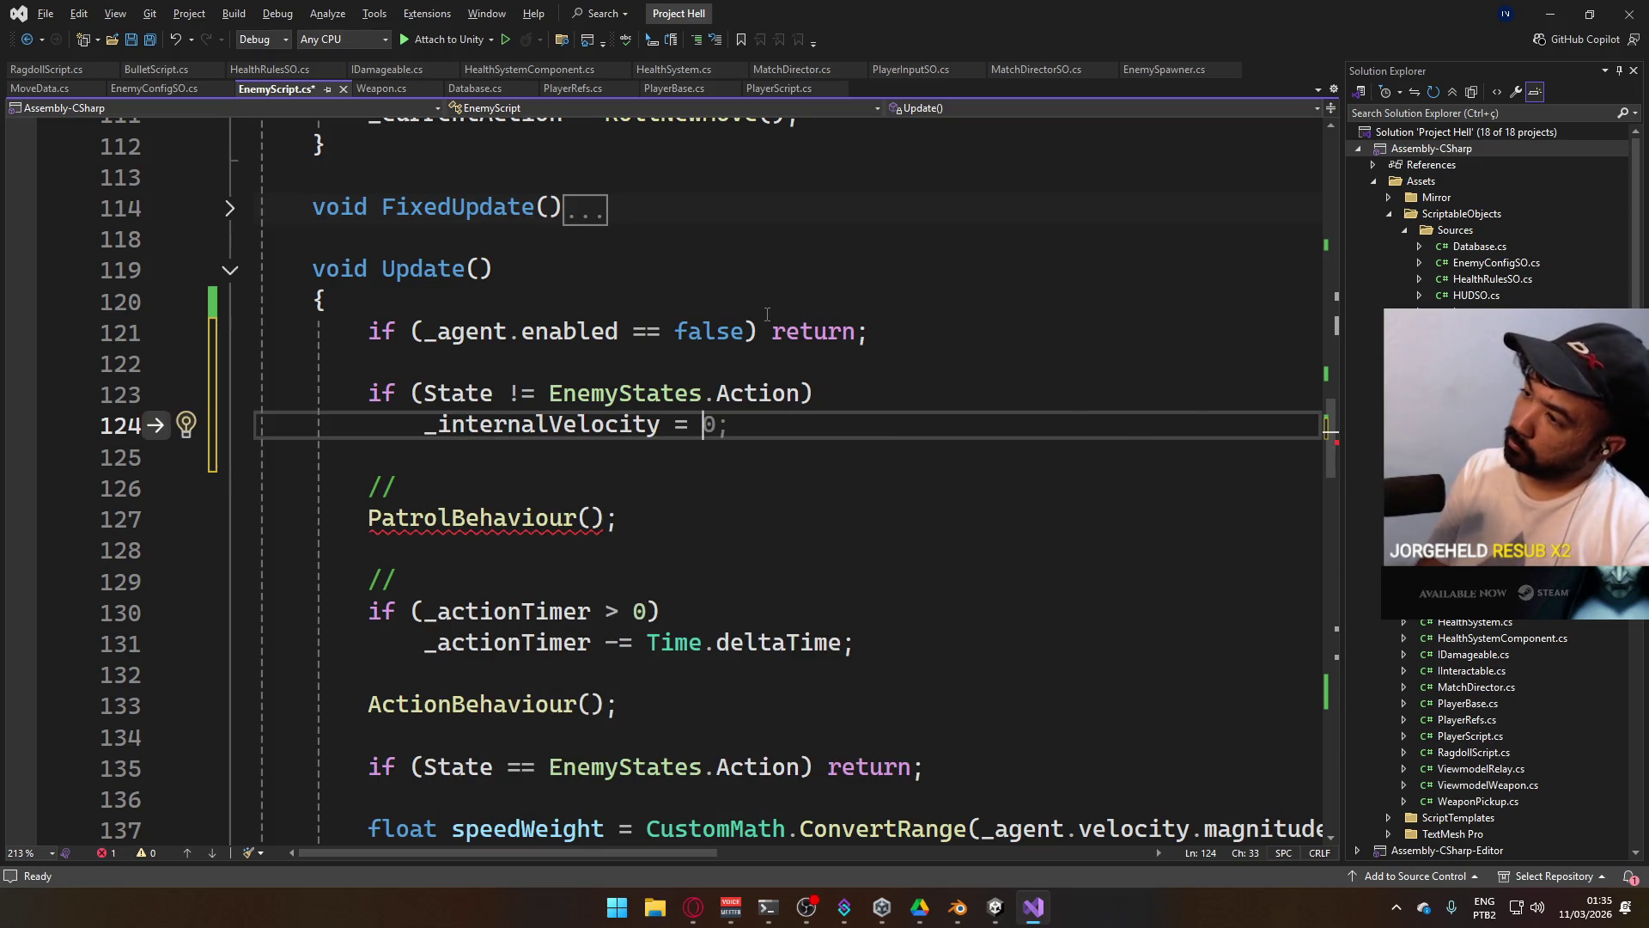
text(_a)
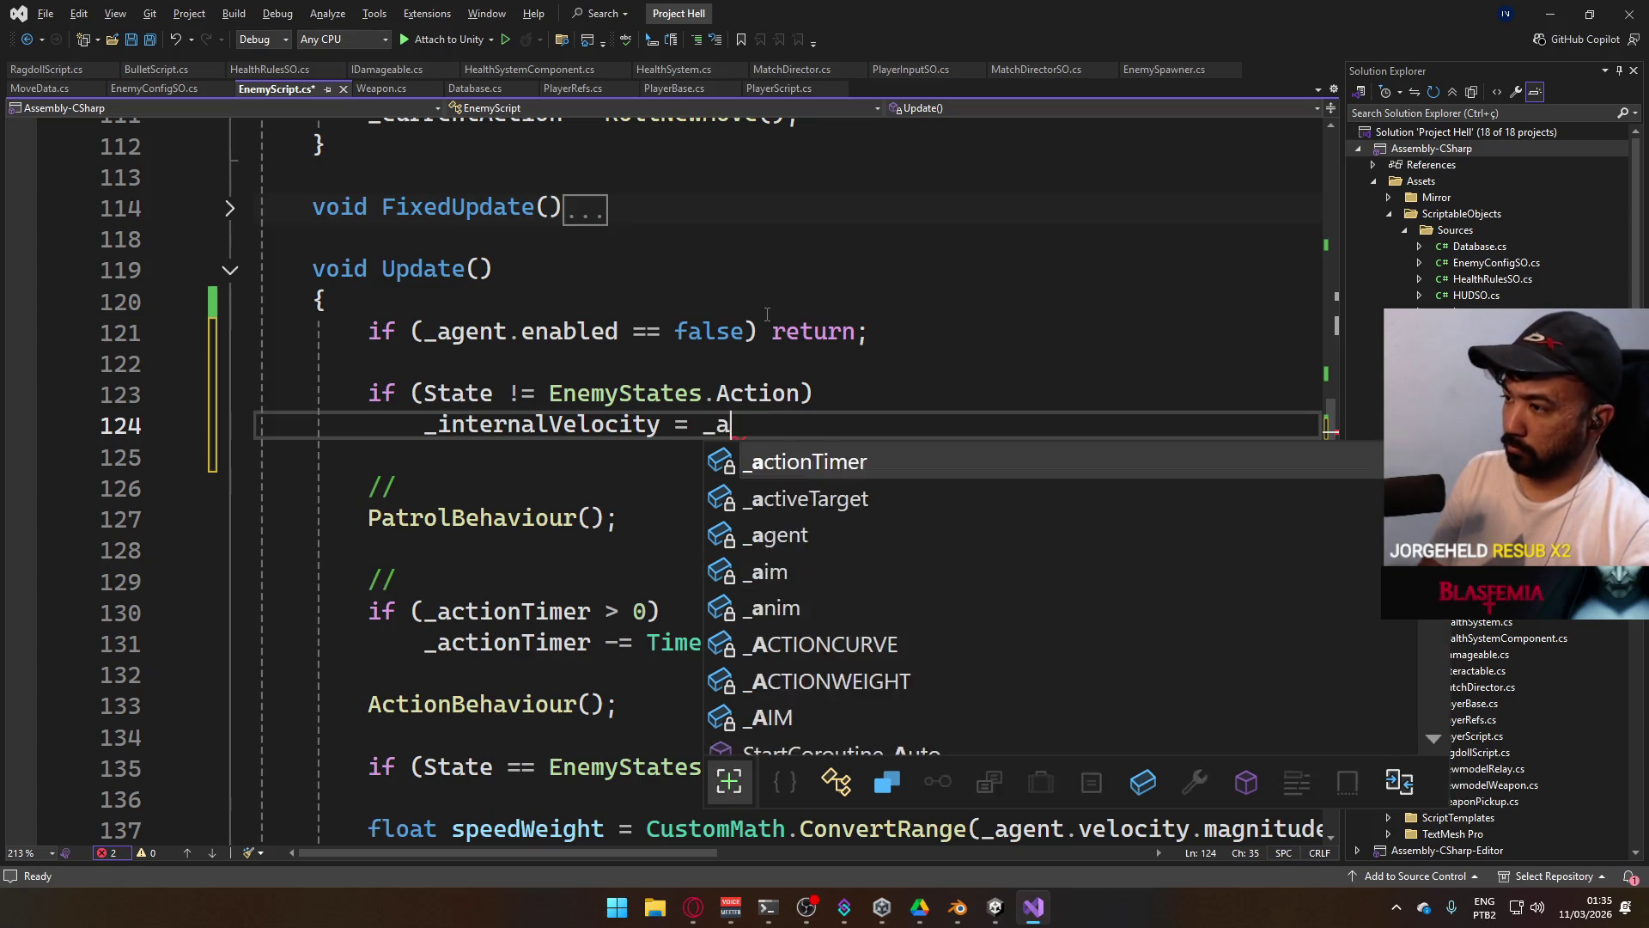
text(g)
key(Tab)
text(.de)
key(Tab)
text(;)
key(ctrl+s)
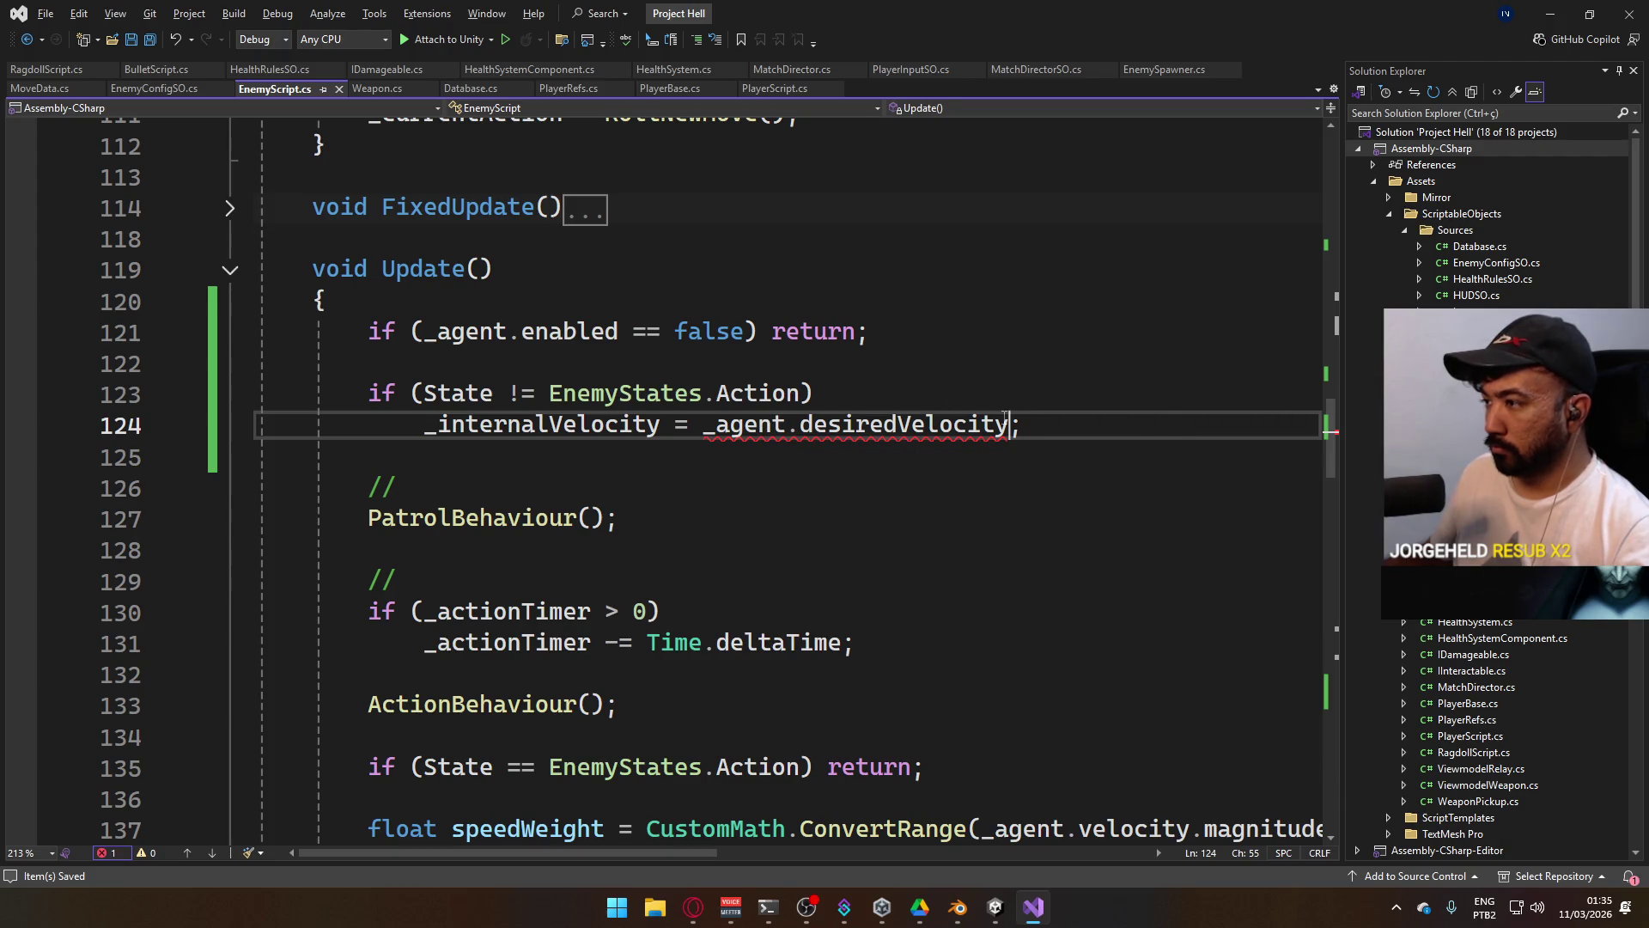
Change the assignment to _agent.desiredVelocity.magnitude and save.
key(Left)
text(.mag)
key(Tab)
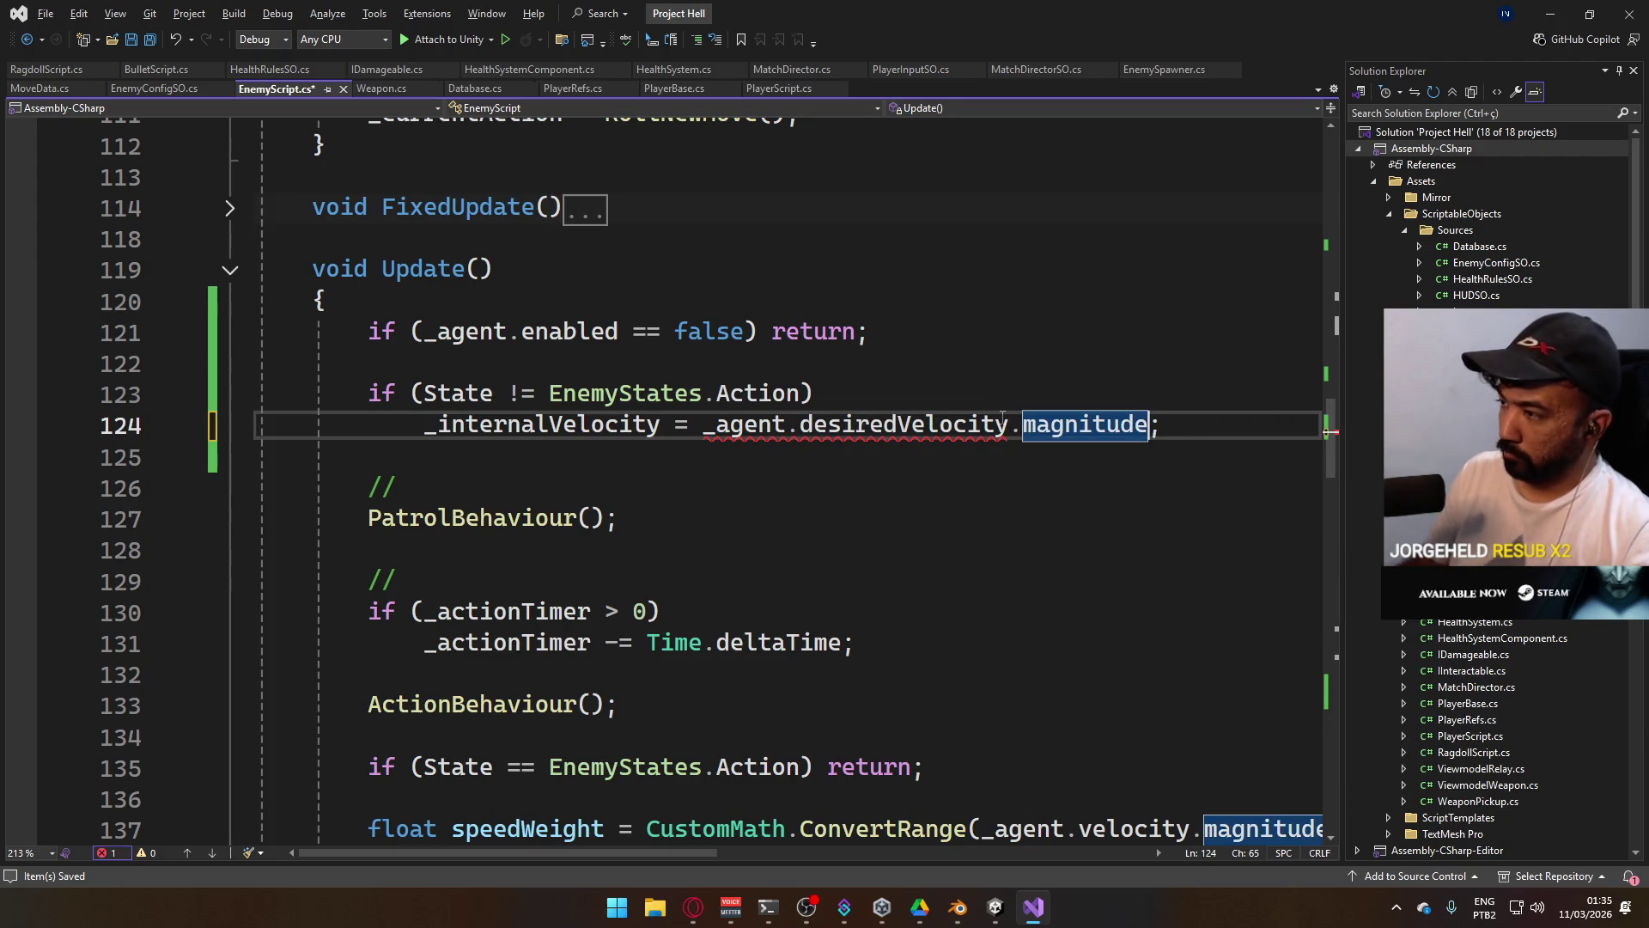
key(ctrl+s)
scroll(1002, 417, up, 3)
scroll(800, 443, down, 3)
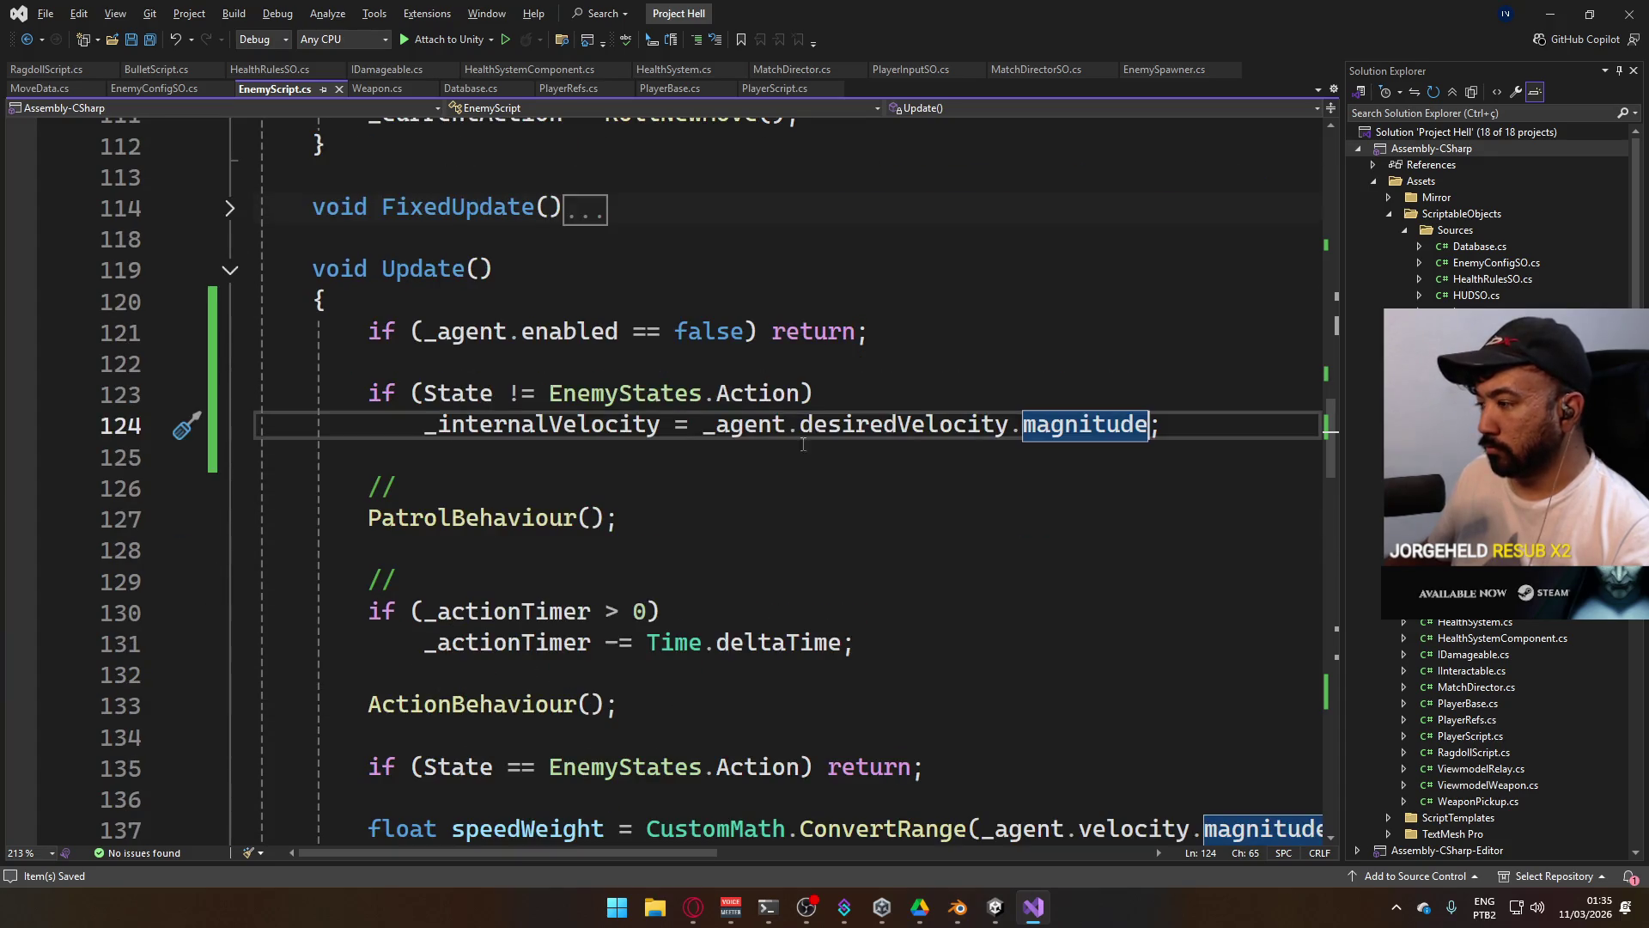
Delete the commented-out //move.y and //_controller.Move lines in ActionBehaviour.
scroll(816, 458, up, 6)
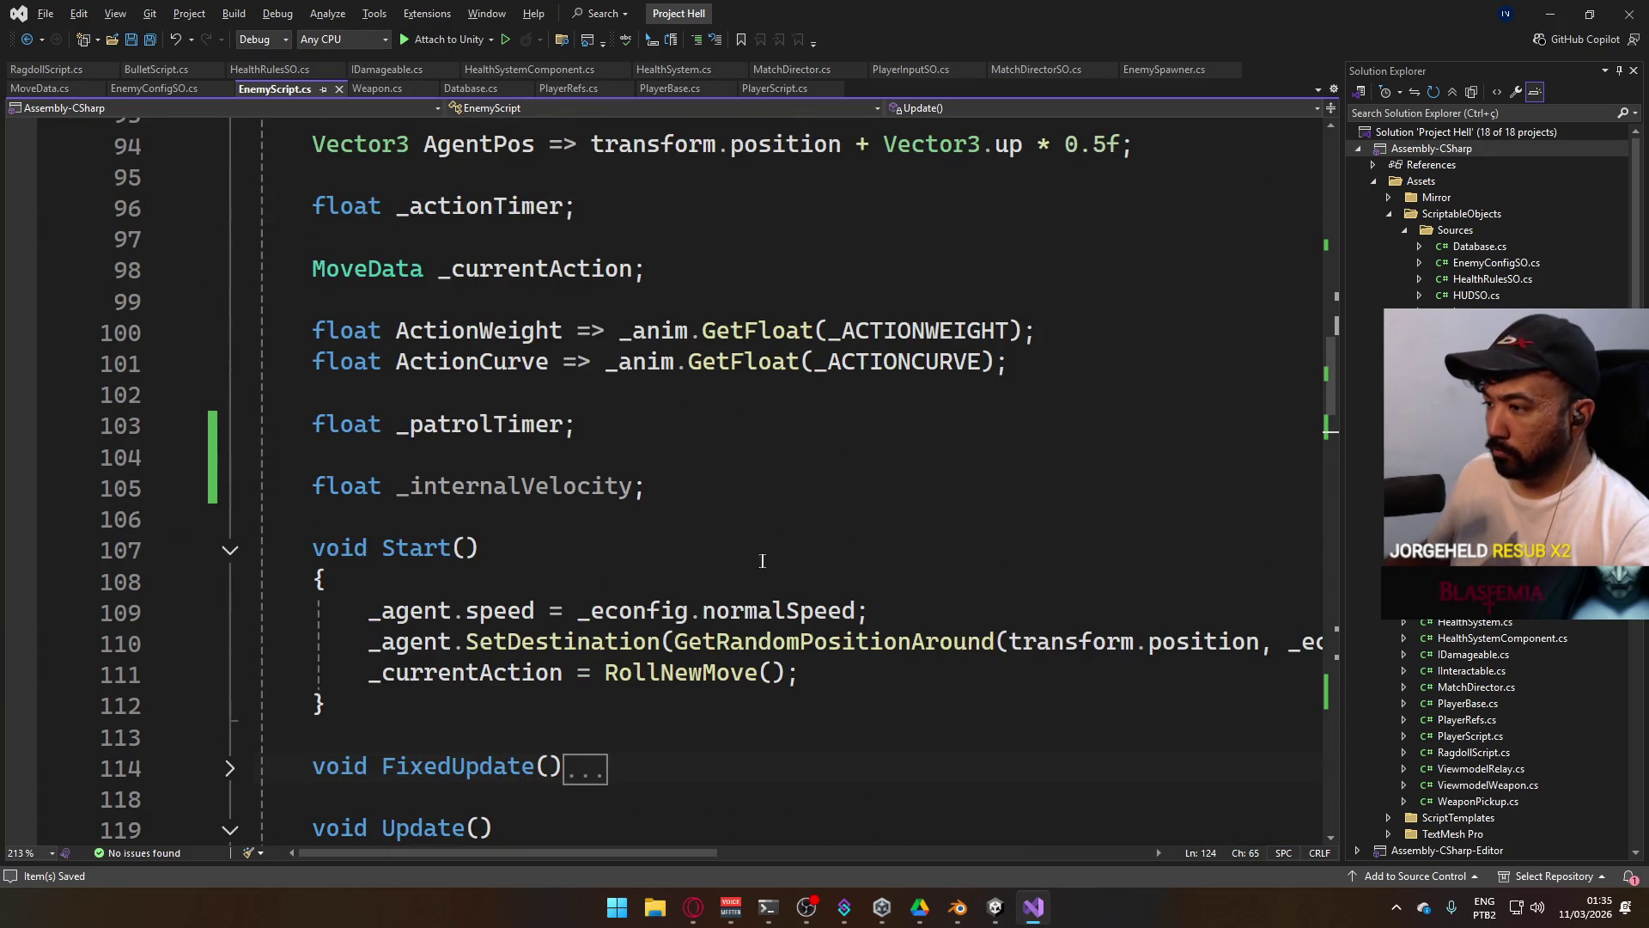
scroll(768, 561, down, 15)
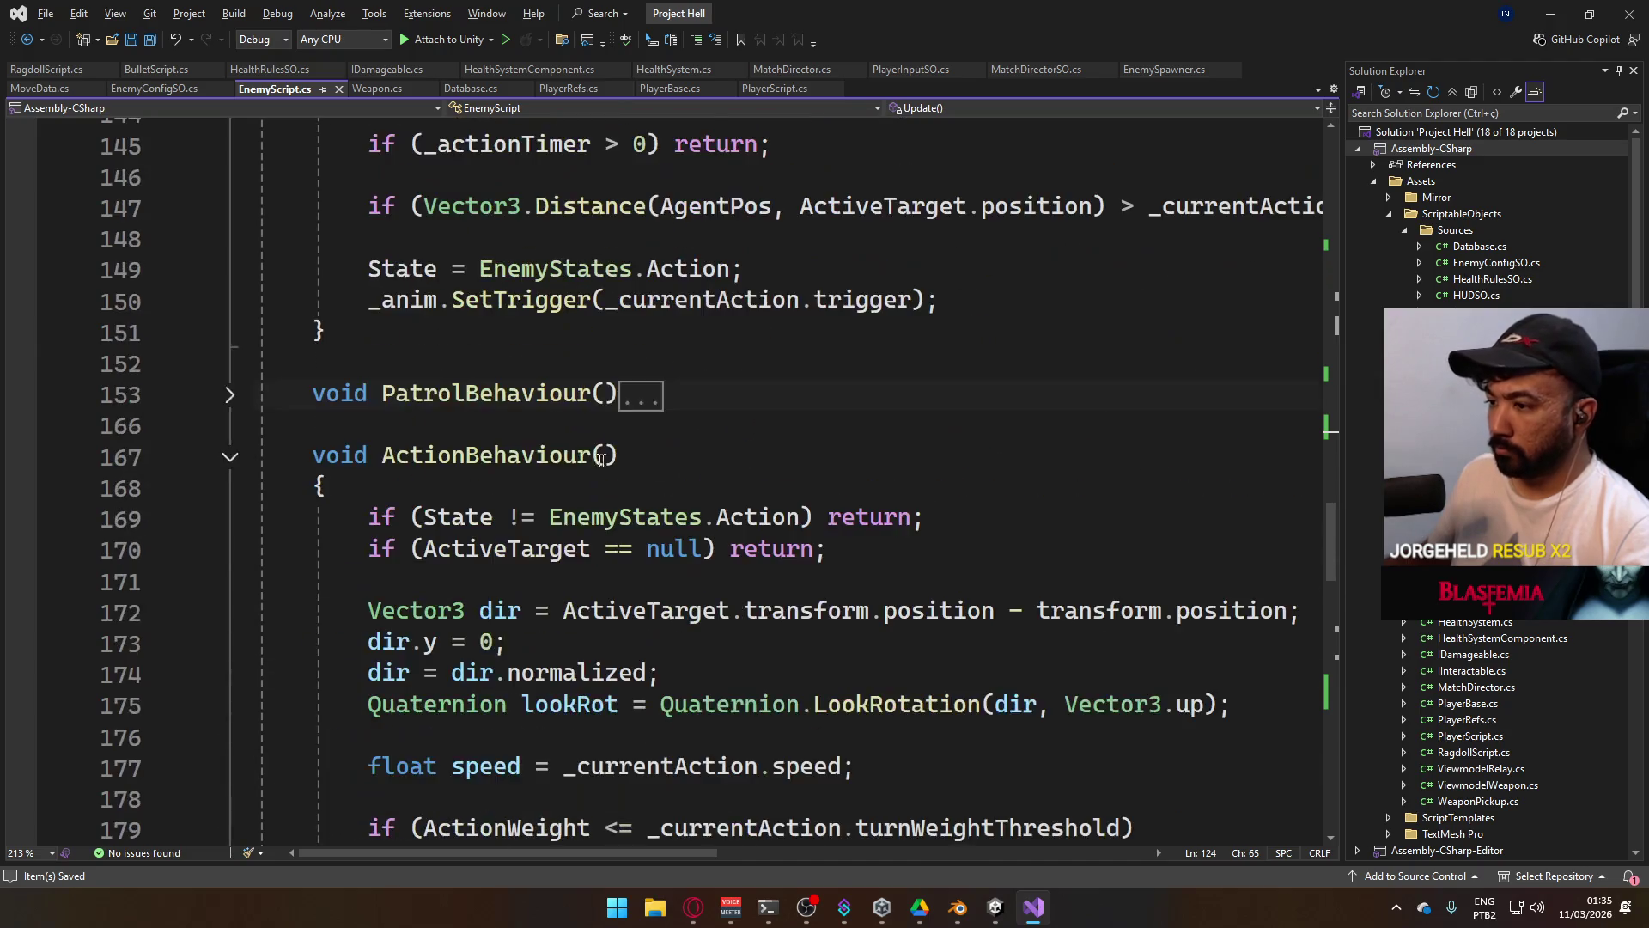
scroll(613, 462, down, 13)
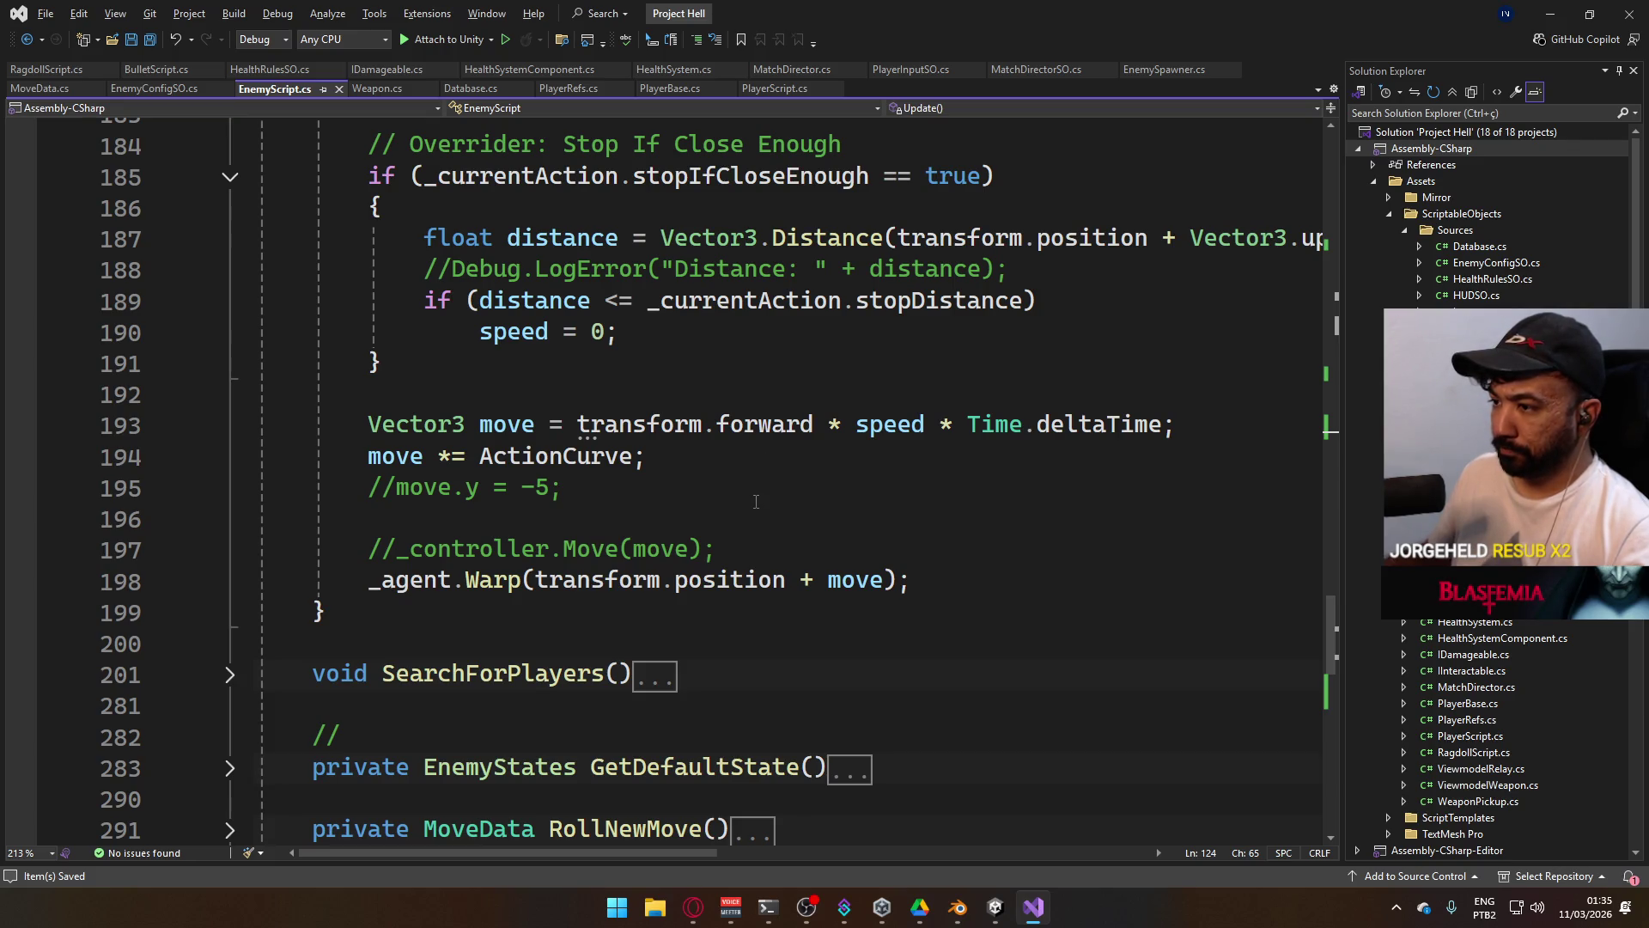
drag(722, 548, 368, 487)
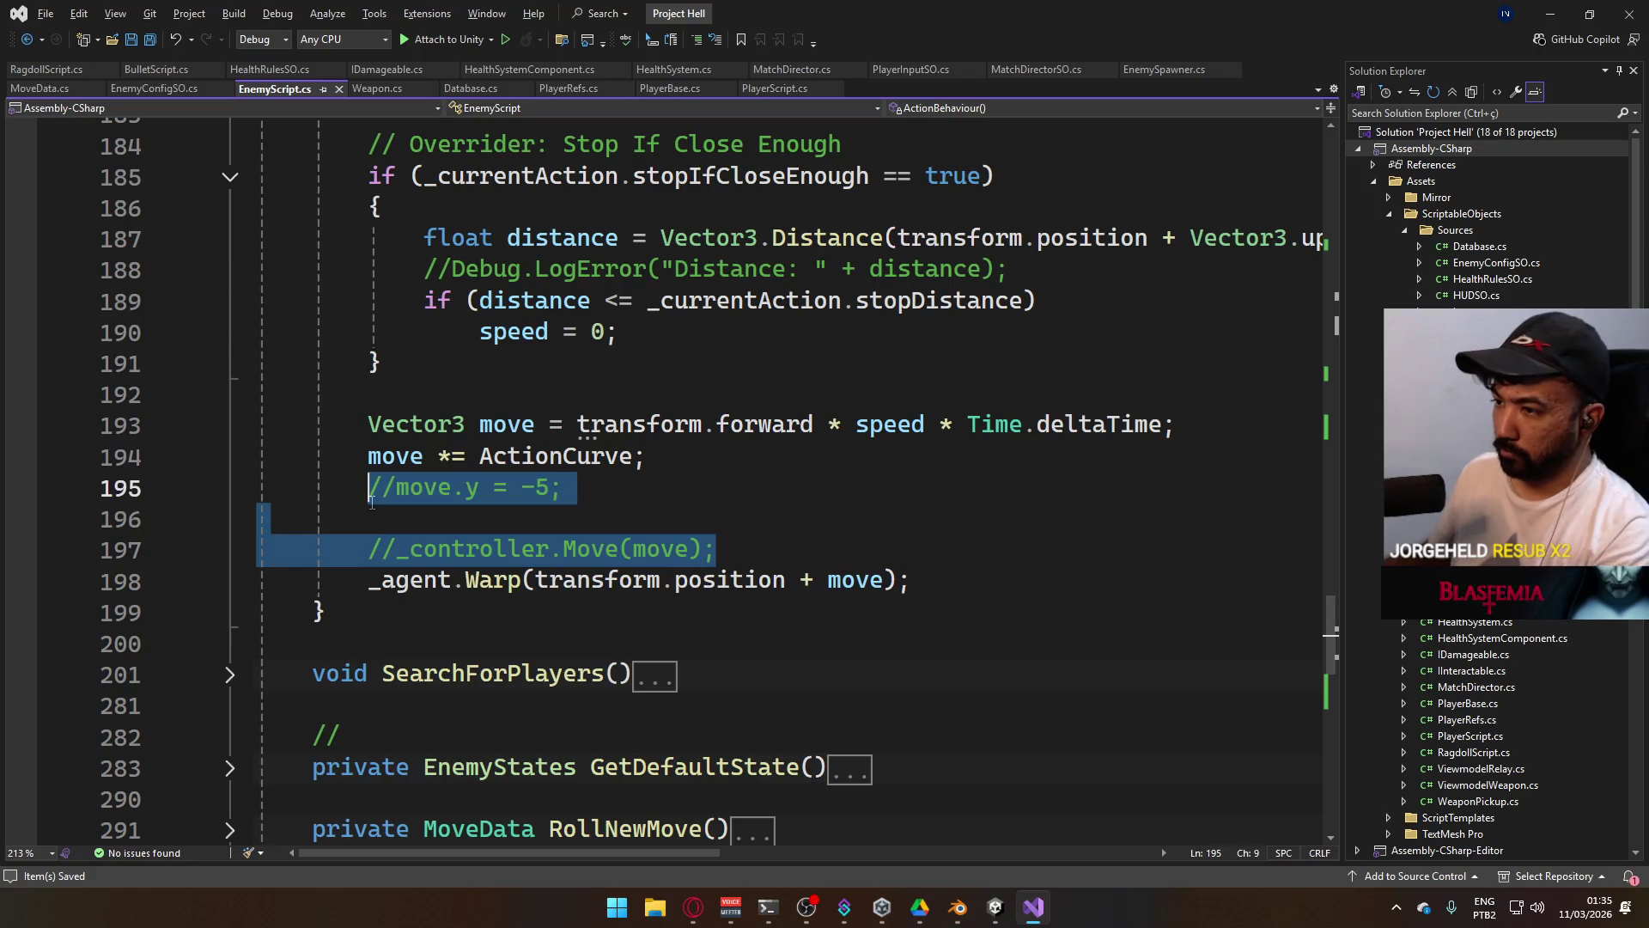
key(BackSpace)
Add '_internalVelocity = move.magnitude;' above _agent.Warp and save the script.
click(799, 470)
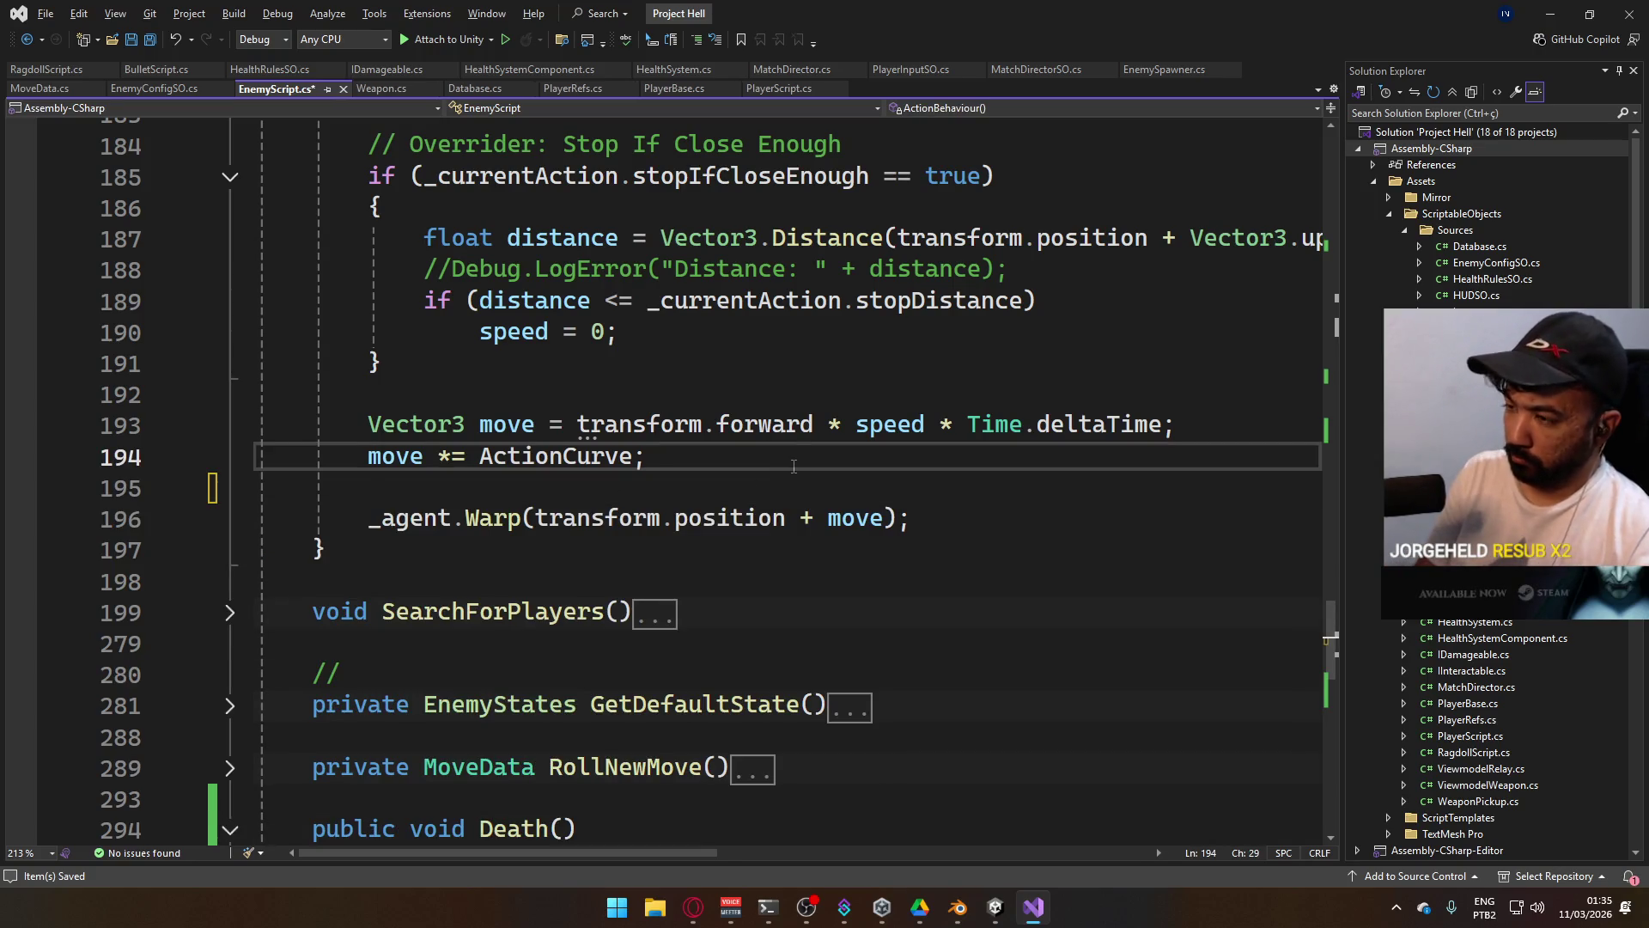
key(Return)
key(Return)
text(})
key(BackSpace)
text(_inte)
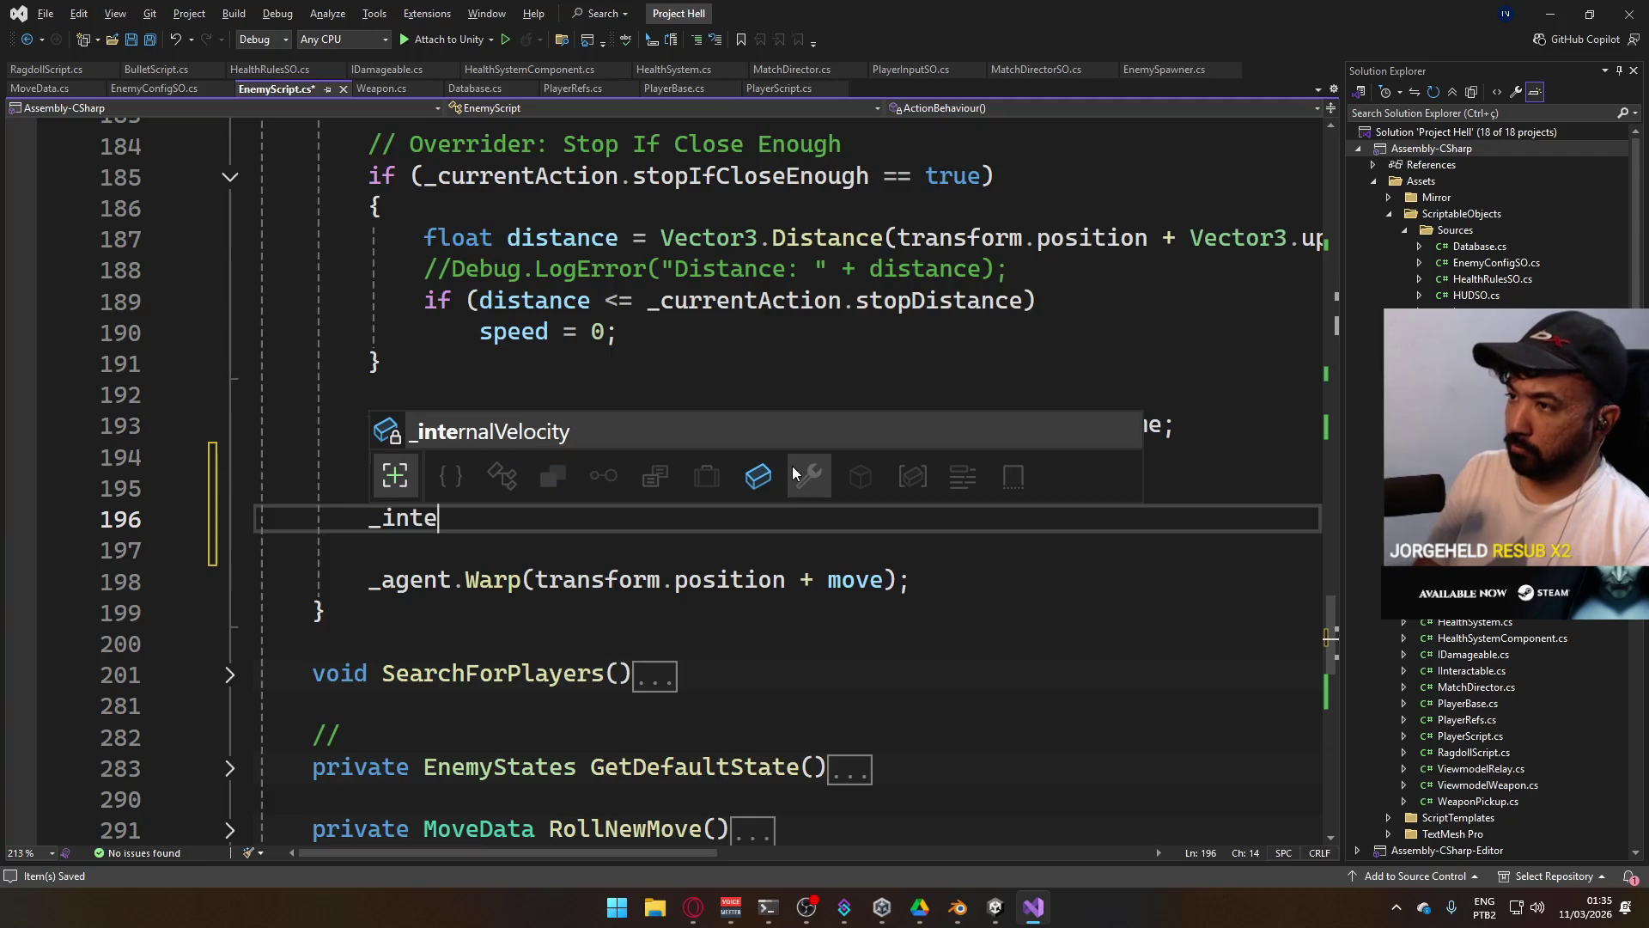
key(Tab)
text(= m)
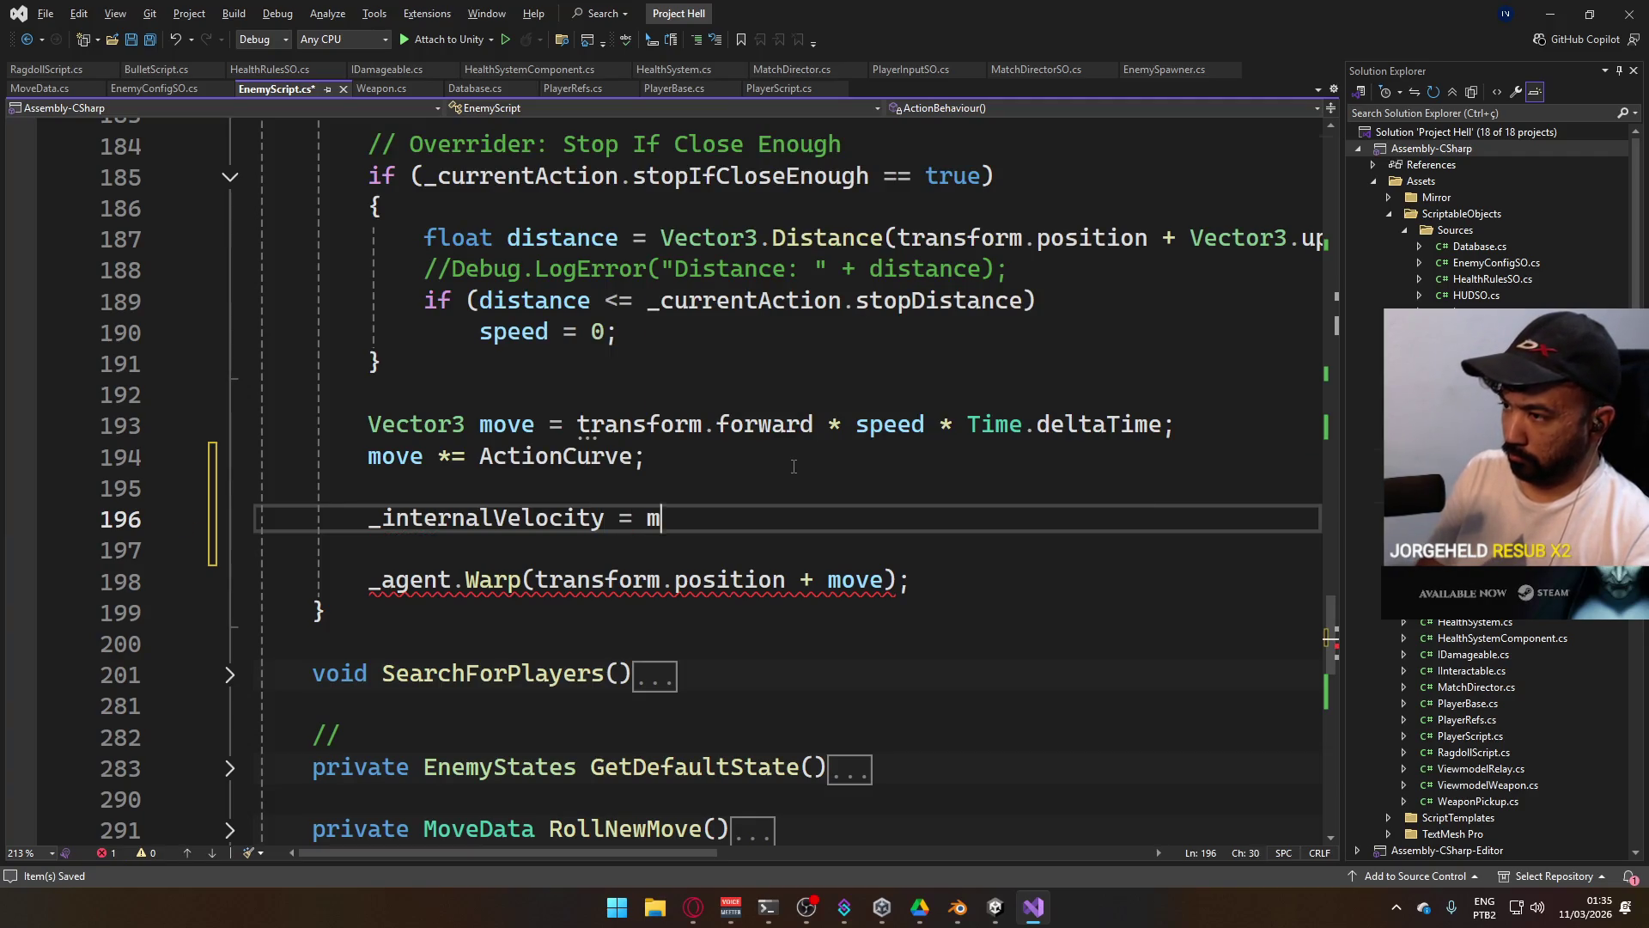
text(ove.m)
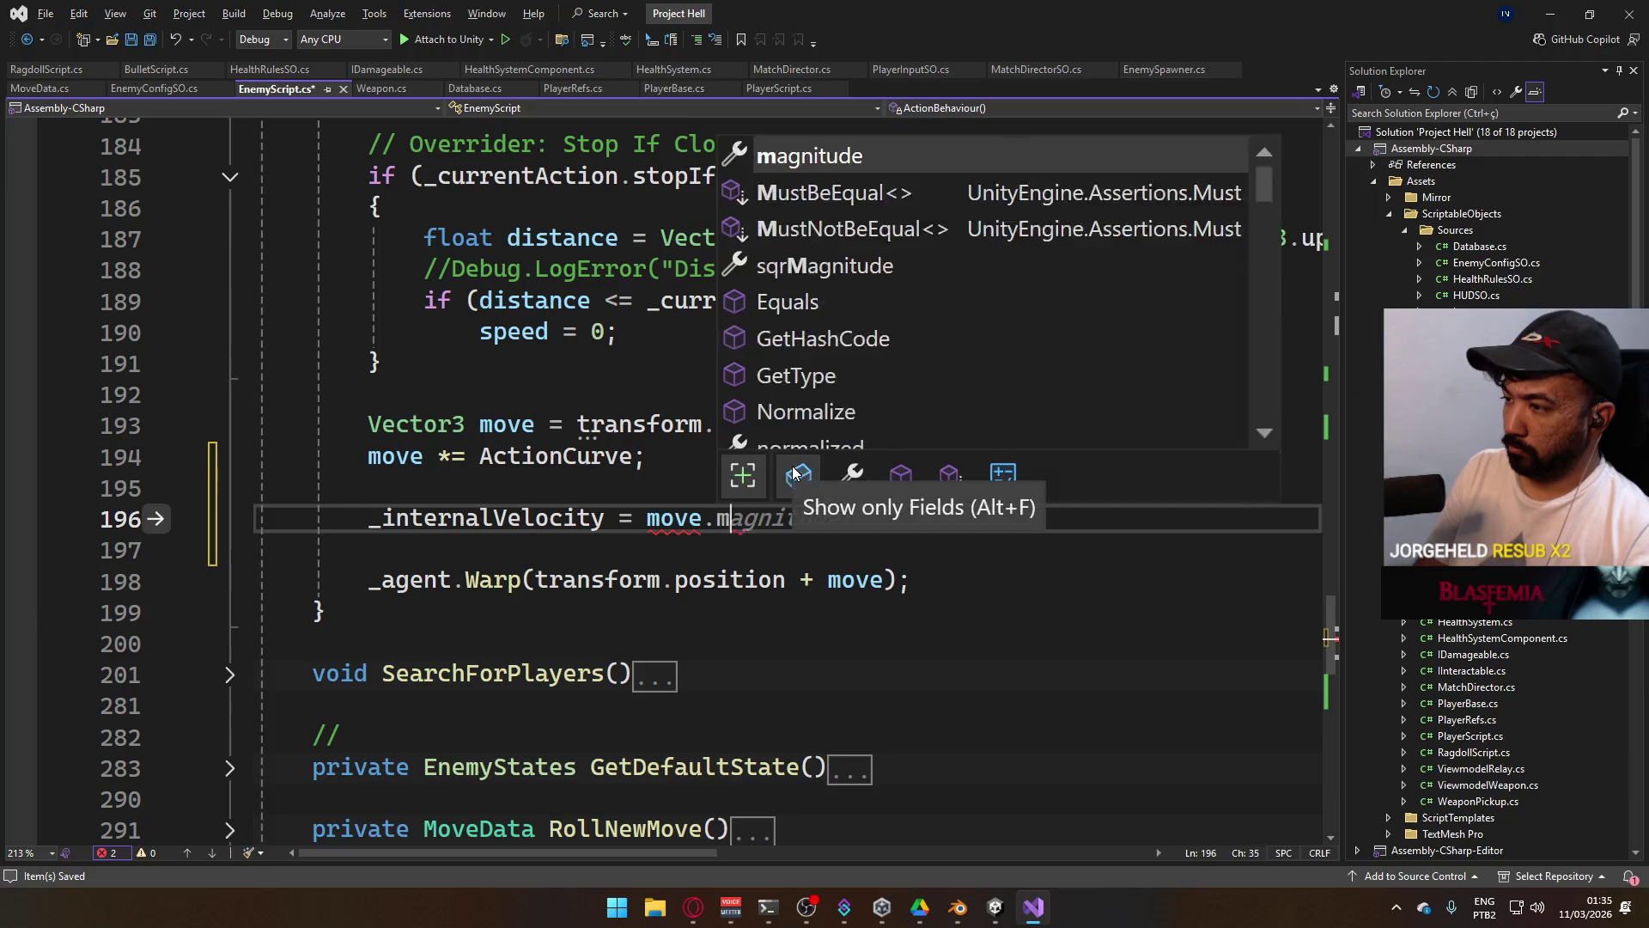
key(Tab)
text(;)
key(ctrl+s)
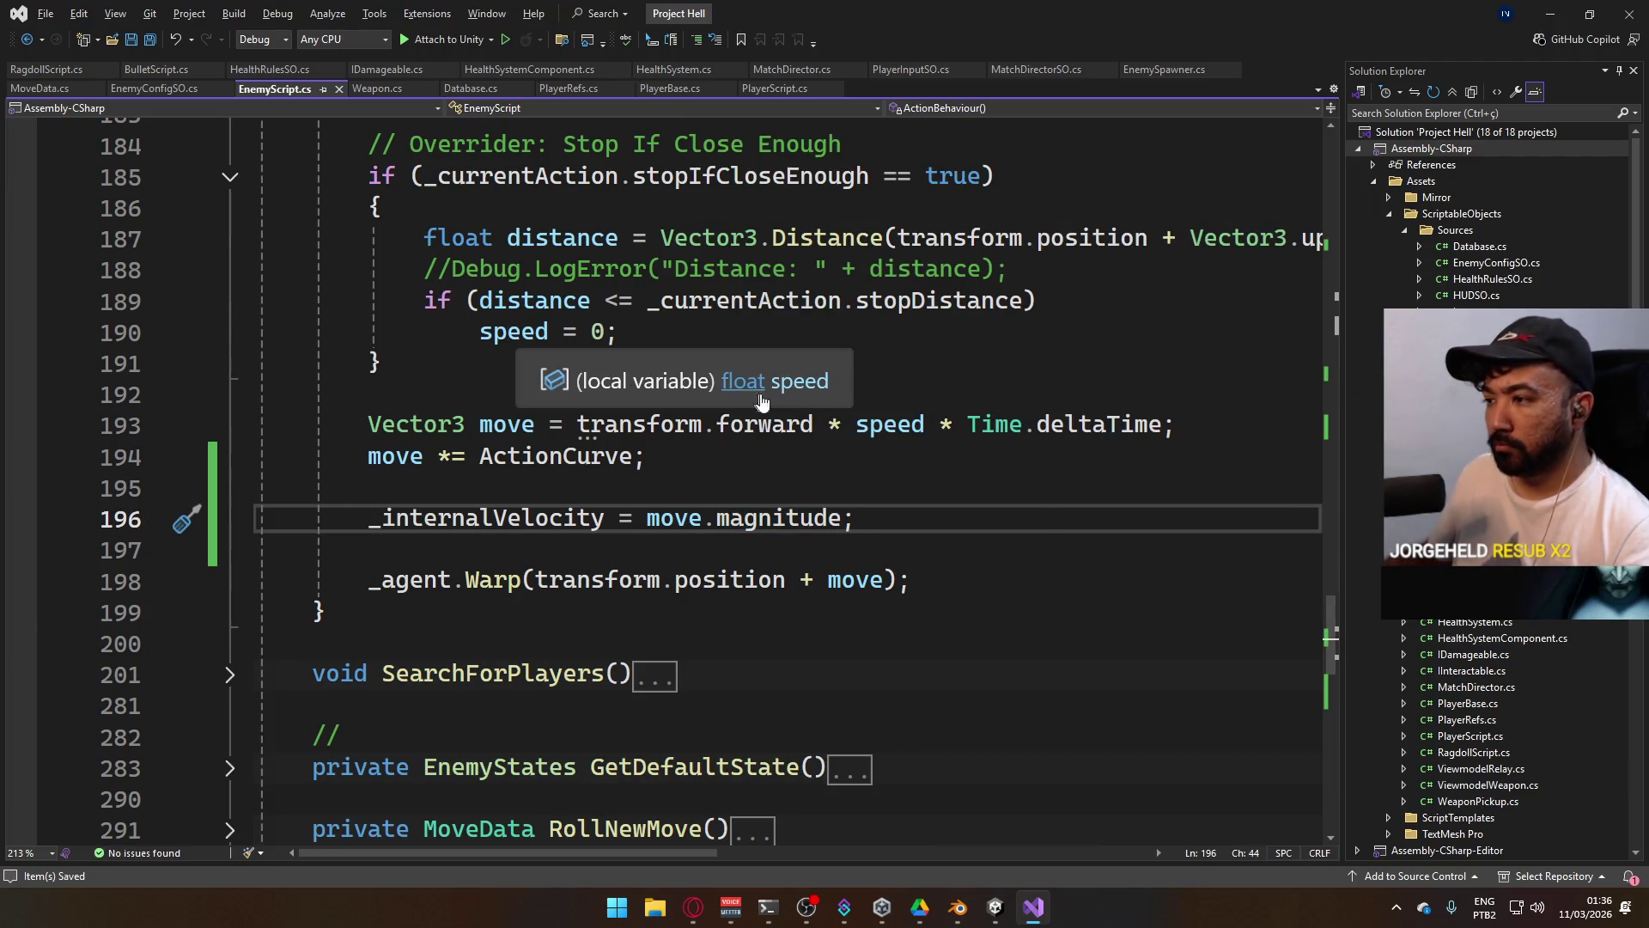
scroll(638, 470, up, 20)
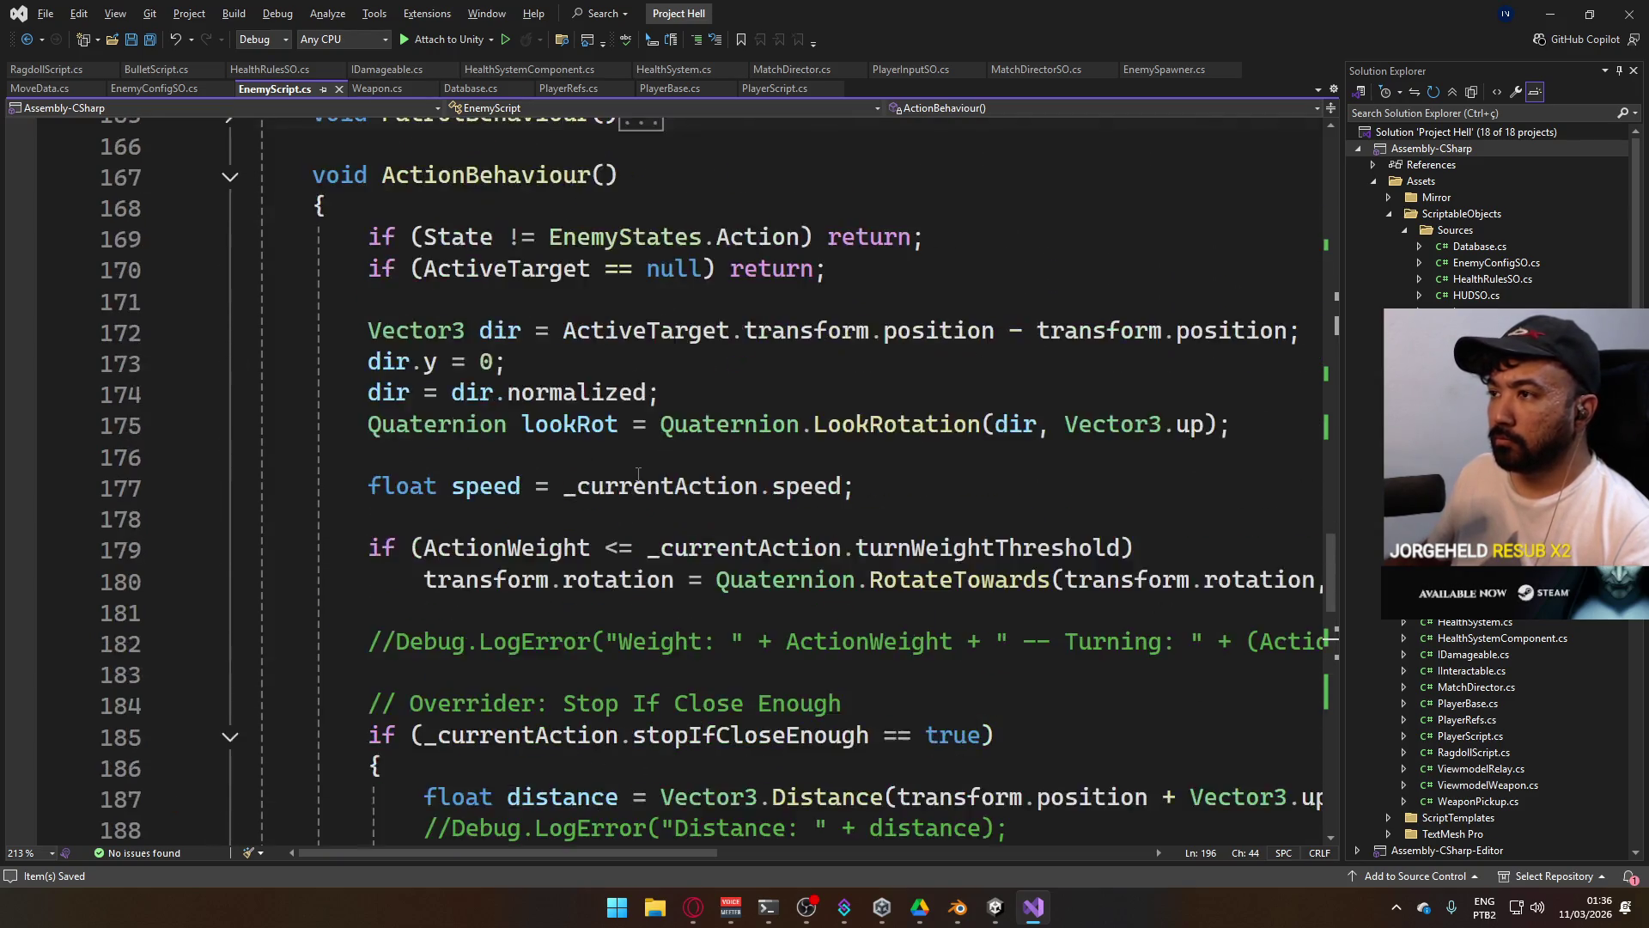
Change Death's _ragdoll.SetVelocity argument to _internalVelocity.
scroll(645, 480, down, 20)
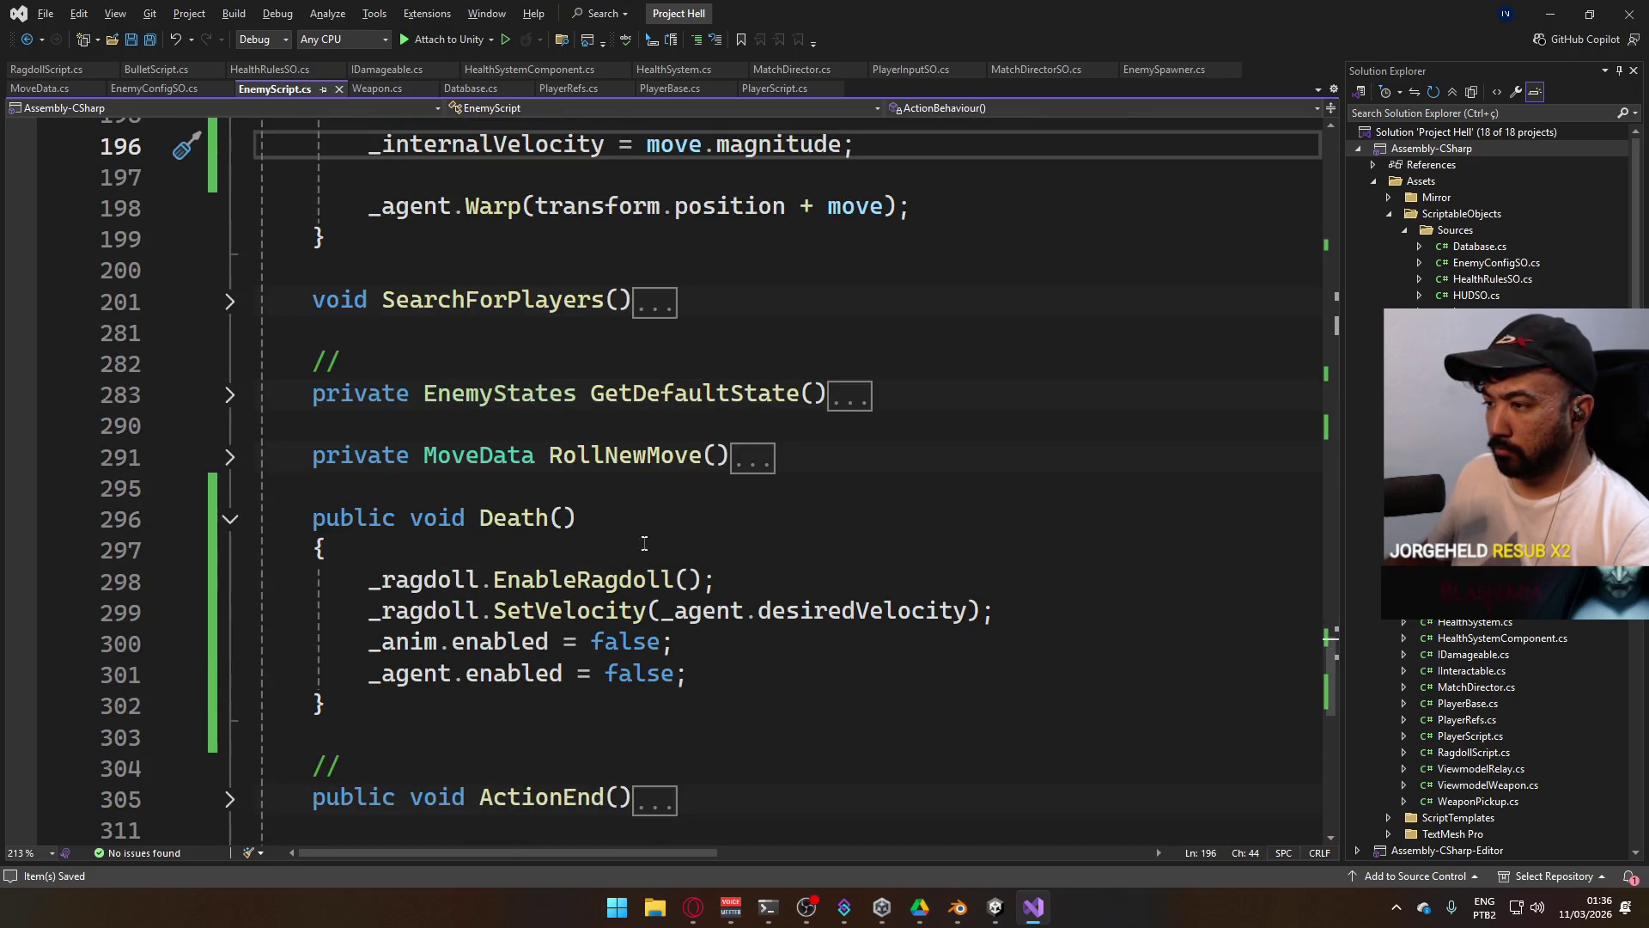
drag(662, 611, 962, 611)
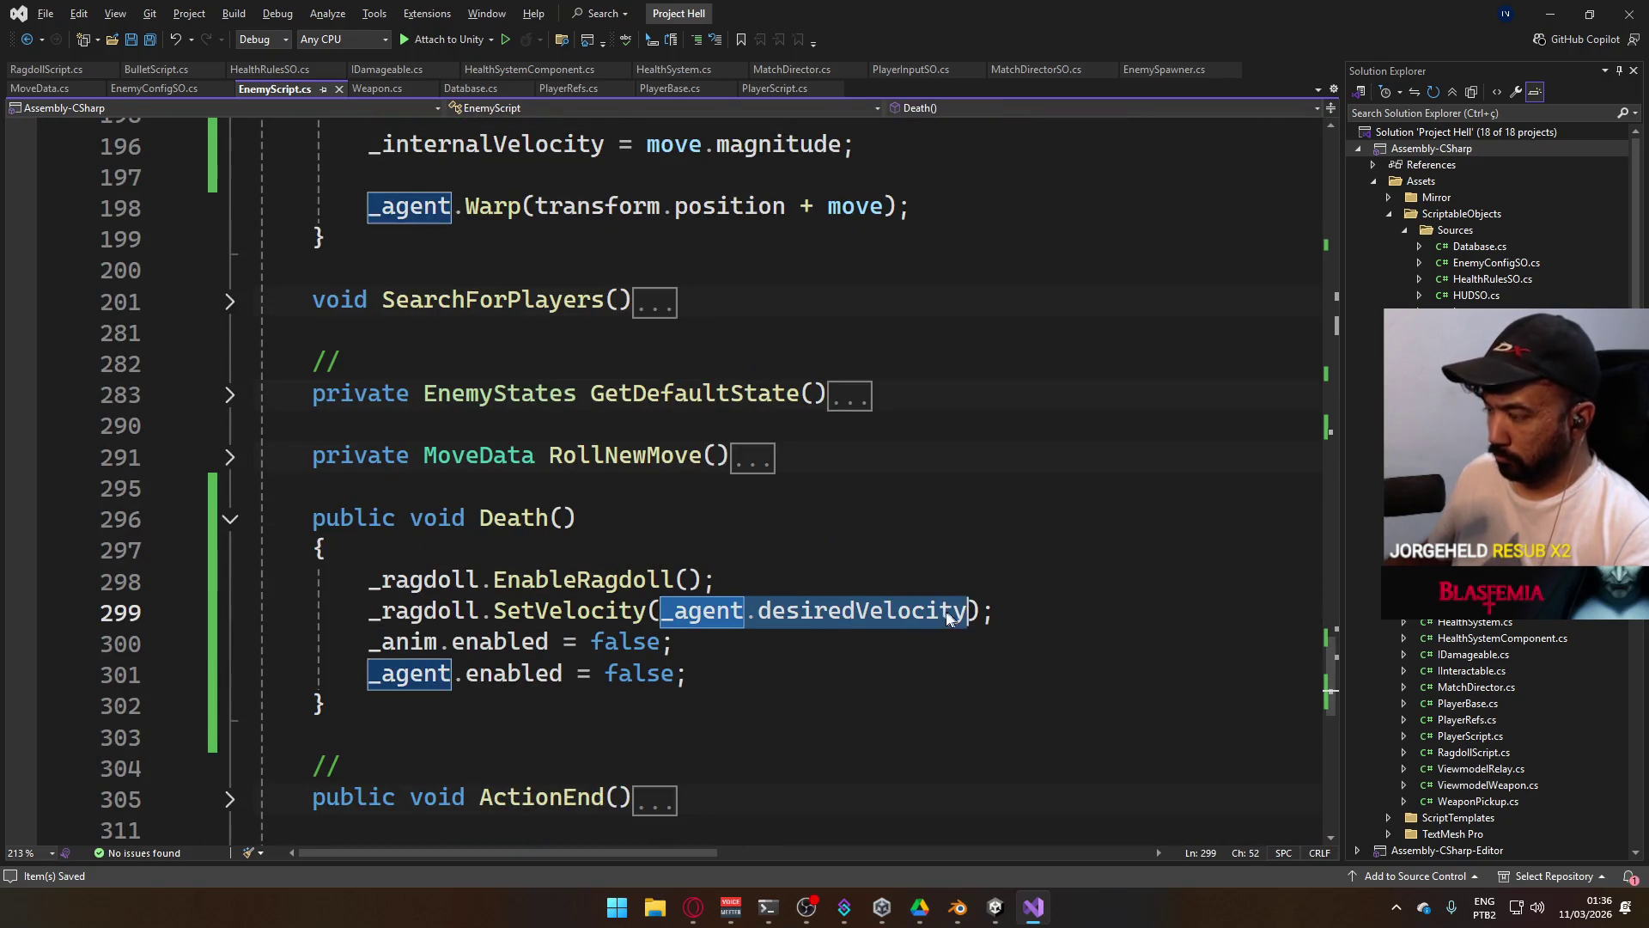
text(_inter)
key(Tab)
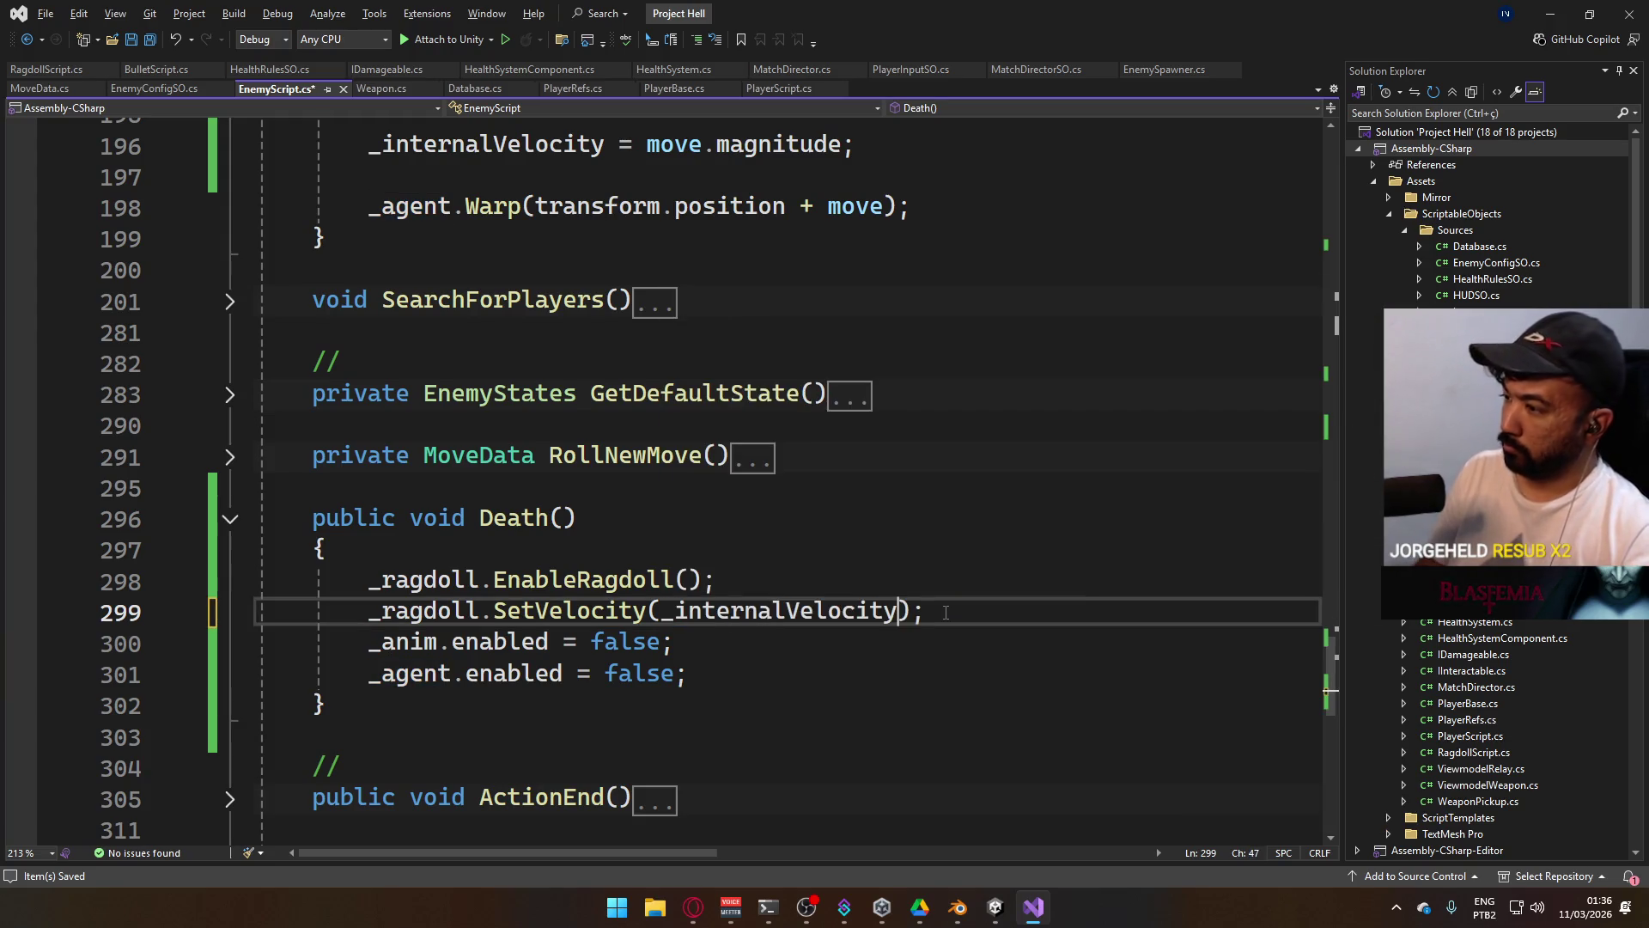
Inspect the CS1503 error and SetVelocity's Vector3 parameter in RagdollScript, then return to EnemyScript.
mouse_move(796, 615)
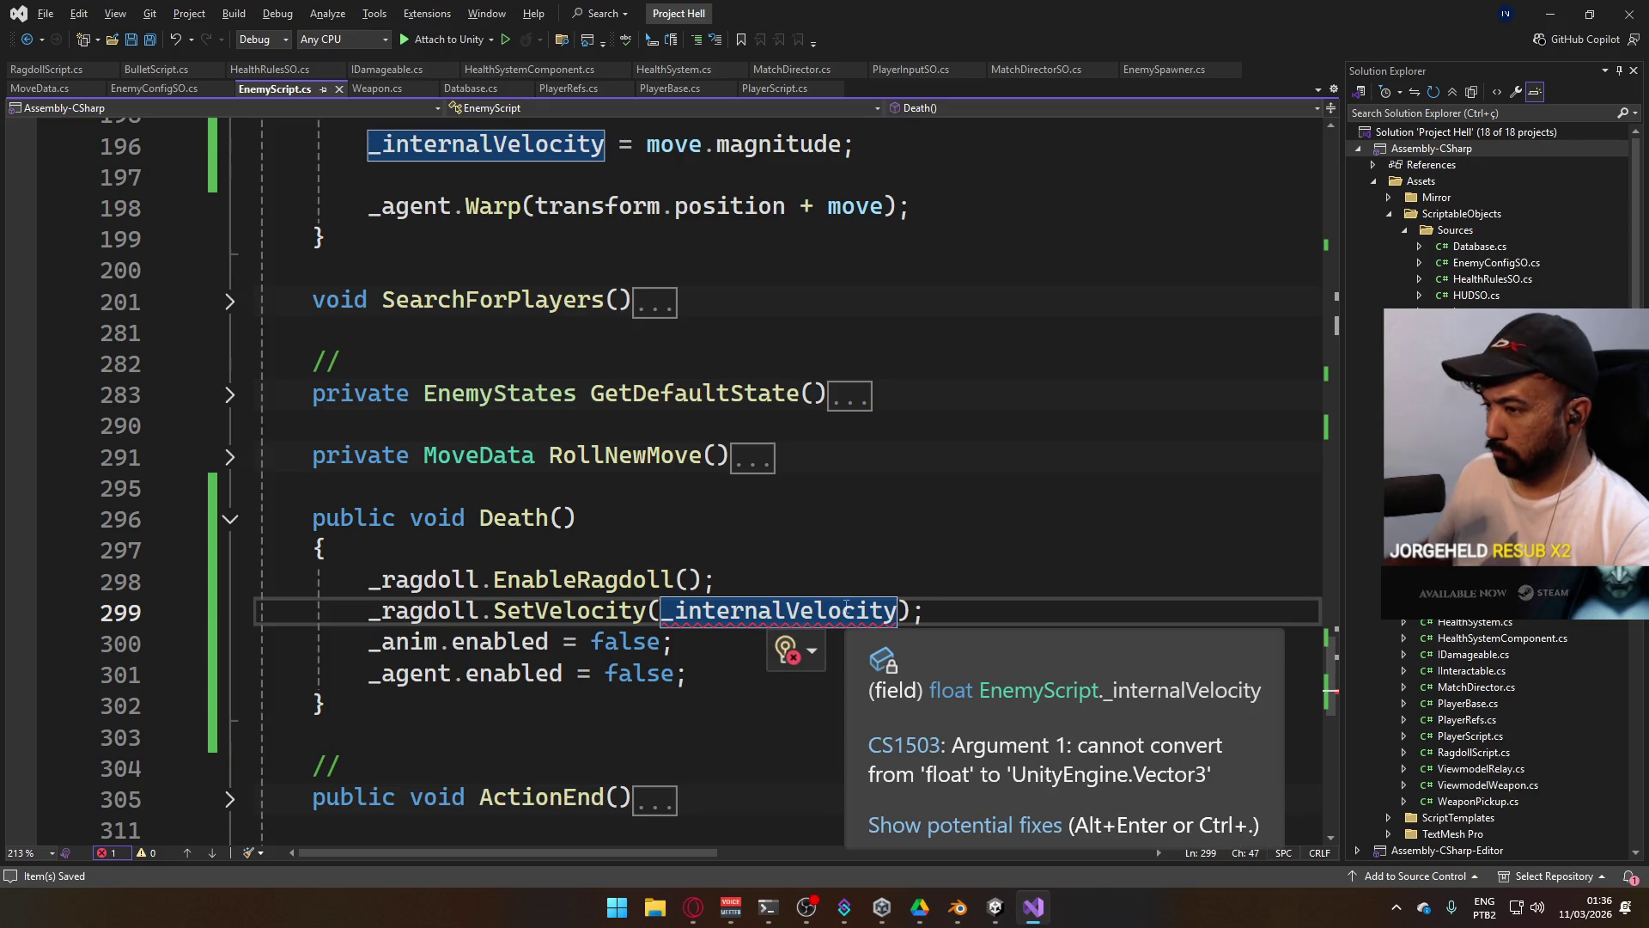
ctrl+click(567, 610)
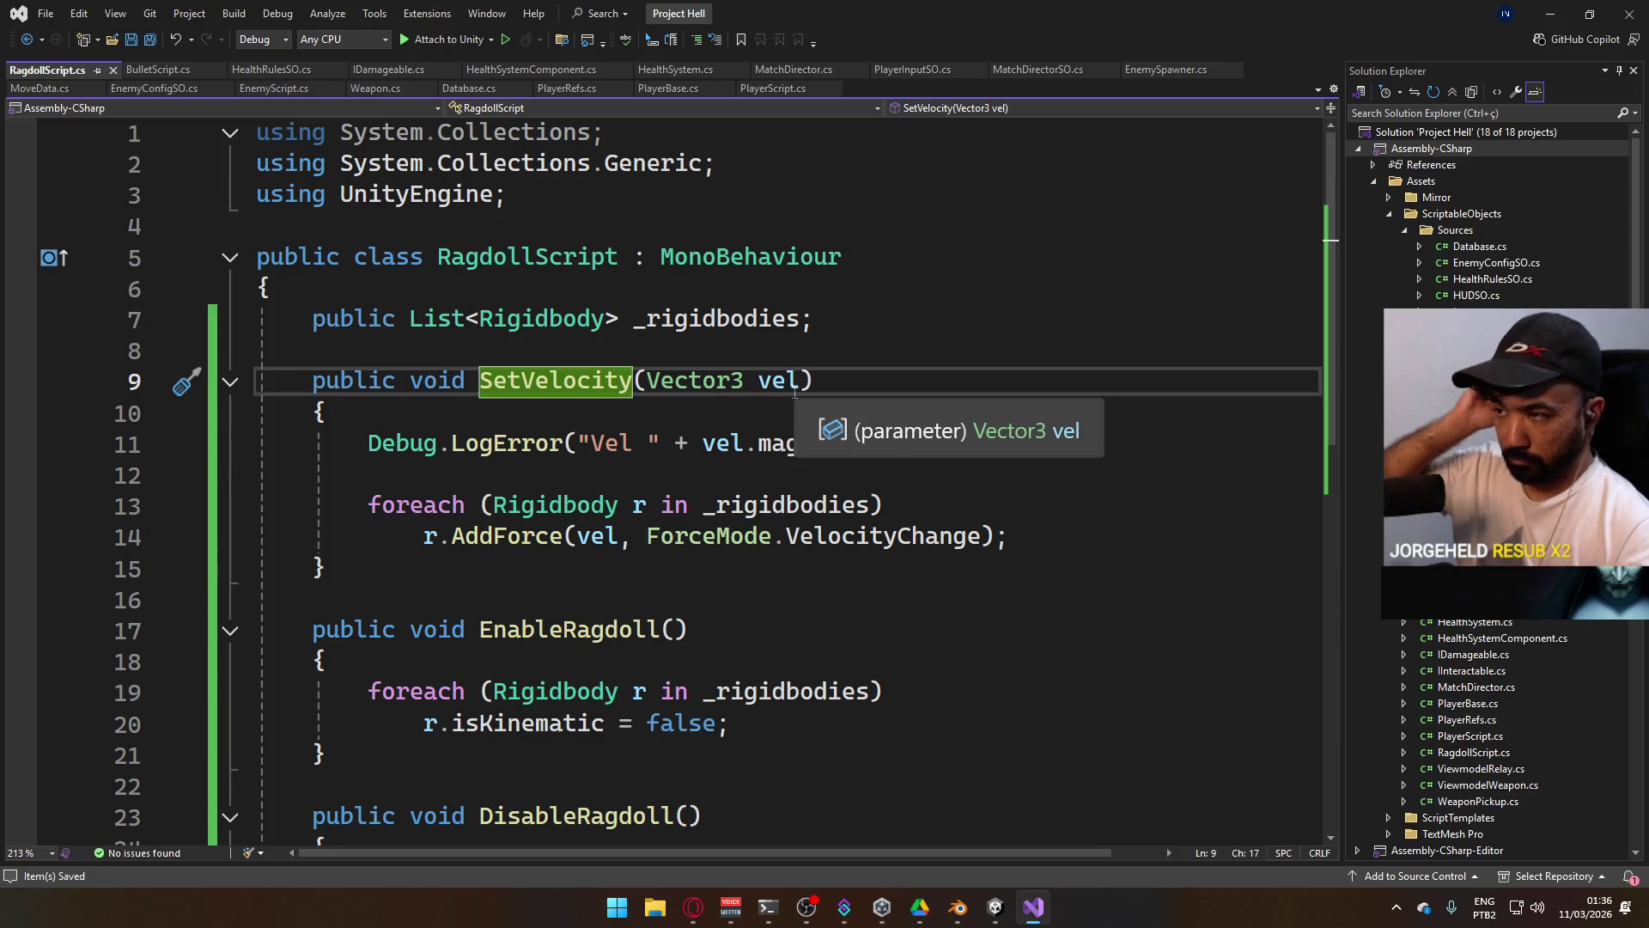
key(alt+Tab)
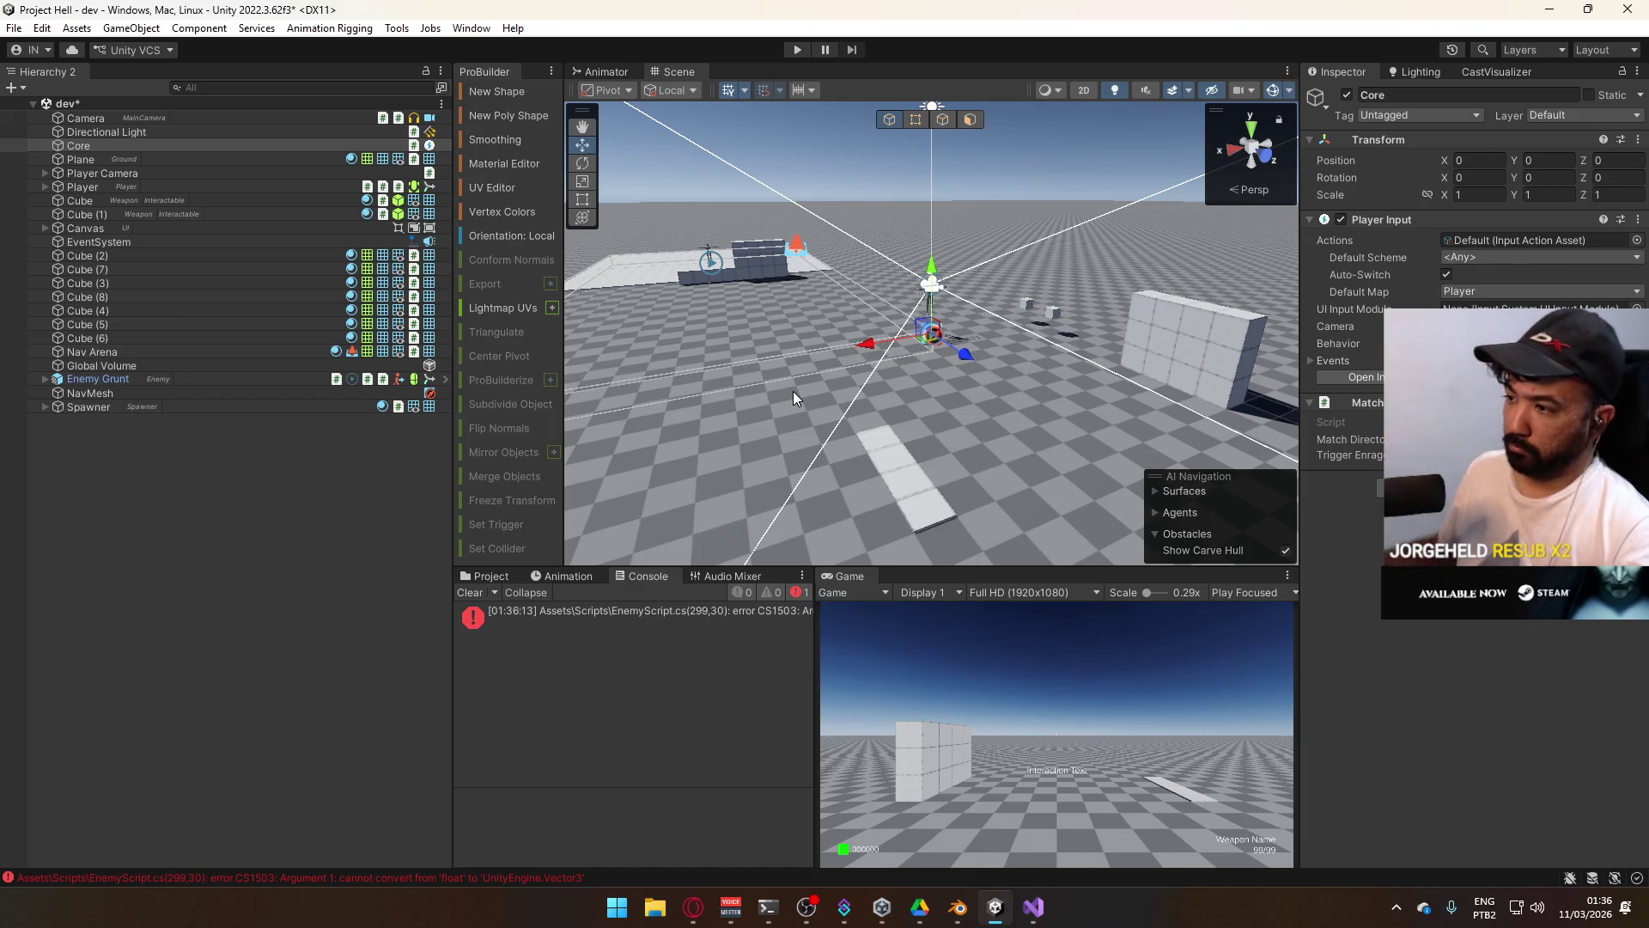
key(alt+Tab)
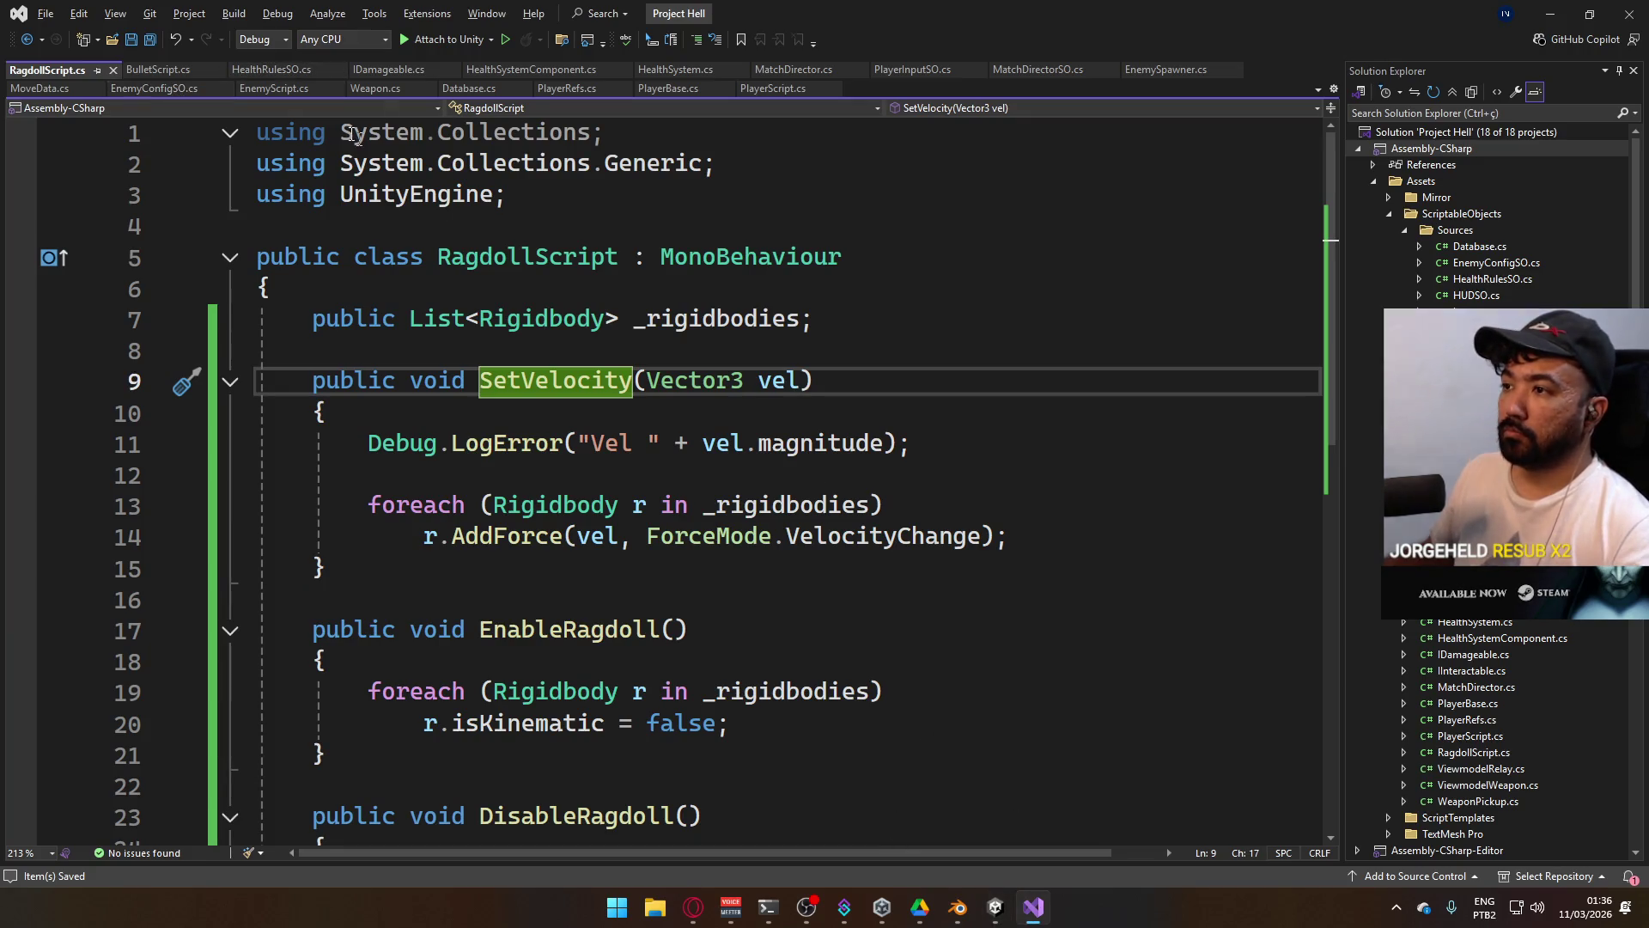
click(252, 91)
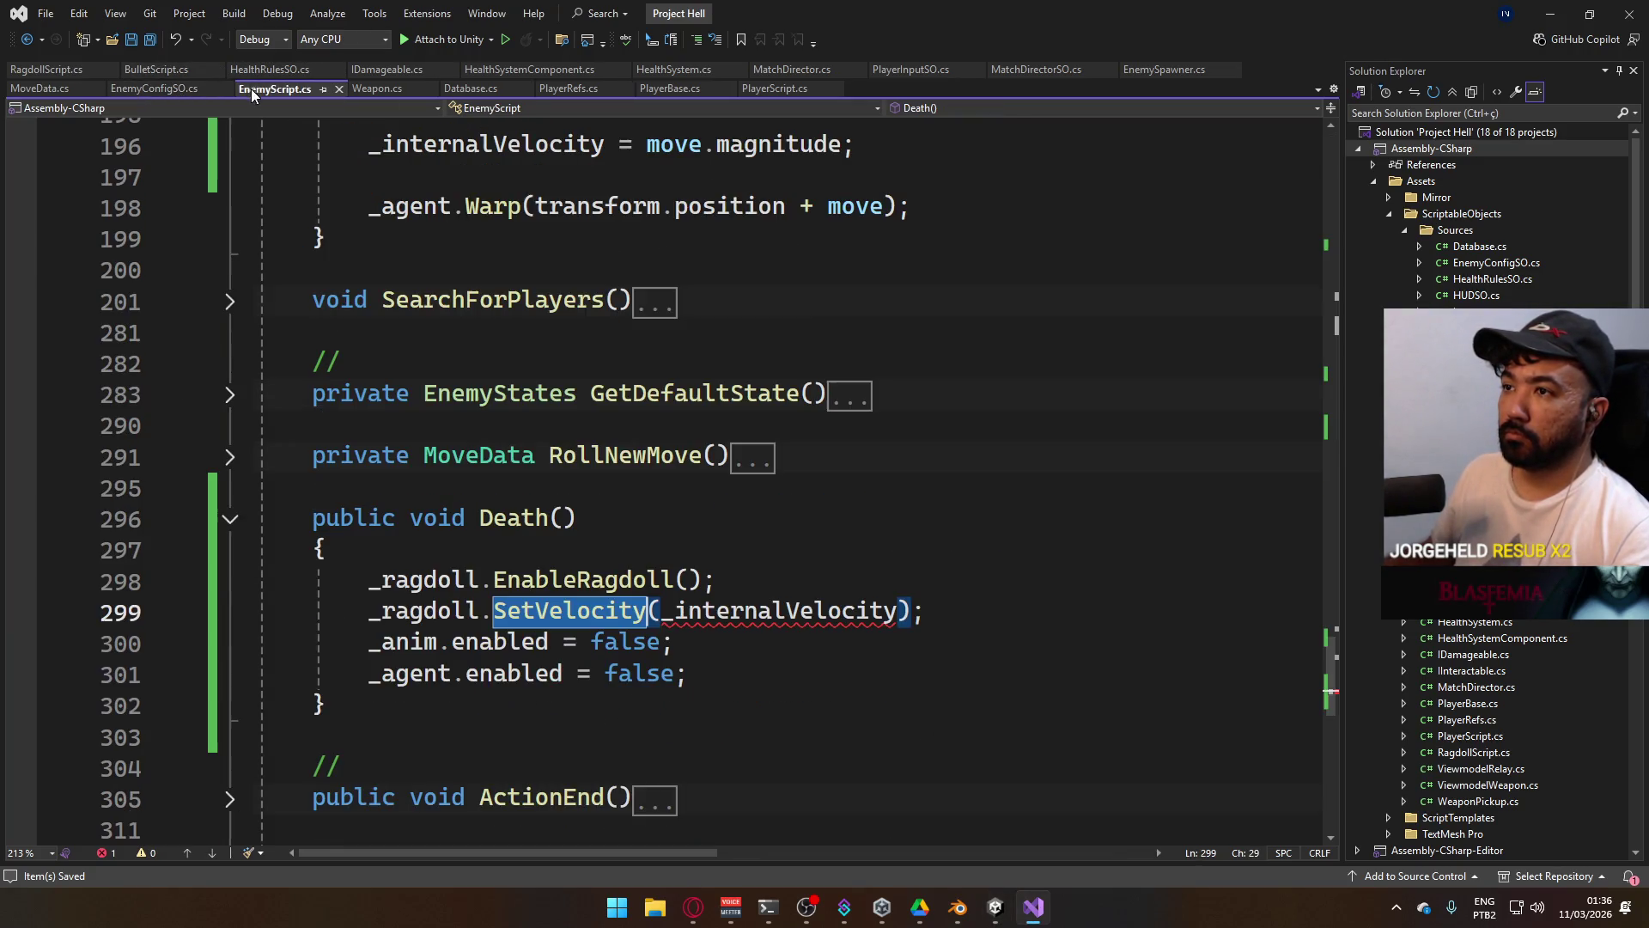
scroll(754, 570, up, 20)
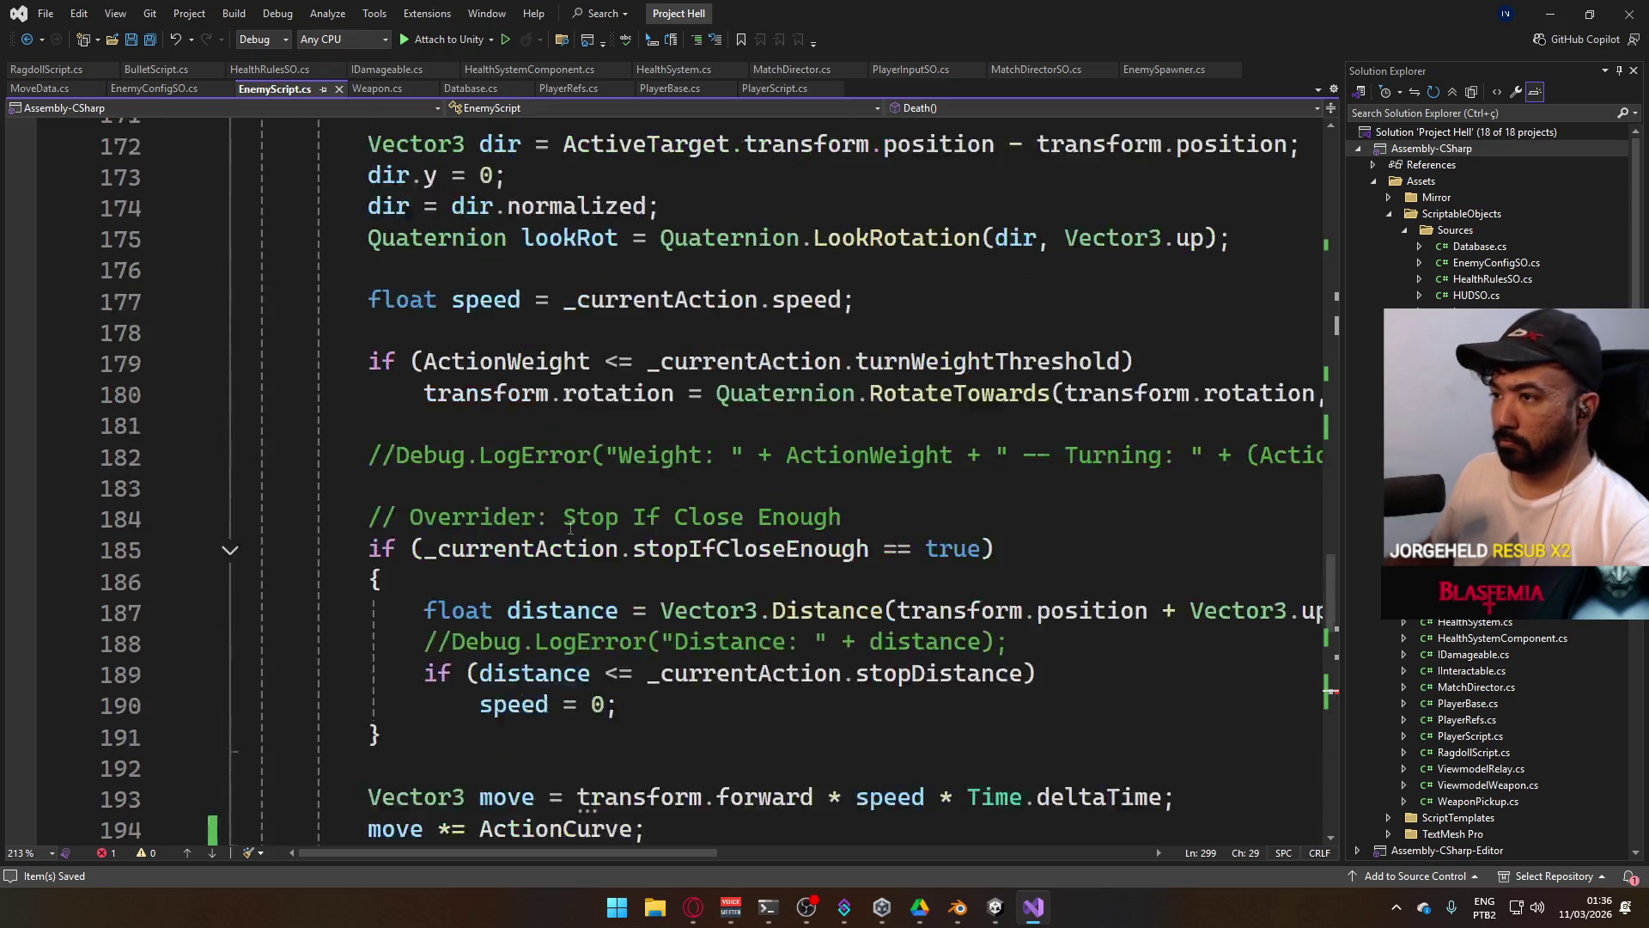
Change the _internalVelocity field type from float to Vector3.
scroll(580, 524, up, 2)
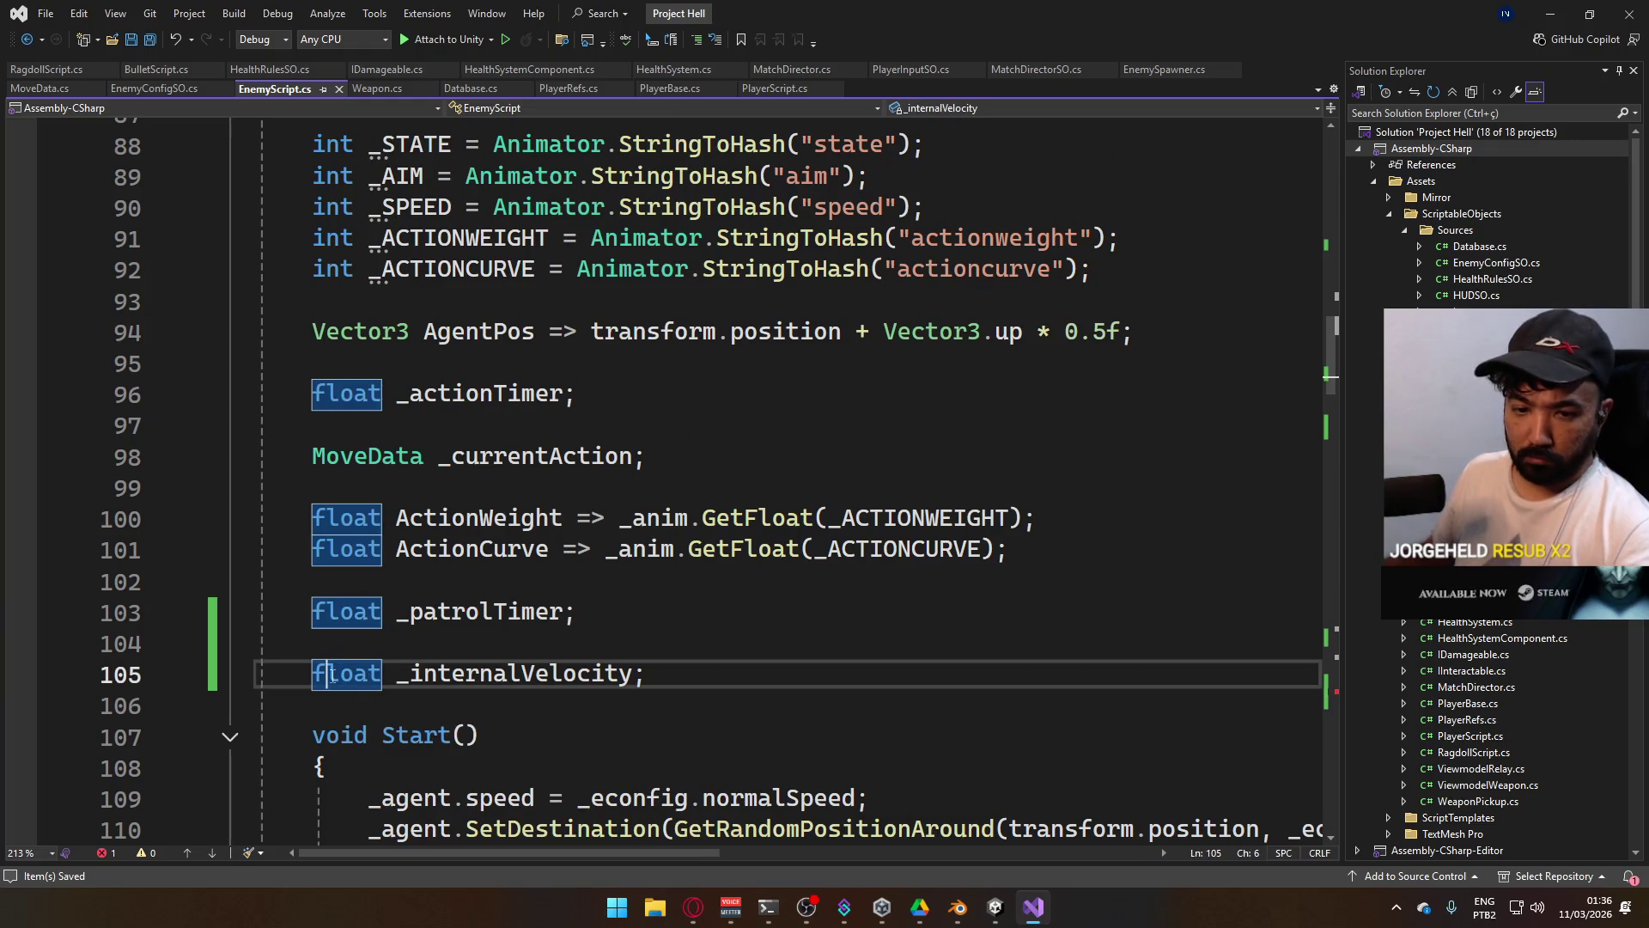
double_click(355, 672)
text(Vec)
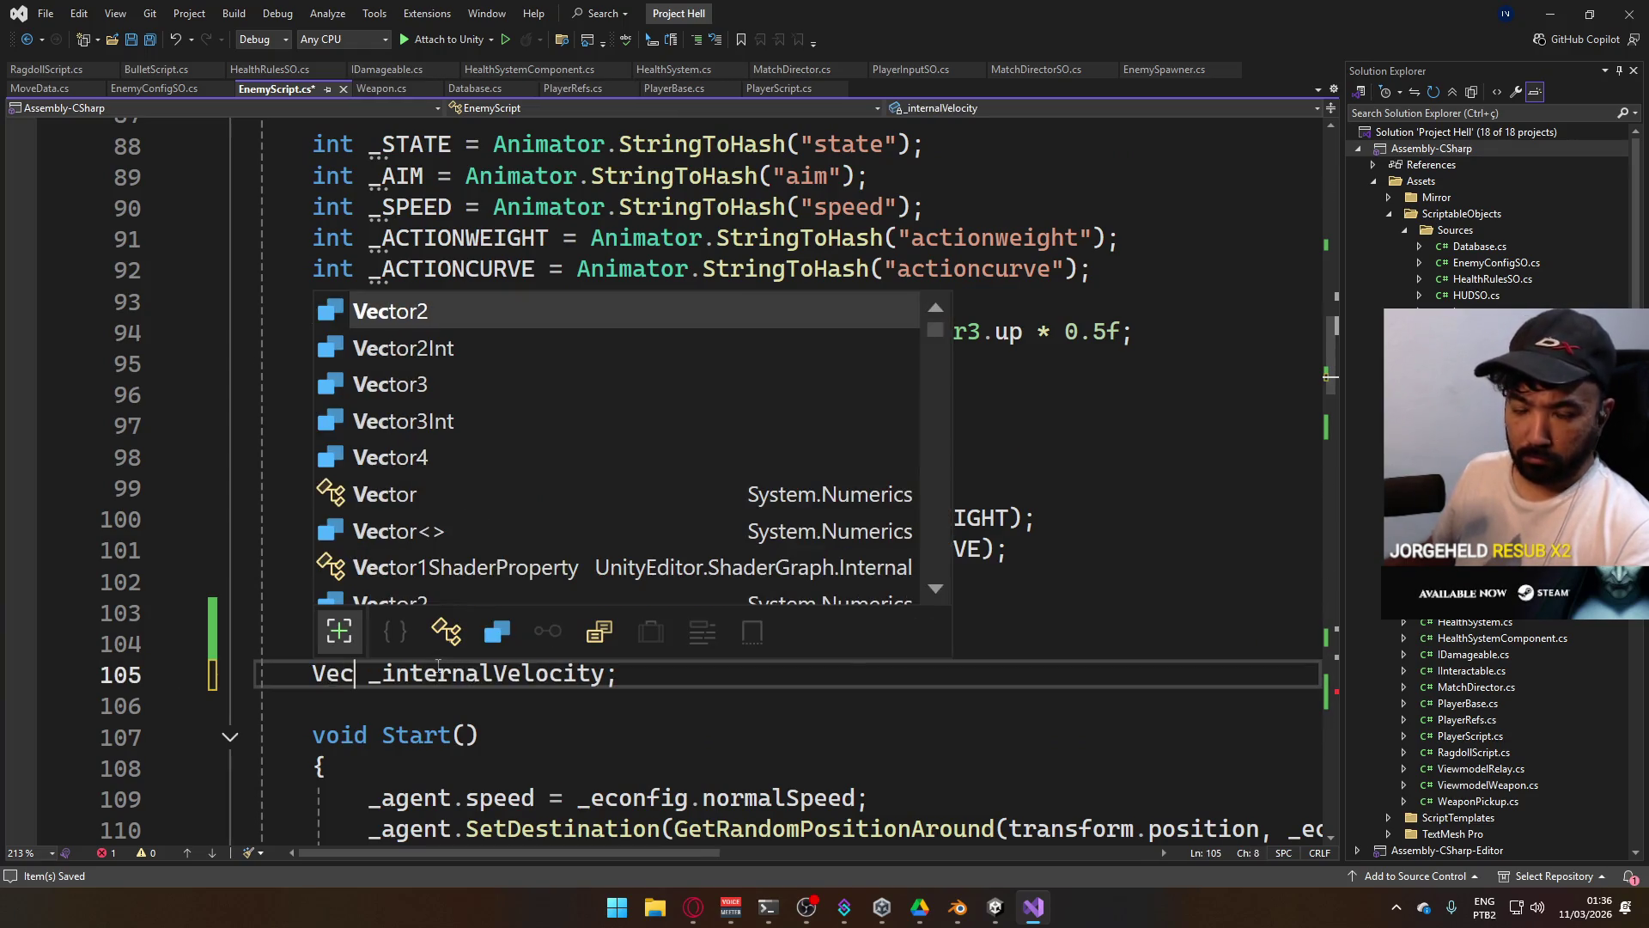
click(451, 369)
key(Tab)
Remove .magnitude on lines 124 and 196 and save EnemyScript.
scroll(780, 653, down, 6)
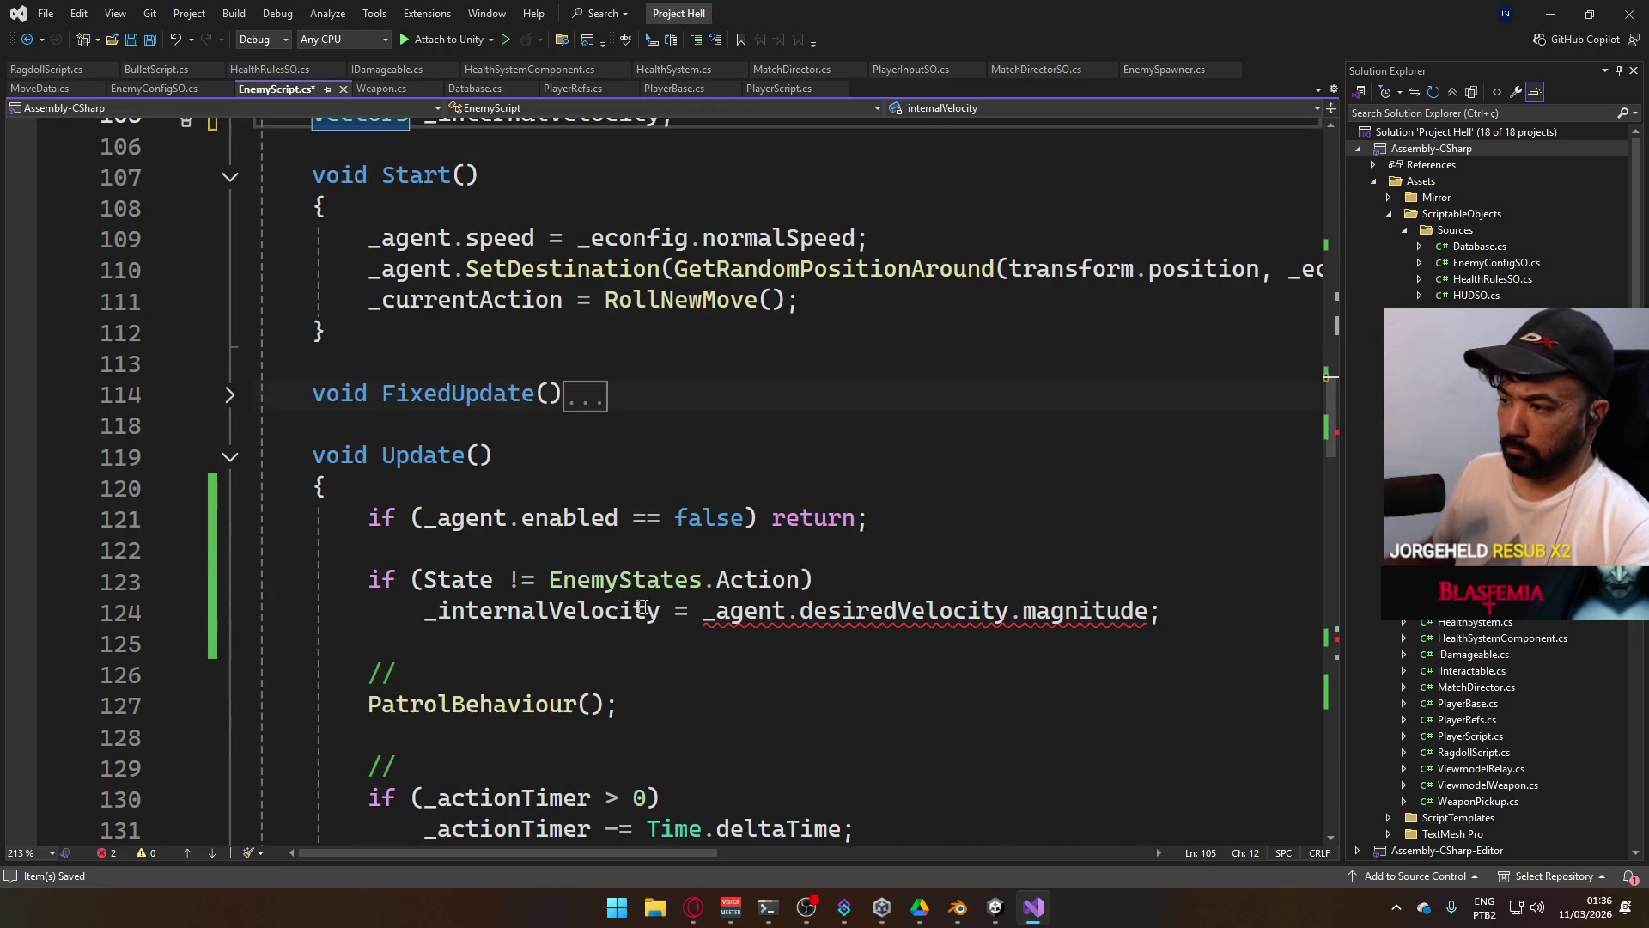
double_click(1102, 615)
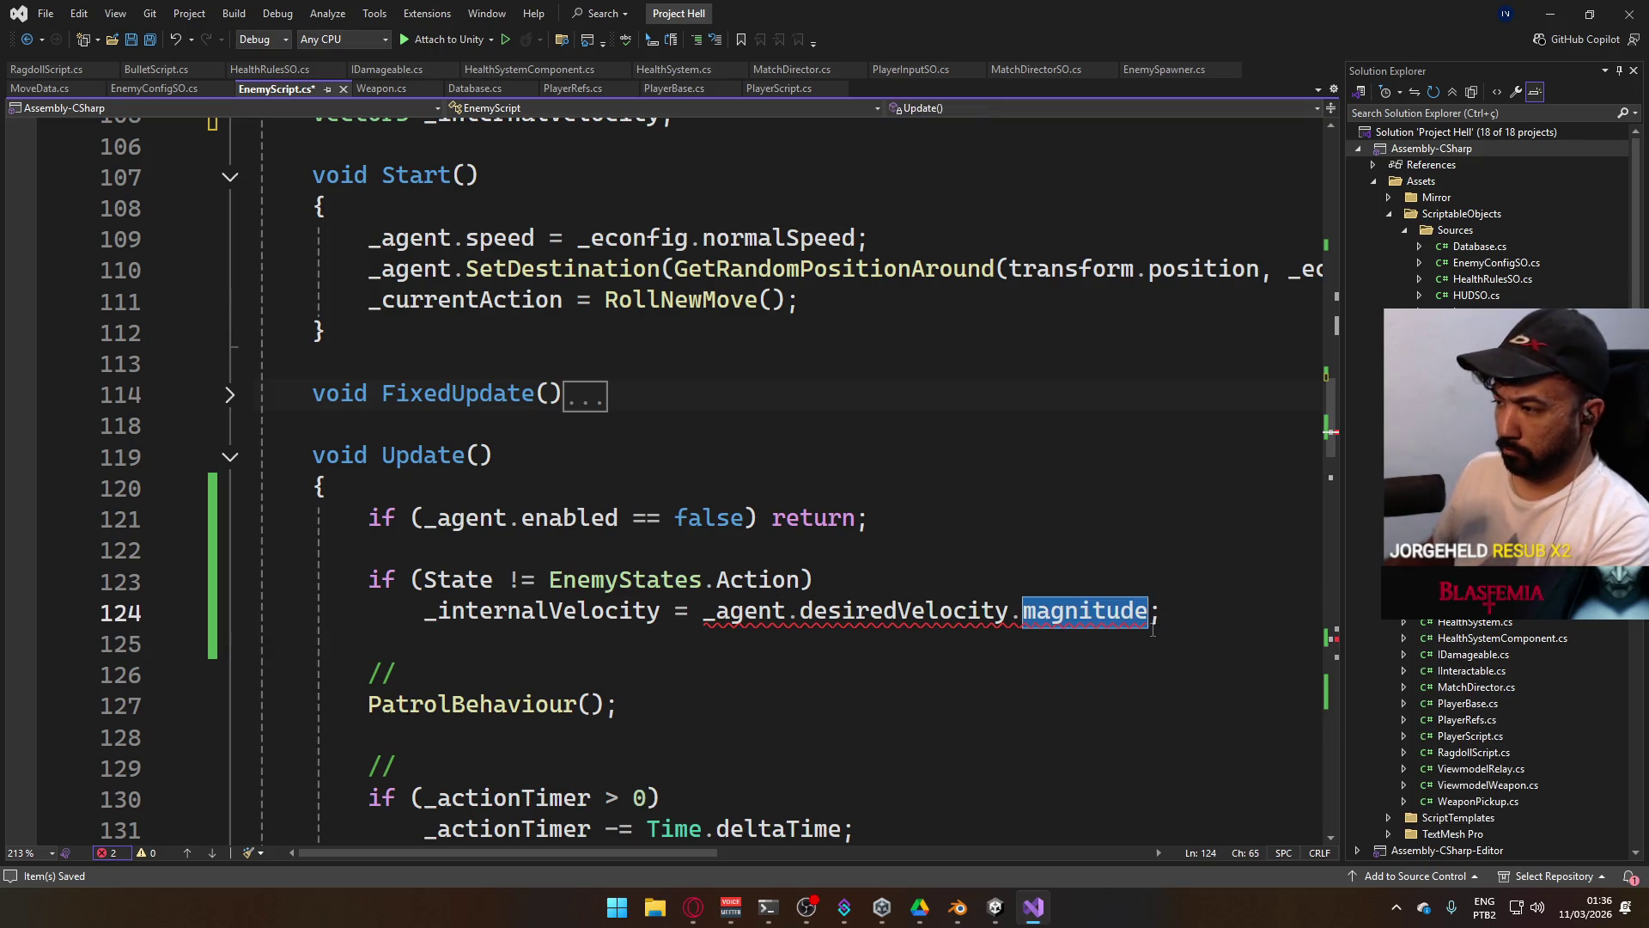
key(ctrl+s)
scroll(776, 672, down, 20)
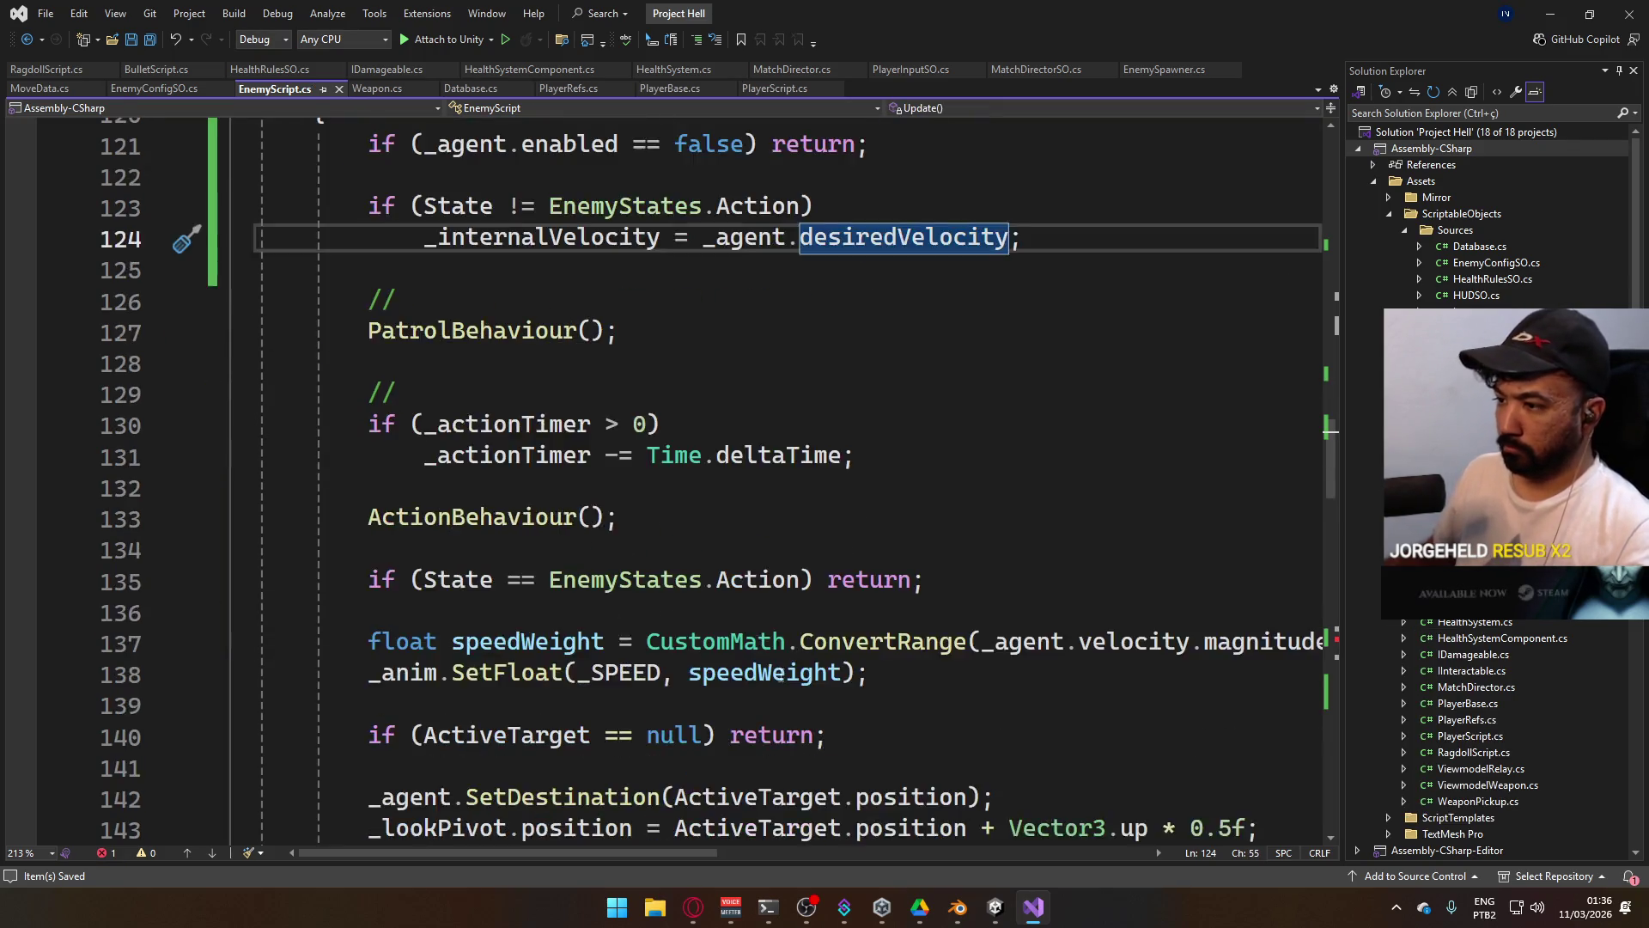
scroll(772, 681, down, 3)
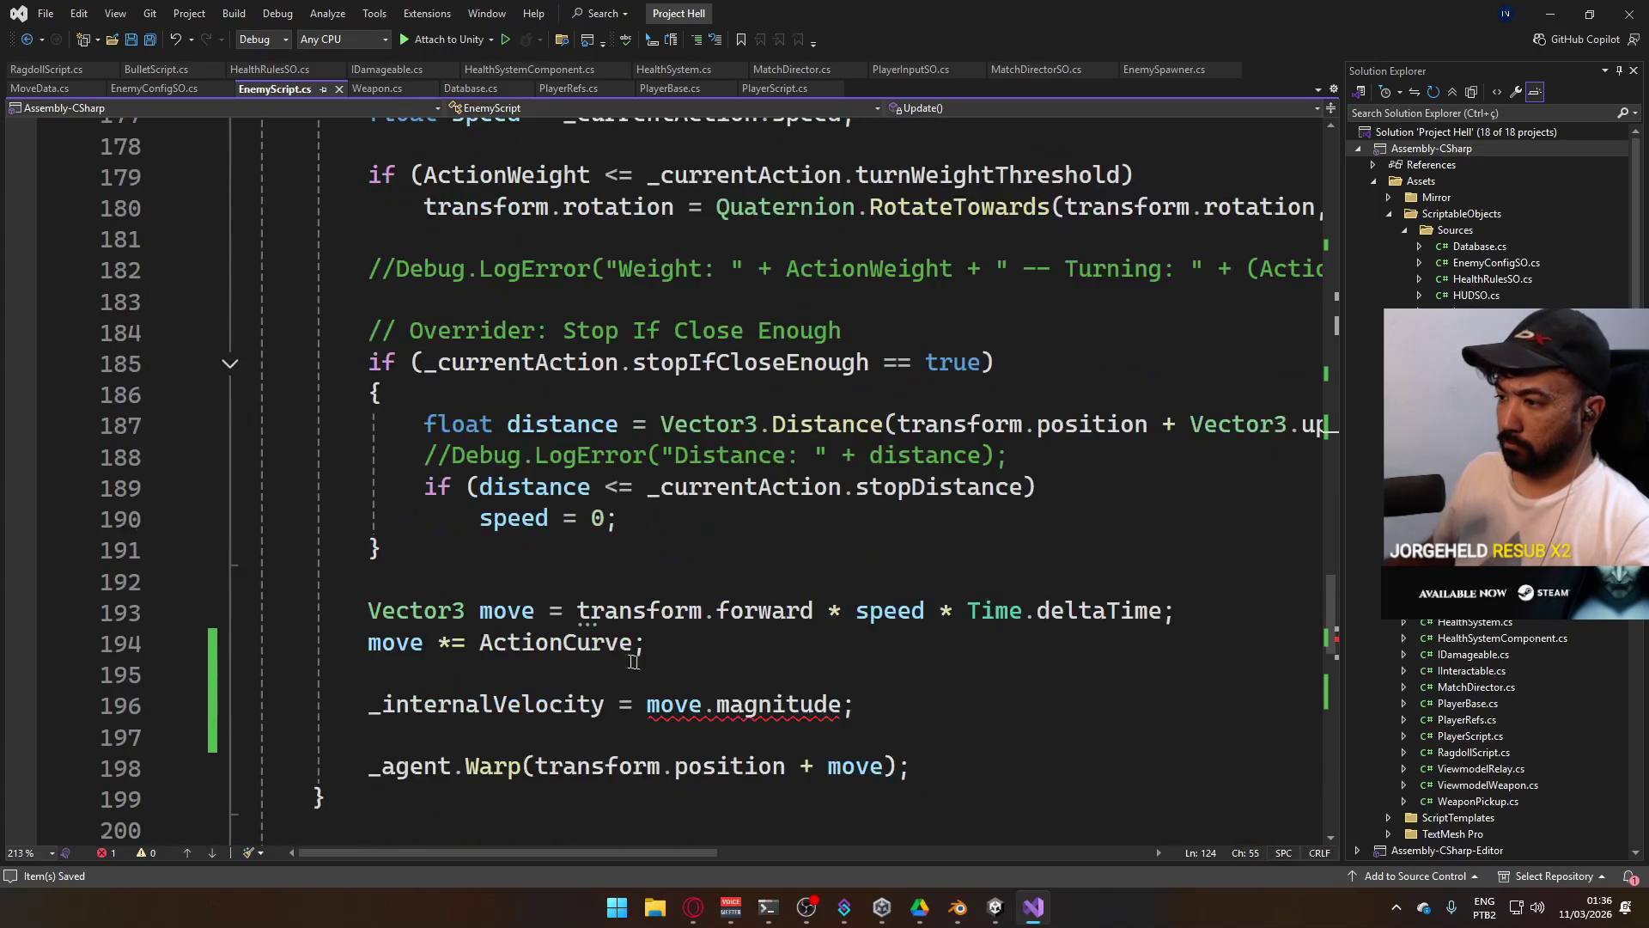
double_click(791, 704)
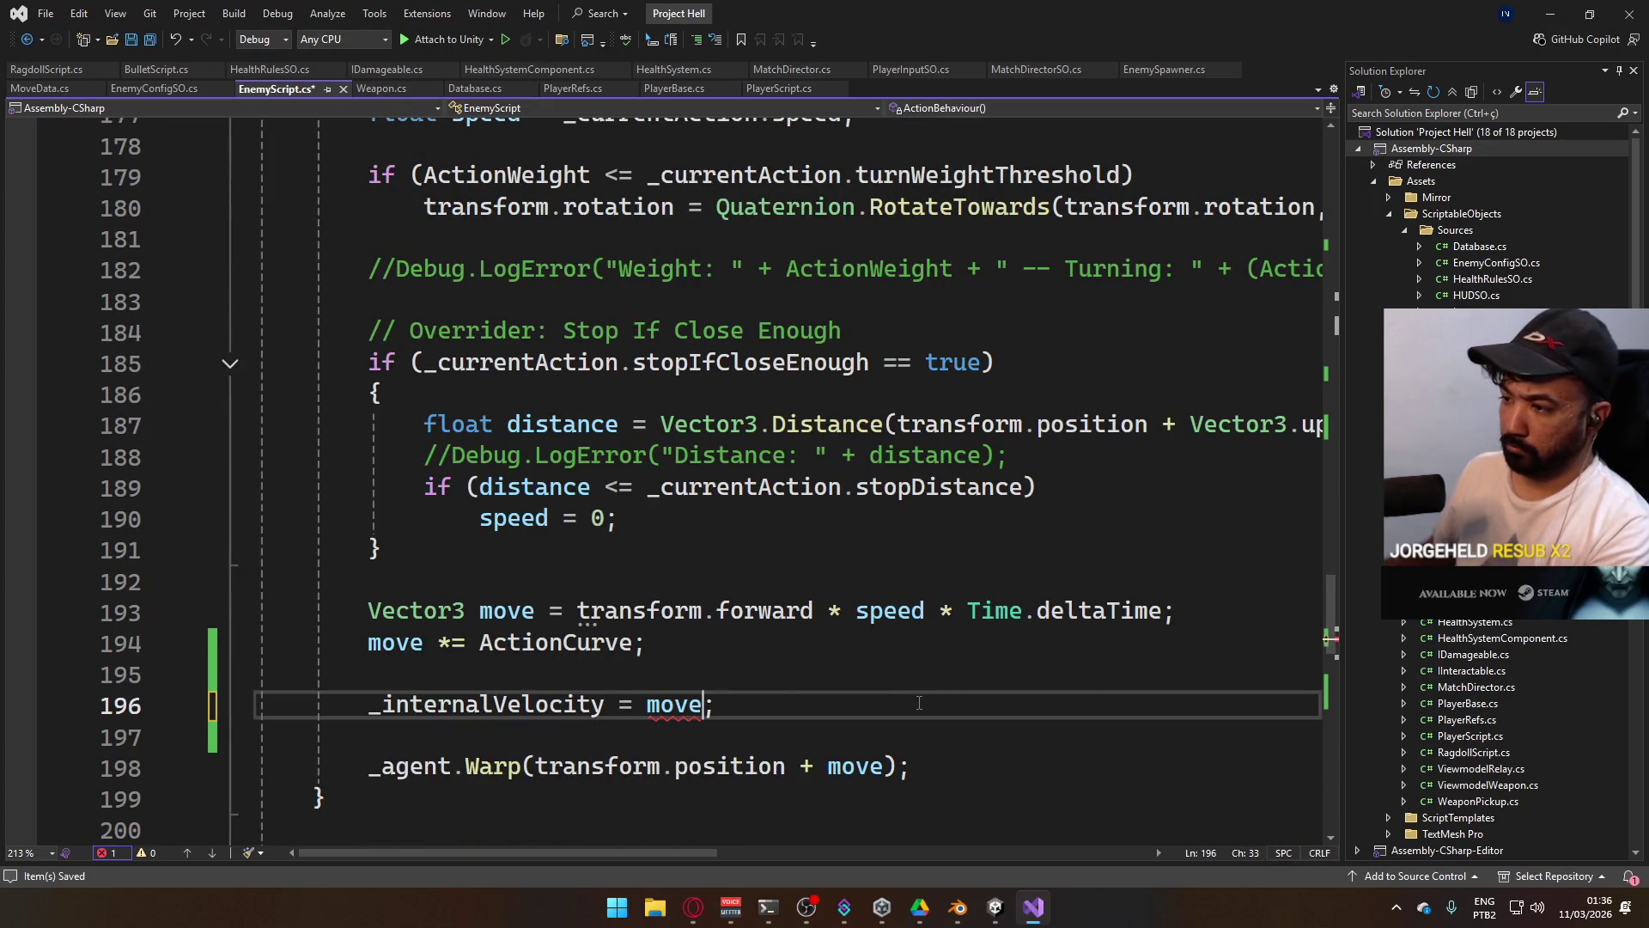
key(alt+Tab)
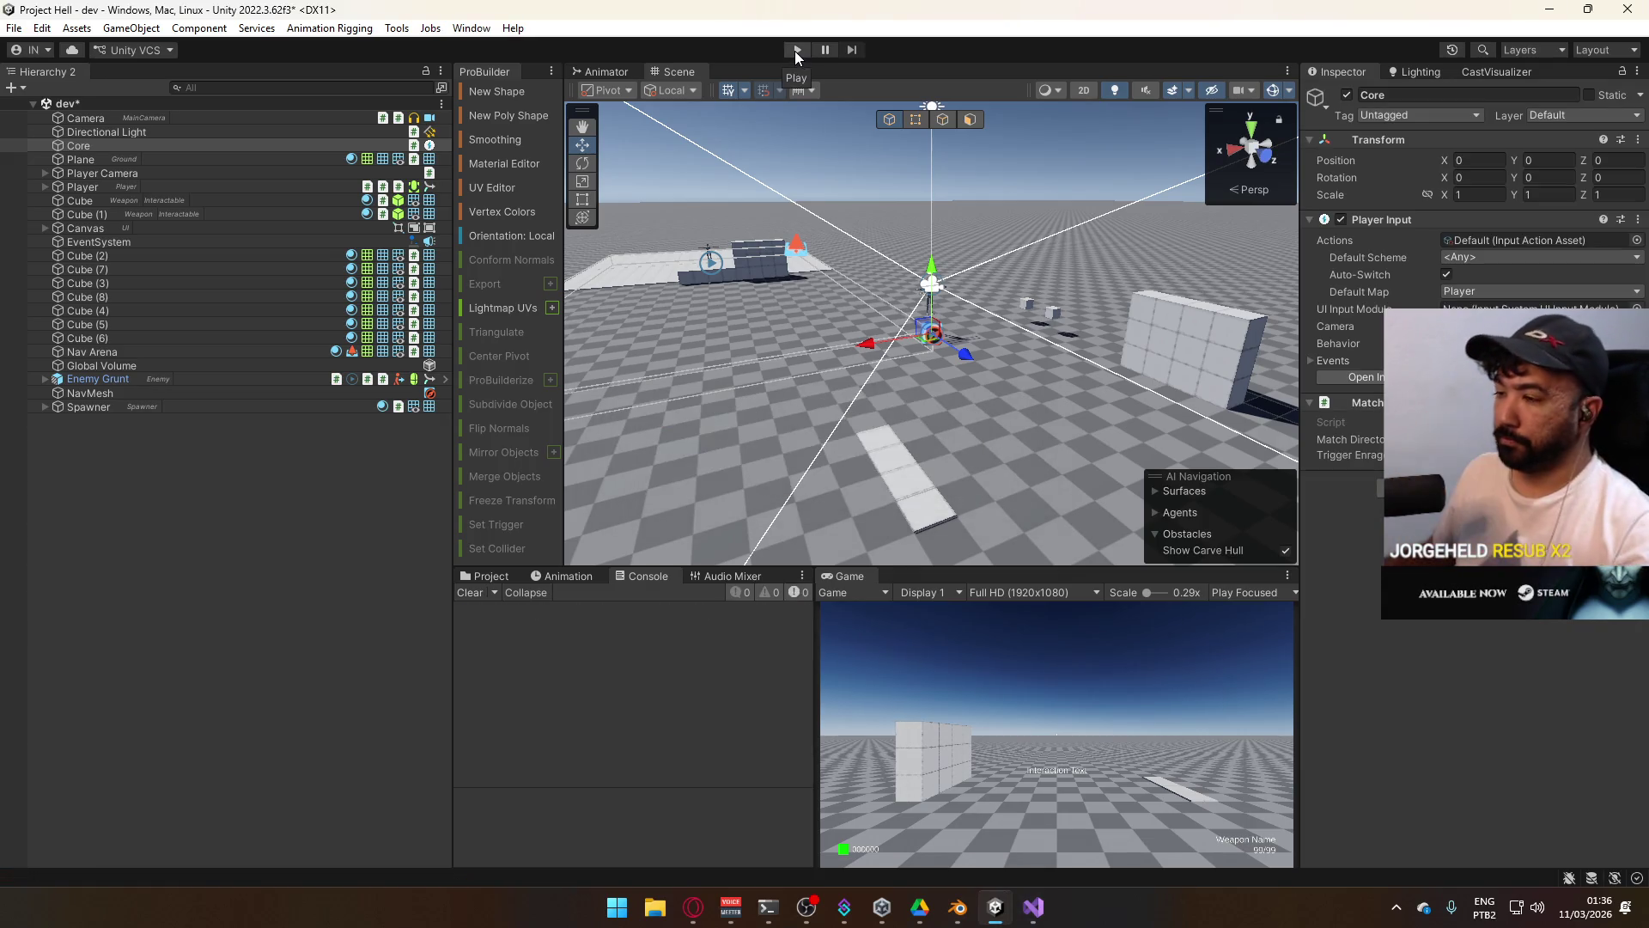
Start play mode and maximize the Game view.
click(791, 49)
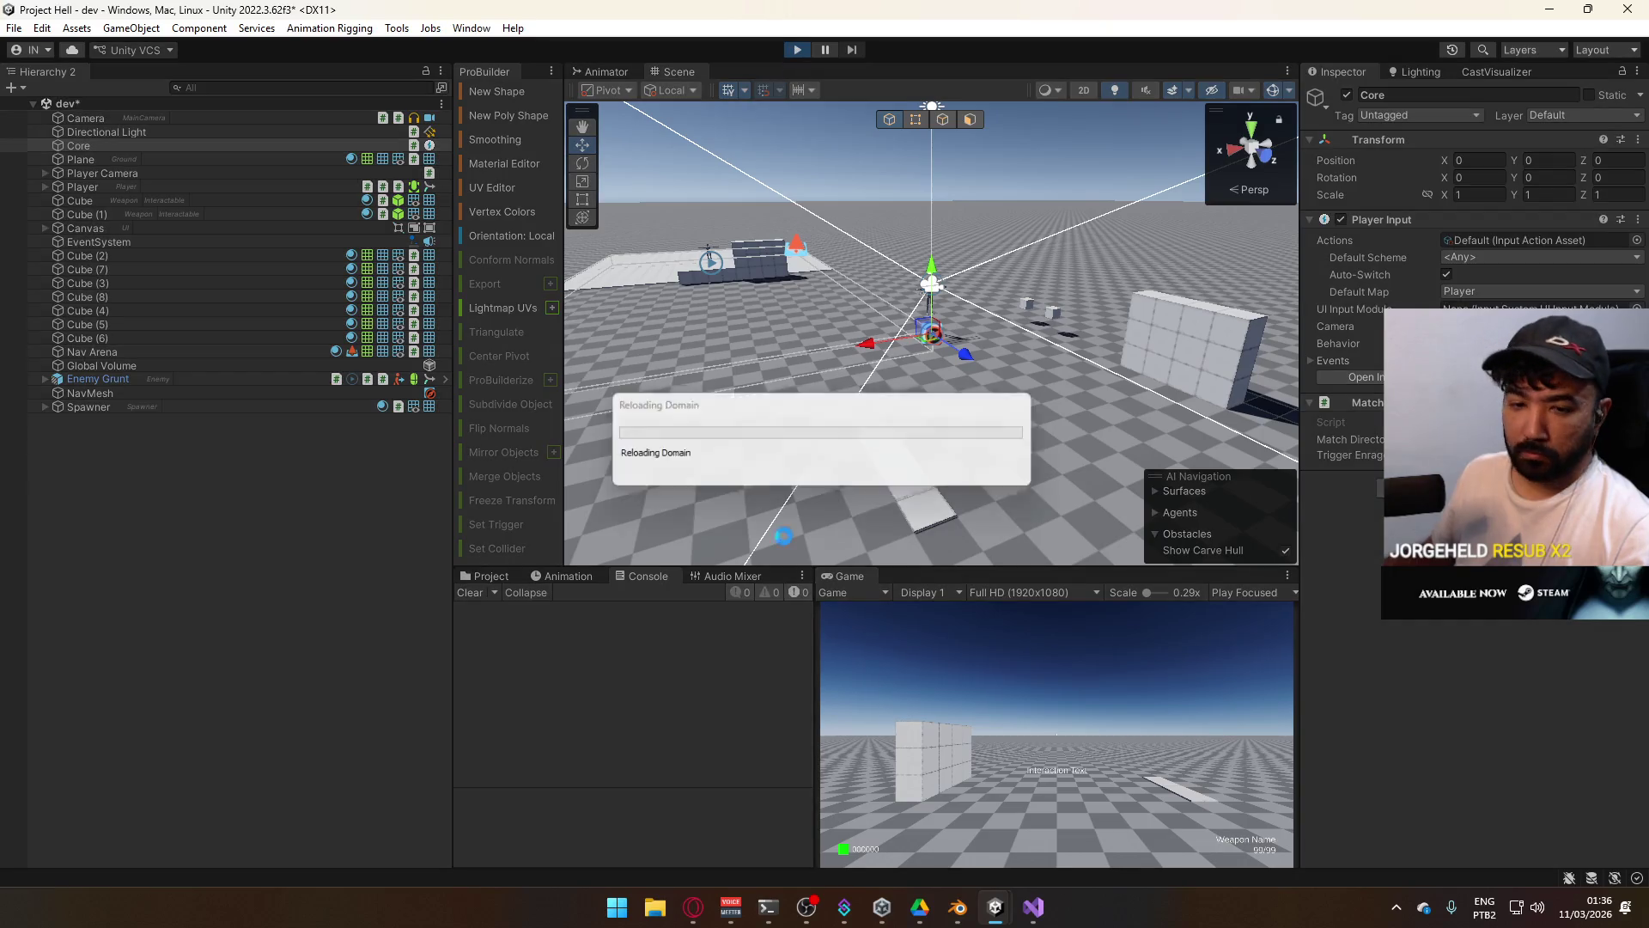
click(696, 919)
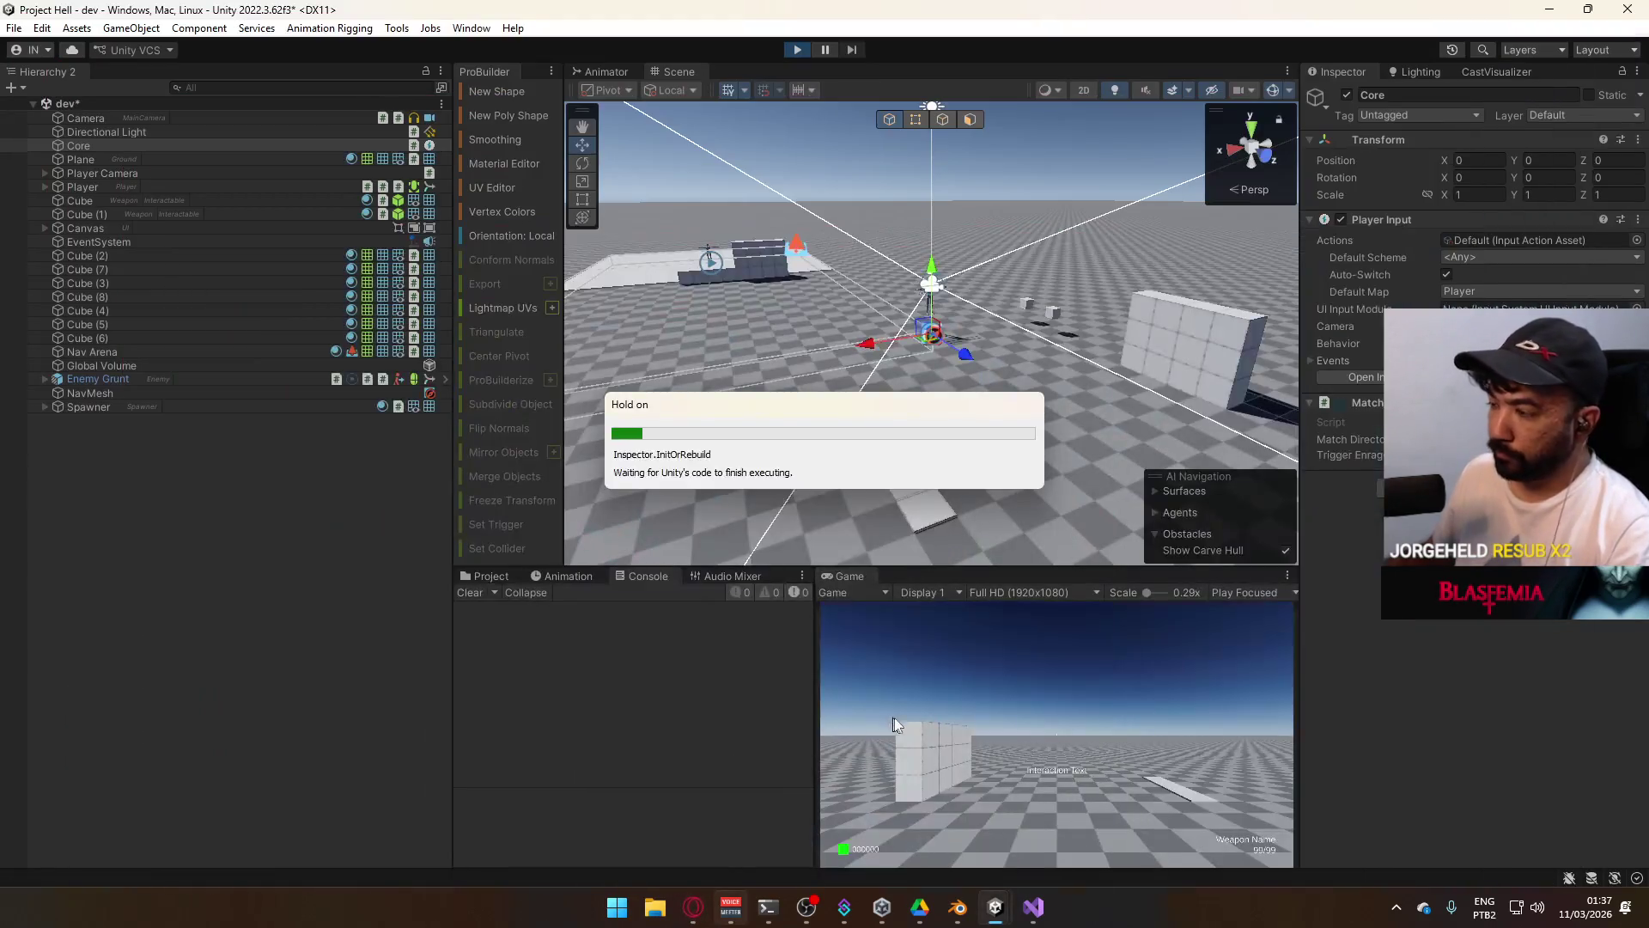
right_click(875, 575)
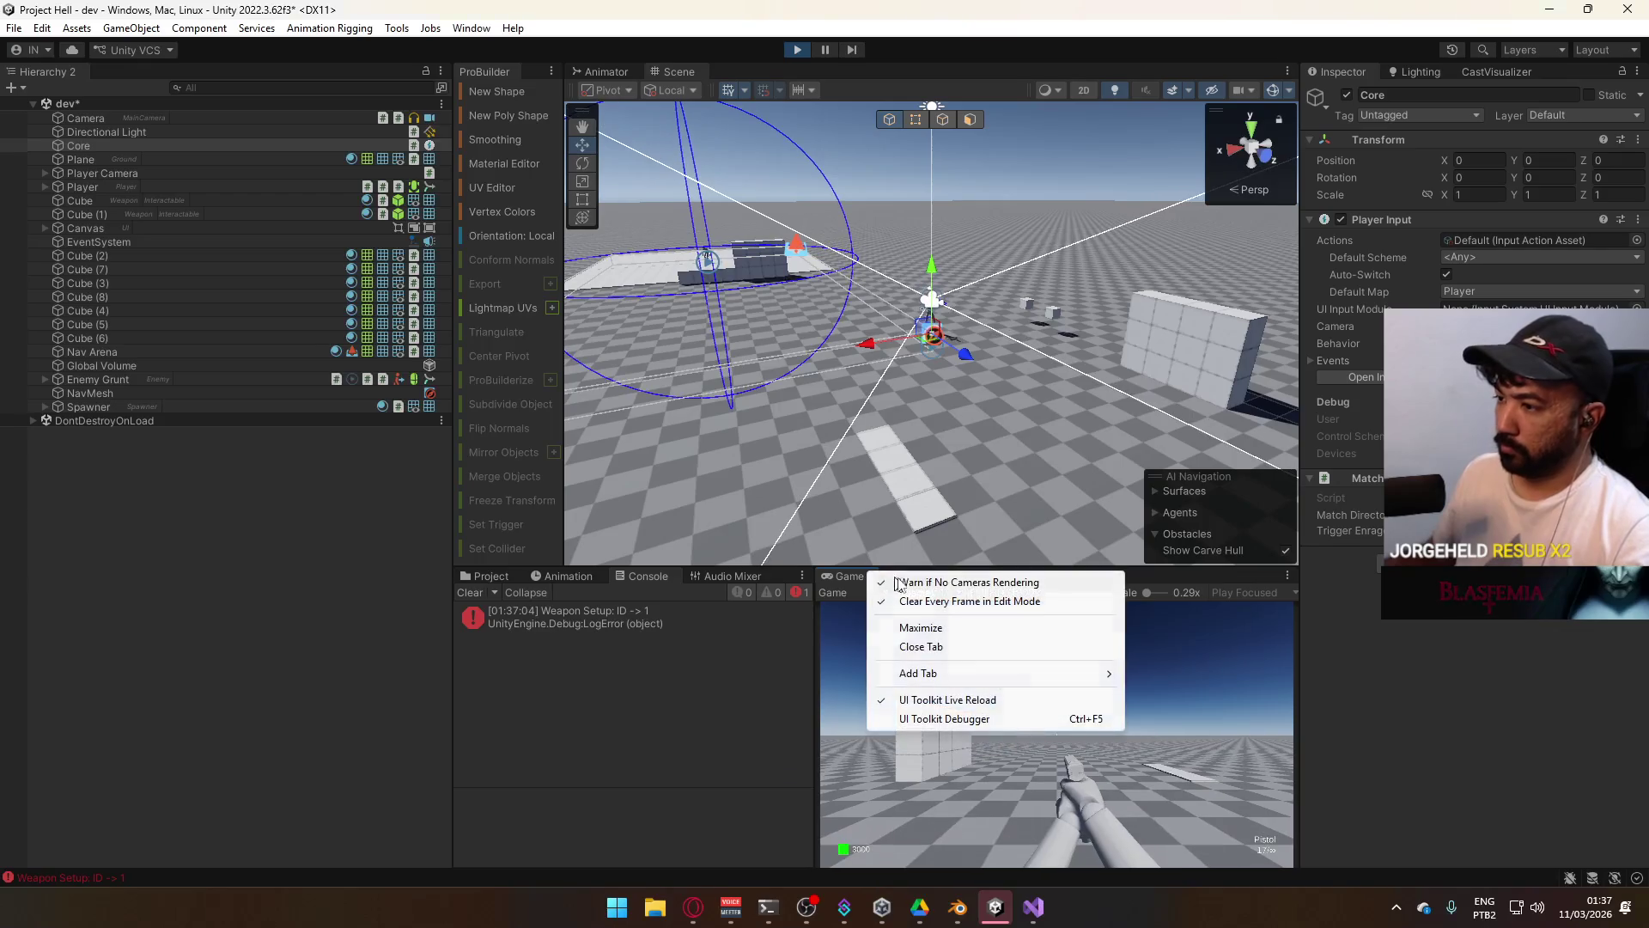
click(999, 629)
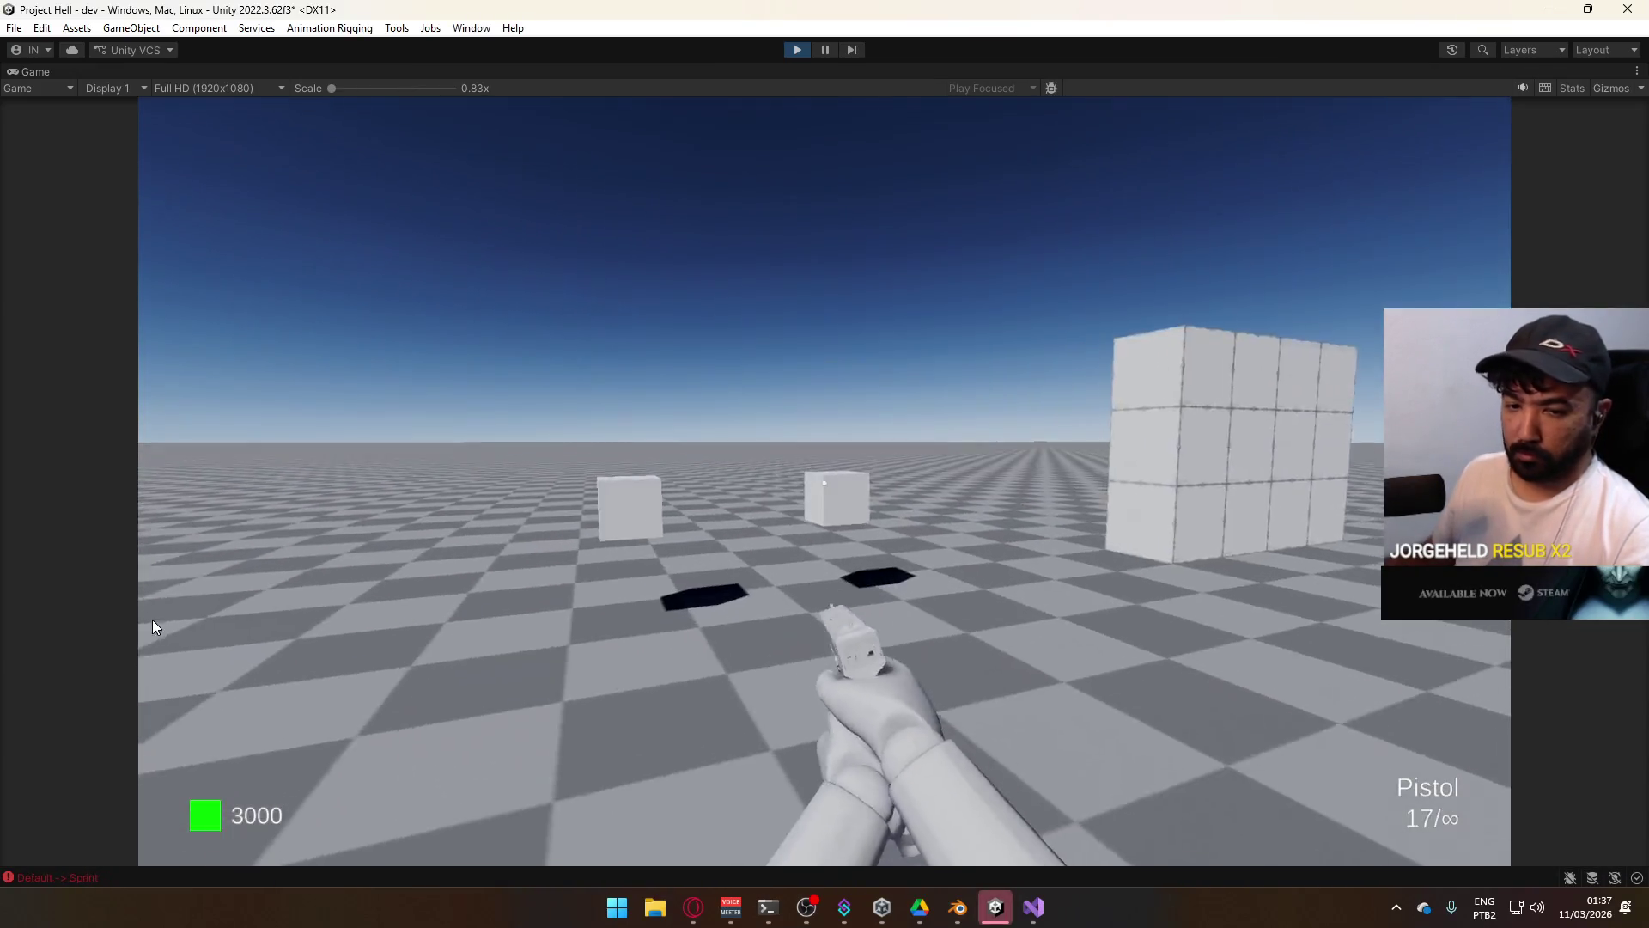
Switch to the AK, jump onto the block platform, shoot the enemies and reload.
key(super)
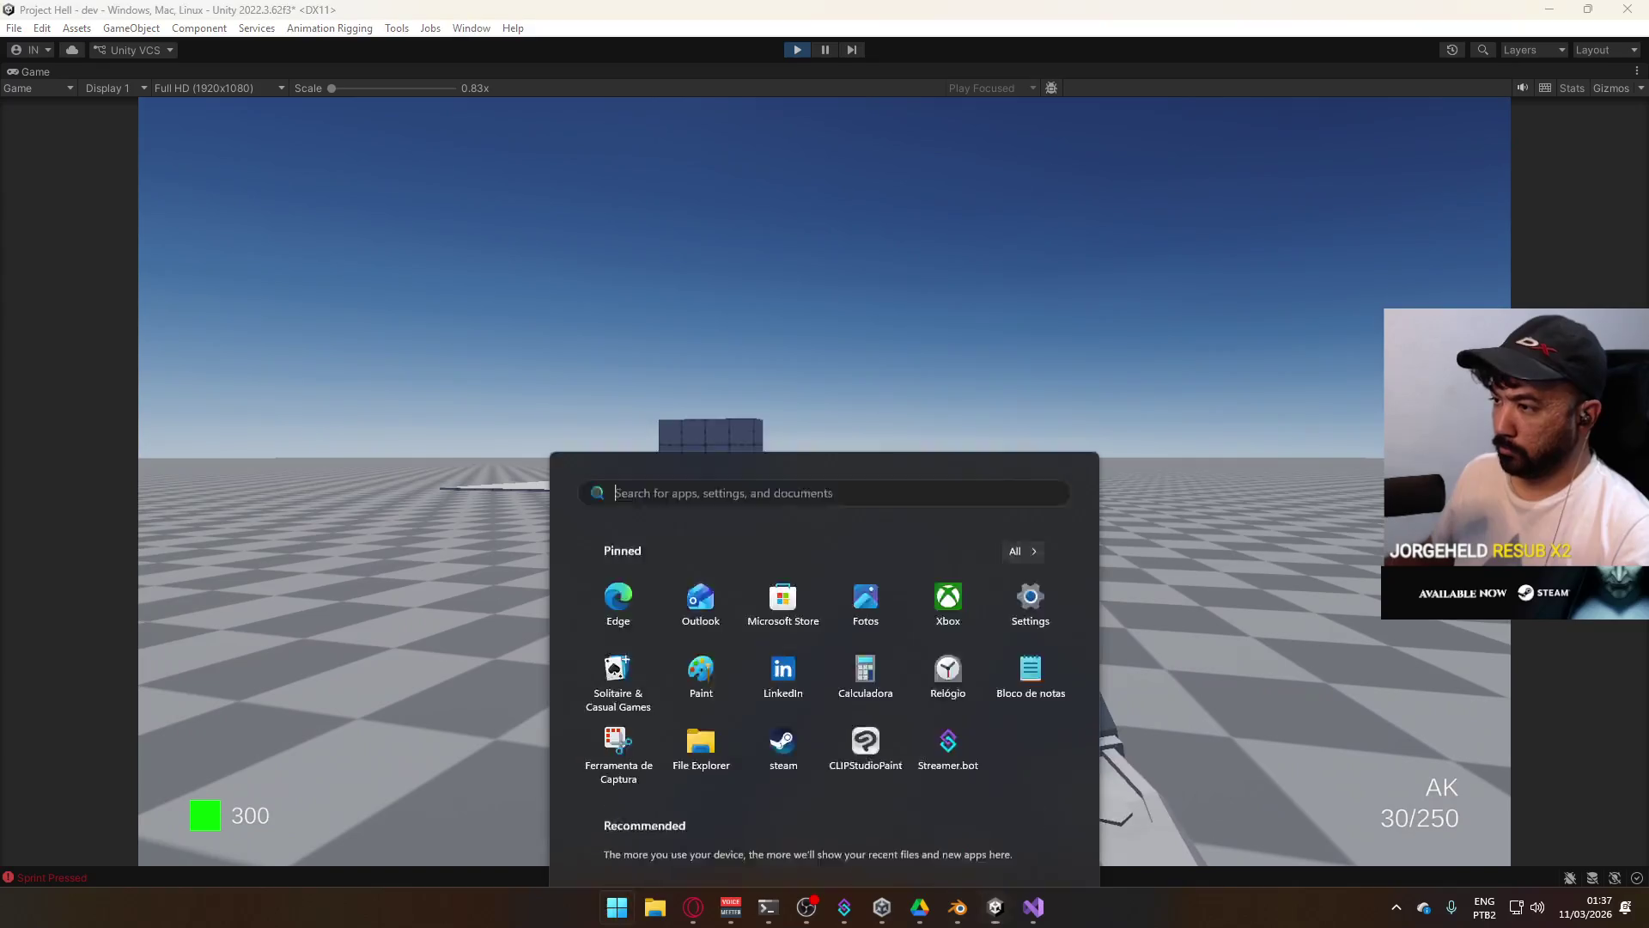
click(327, 412)
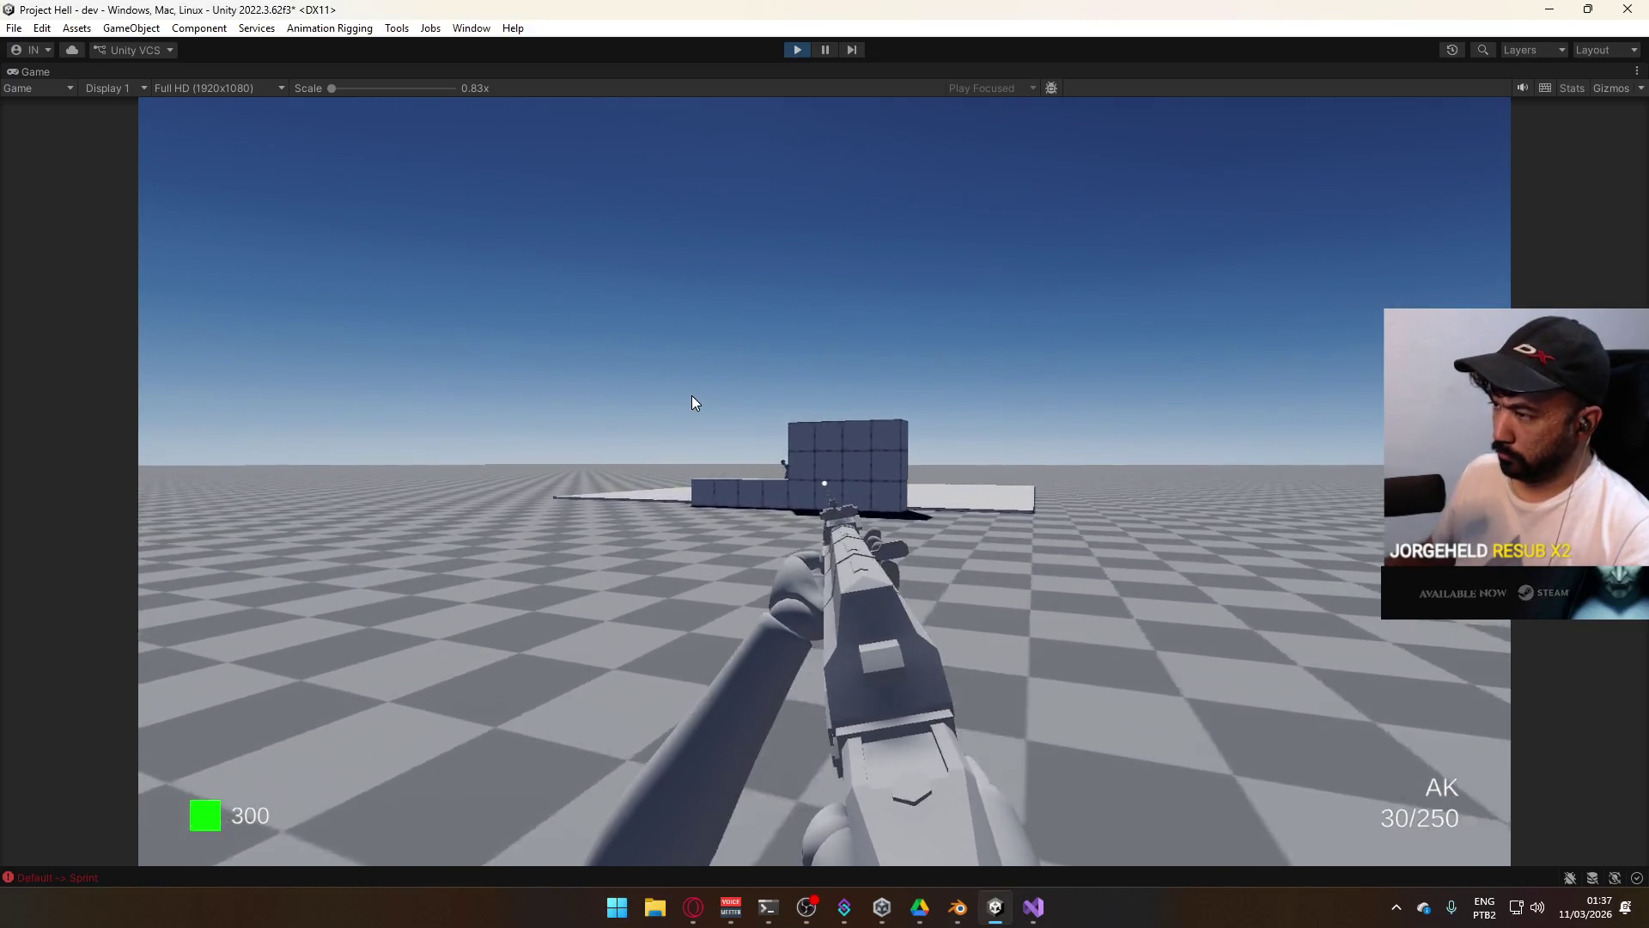
key(w)
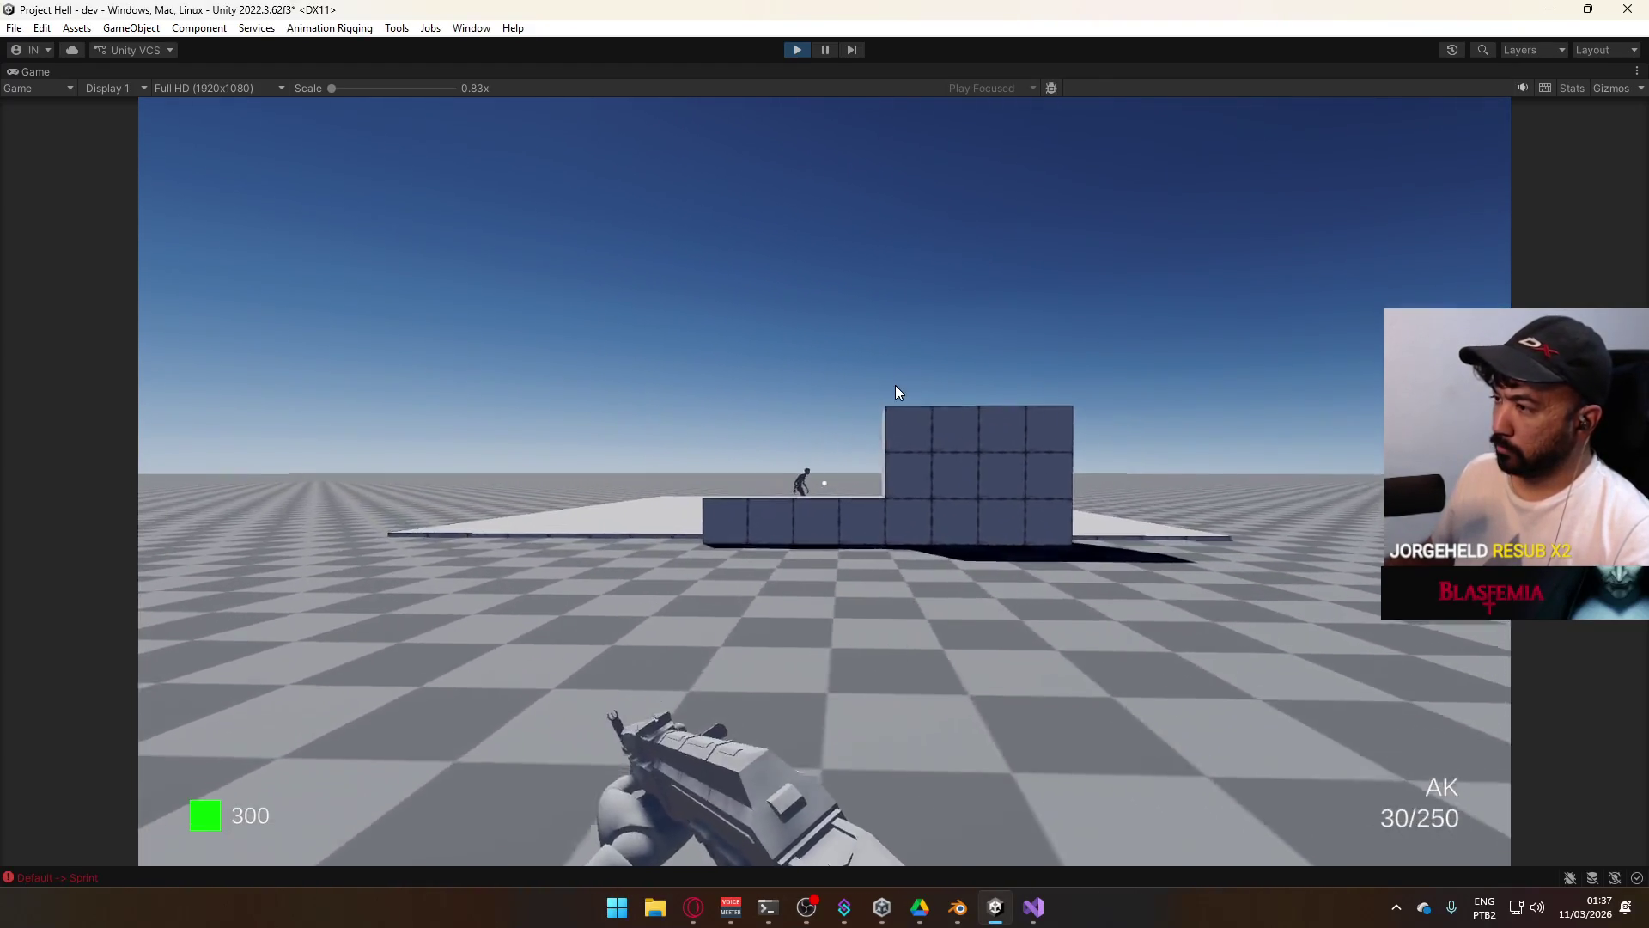
key(space)
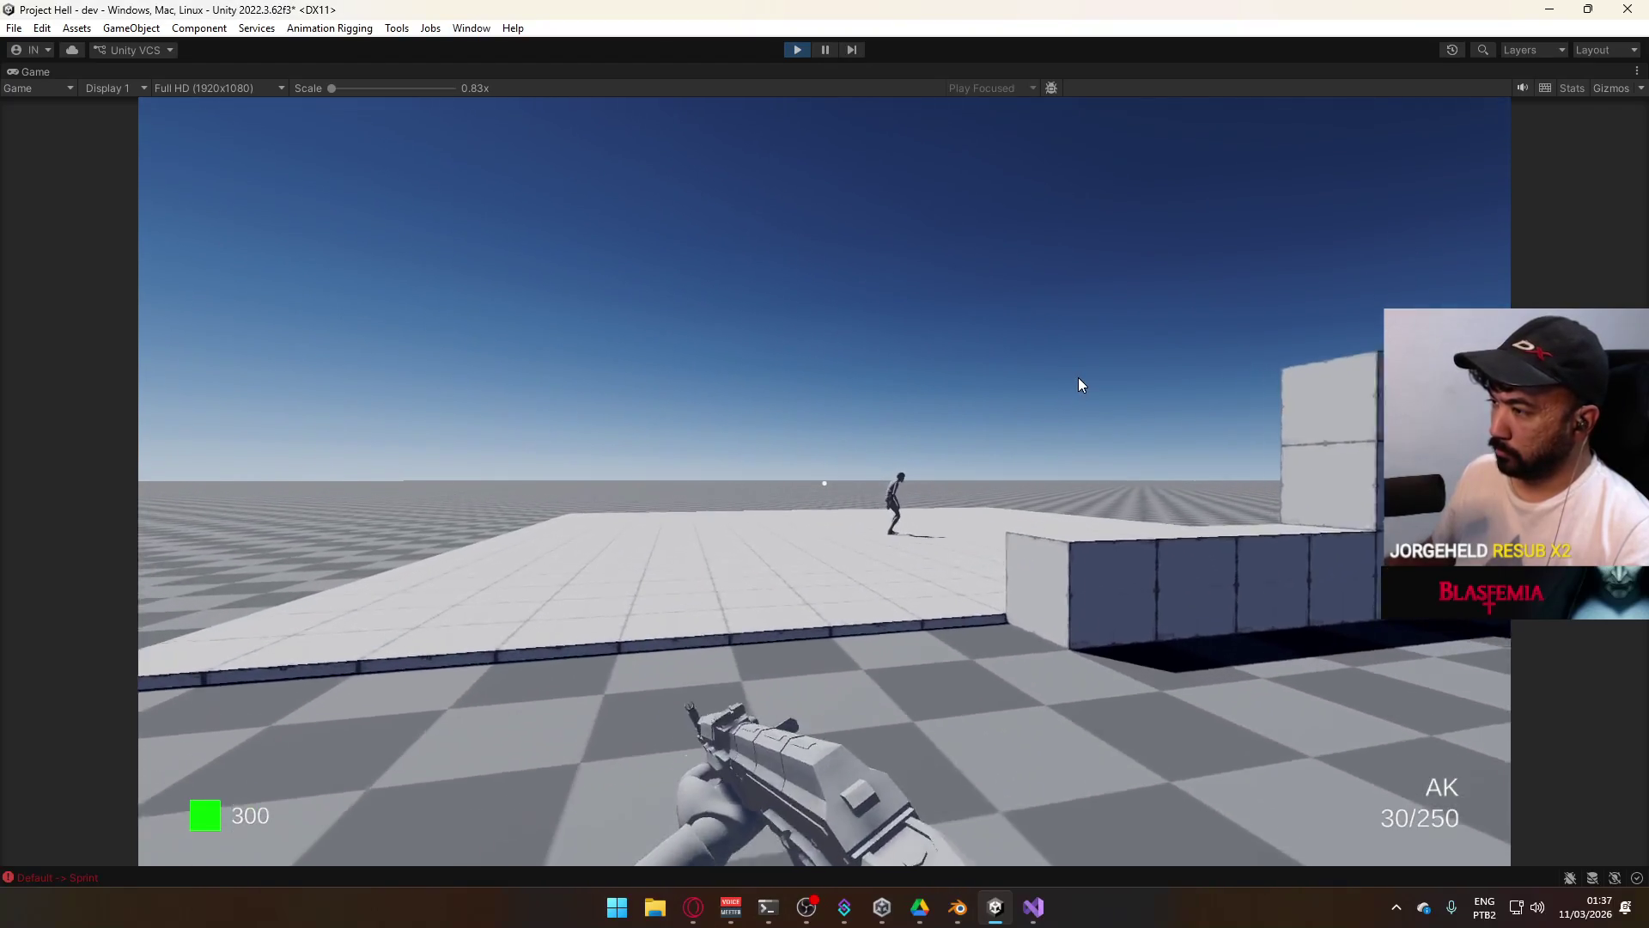
click(1275, 375)
click(1271, 408)
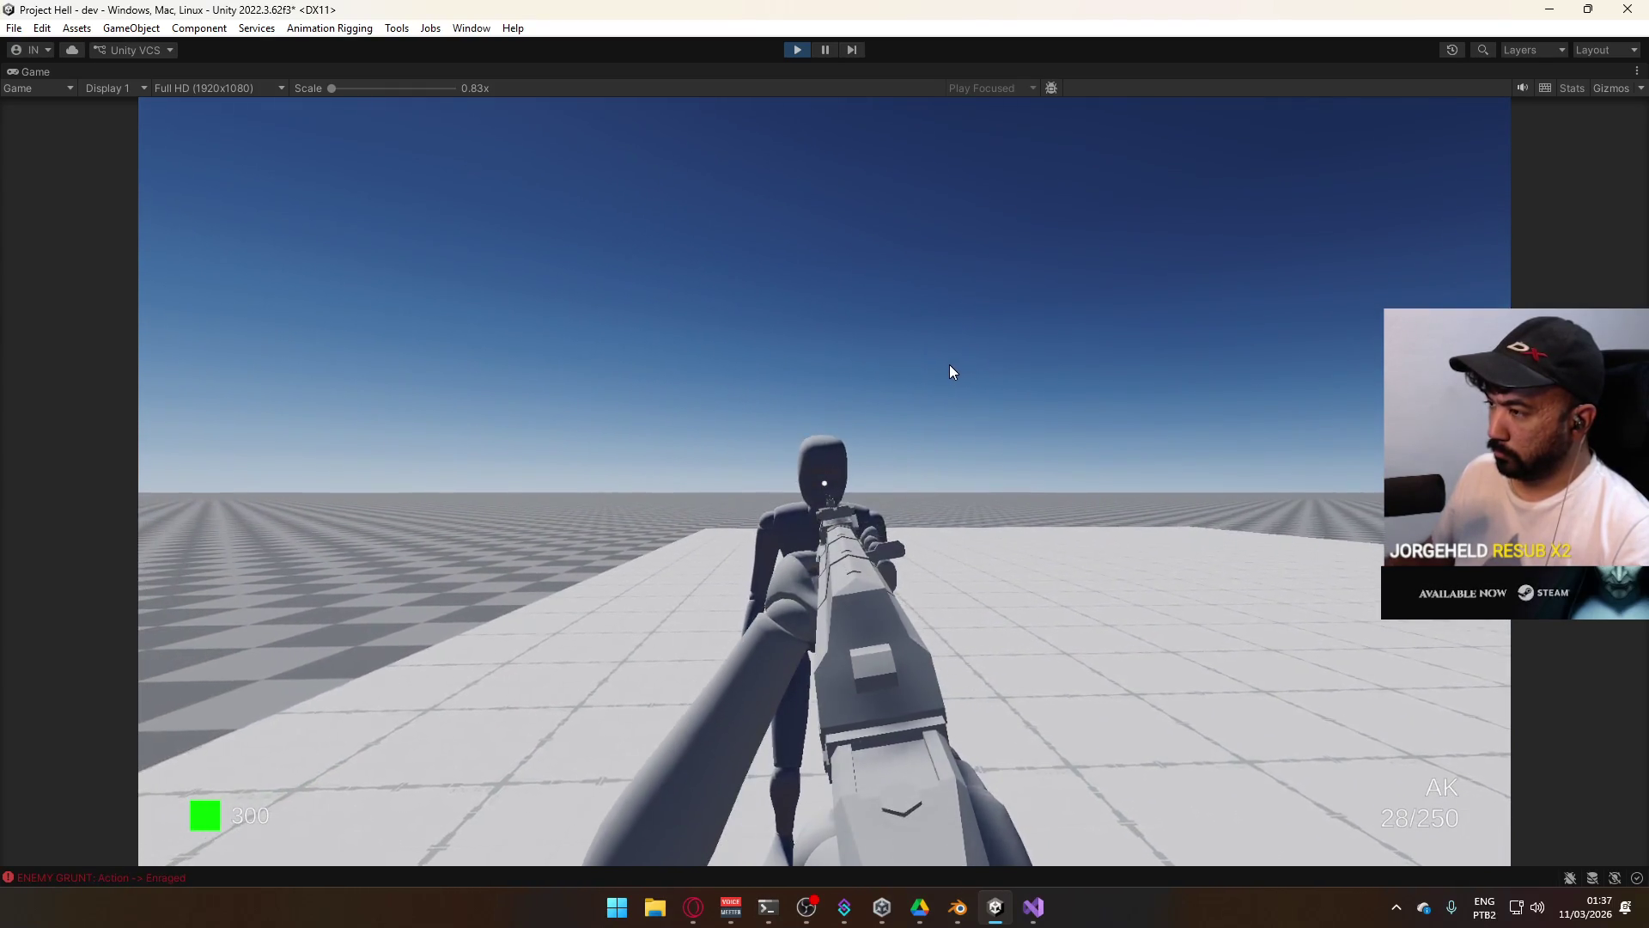
click(947, 364)
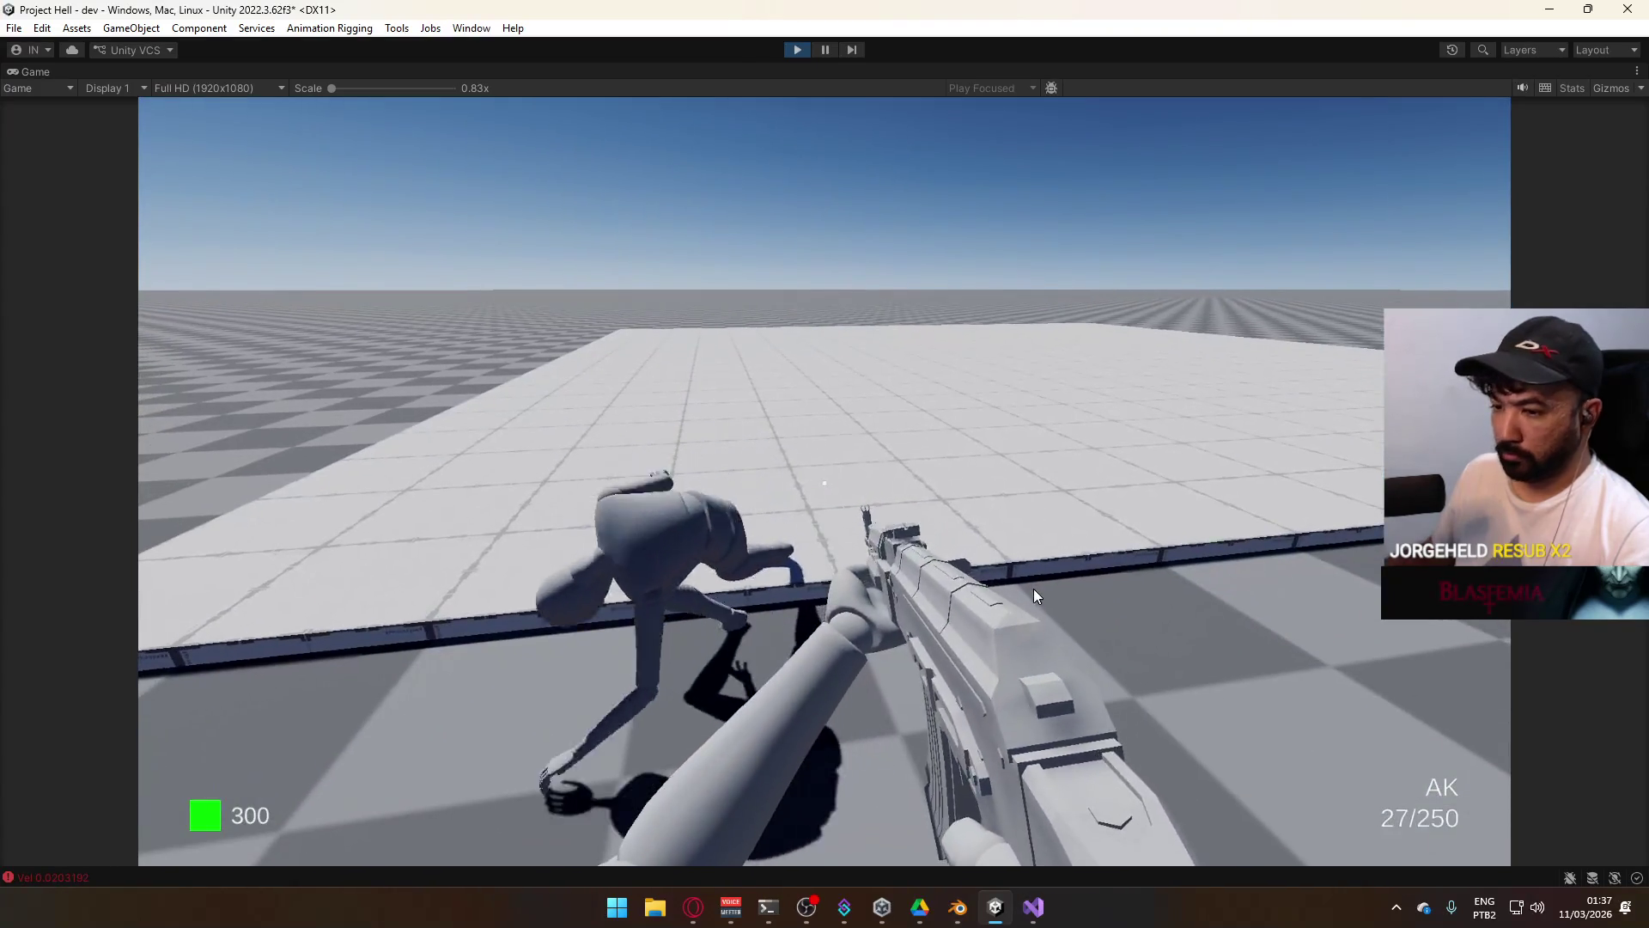
key(super)
click(177, 888)
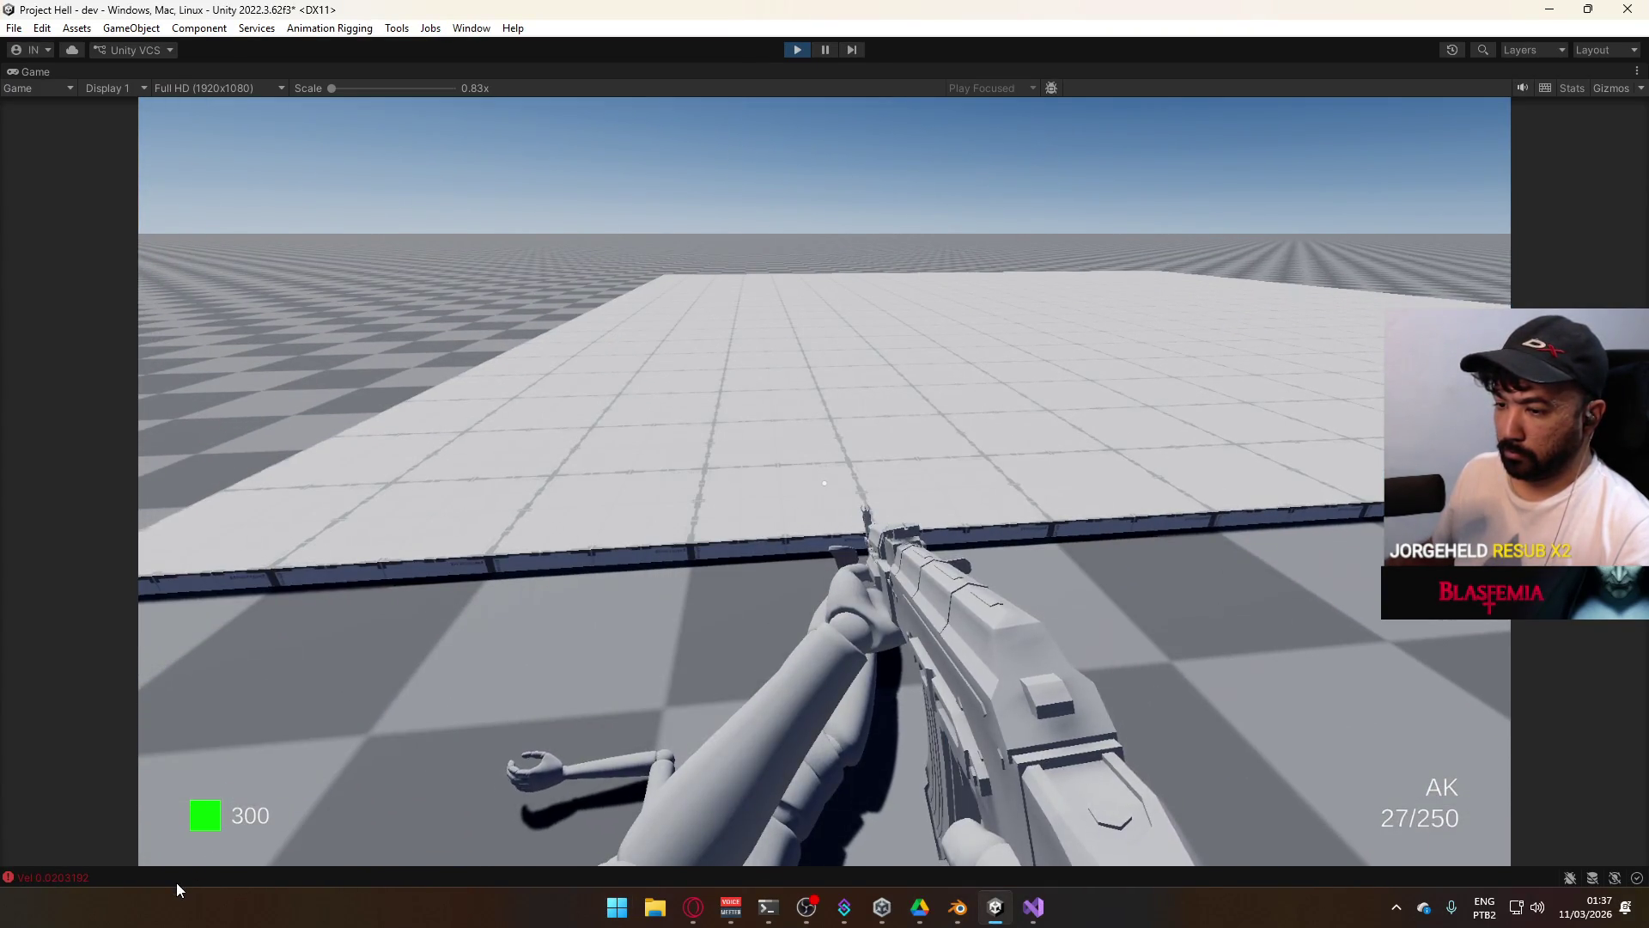
key(r)
Restore the full editor layout, then maximize the Game view again.
key(super)
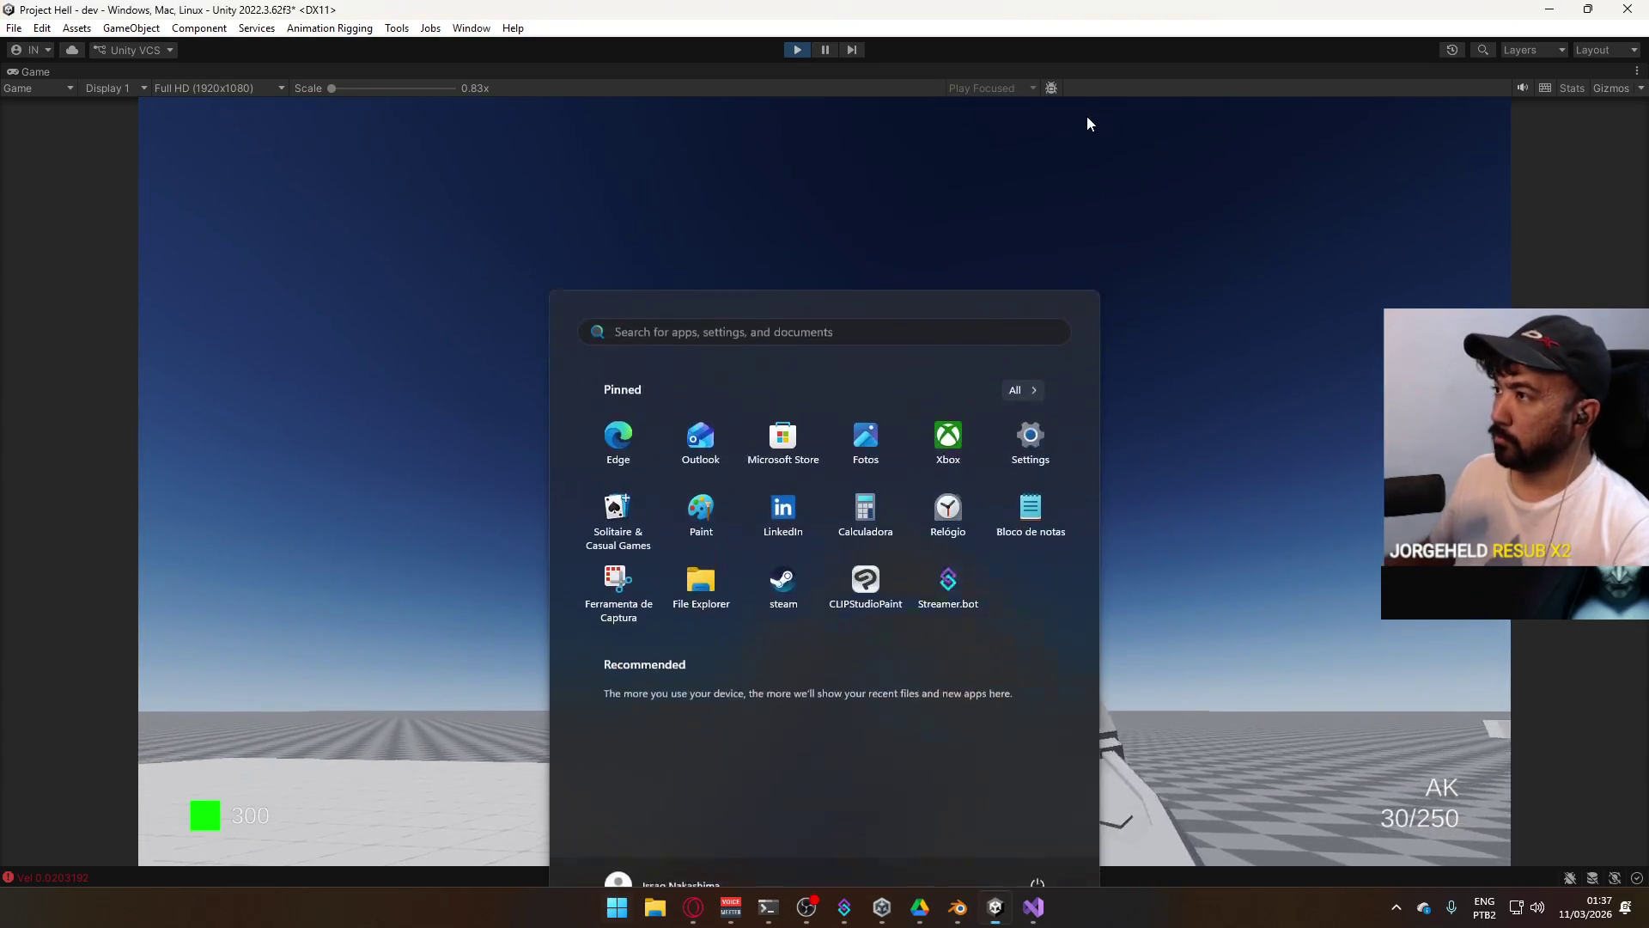
click(1115, 71)
right_click(1116, 70)
click(1181, 127)
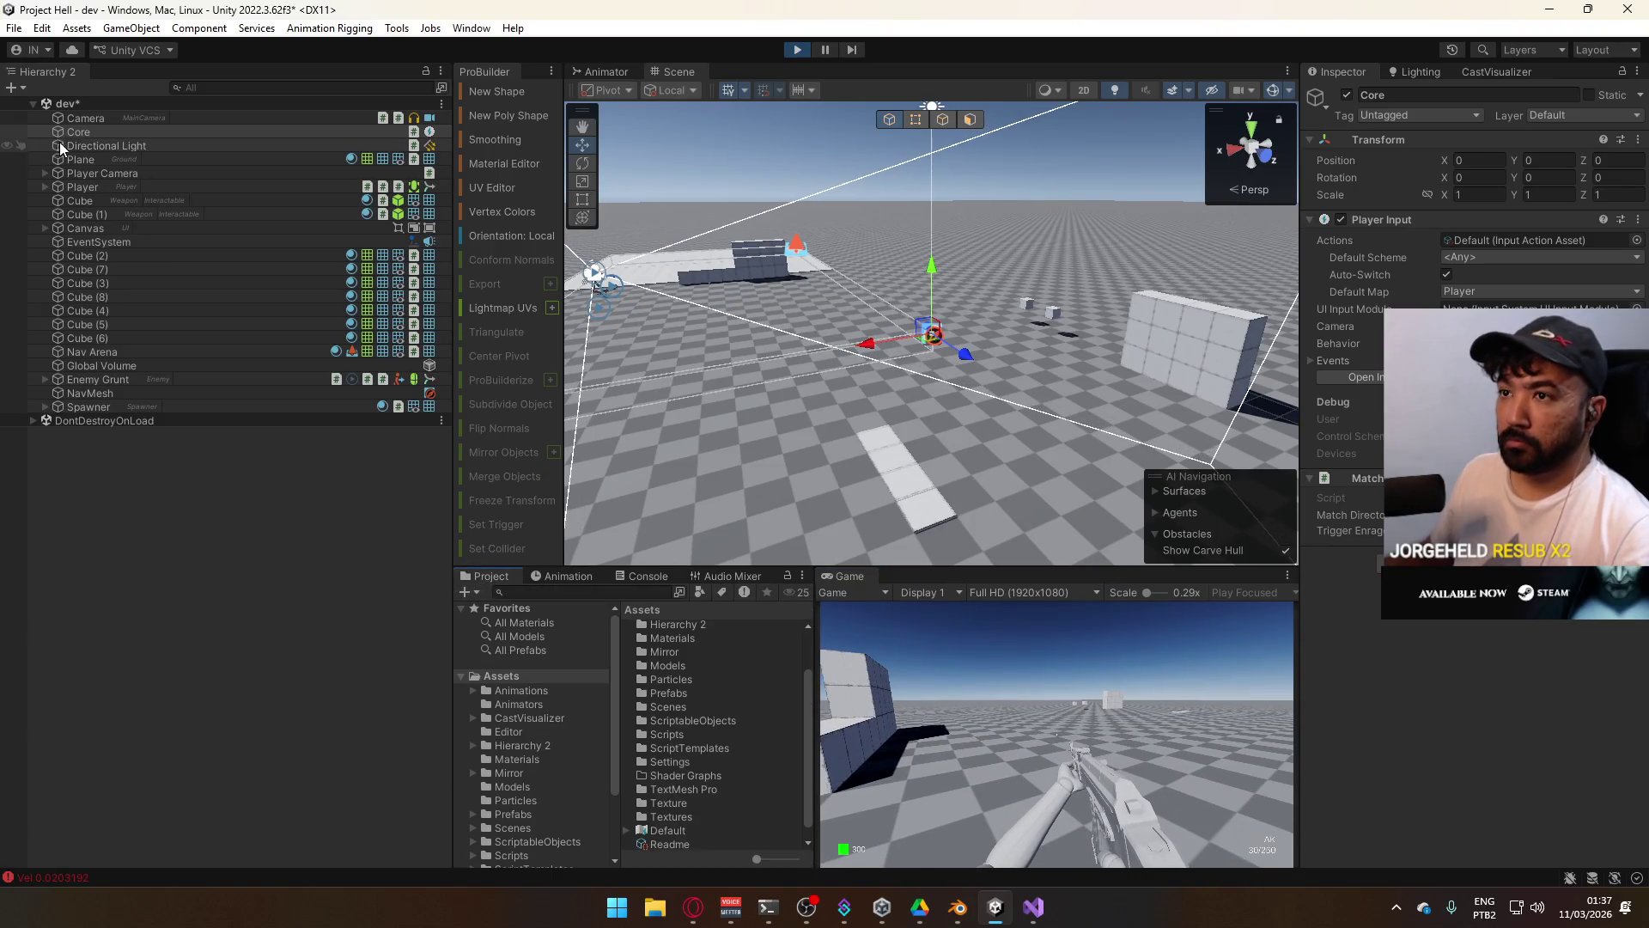
right_click(846, 576)
click(952, 626)
key(super)
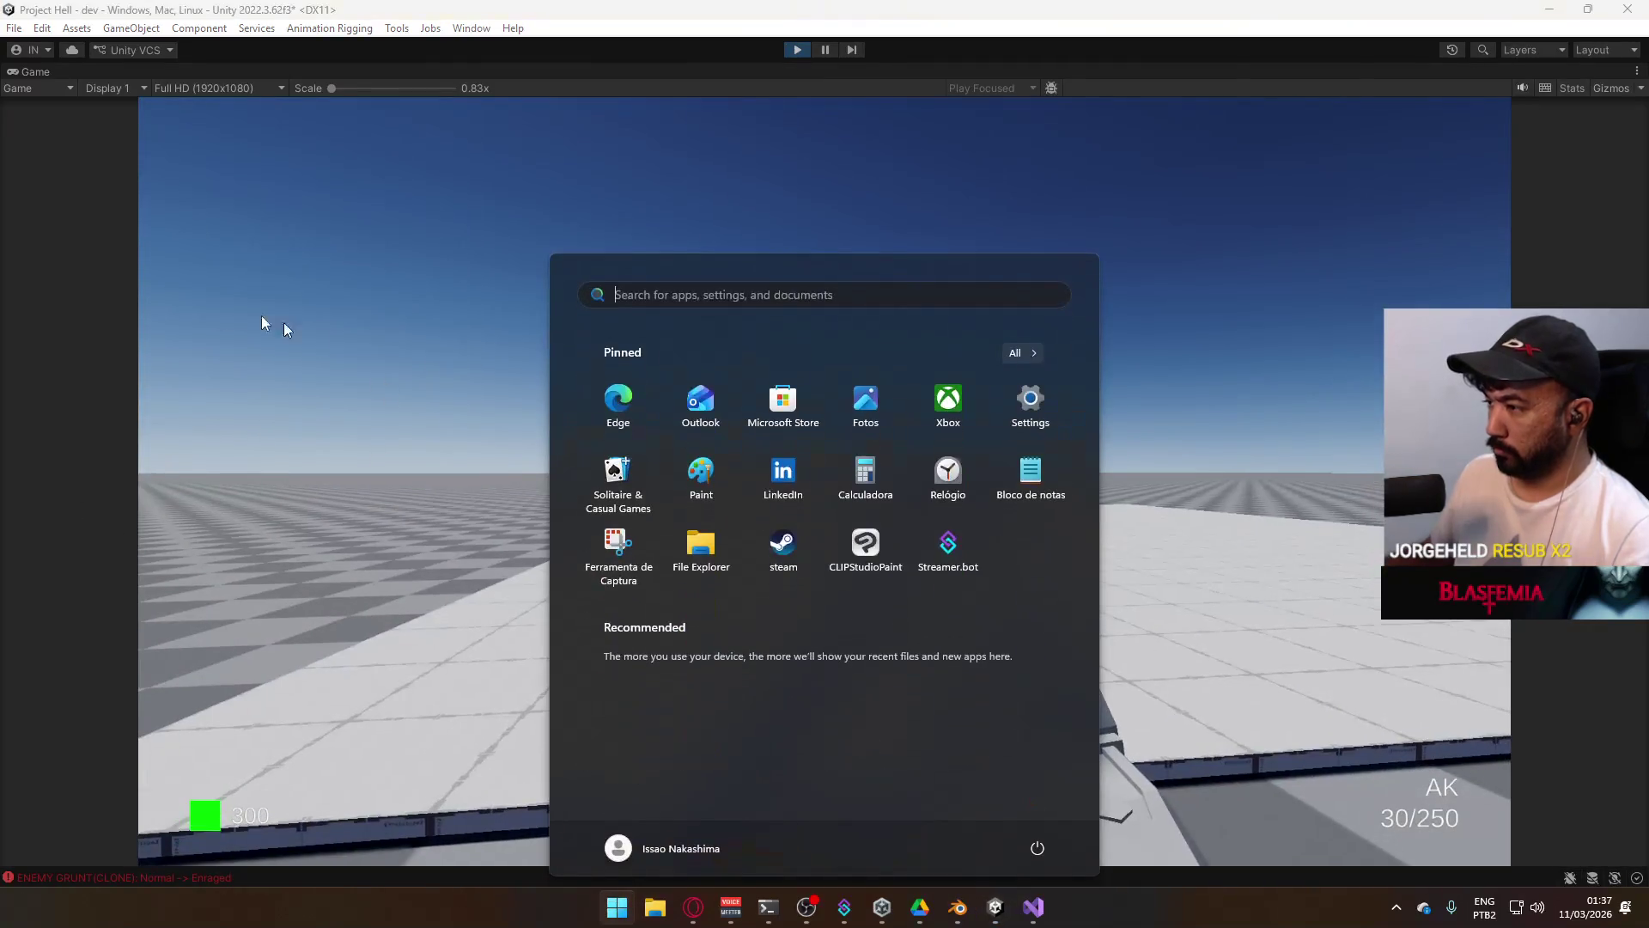
Fire repeatedly into the approaching enemy group, reloading once, to knock them into ragdolls.
click(1215, 577)
mouse_move(1340, 574)
mouse_down()
mouse_move(1363, 574)
mouse_move(1252, 673)
mouse_move(1215, 651)
mouse_move(1171, 780)
mouse_up()
key(r)
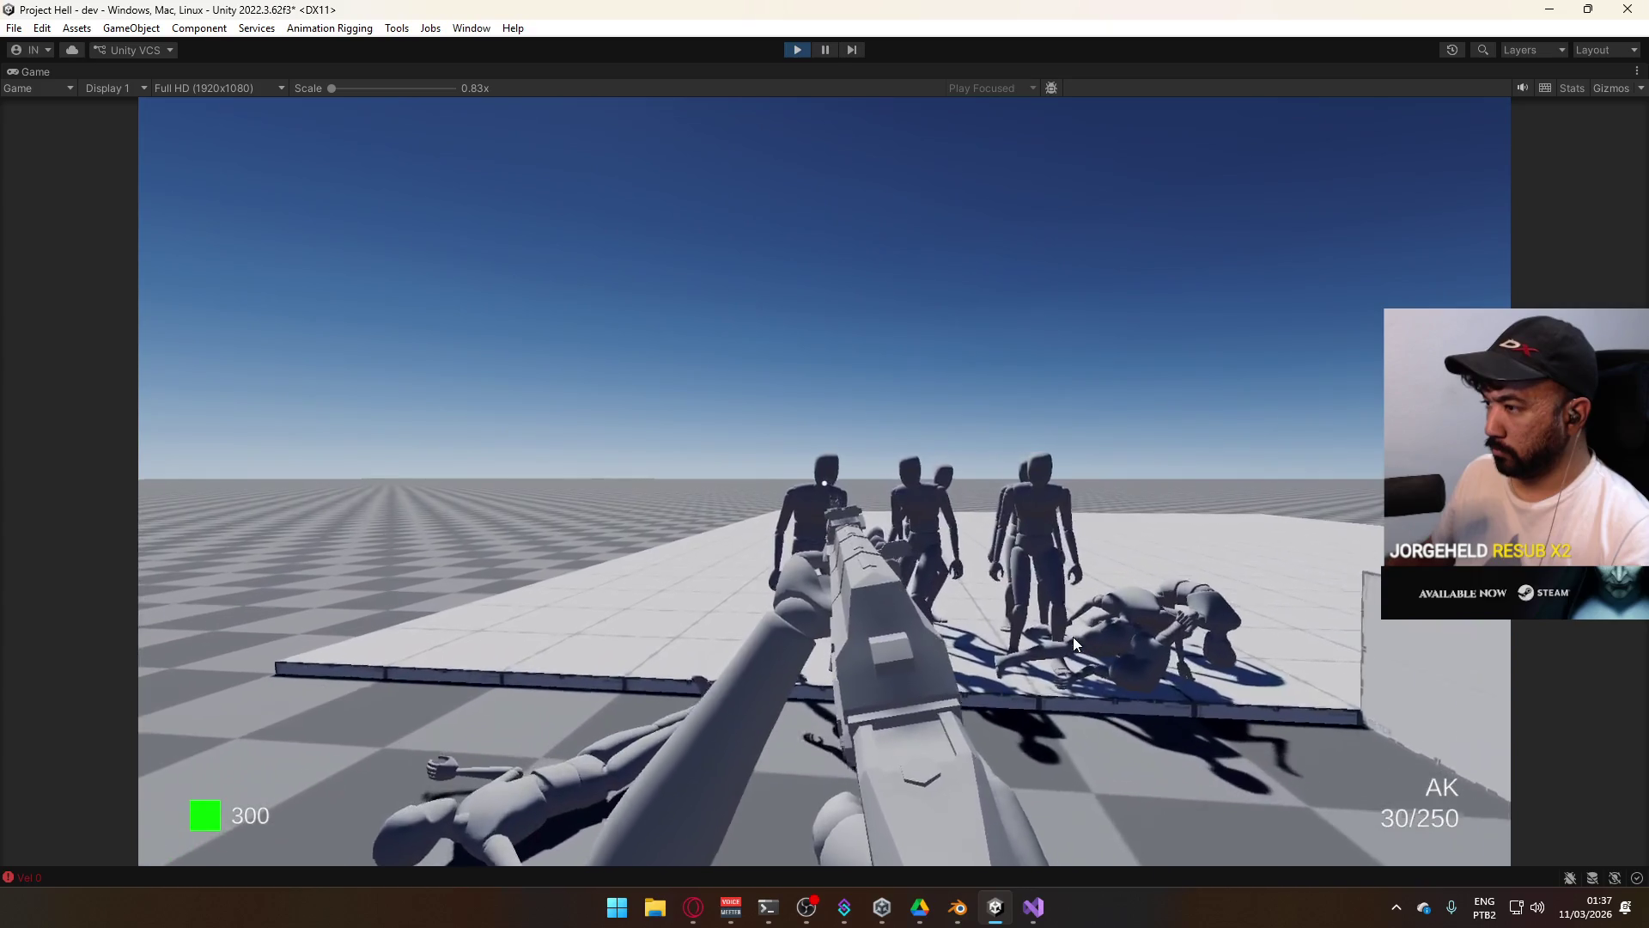
drag(1074, 637, 1070, 626)
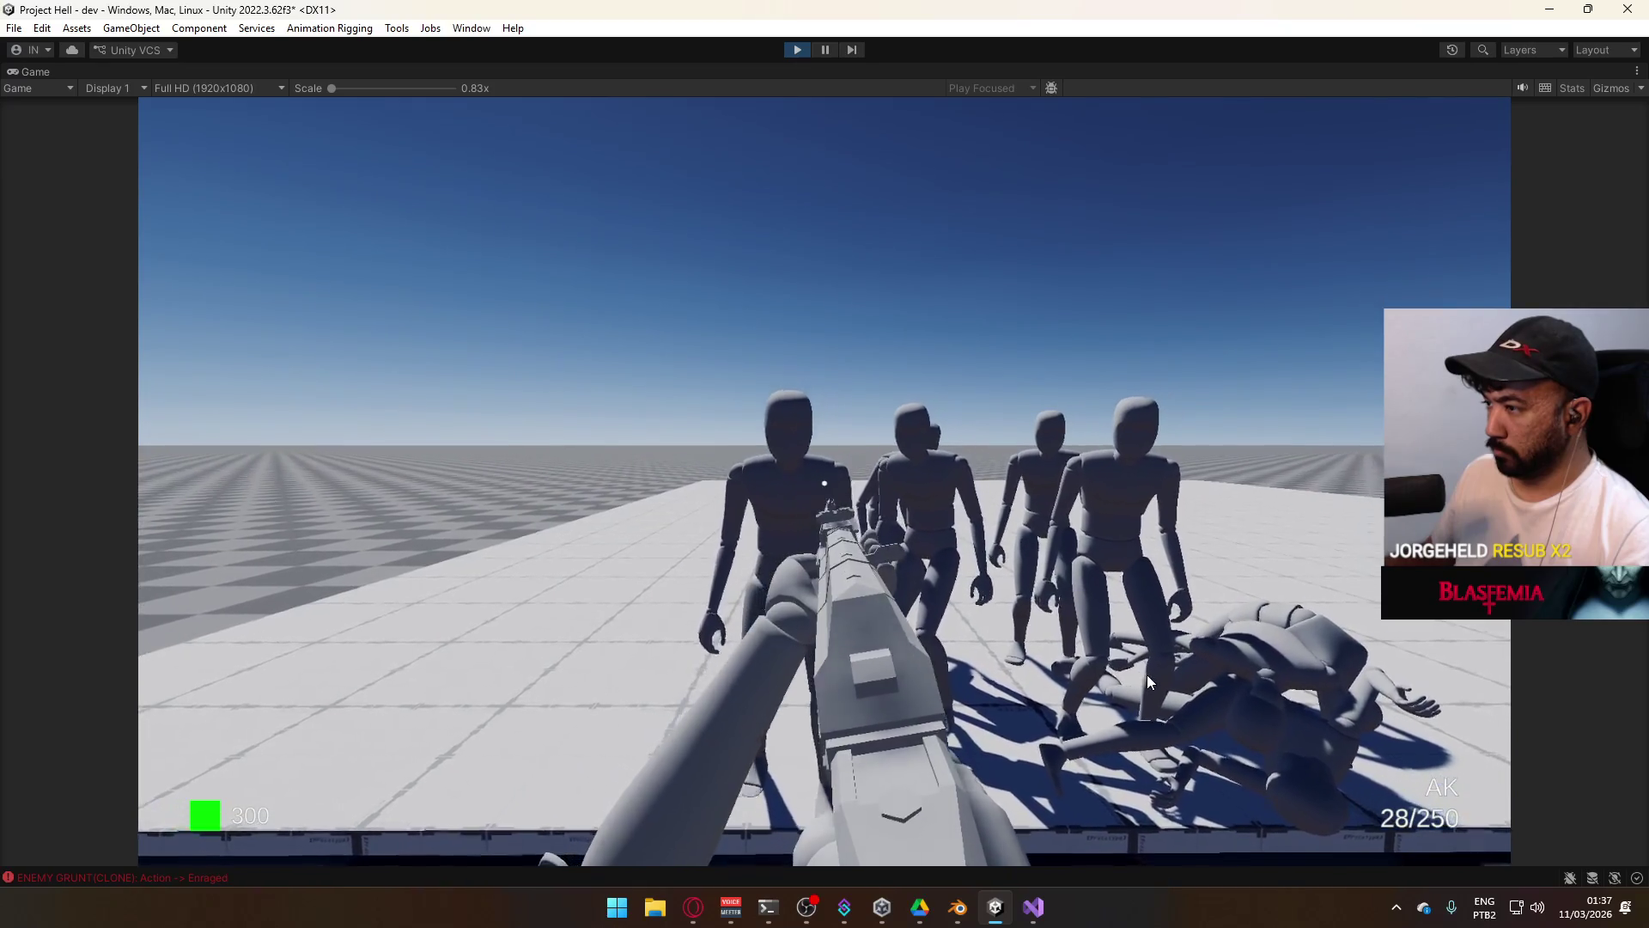
click(1209, 817)
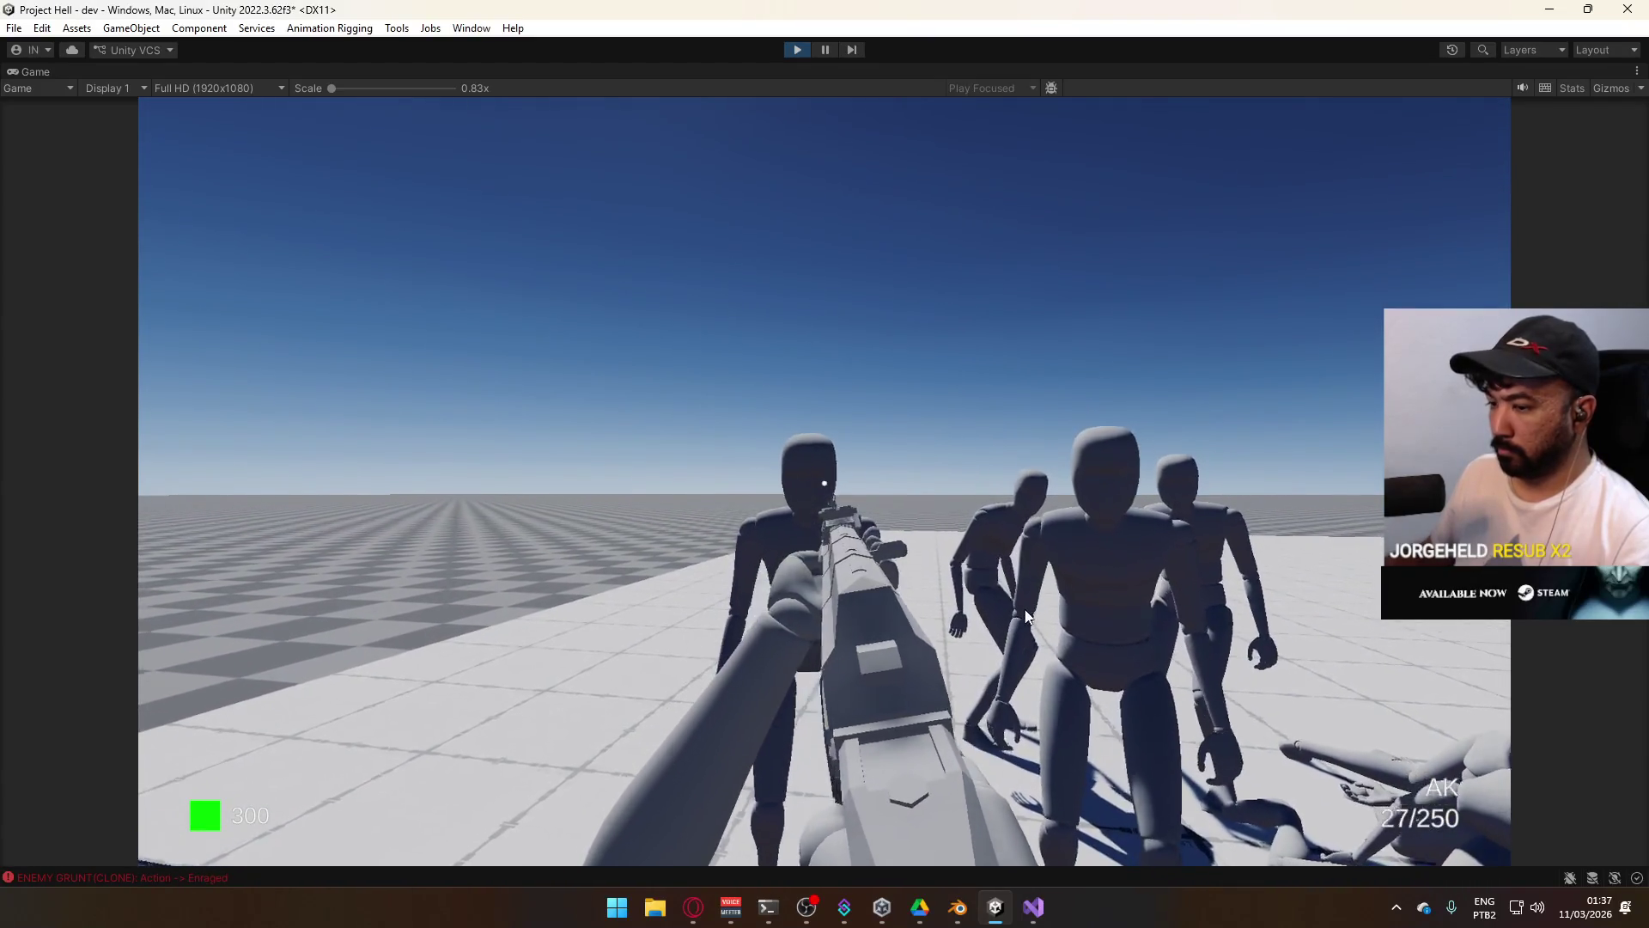
click(998, 663)
click(1185, 653)
click(1375, 645)
click(1495, 635)
click(1392, 627)
click(1286, 611)
click(1275, 647)
click(1274, 648)
click(1272, 651)
click(1271, 658)
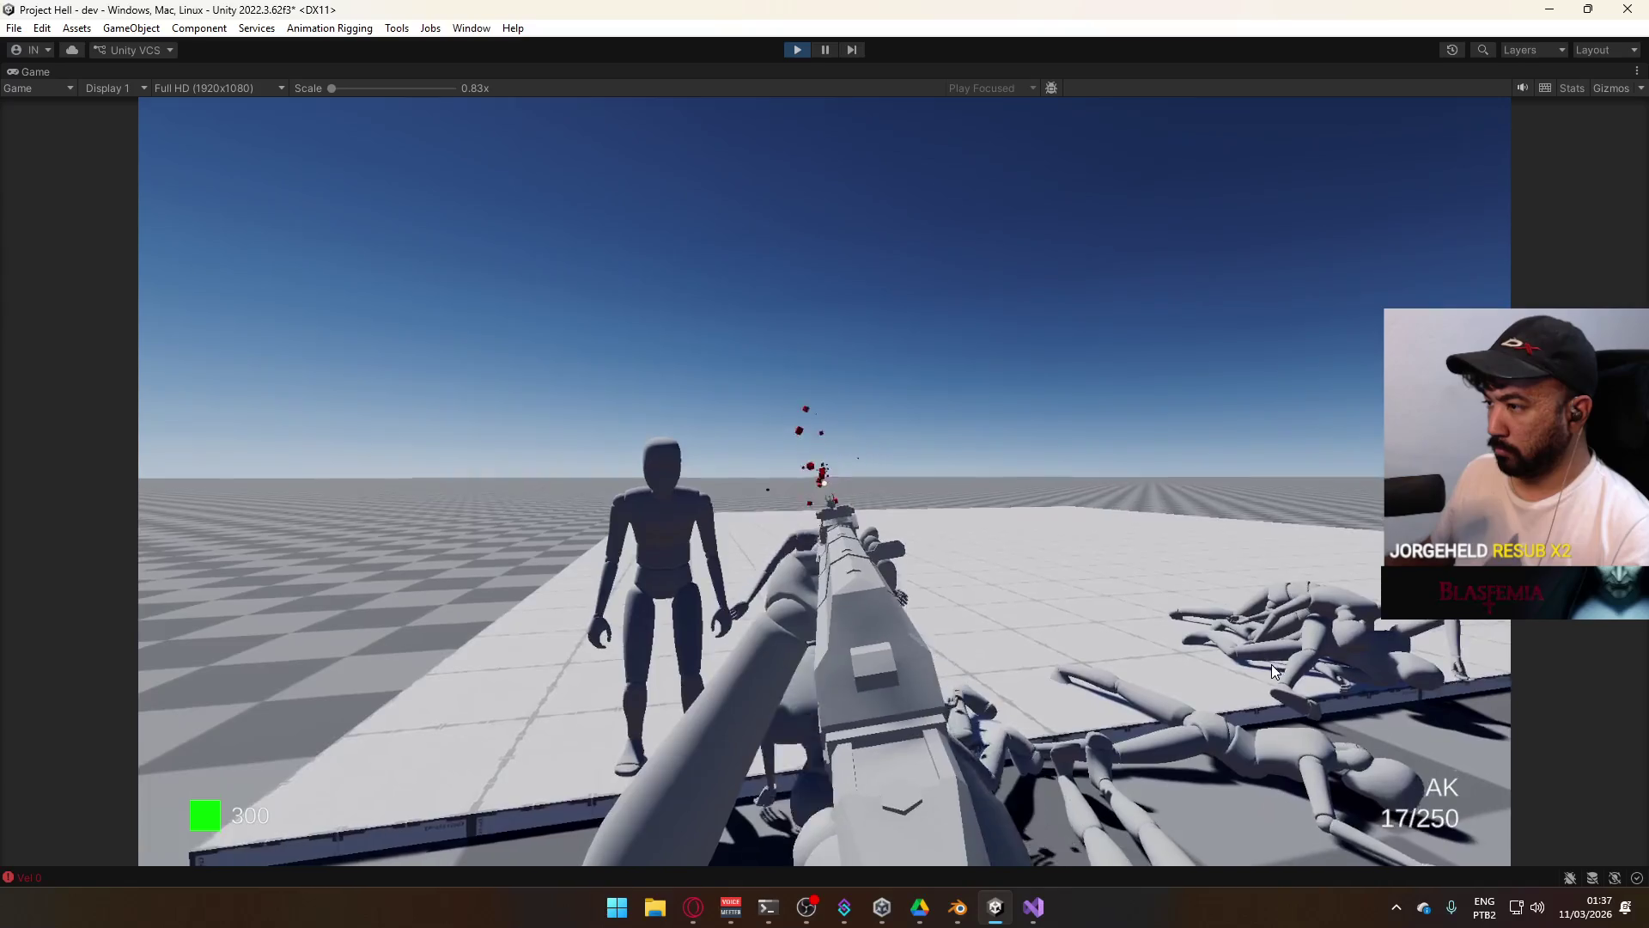
click(1160, 678)
Briefly restore the editor layout, reload, and maximize the Game view again.
key(super)
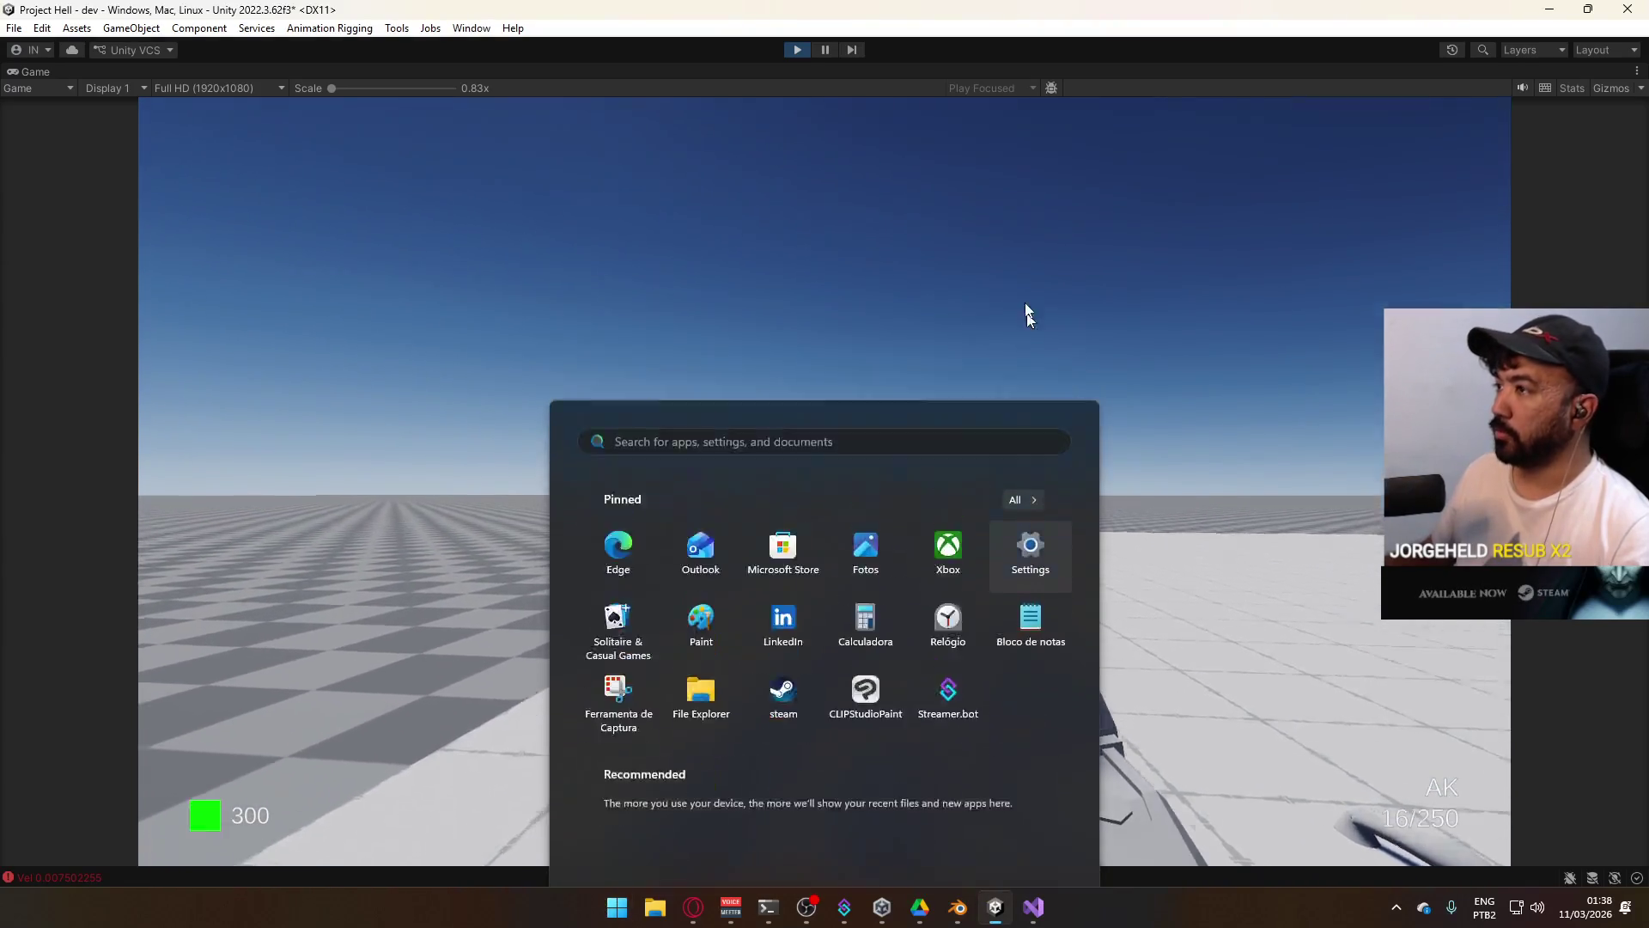
key(Escape)
right_click(1024, 72)
click(1076, 126)
key(super)
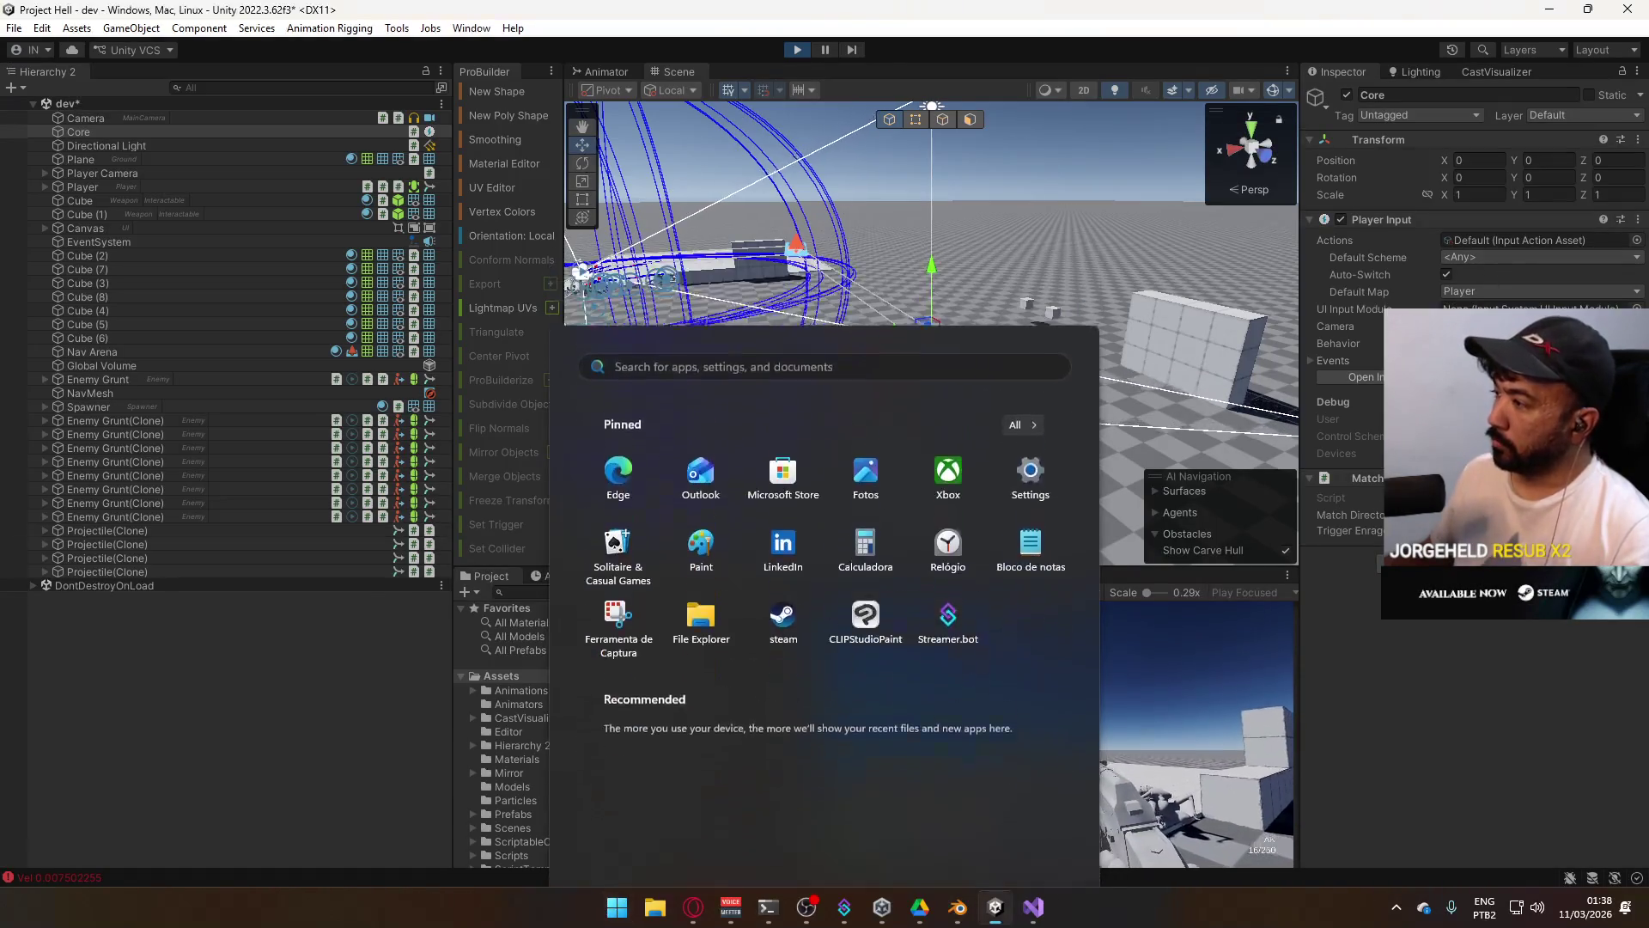
key(Escape)
key(r)
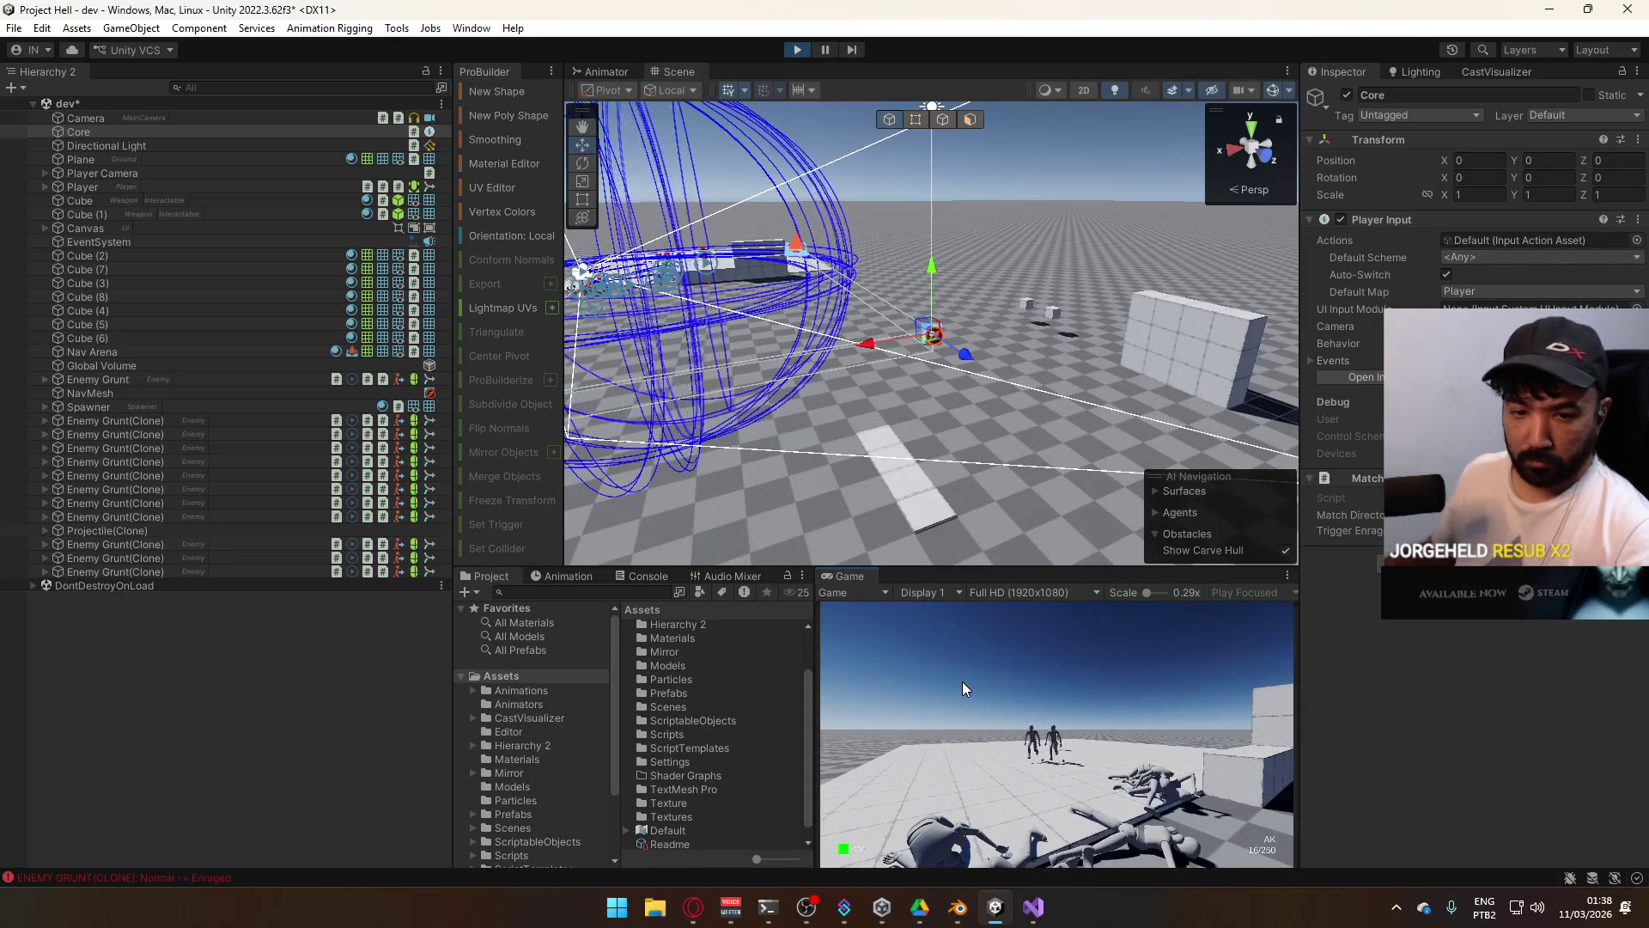
right_click(846, 577)
click(902, 643)
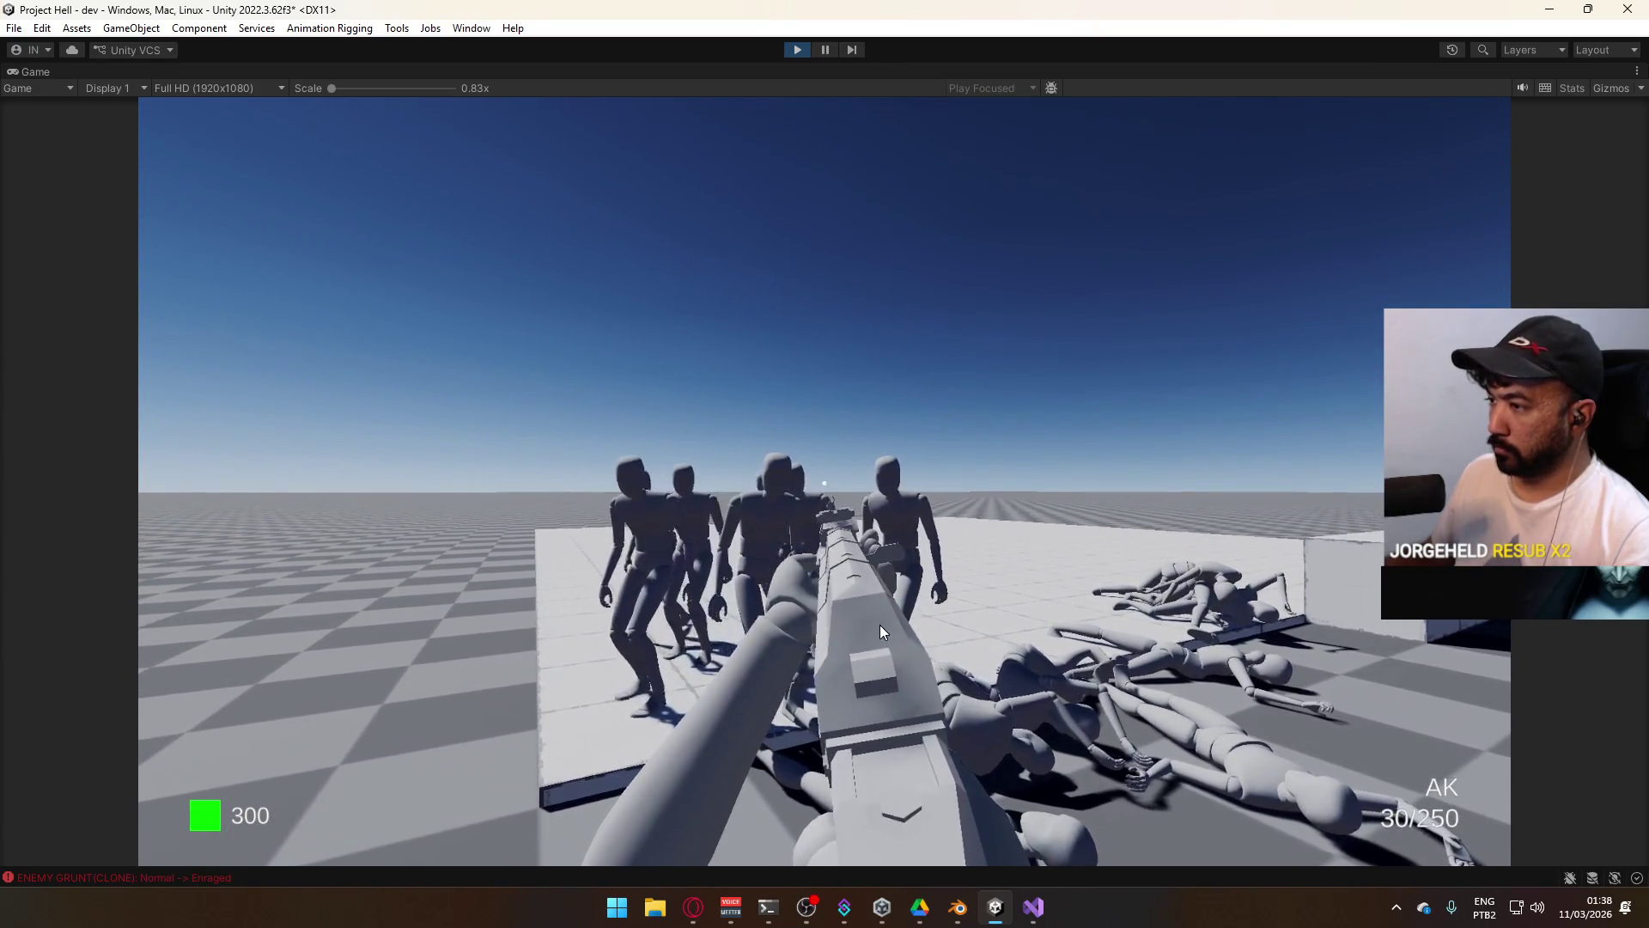
Keep shooting into the advancing crowd of enemies and reload the rifle.
click(842, 622)
click(841, 622)
click(966, 622)
click(776, 620)
click(779, 624)
click(778, 624)
click(760, 626)
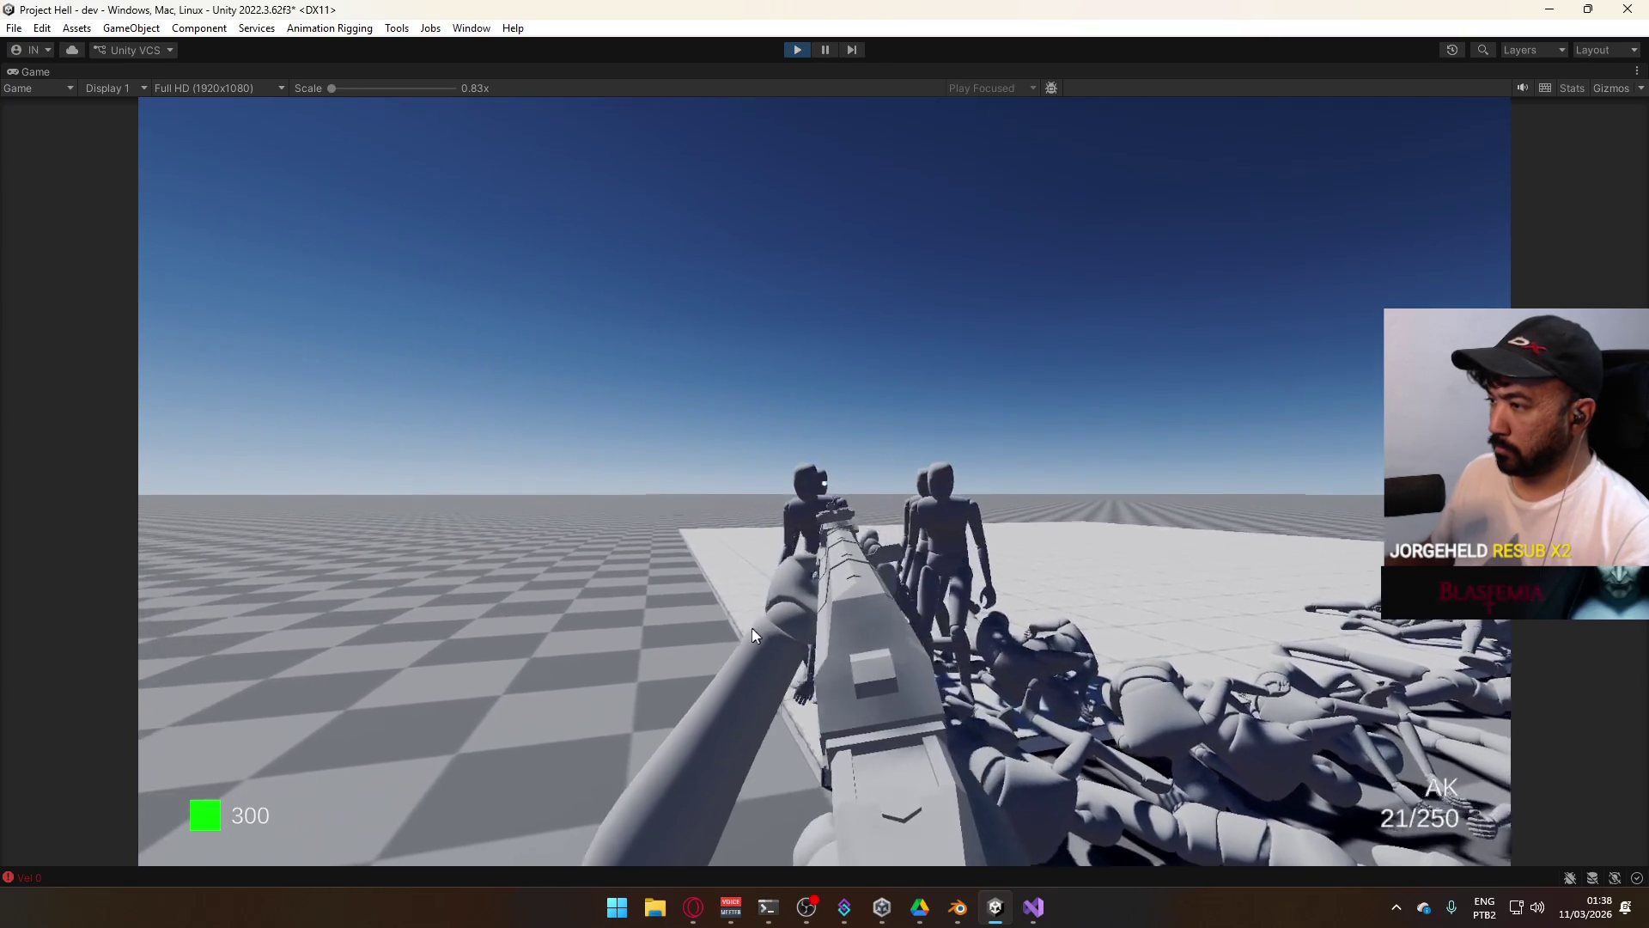
click(739, 628)
click(742, 631)
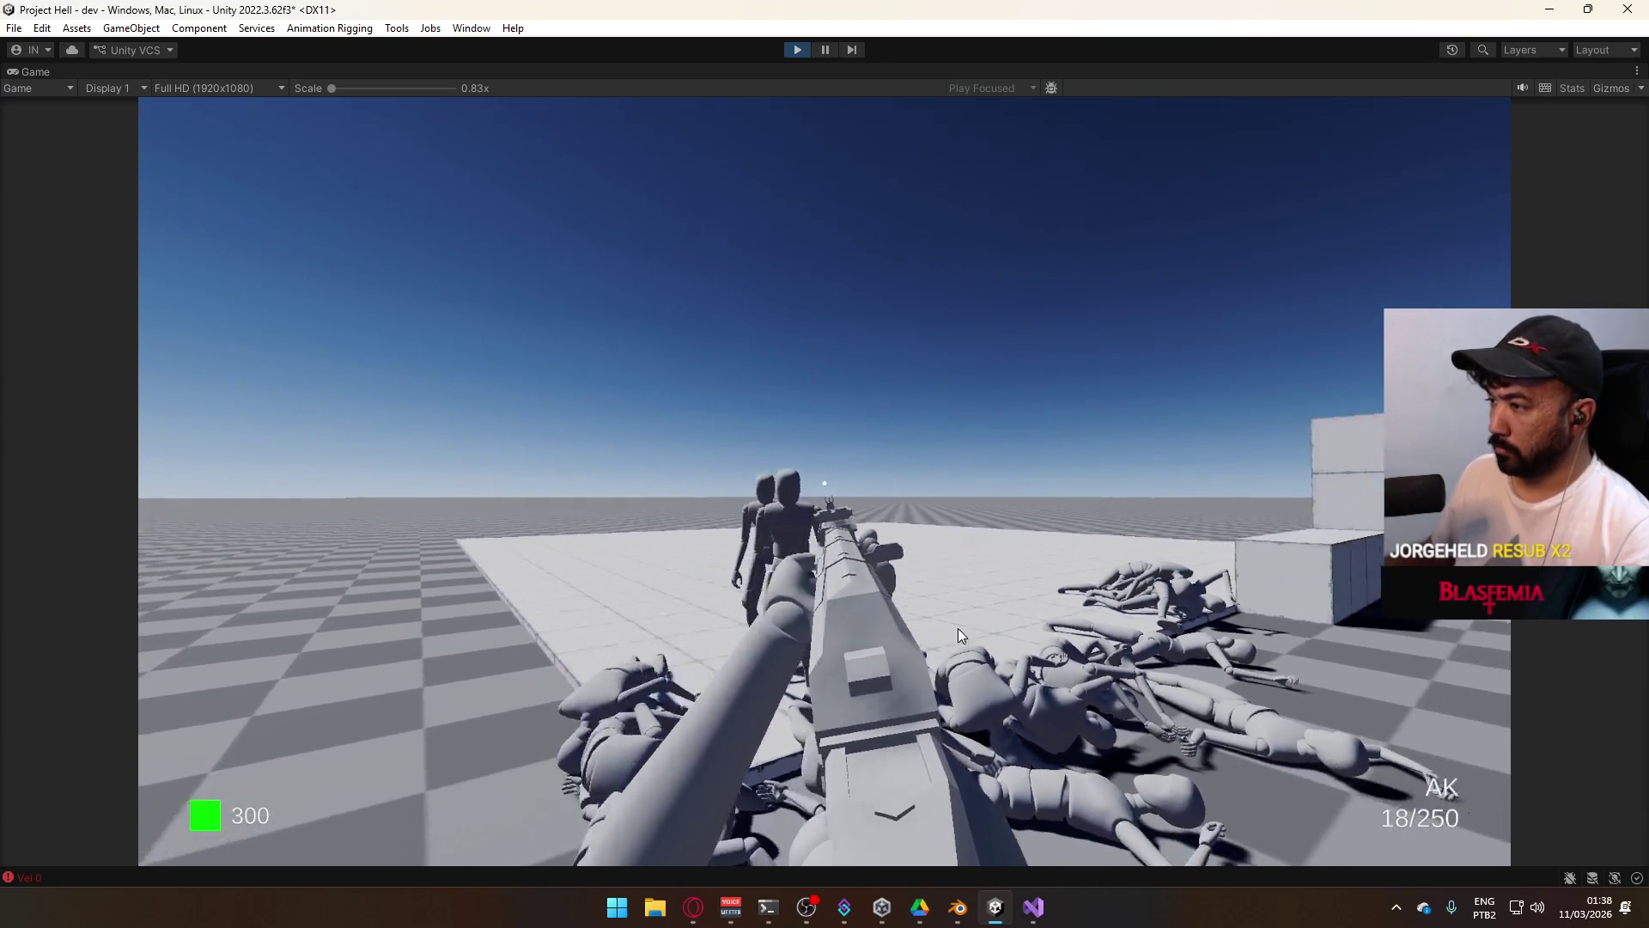
click(1002, 627)
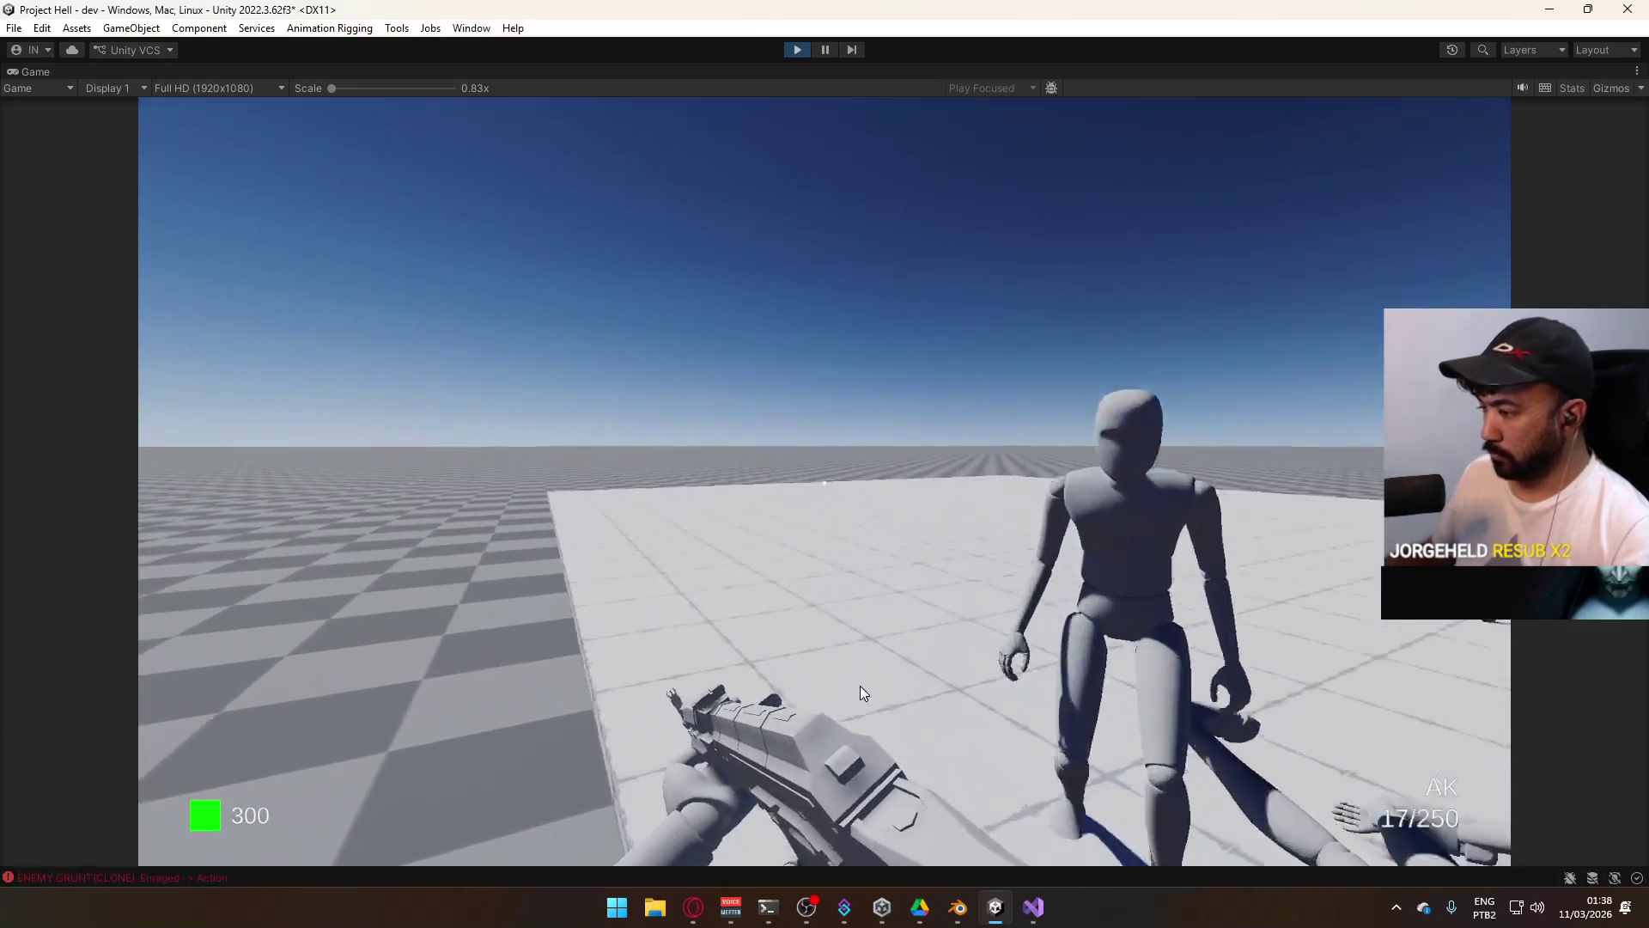
key(r)
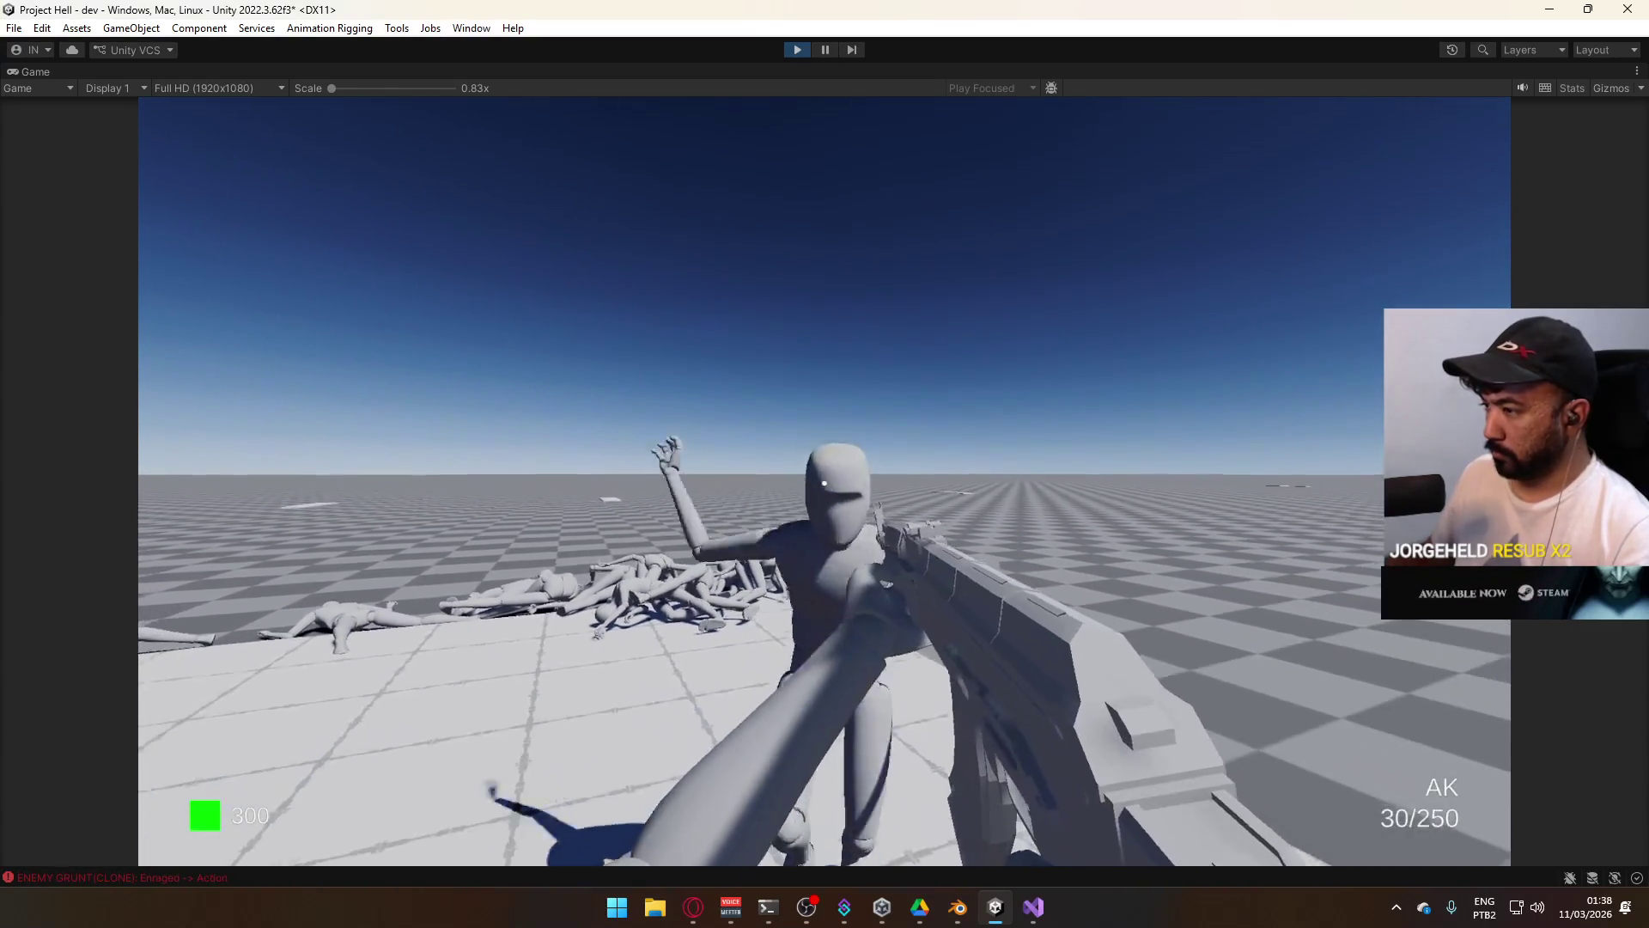
Shoot down the enemy that came up close, then untick Maximize on the Game view.
key(Escape)
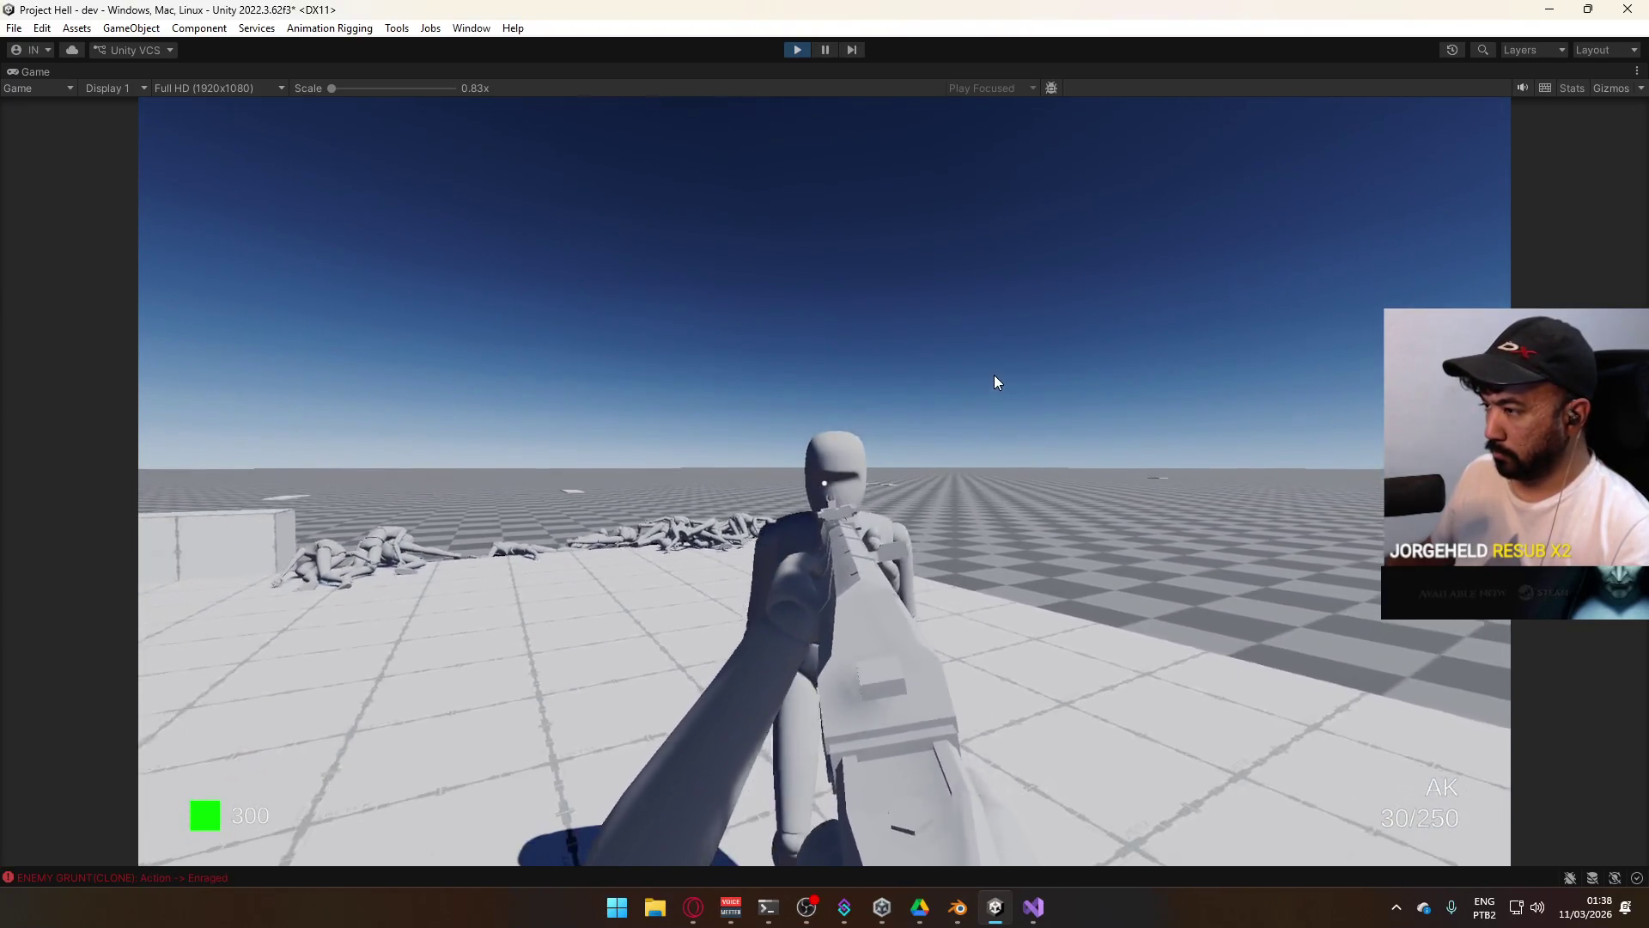
click(1022, 395)
click(1058, 361)
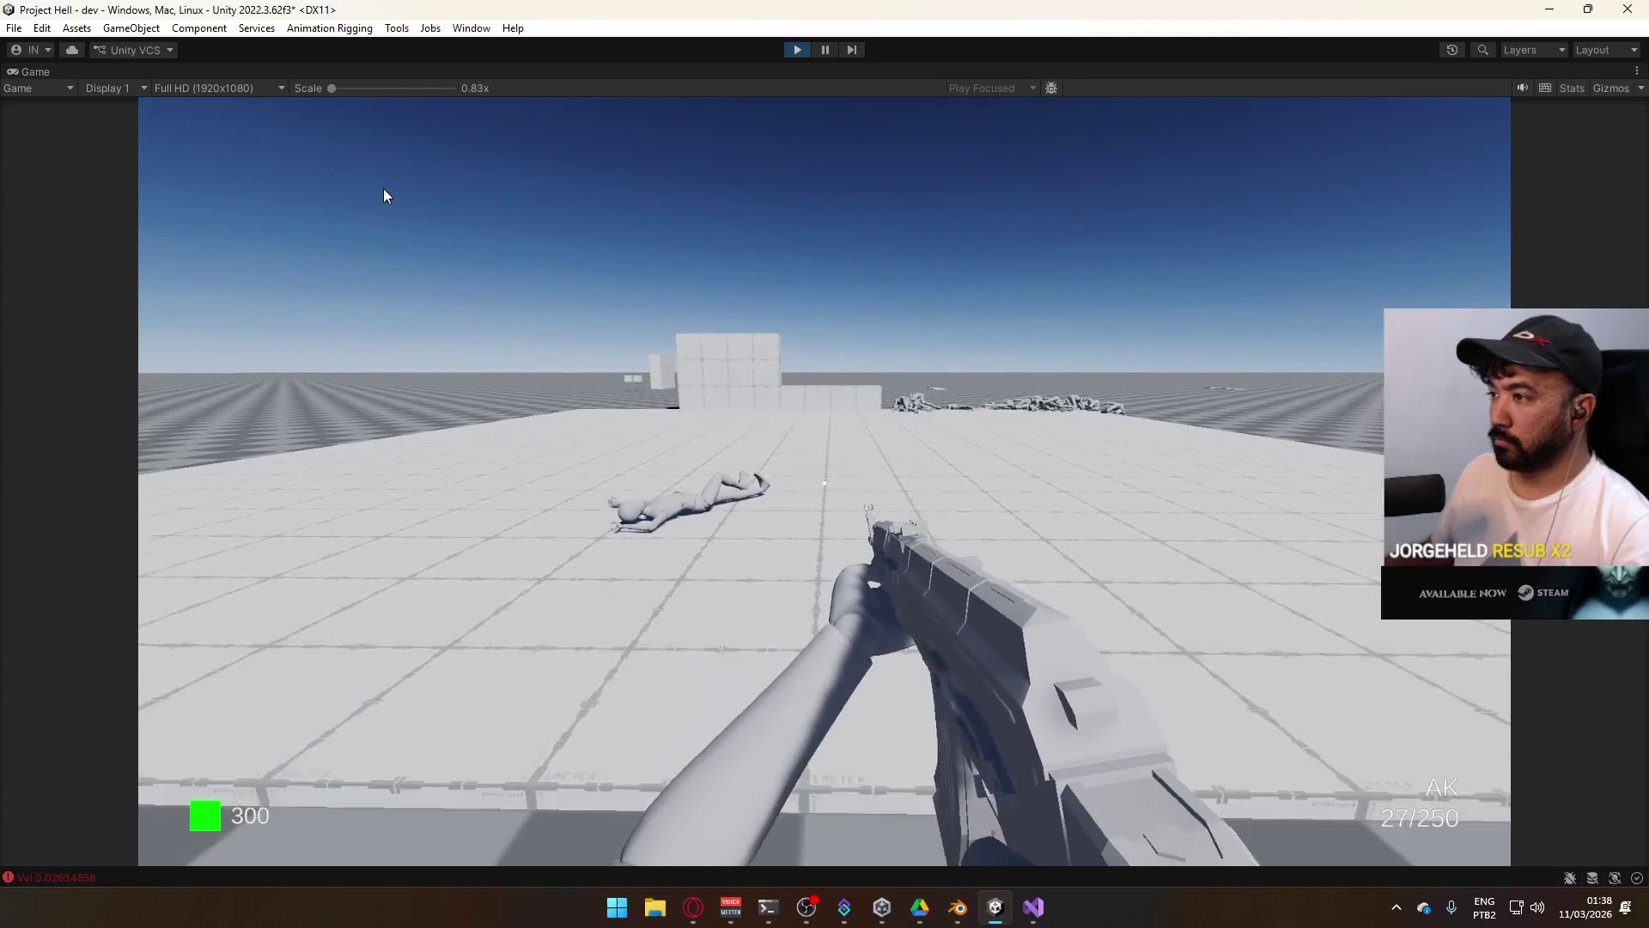
key(super)
right_click(705, 70)
click(808, 125)
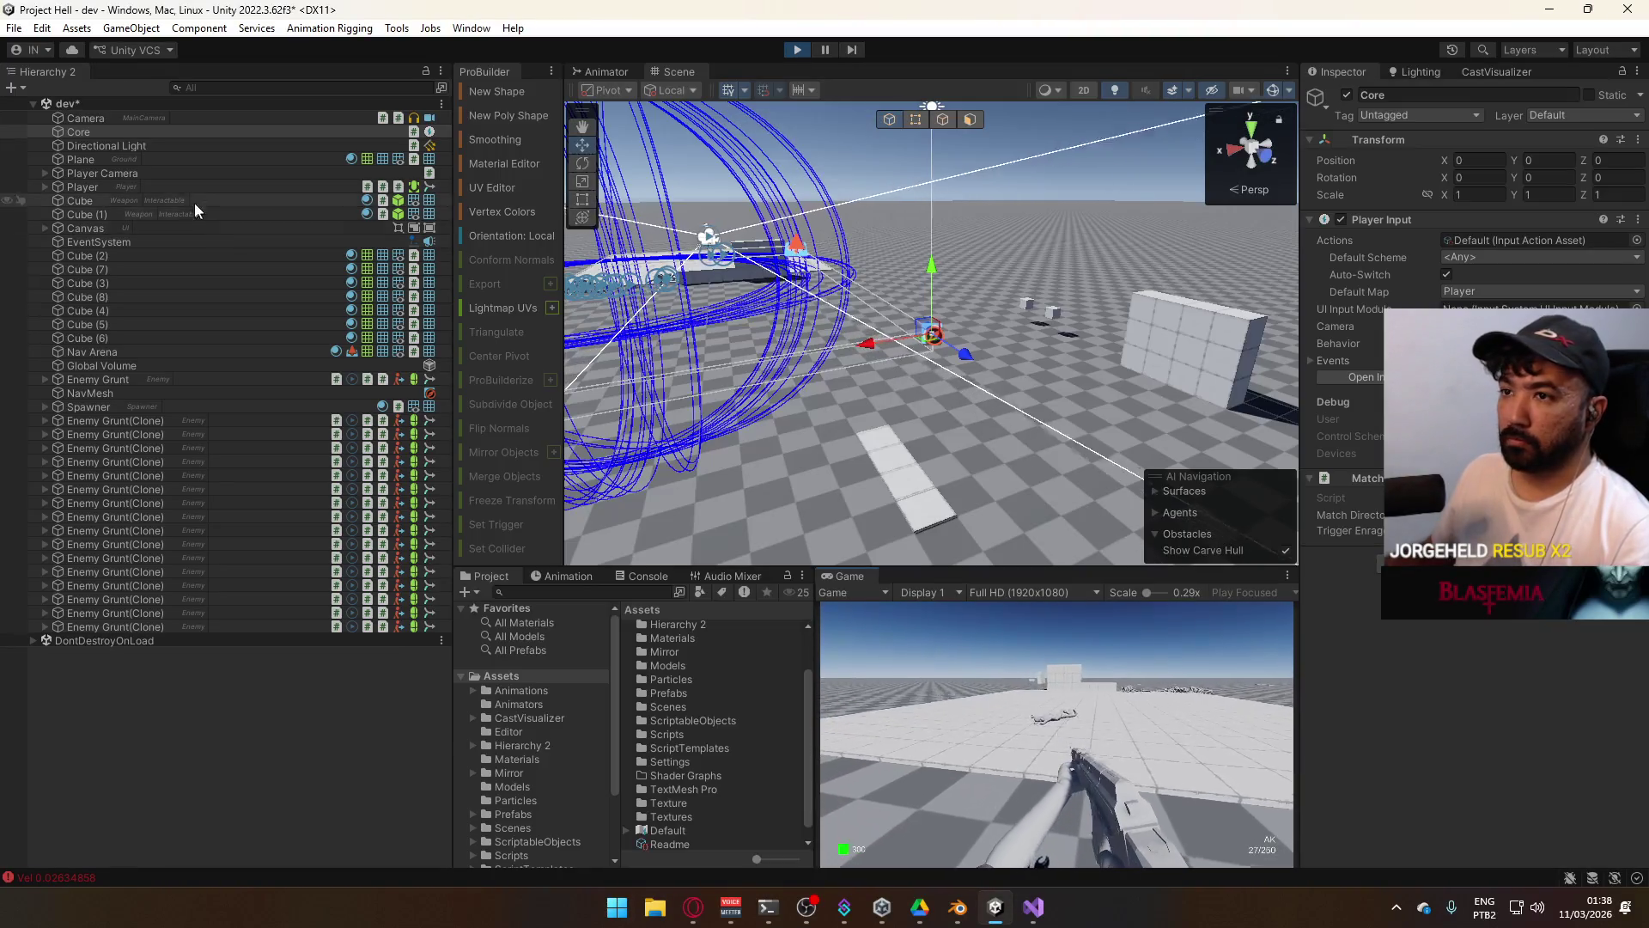
On the Spawner, set Max Spawn Count to 1 and Cycle Duration to 3.
click(133, 405)
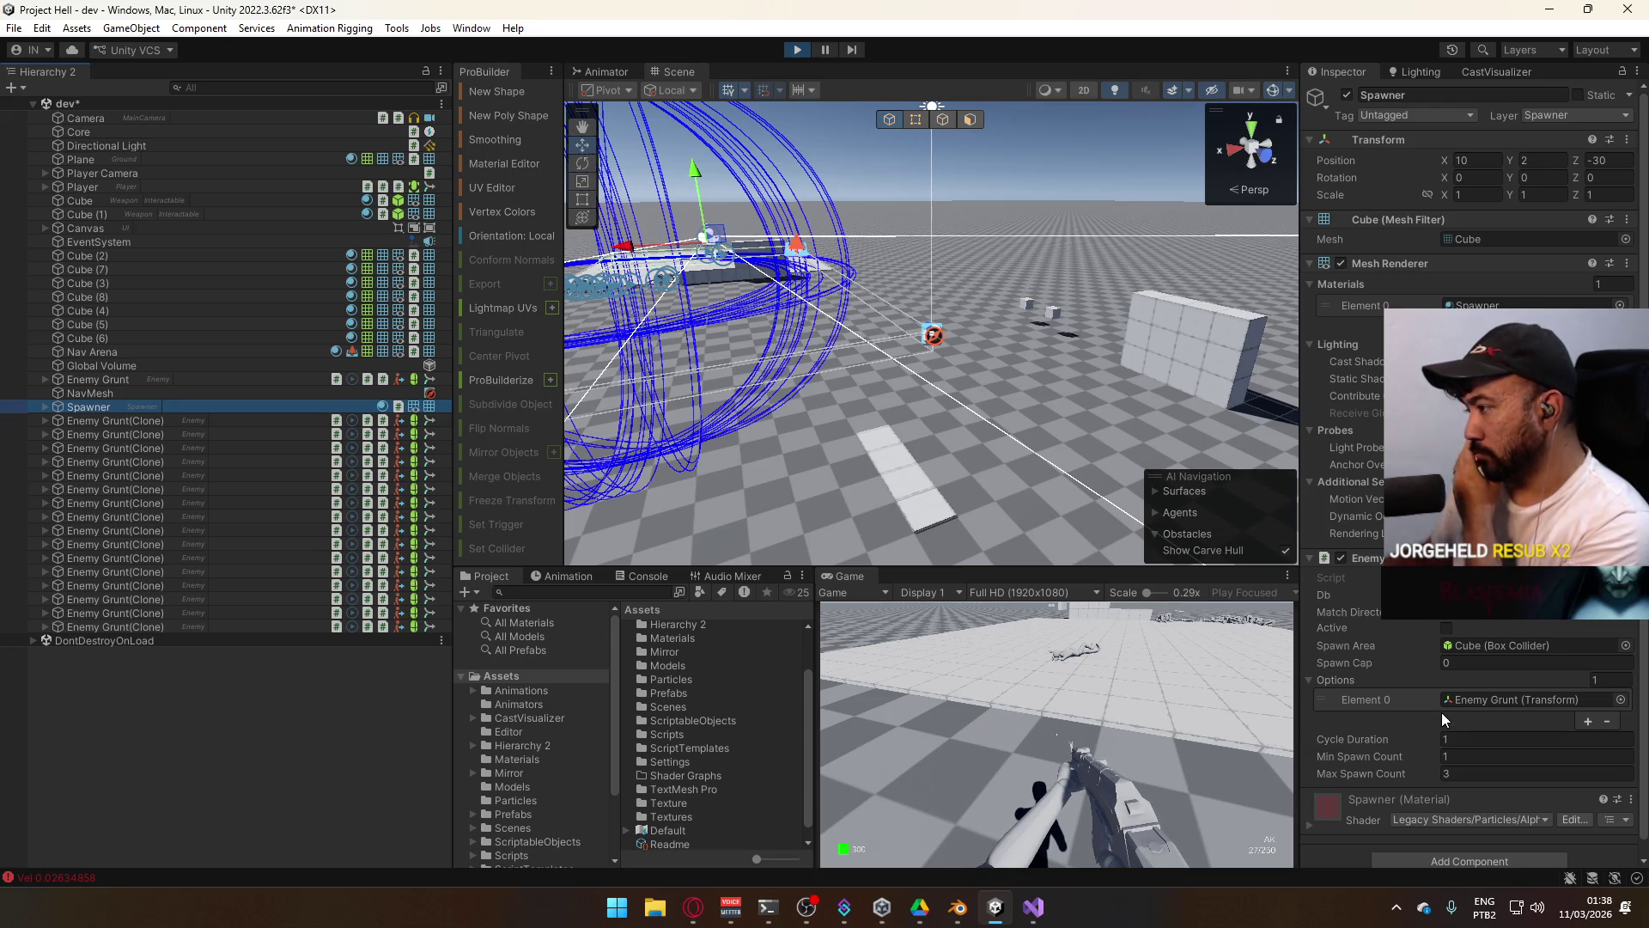
click(1466, 770)
text(1)
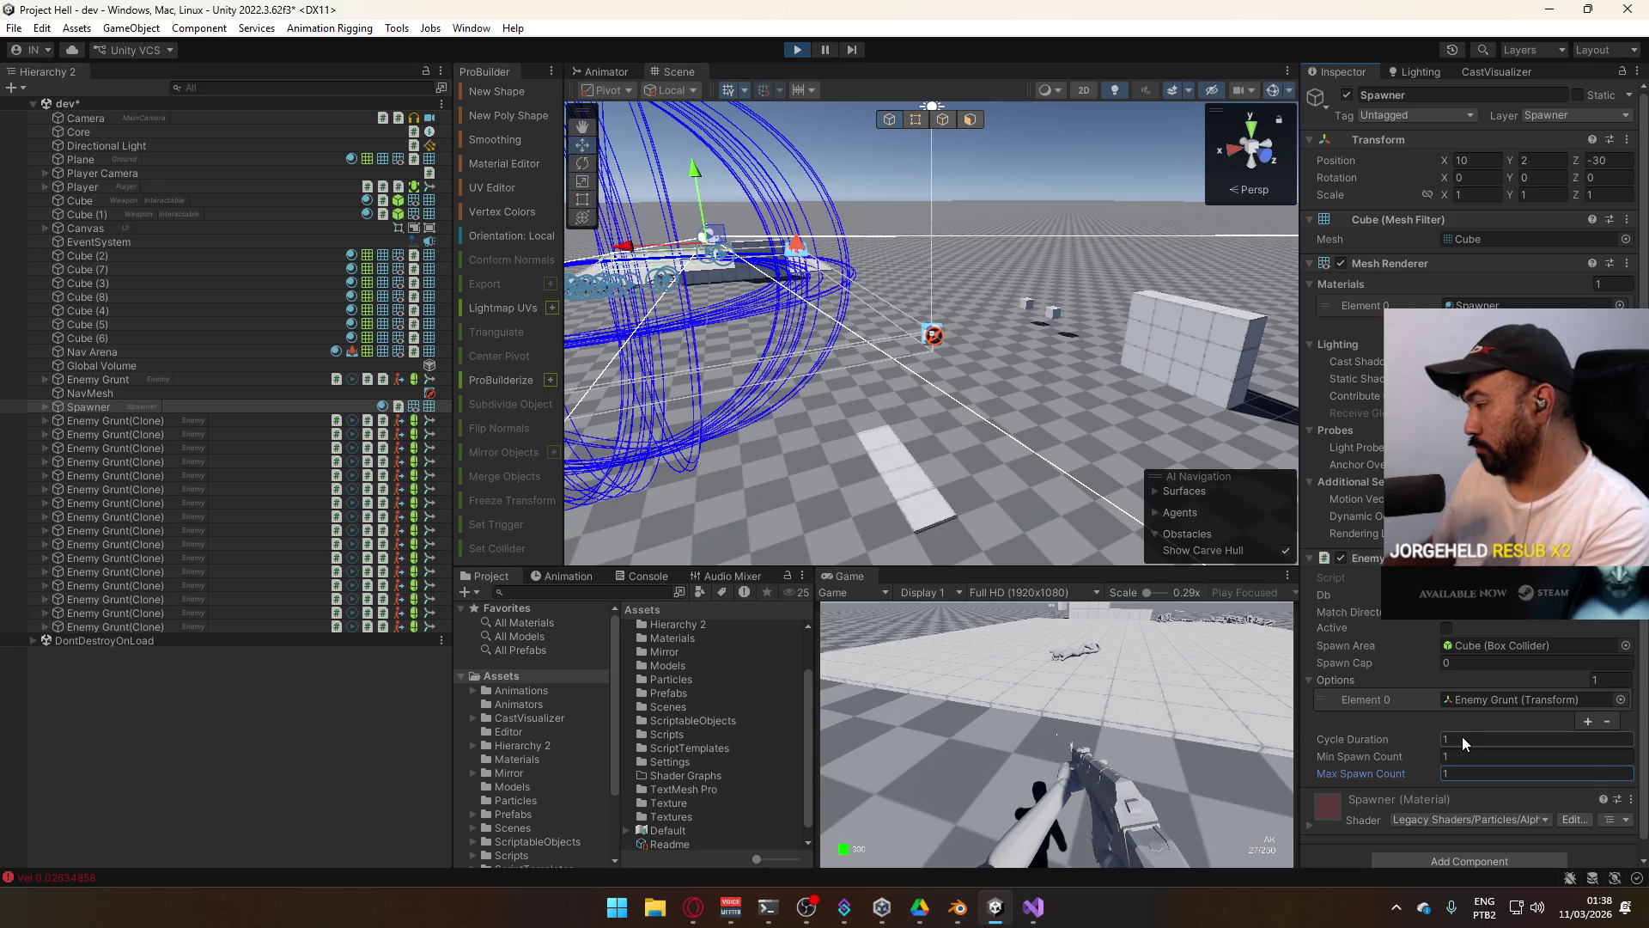
click(1462, 735)
text(3)
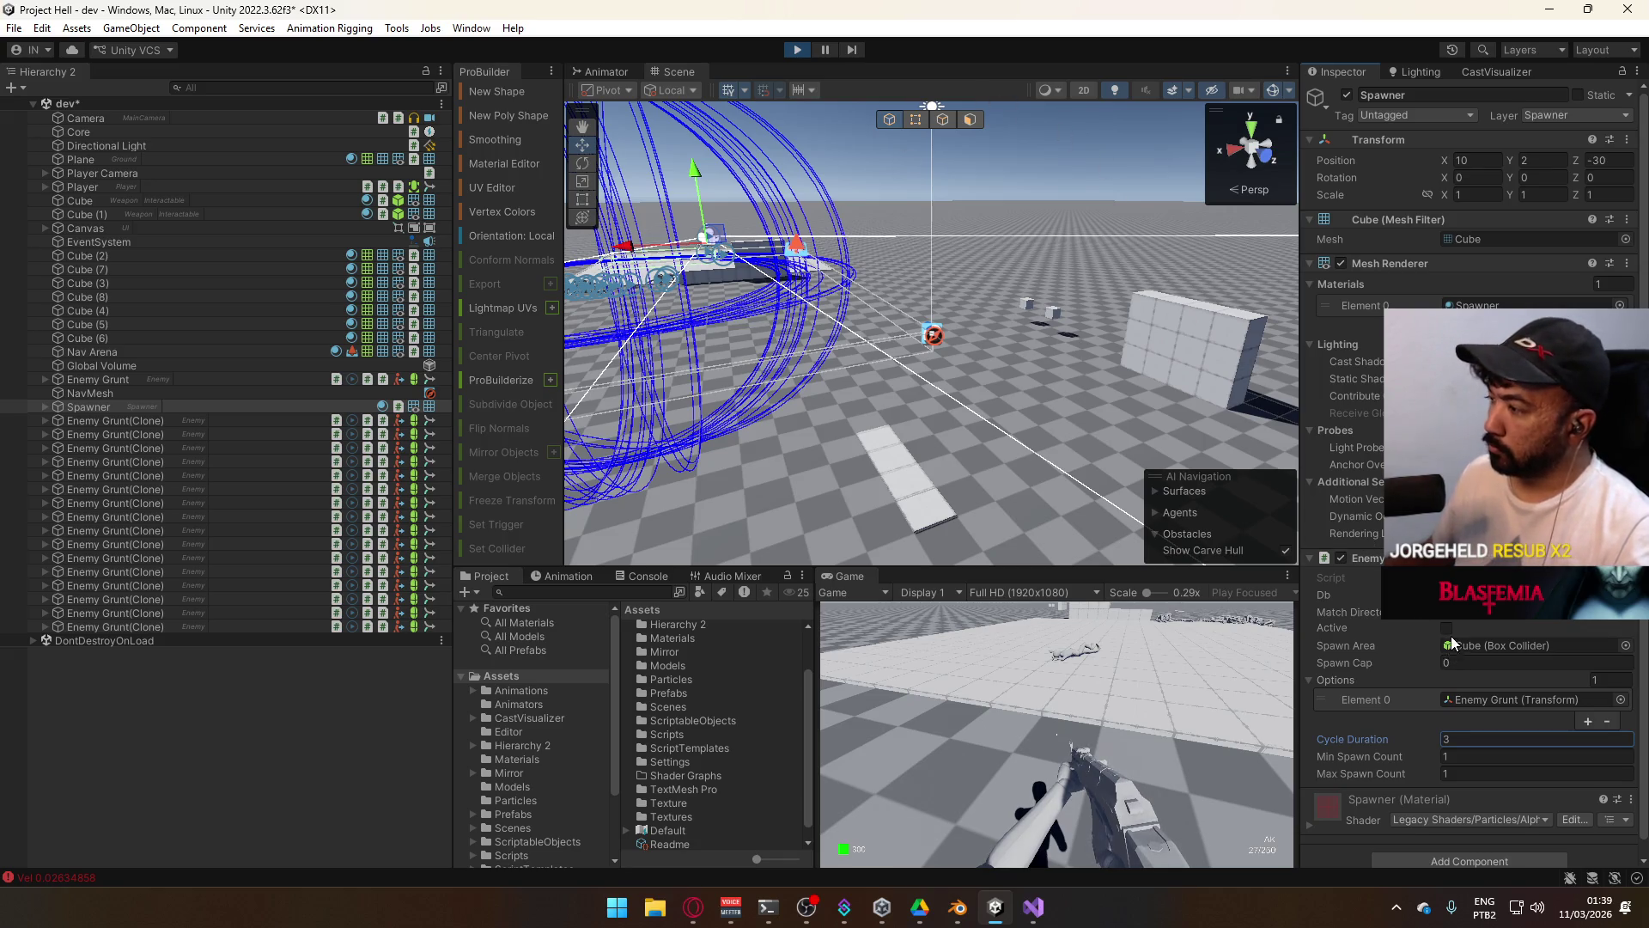
Select the Core object and maximize the Game view again.
click(102, 131)
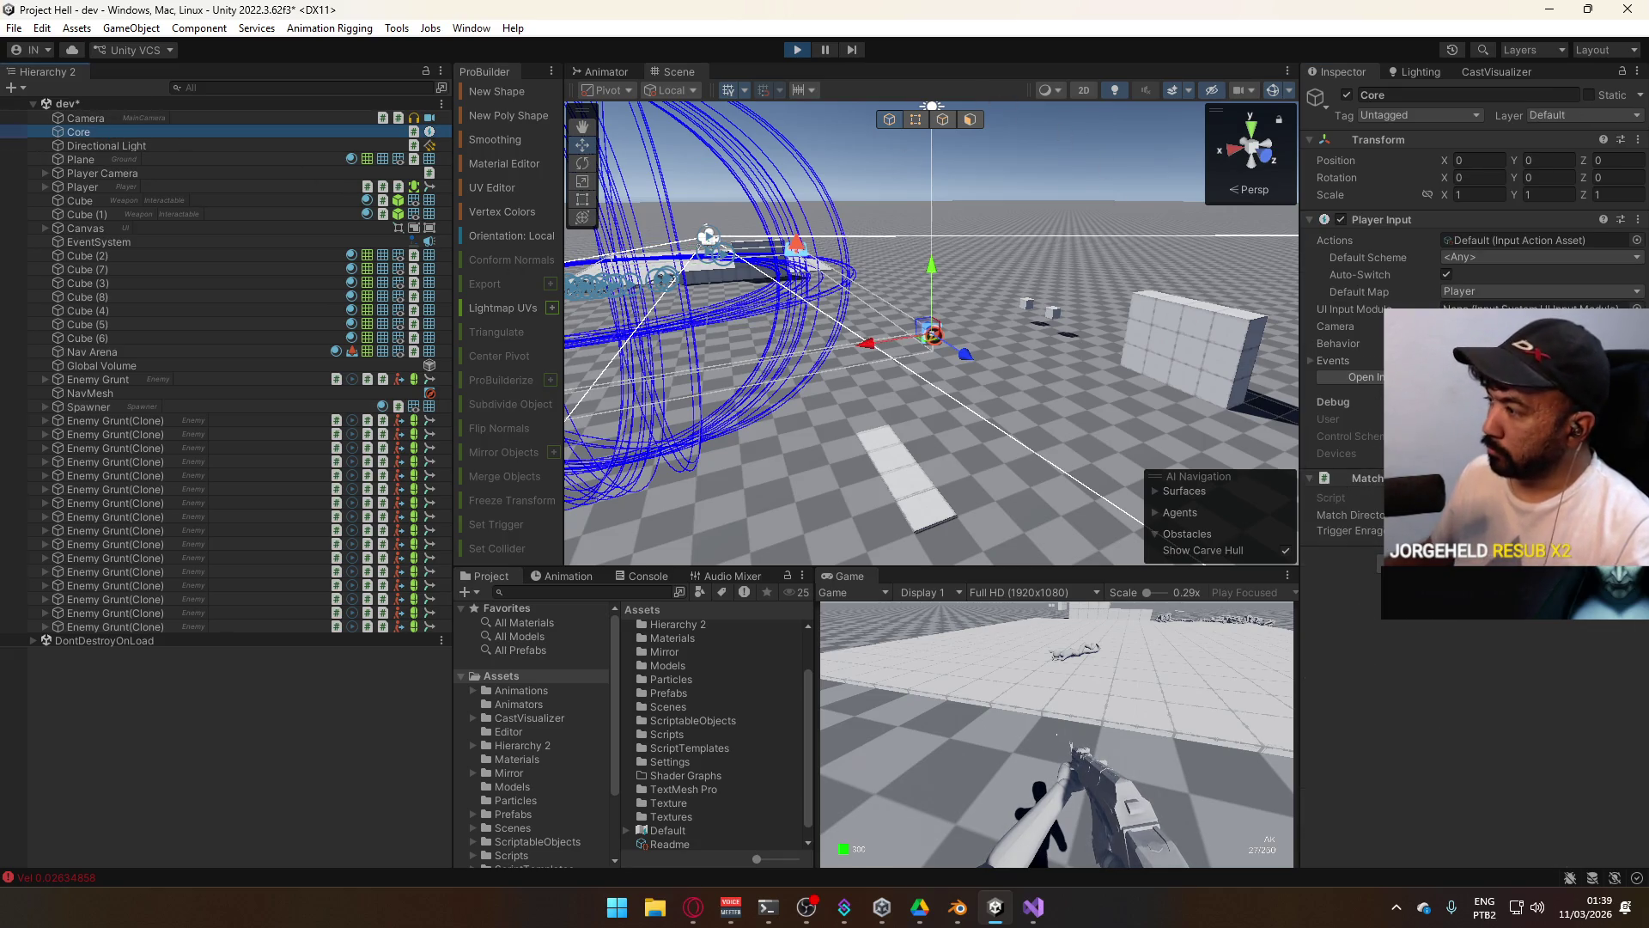
right_click(877, 581)
click(966, 622)
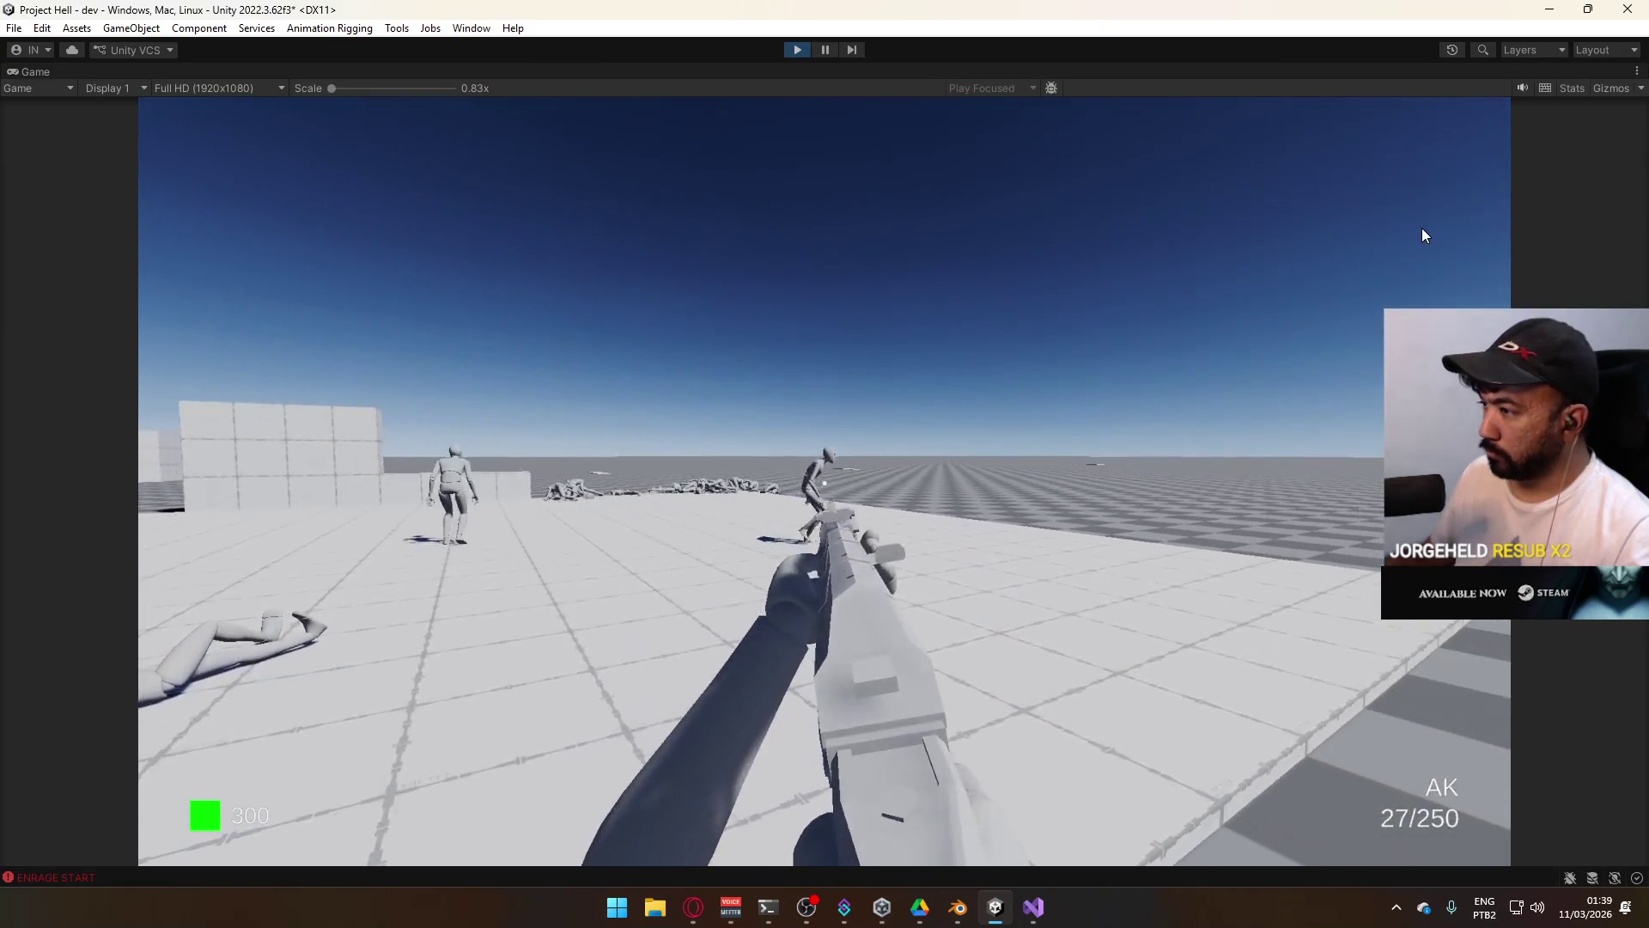
Shoot the smaller waves of approaching grunts into ragdolls, backing off and reloading once.
key(super)
key(super)
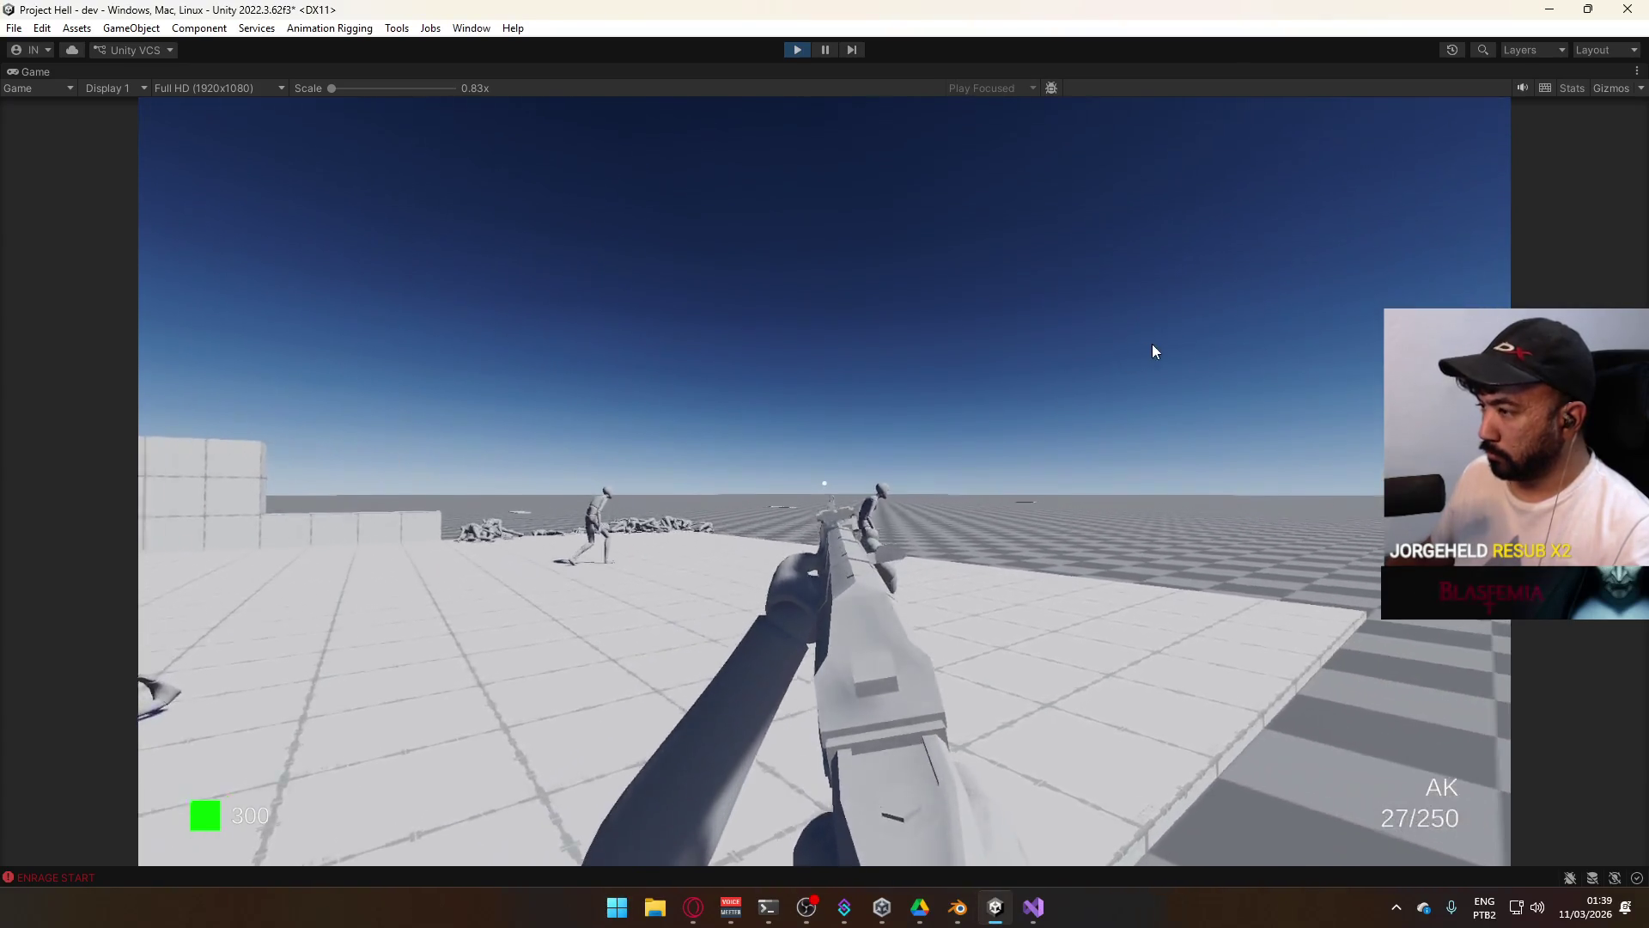
click(1218, 352)
click(1213, 354)
click(1165, 372)
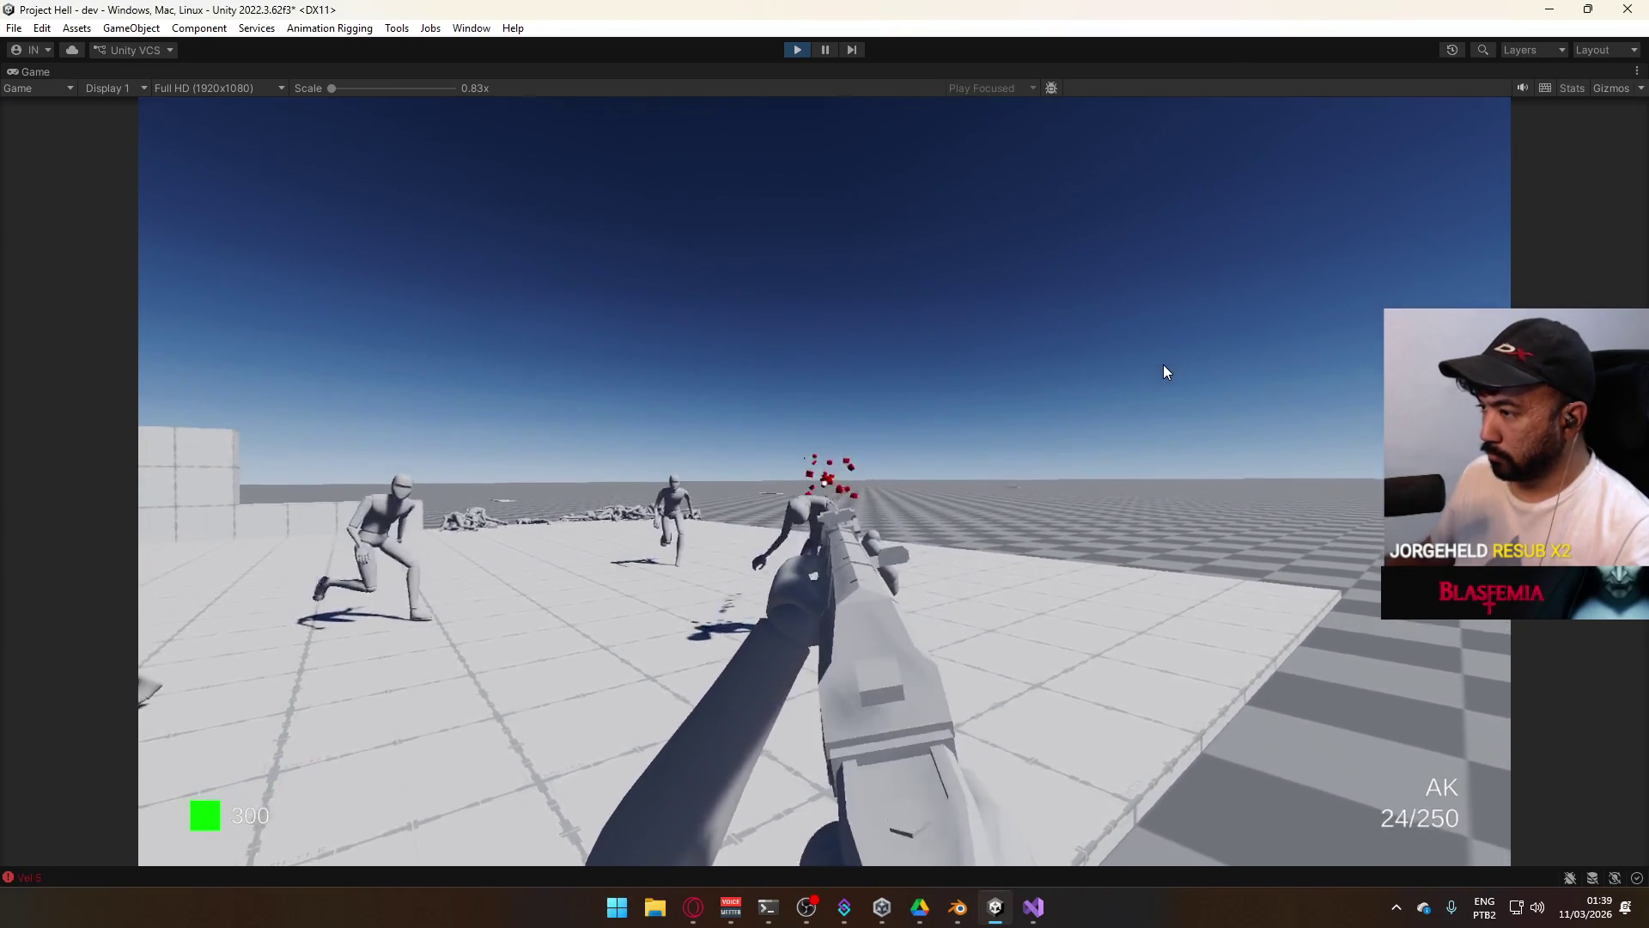
key(s)
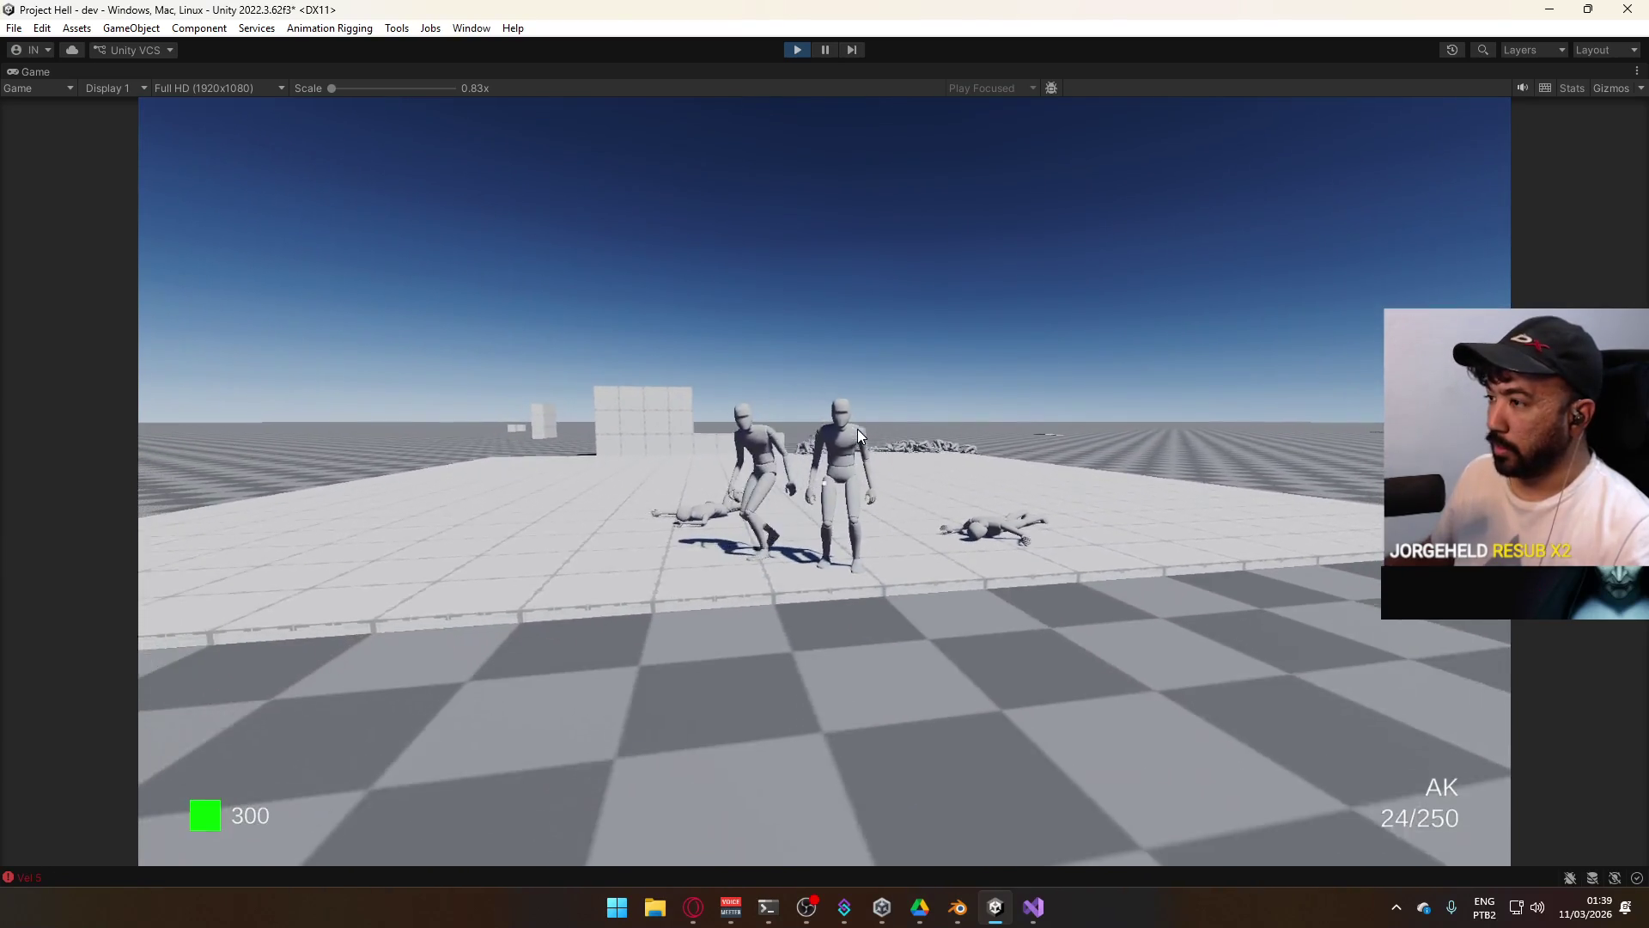
key(r)
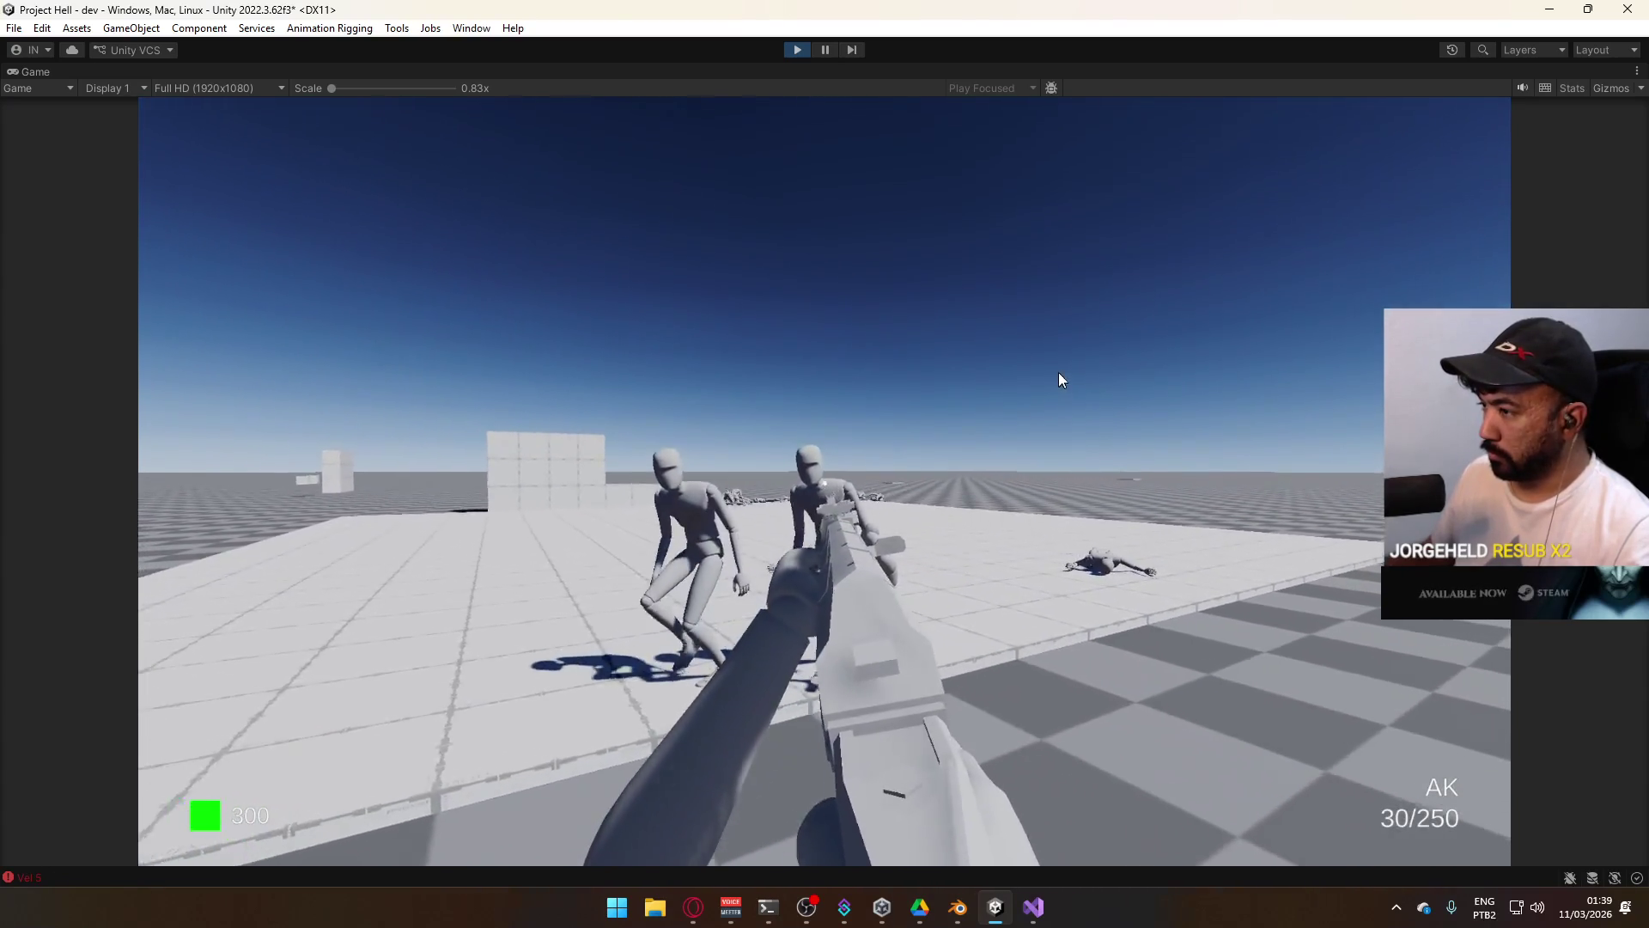
click(1145, 351)
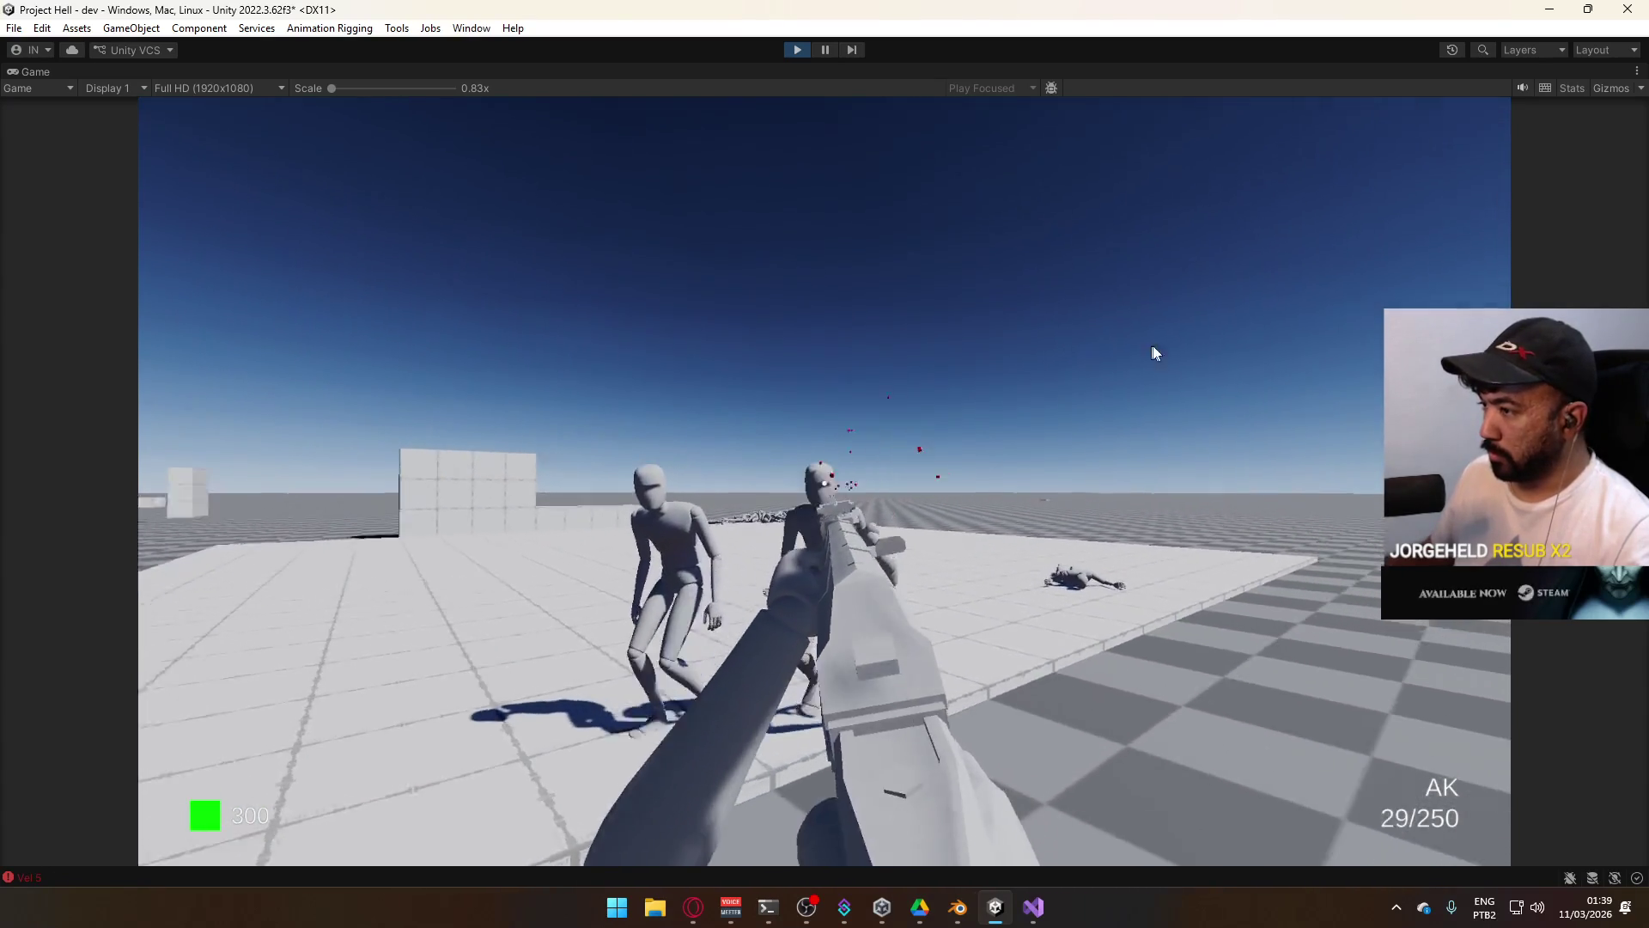
click(1235, 356)
click(1160, 378)
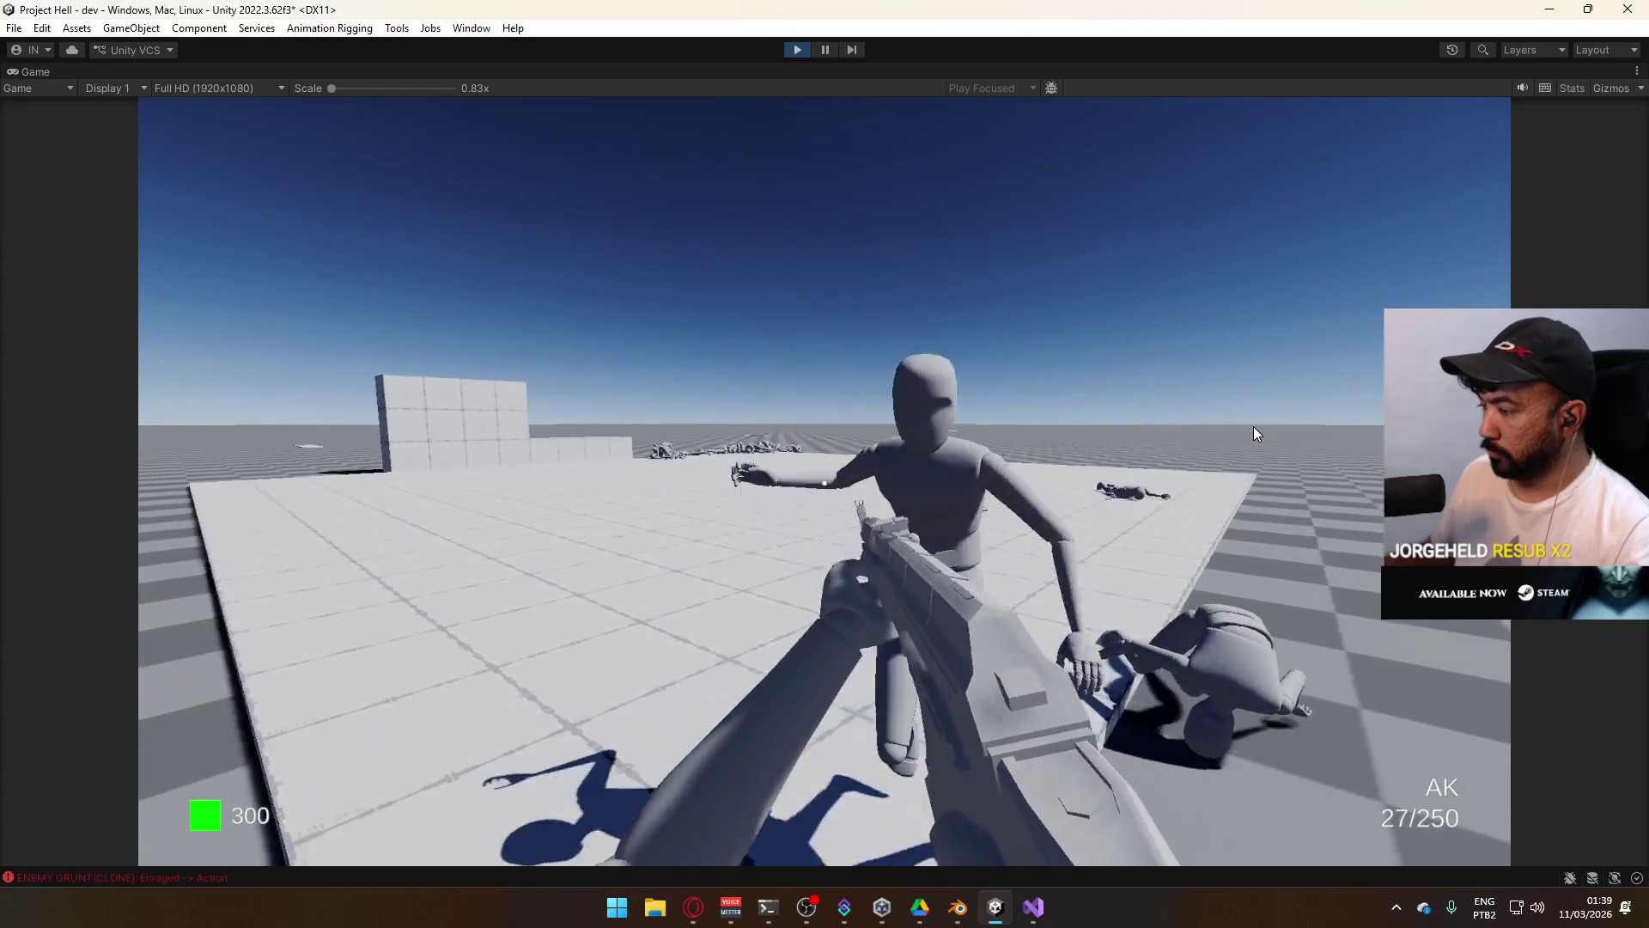
key(super)
key(super)
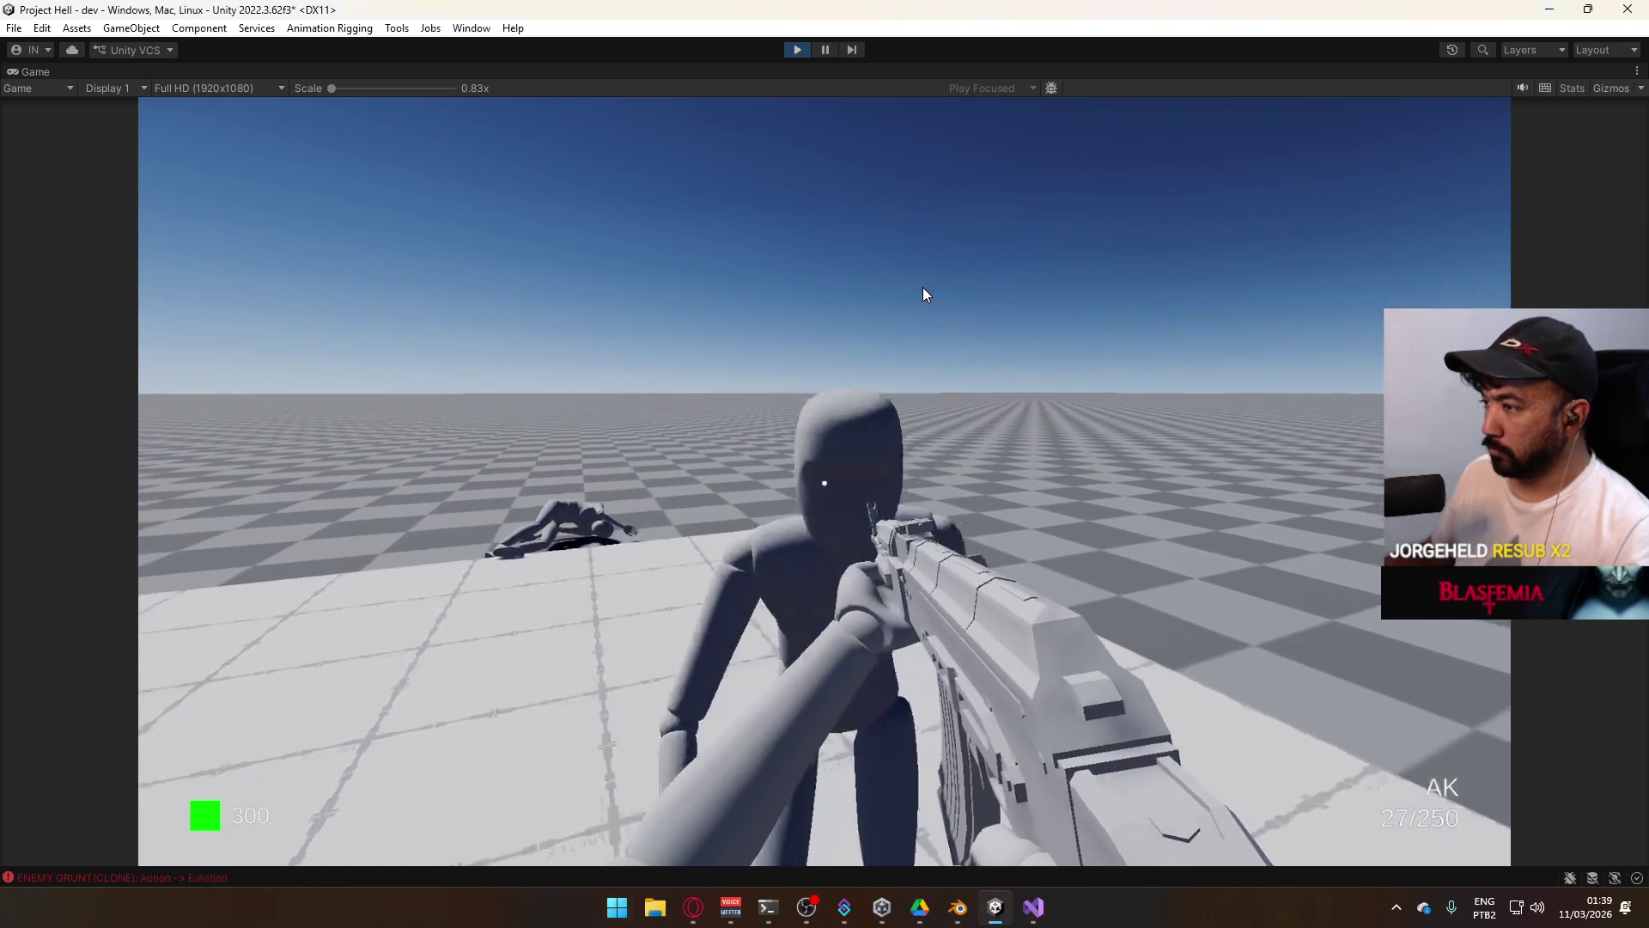
click(922, 274)
click(943, 228)
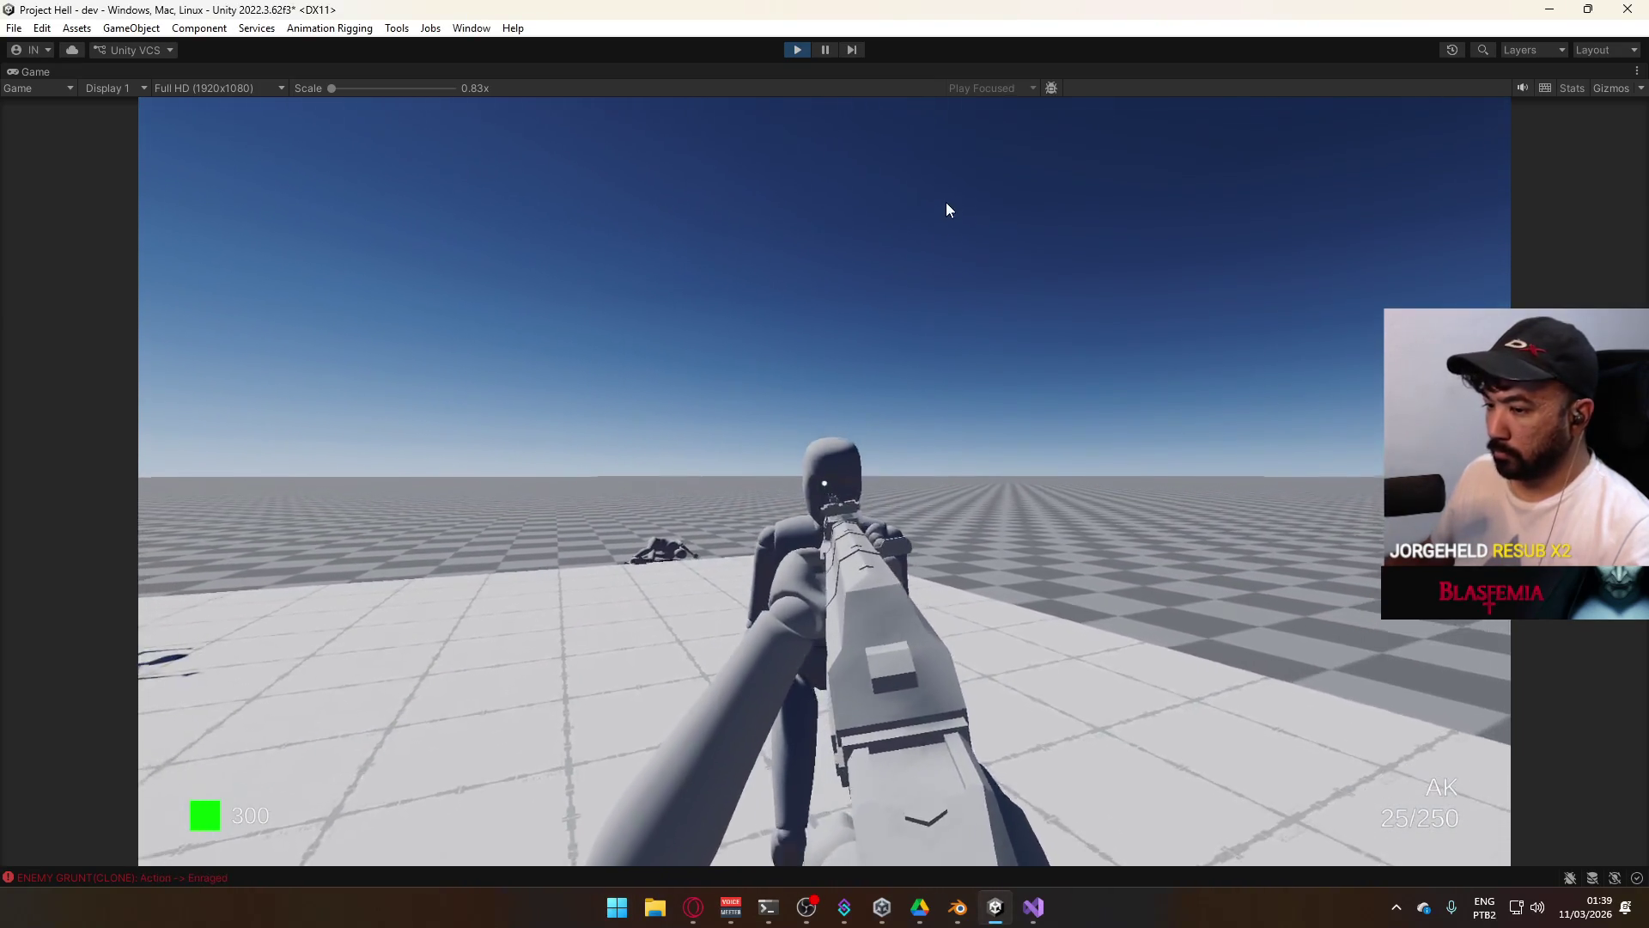
click(950, 209)
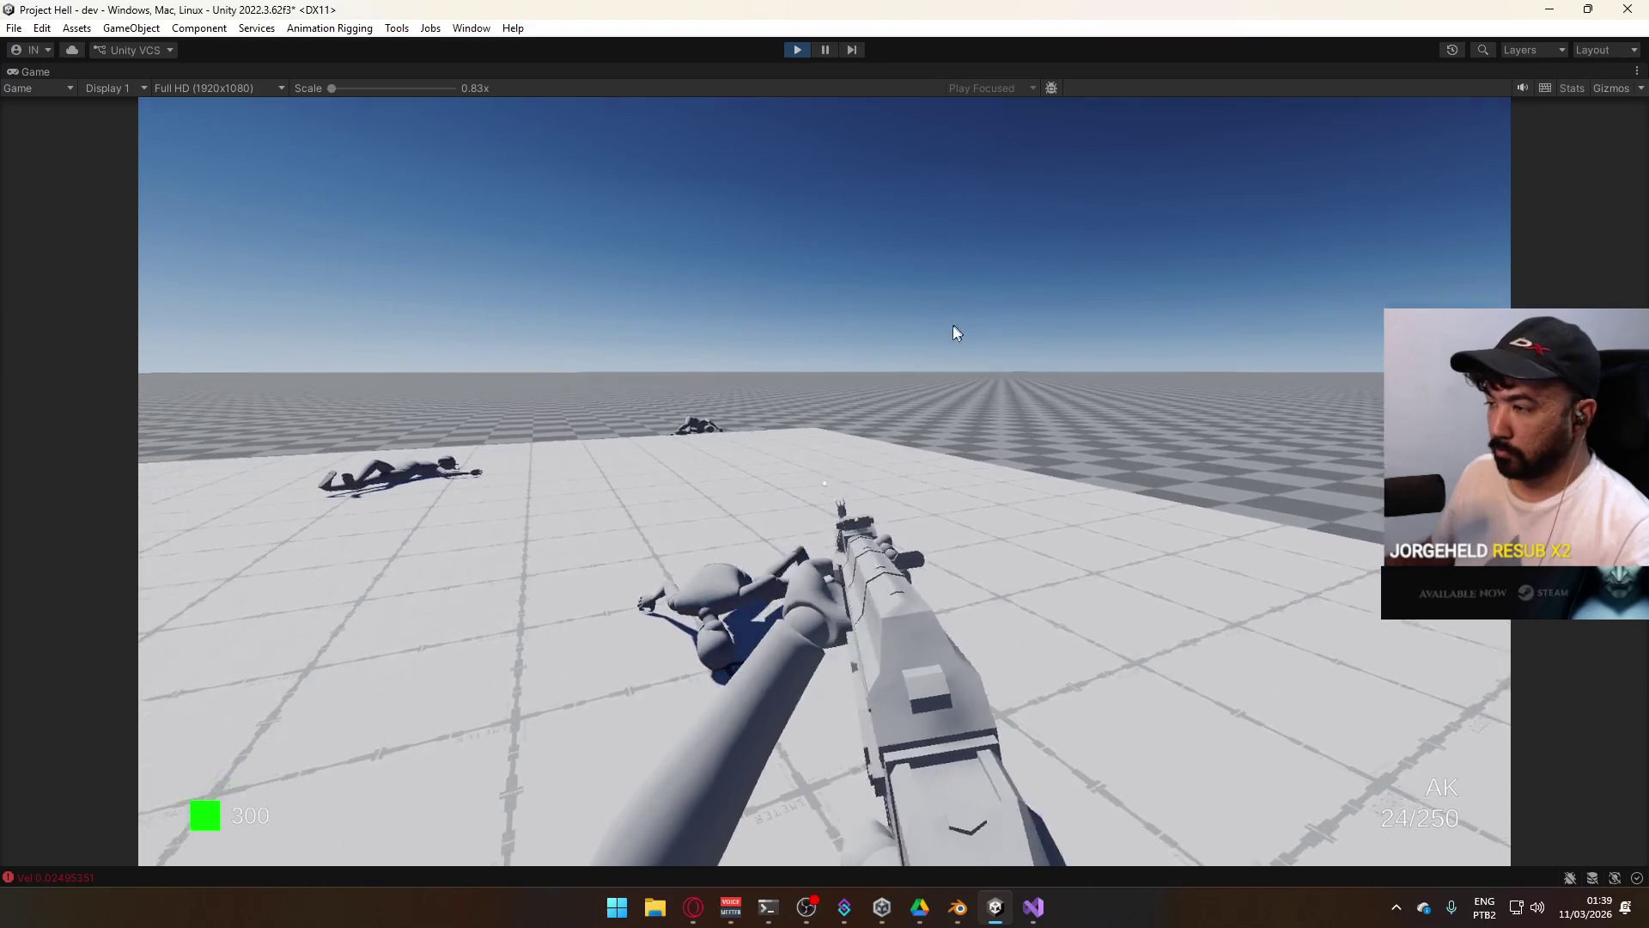
key(super)
key(super)
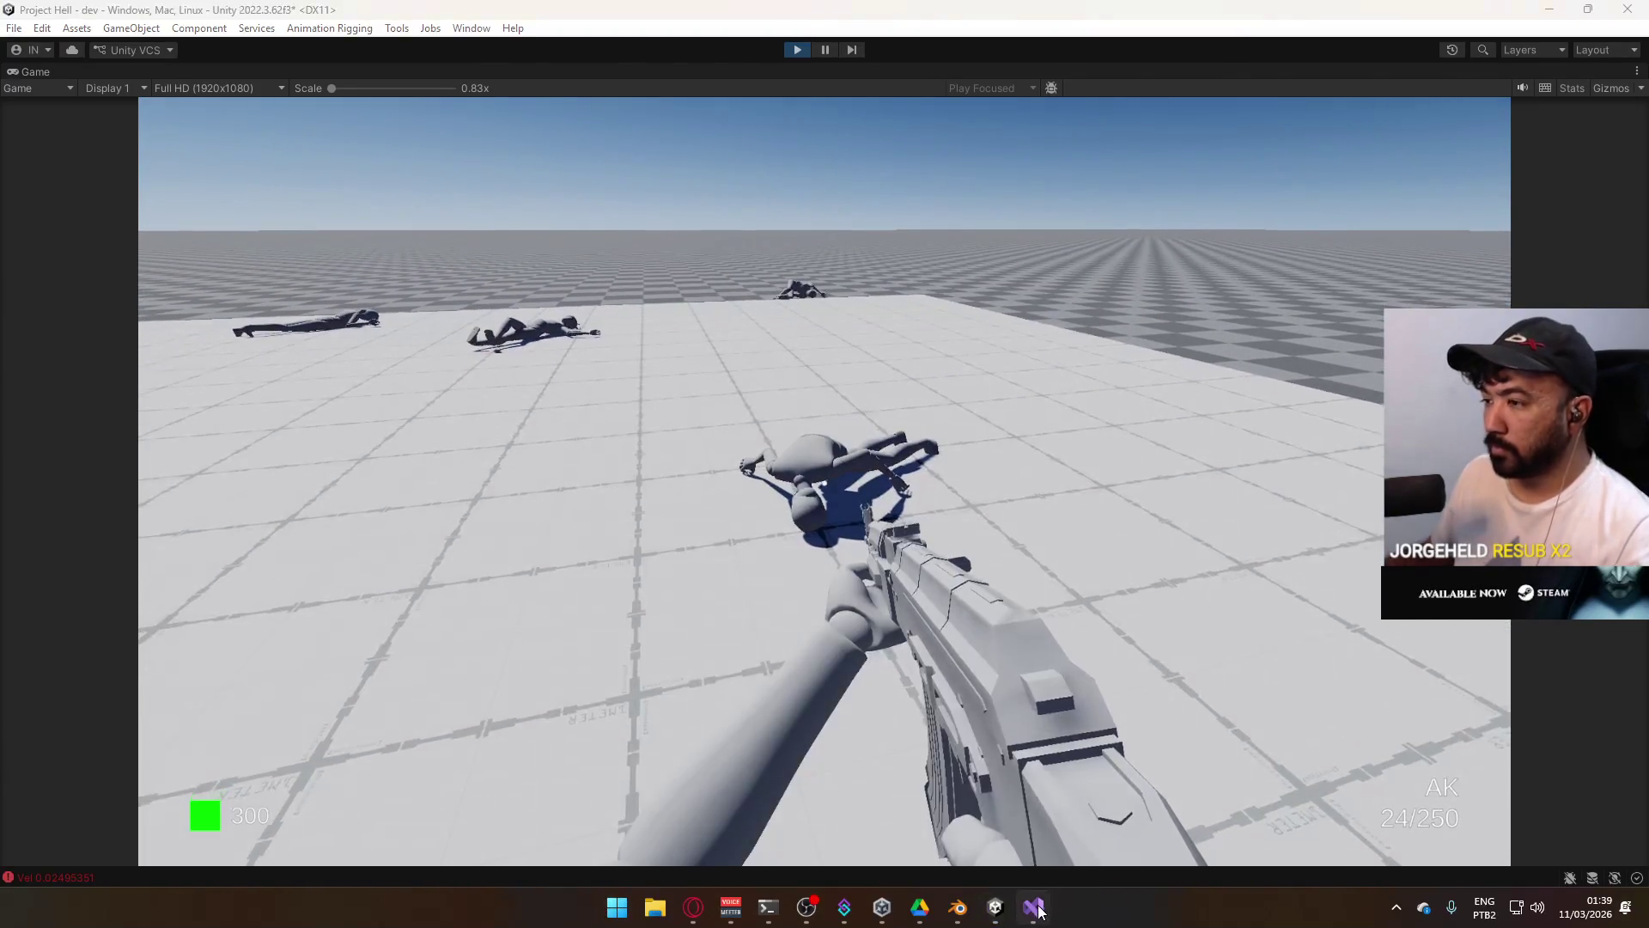
Bring Visual Studio forward and scroll EnemyScript.cs to the _internalVelocity movement code.
click(1034, 906)
scroll(791, 646, up, 10)
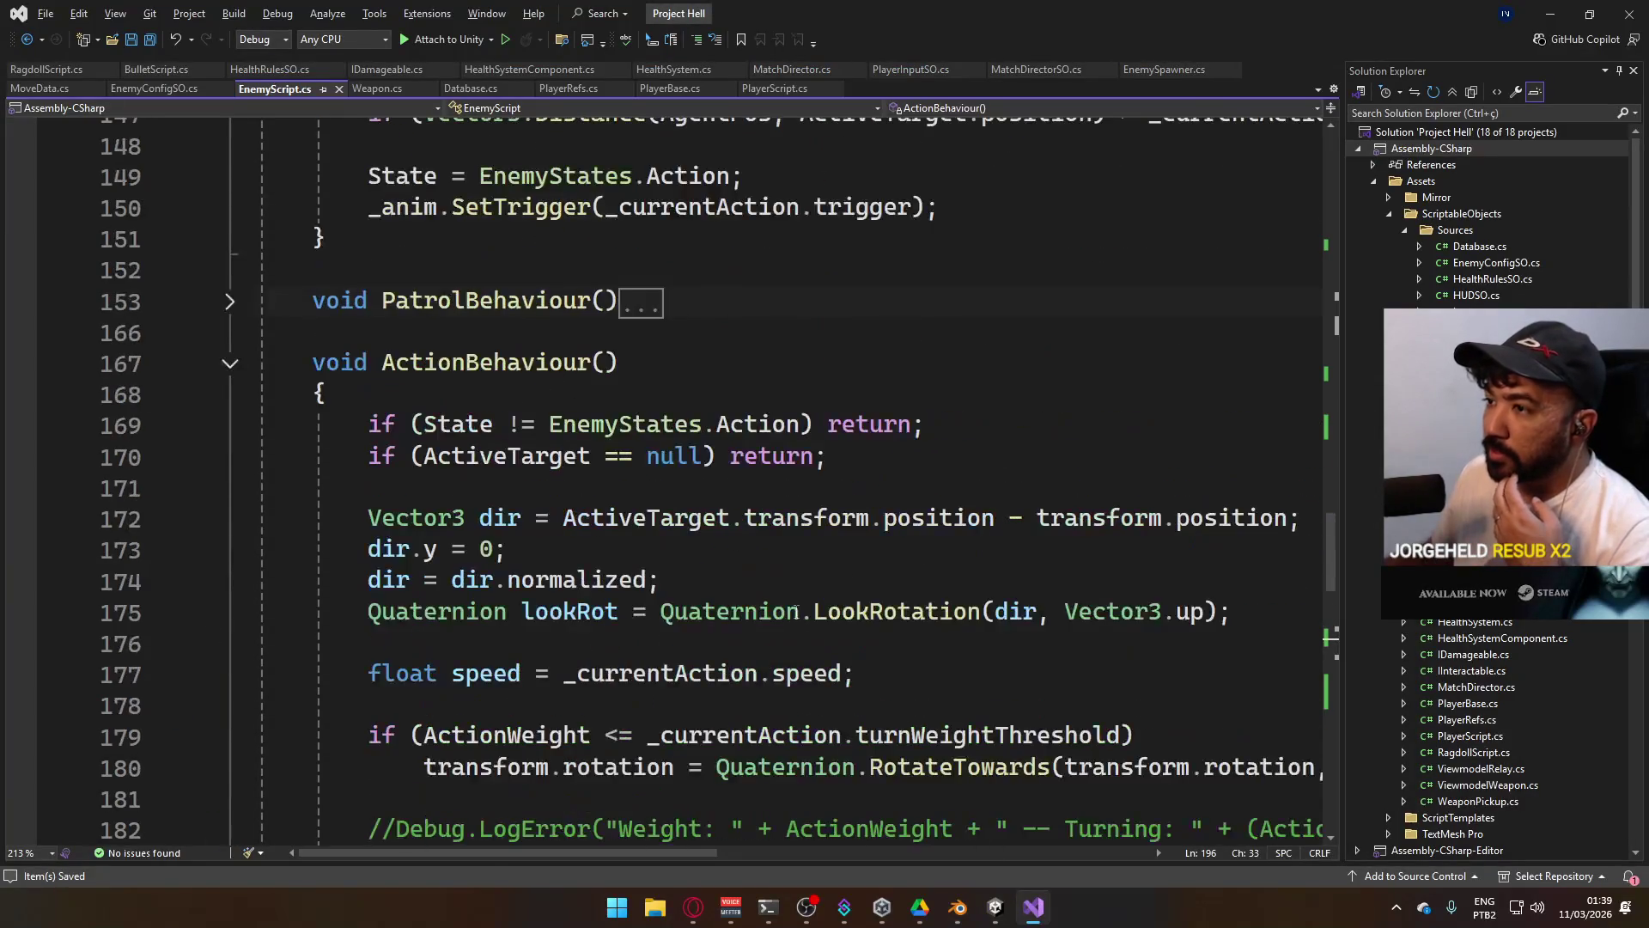
scroll(797, 610, down, 9)
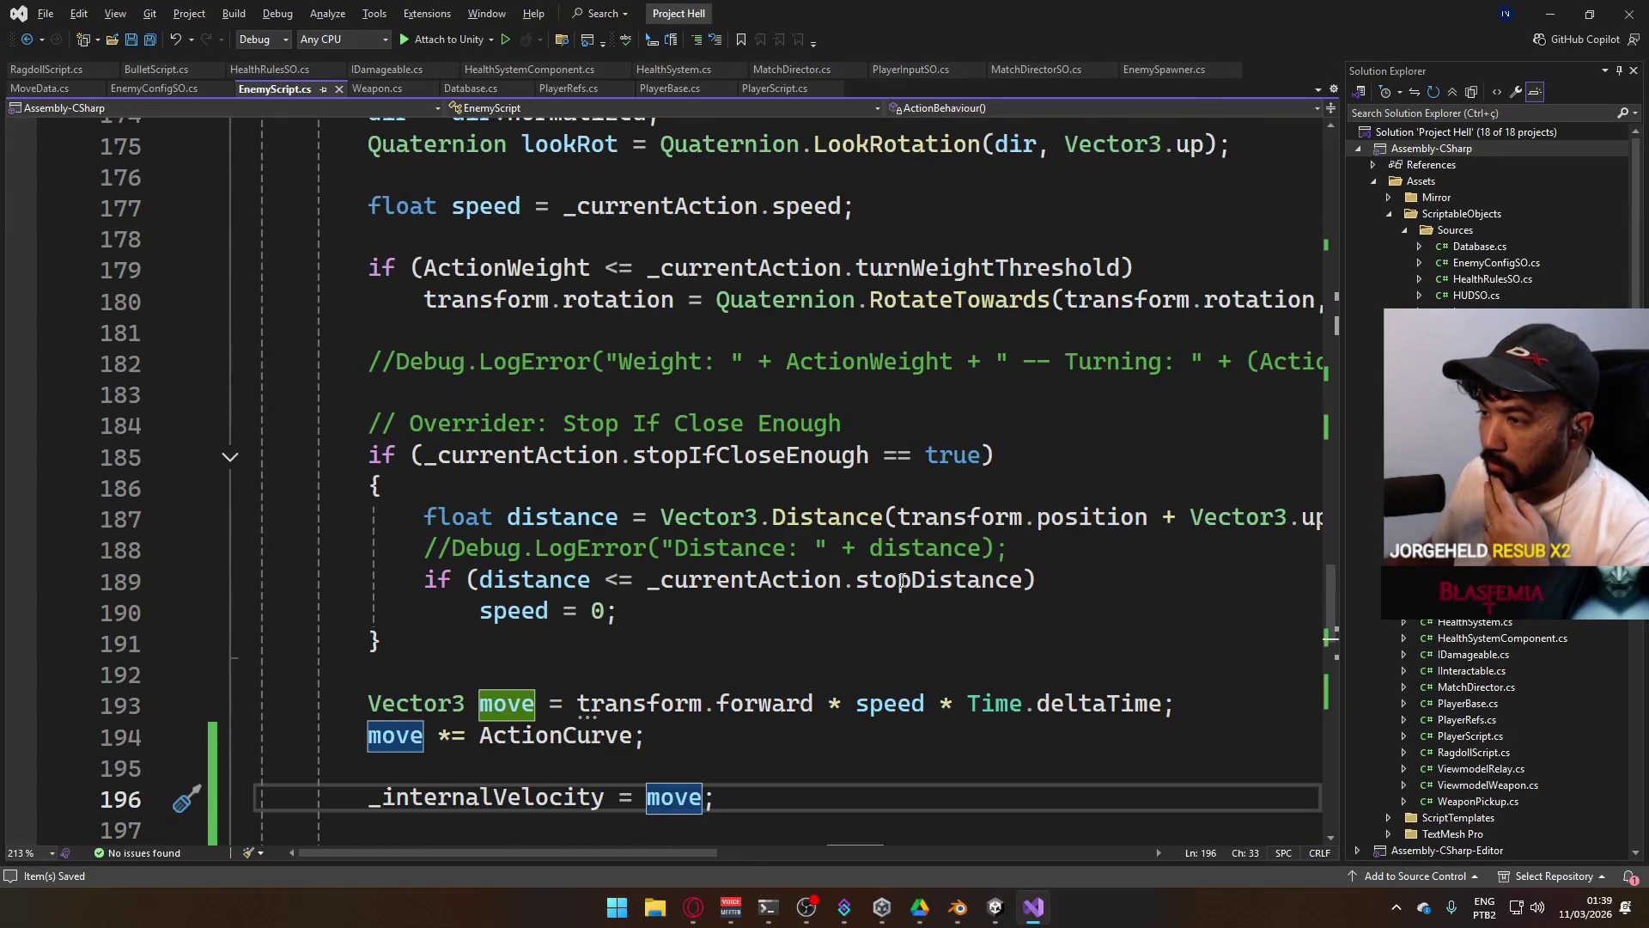
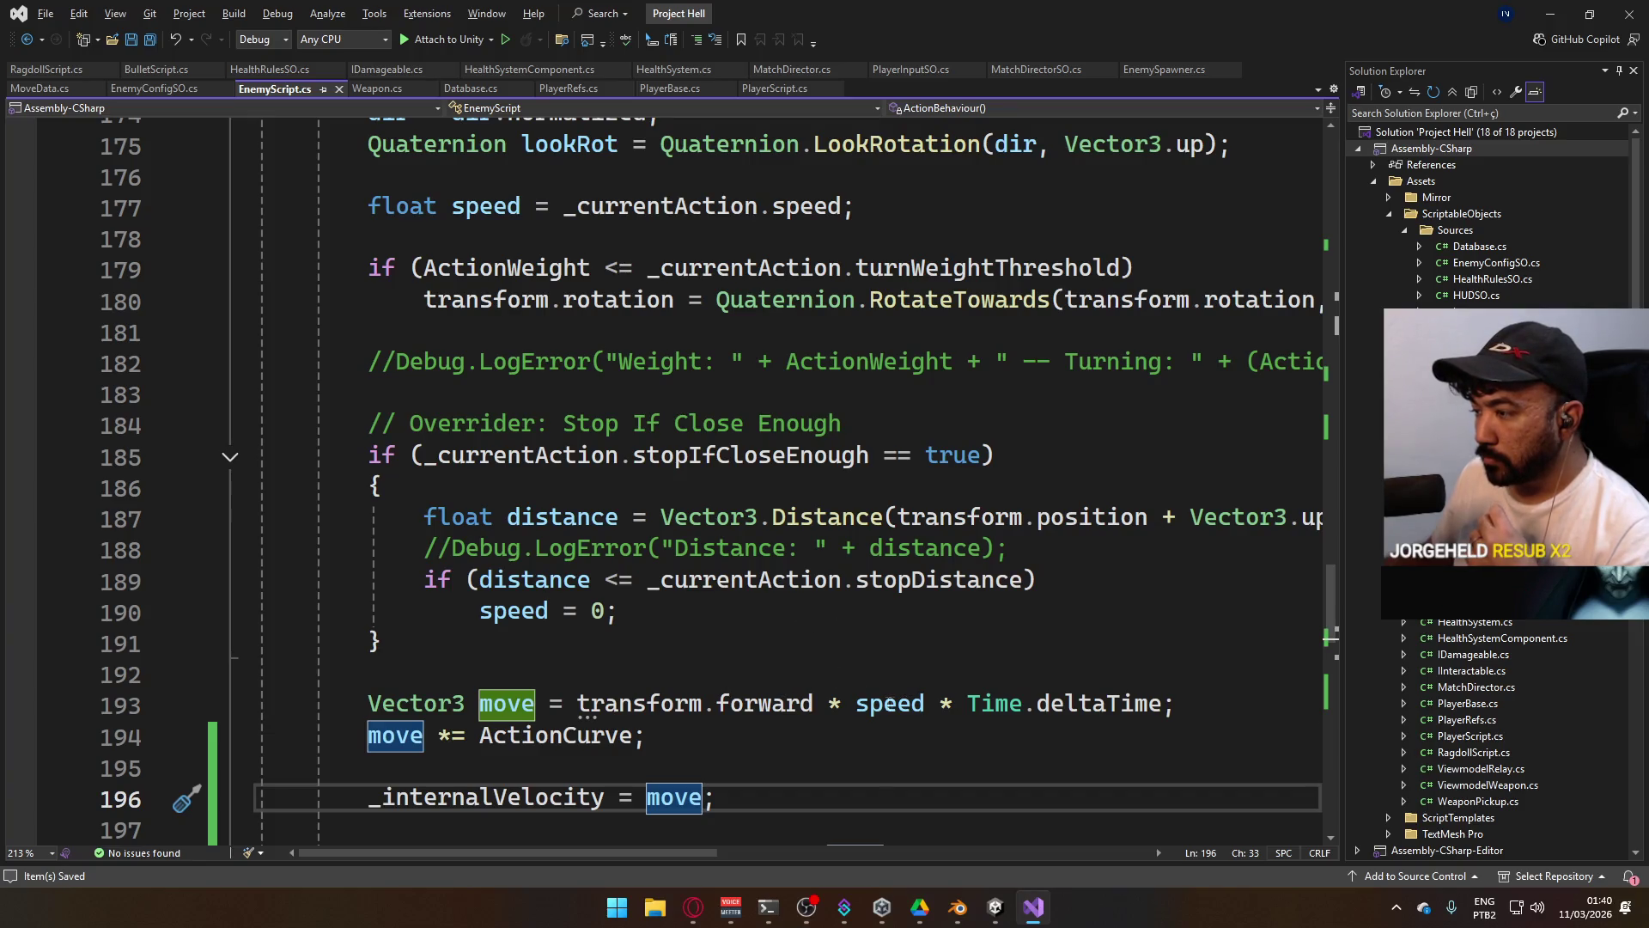
Review the forward movement expression on line 193 and go to the word move on line 196.
drag(576, 706, 1164, 705)
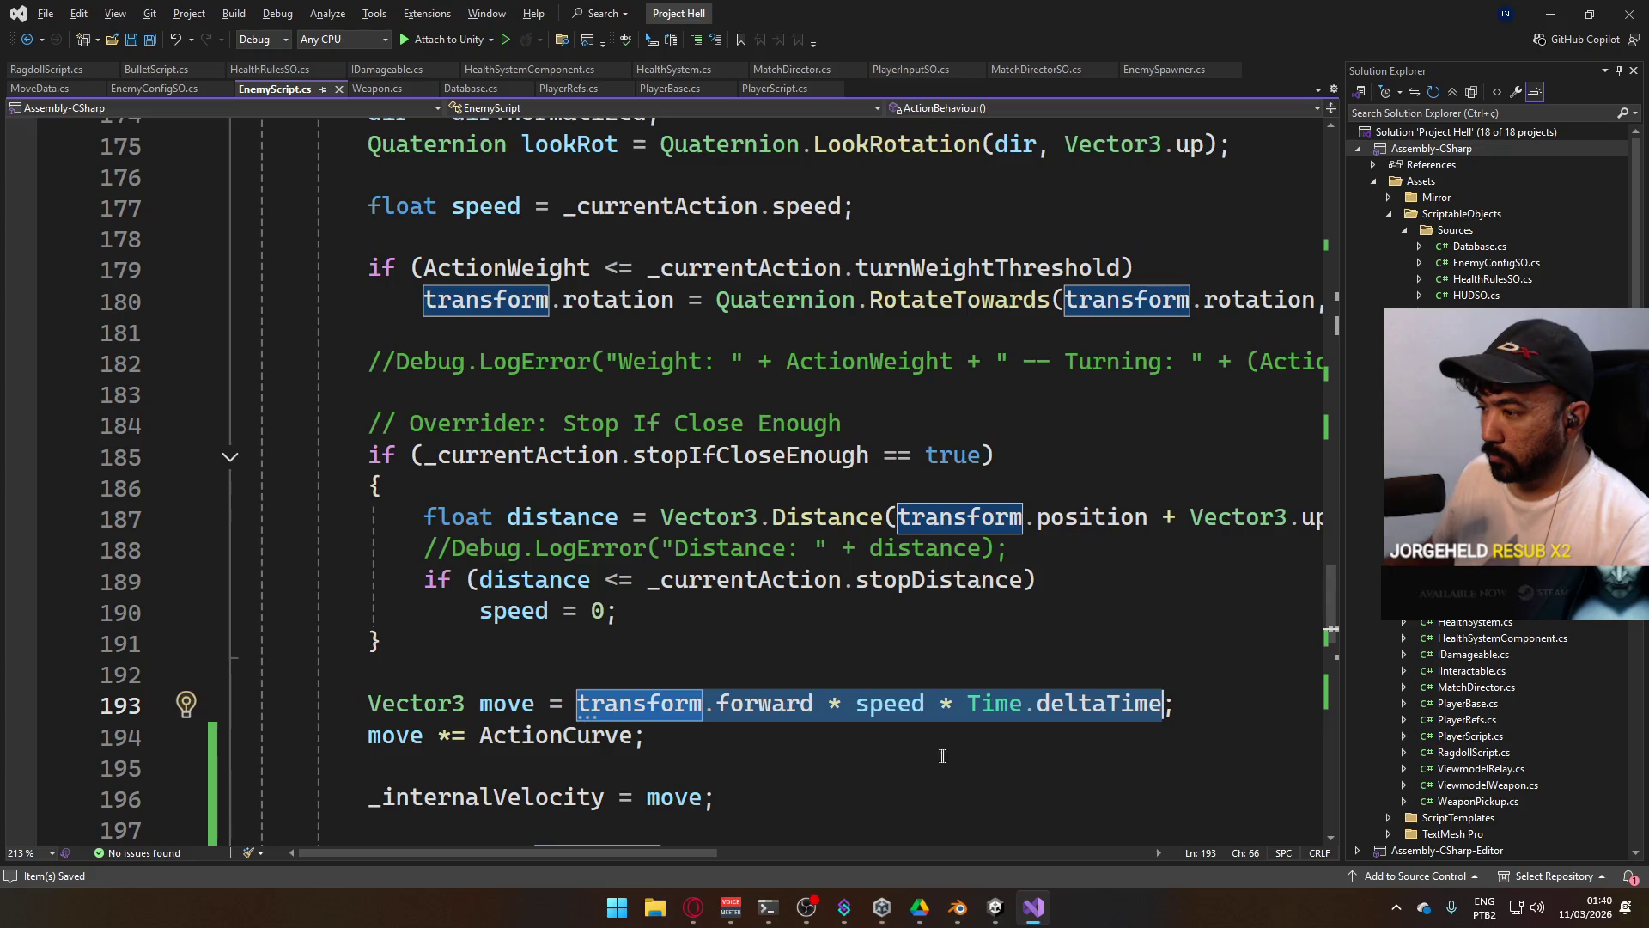
click(871, 776)
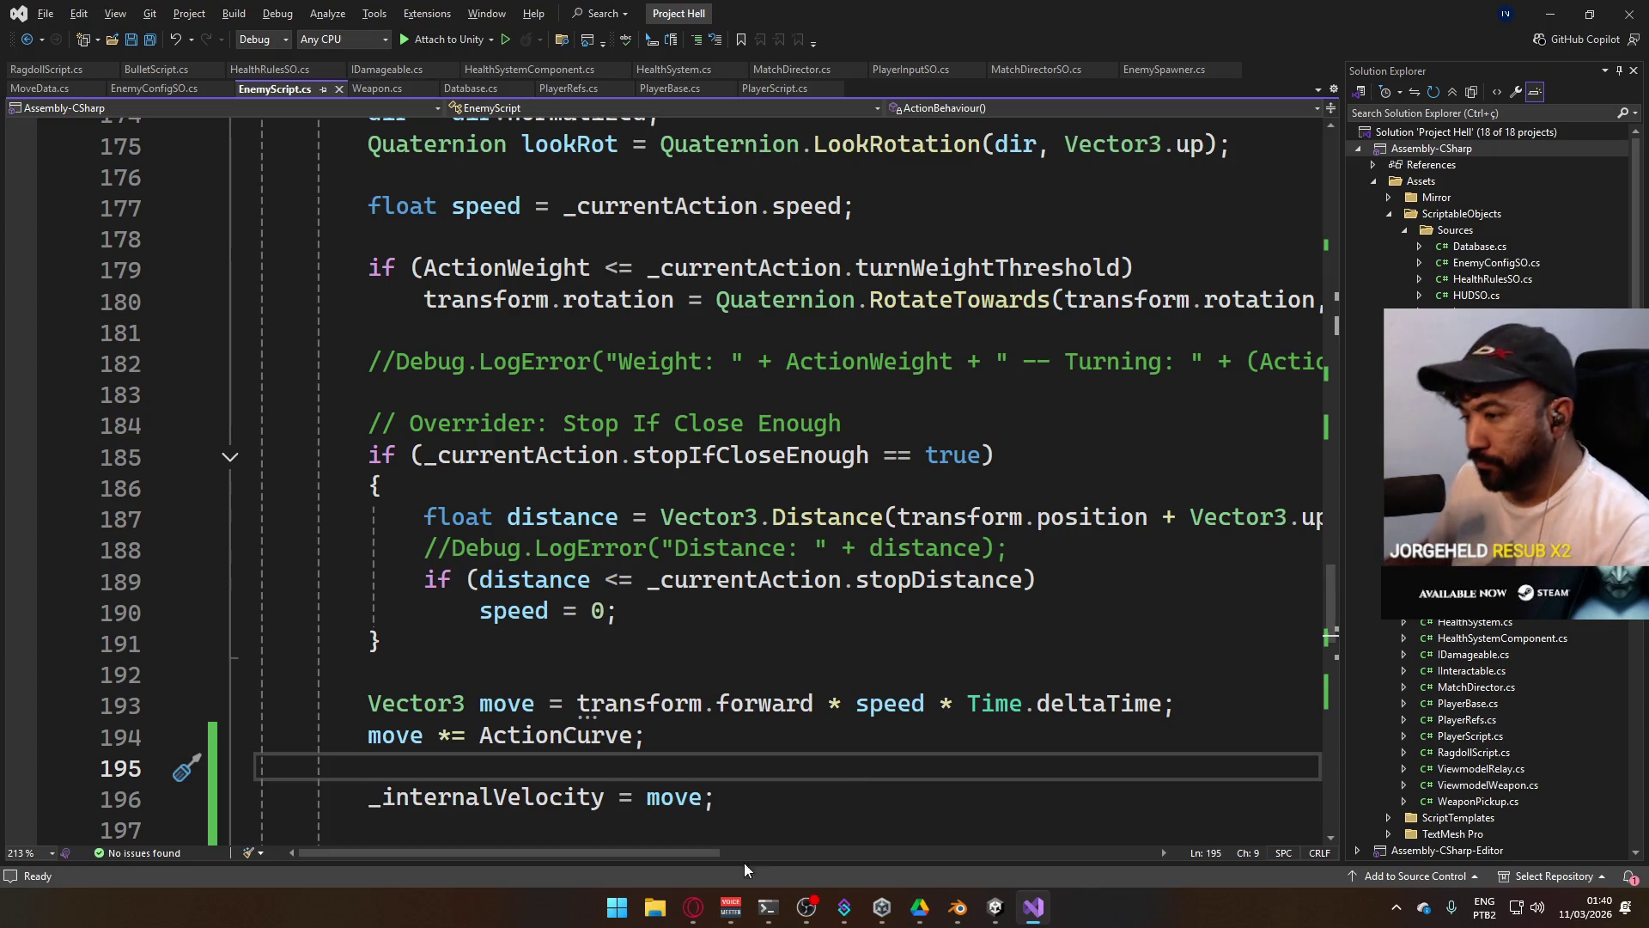
click(701, 798)
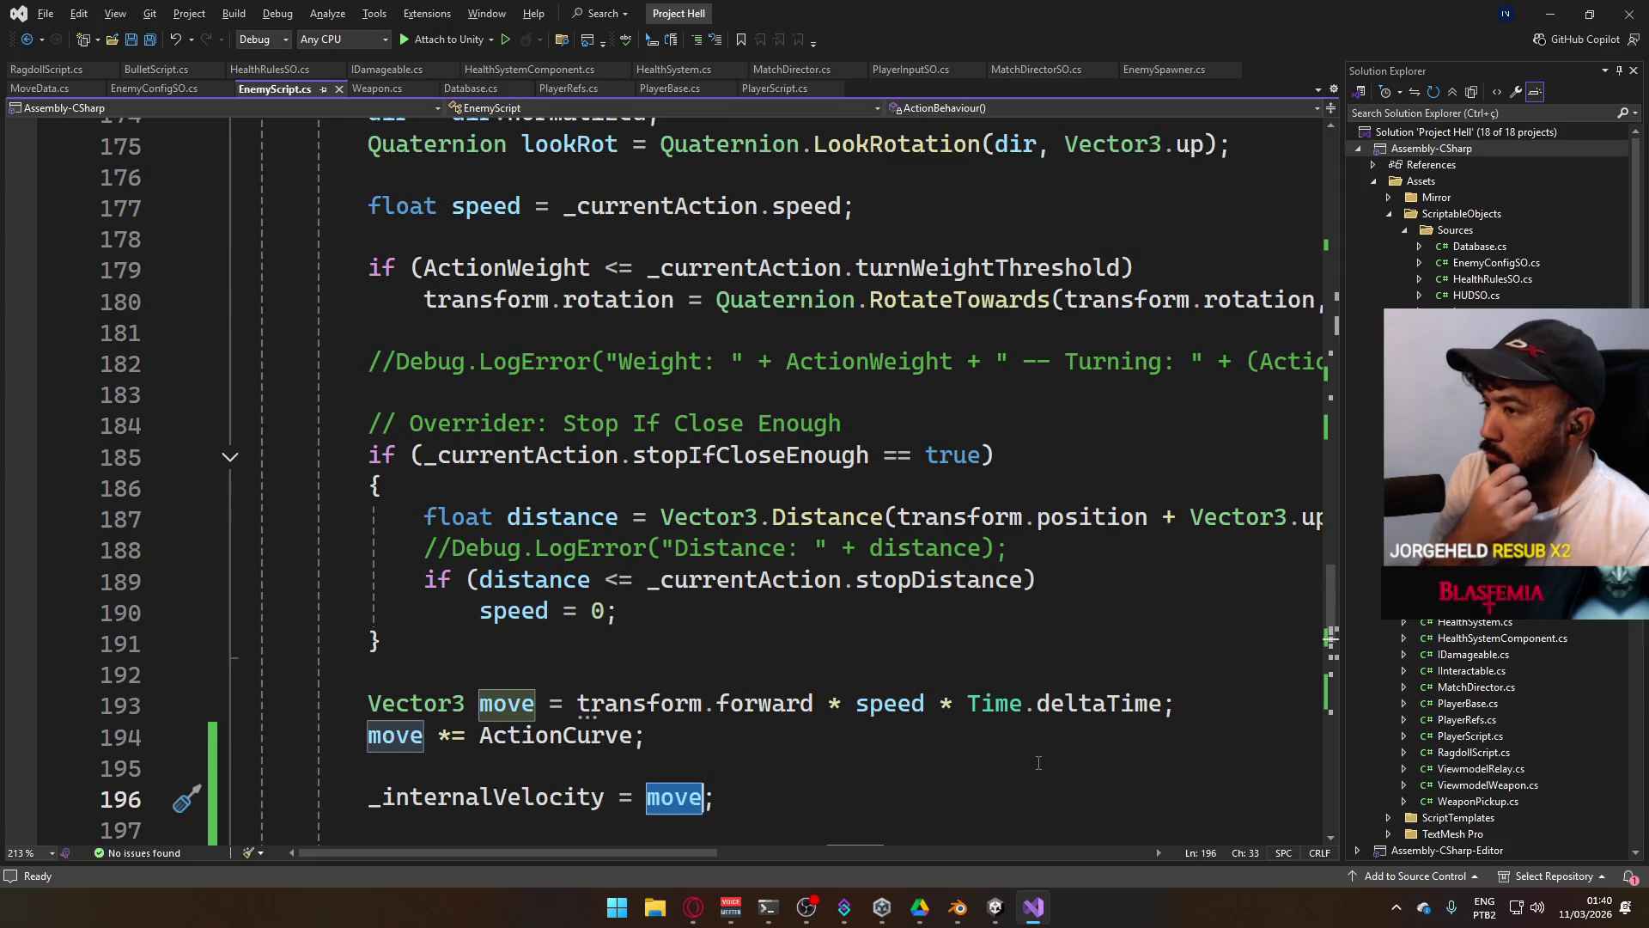
scroll(1027, 712, up, 3)
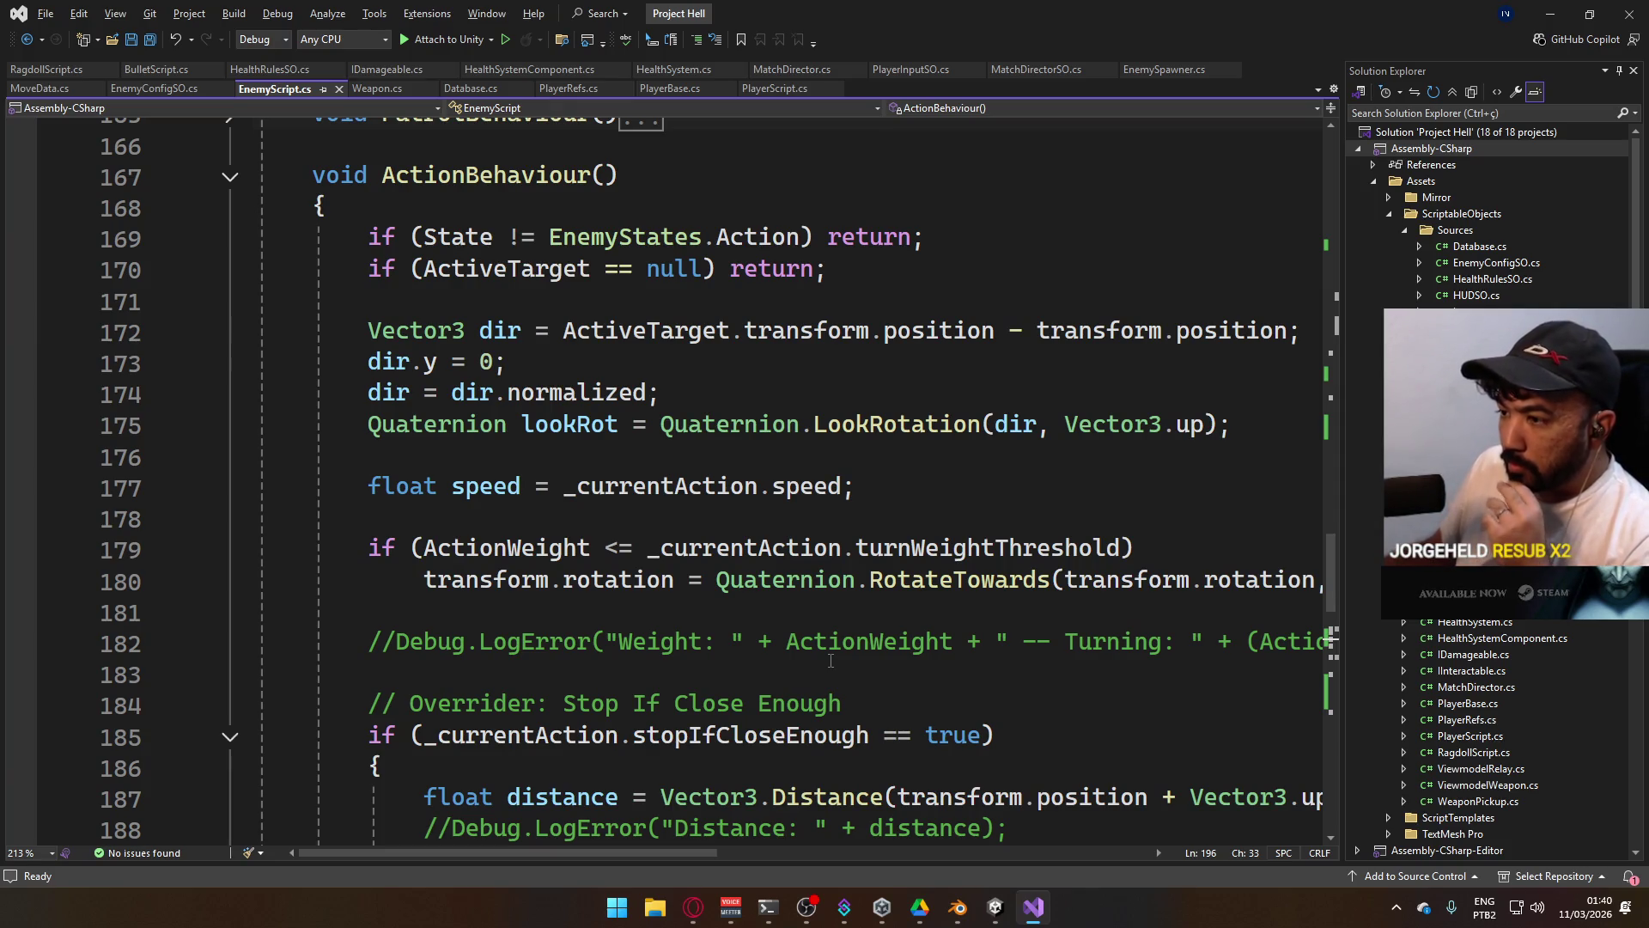
scroll(831, 661, down, 2)
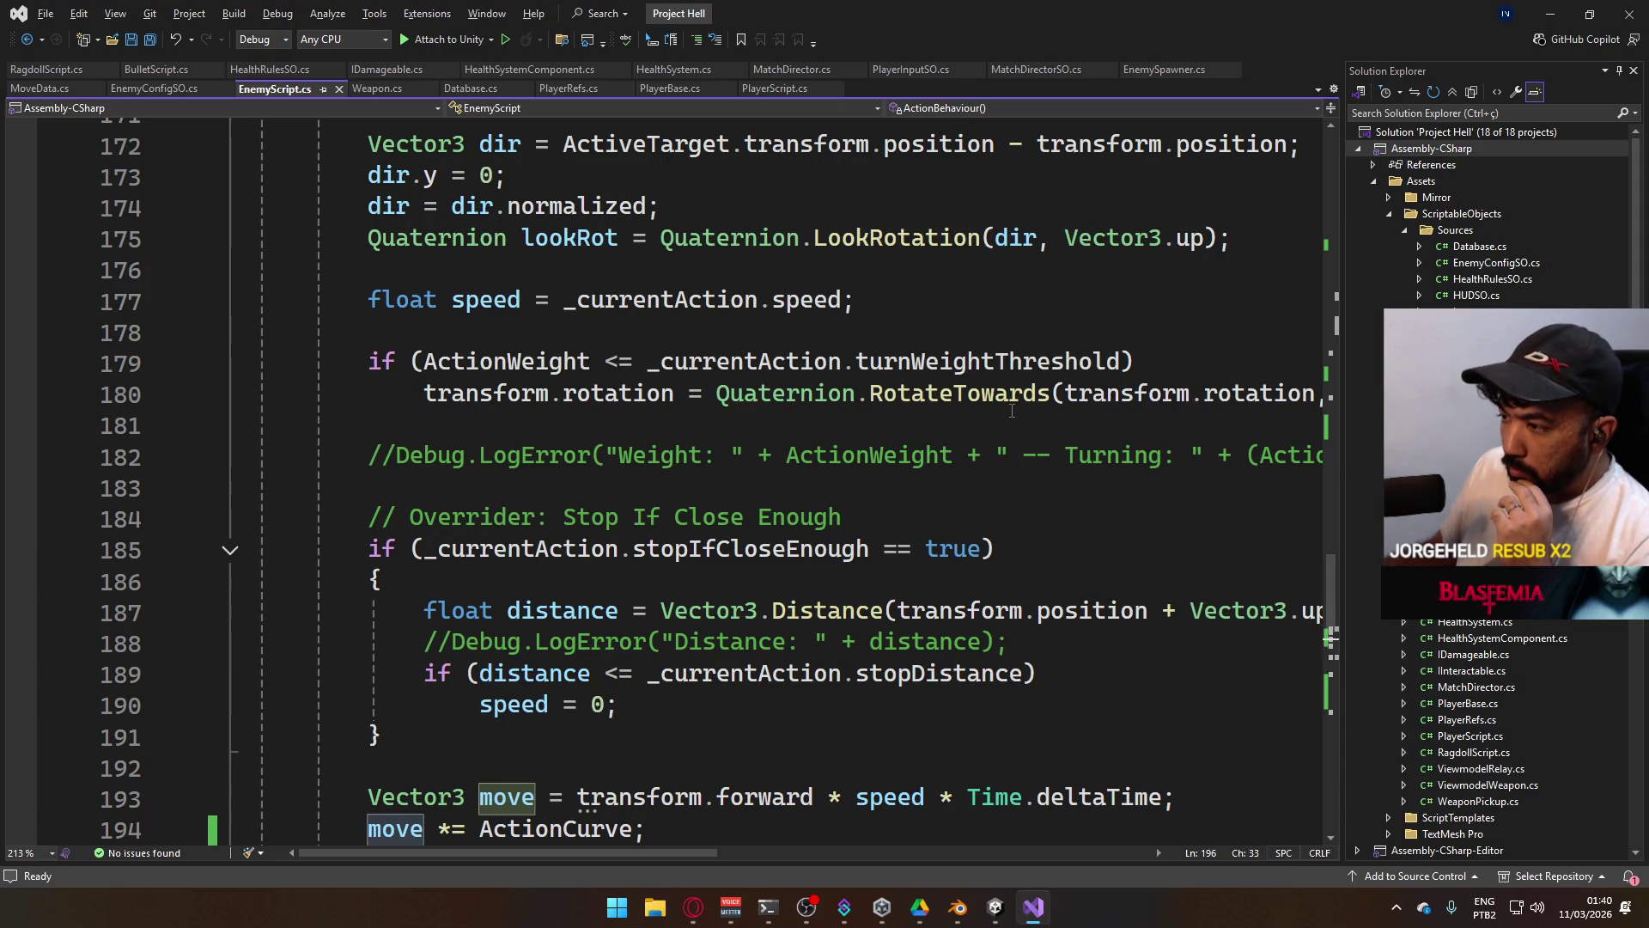
scroll(1036, 545, down, 2)
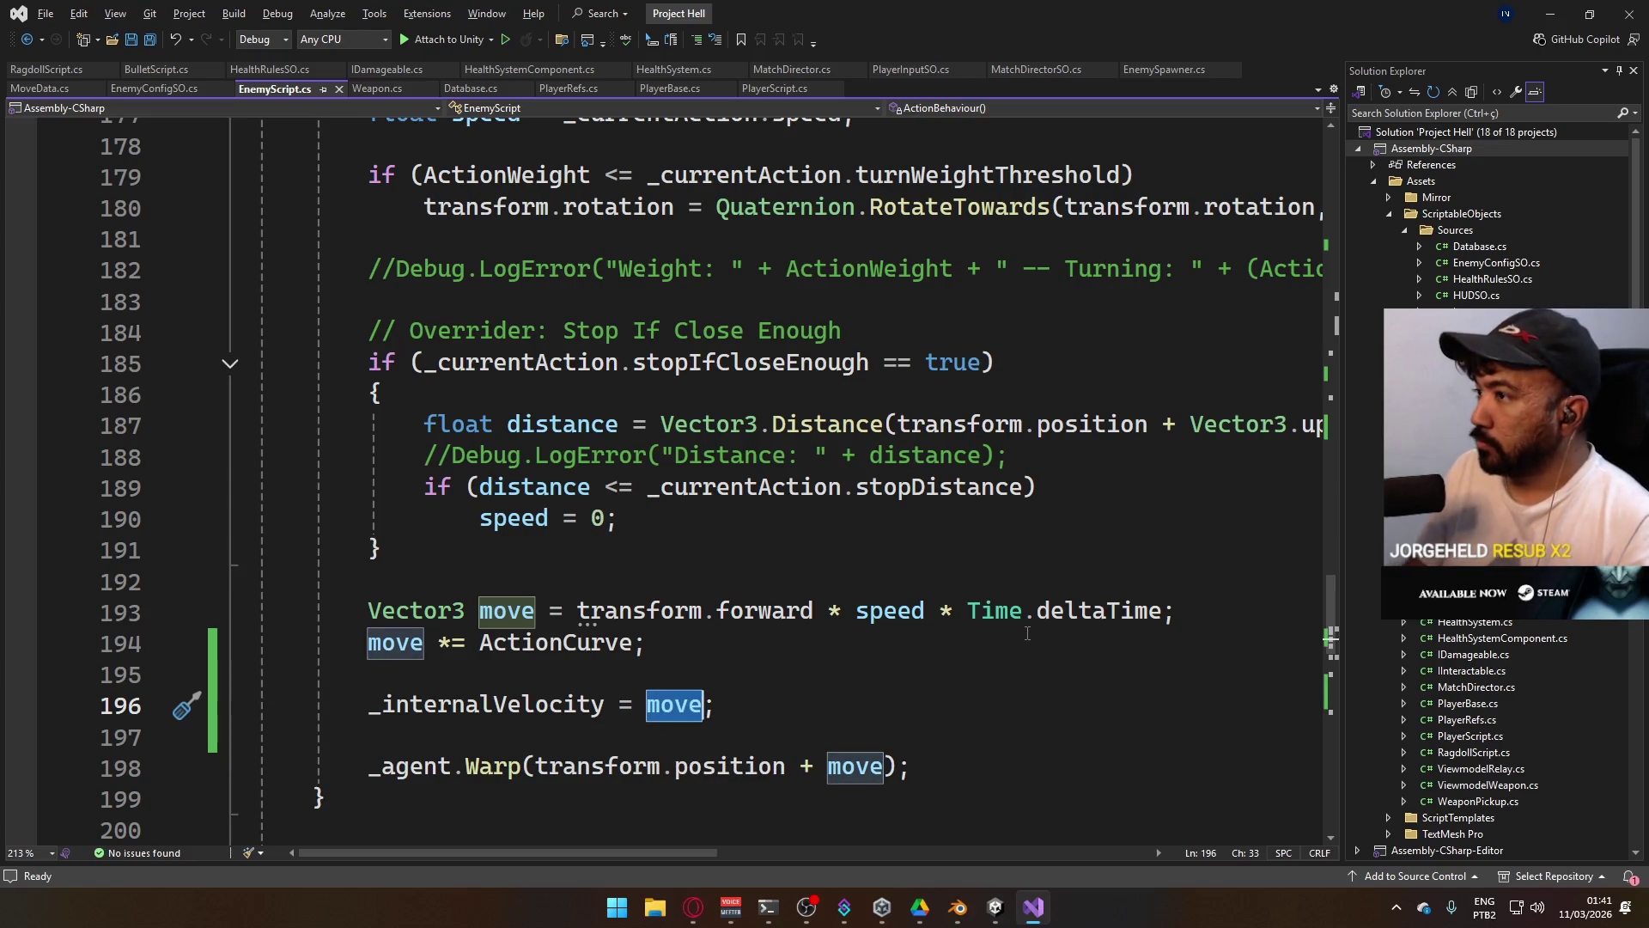
Replace move on line 196 with _currentAction.speed * ActionWeight using IntelliSense.
key(BackSpace)
text(+ci)
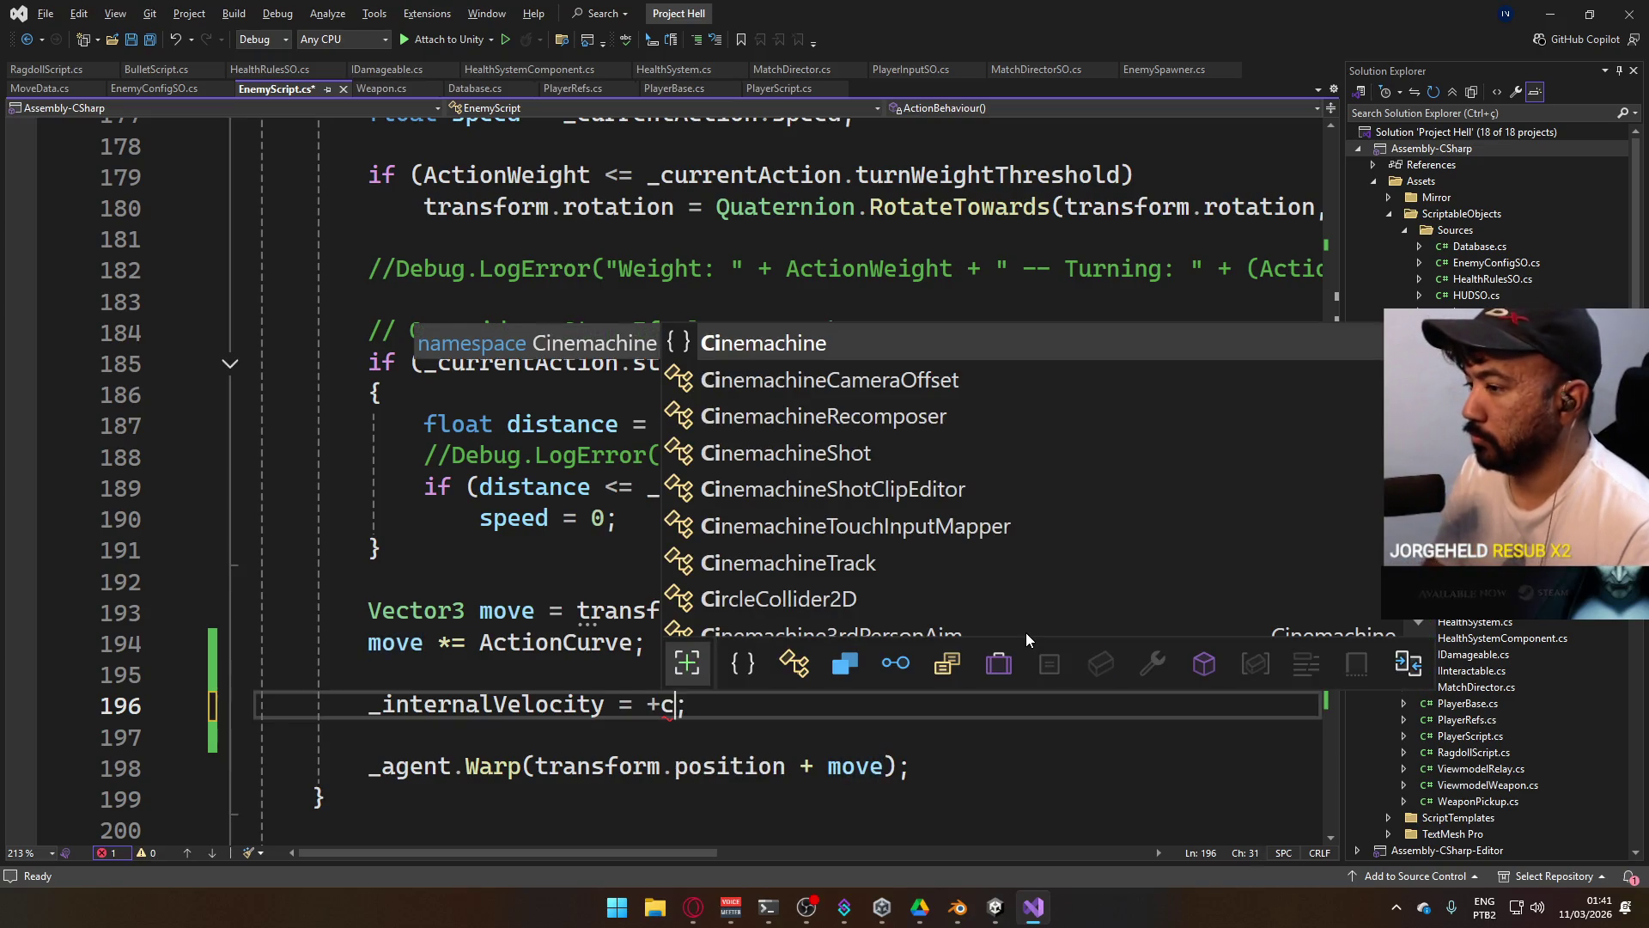
key(BackSpace)
key(BackSpace)
key(BackSpace)
text(_cure)
key(Escape)
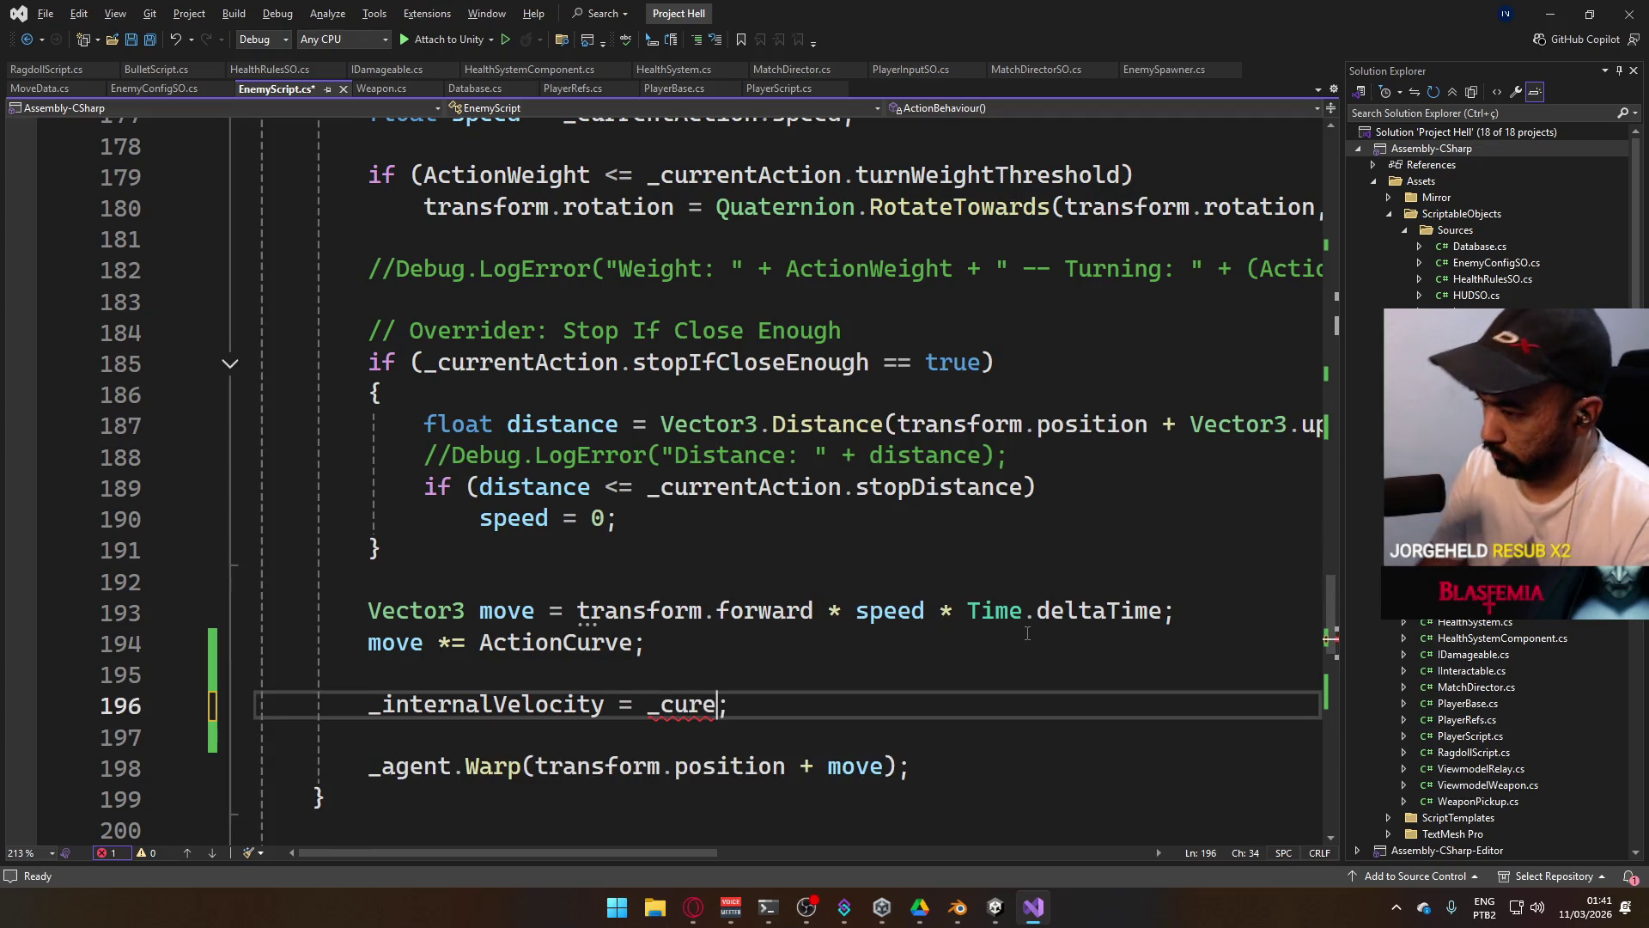
text(rentAction.sp)
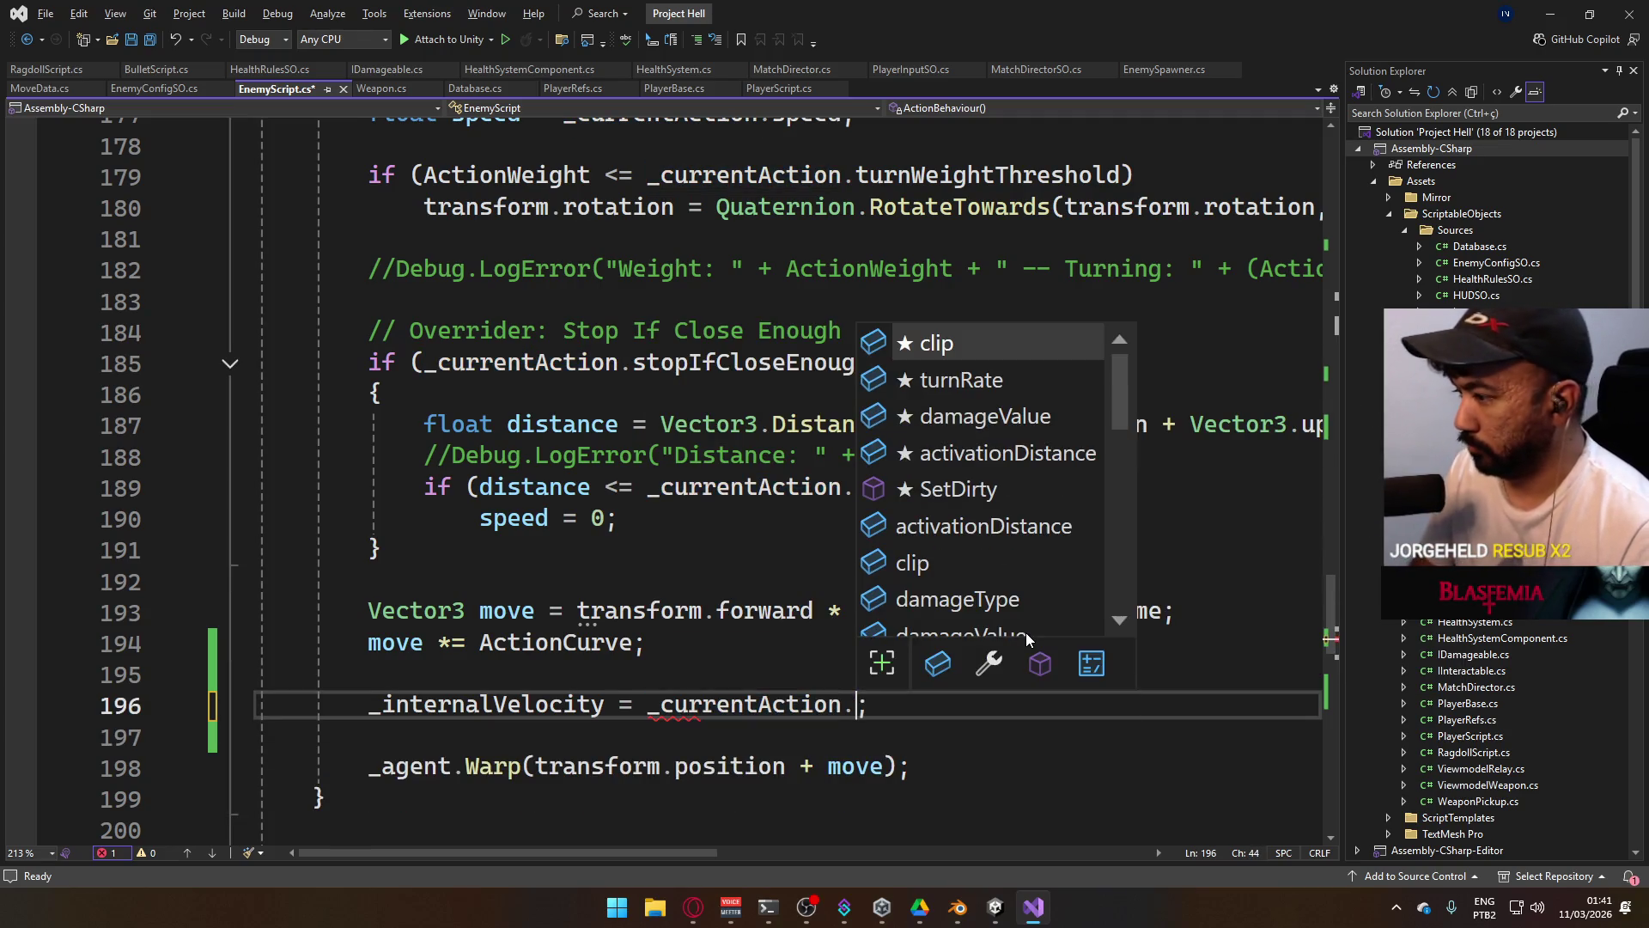
key(Tab)
text(*)
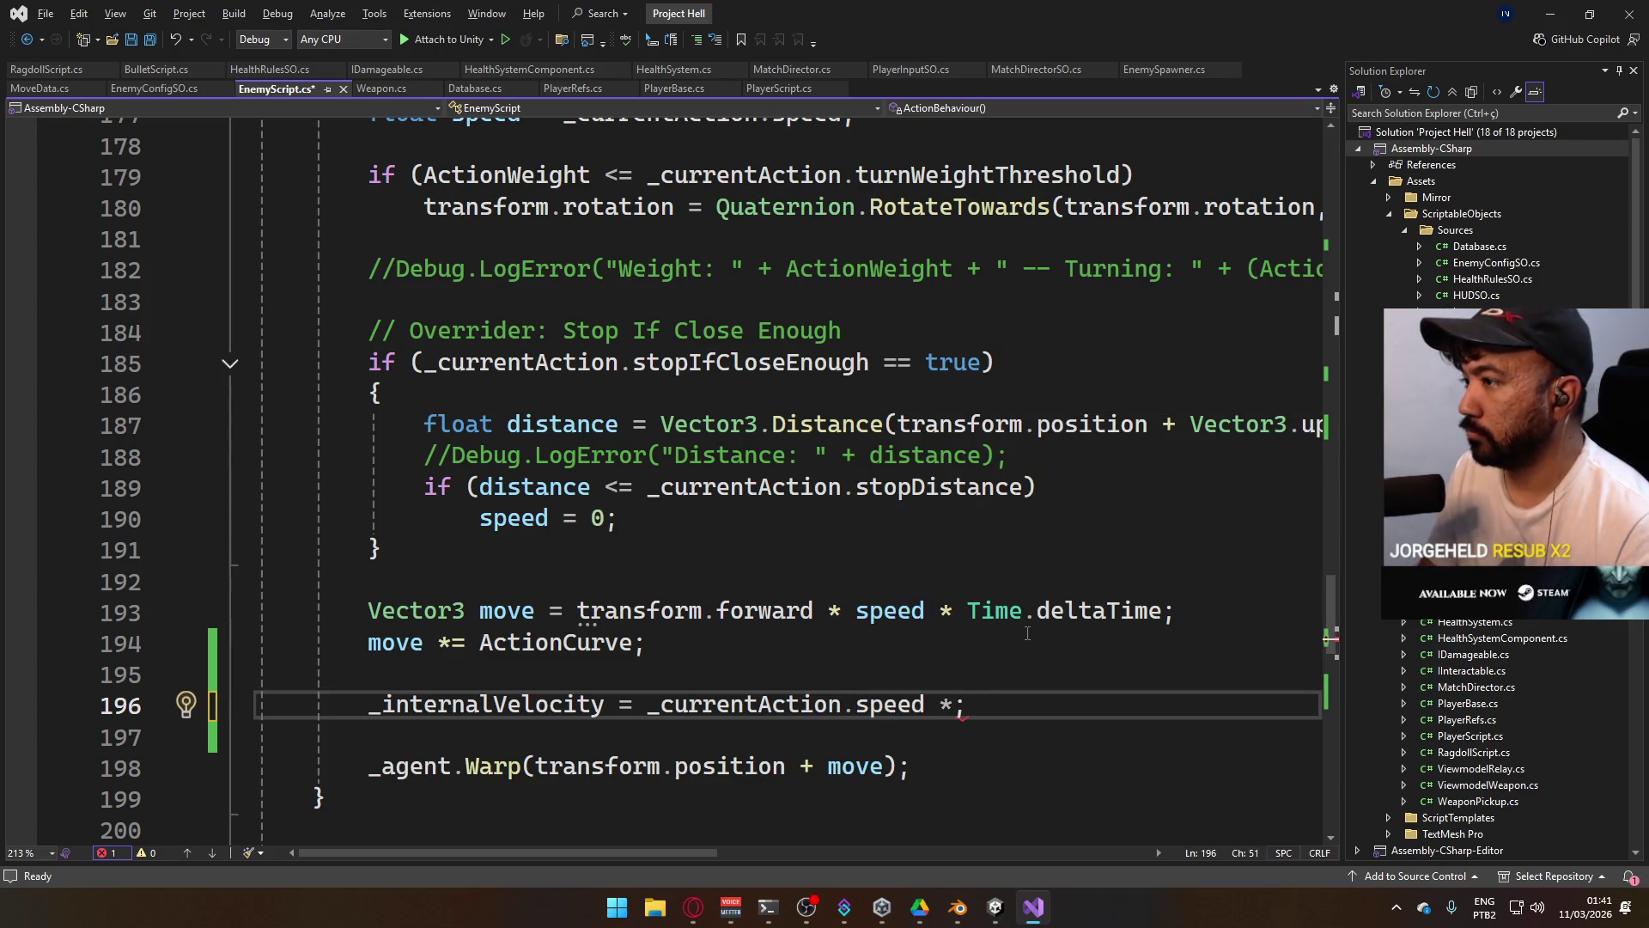
text( Actinw)
key(BackSpace)
text(onwe)
key(Tab)
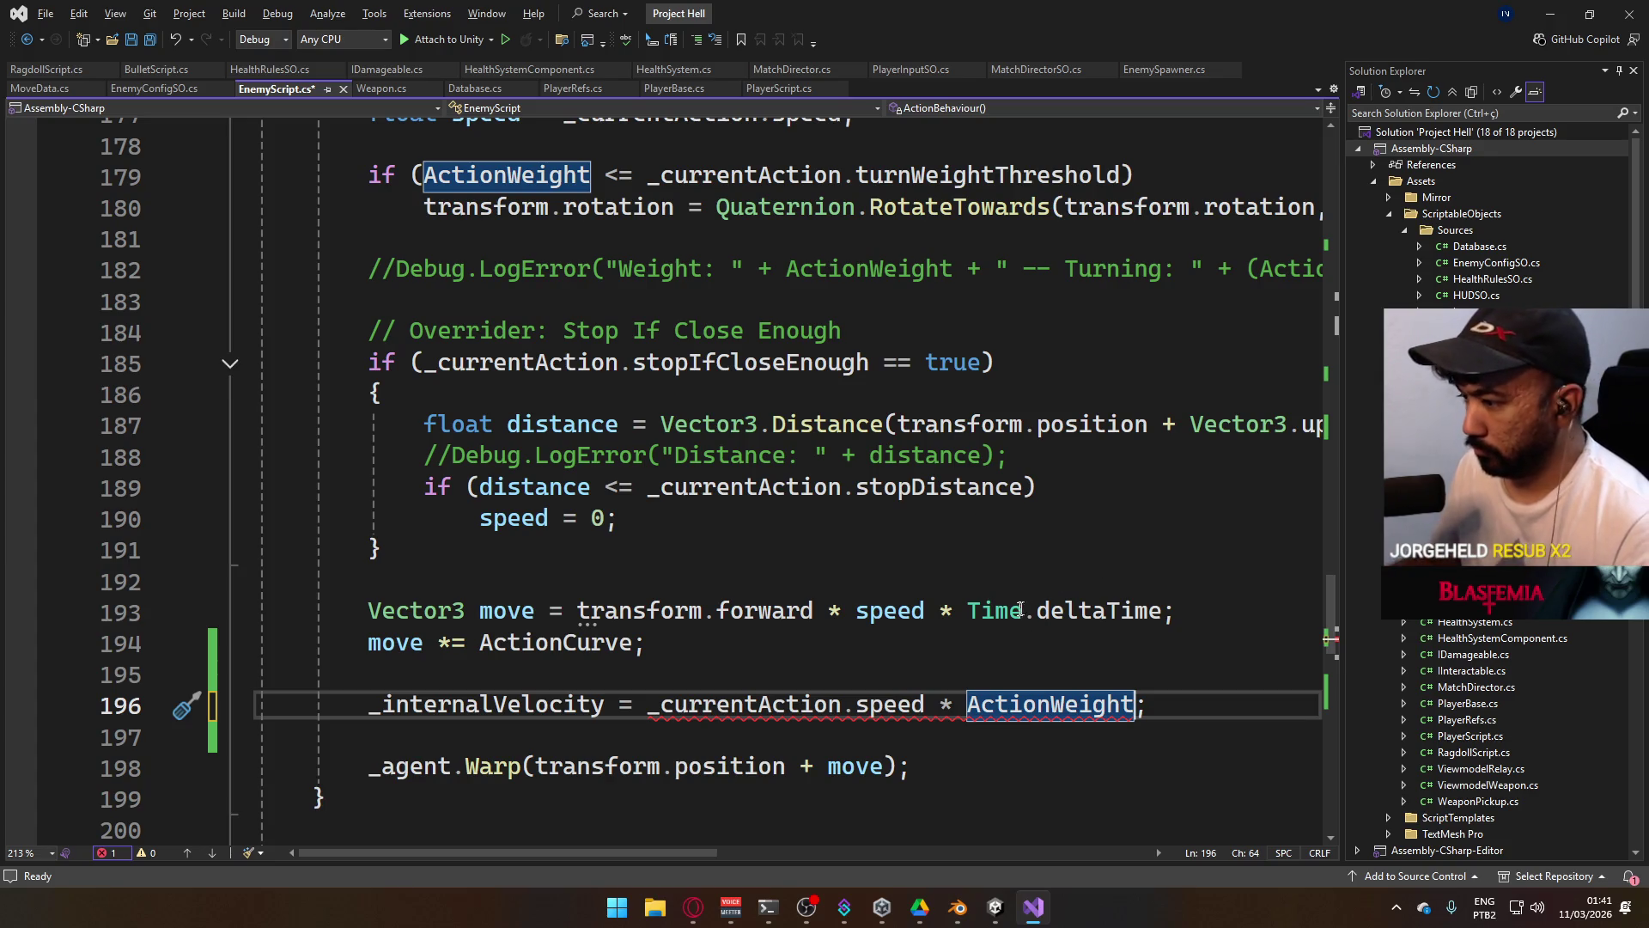
Wrap the expression so the line reads transform.forward * (_currentAction.speed * ActionWeight).
click(650, 704)
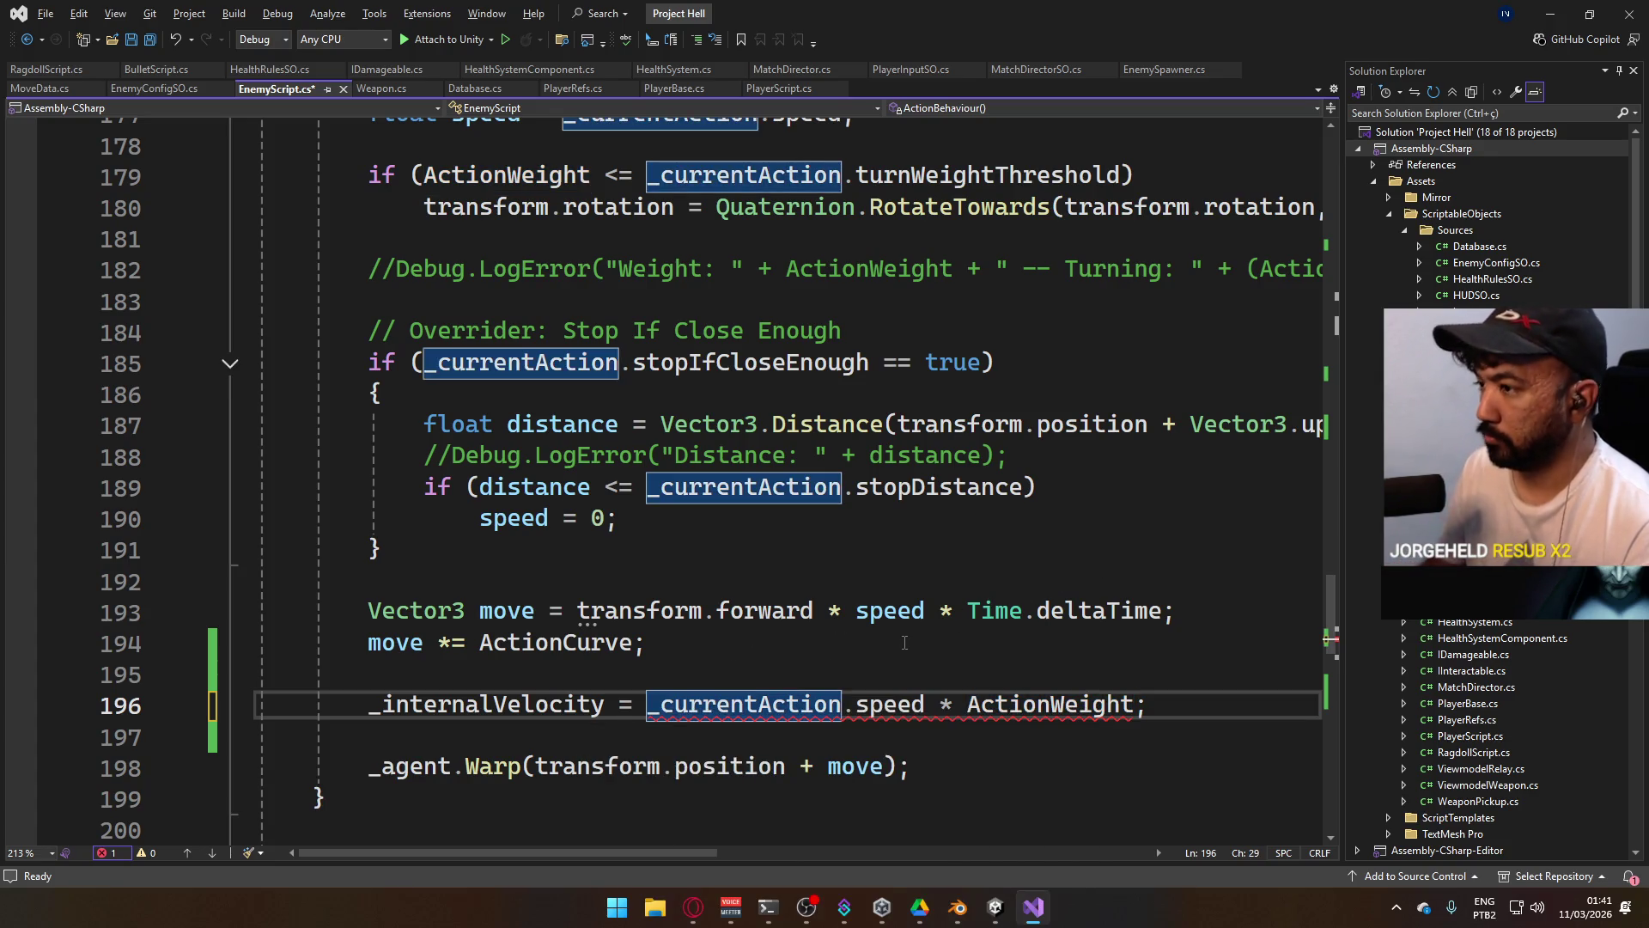
text(transform)
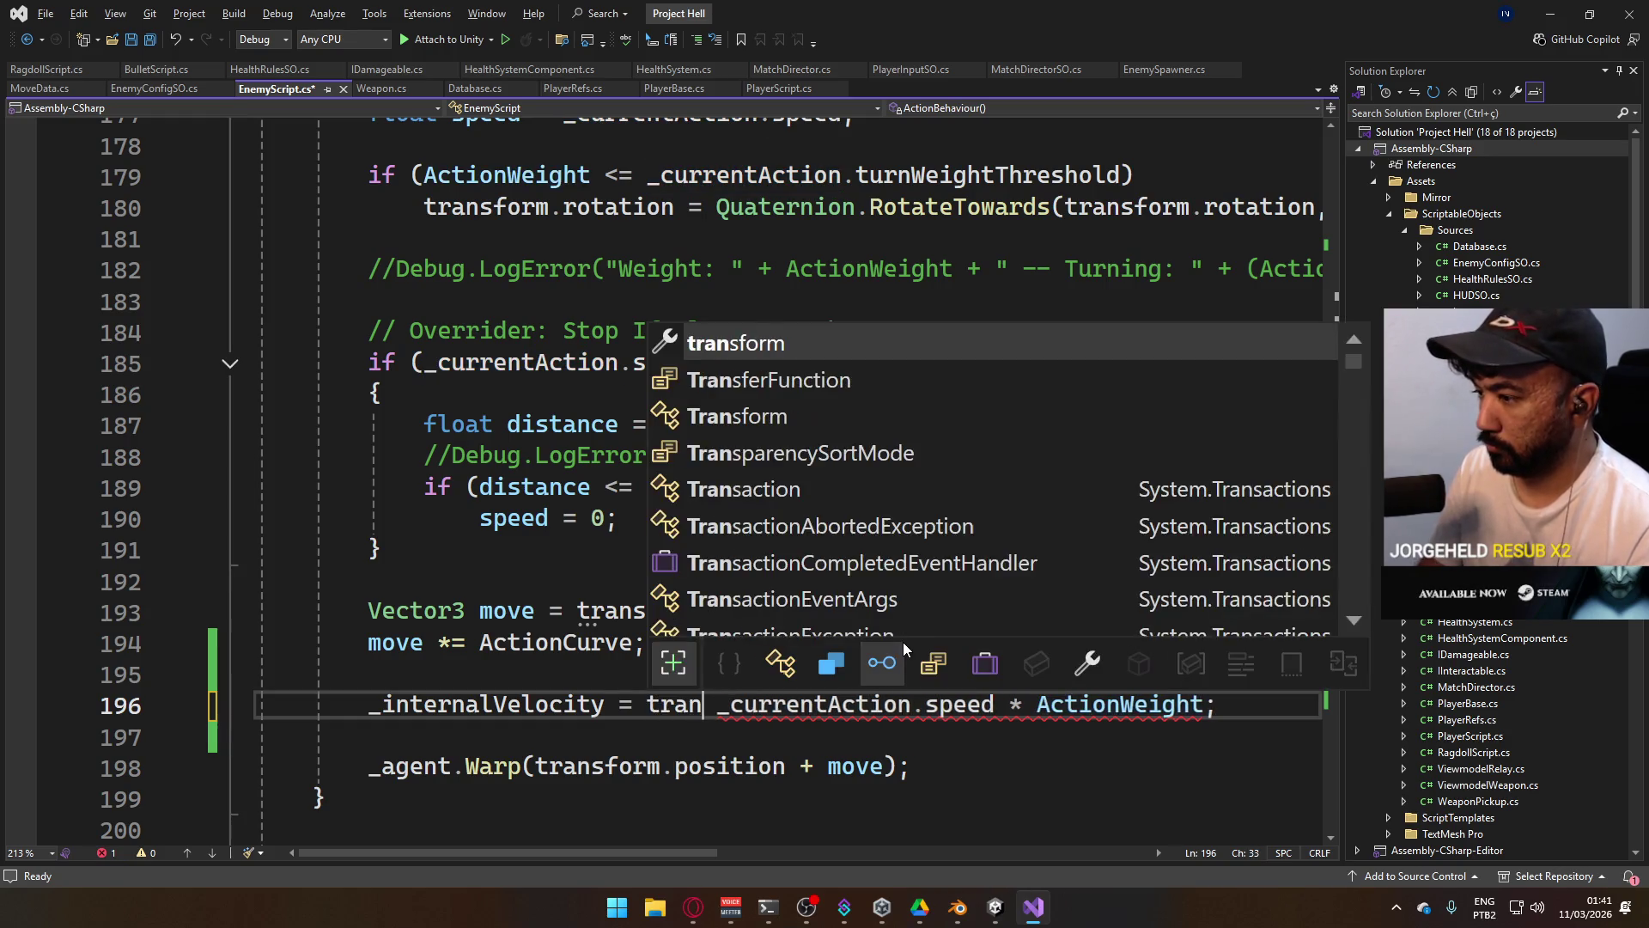
text(.f)
key(Tab)
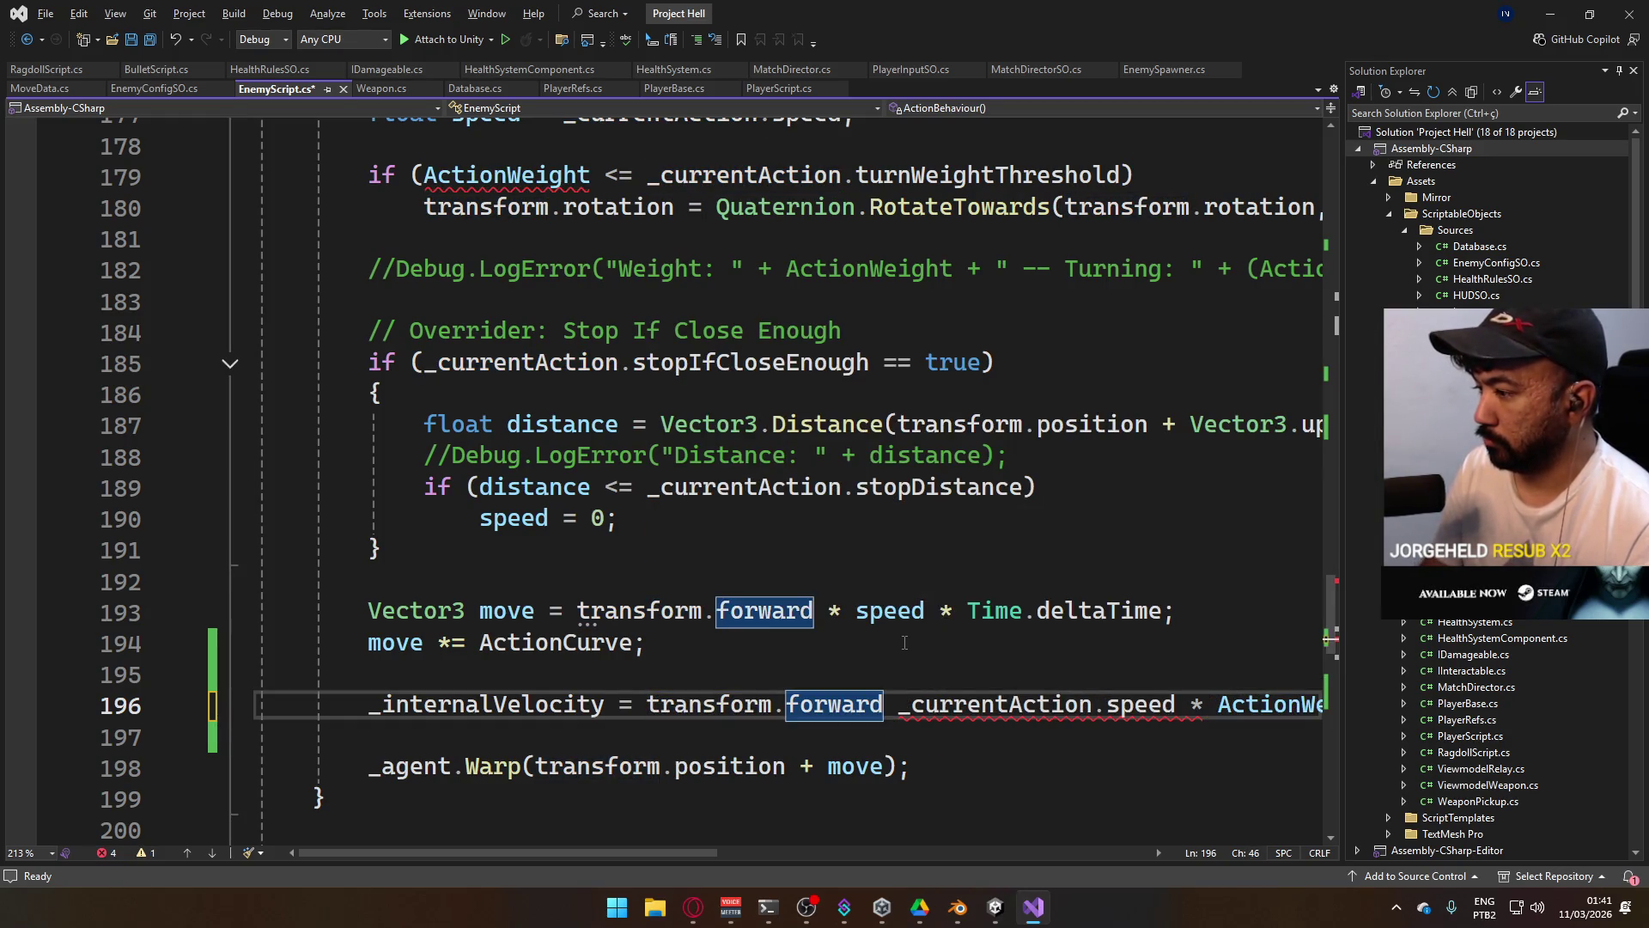
text(* )
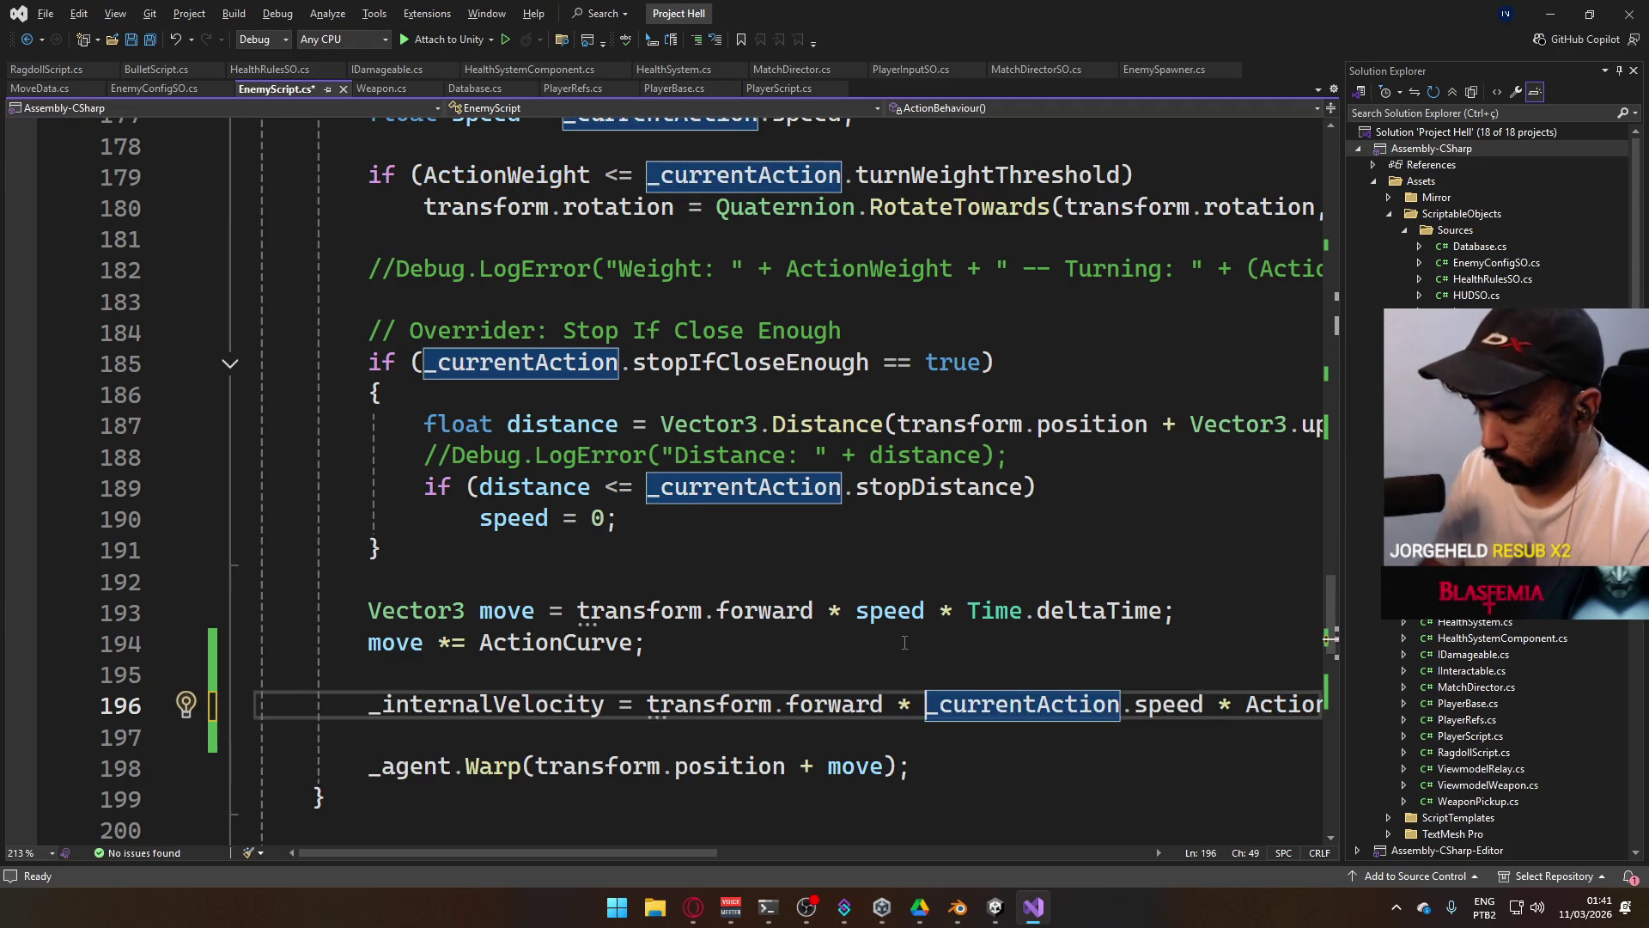
text(()
key(End)
key(Left)
text())
Save the script and return to the Unity editor.
key(ctrl+s)
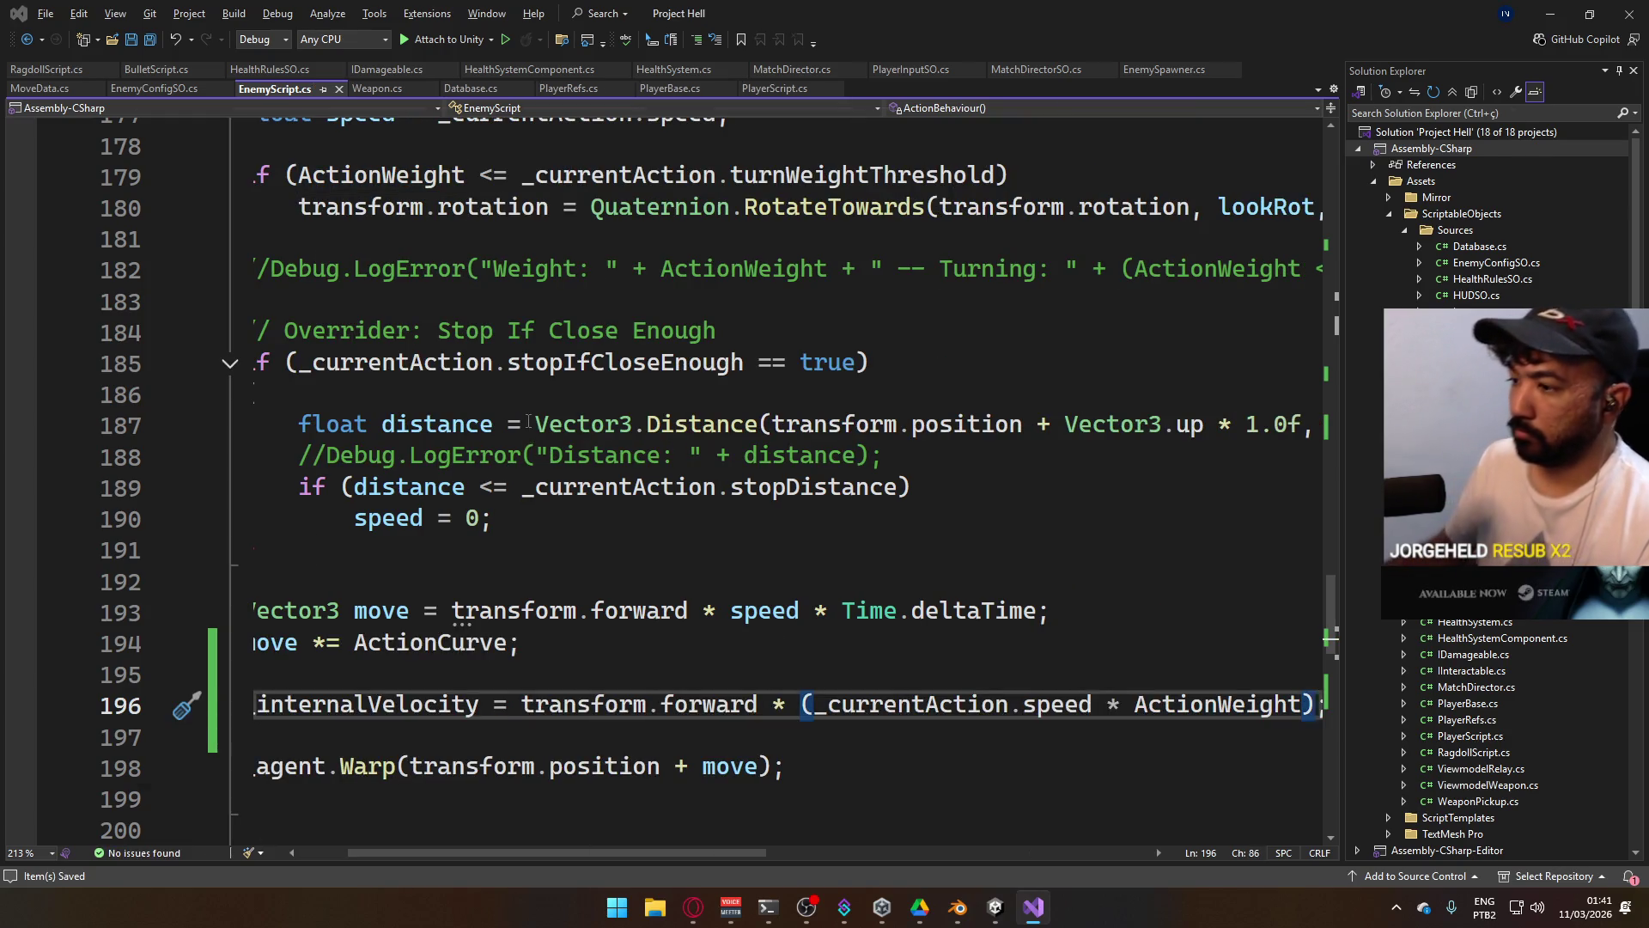
key(alt+Tab)
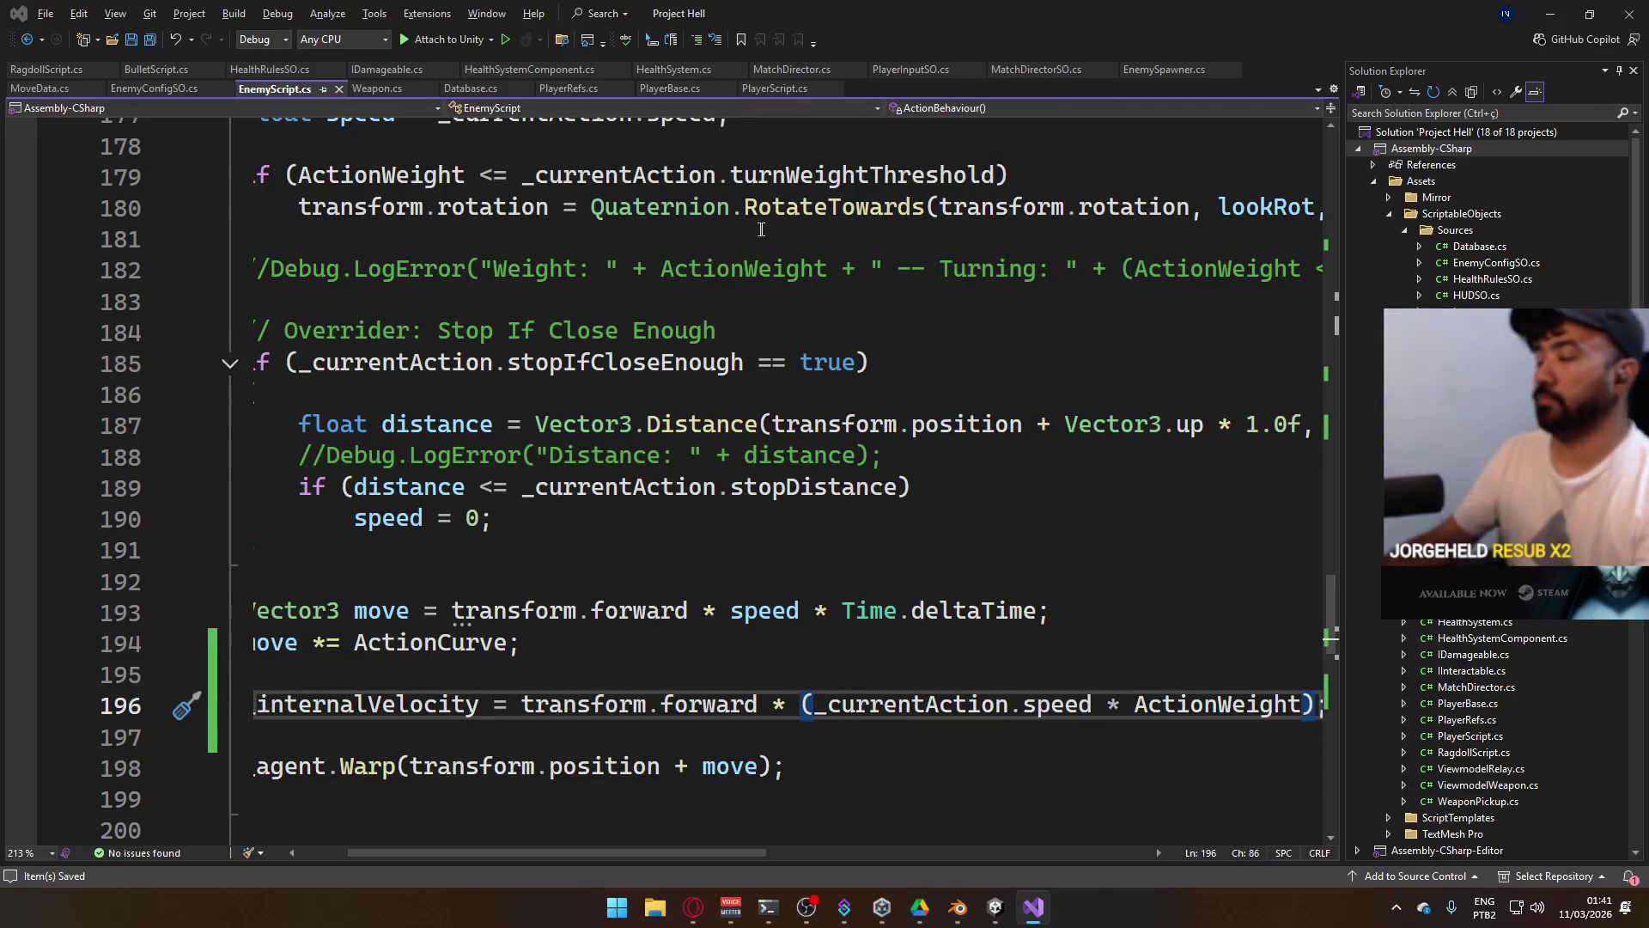
click(995, 907)
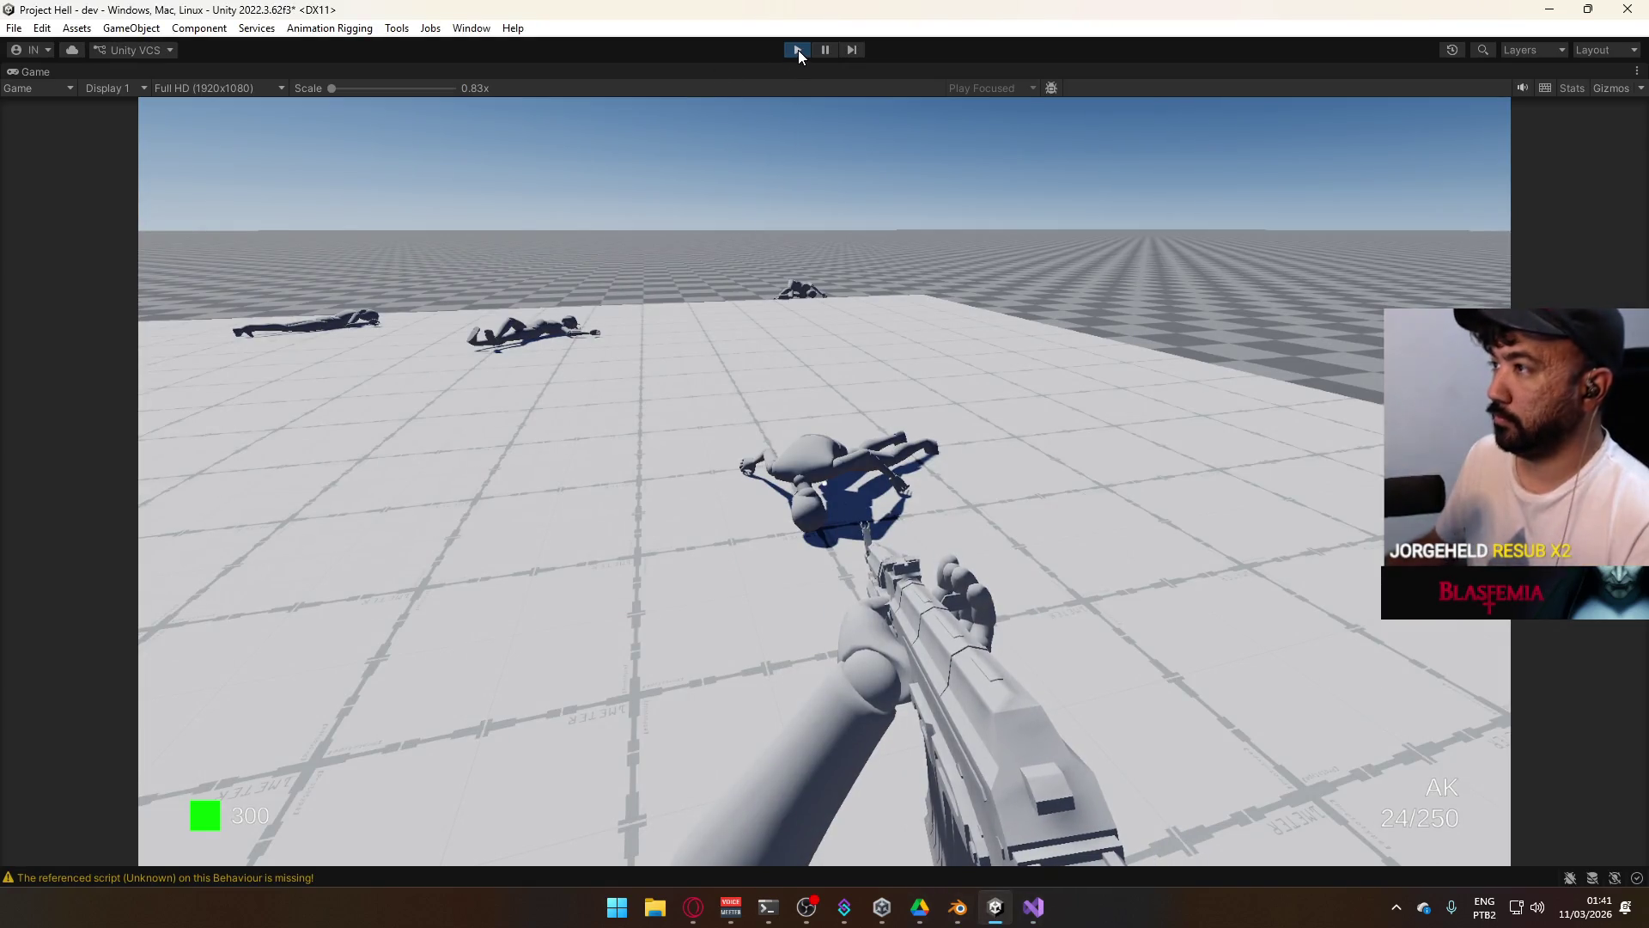
Maximize the Game view and buy the AK at the buy point.
click(798, 50)
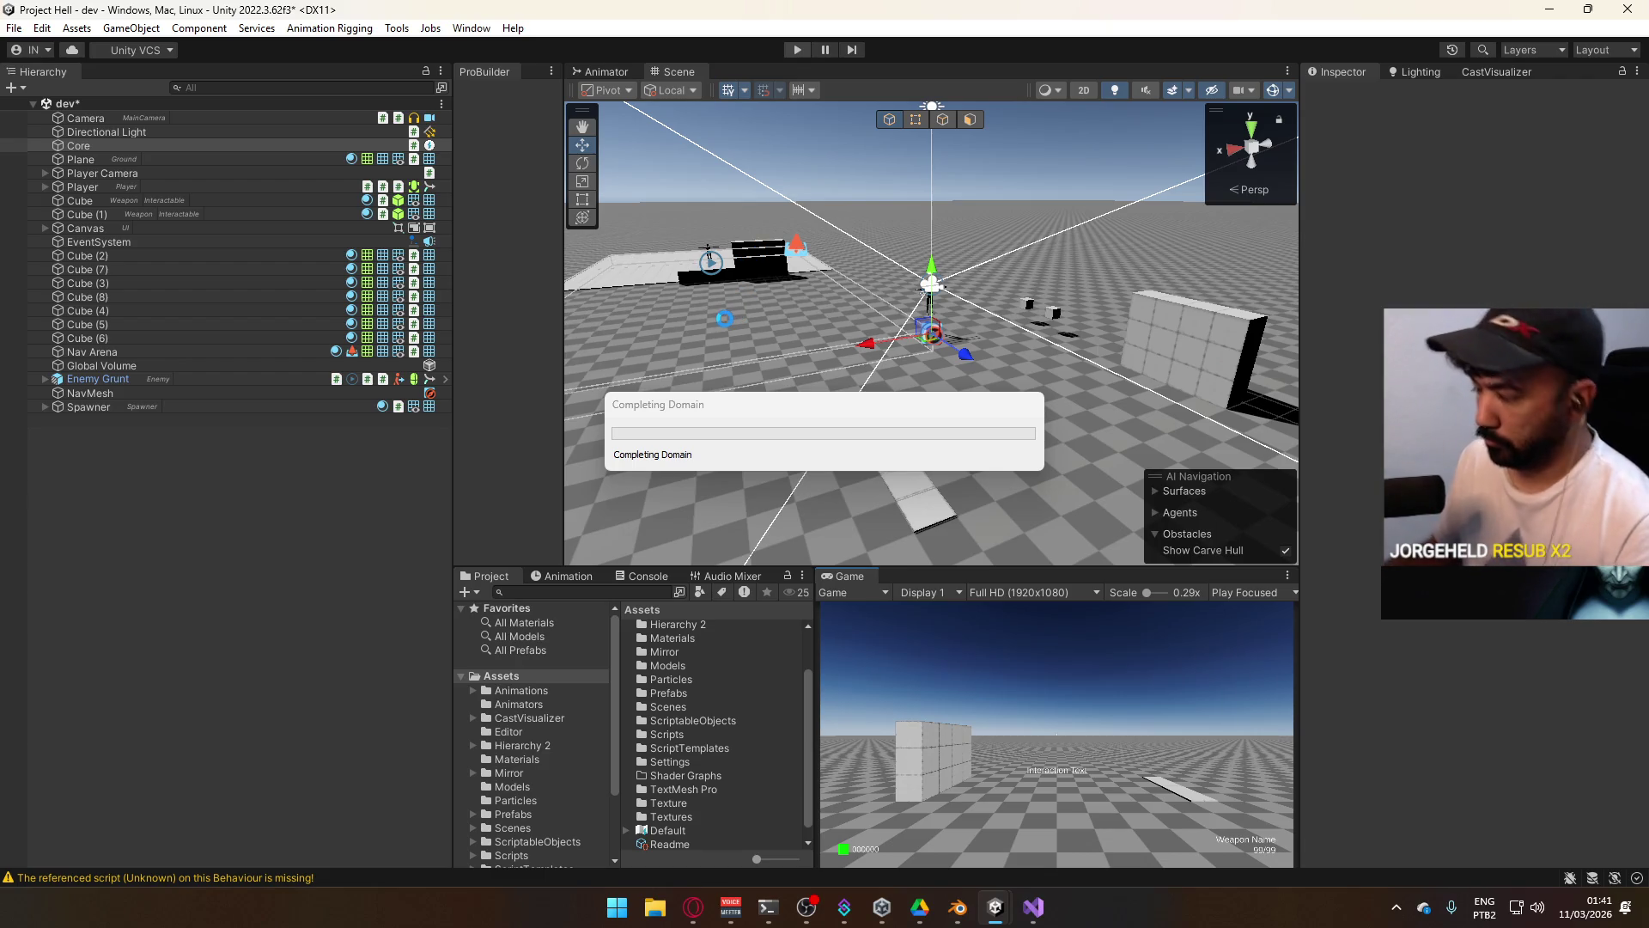
right_click(866, 574)
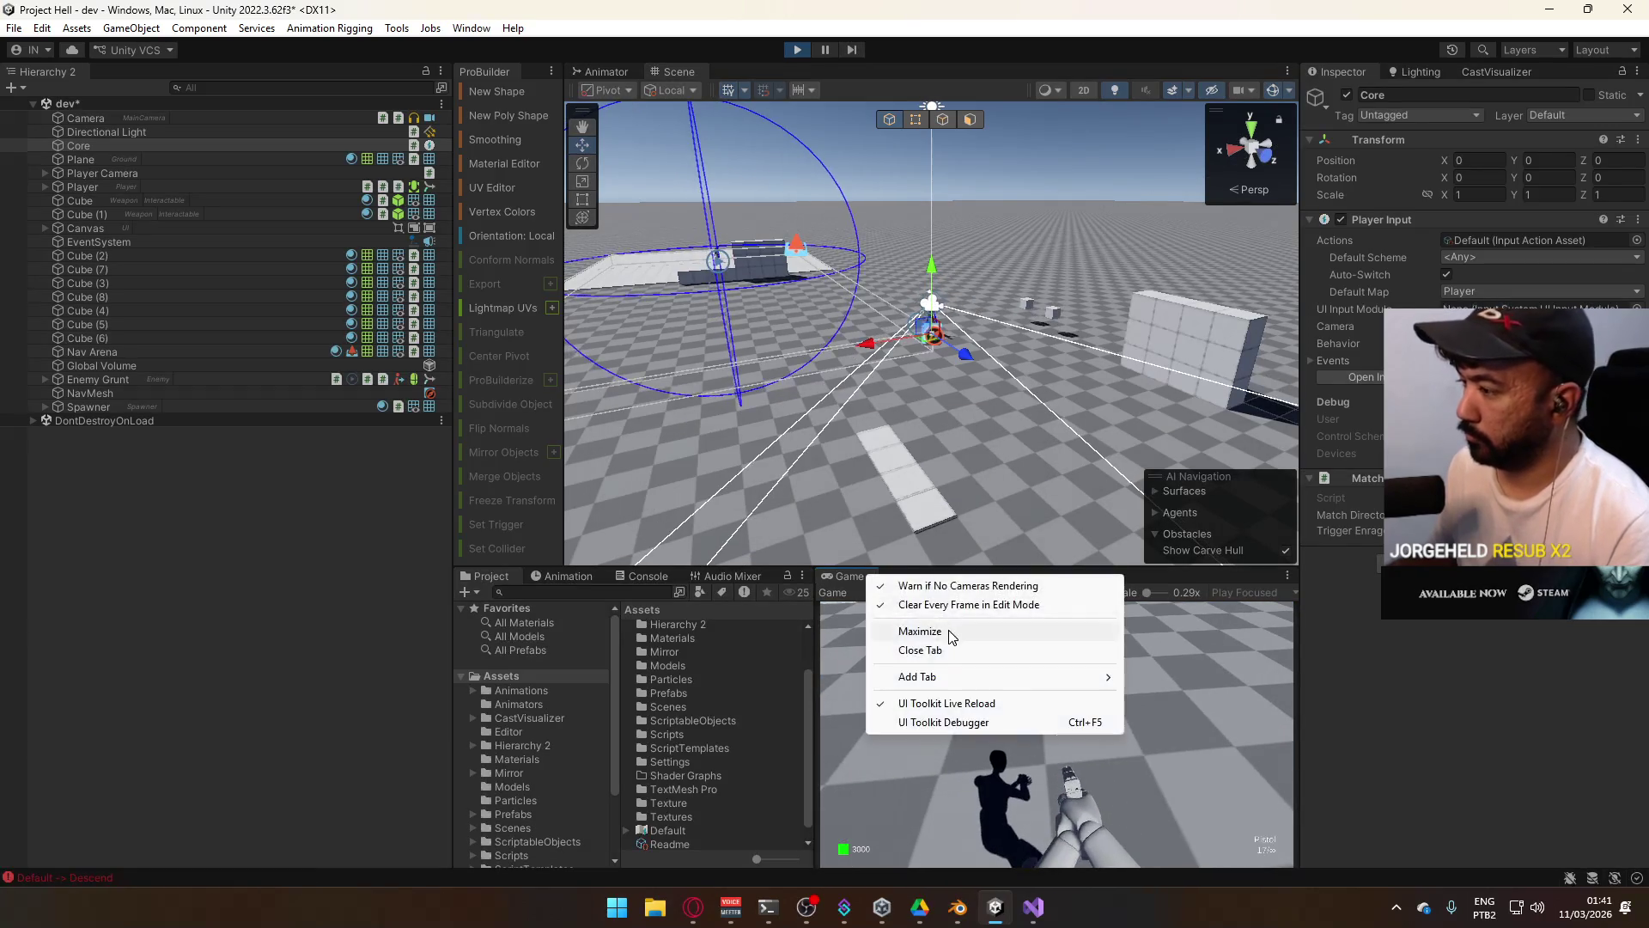
click(902, 628)
key(w)
key(e)
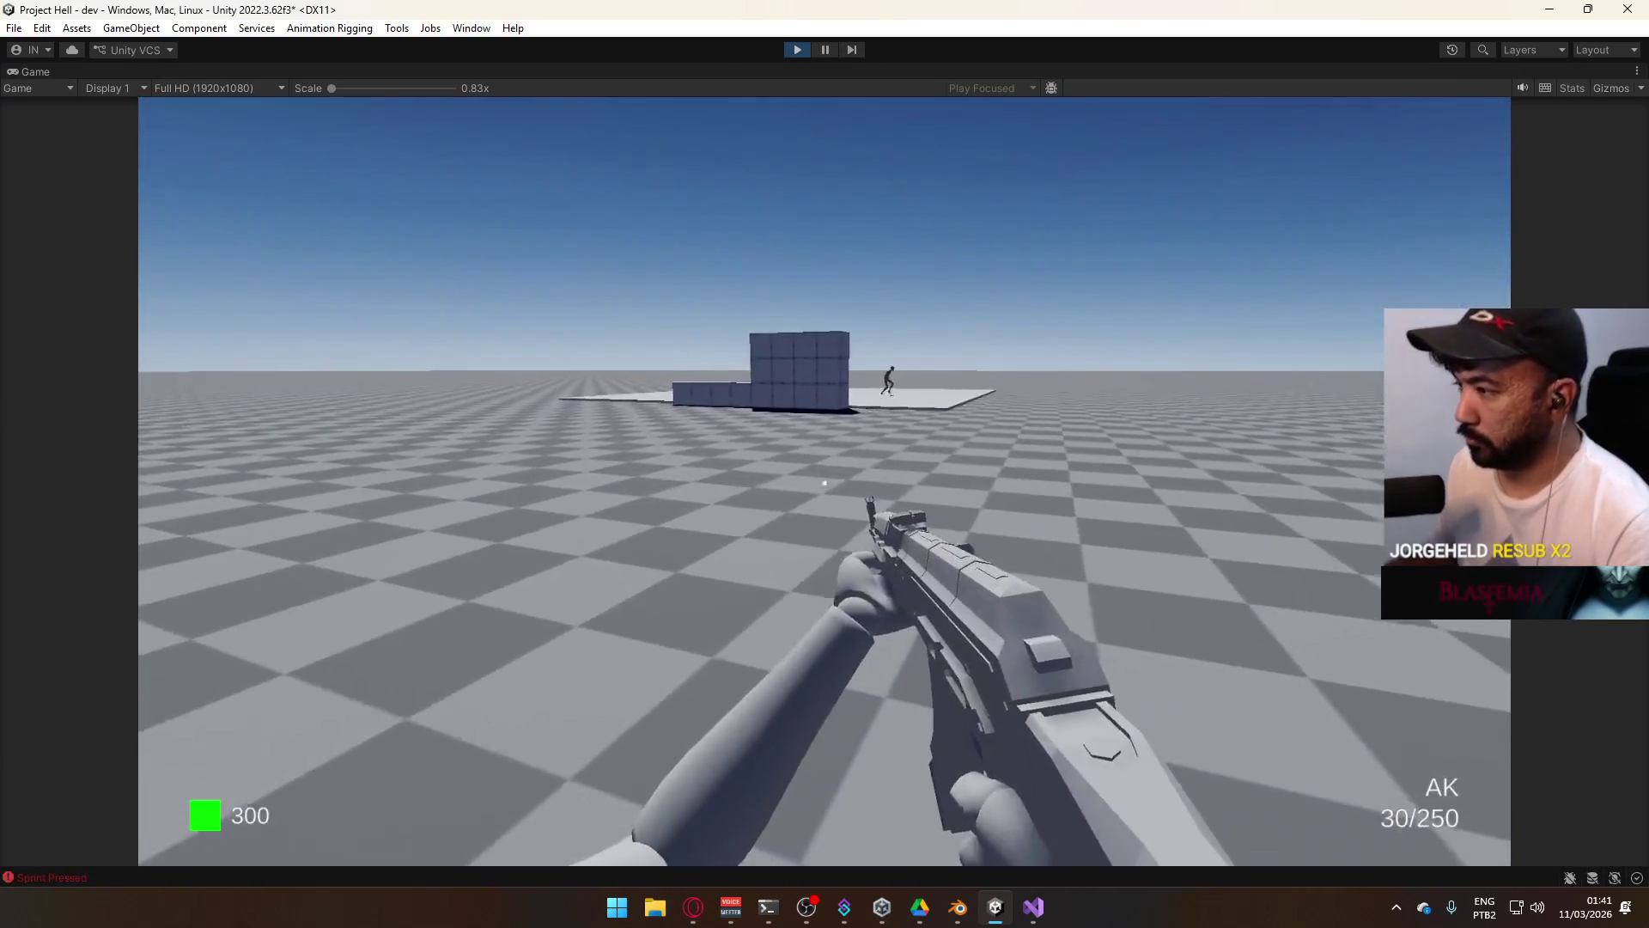
key(super)
key(super)
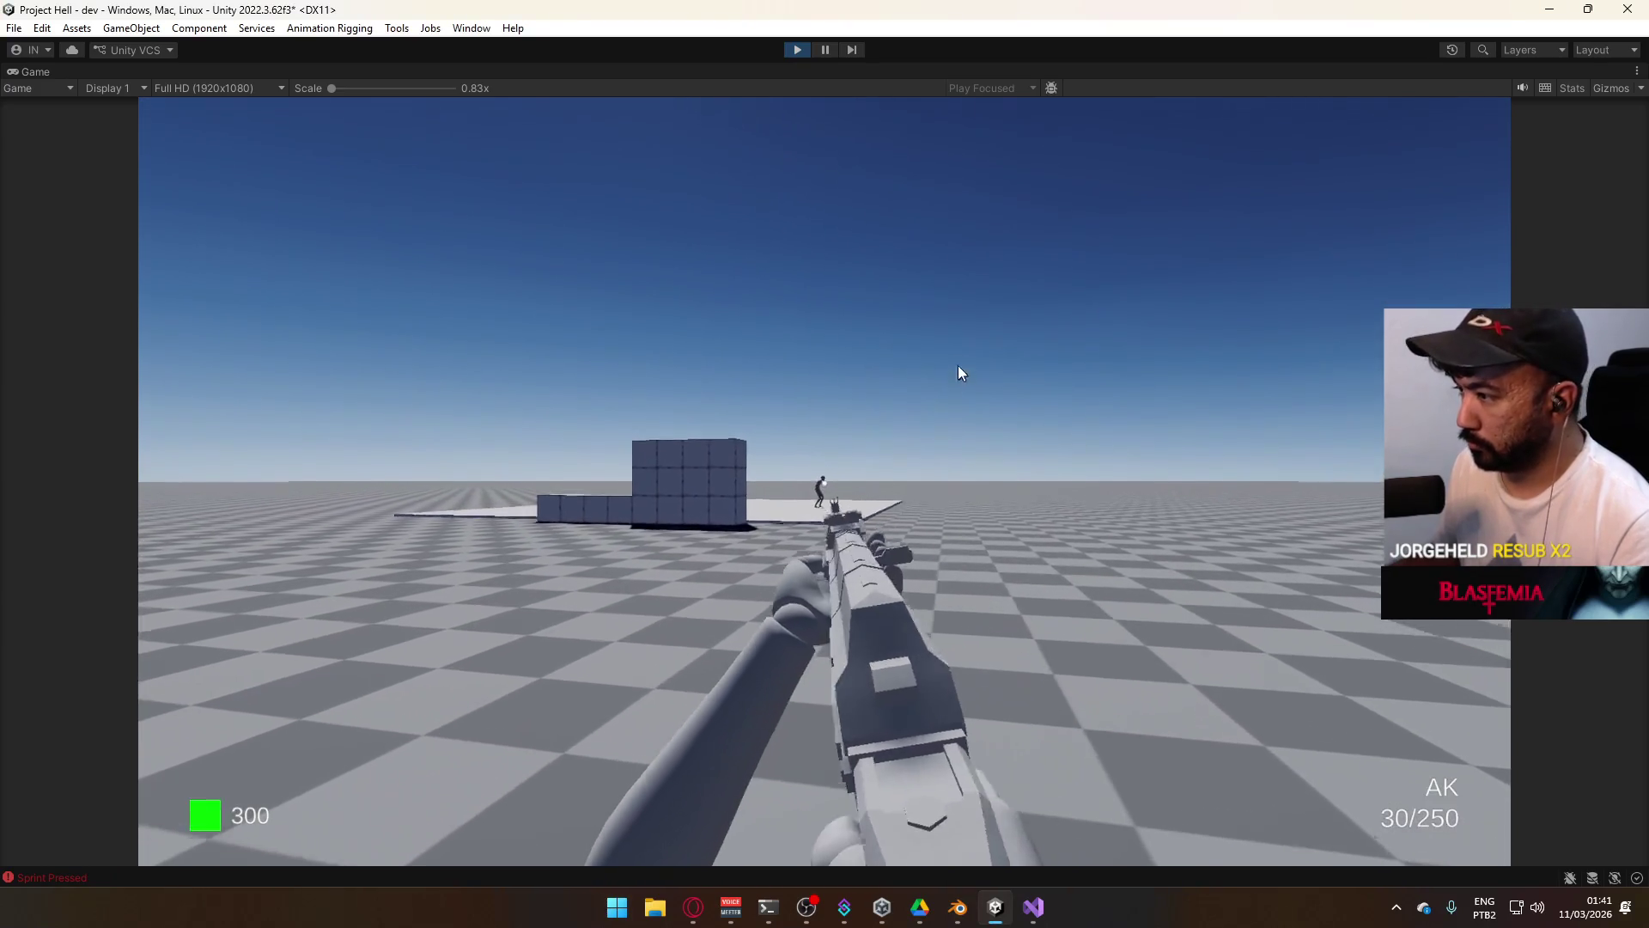
key(ctrl)
Shoot the approaching grunt until it collapses as a ragdoll, then look at it.
click(966, 370)
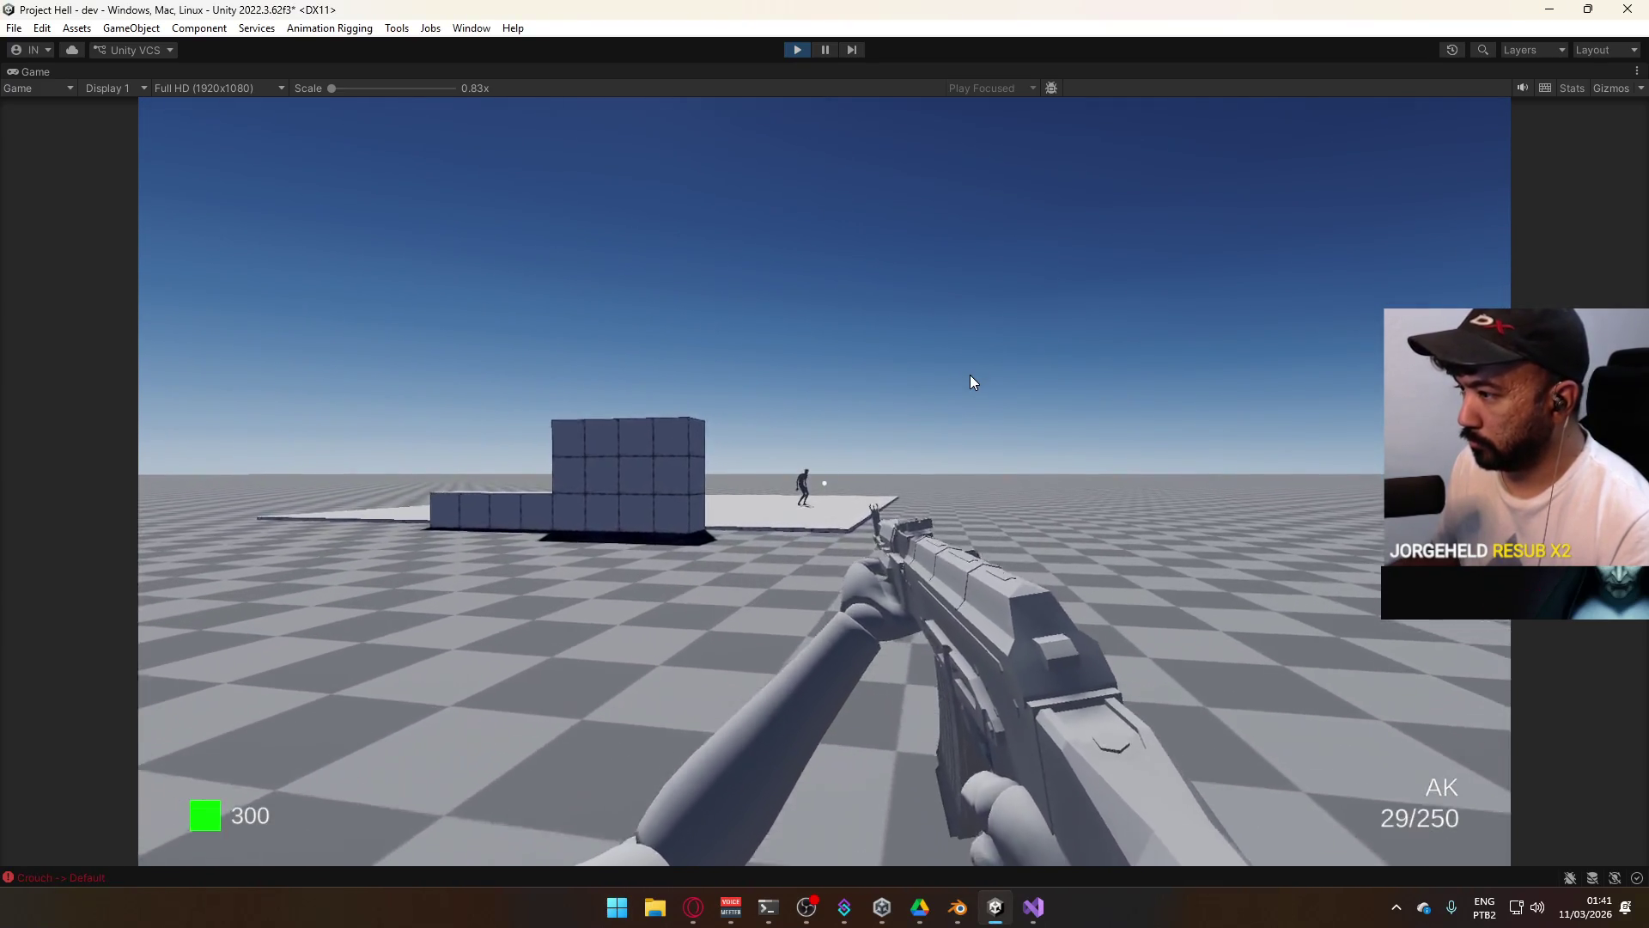
key(w)
click(968, 375)
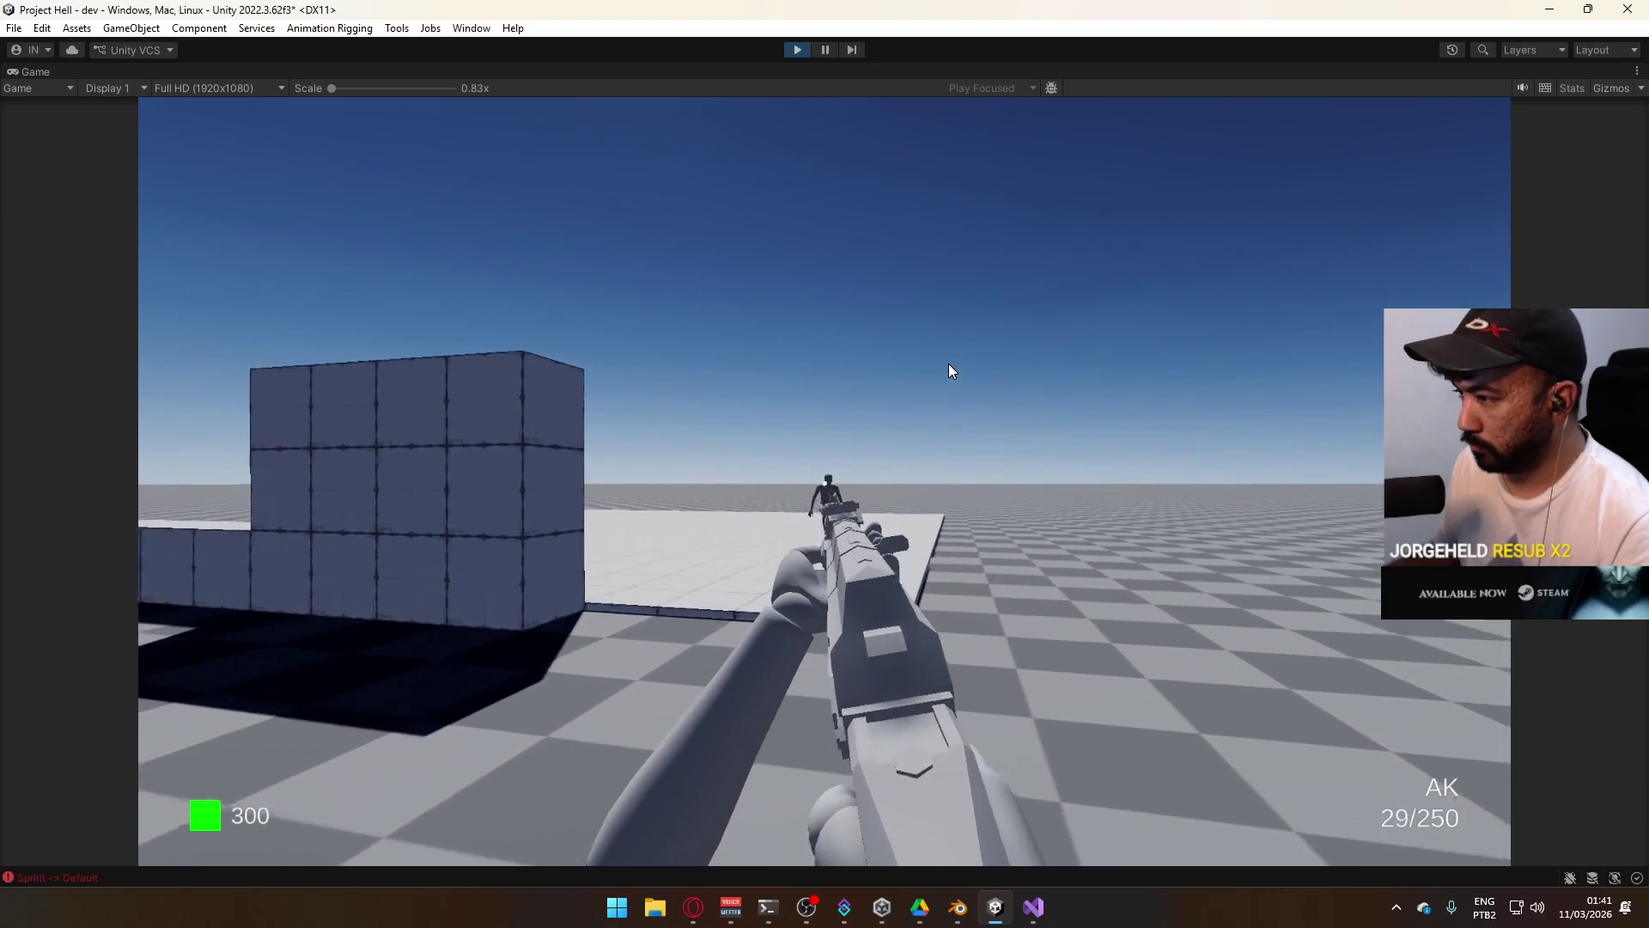
click(1000, 361)
click(1012, 362)
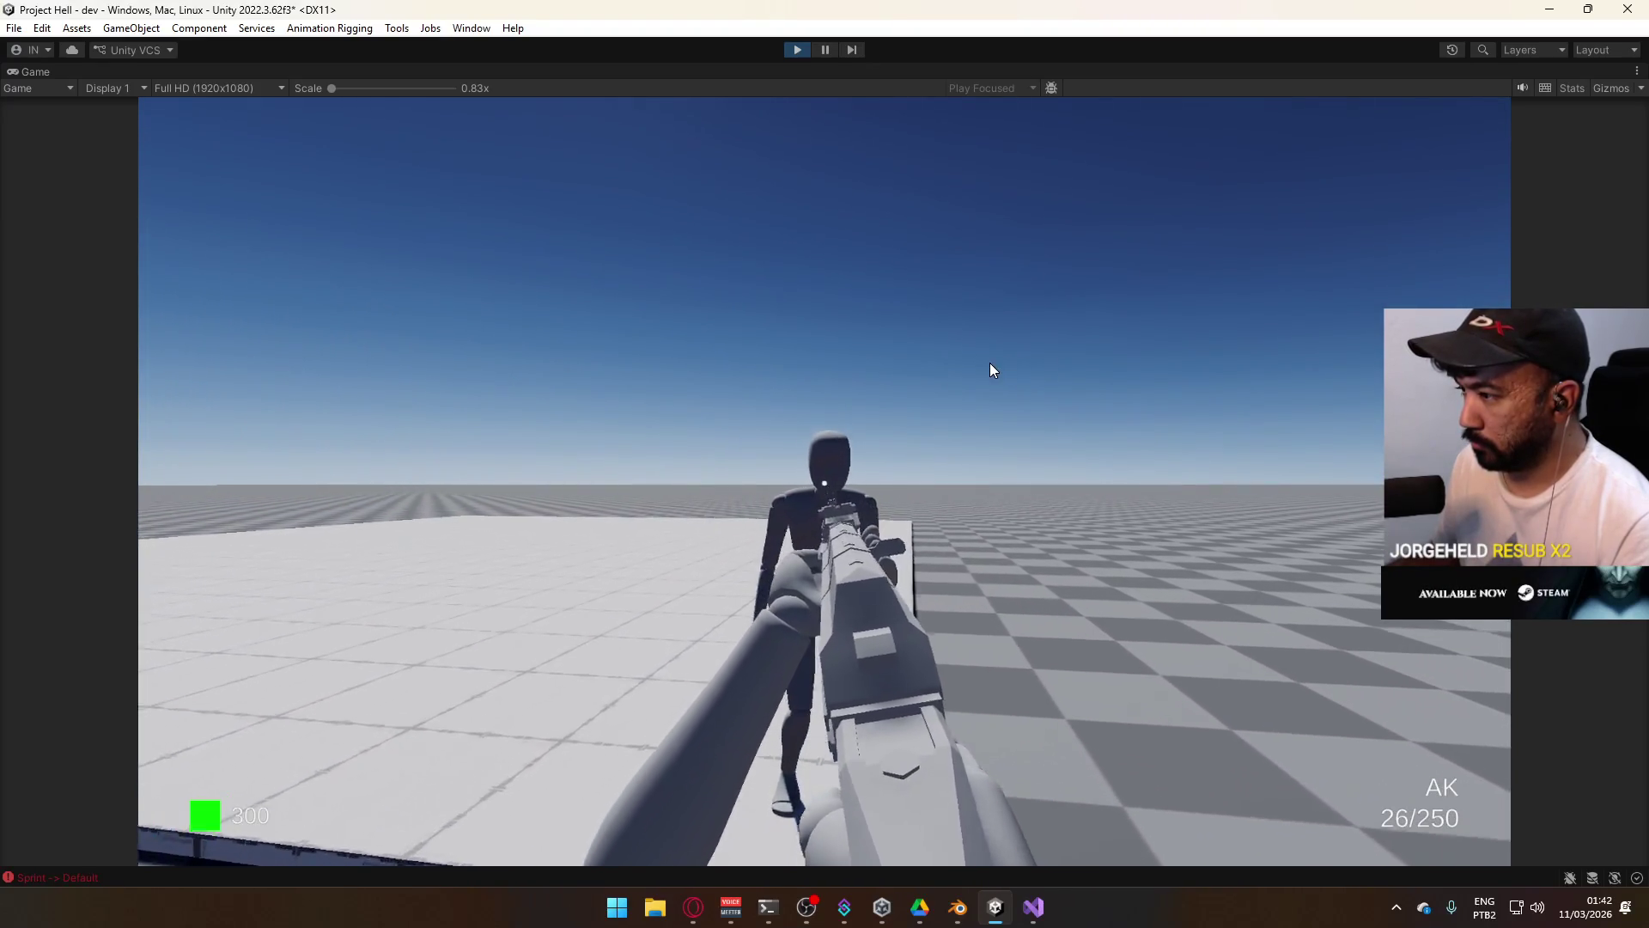
click(909, 345)
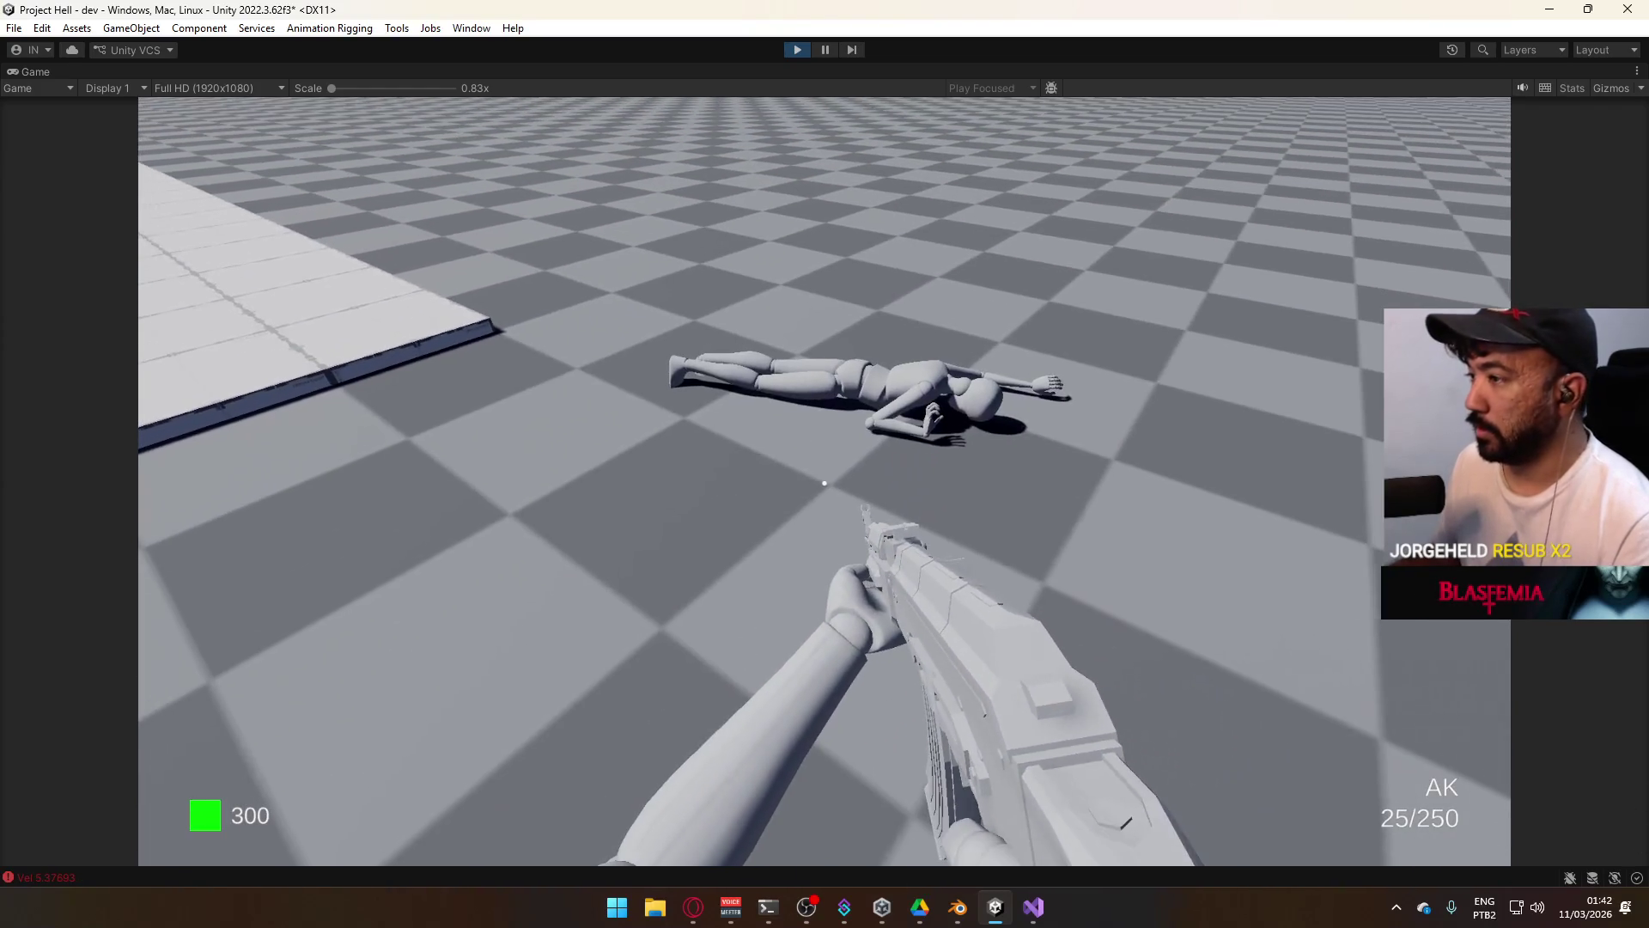
key(w)
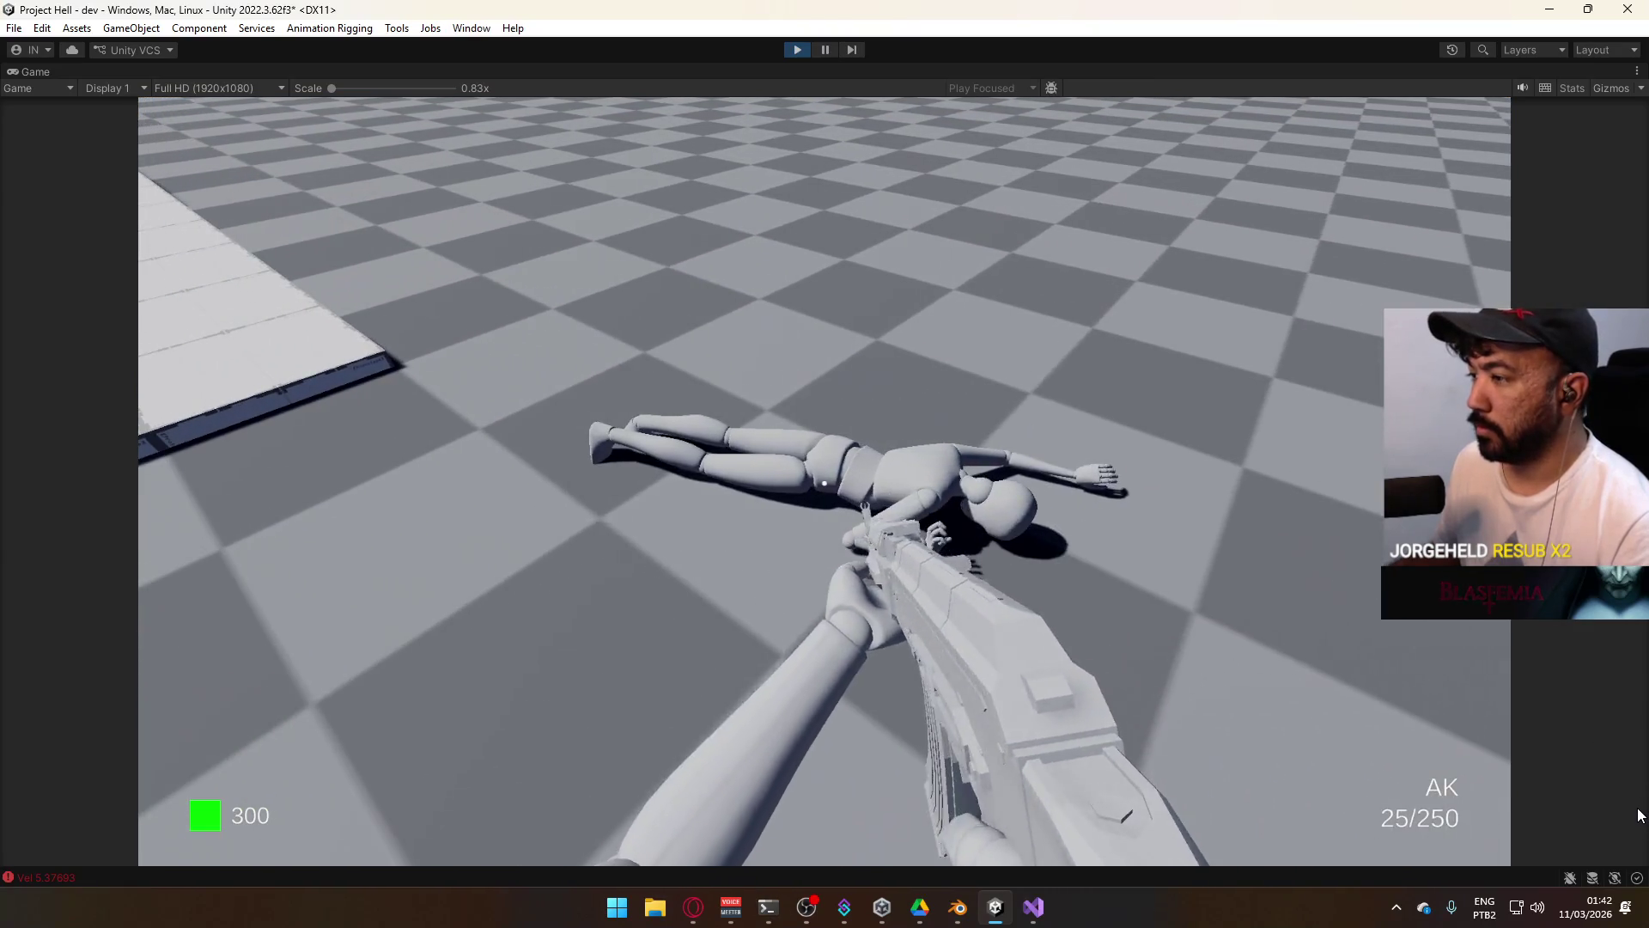
key(super)
Restore and re-maximize the Game view, then reload and fire at the approaching enemies.
click(950, 57)
right_click(969, 69)
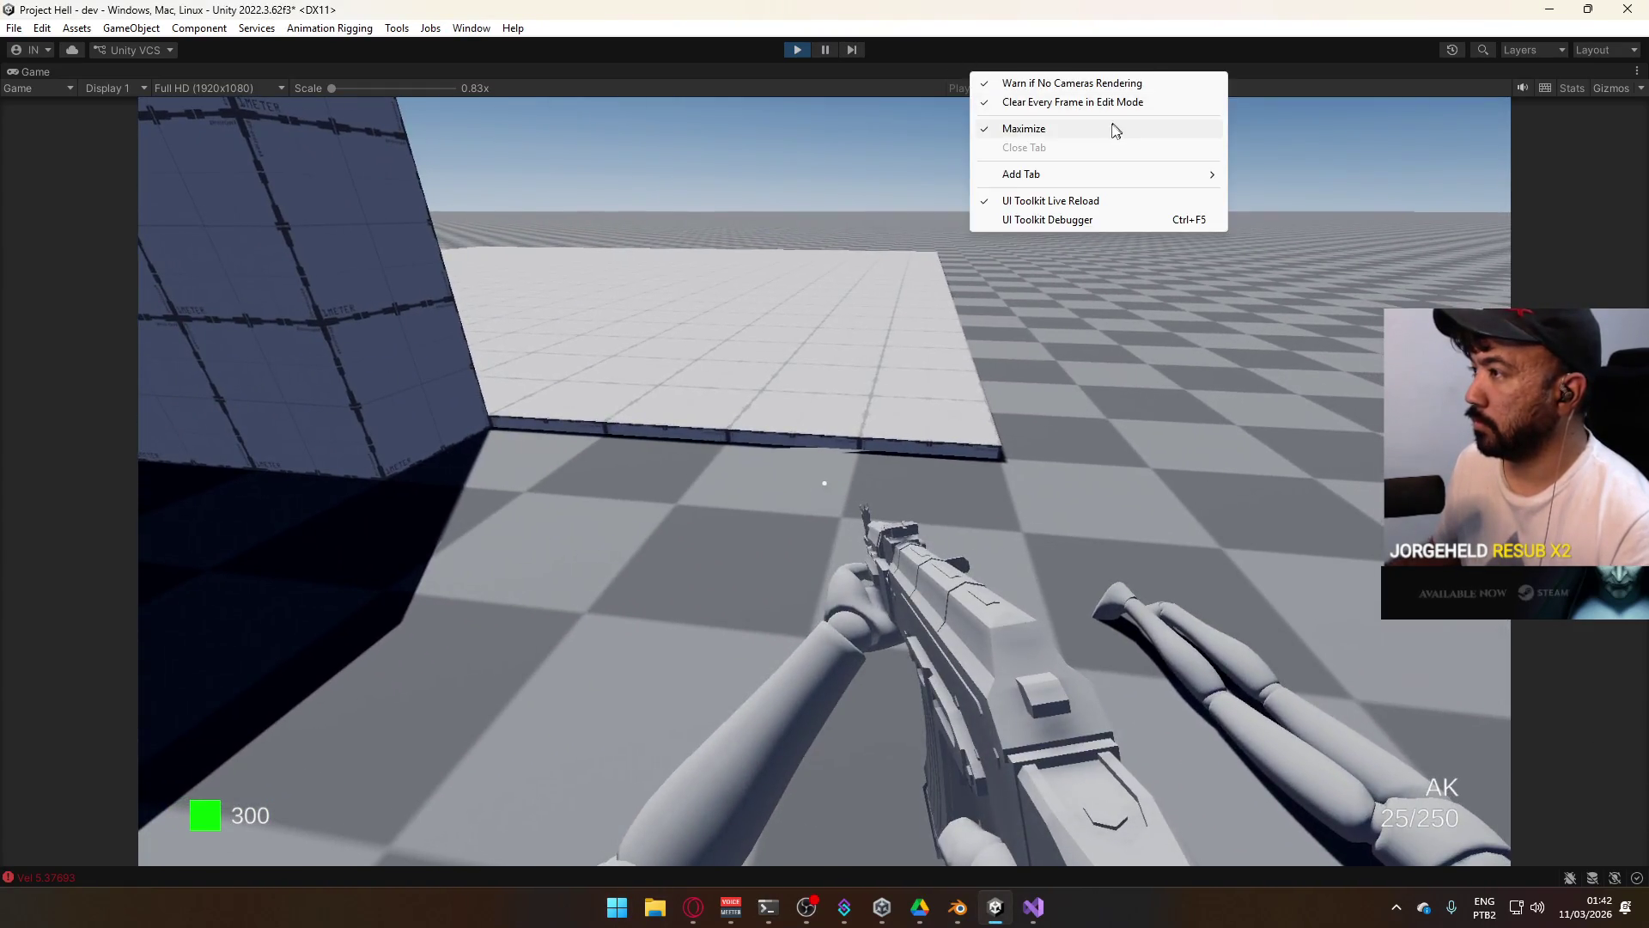
click(1112, 129)
key(super)
key(super)
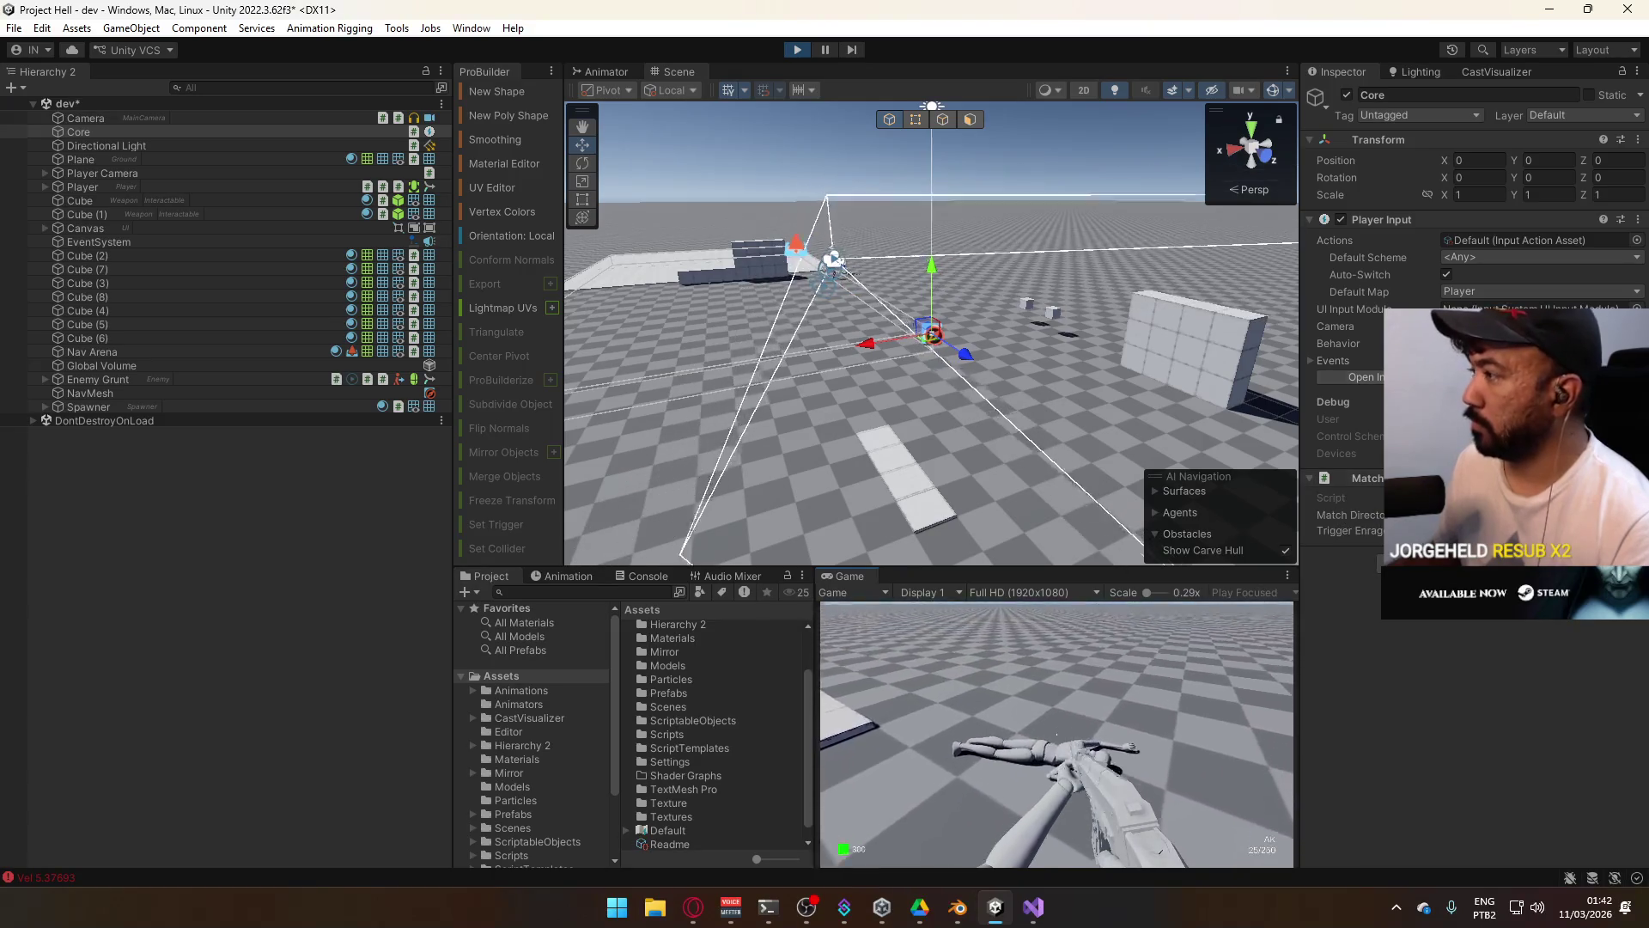
right_click(851, 576)
click(906, 626)
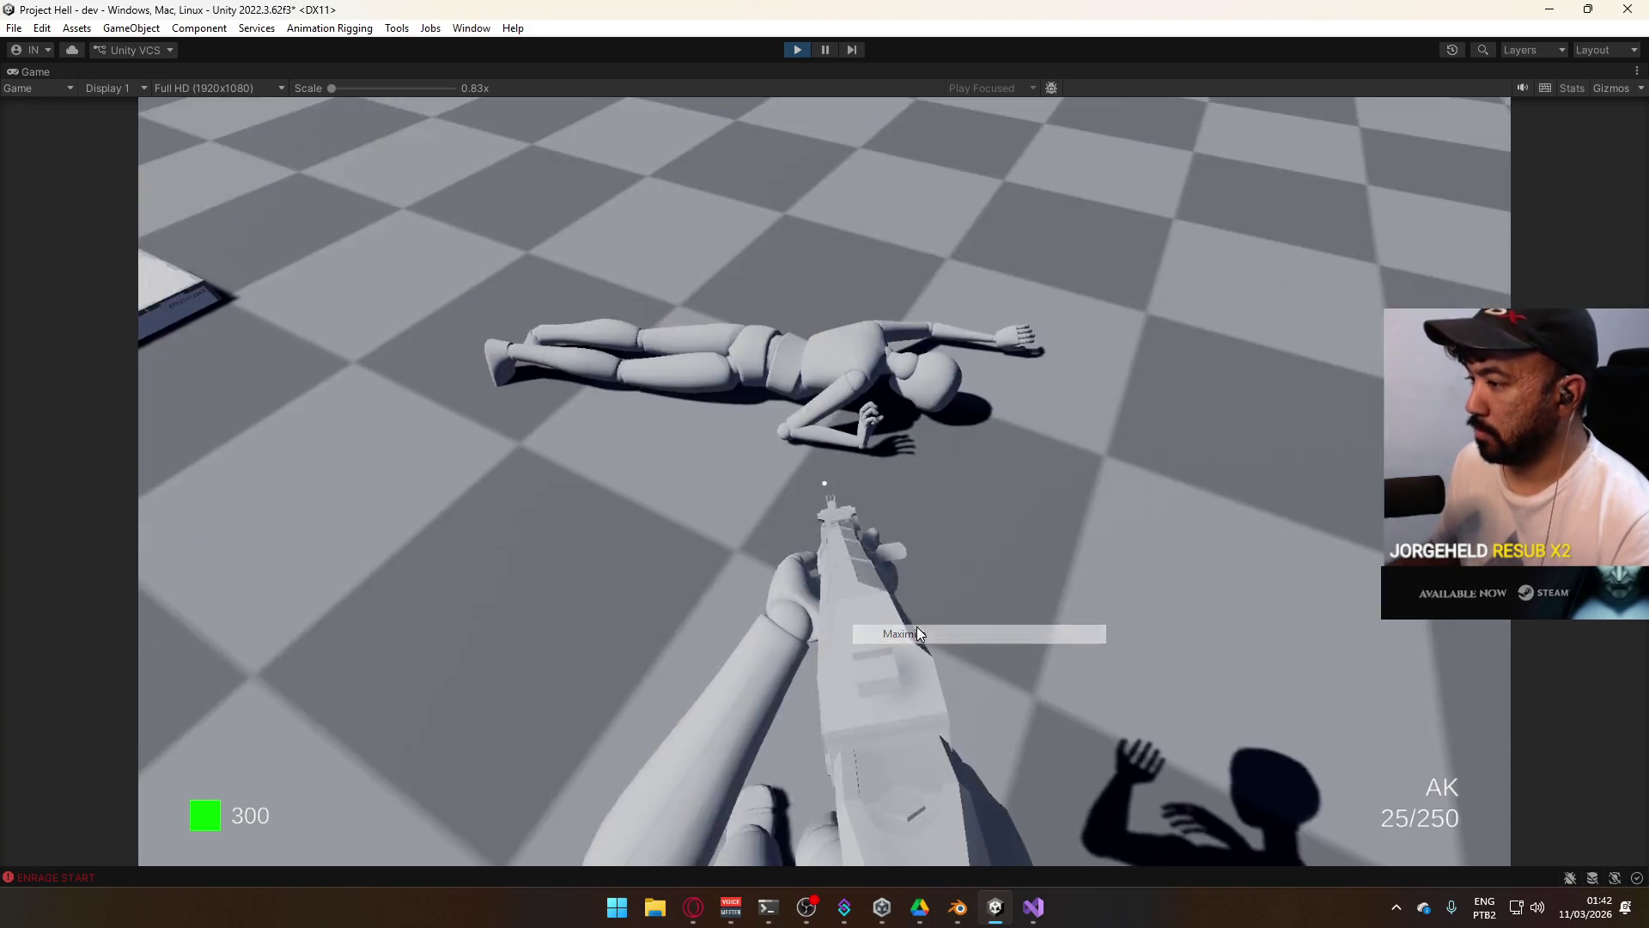
key(r)
key(super)
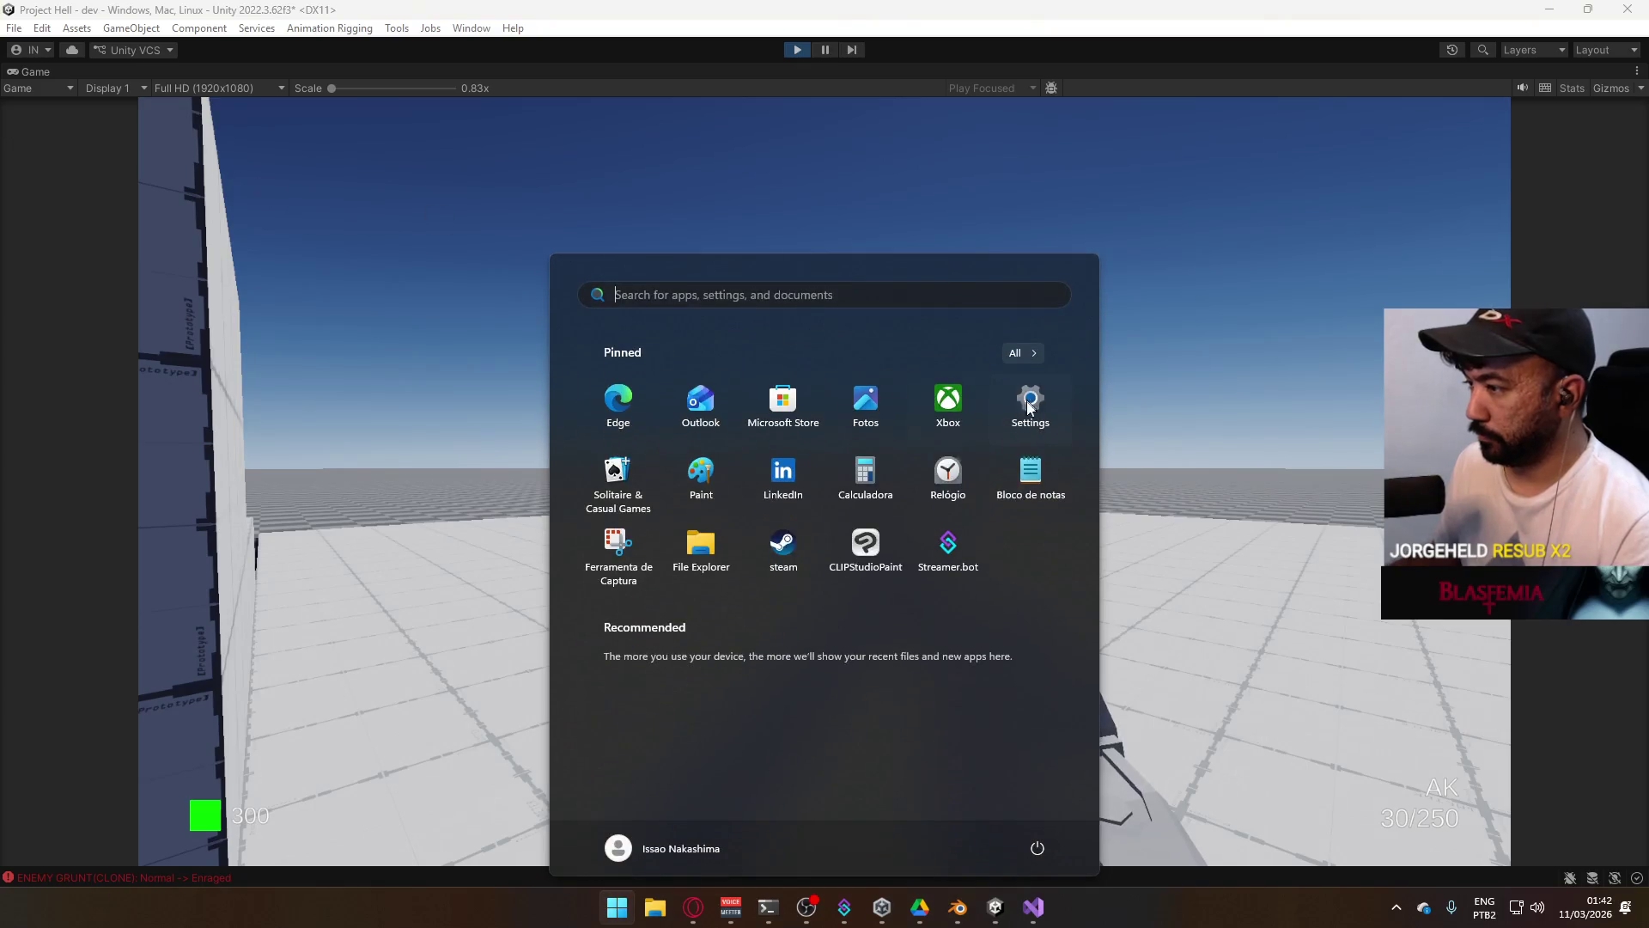
key(super)
mouse_move(1033, 400)
mouse_down()
mouse_move(1052, 440)
mouse_move(1003, 420)
mouse_move(1034, 437)
mouse_move(812, 453)
mouse_move(1362, 825)
mouse_up()
key(r)
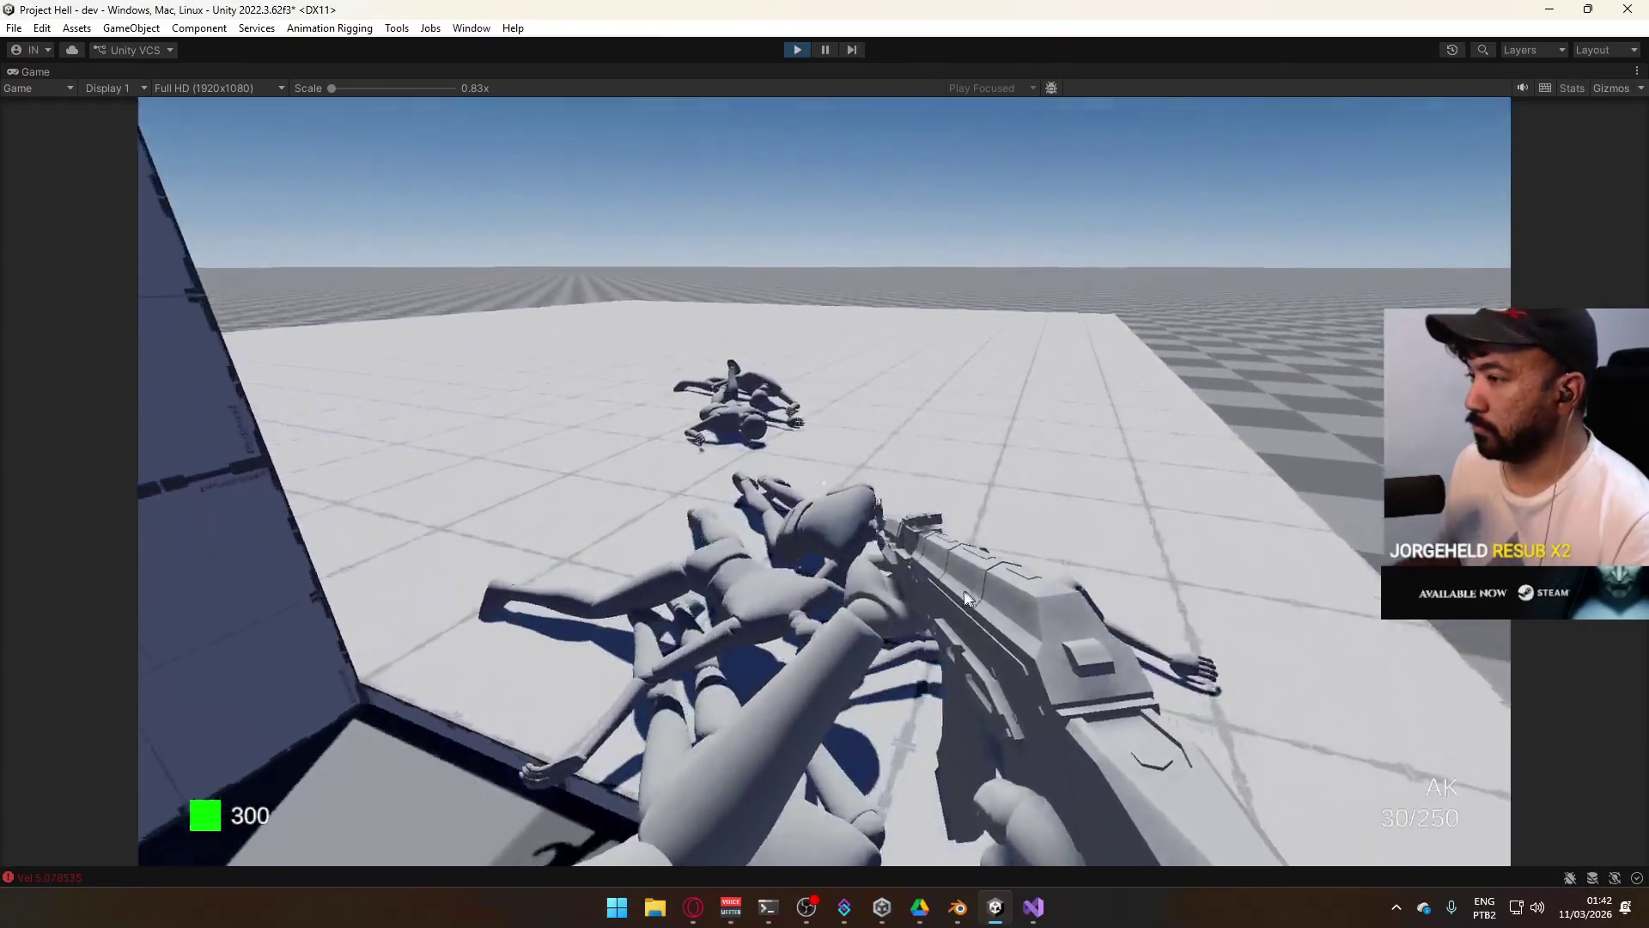
key(Escape)
Restore the layout, maximize the Game view again and return control to the running game.
key(super)
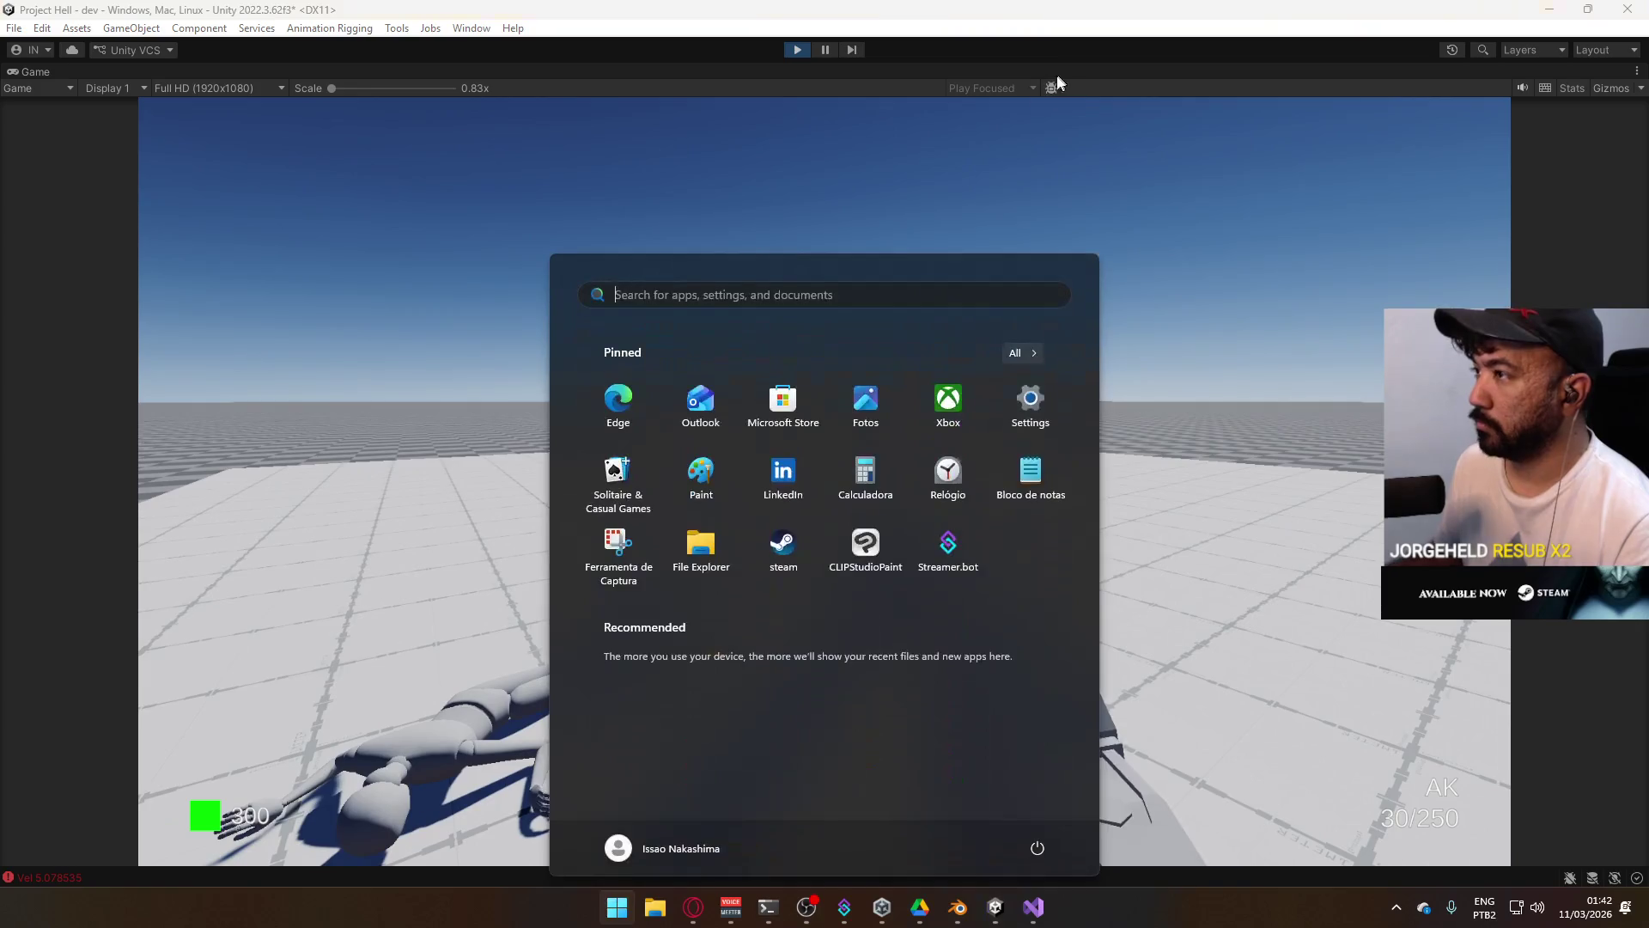
key(super)
right_click(1027, 69)
click(1151, 140)
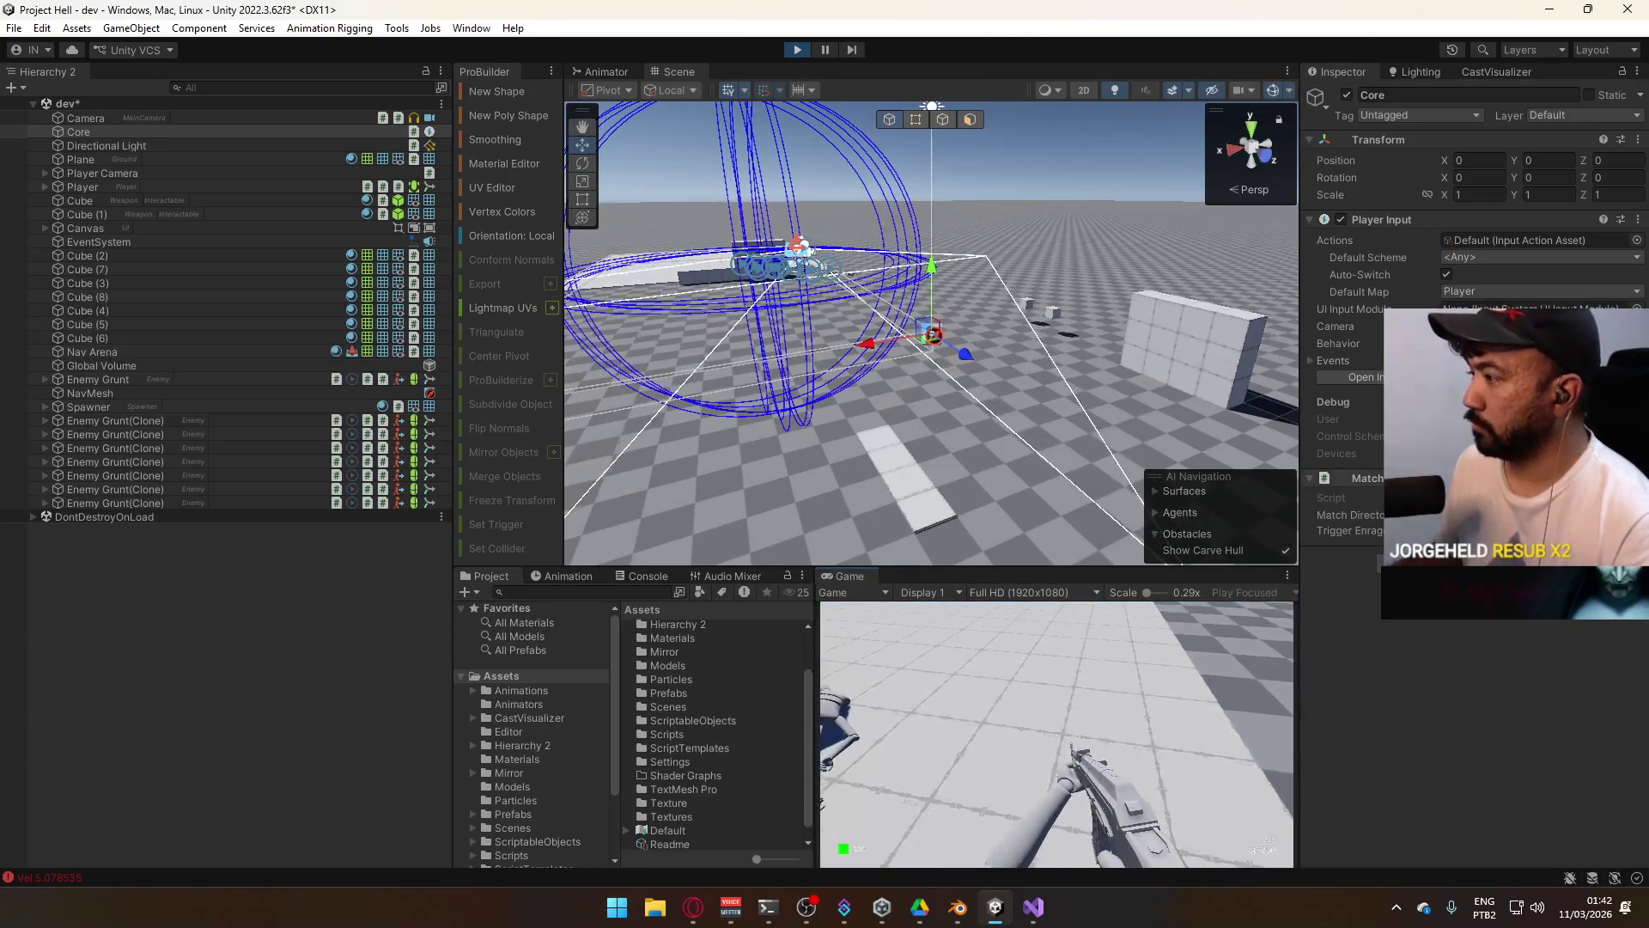
right_click(854, 575)
click(1040, 624)
right_click(417, 68)
click(890, 447)
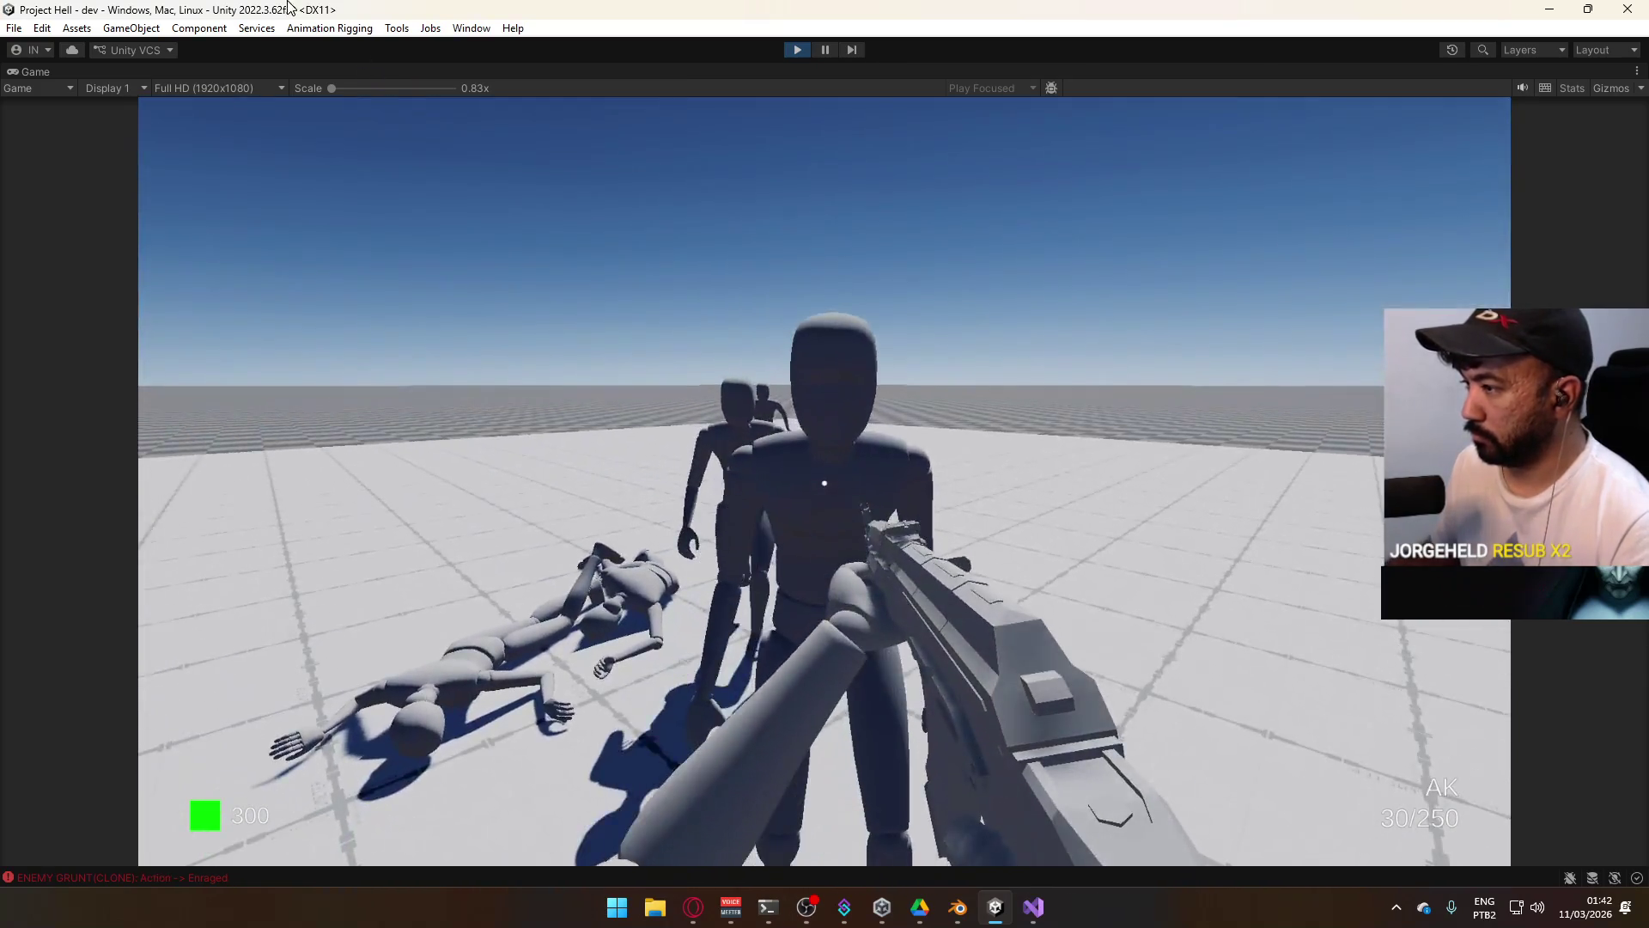
key(super)
click(966, 443)
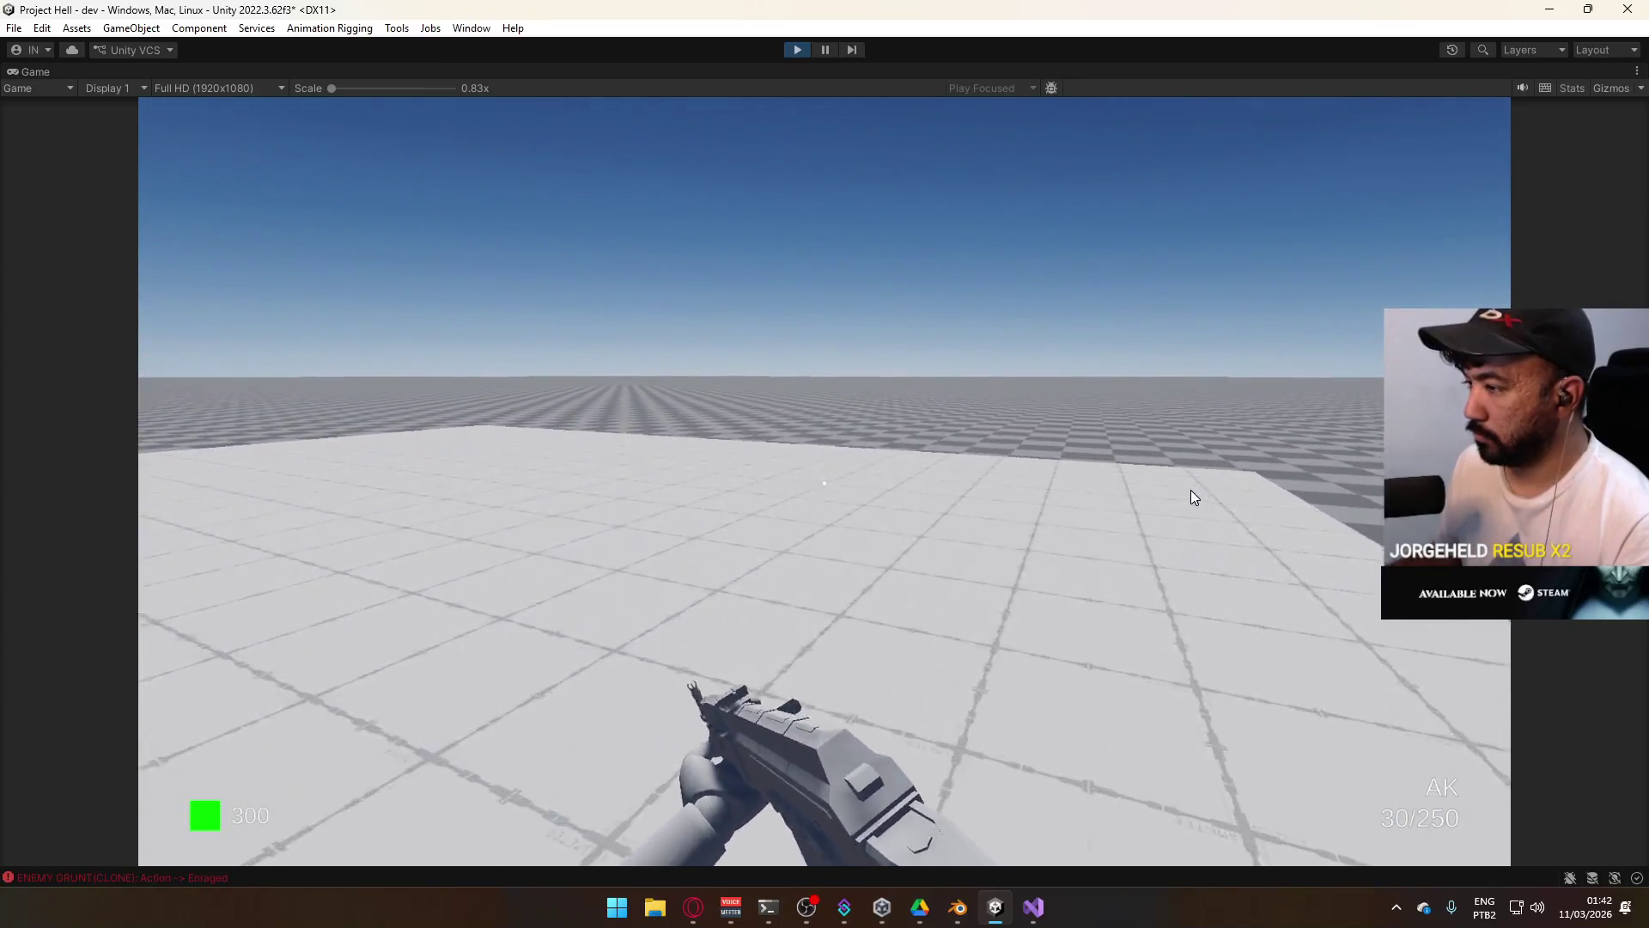
click(1191, 490)
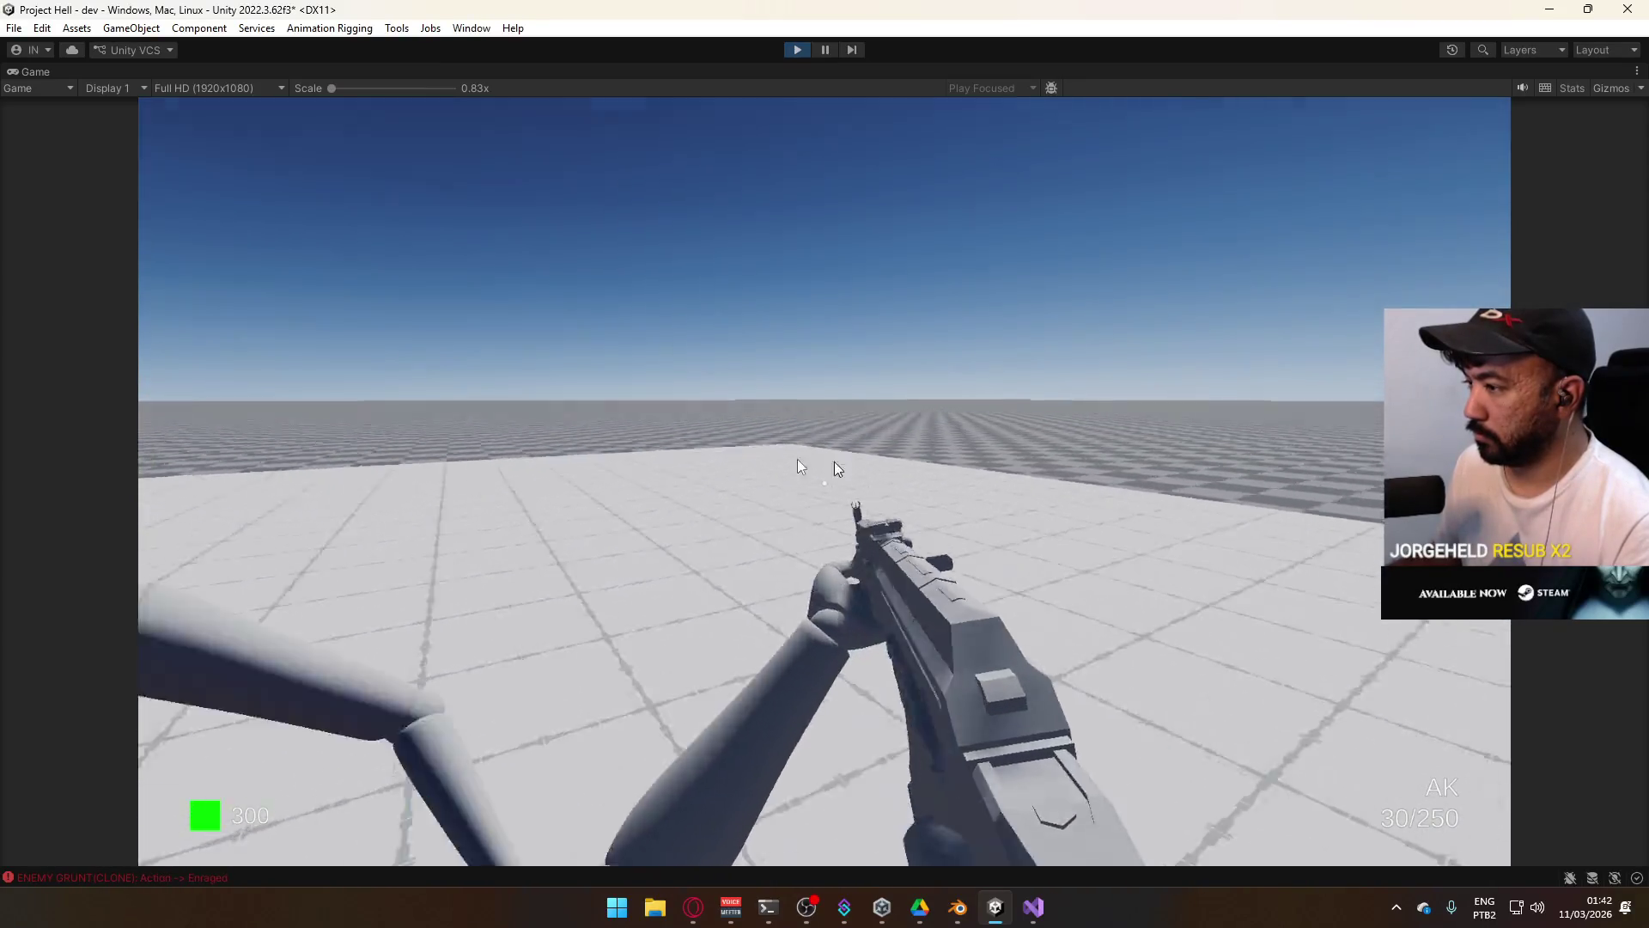
key(super)
click(897, 526)
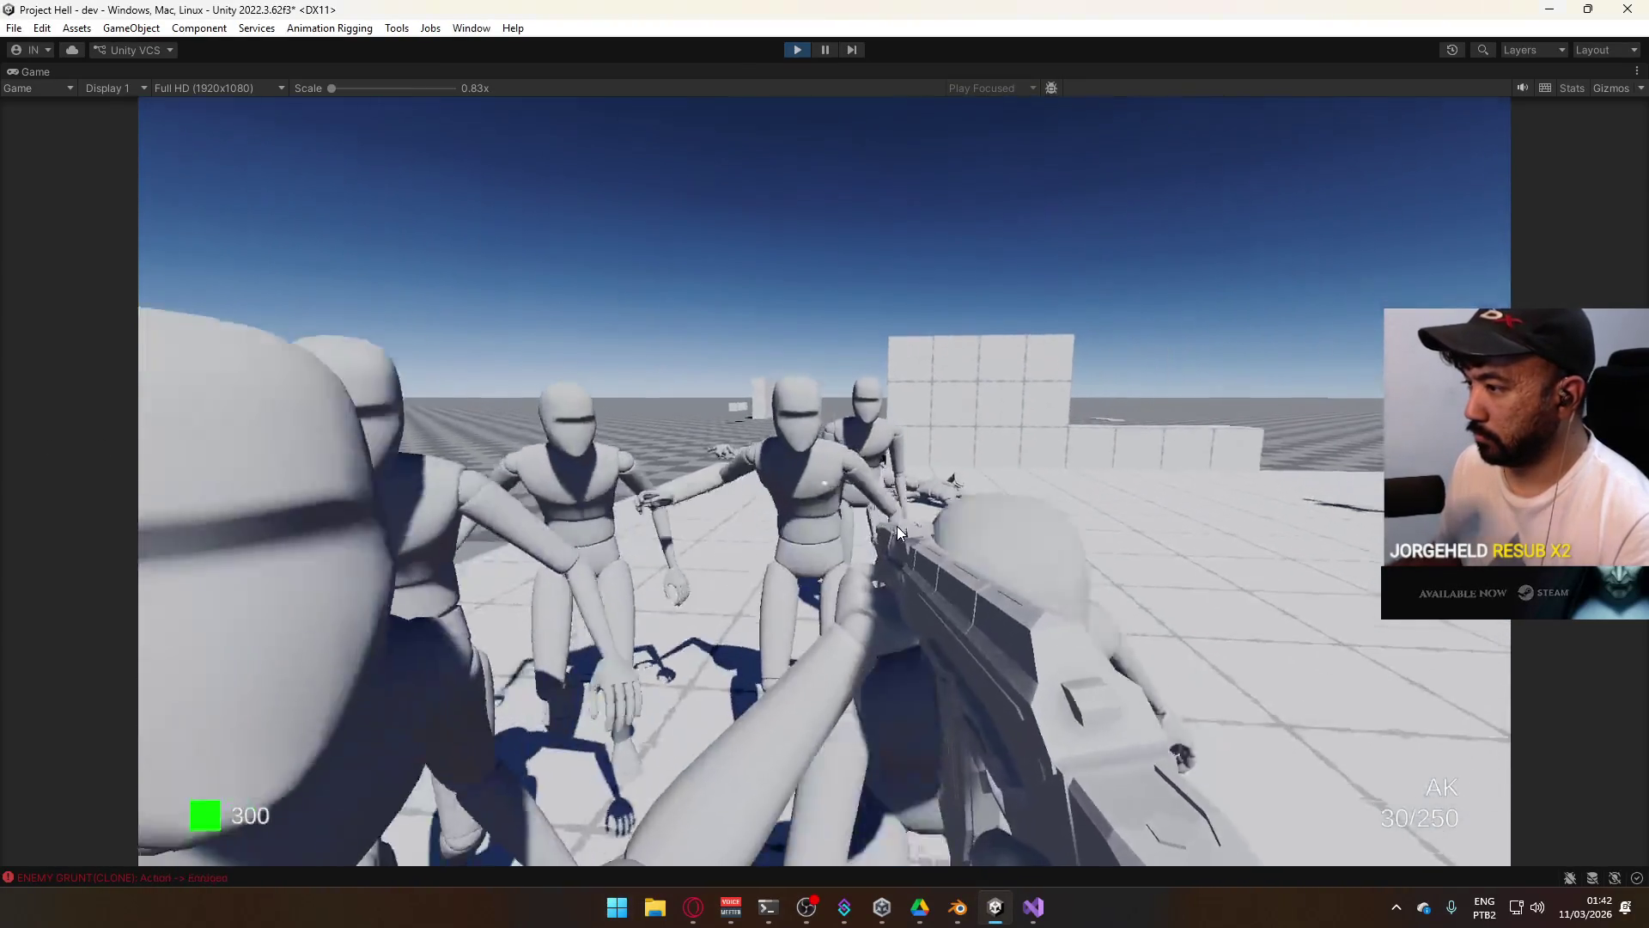
Shoot the crowd of grunts, reloading between magazines, until they collapse.
click(918, 491)
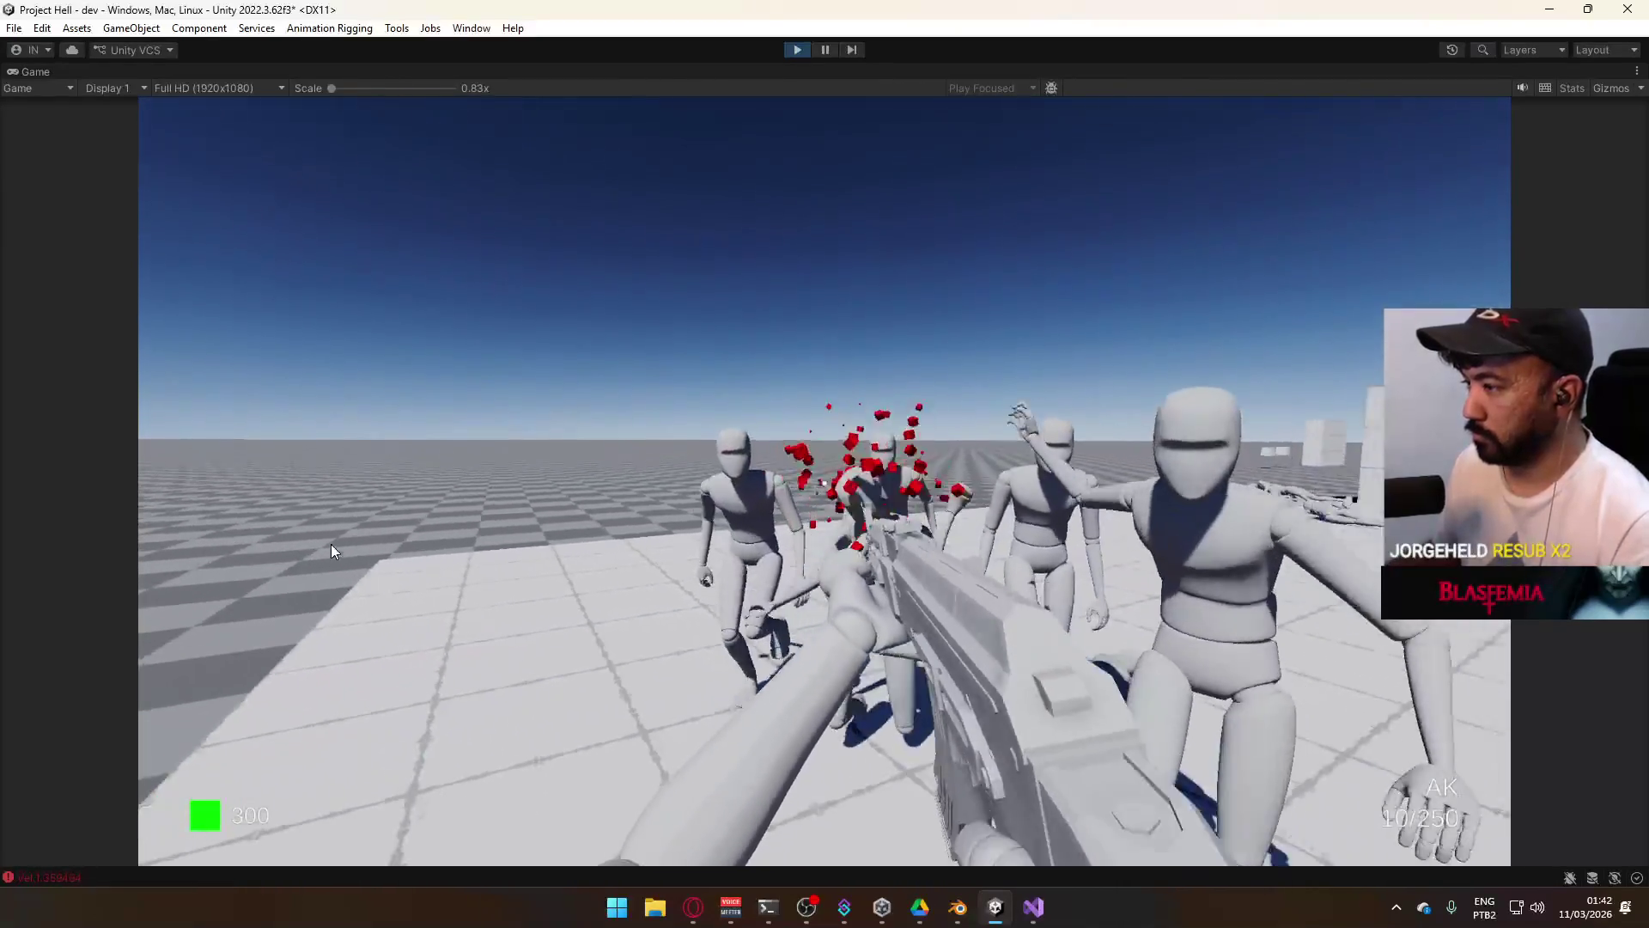
click(332, 550)
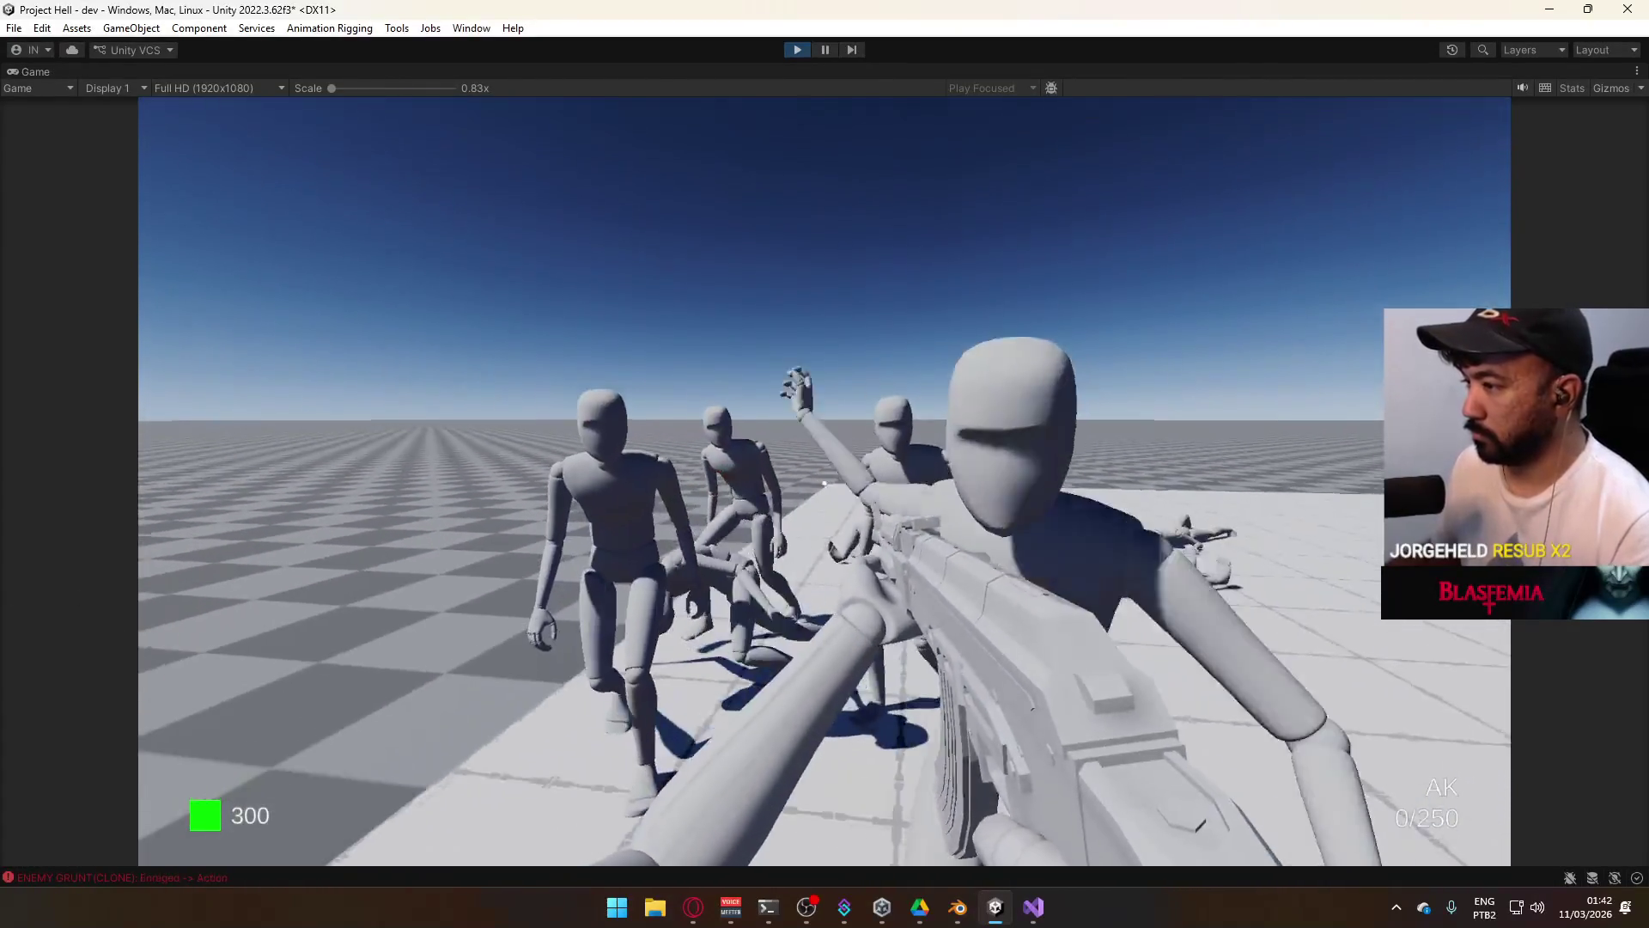
key(r)
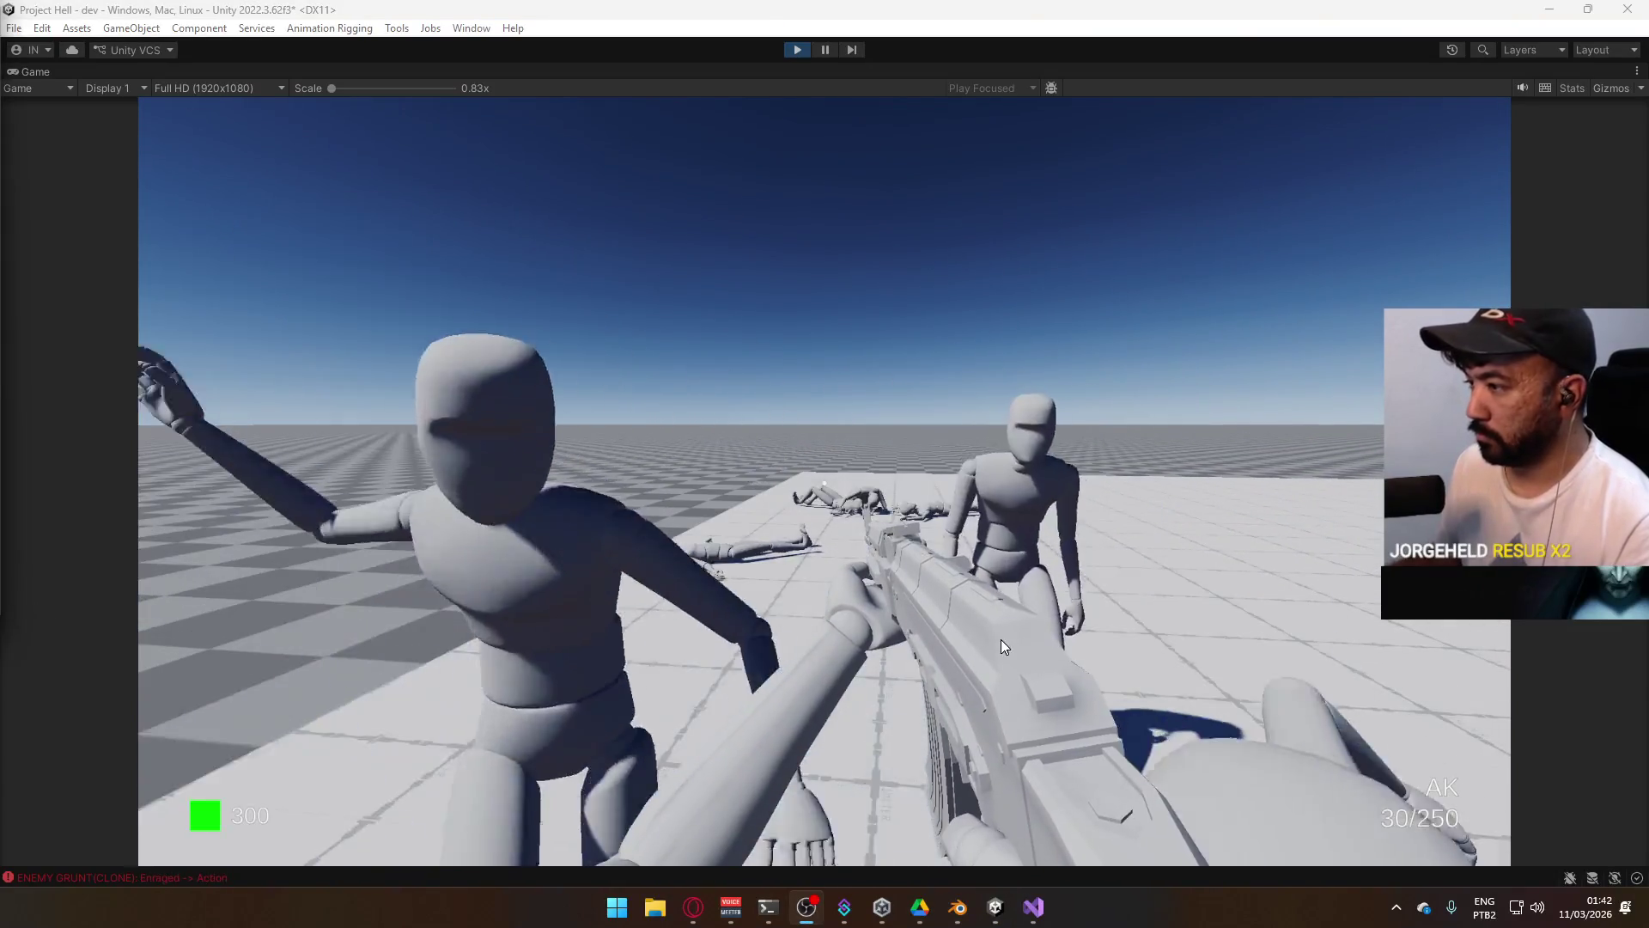
click(813, 421)
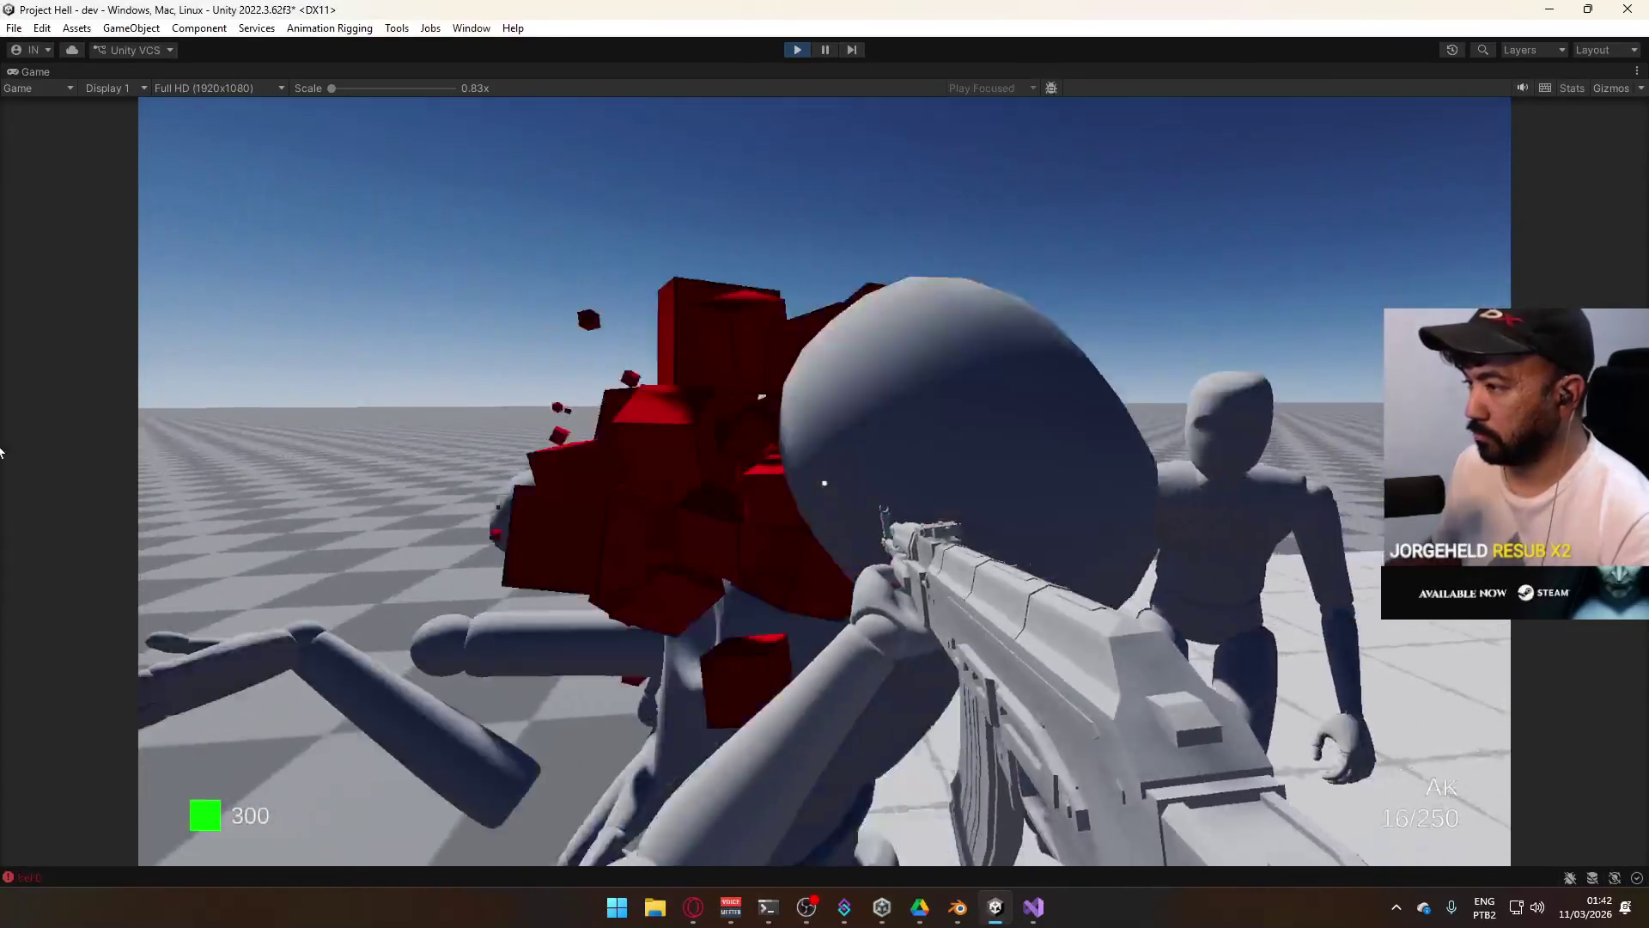
click(832, 463)
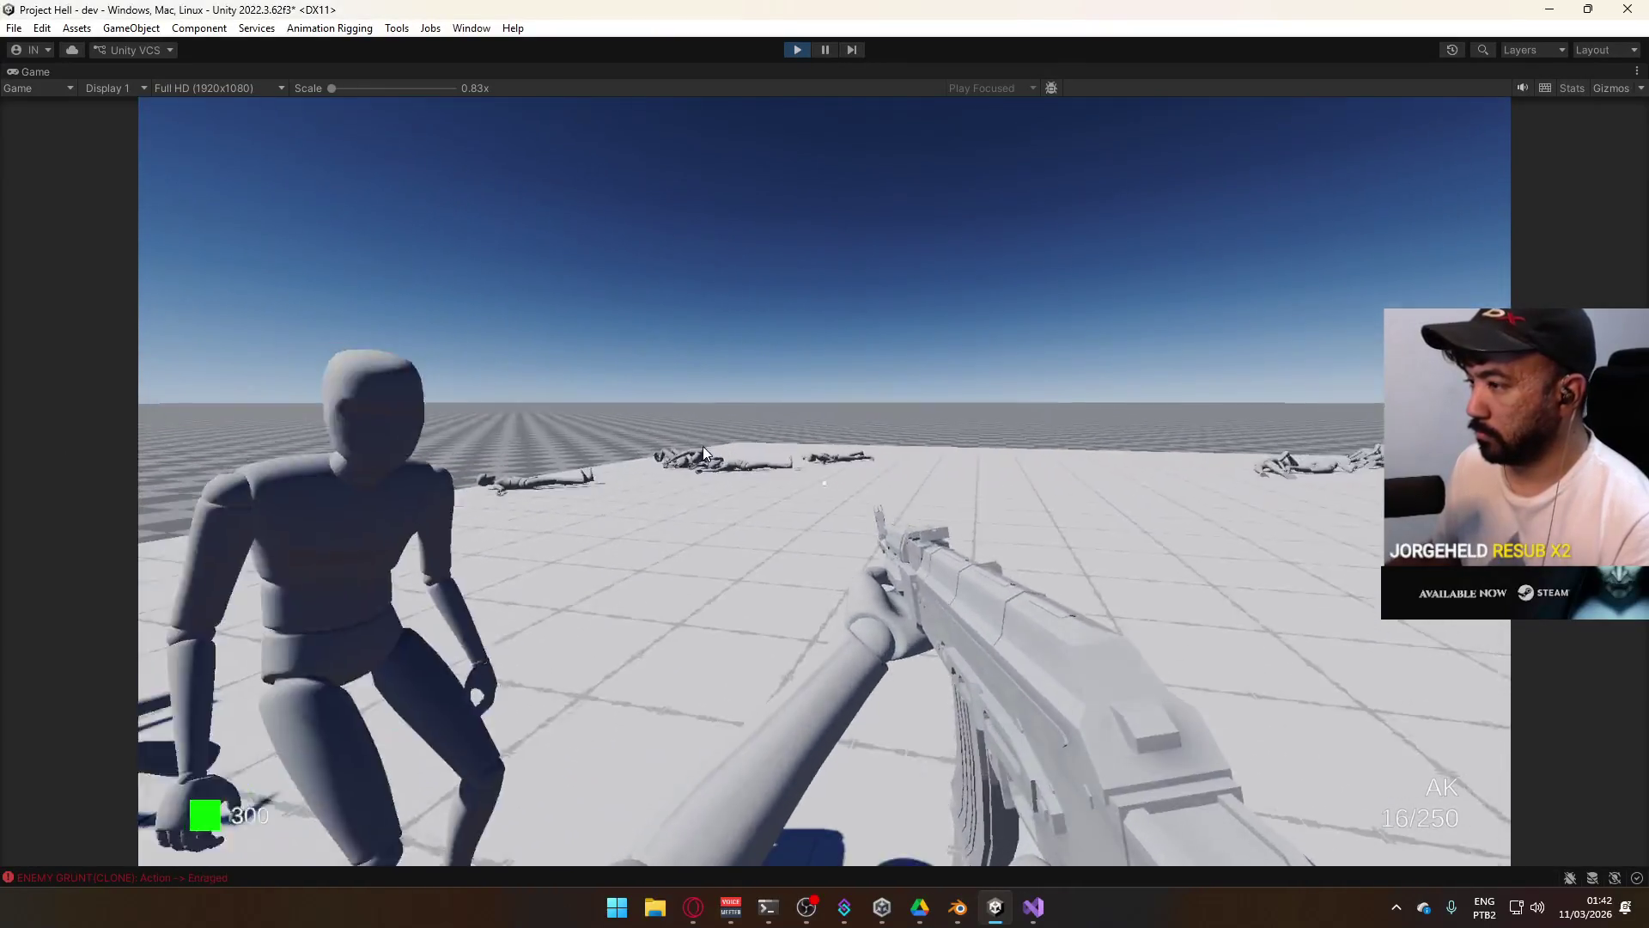
key(r)
key(super)
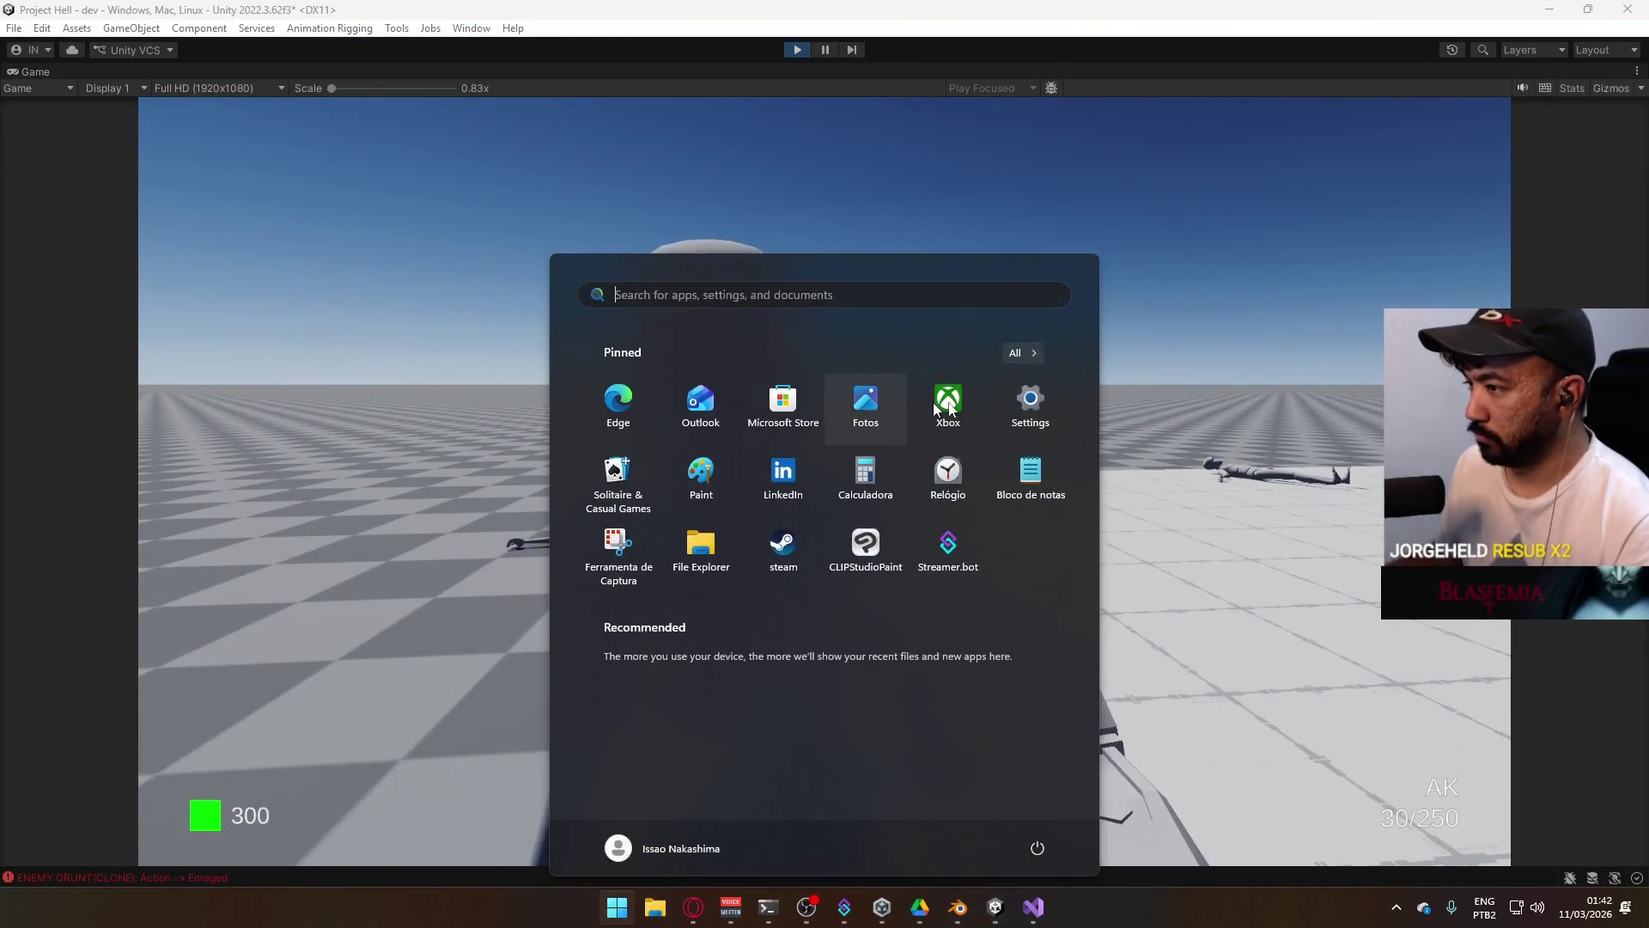
click(1050, 424)
click(962, 400)
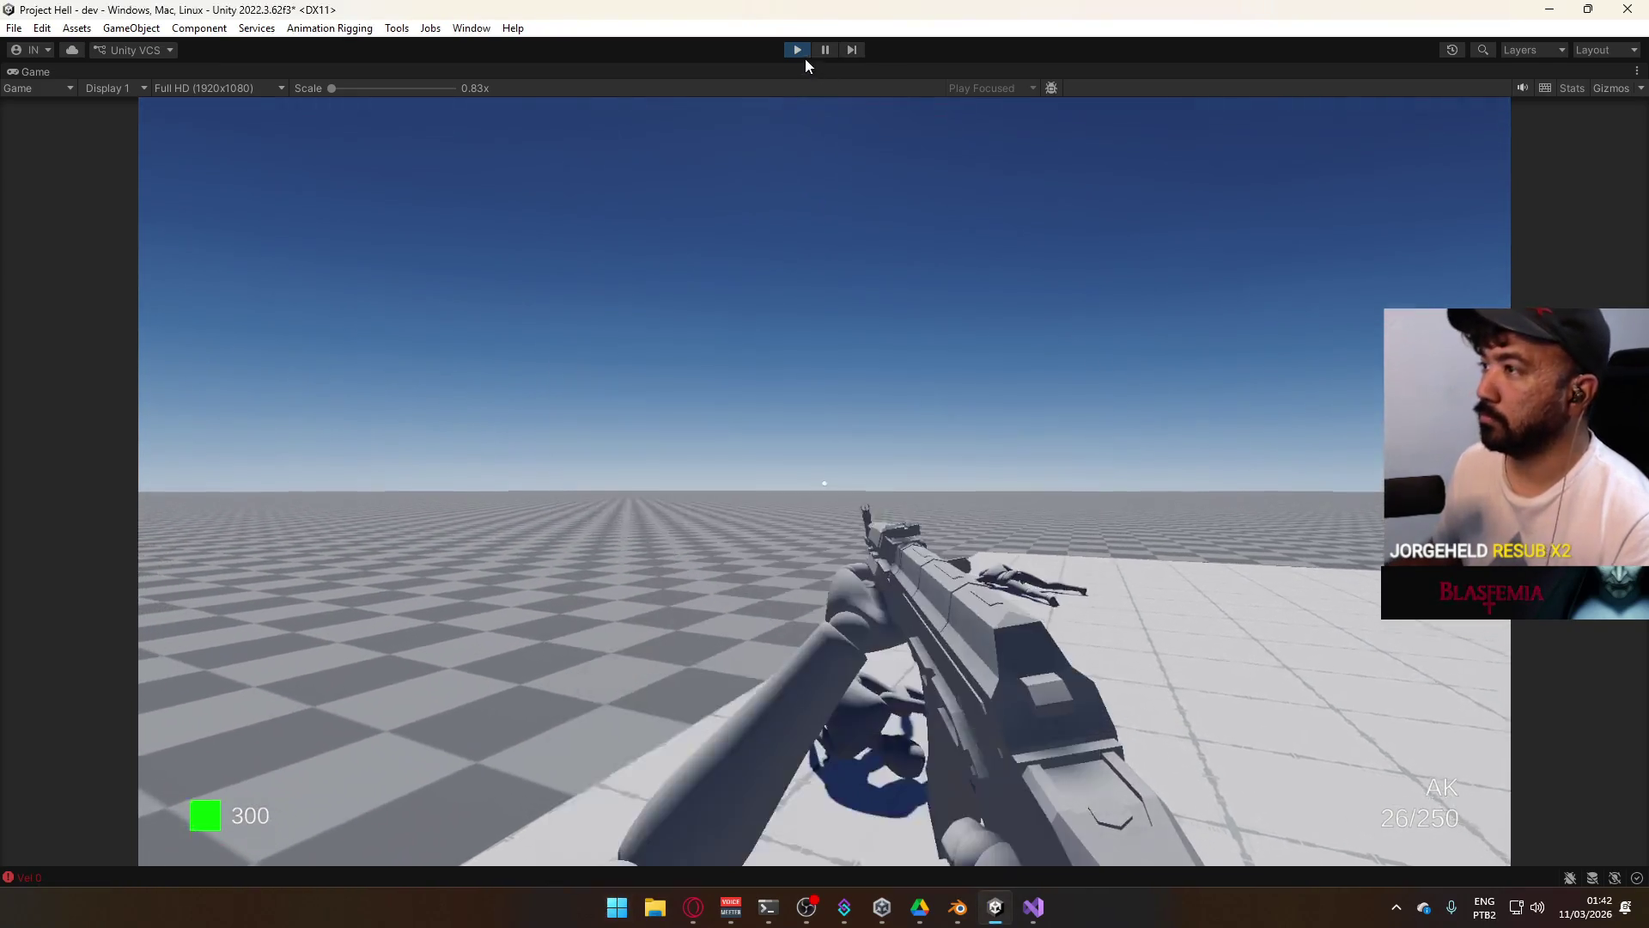
Stop Play mode and open the Enemy Grunt prefab from Assets/Prefabs.
click(799, 51)
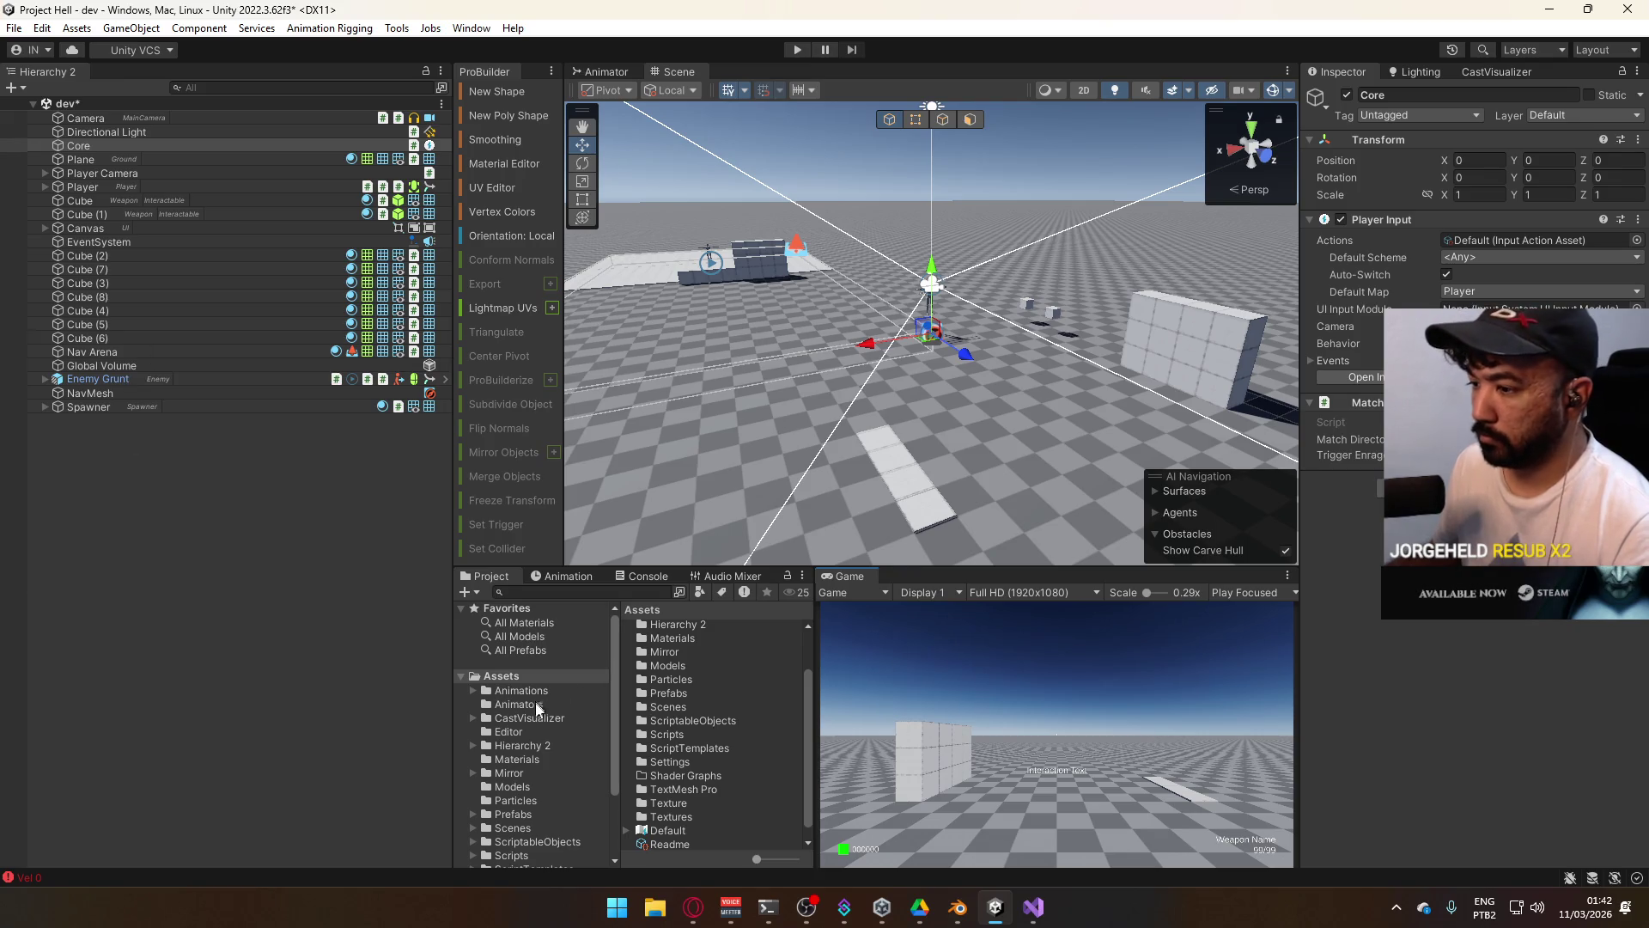
click(514, 813)
click(689, 699)
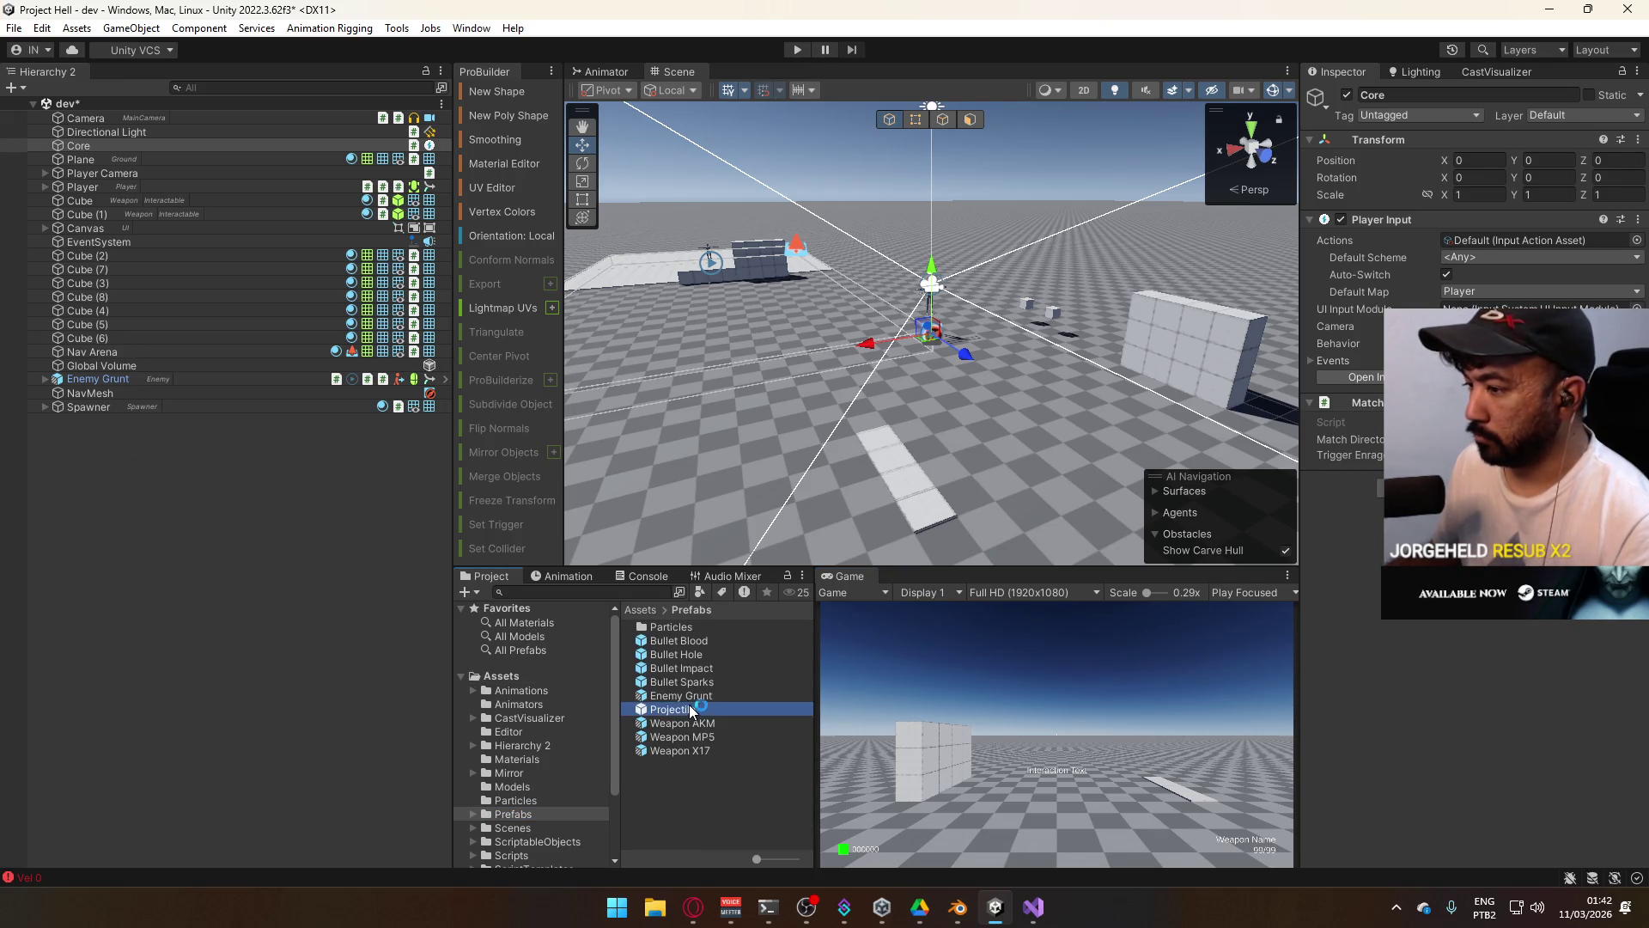
double_click(692, 696)
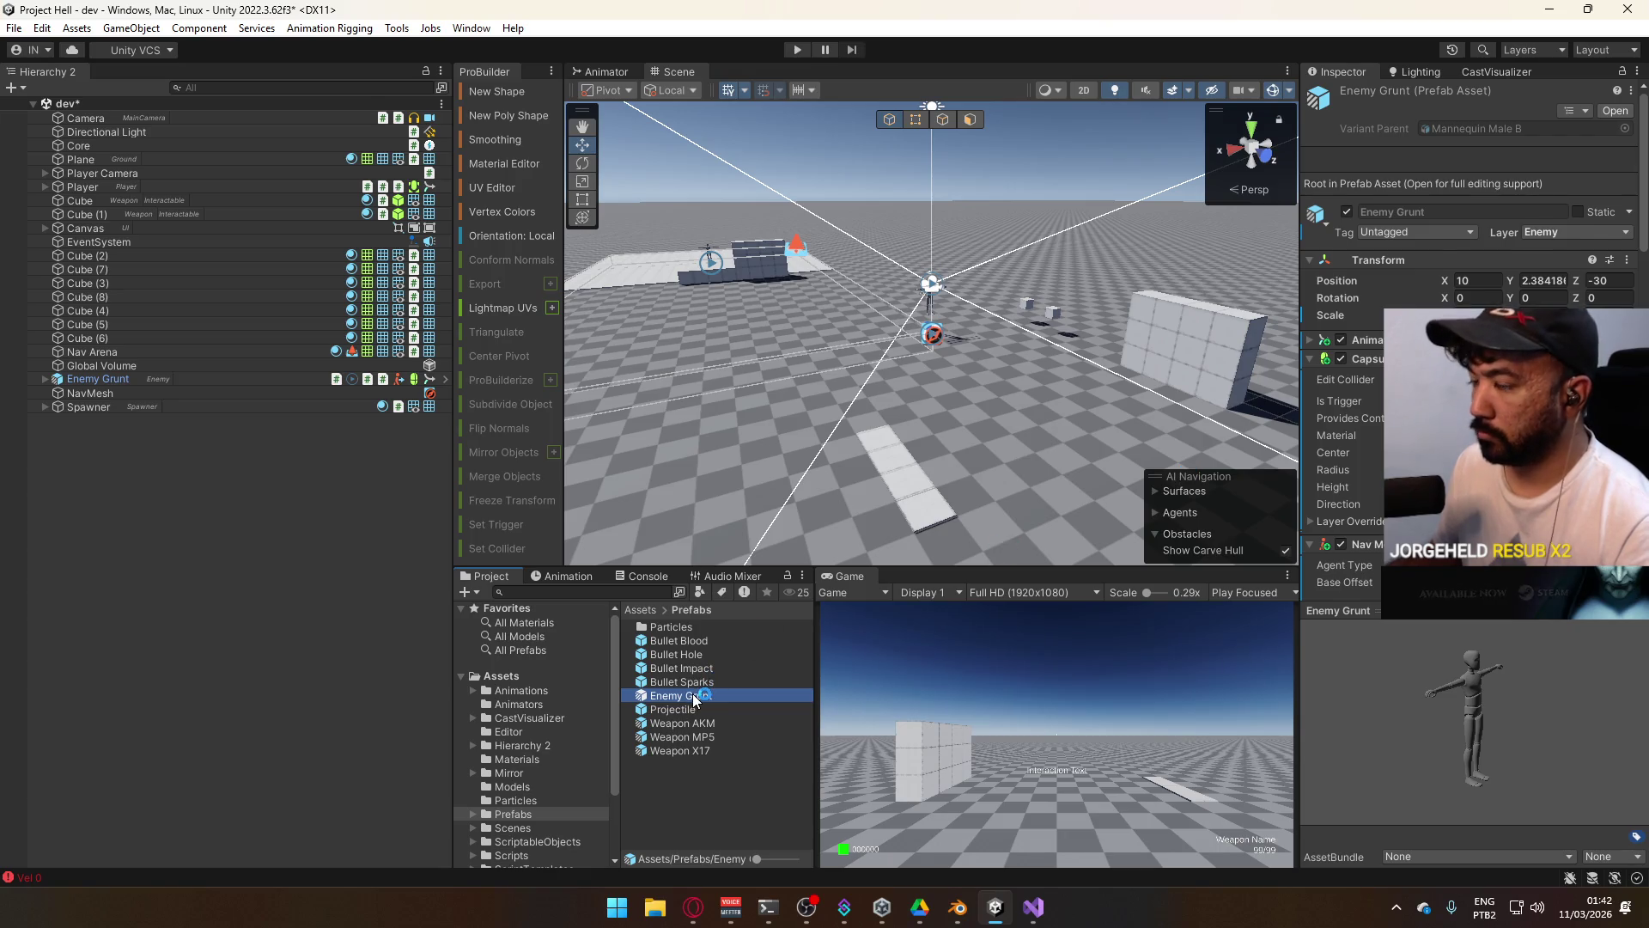
Expand Enemy Grunt's Armature, root, Hips, leg and Spine bones in the Hierarchy.
click(45, 126)
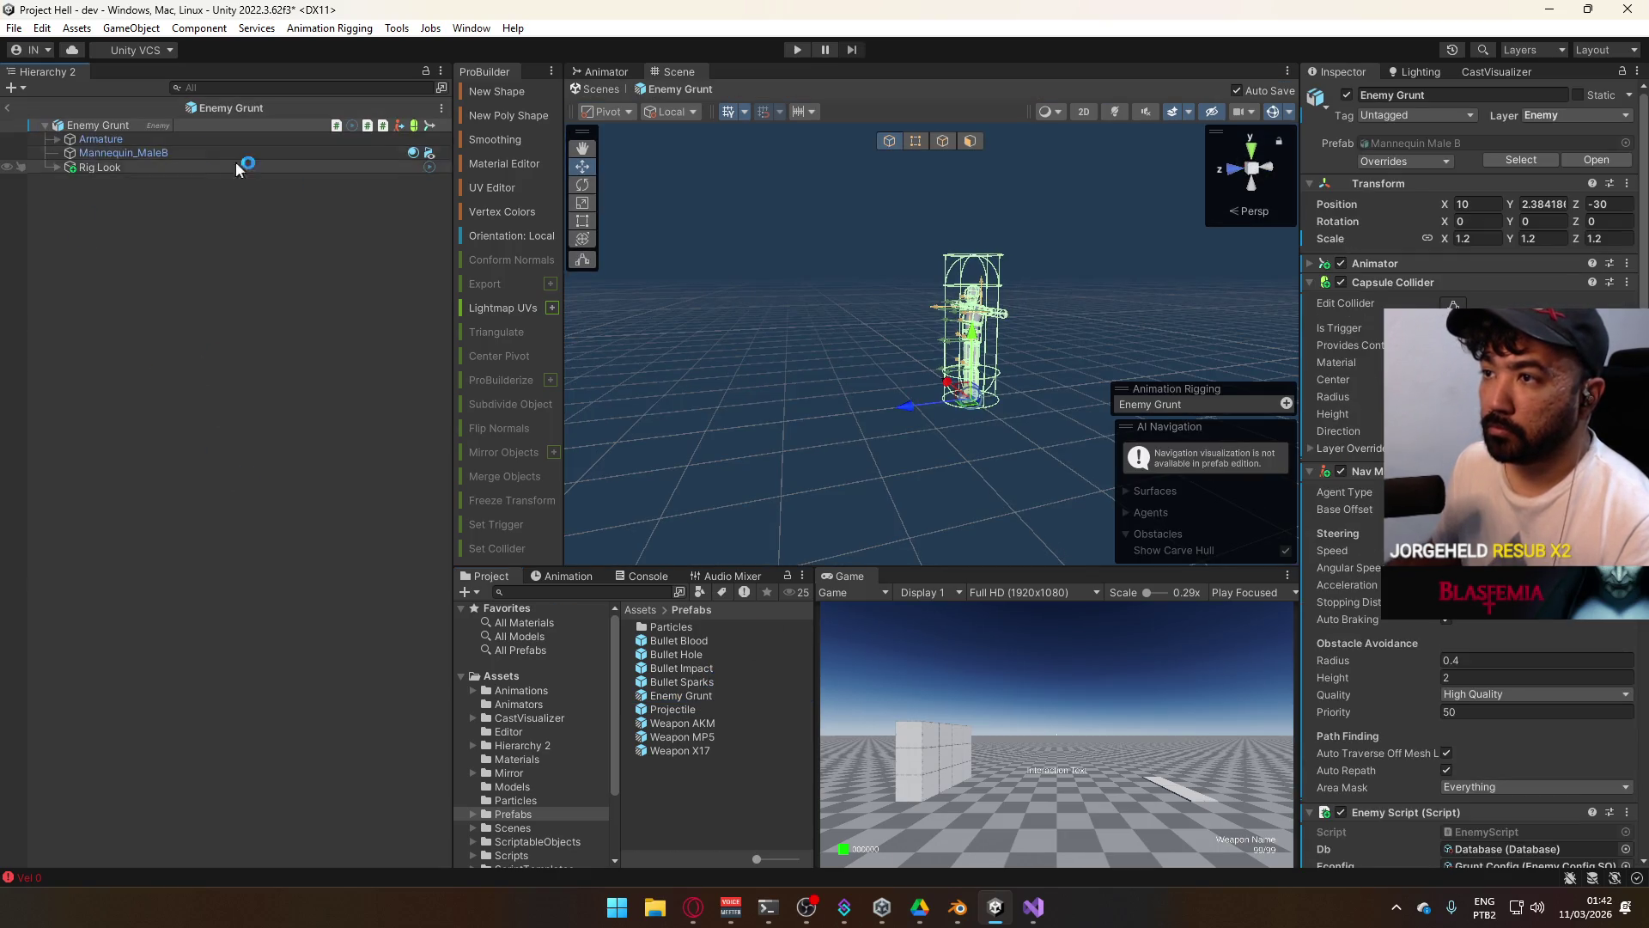
click(57, 139)
click(69, 152)
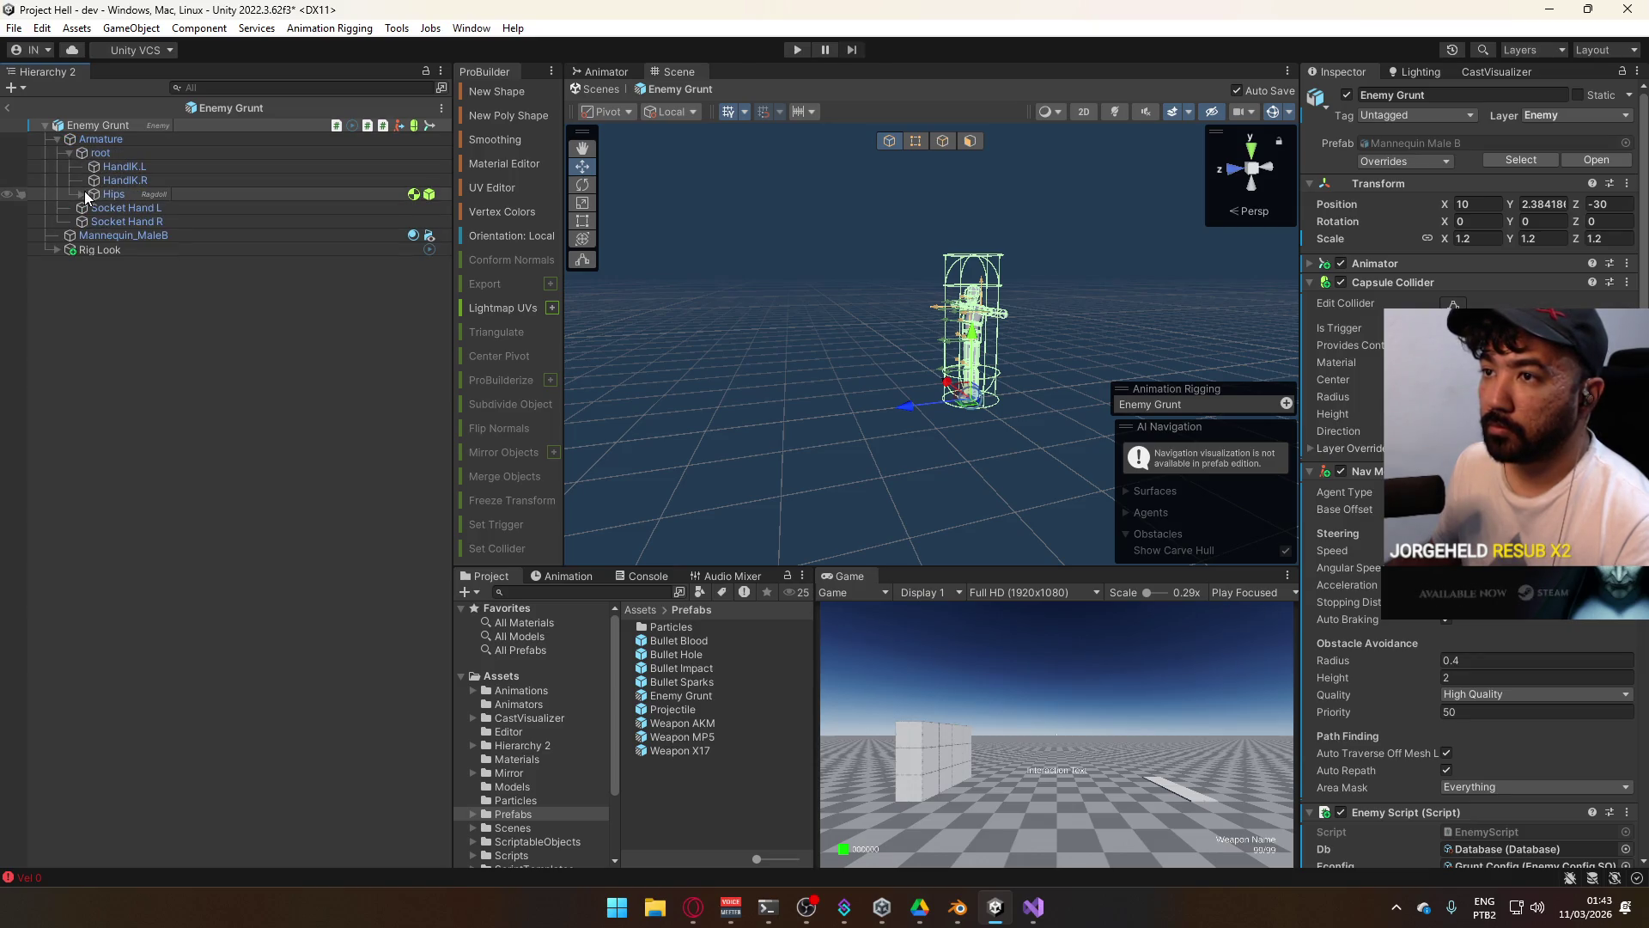
click(82, 195)
click(93, 235)
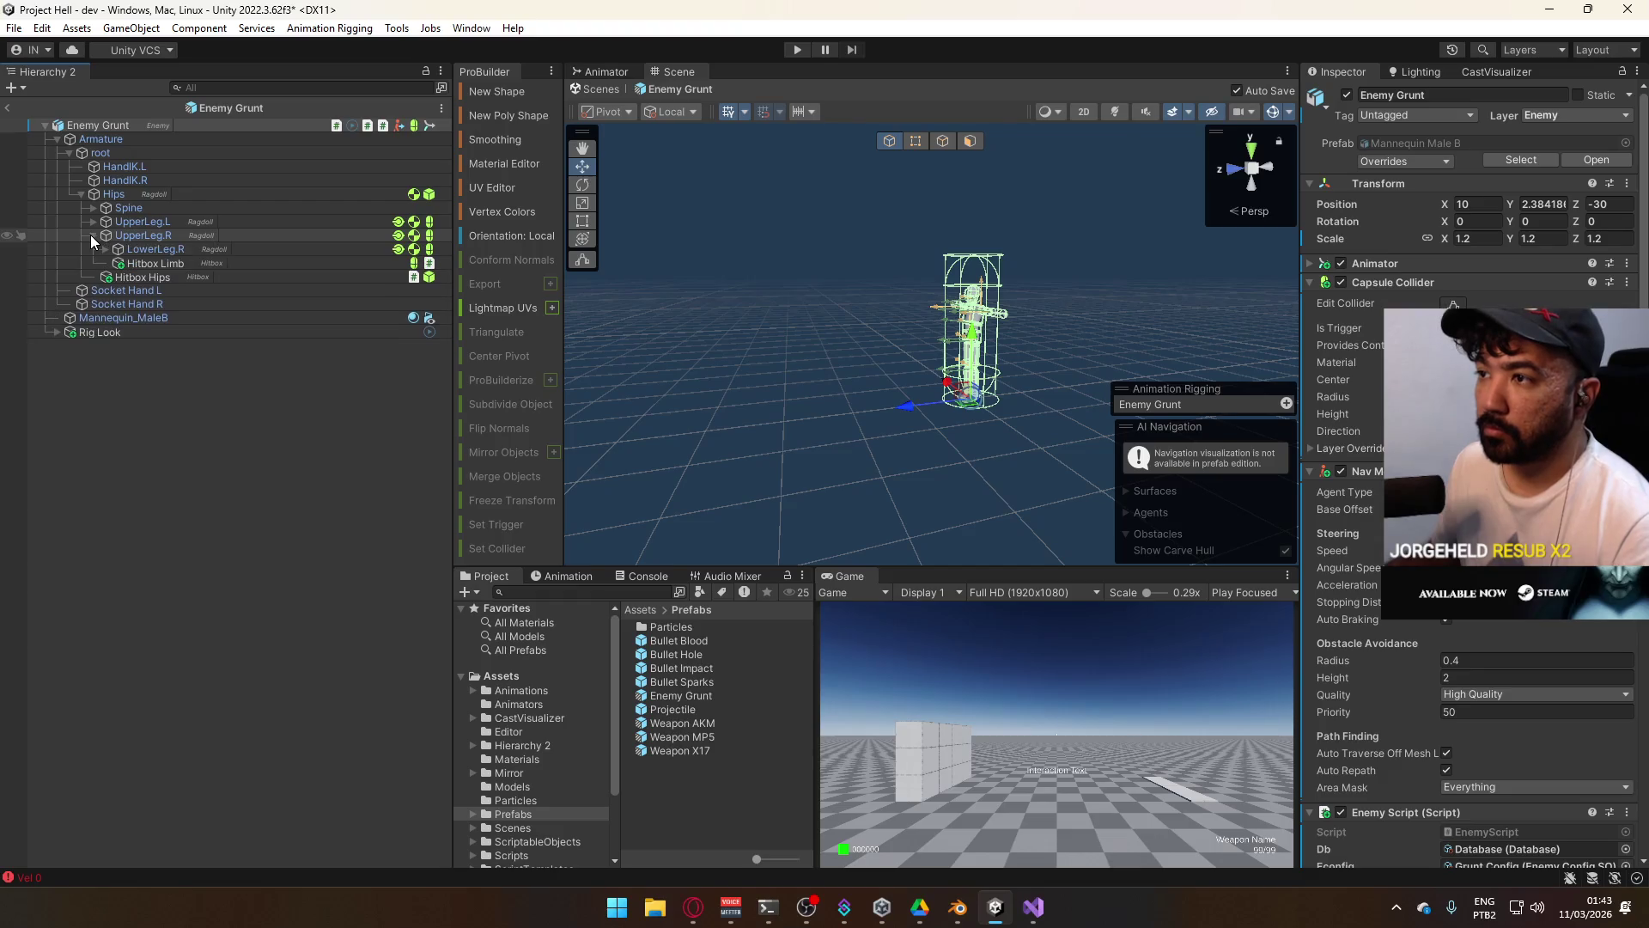
click(92, 221)
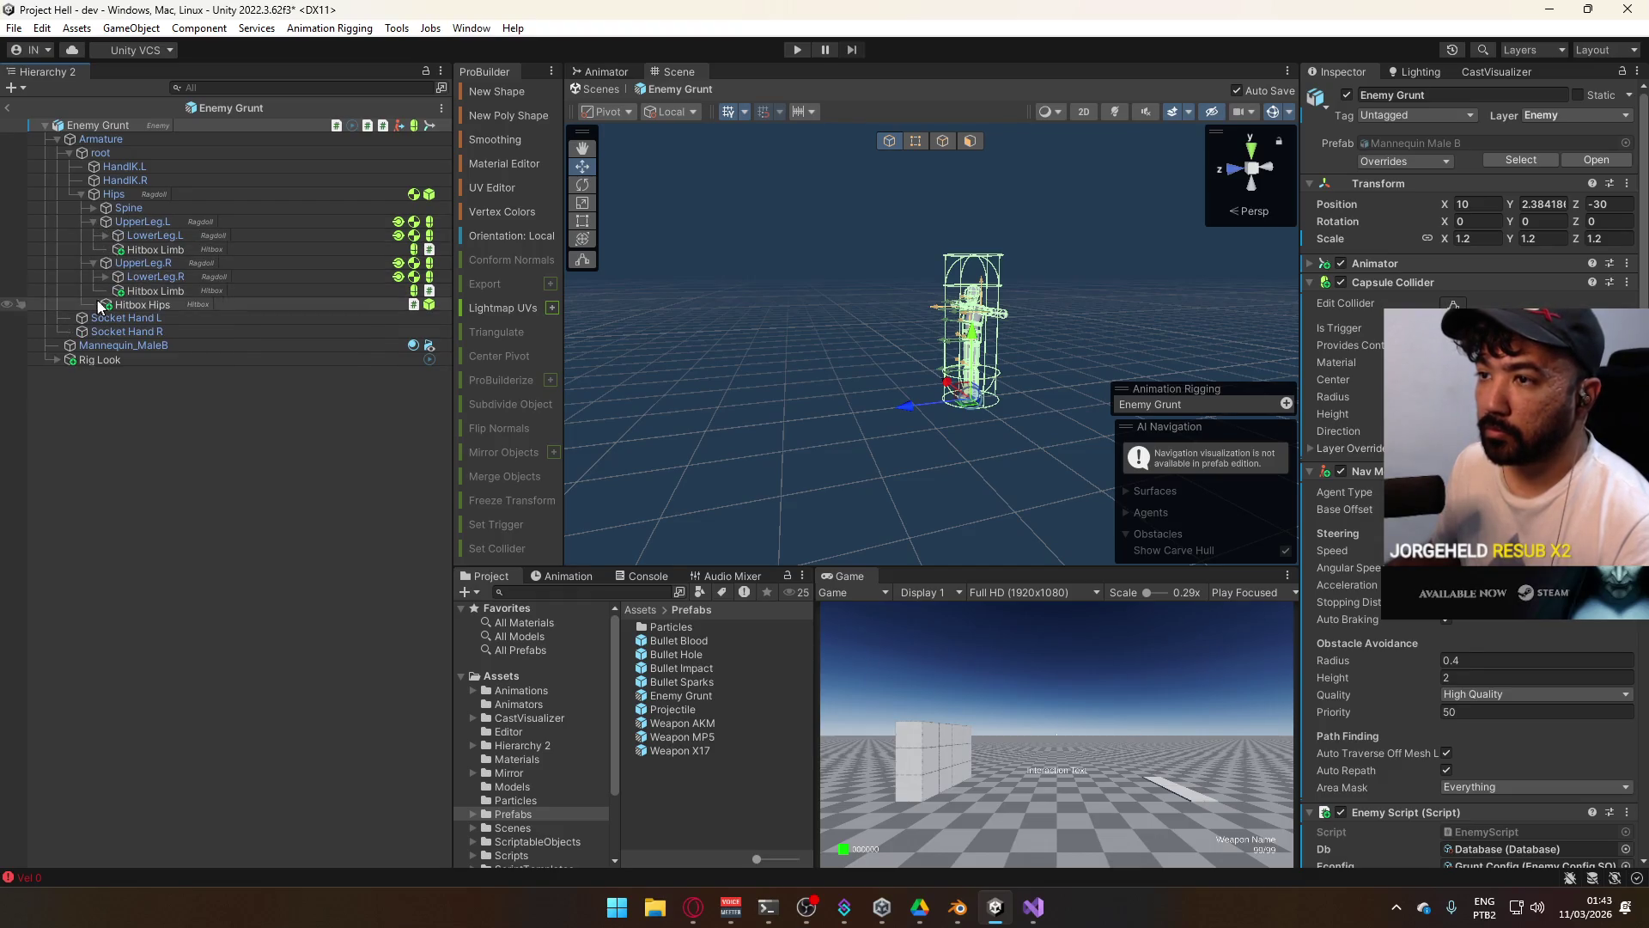
click(105, 276)
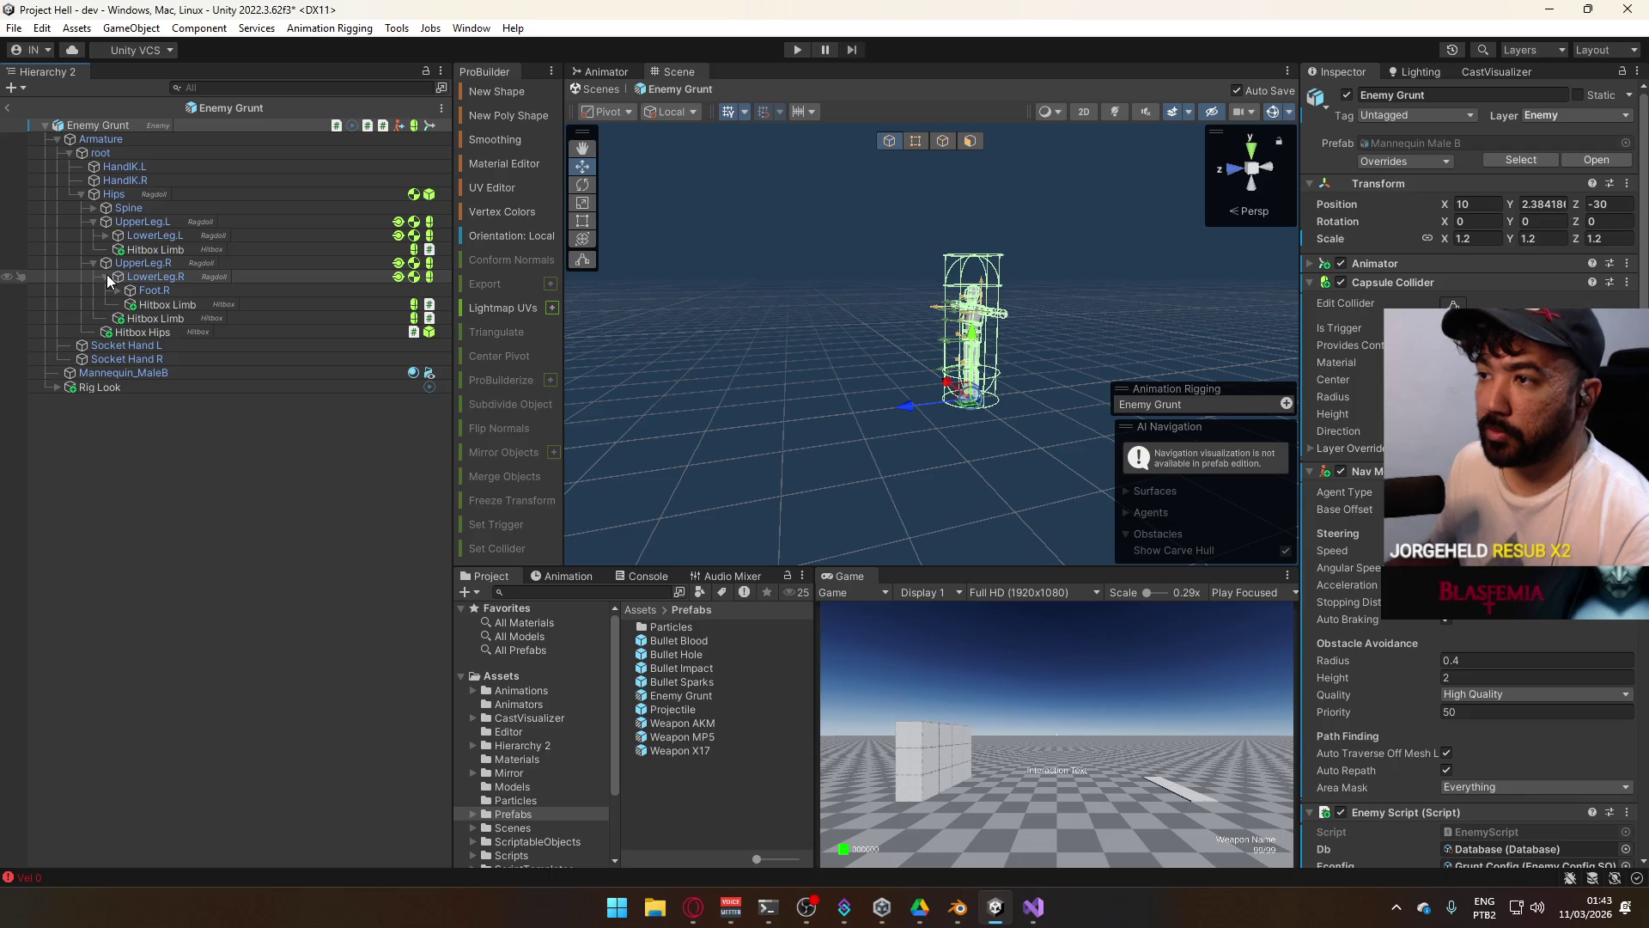
click(105, 275)
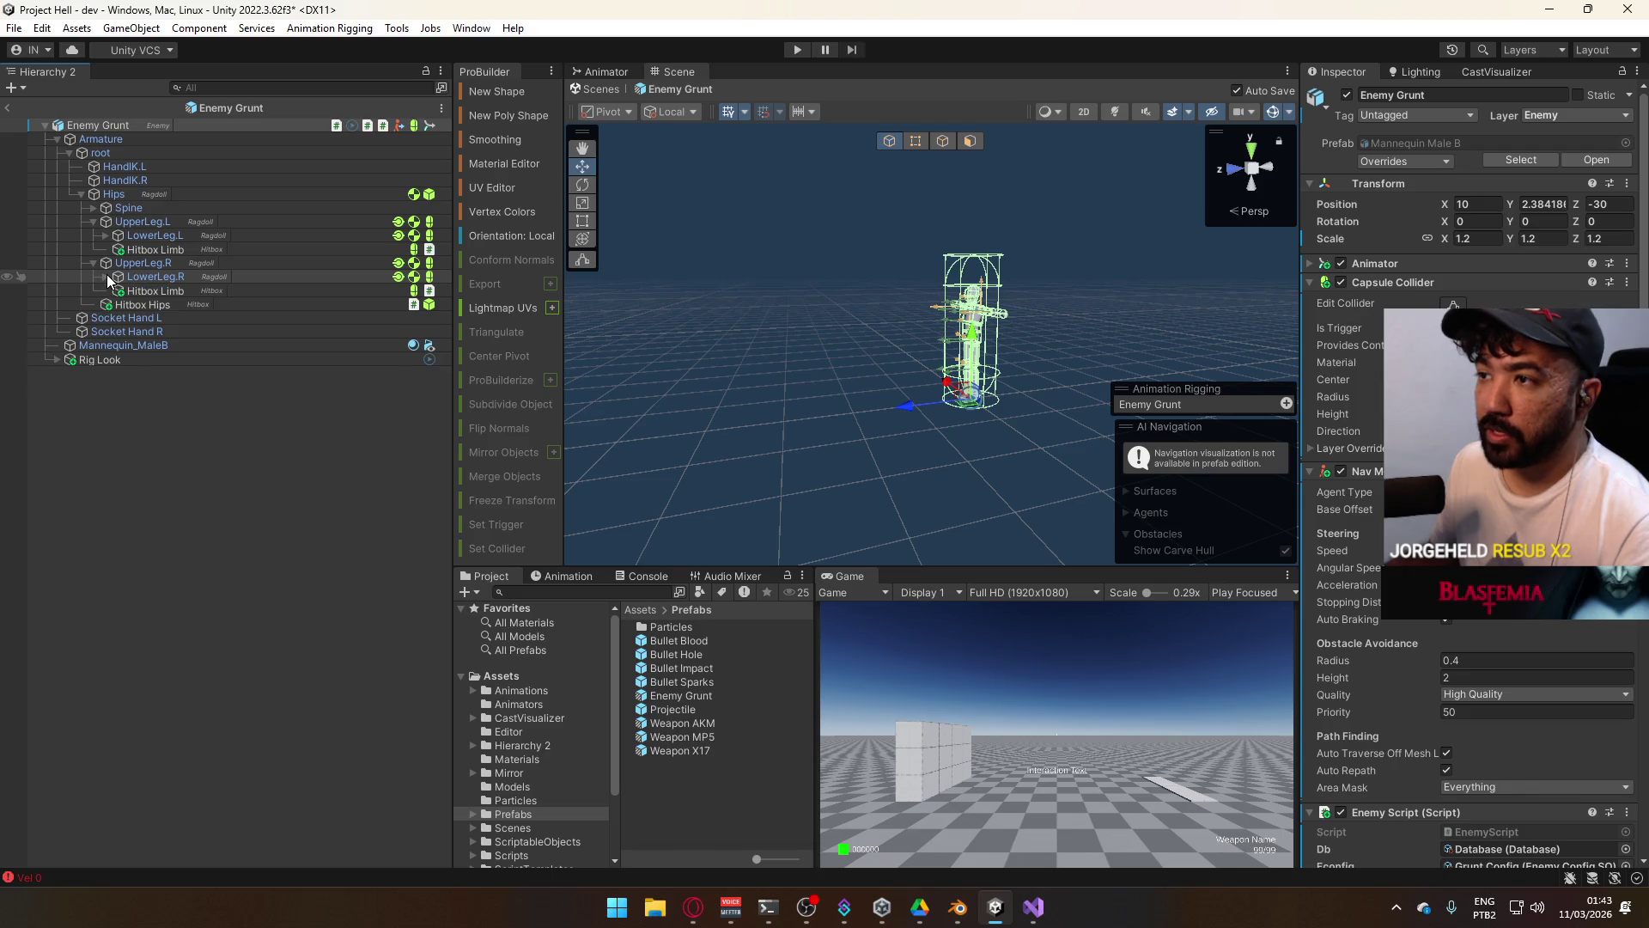
click(93, 208)
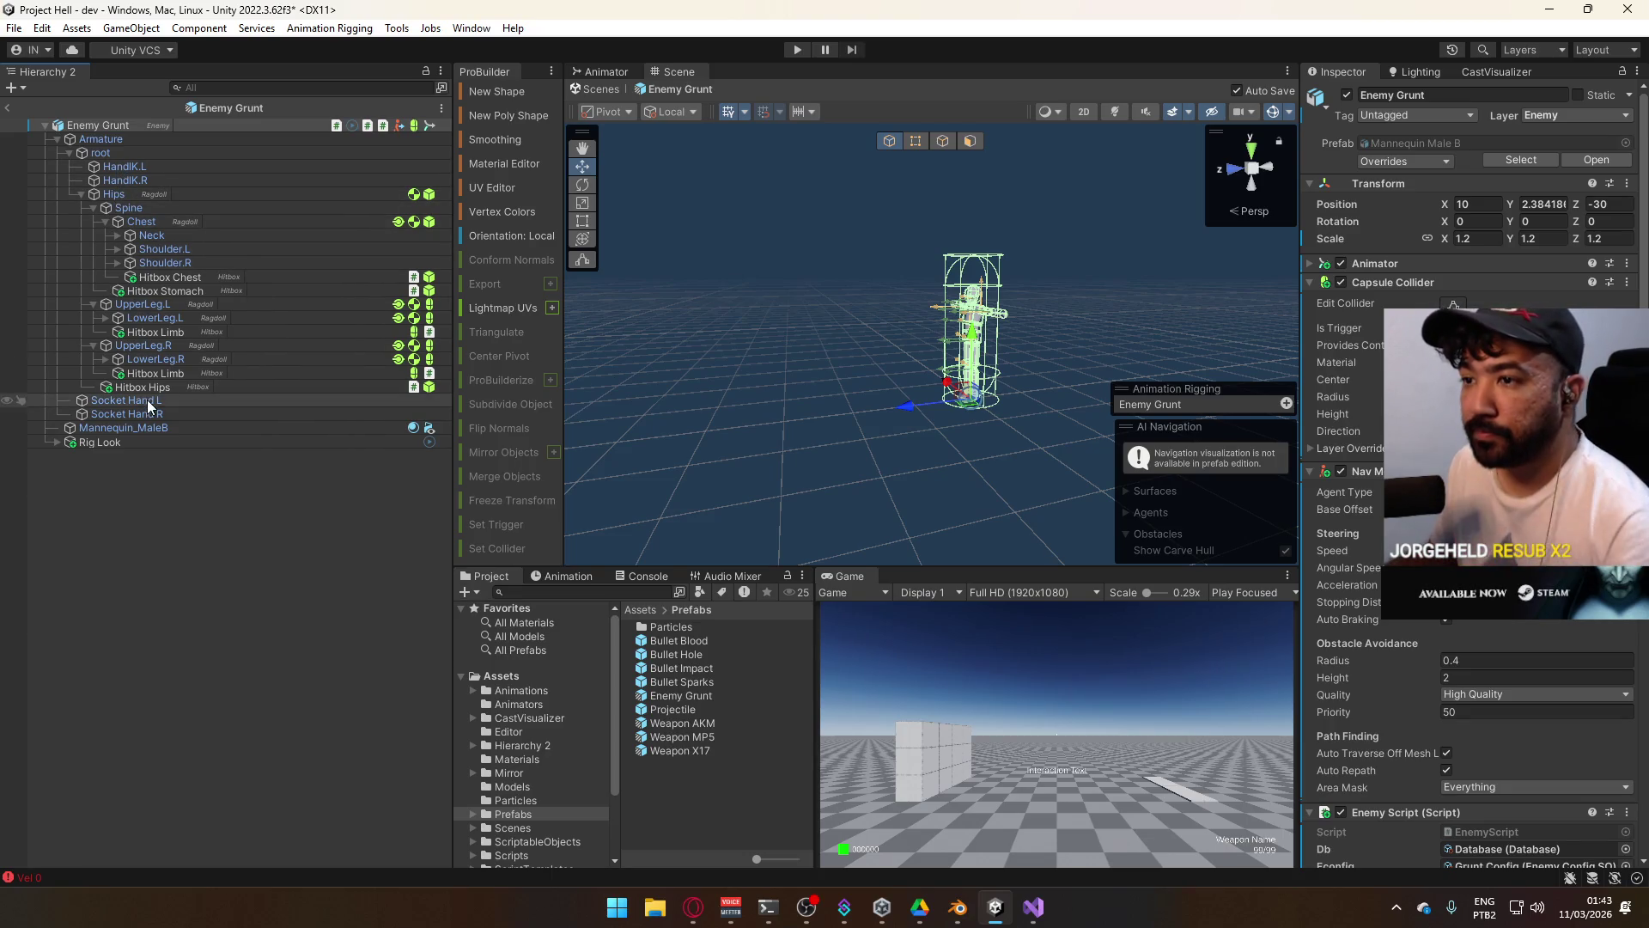
scroll(1454, 622, down, 10)
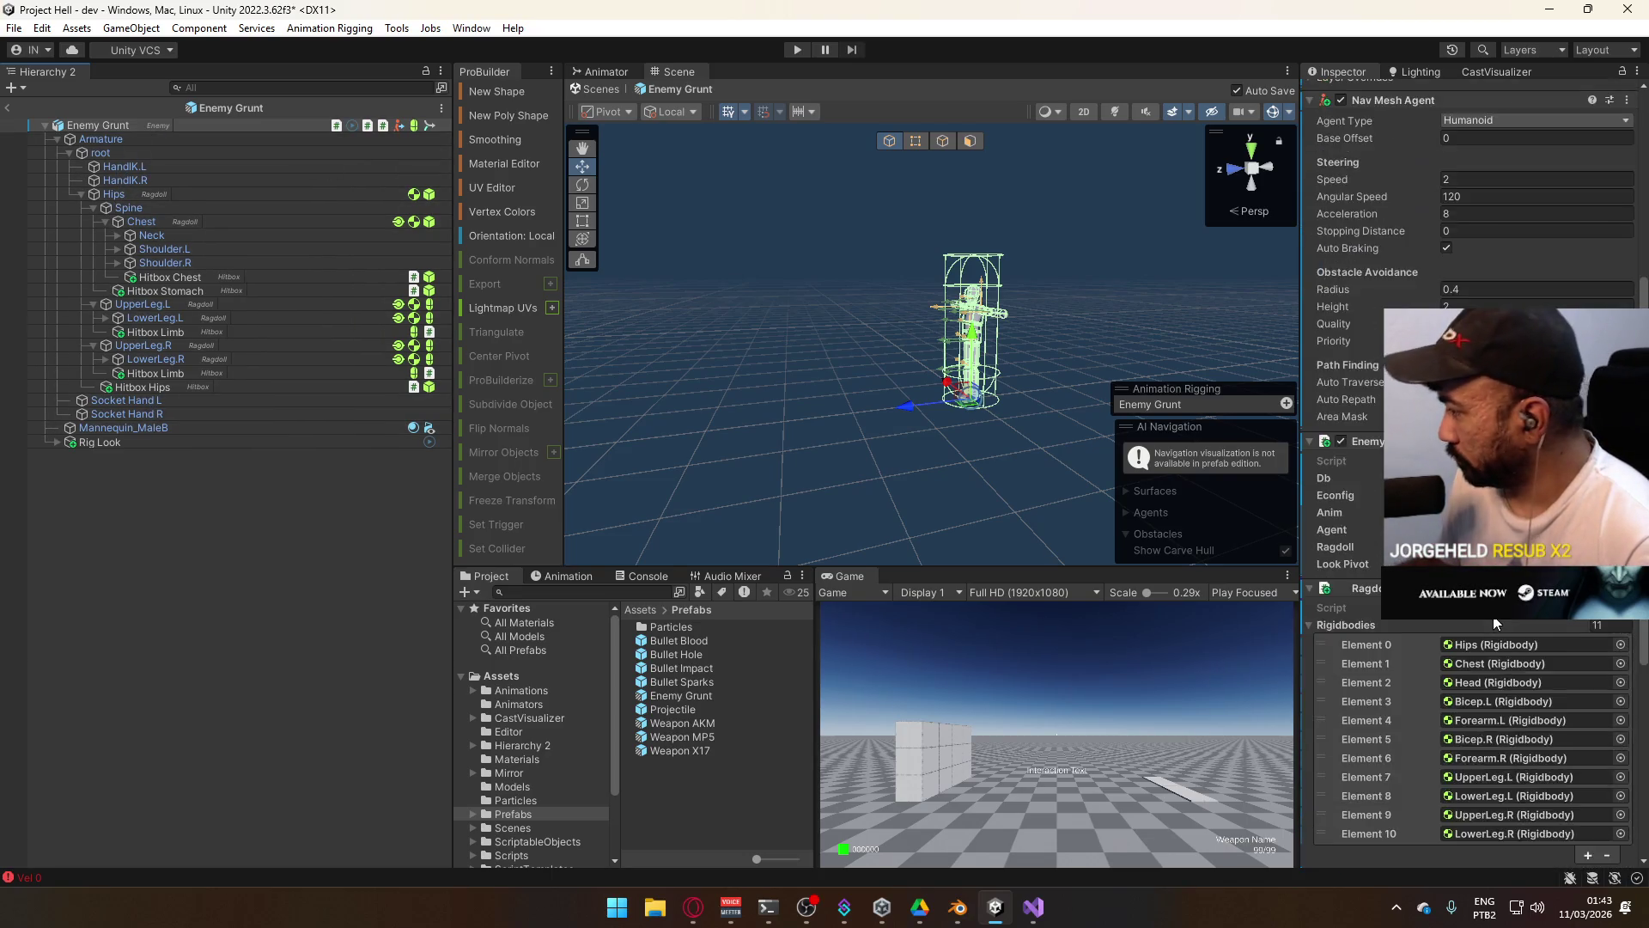
Select the UpperLeg.R, LowerLeg.R, UpperLeg.L, LowerLeg.L, Bicep.R and Forearm.R bones.
click(1497, 619)
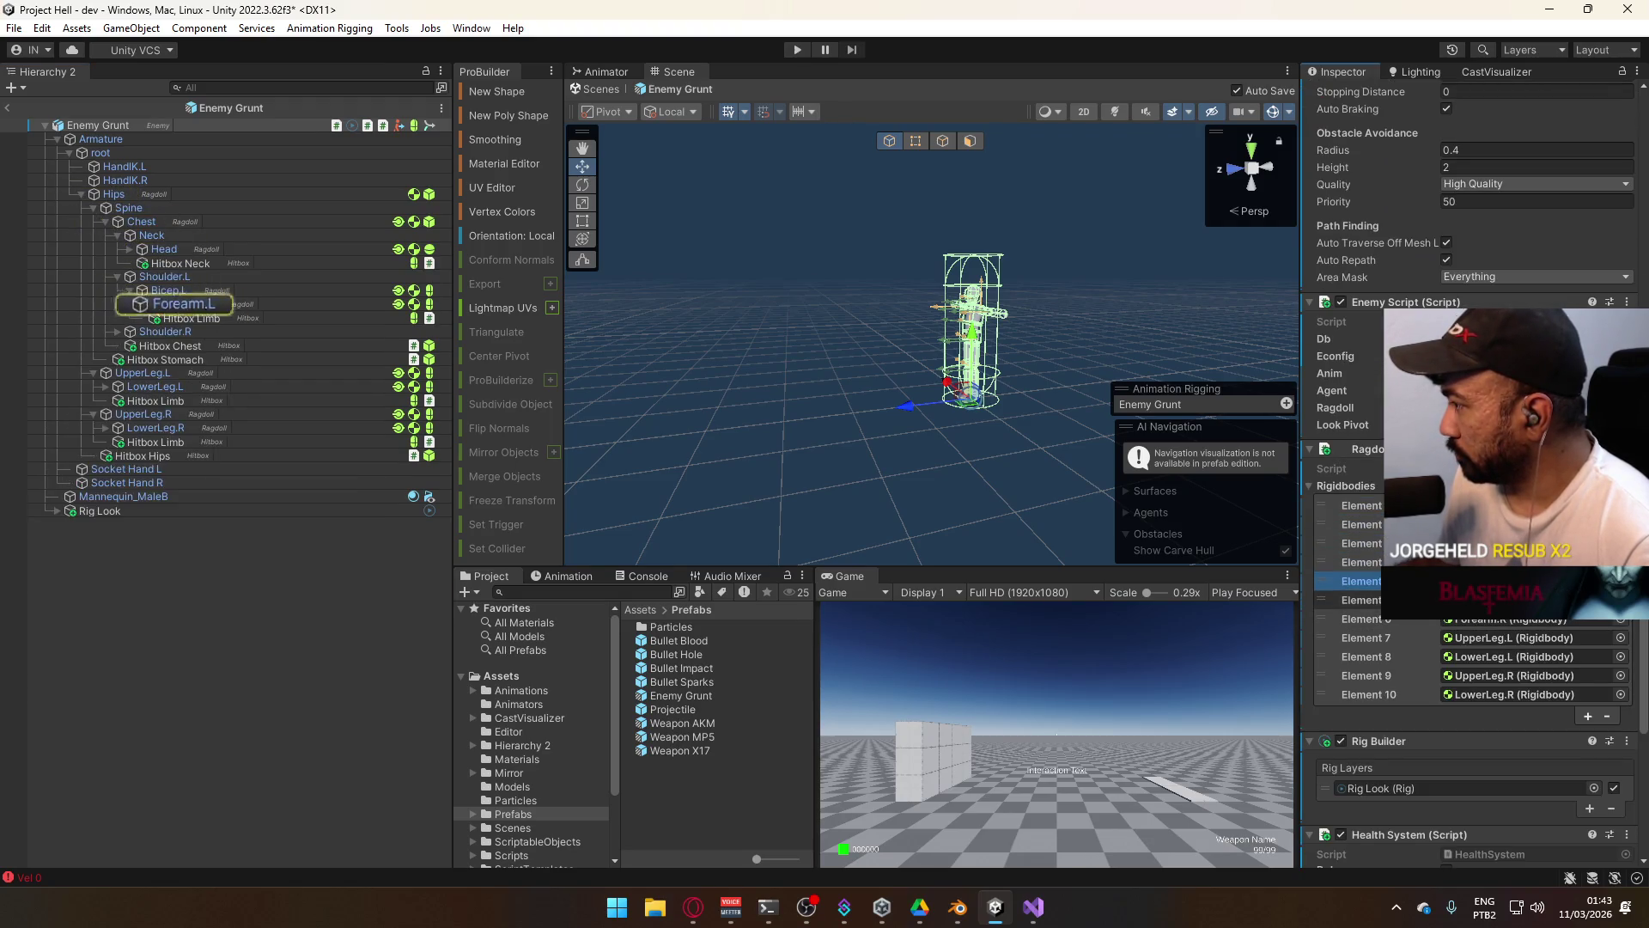
click(1484, 692)
click(196, 468)
shift+click(163, 454)
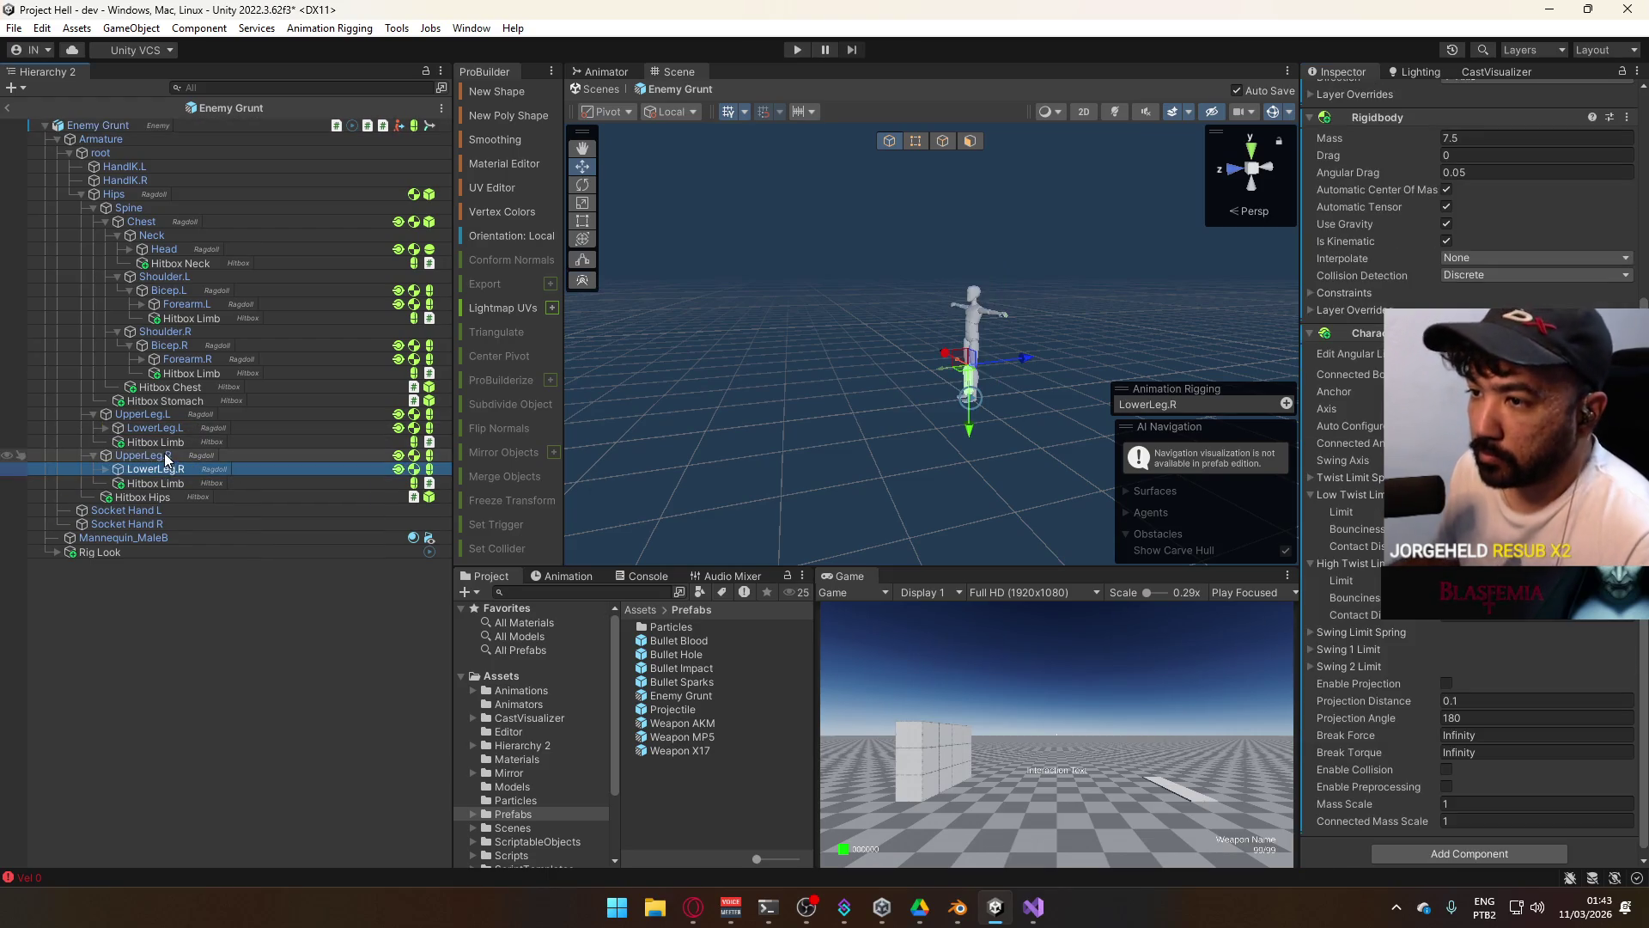
ctrl+click(158, 426)
ctrl+click(142, 414)
ctrl+click(185, 359)
ctrl+click(172, 349)
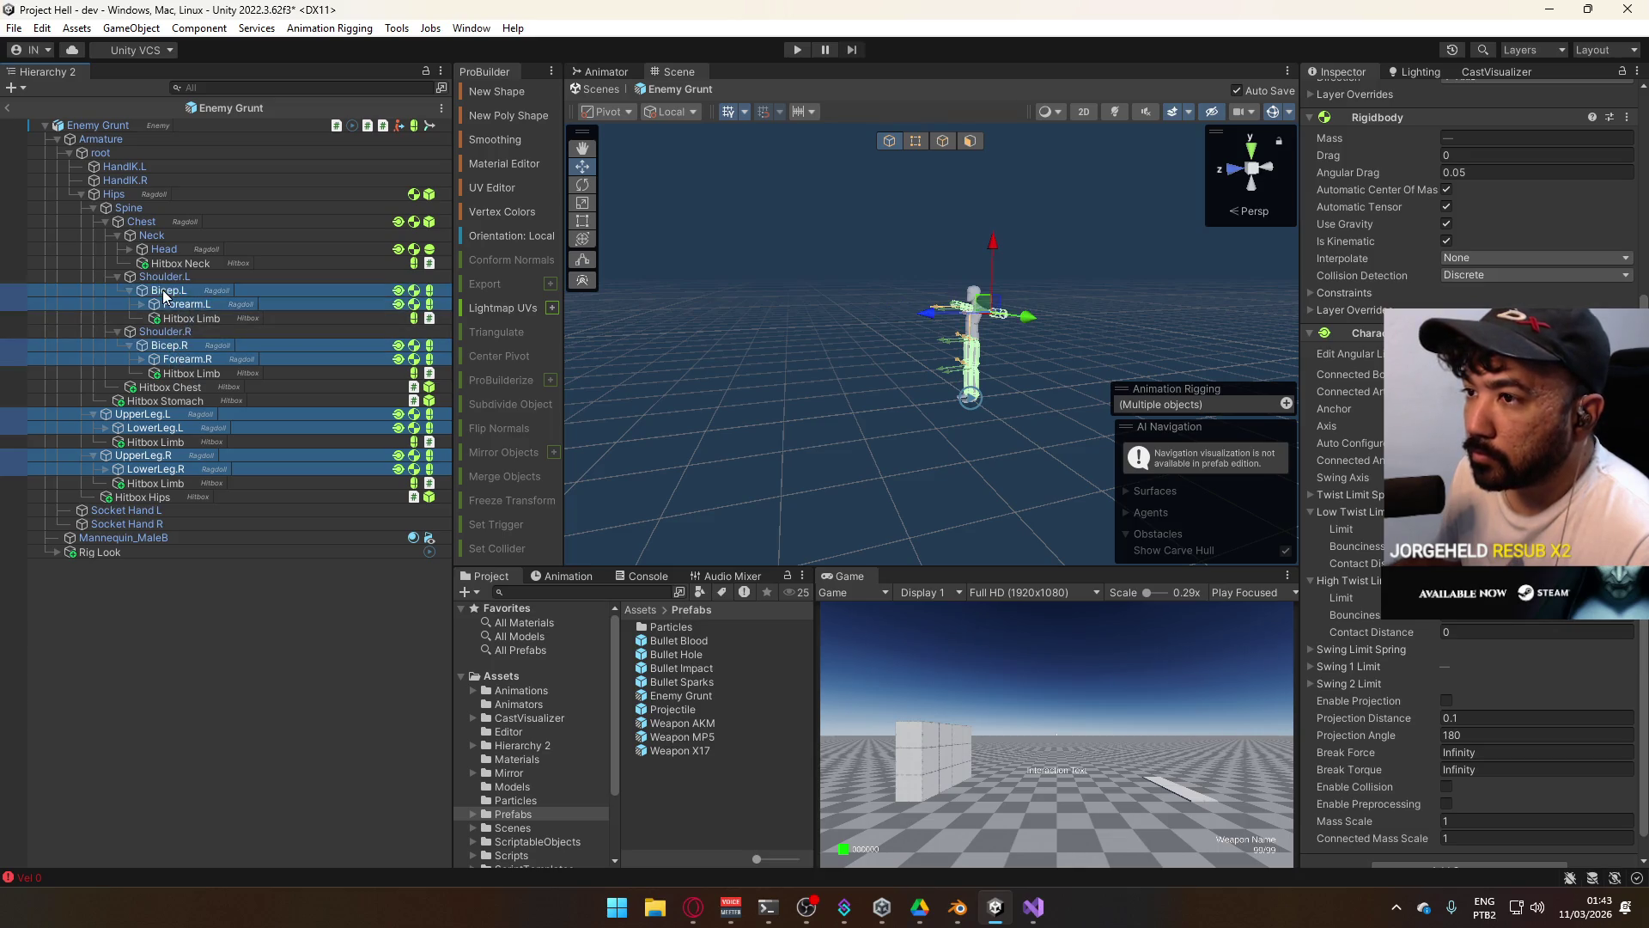
Add Head, Chest and Hips to the selection, check the Rigidbody Interpolate setting, and leave the prefab.
ctrl+click(178, 250)
ctrl+click(152, 220)
ctrl+click(143, 195)
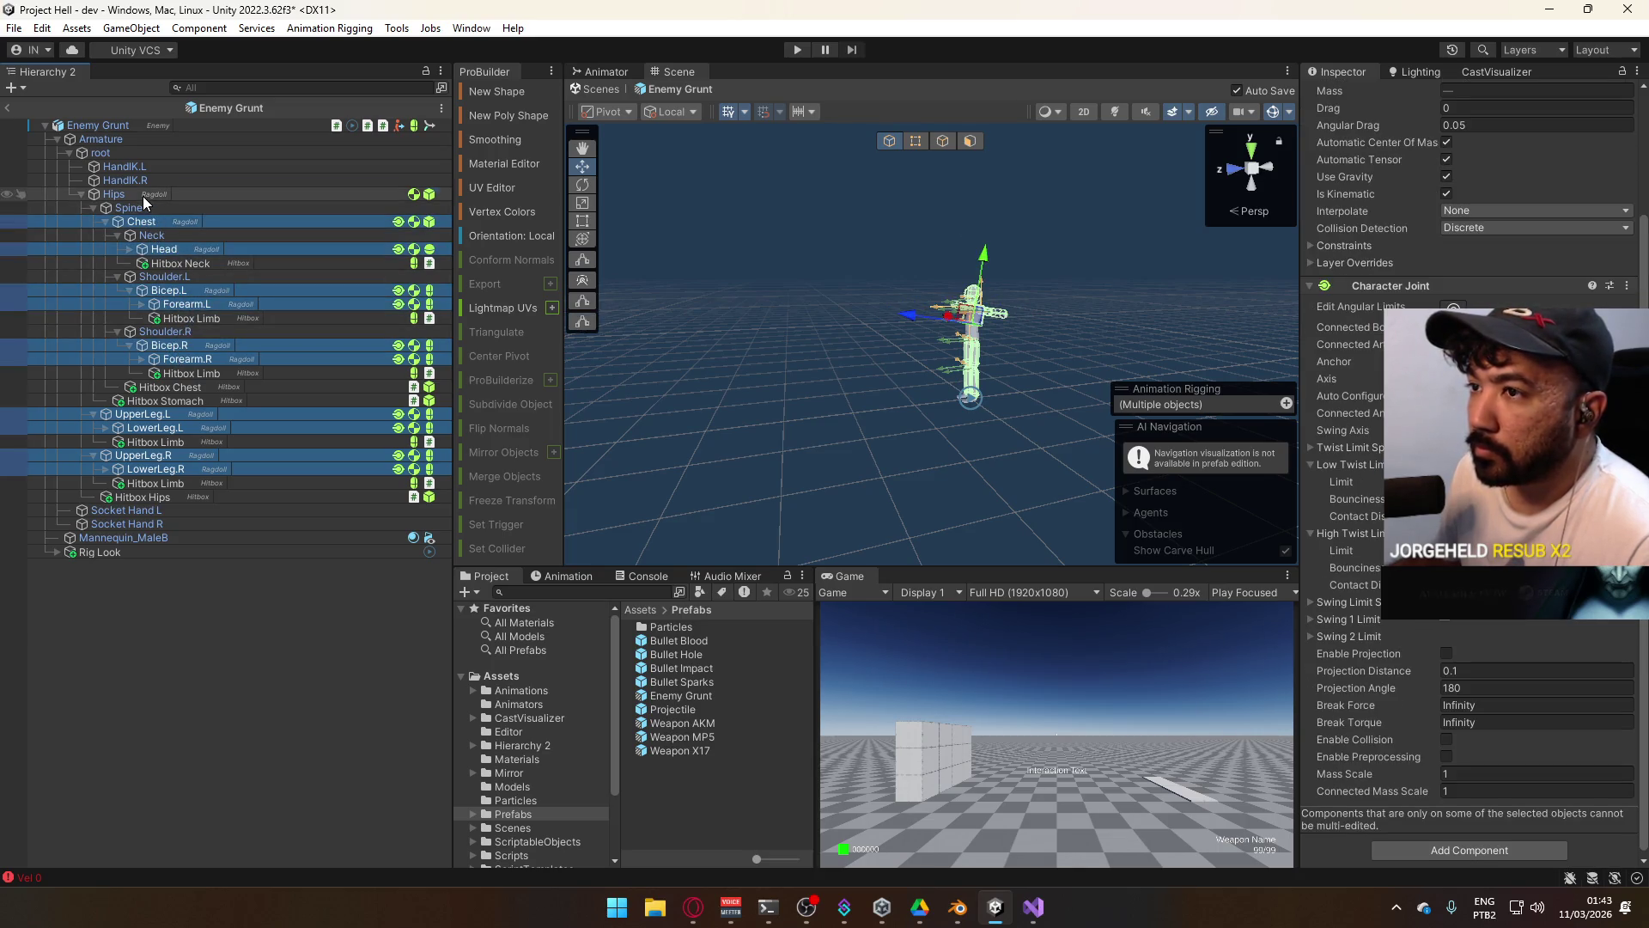
ctrl+click(313, 200)
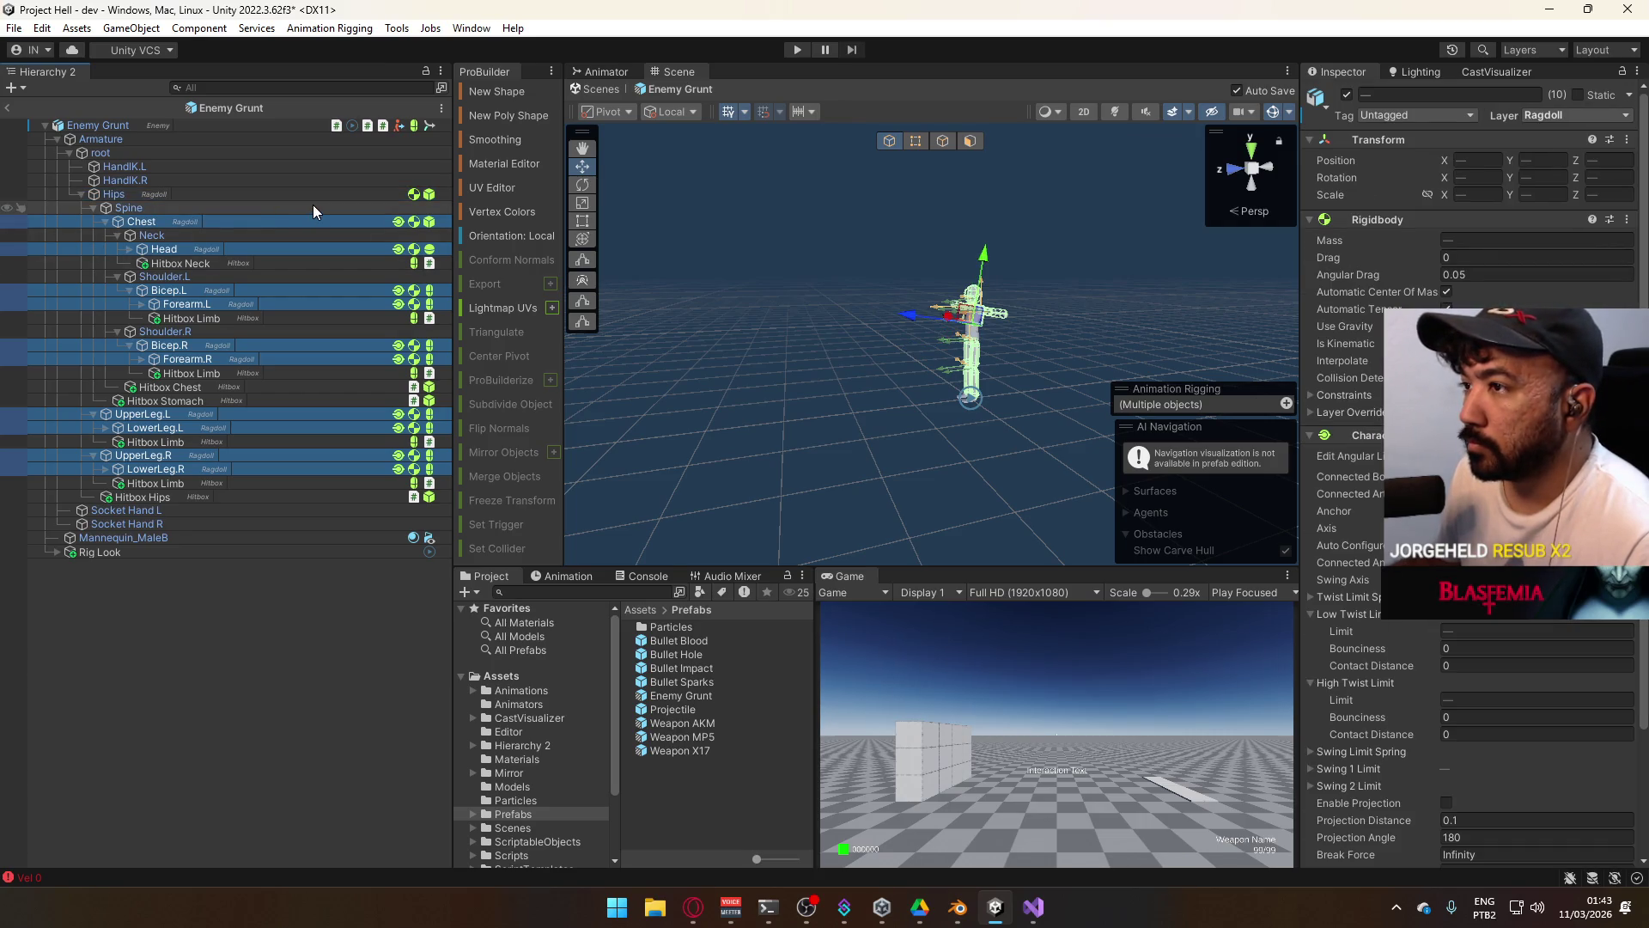
ctrl+click(153, 194)
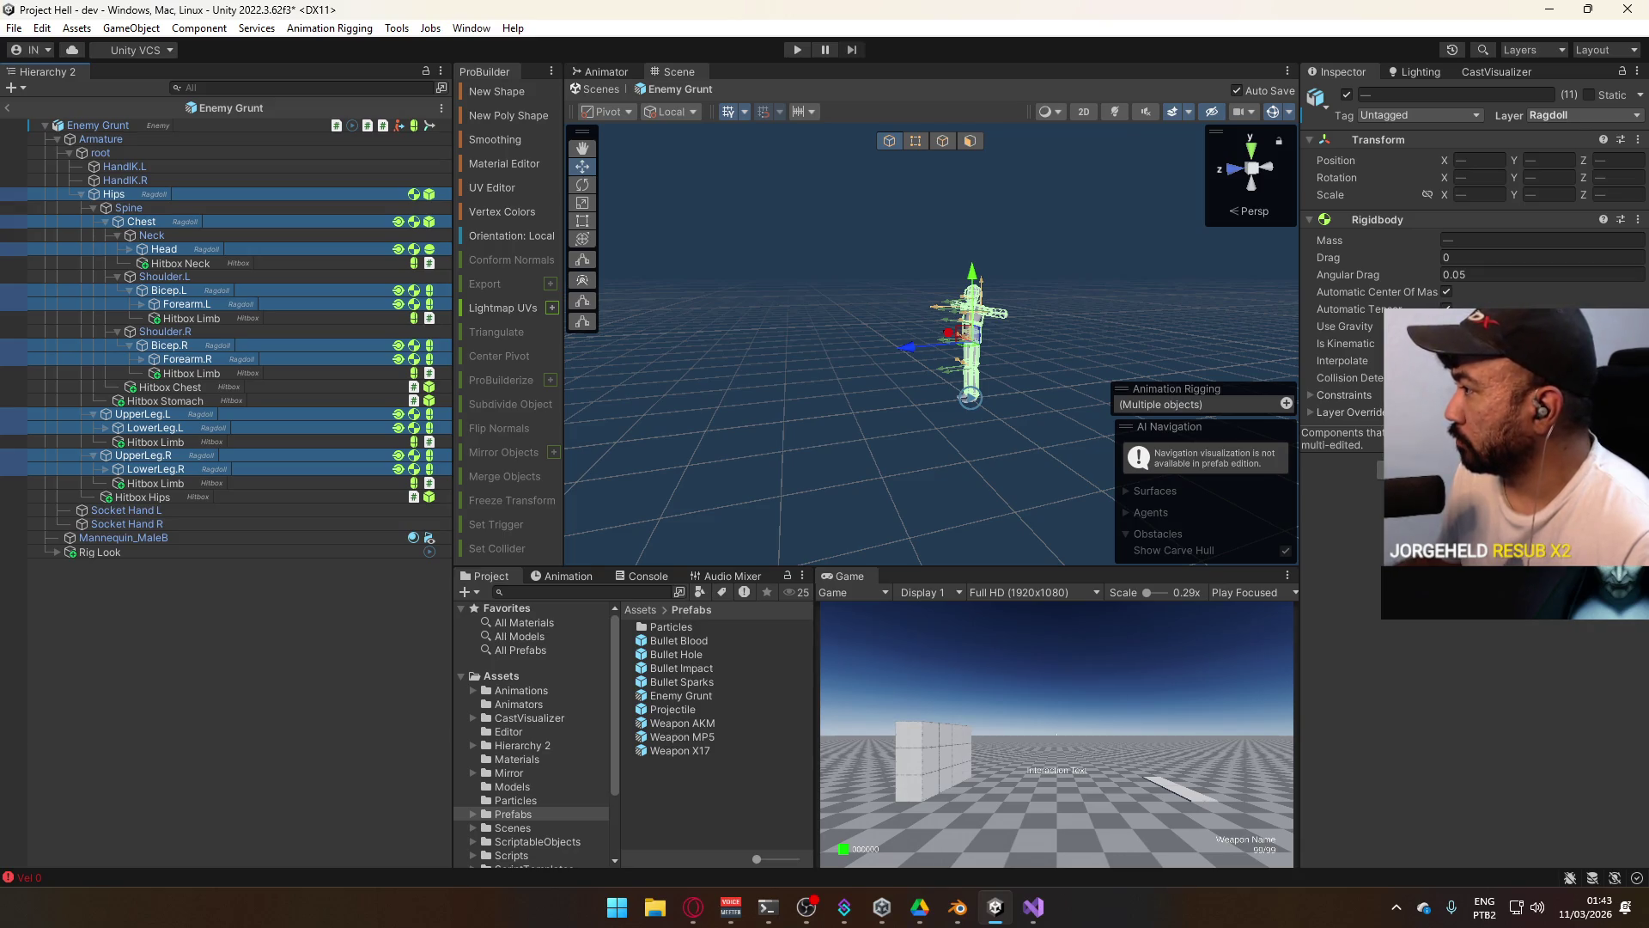
click(1342, 360)
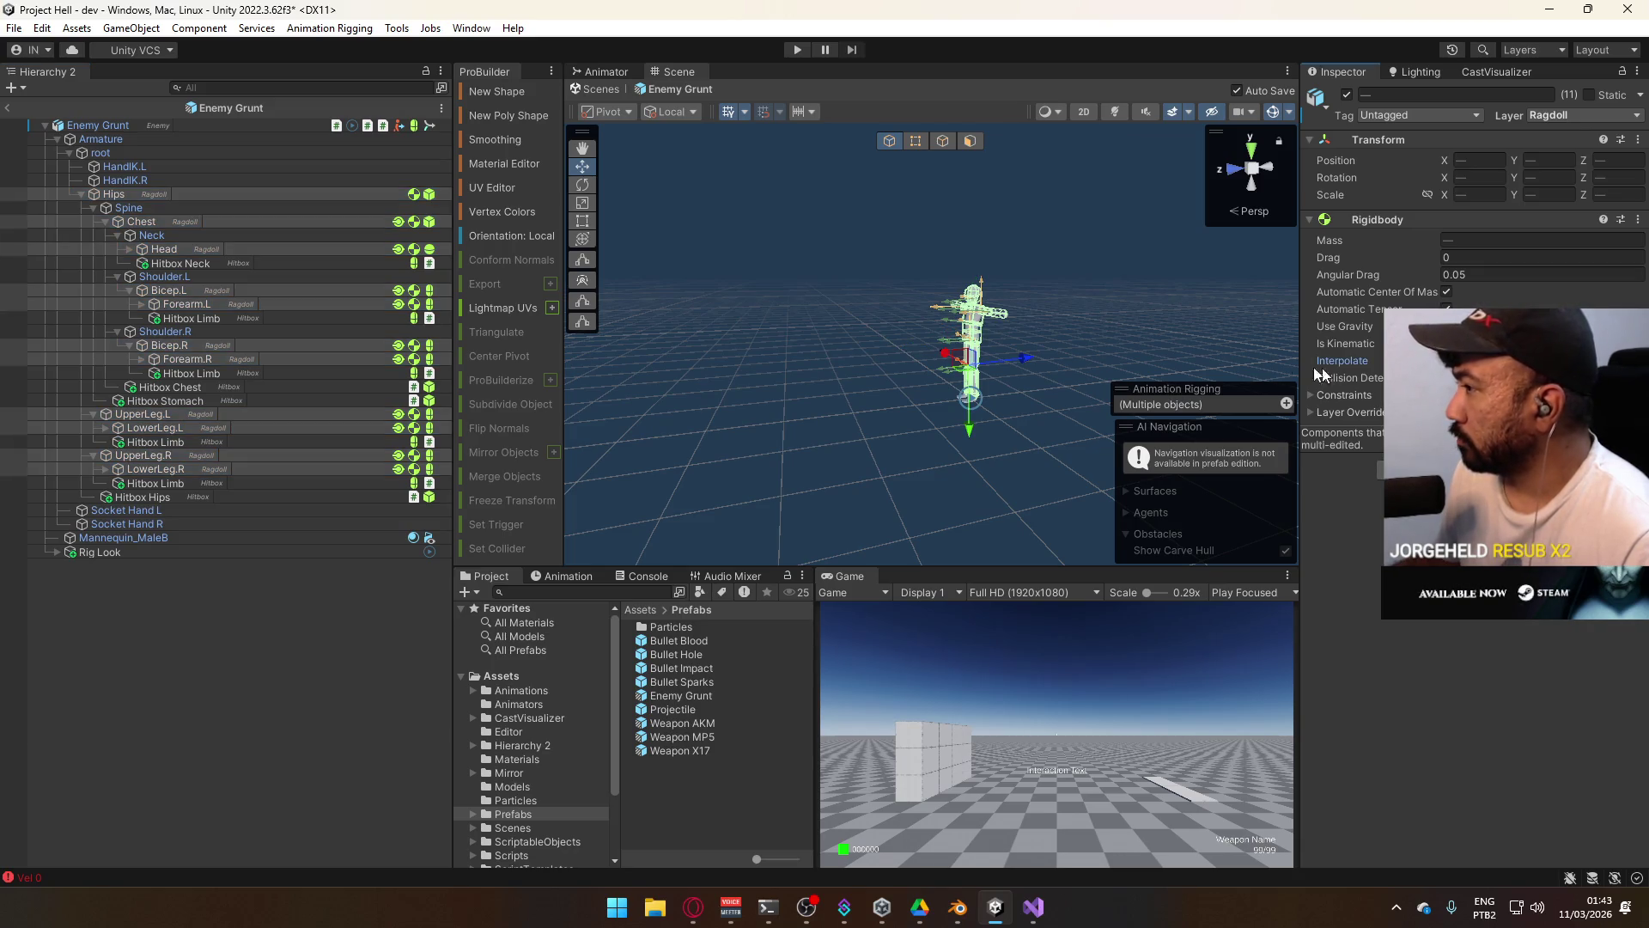
click(6, 110)
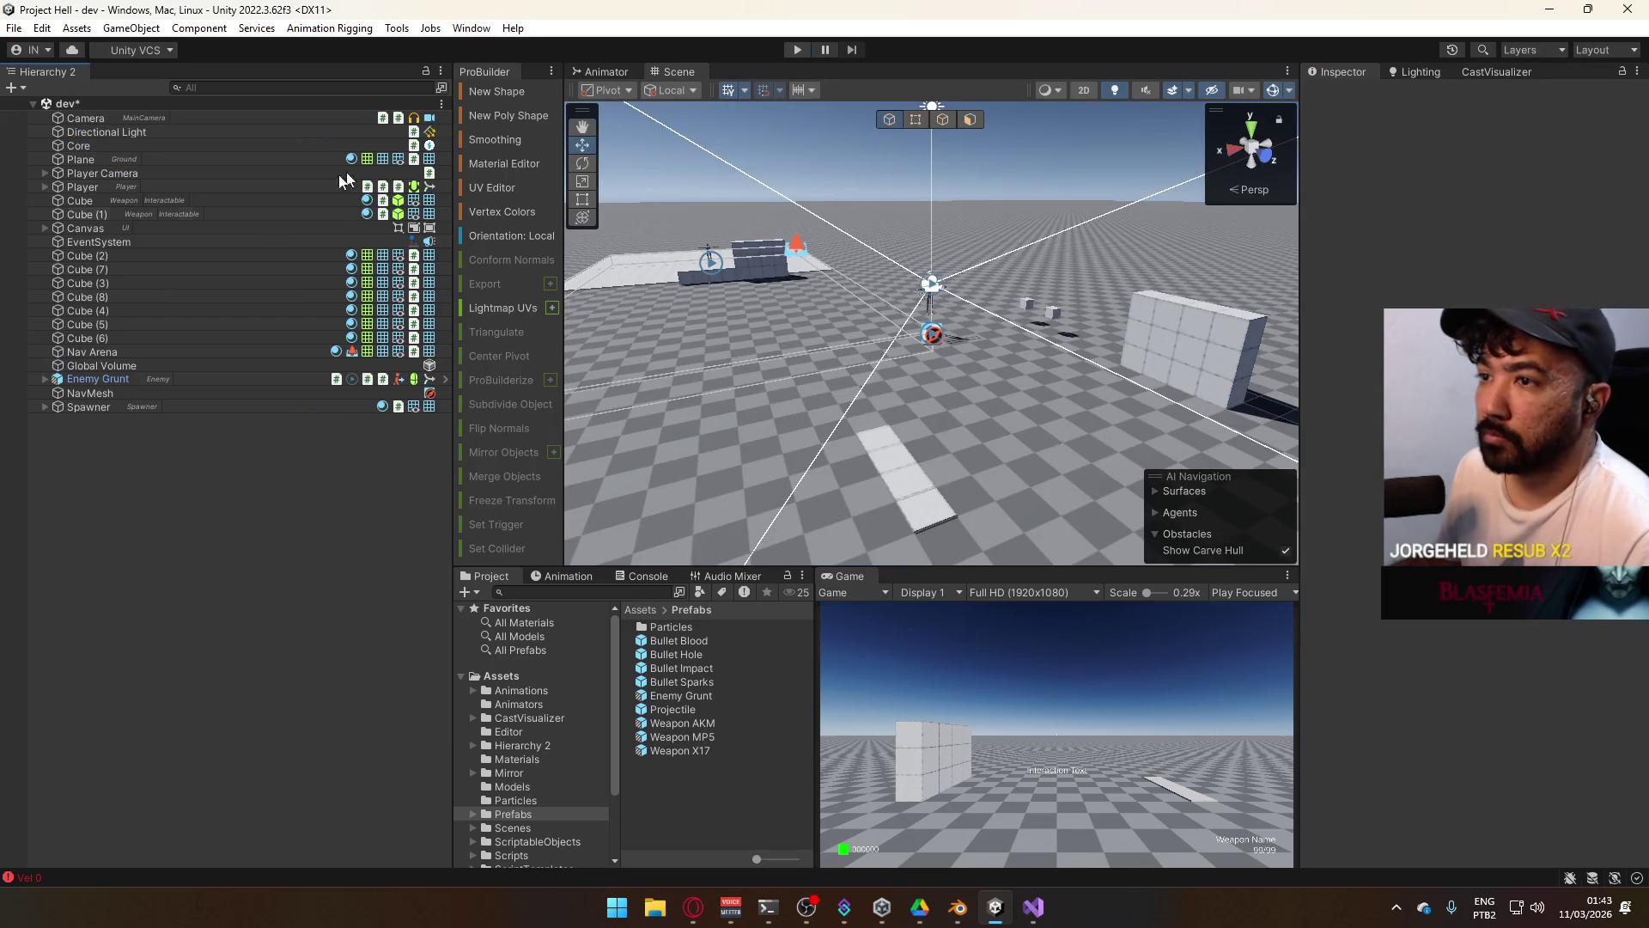
Inspect the scene Enemy Grunt's Chest bone collider and joint, then enter Play mode.
click(135, 382)
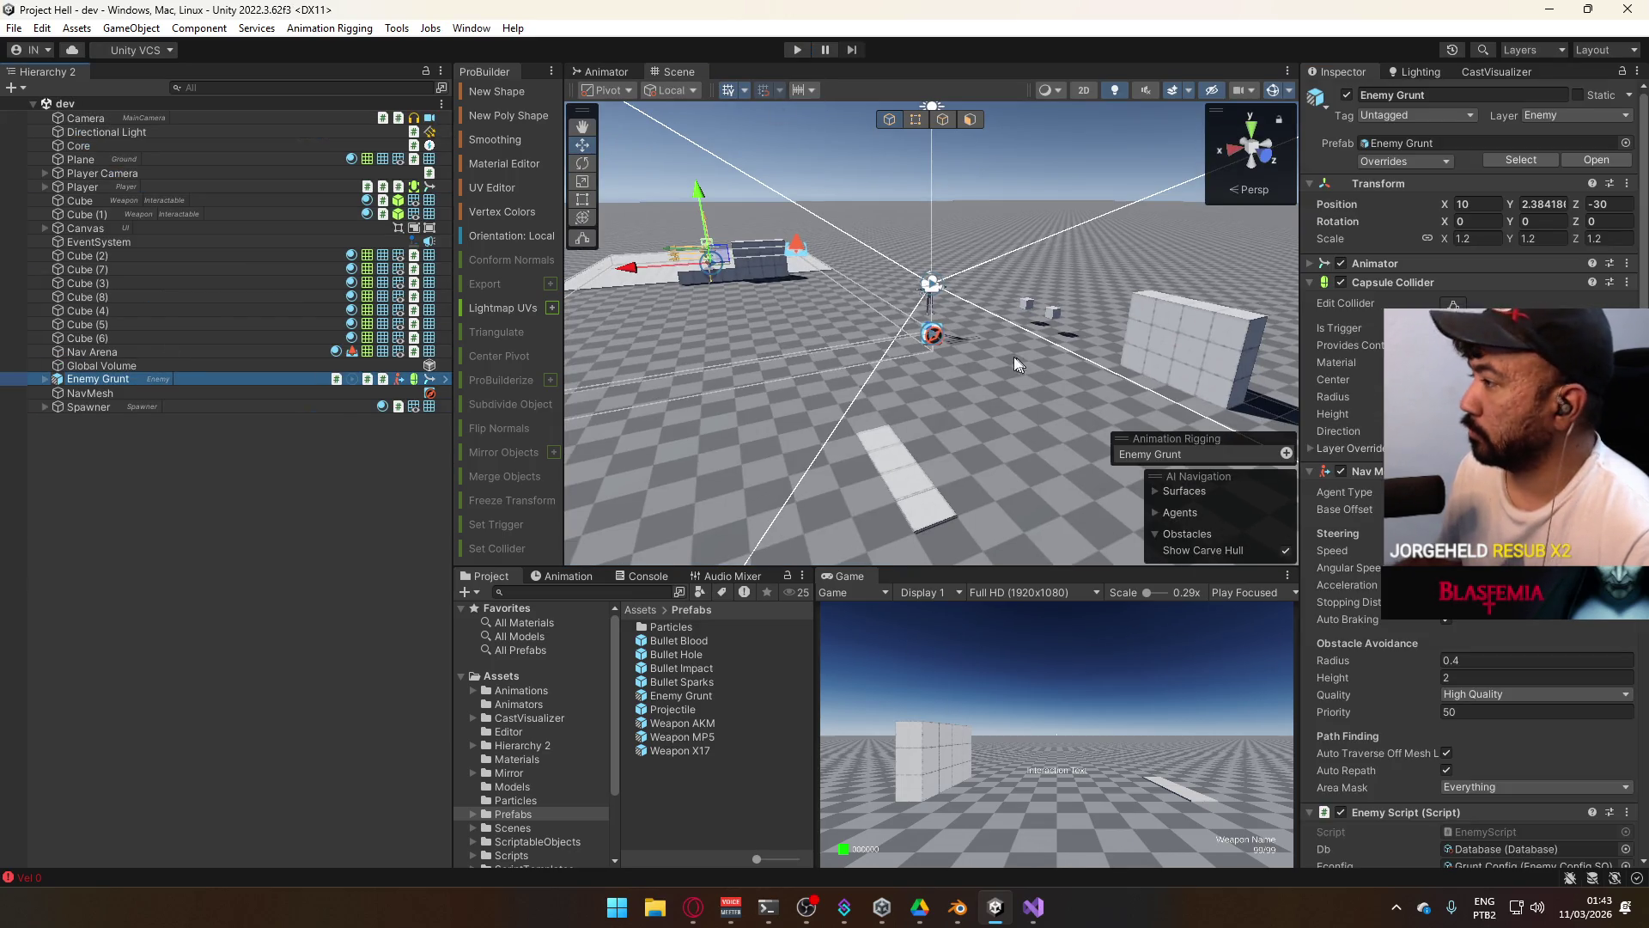
click(47, 379)
click(238, 481)
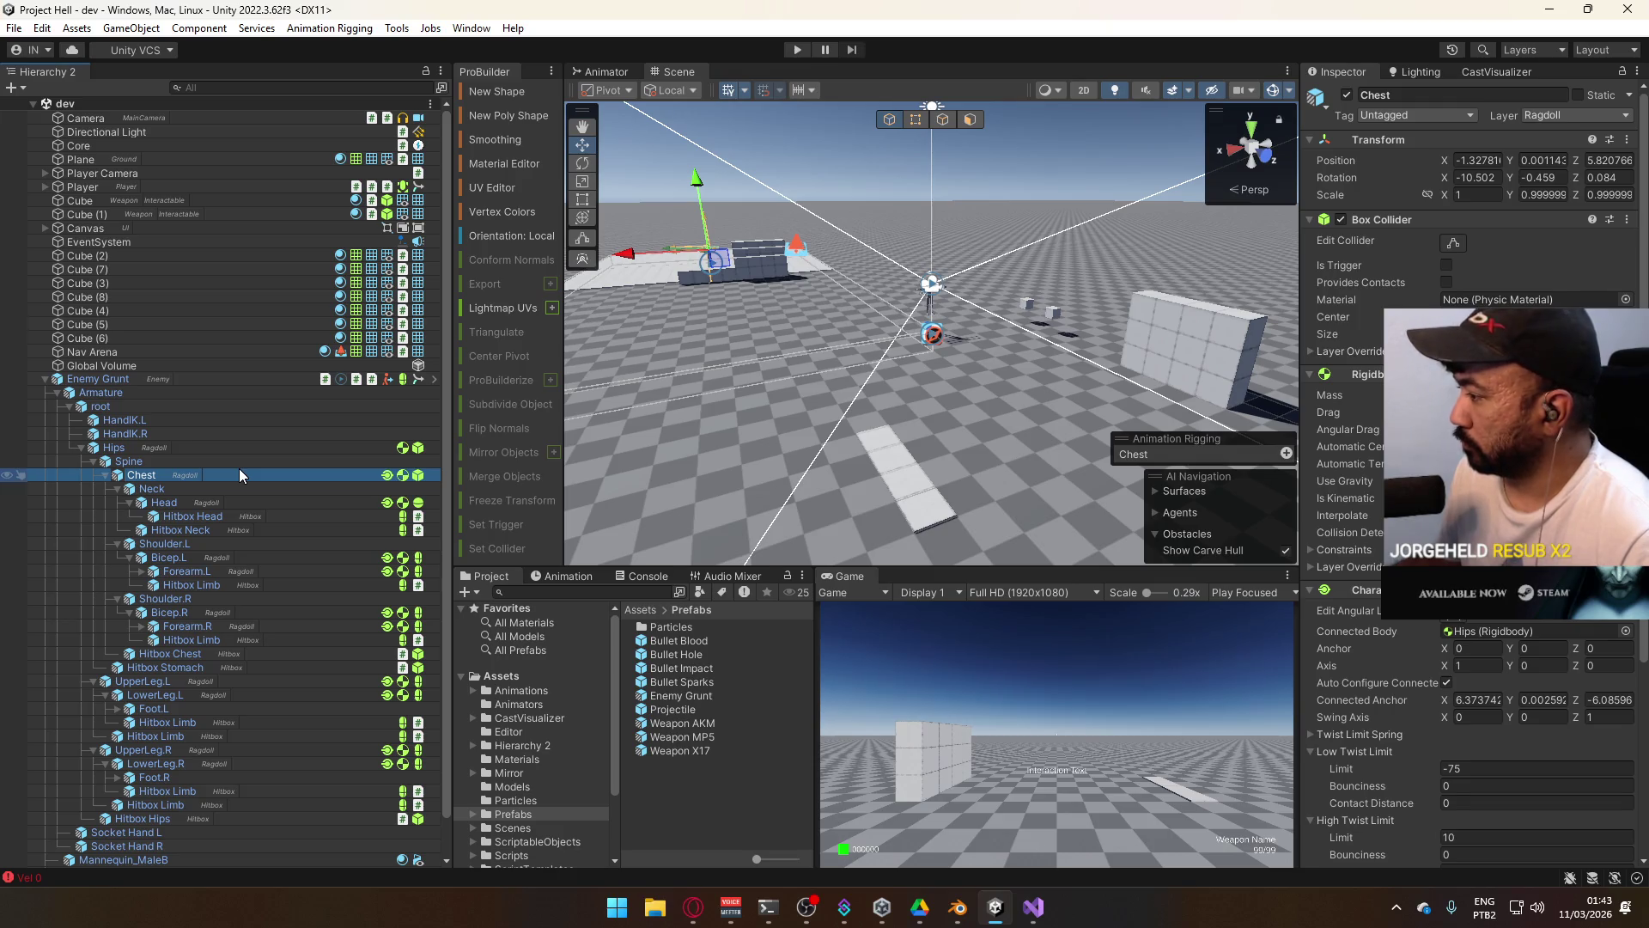
click(45, 379)
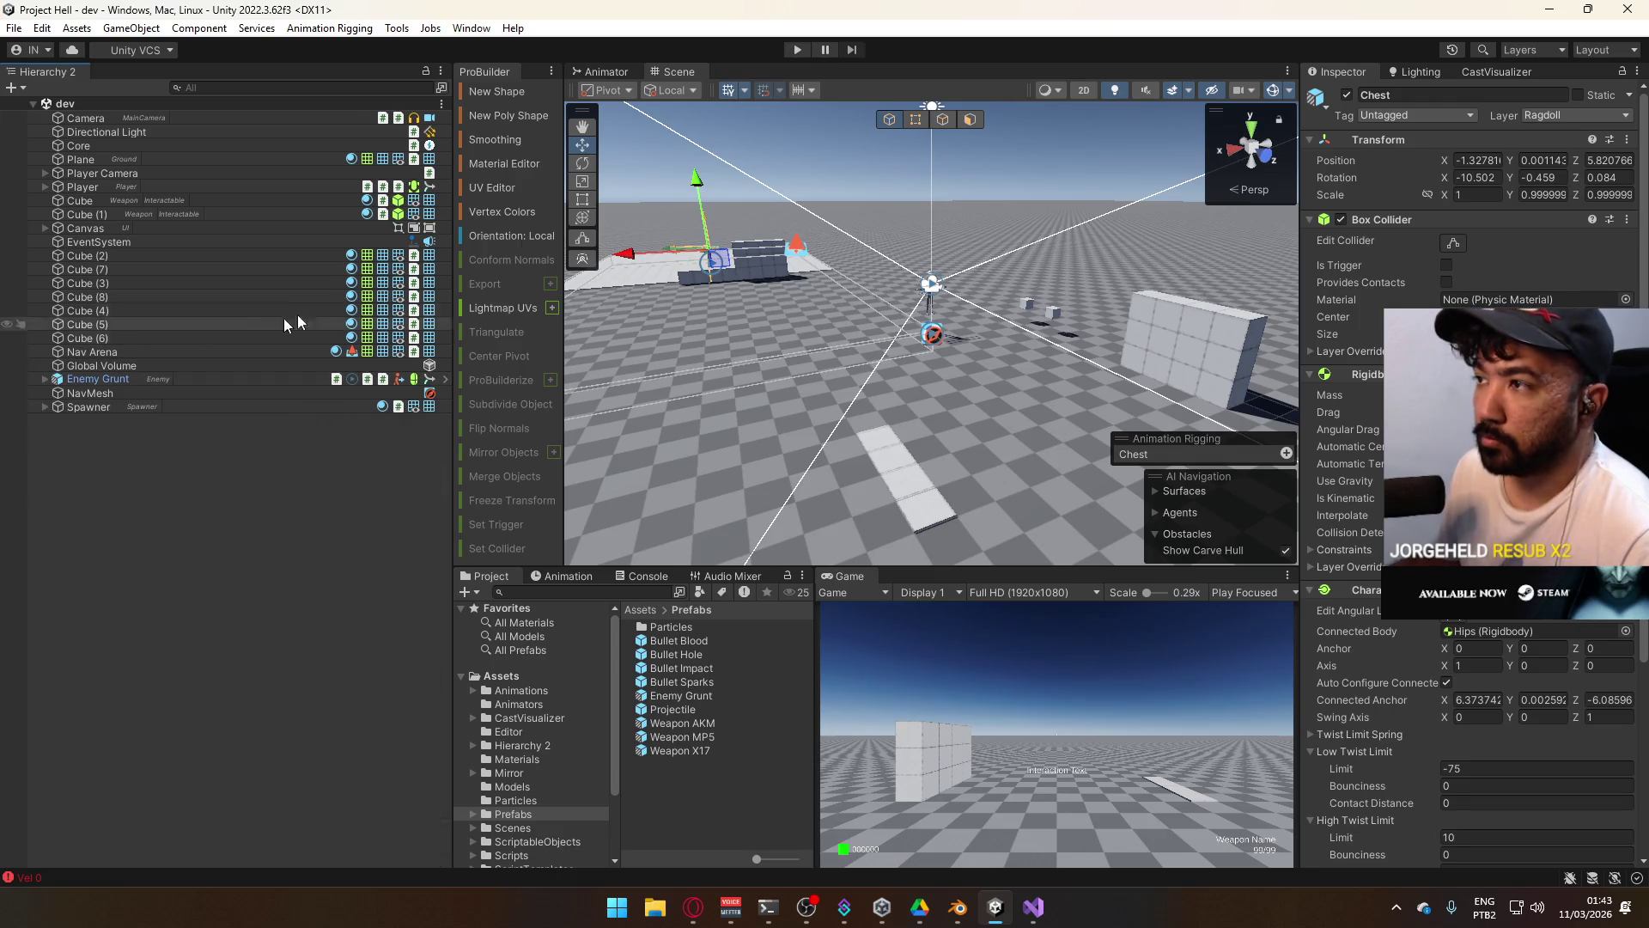
click(804, 50)
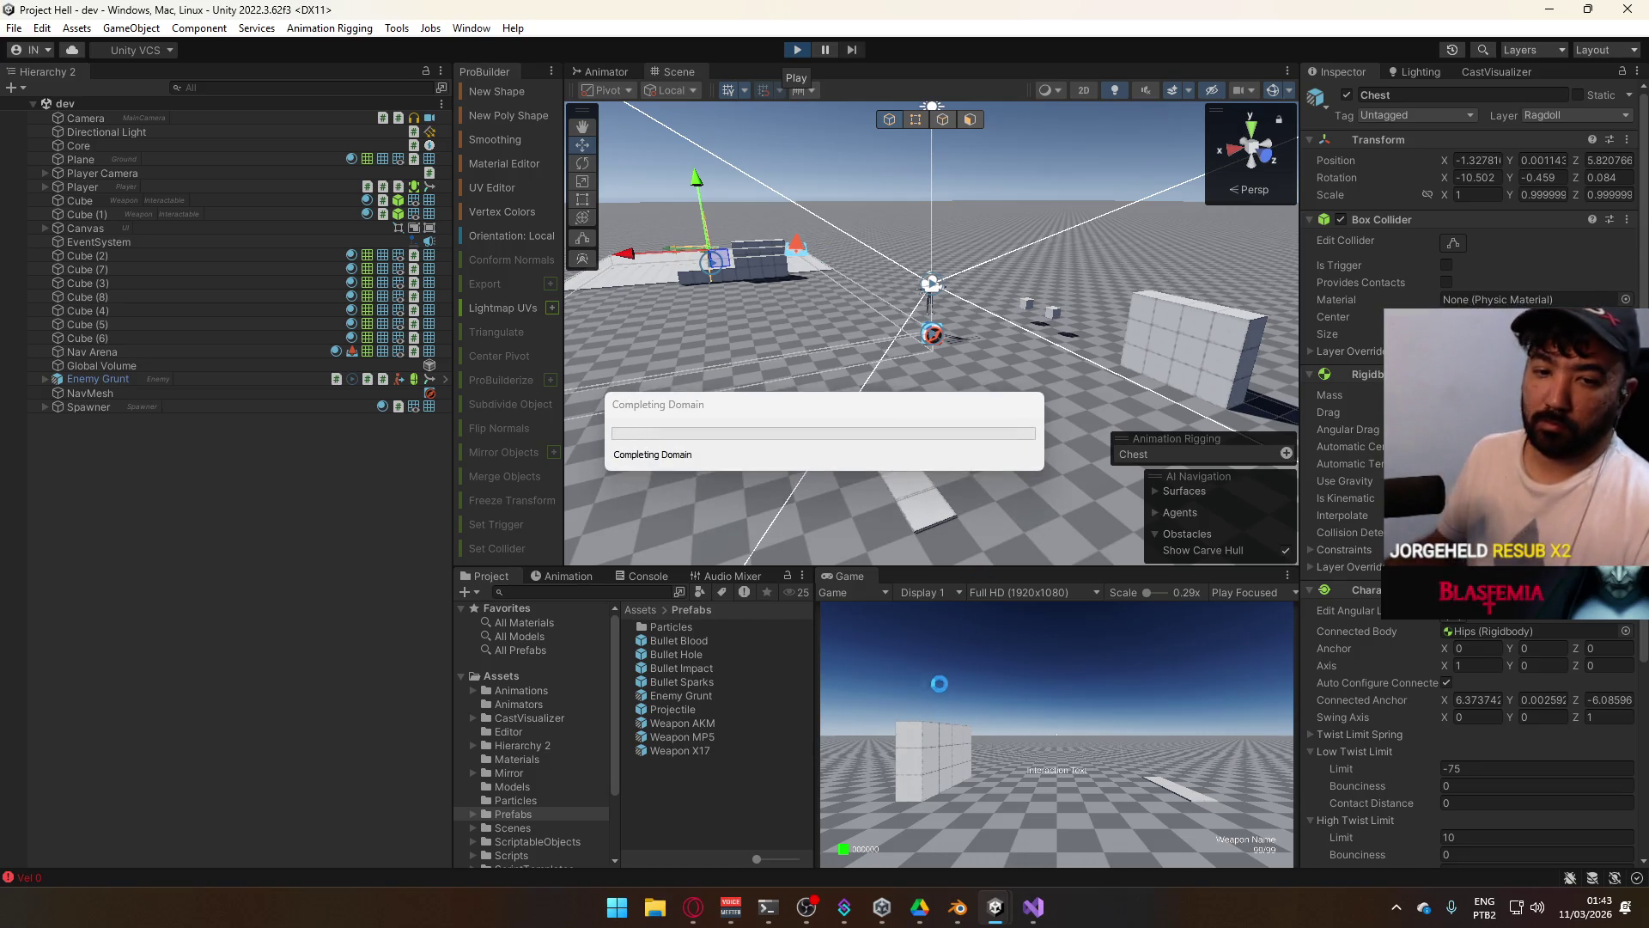
Maximize the Game view, switch to the AK and walk past the blocks toward the enemy.
right_click(874, 576)
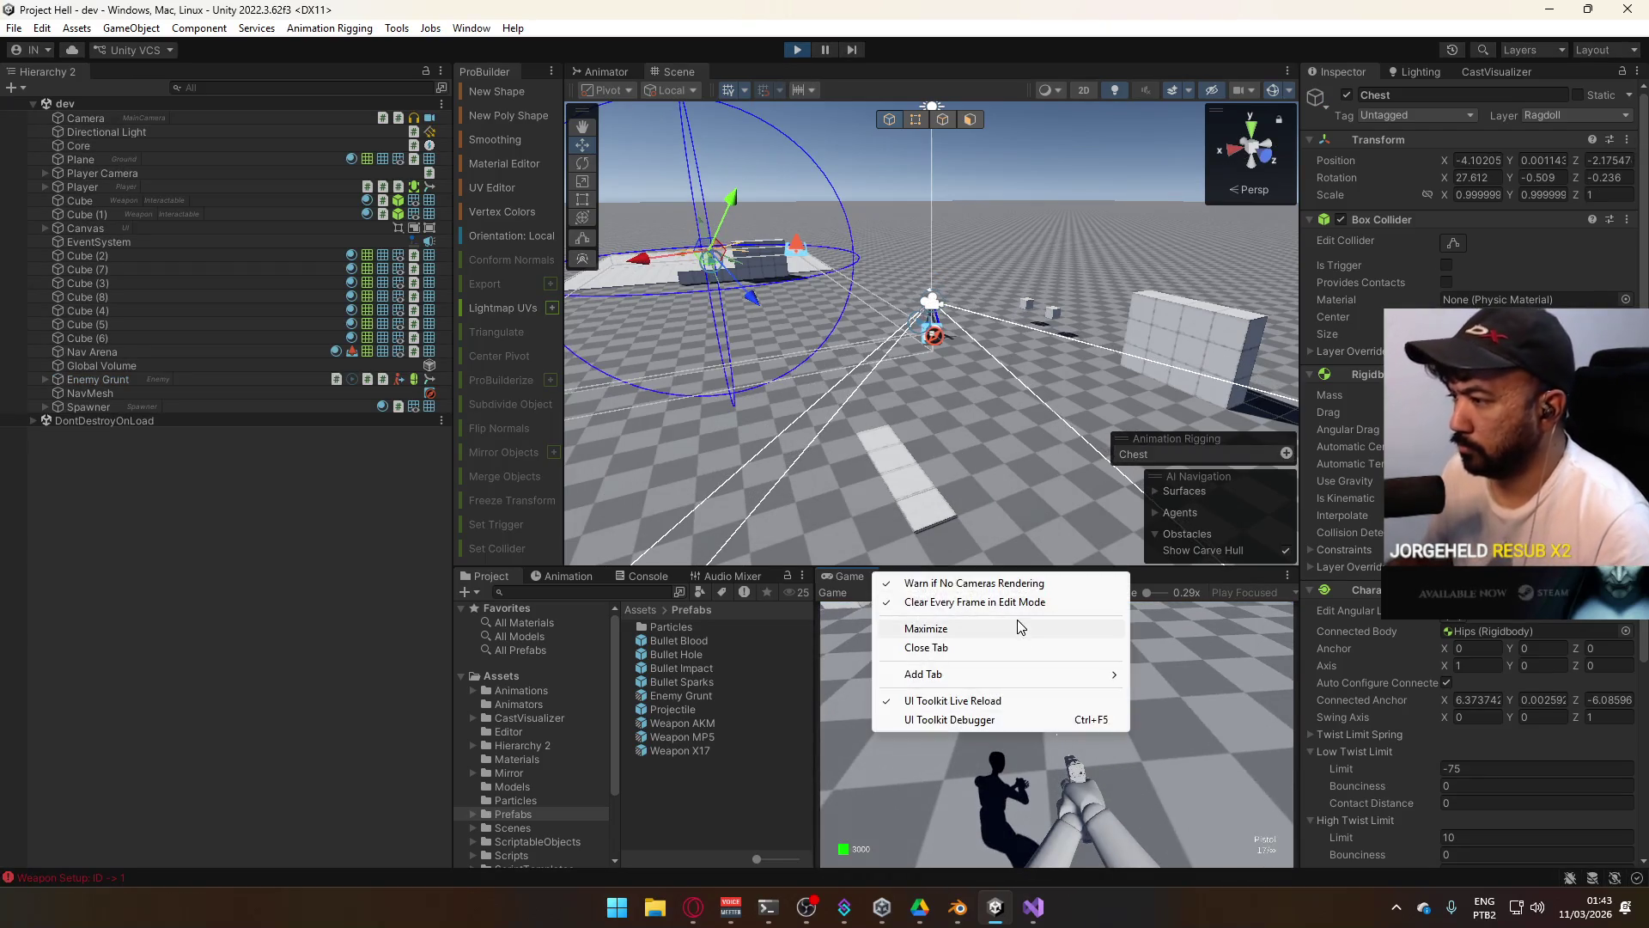
click(1017, 624)
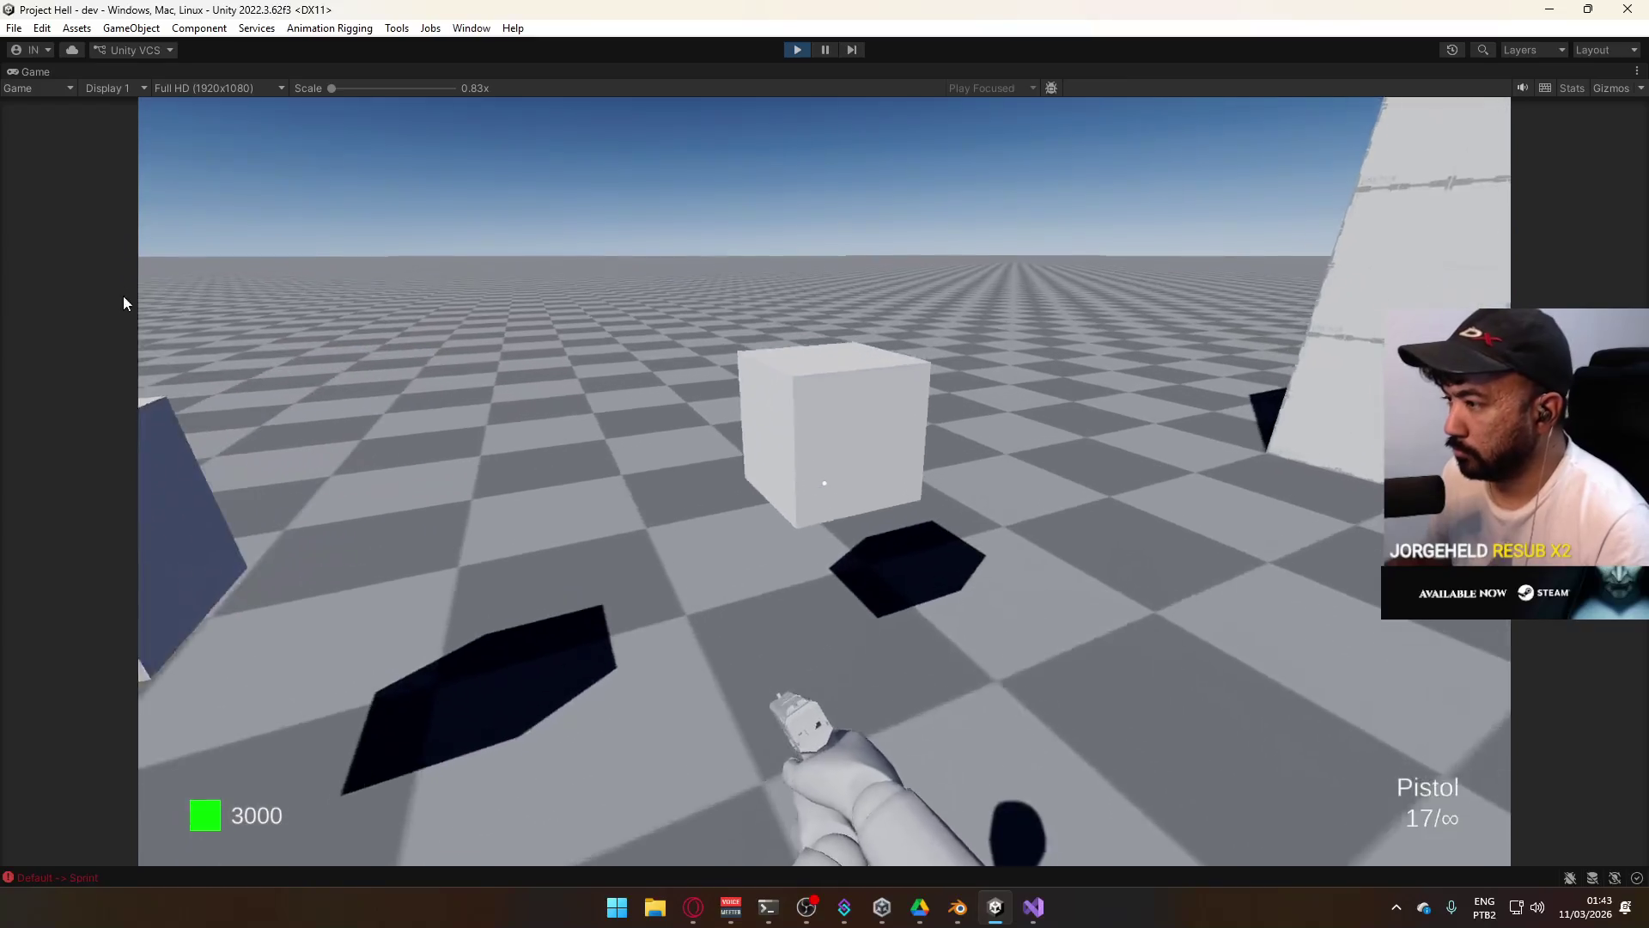
key(1)
key(super)
key(super)
key(super)
key(super)
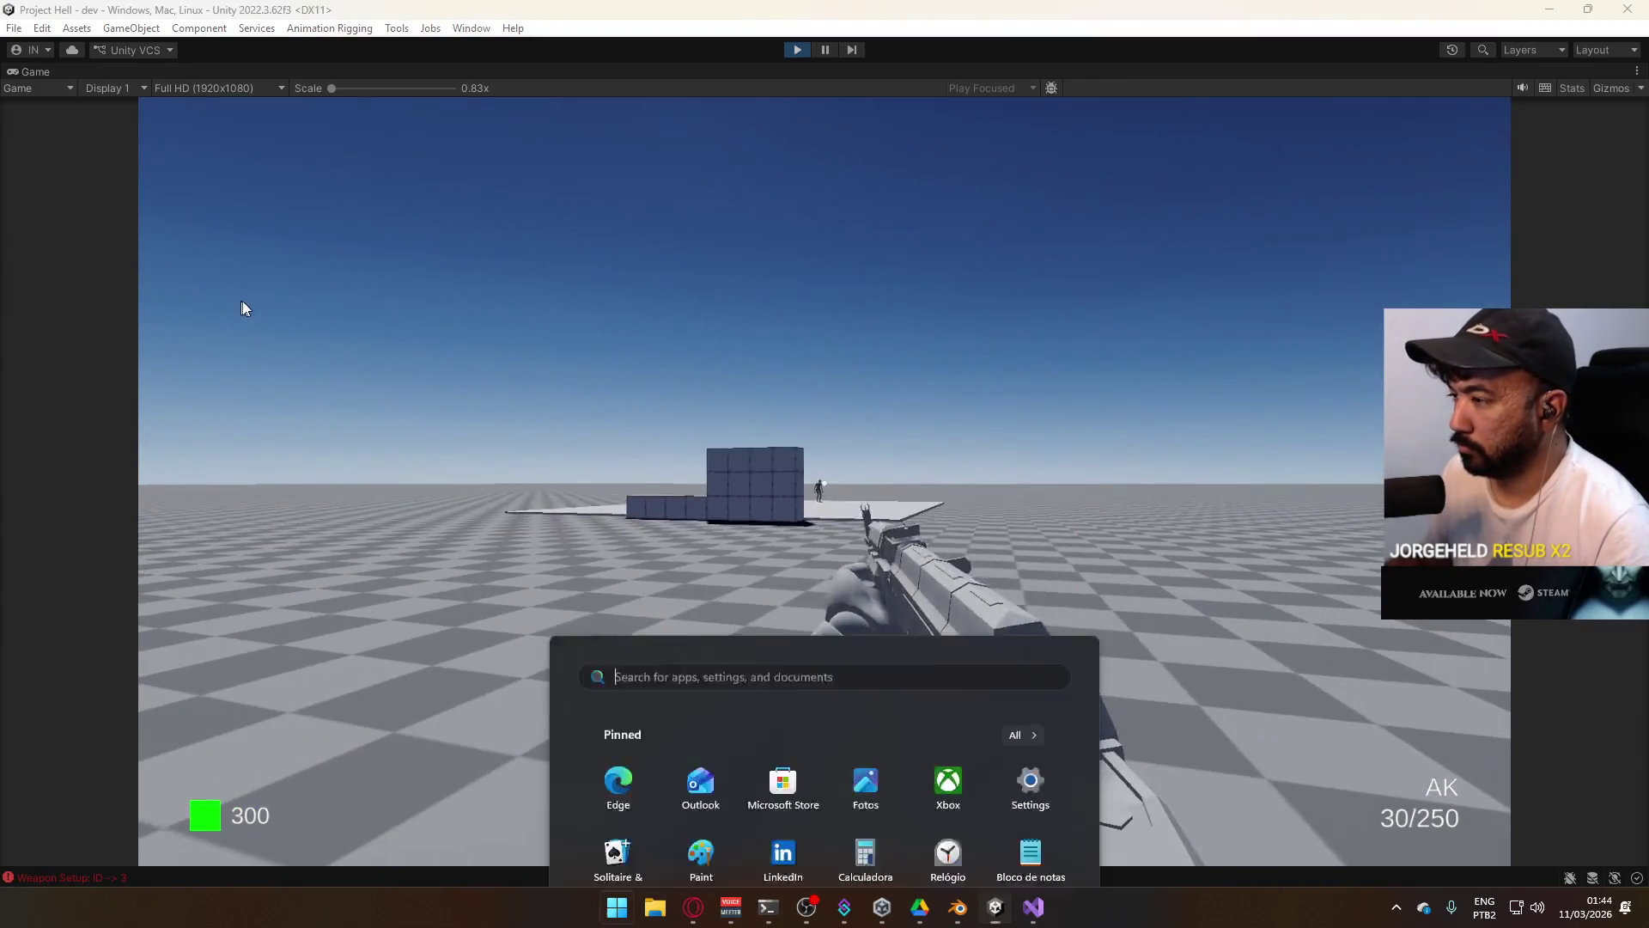
key(w)
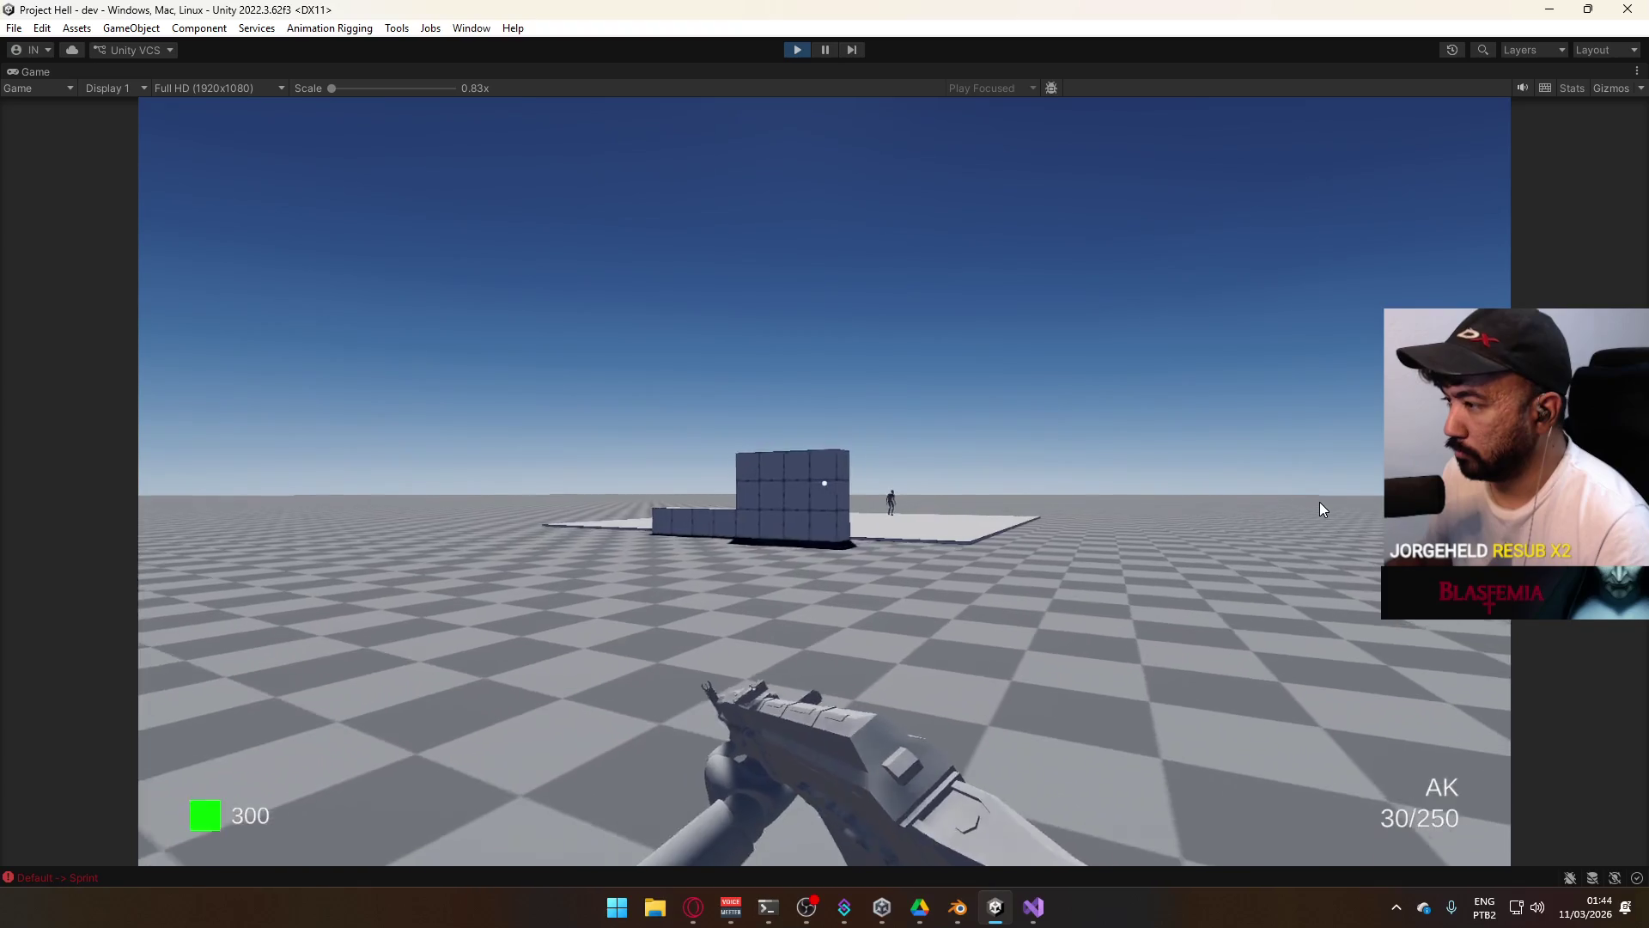
key(w)
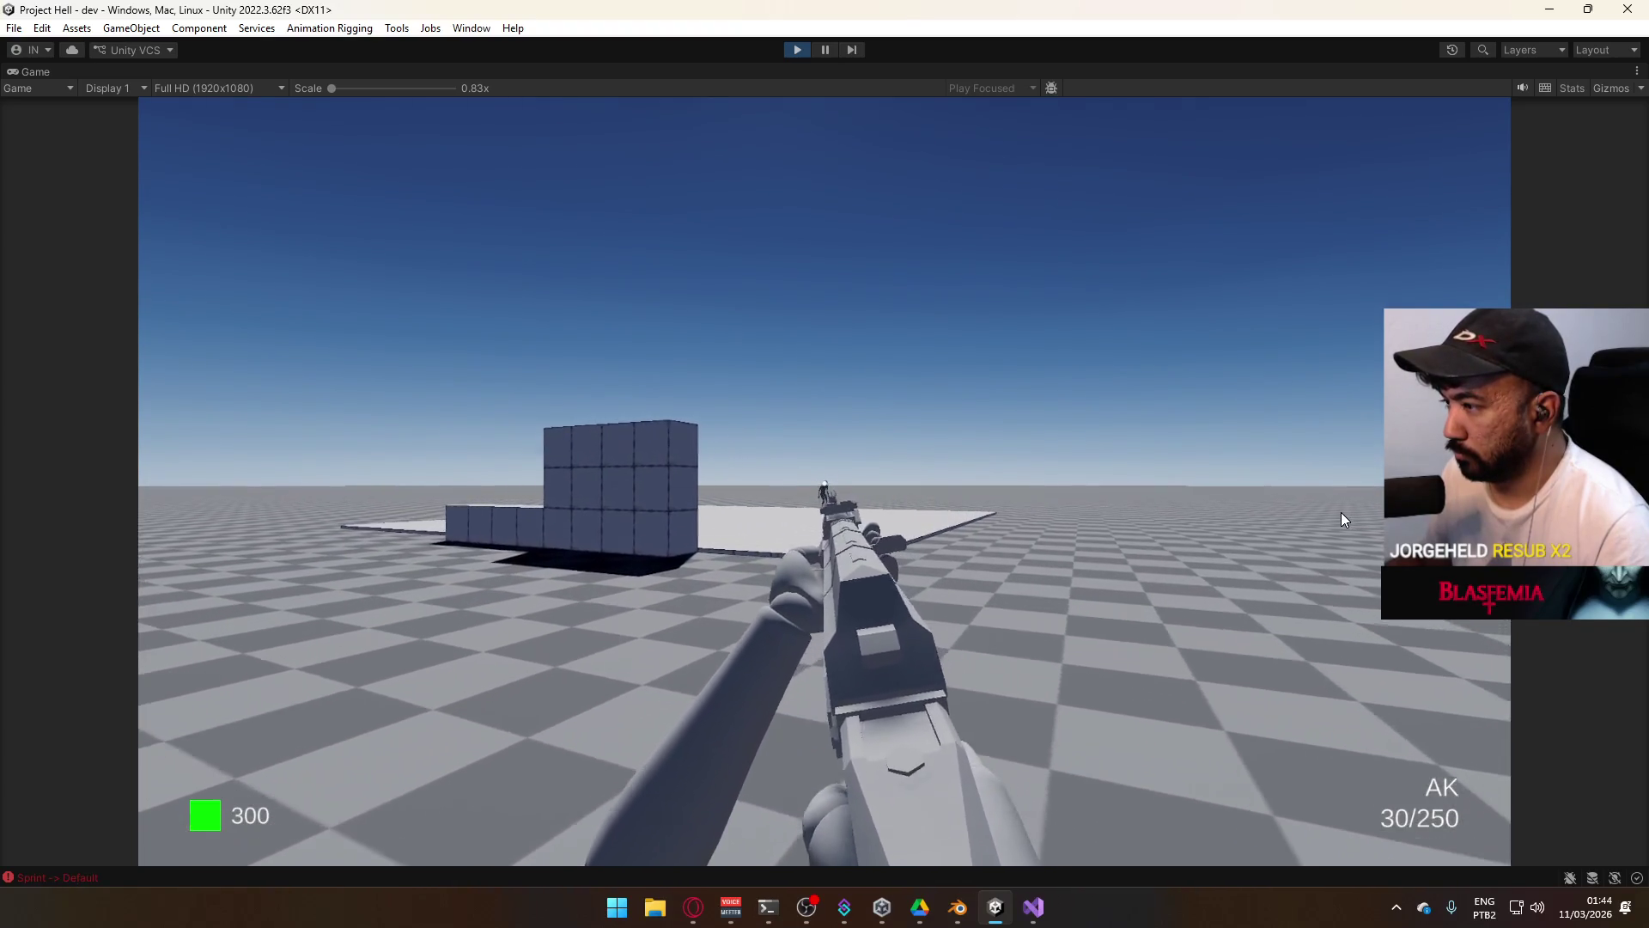
key(w)
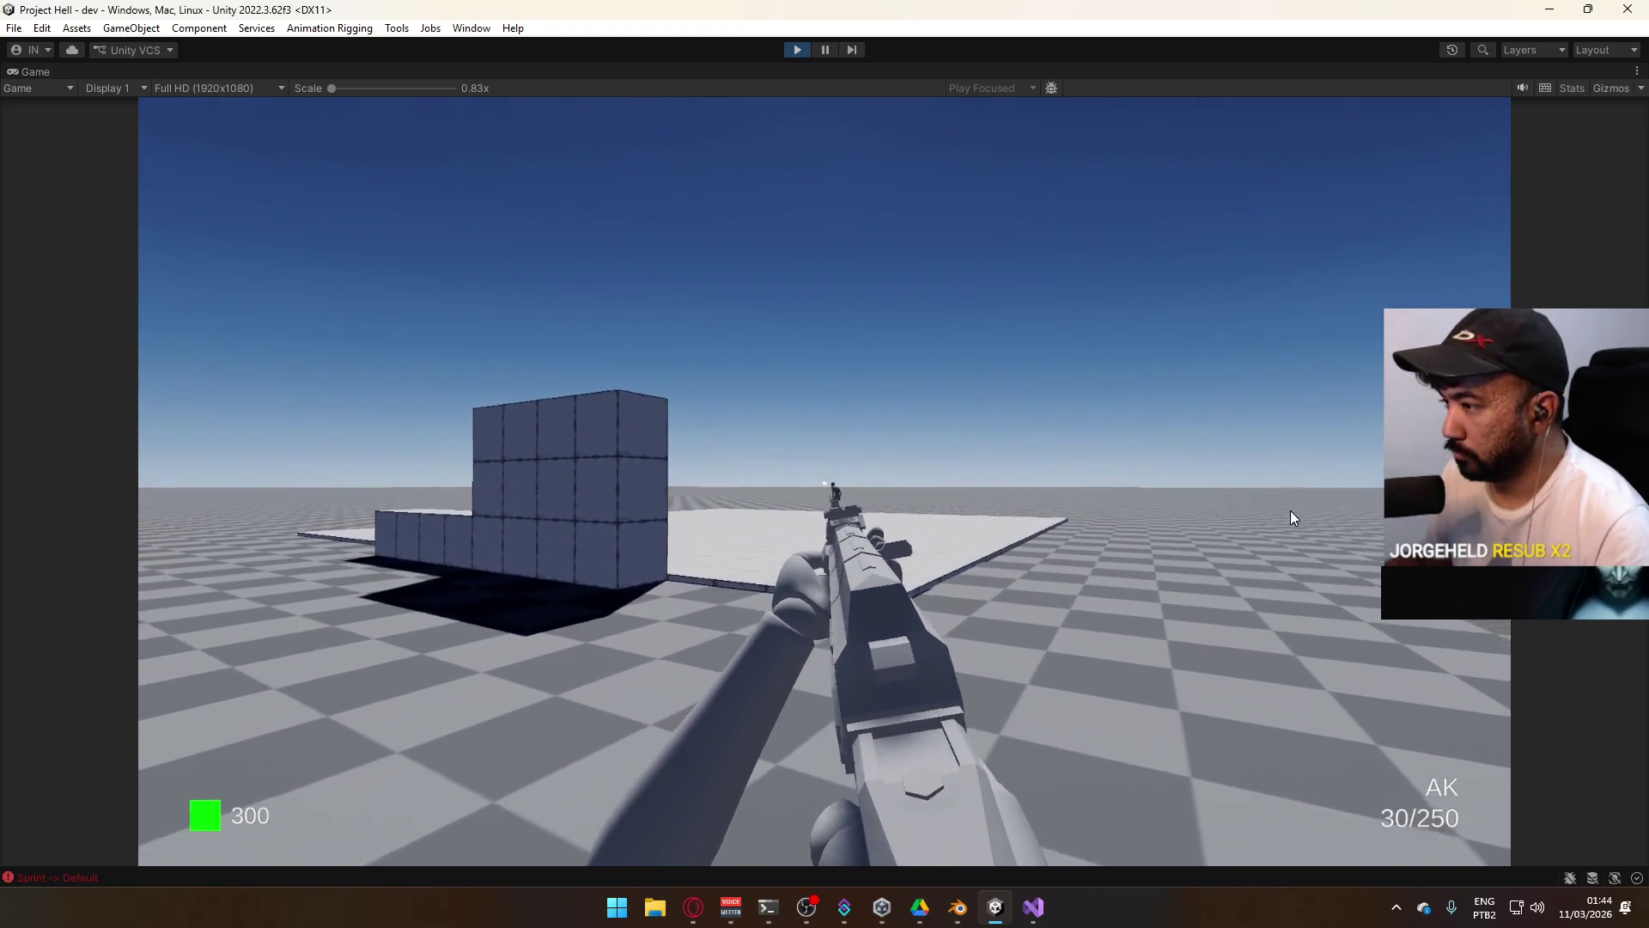
Shoot the grunt until it falls as a ragdoll, then restore the editor layout.
click(1263, 510)
key(w)
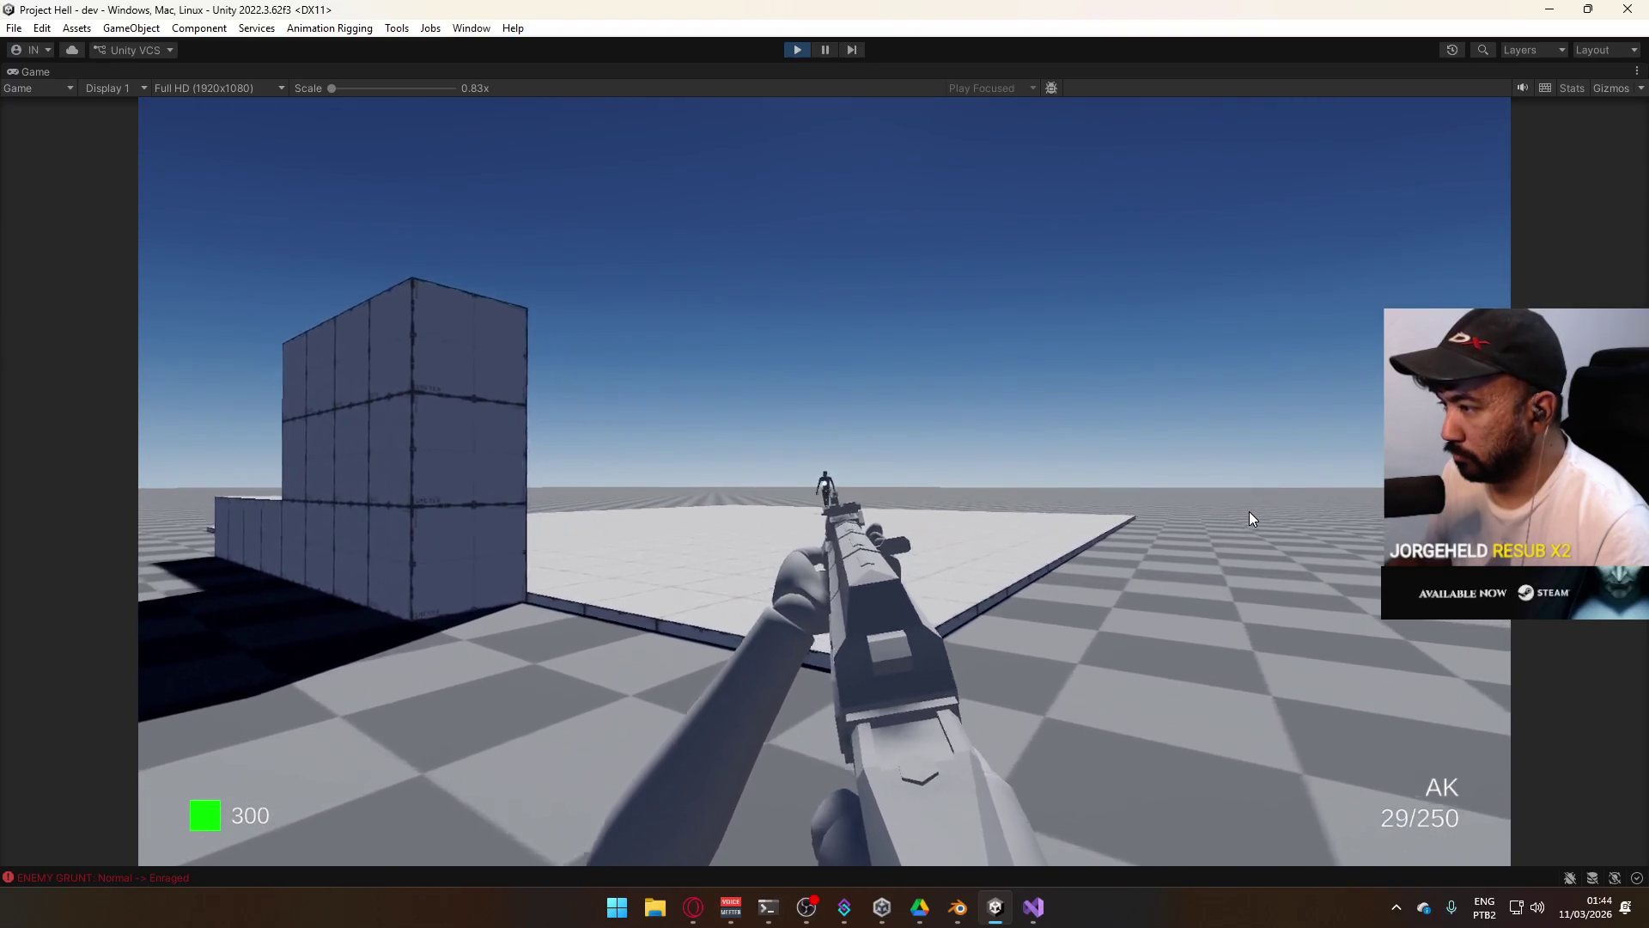
click(1251, 513)
click(1297, 557)
key(w)
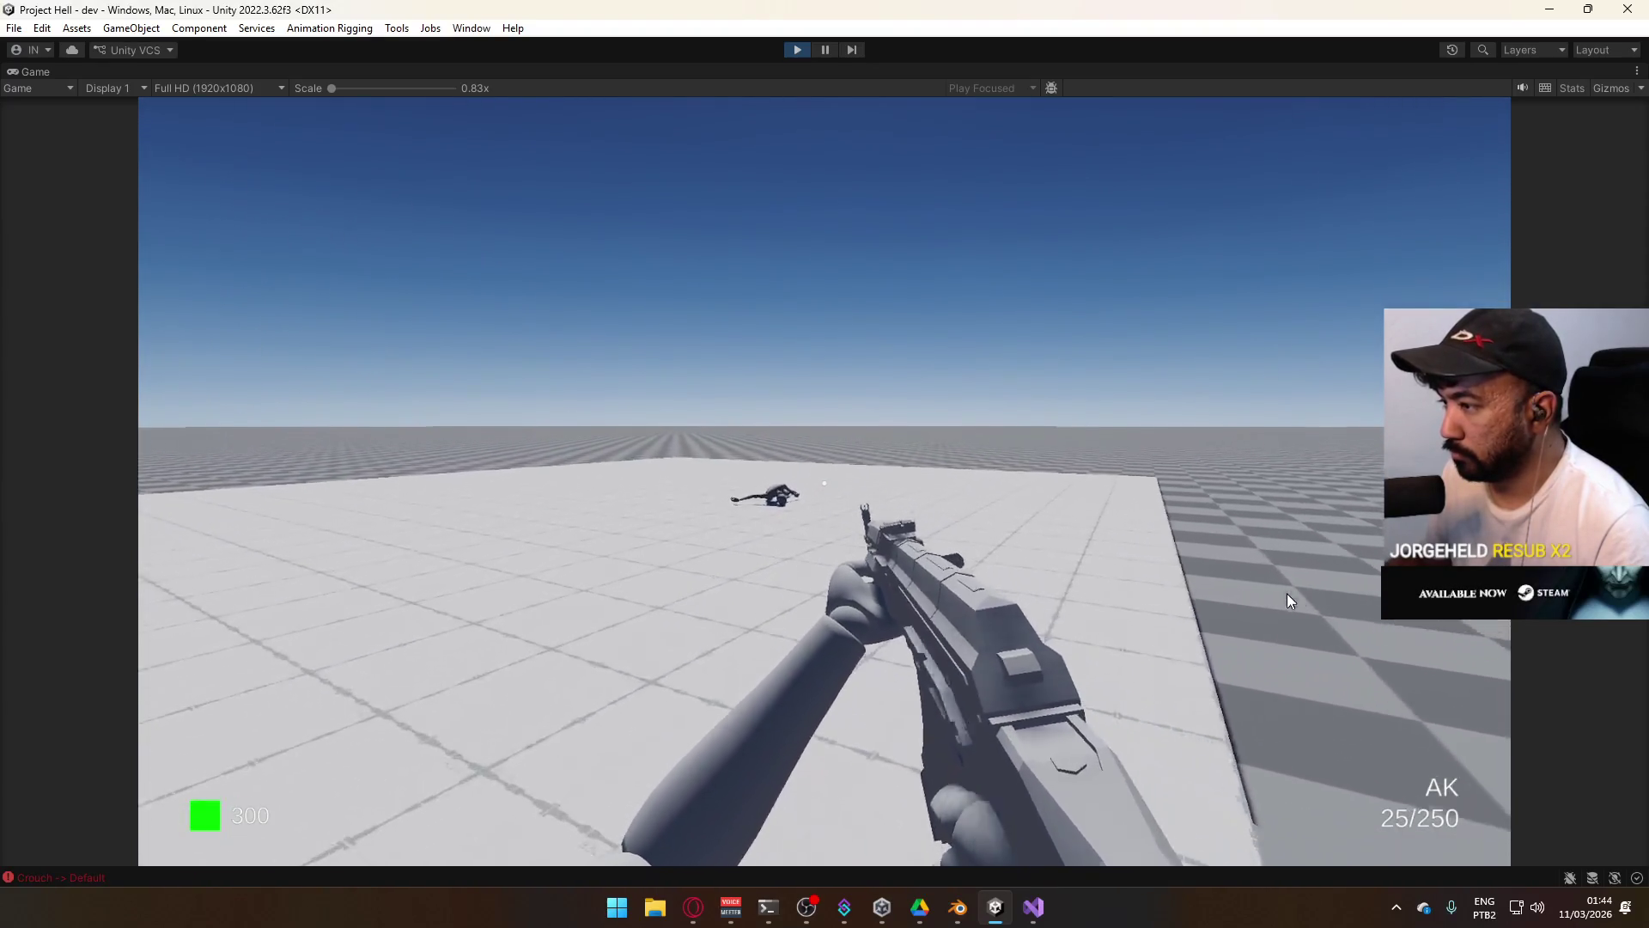
key(super)
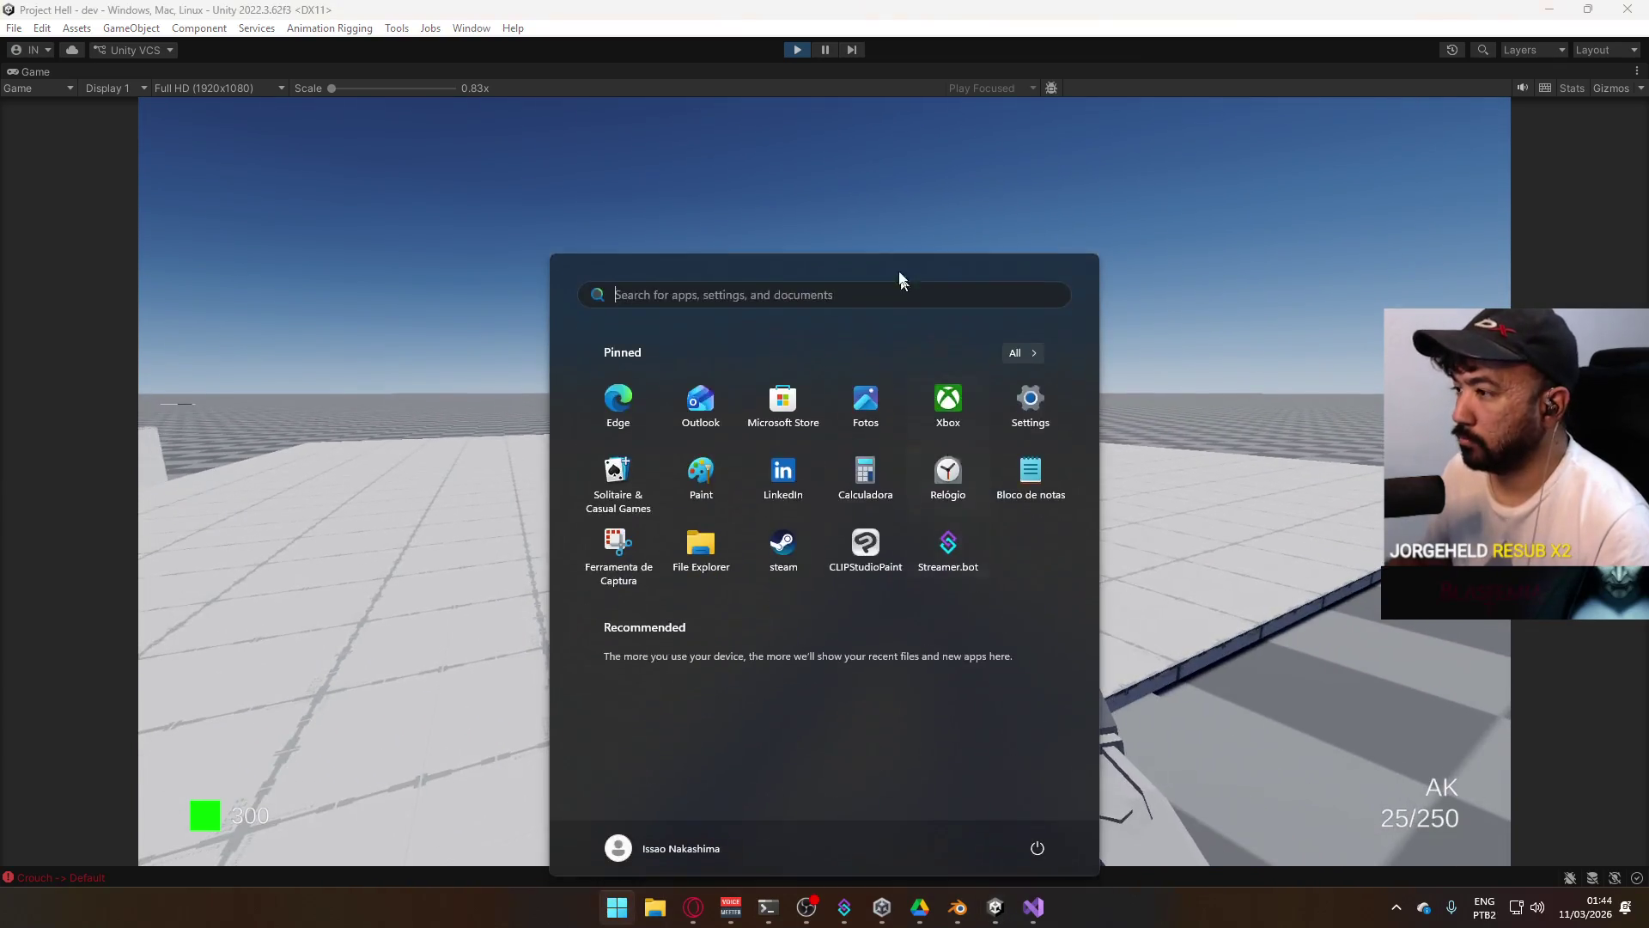
key(super)
right_click(933, 71)
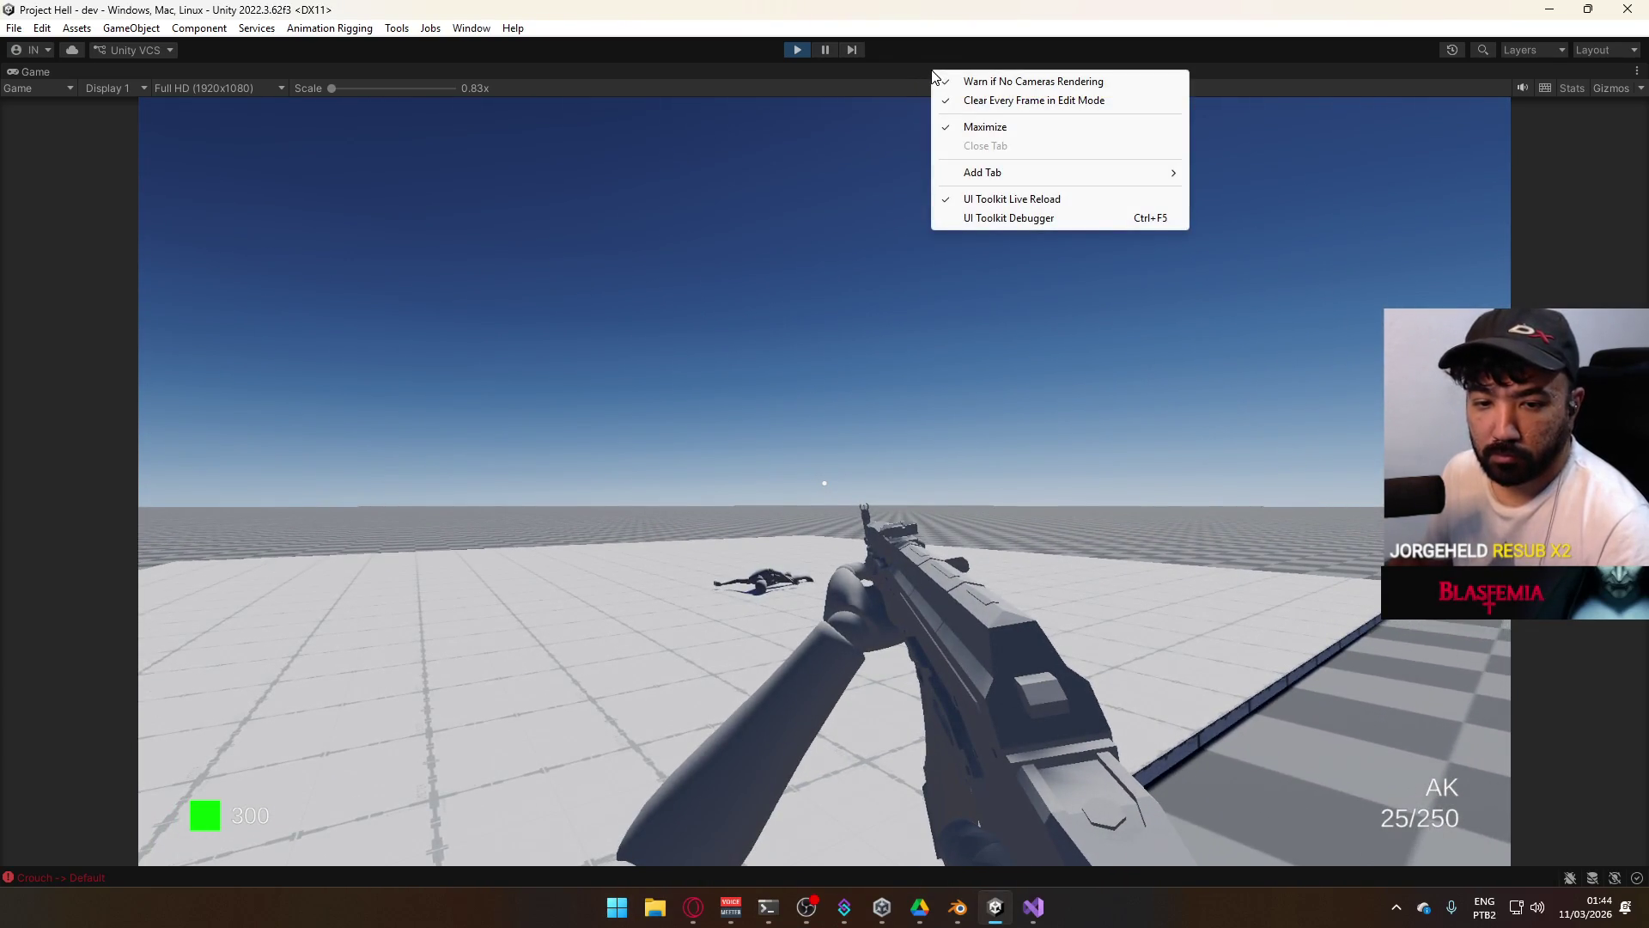
click(1031, 129)
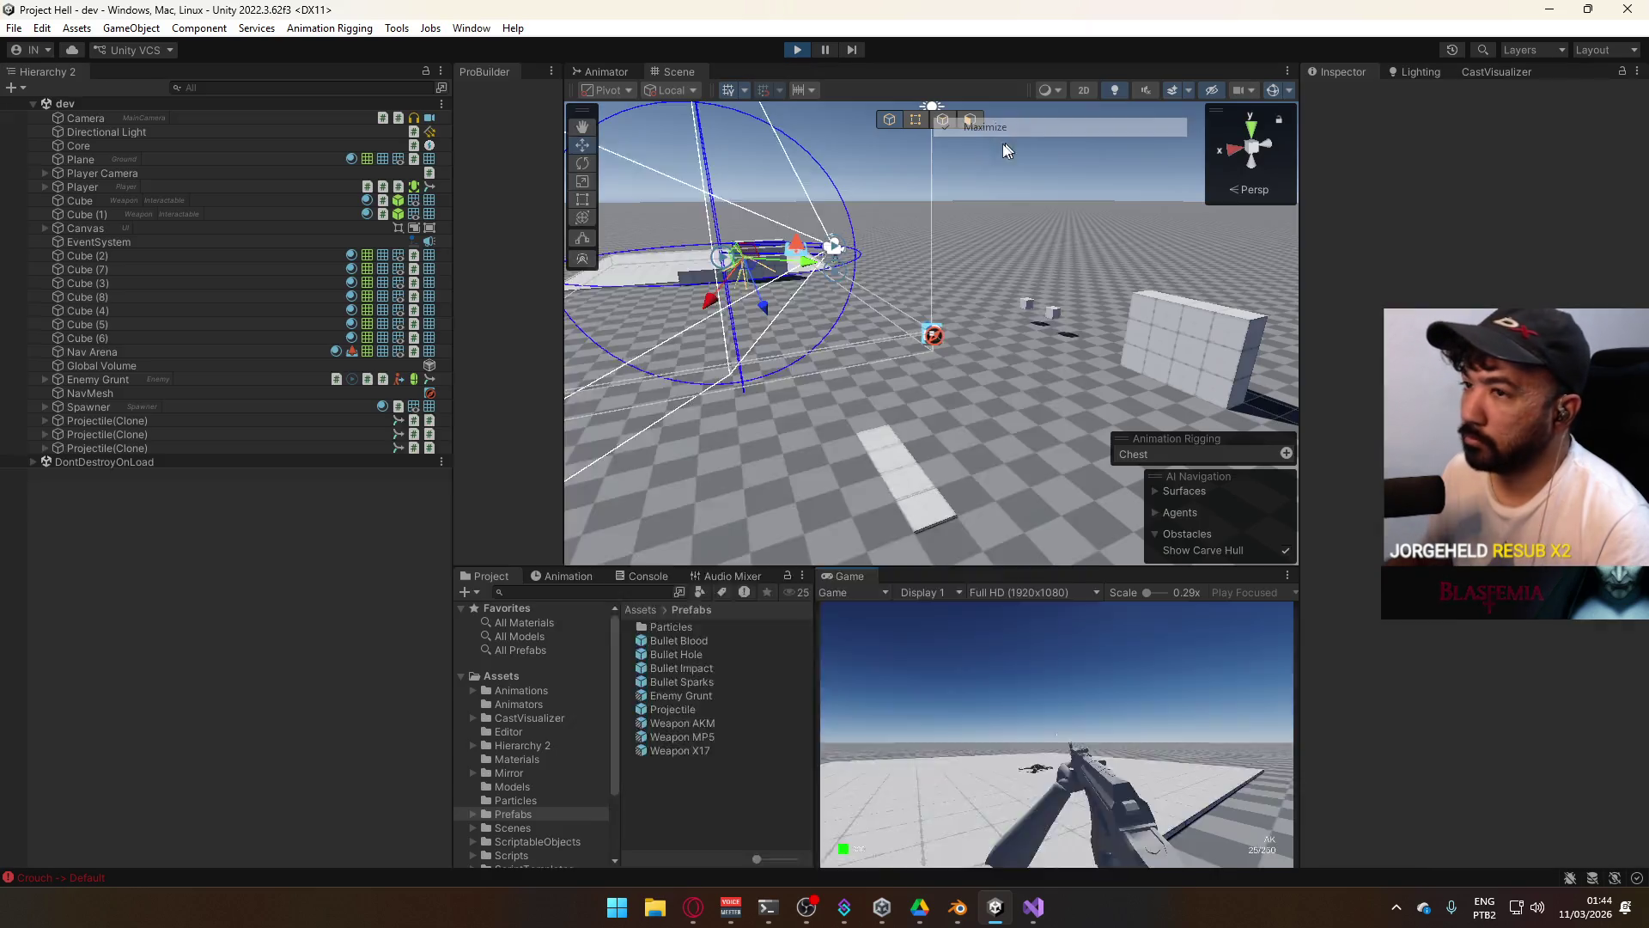
key(super)
click(132, 117)
click(136, 393)
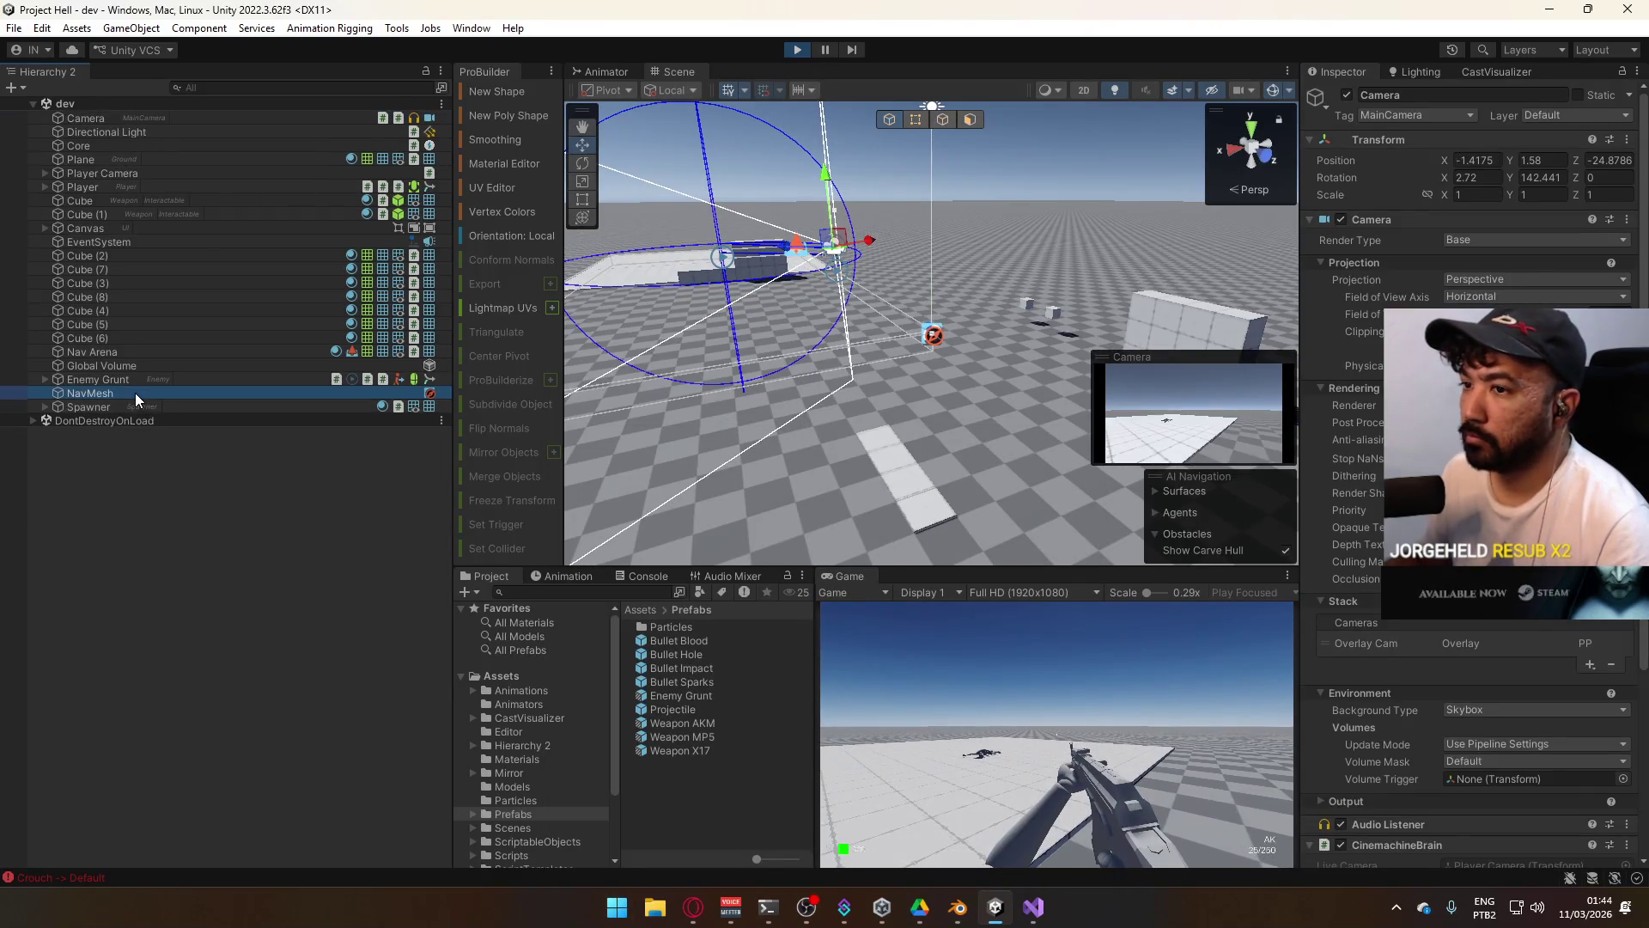
click(121, 366)
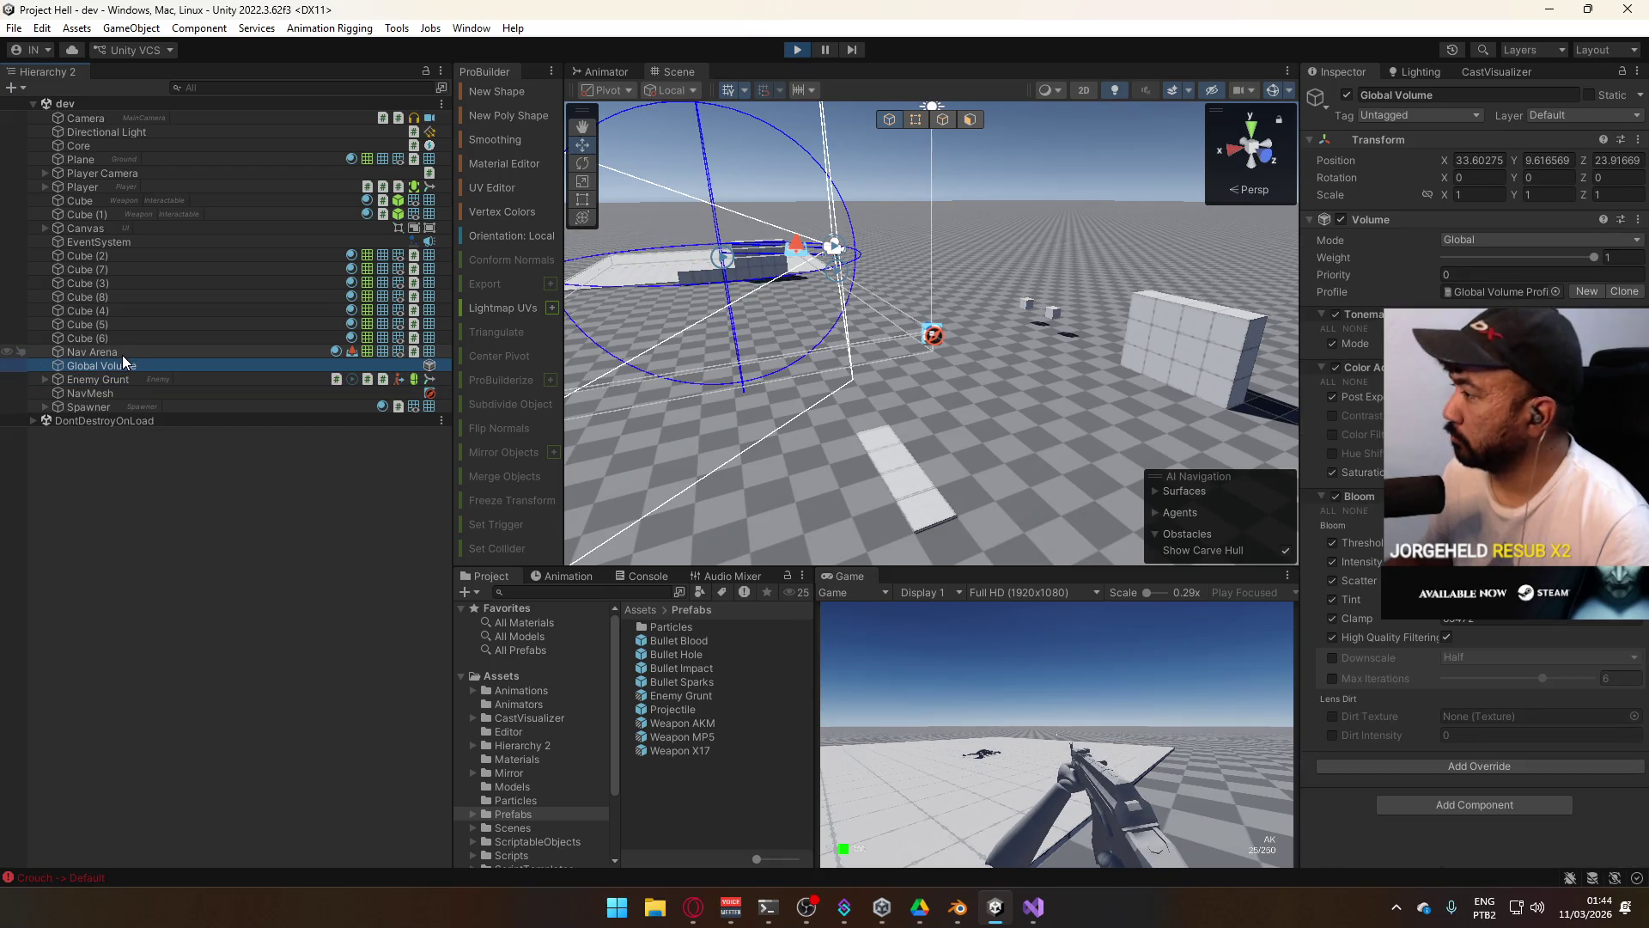
click(122, 354)
click(115, 391)
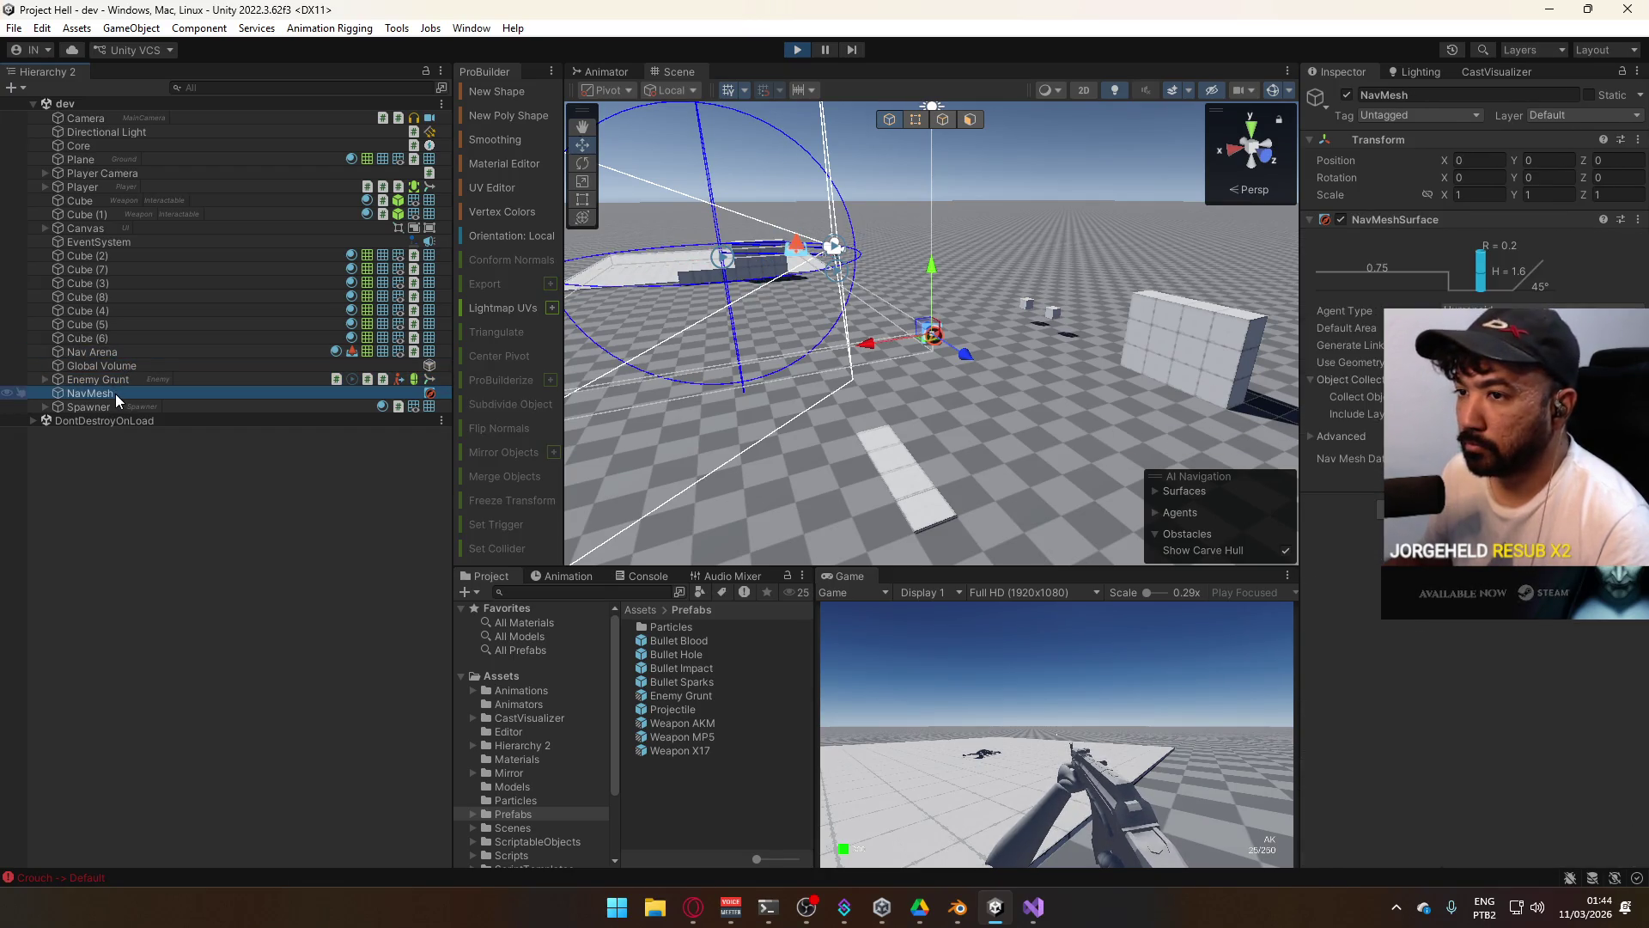
click(106, 147)
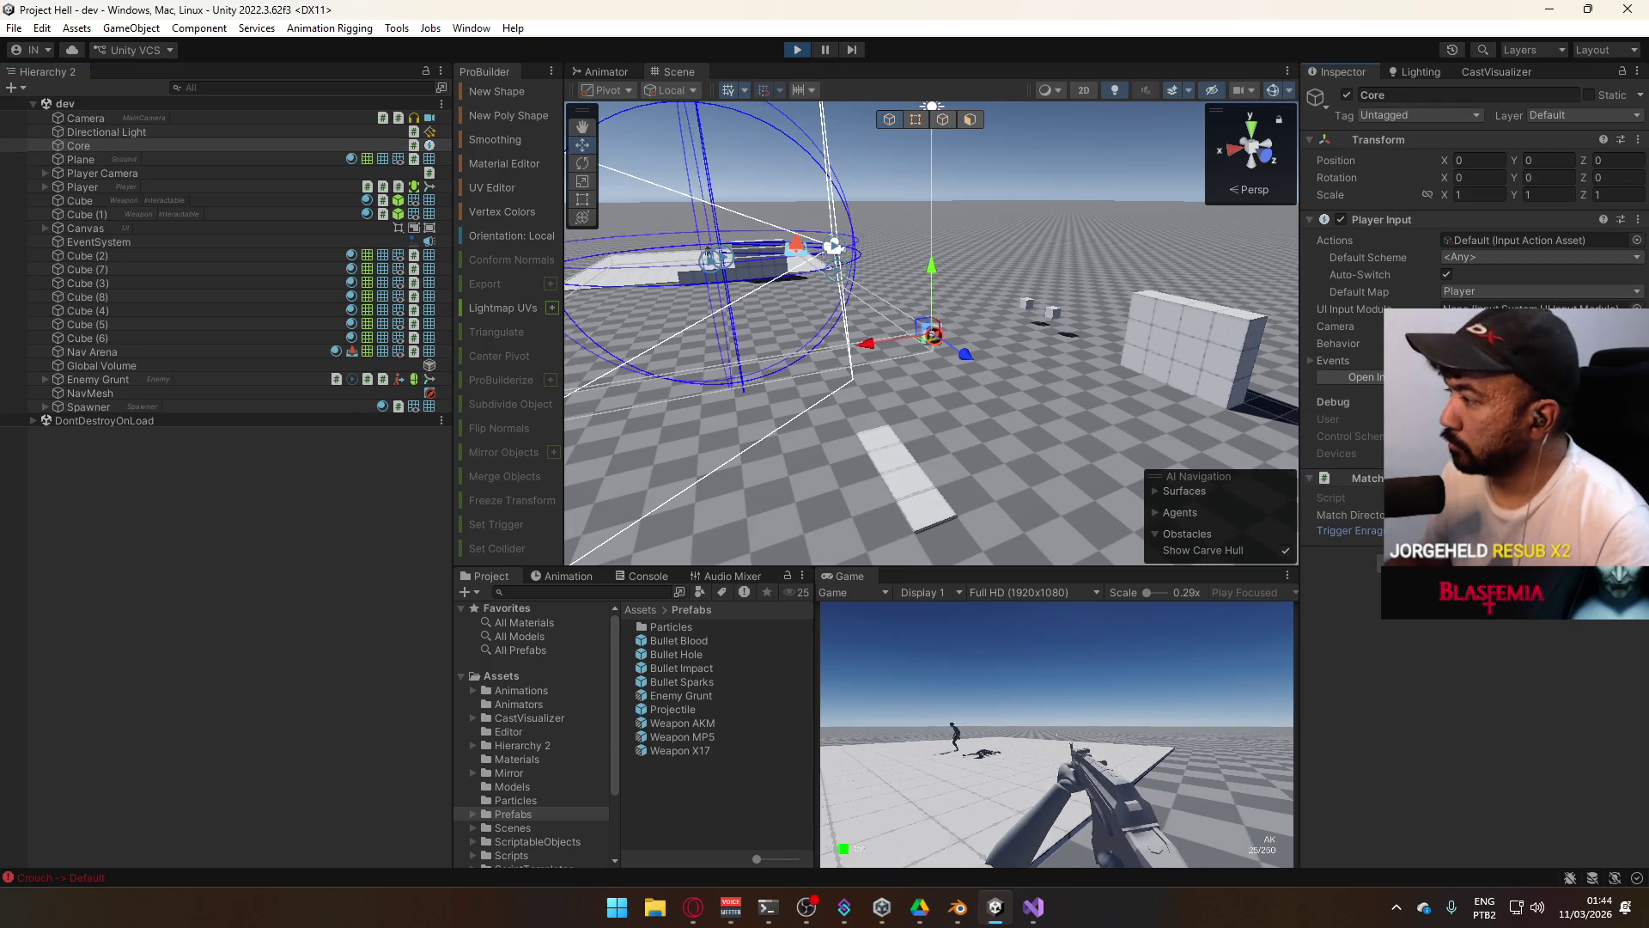
right_click(857, 578)
click(945, 634)
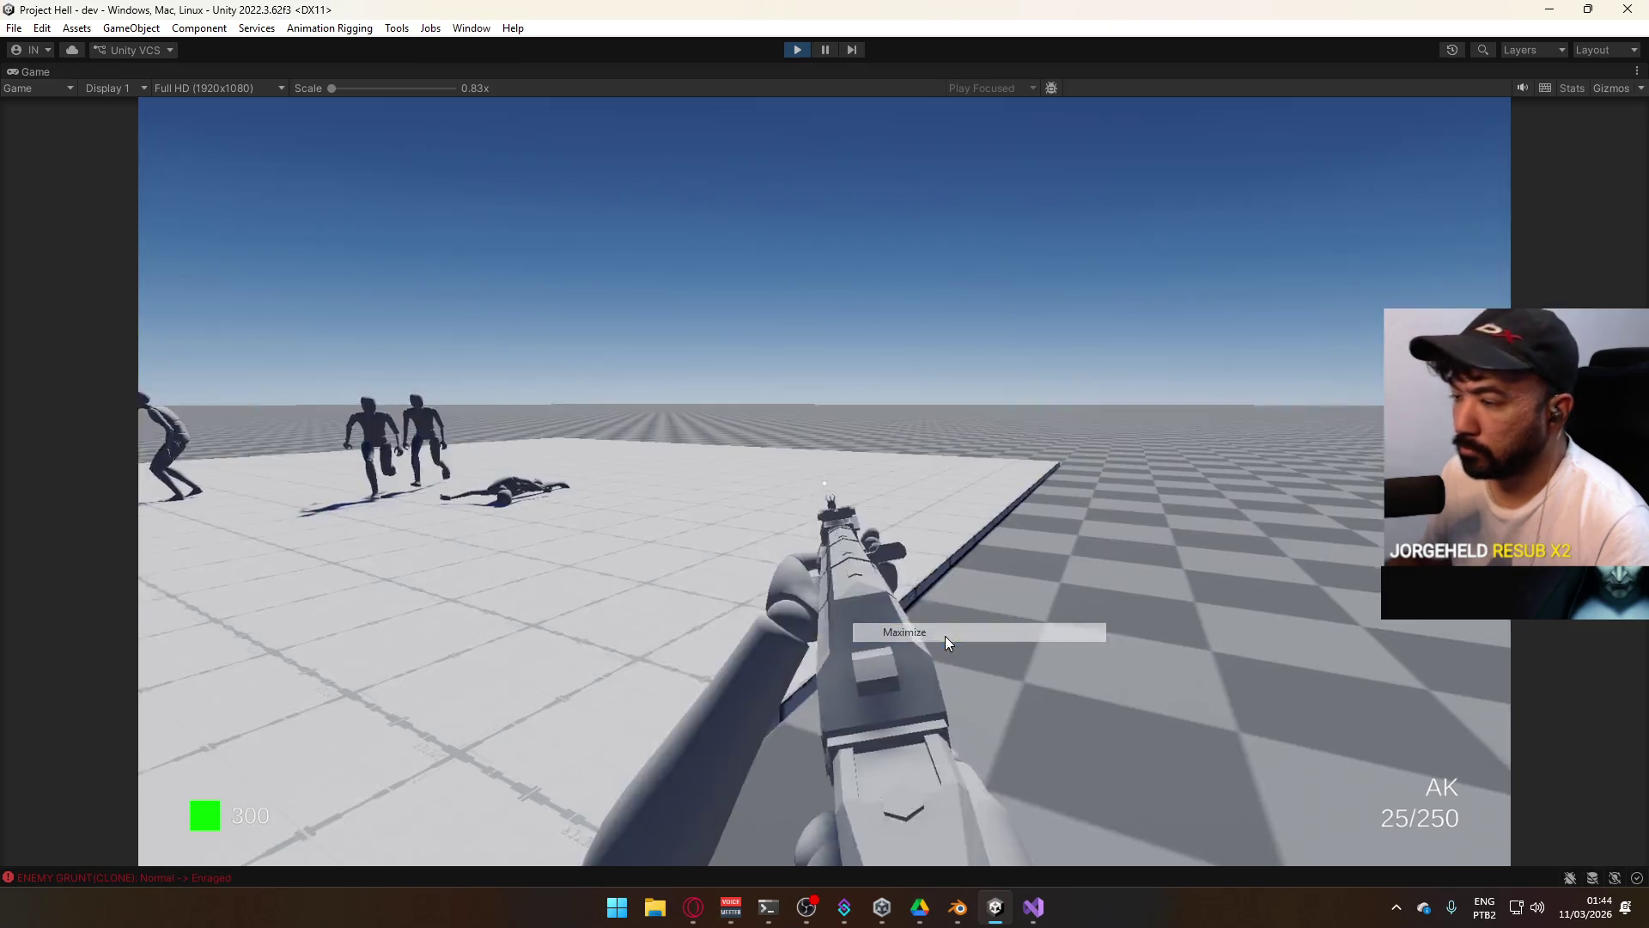
Shoot the approaching group of grunts with the AK, spraying fire and reloading.
click(580, 662)
key(super)
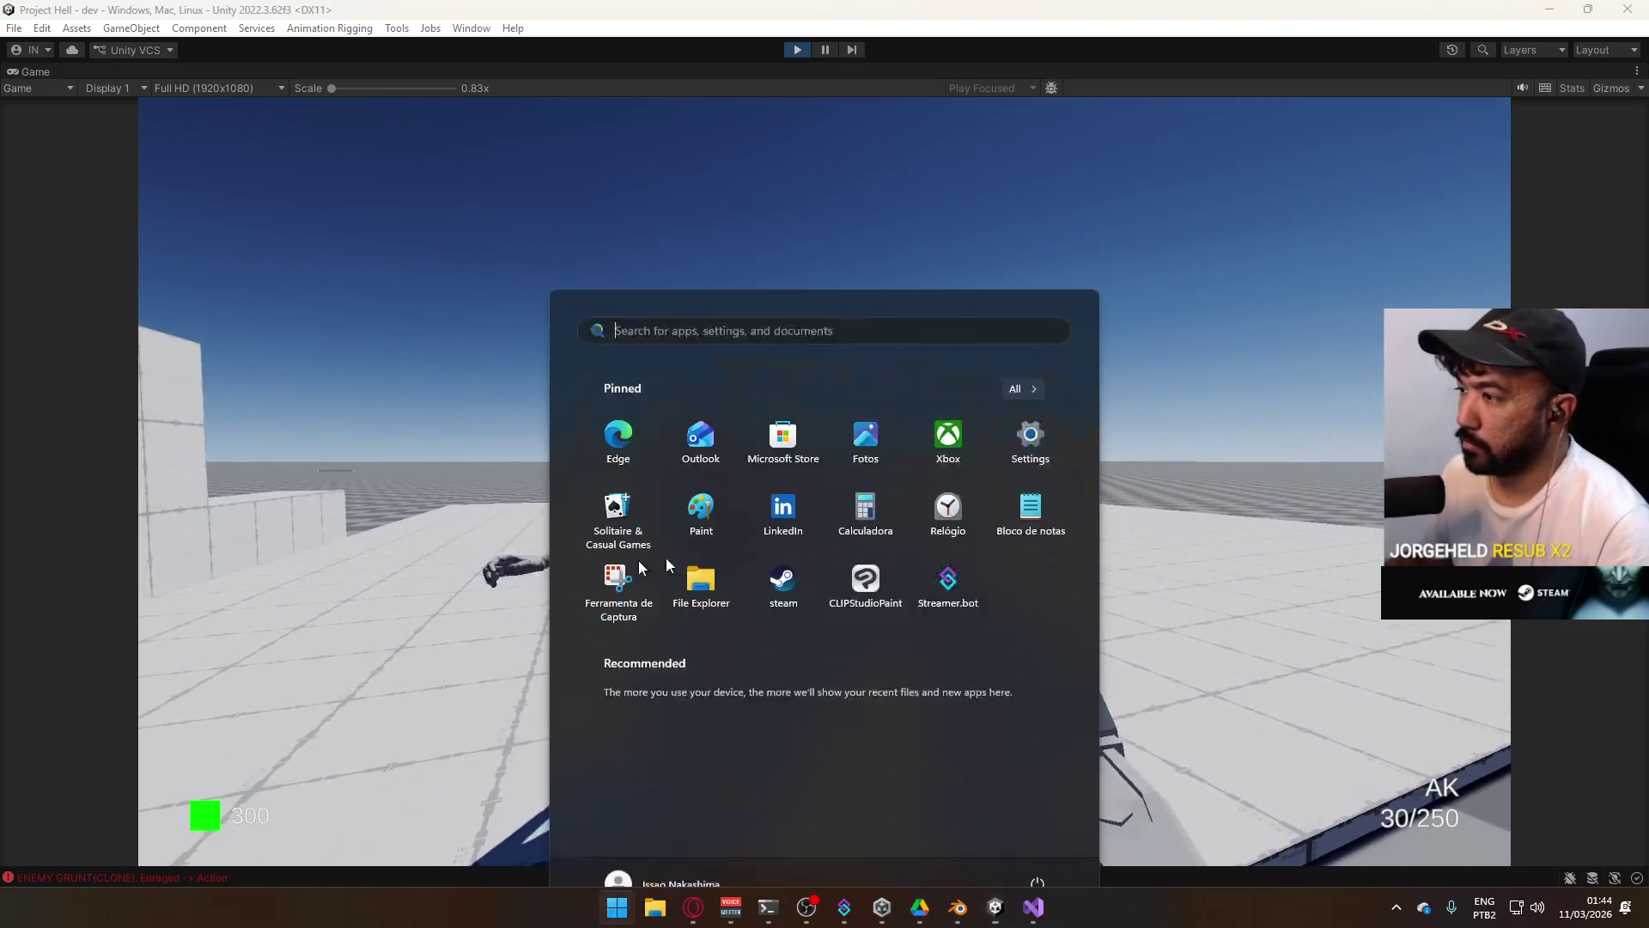
click(1049, 504)
mouse_move(1050, 498)
mouse_down()
mouse_move(1068, 521)
mouse_move(1034, 534)
mouse_move(1089, 556)
mouse_move(1090, 584)
mouse_up()
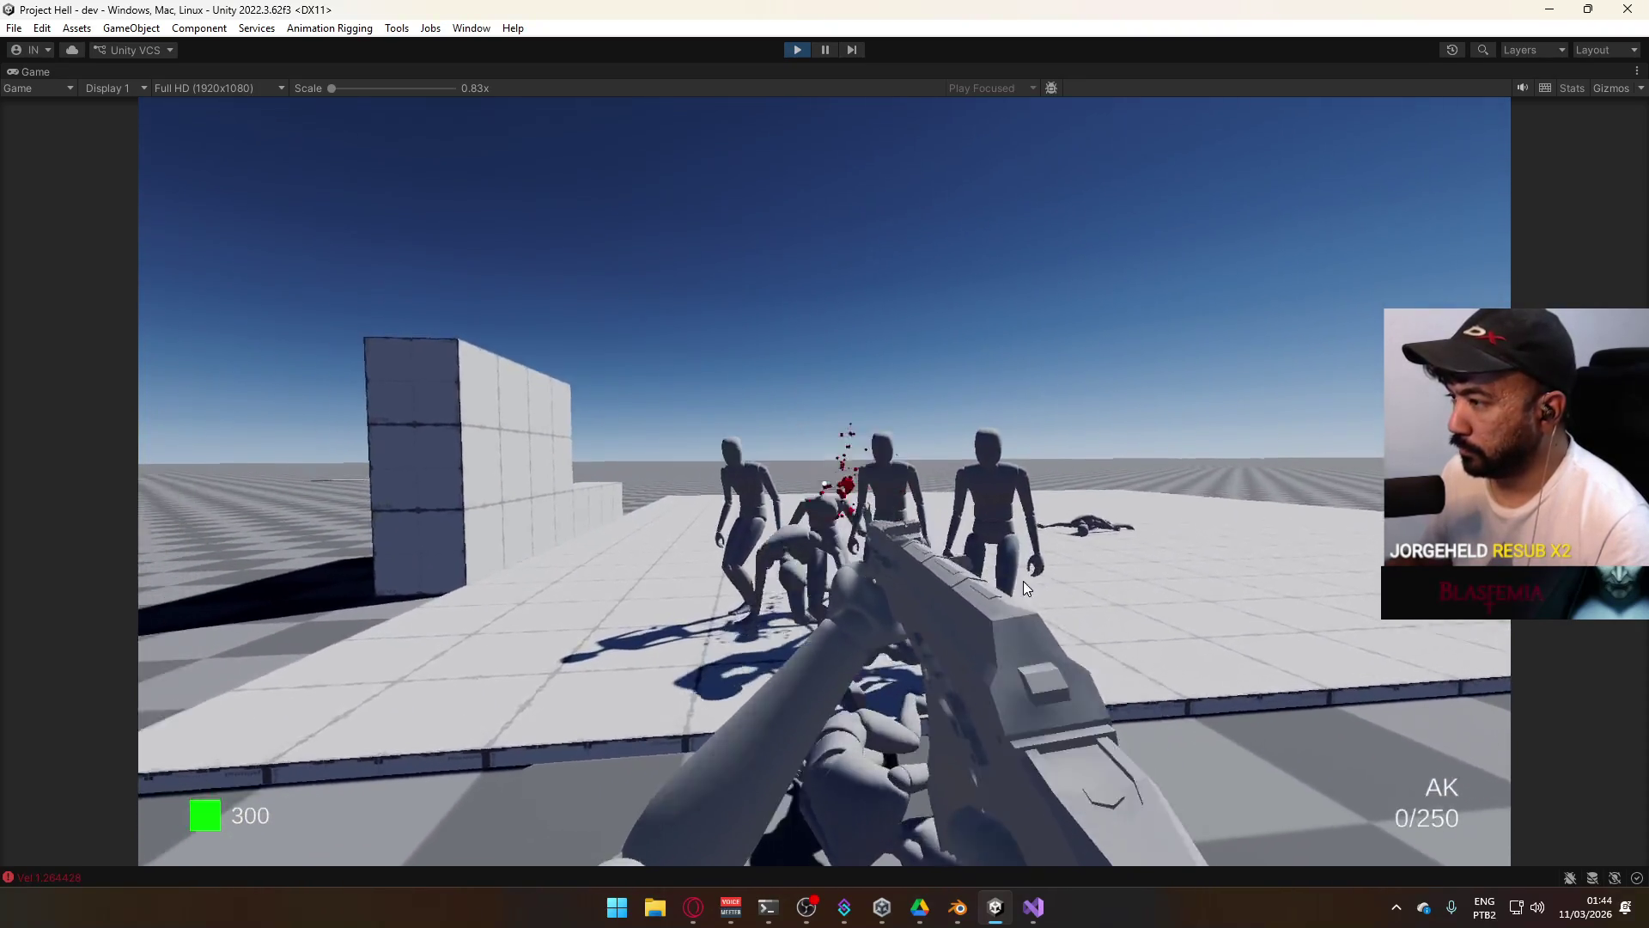
key(r)
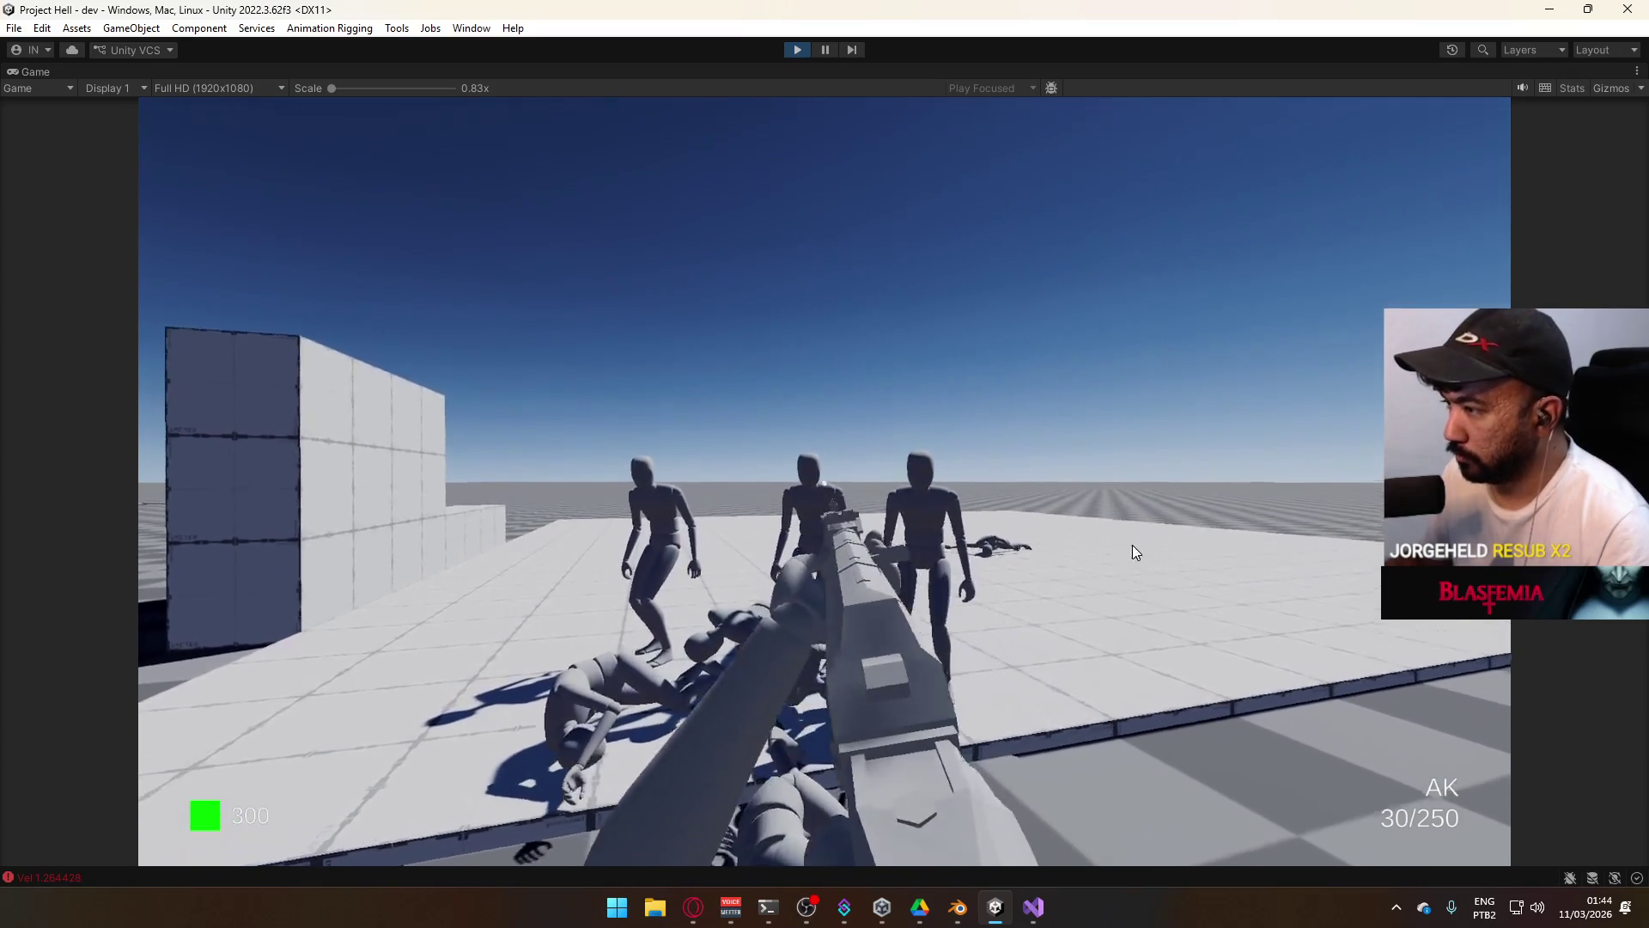
click(1122, 584)
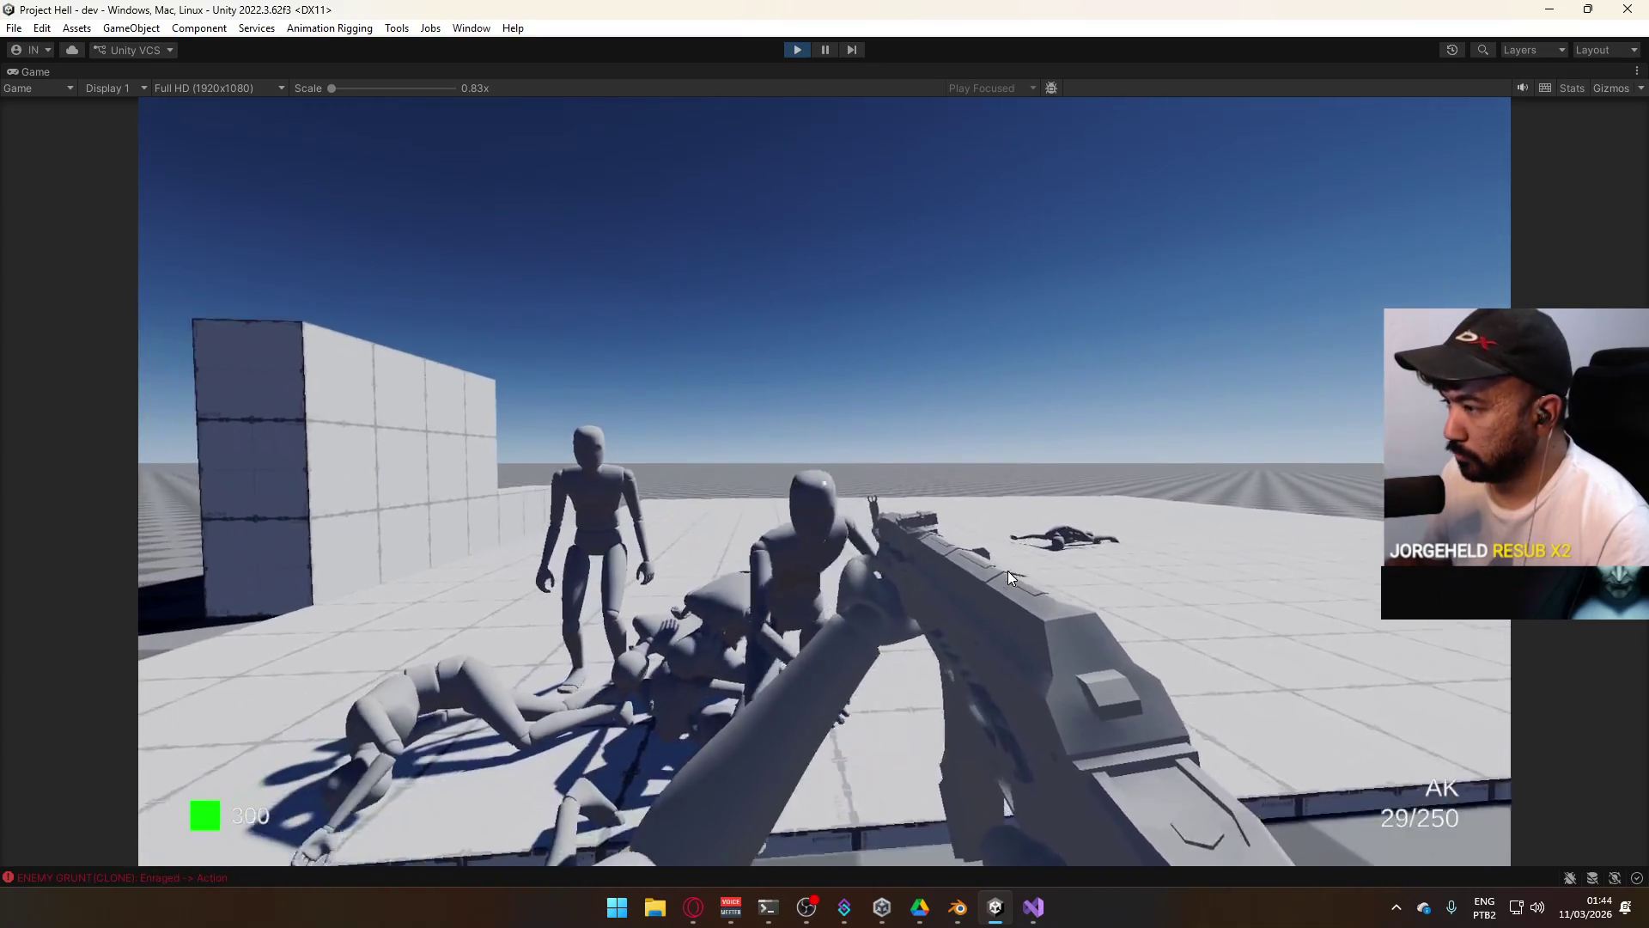
Finish off the remaining grunts, then sprint forward into the ragdoll pile.
drag(973, 560, 980, 570)
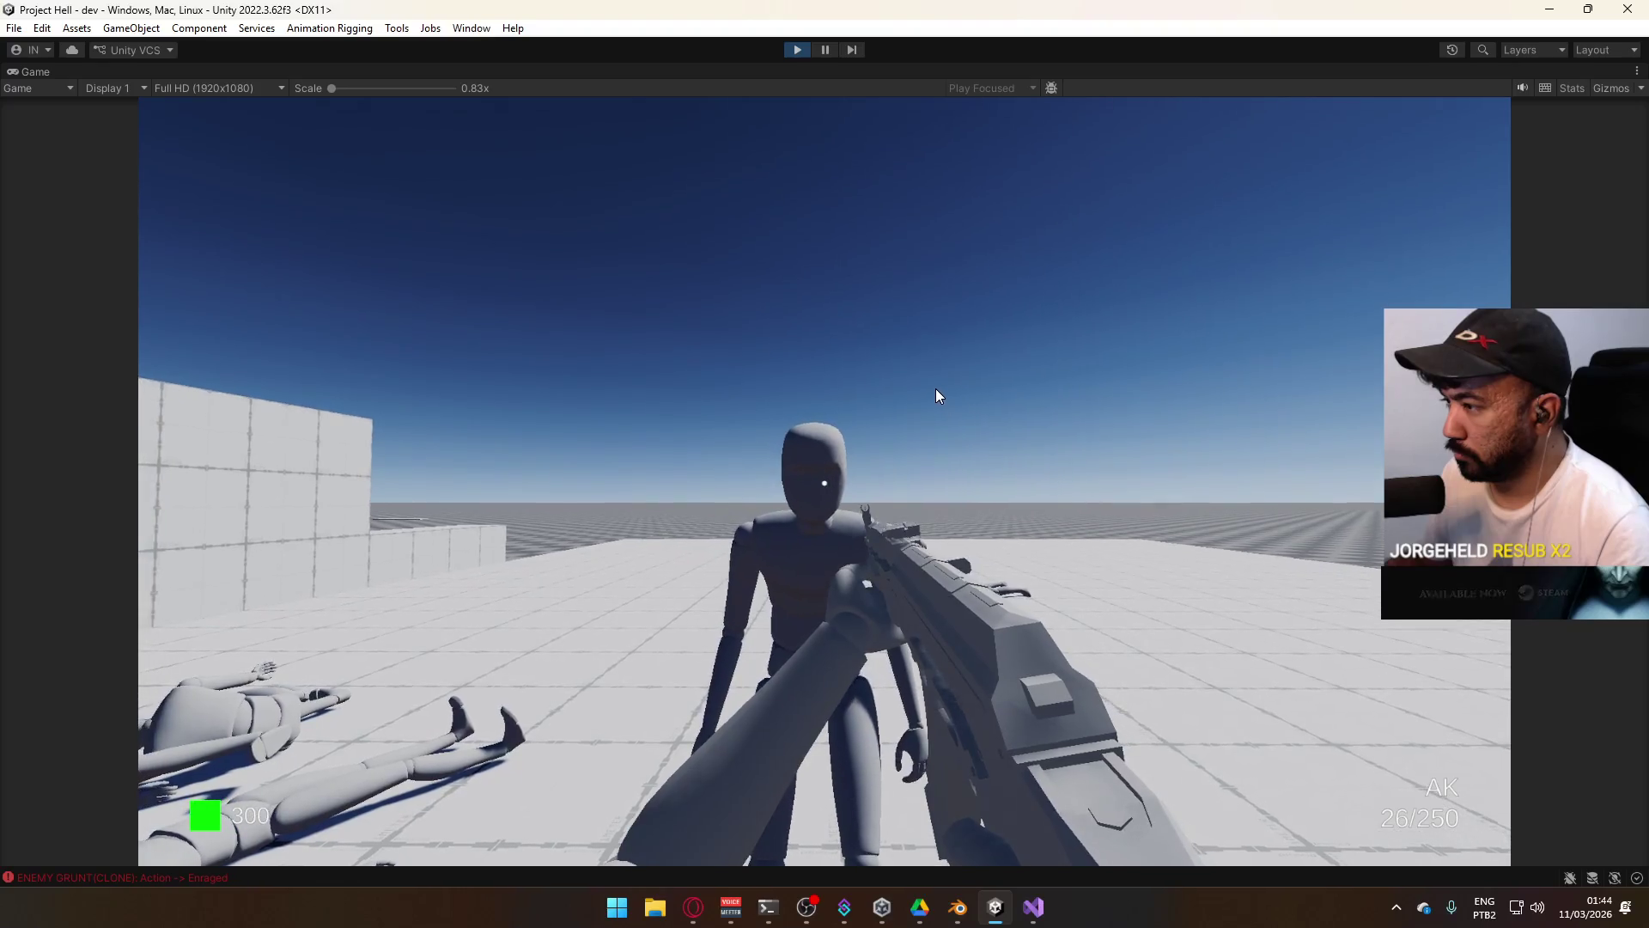
click(935, 388)
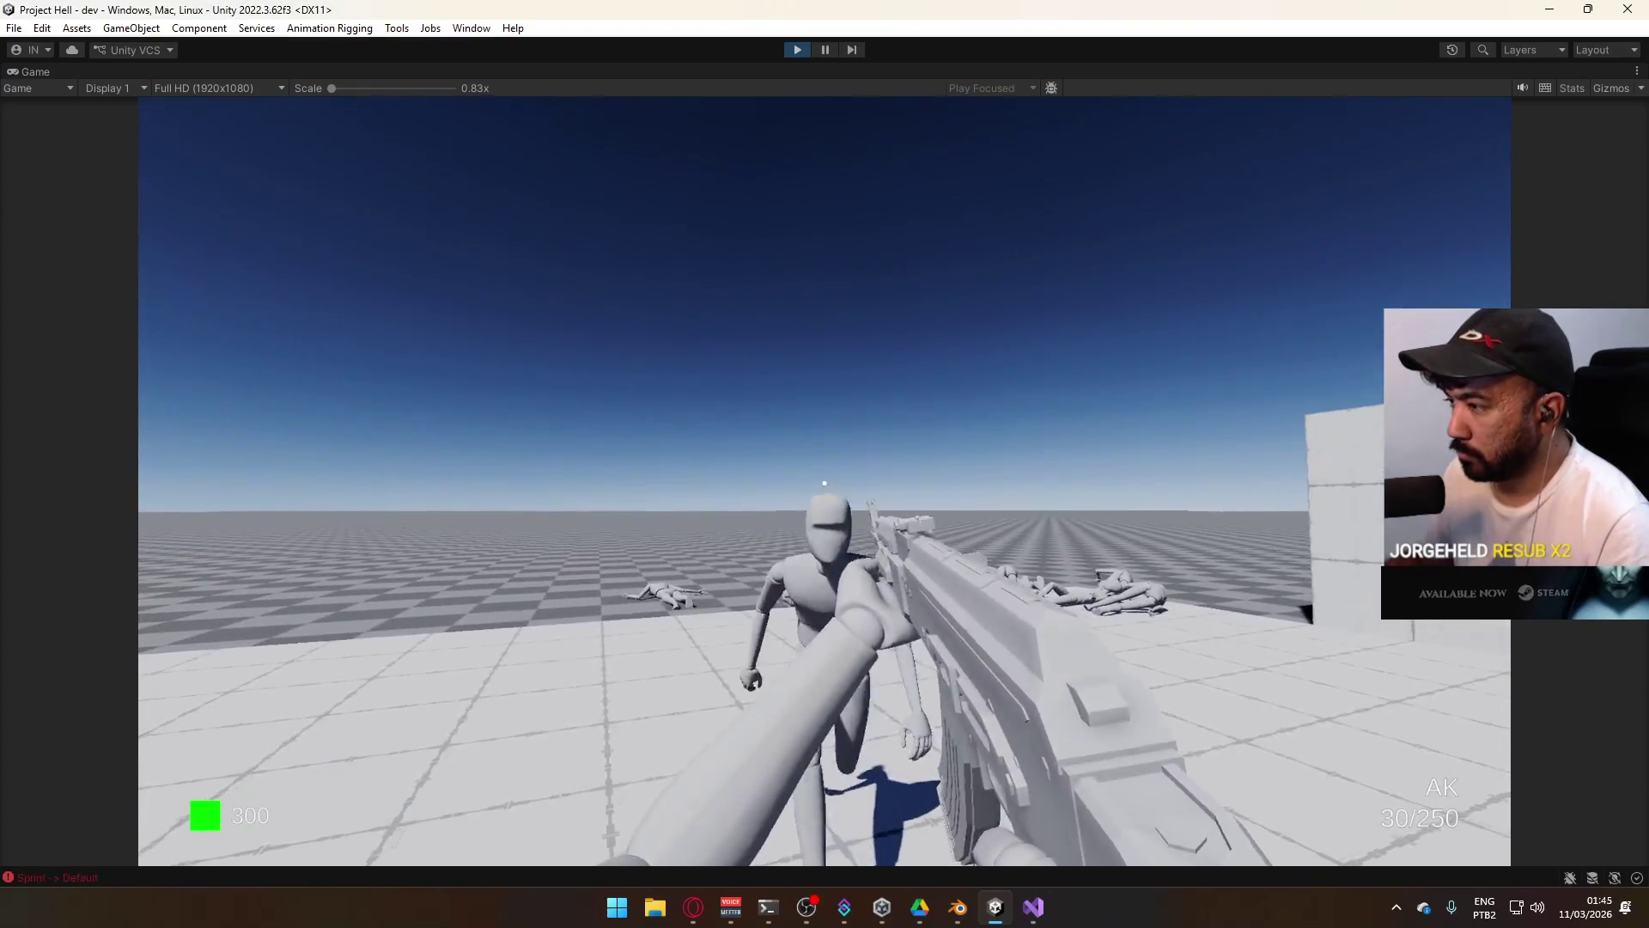
key(r)
key(super)
key(super)
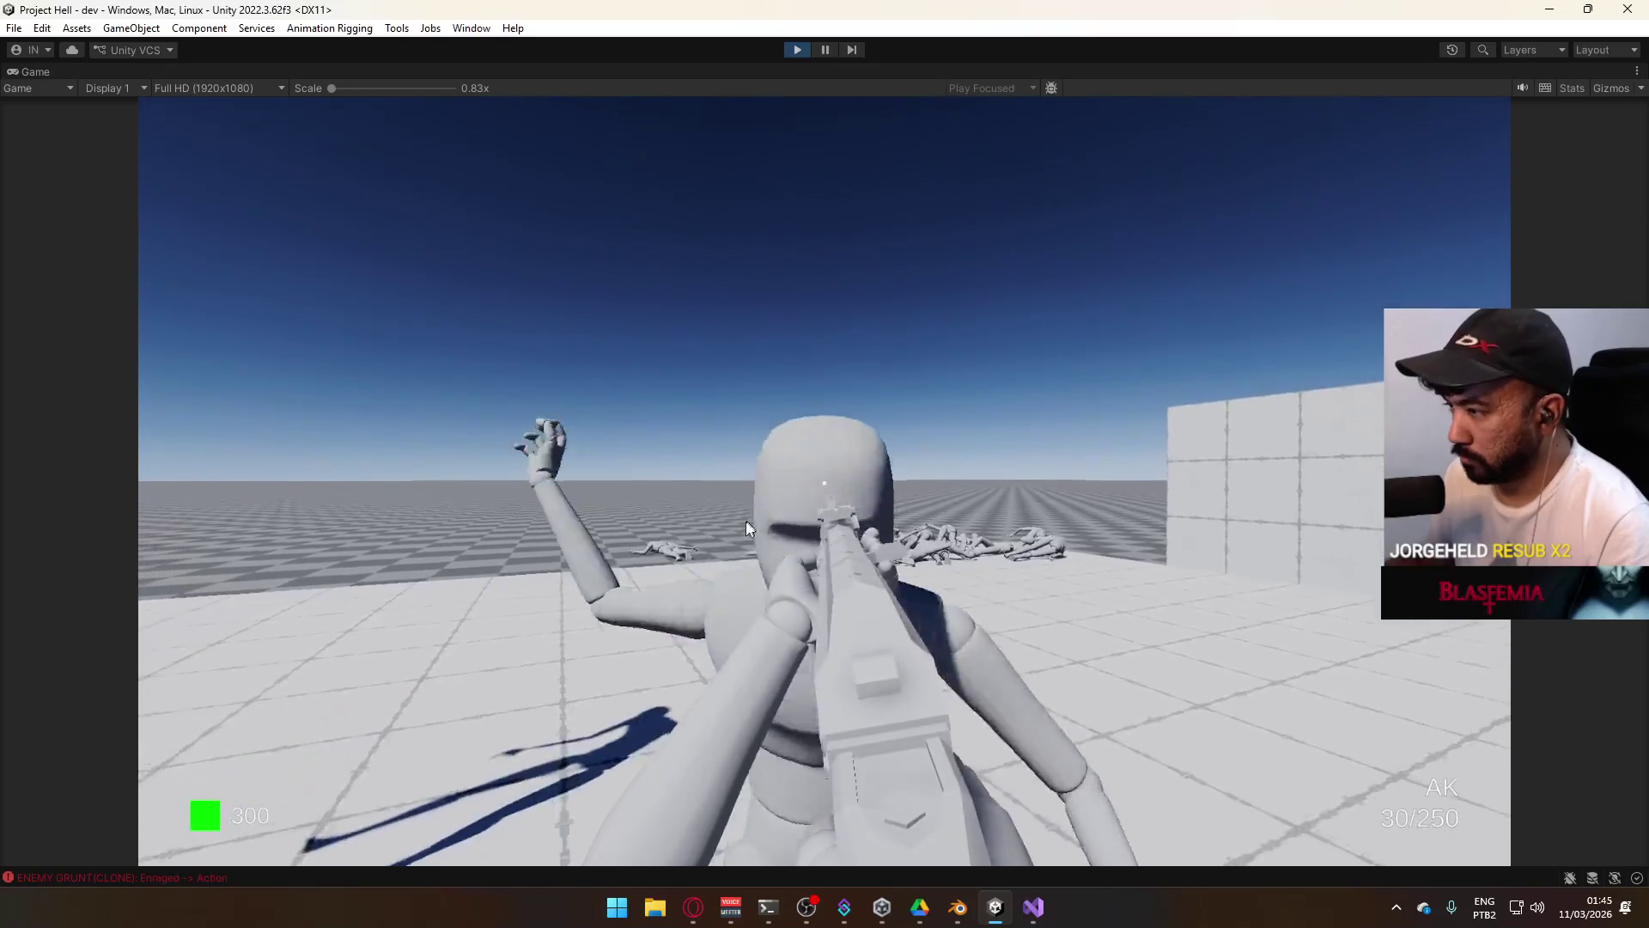
click(745, 532)
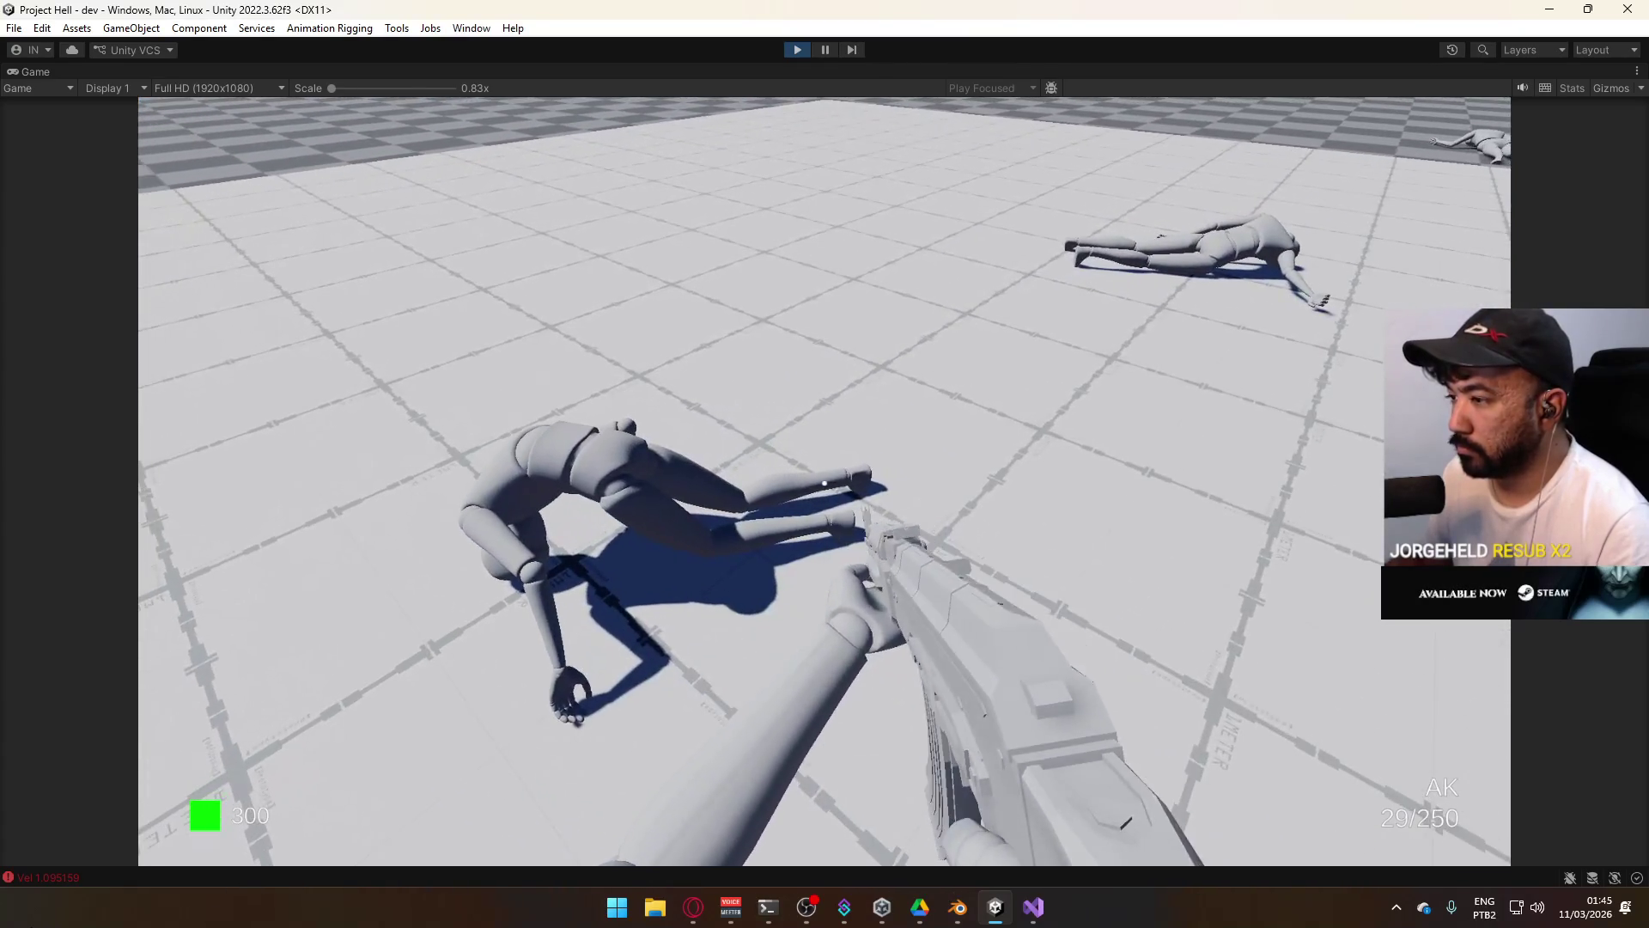
key(shift)
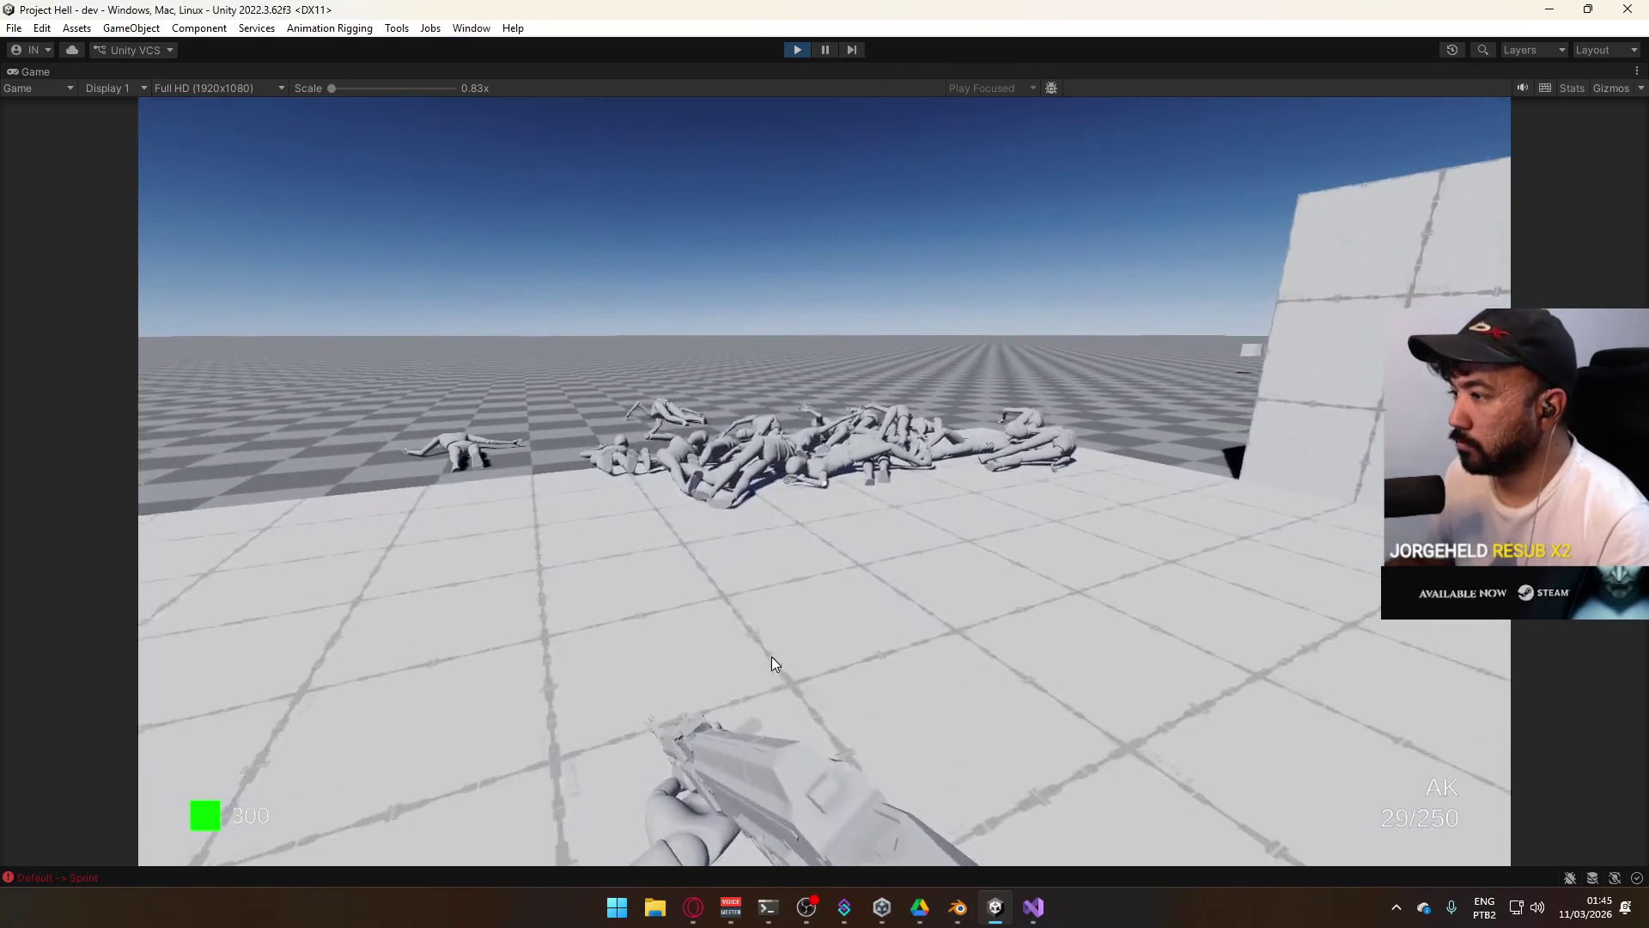
key(w)
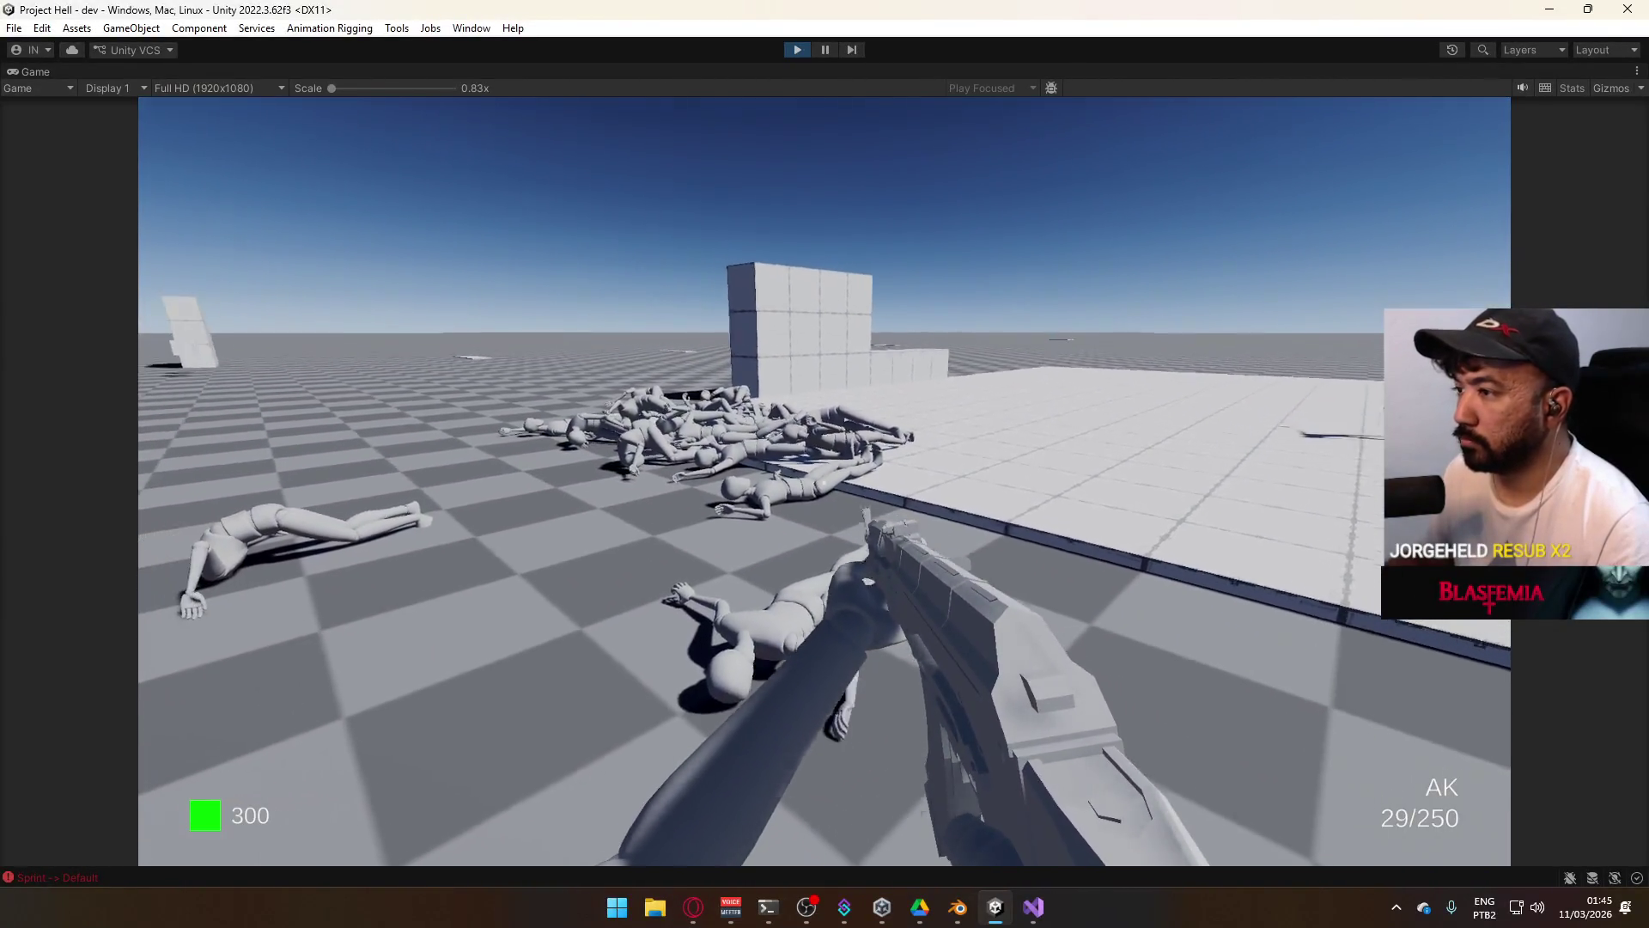
Stop Play mode and bring Visual Studio with EnemyScript.cs to the front.
key(super)
click(996, 906)
key(ctrl+p)
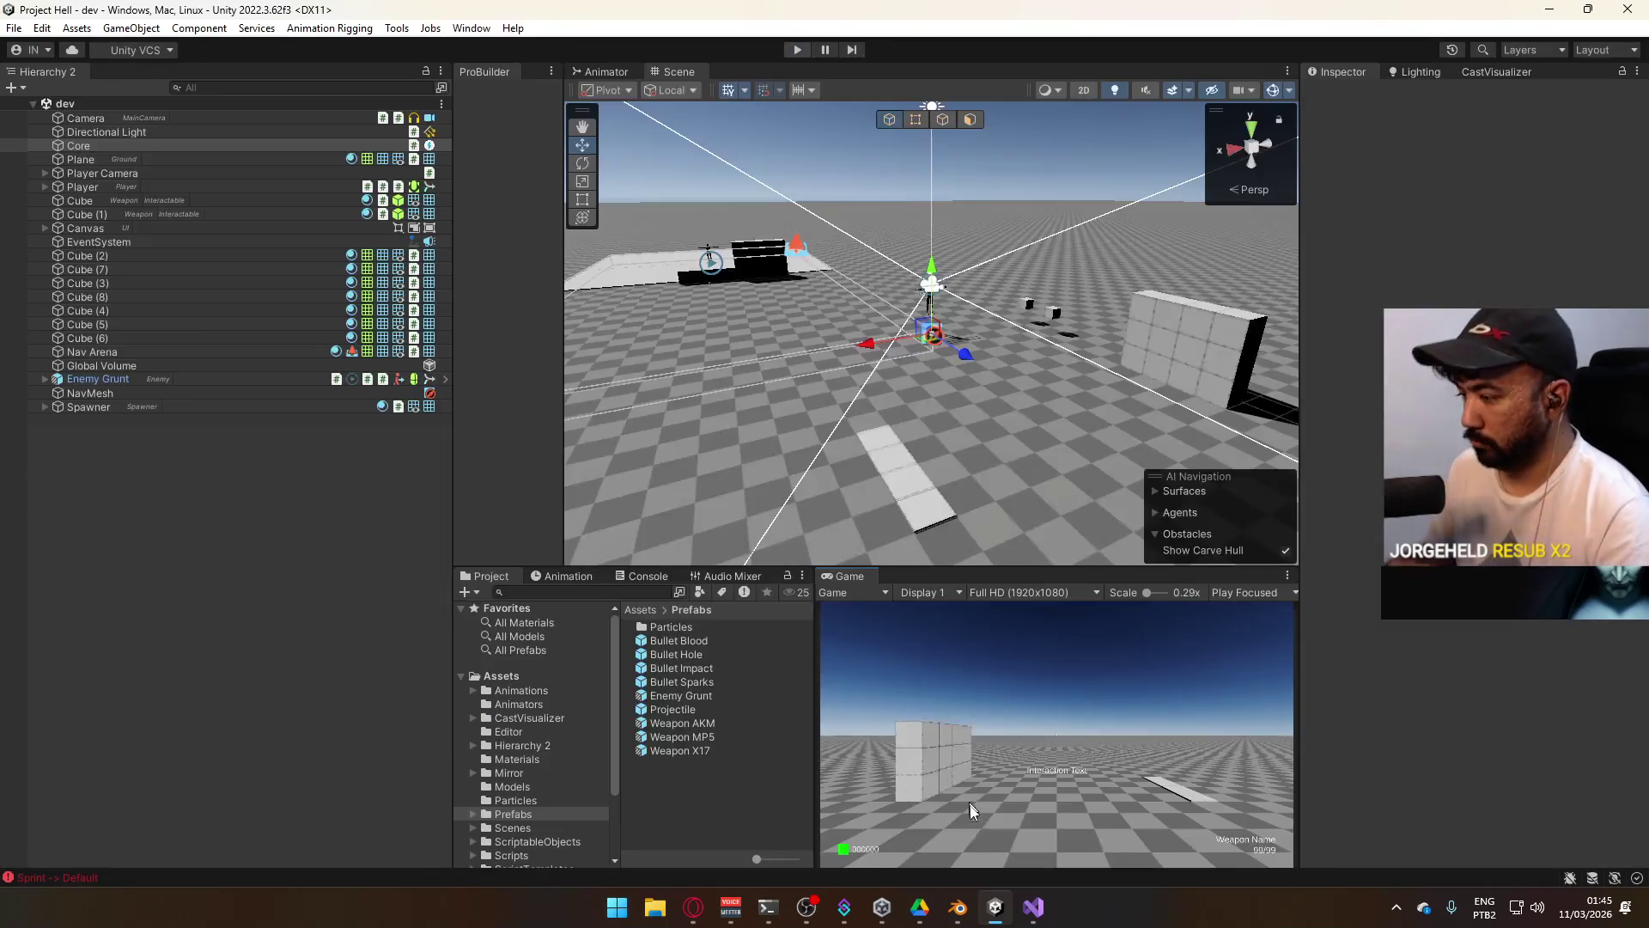
click(1033, 904)
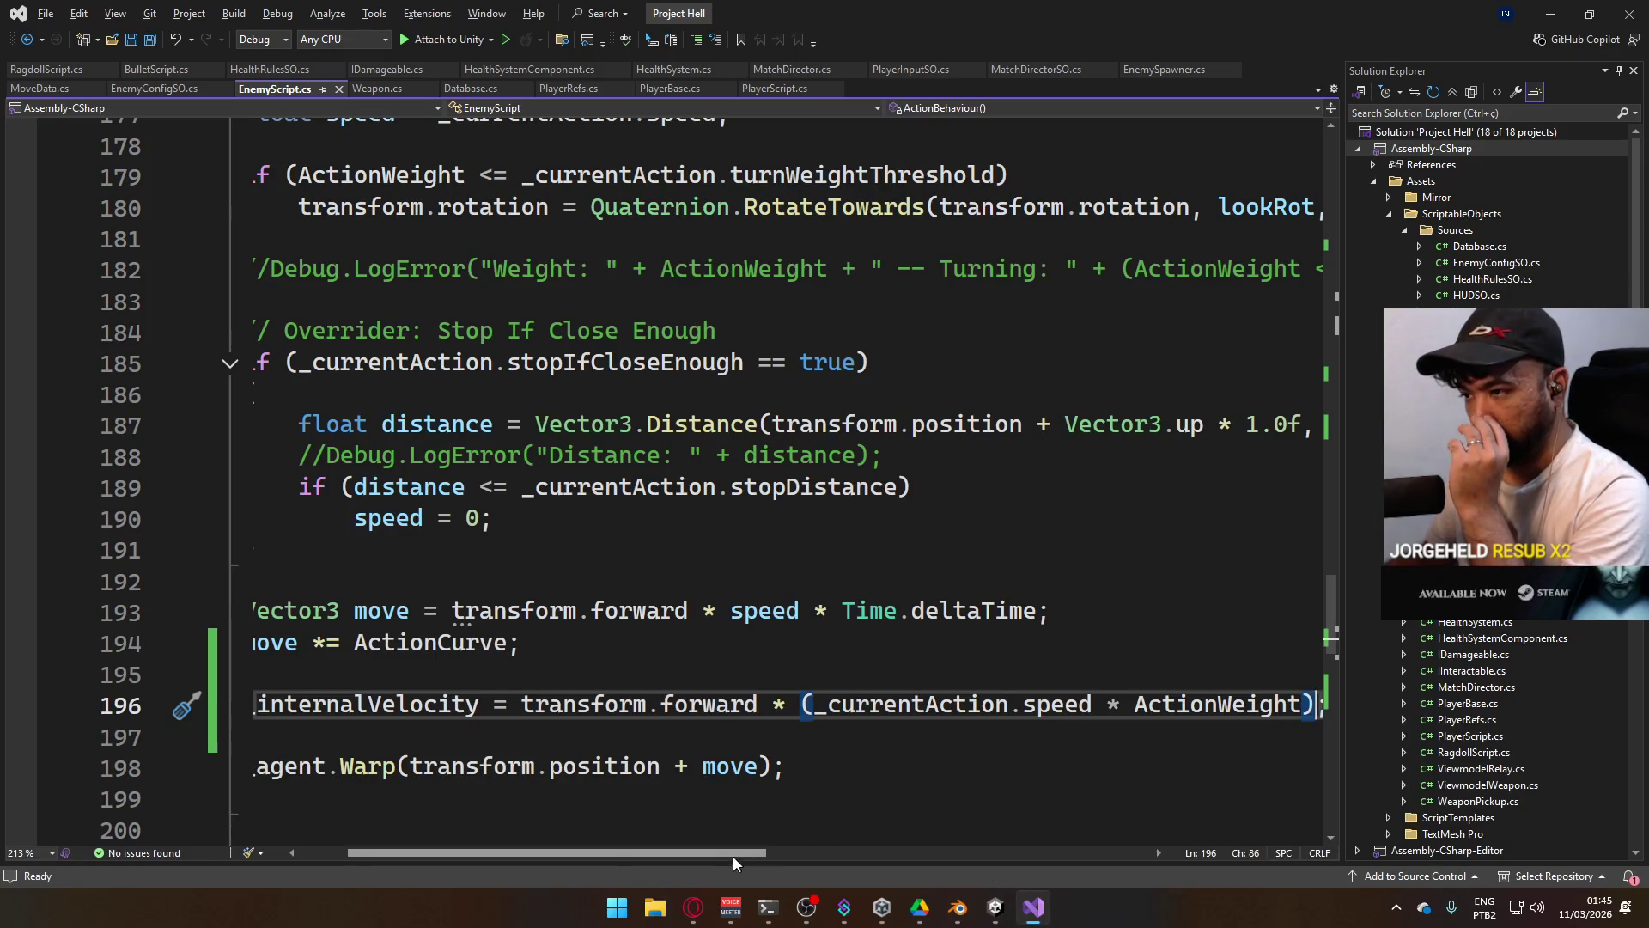
Open RagdollScript.cs, delete the Debug.LogError line in SetVelocity, and save.
drag(734, 858, 600, 843)
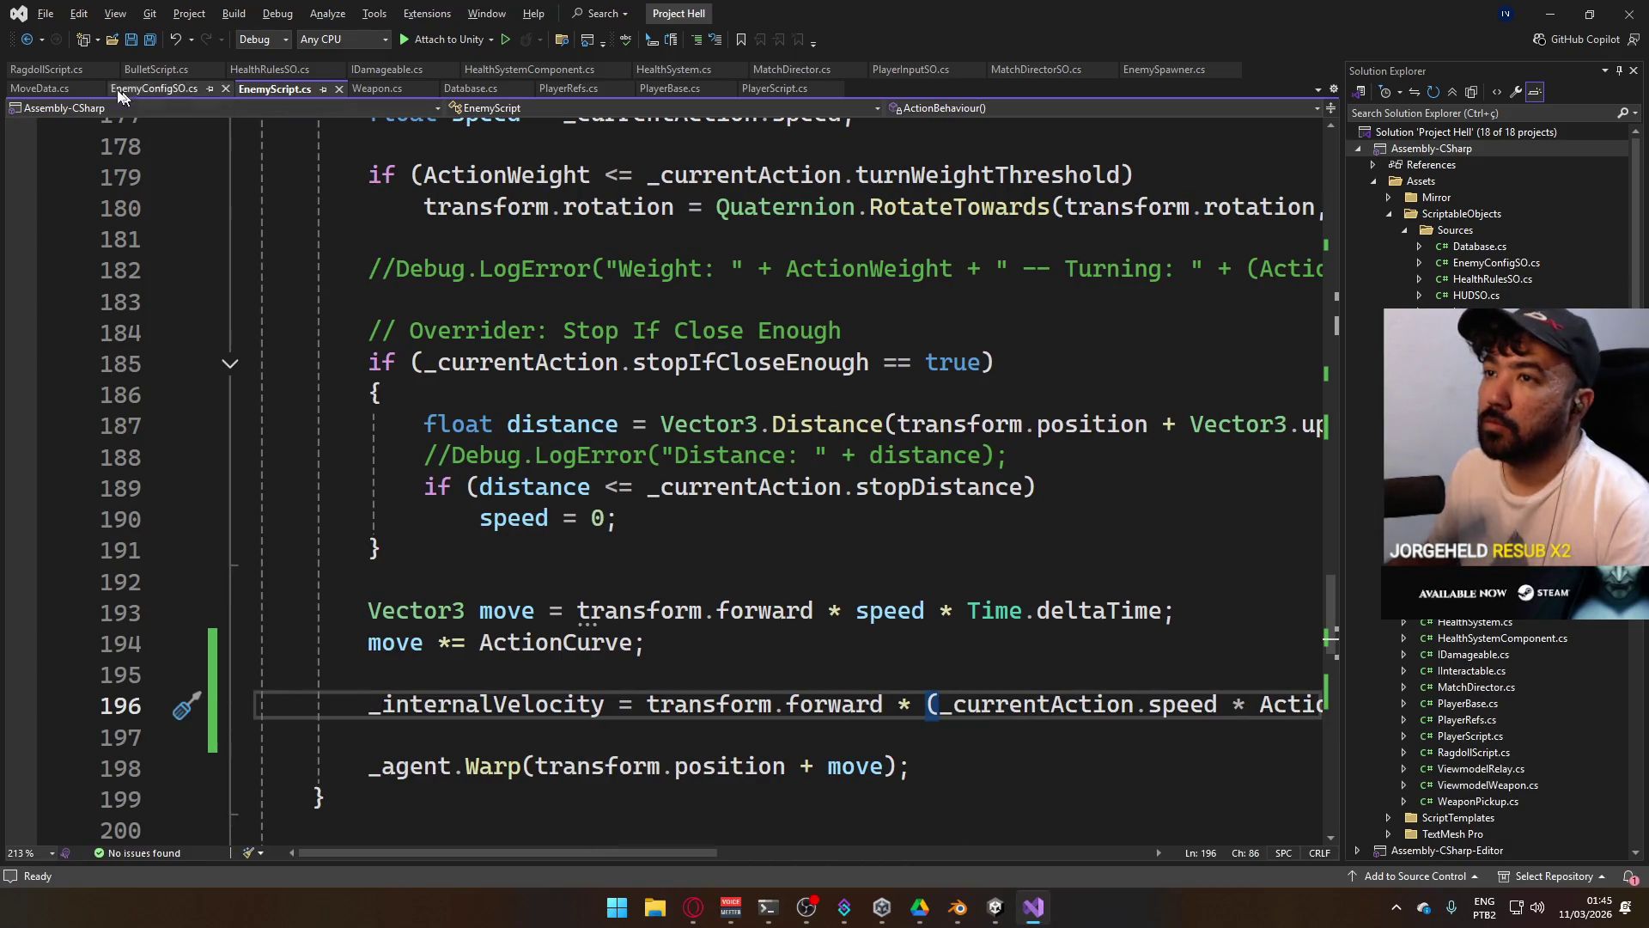
click(43, 69)
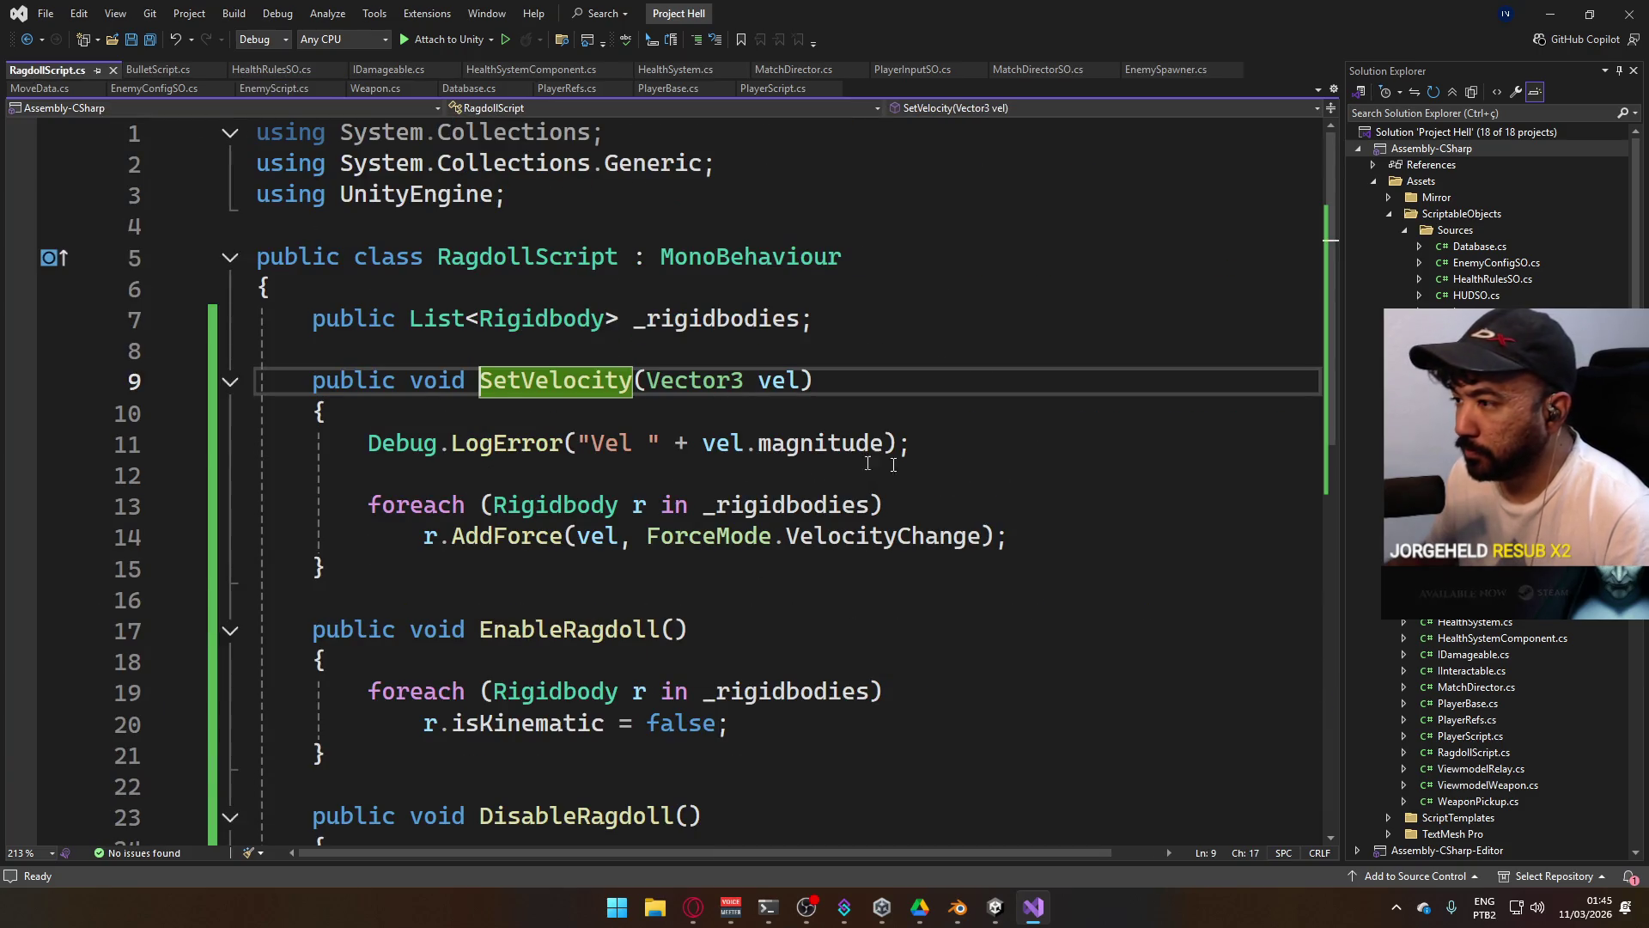
drag(954, 450, 844, 454)
key(Delete)
key(Delete)
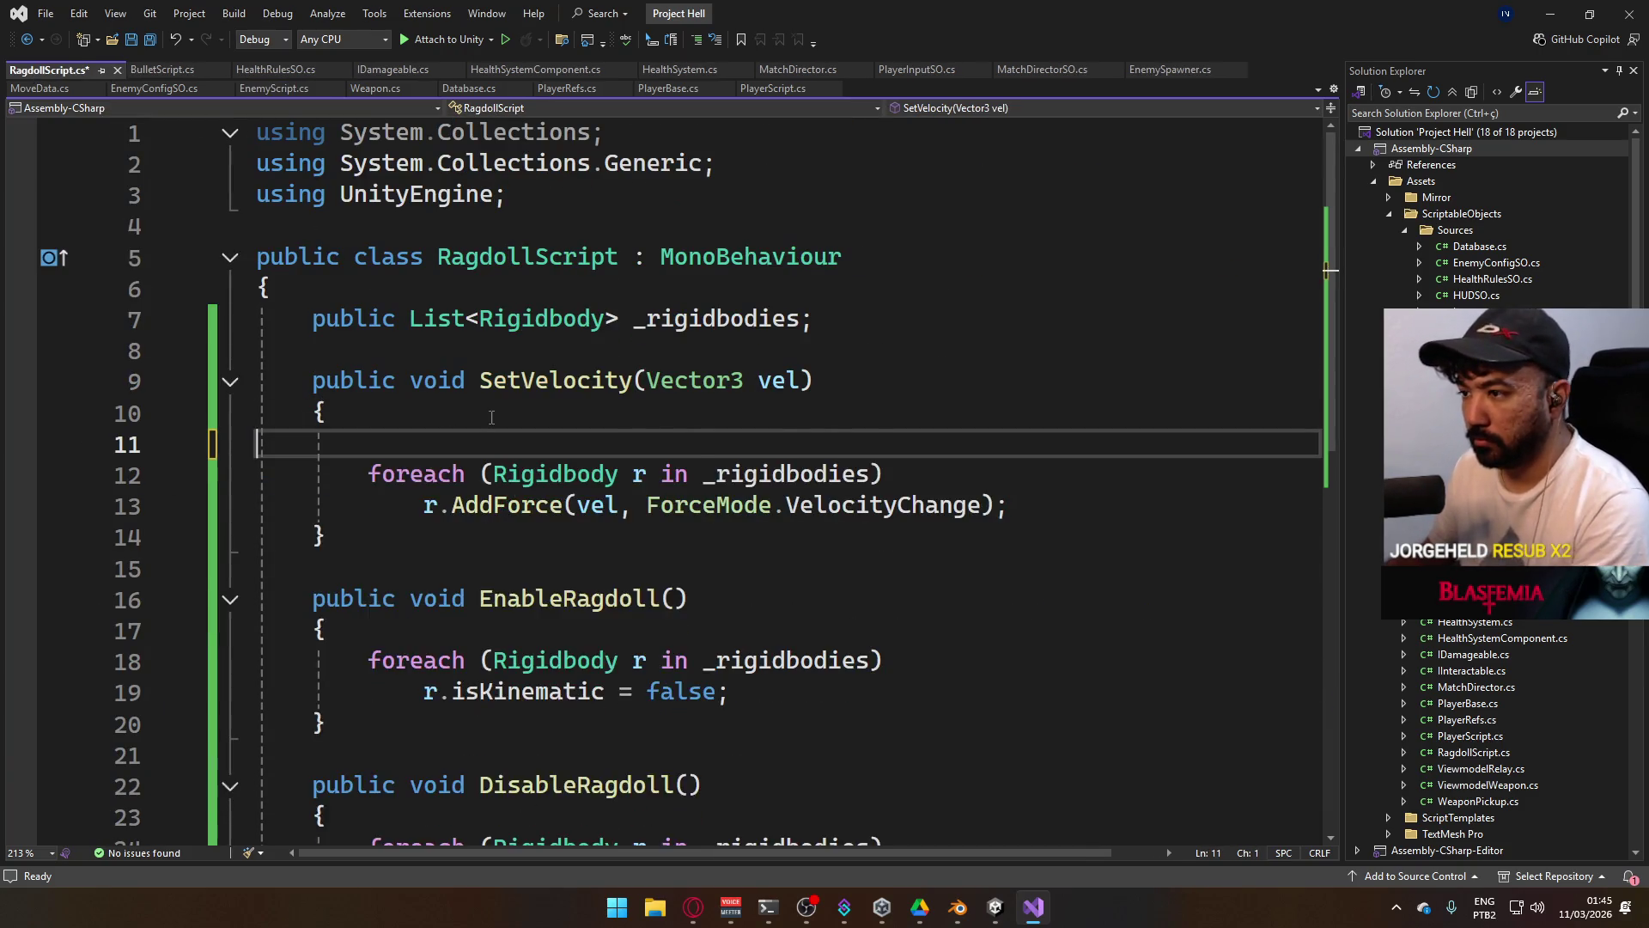
scroll(674, 552, down, 5)
key(ctrl+s)
scroll(680, 551, up, 5)
scroll(636, 515, down, 2)
scroll(585, 464, up, 2)
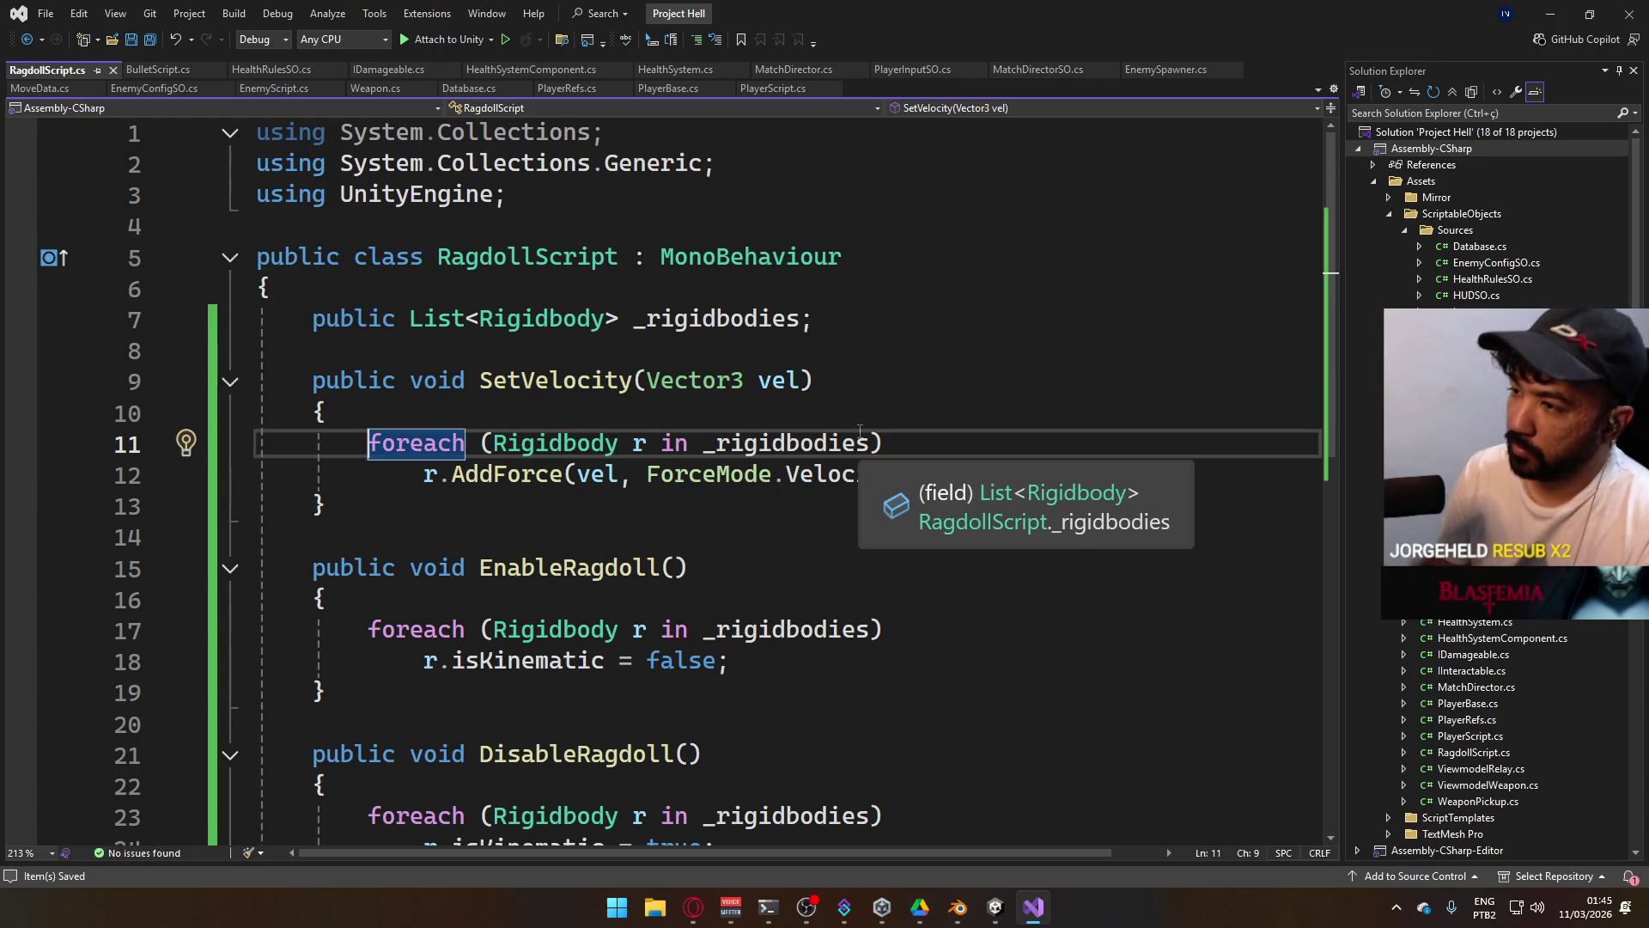
Comment out the foreach loop and add a _rigidbodies[0].AddForce line above it.
text(//)
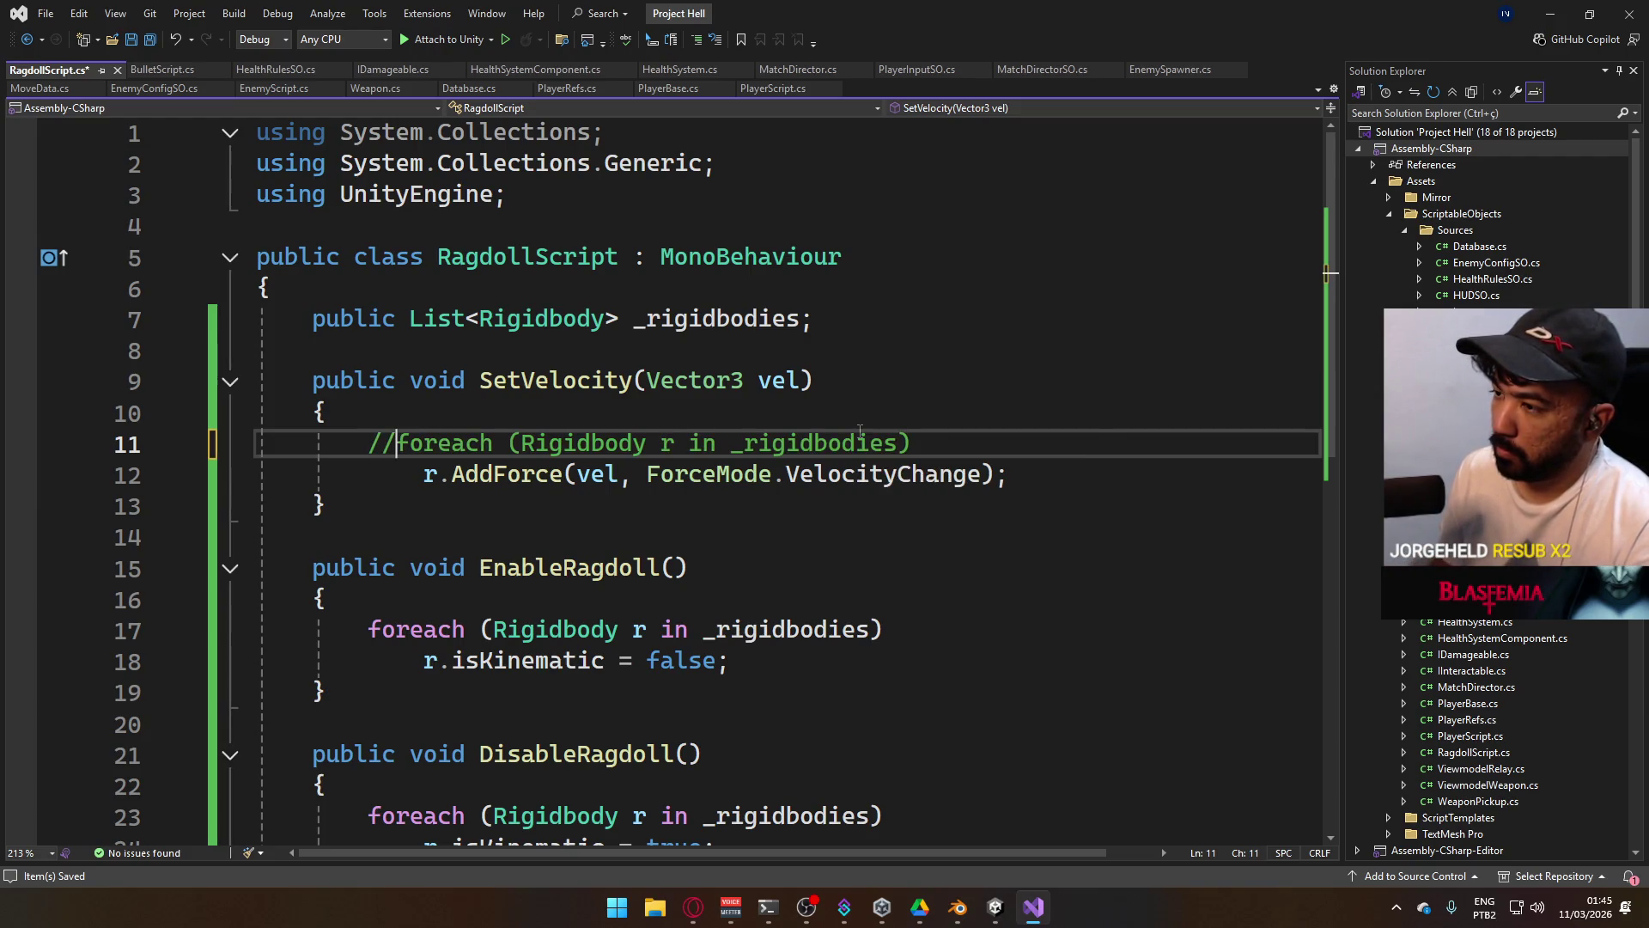
key(Down)
text(/)
key(Up)
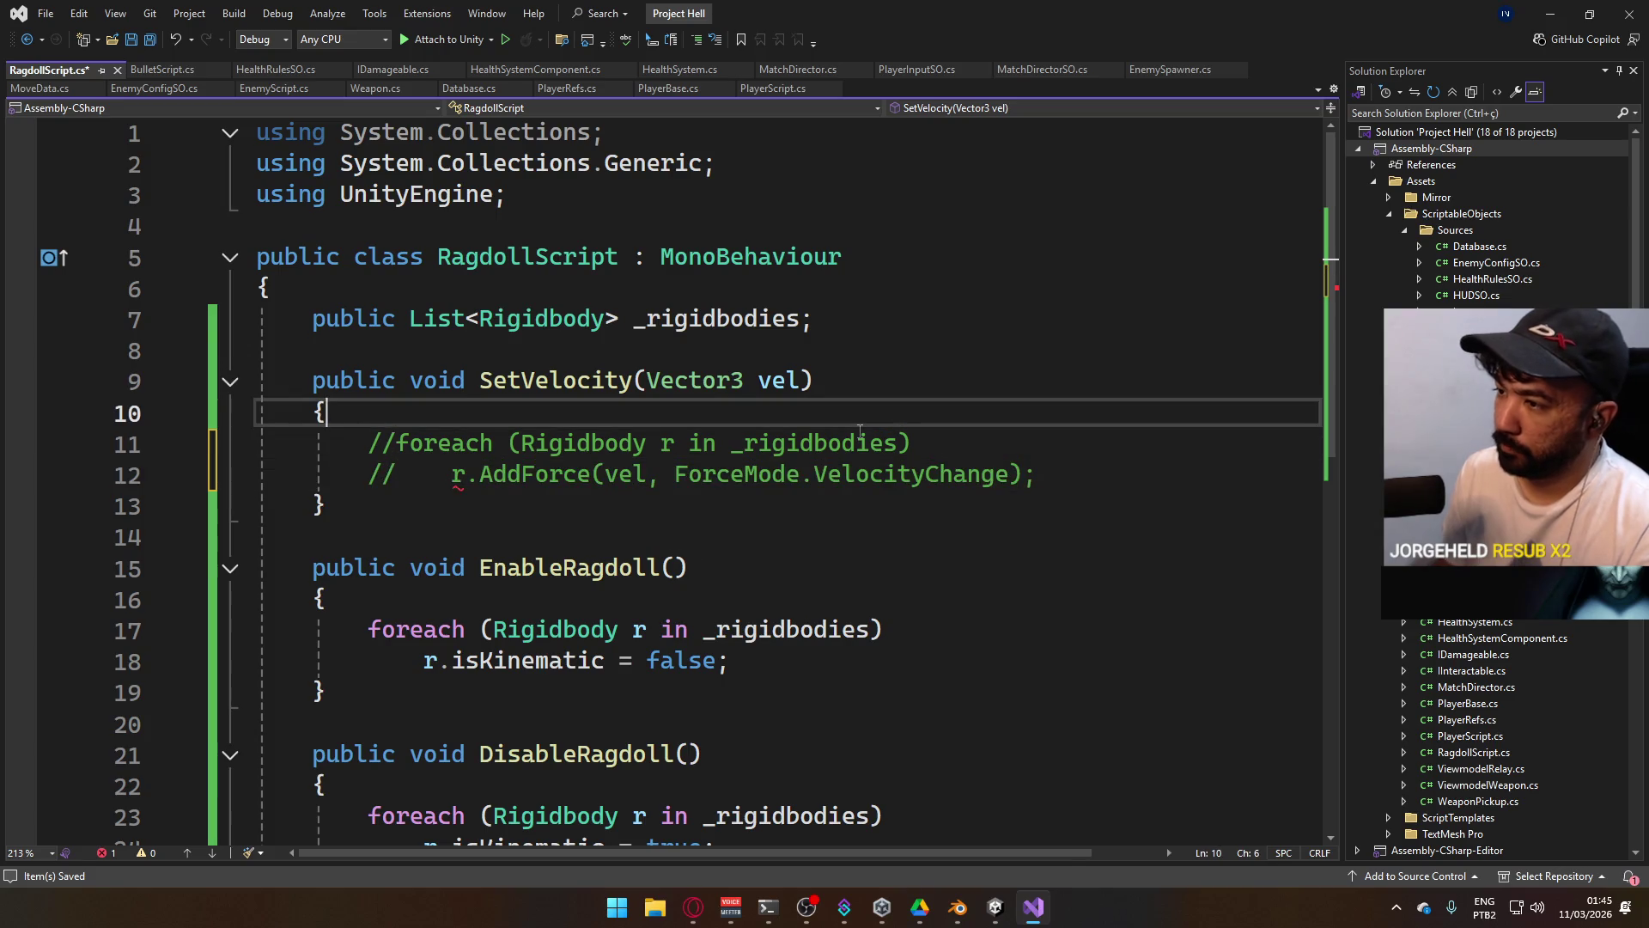
key(ctrl+Return)
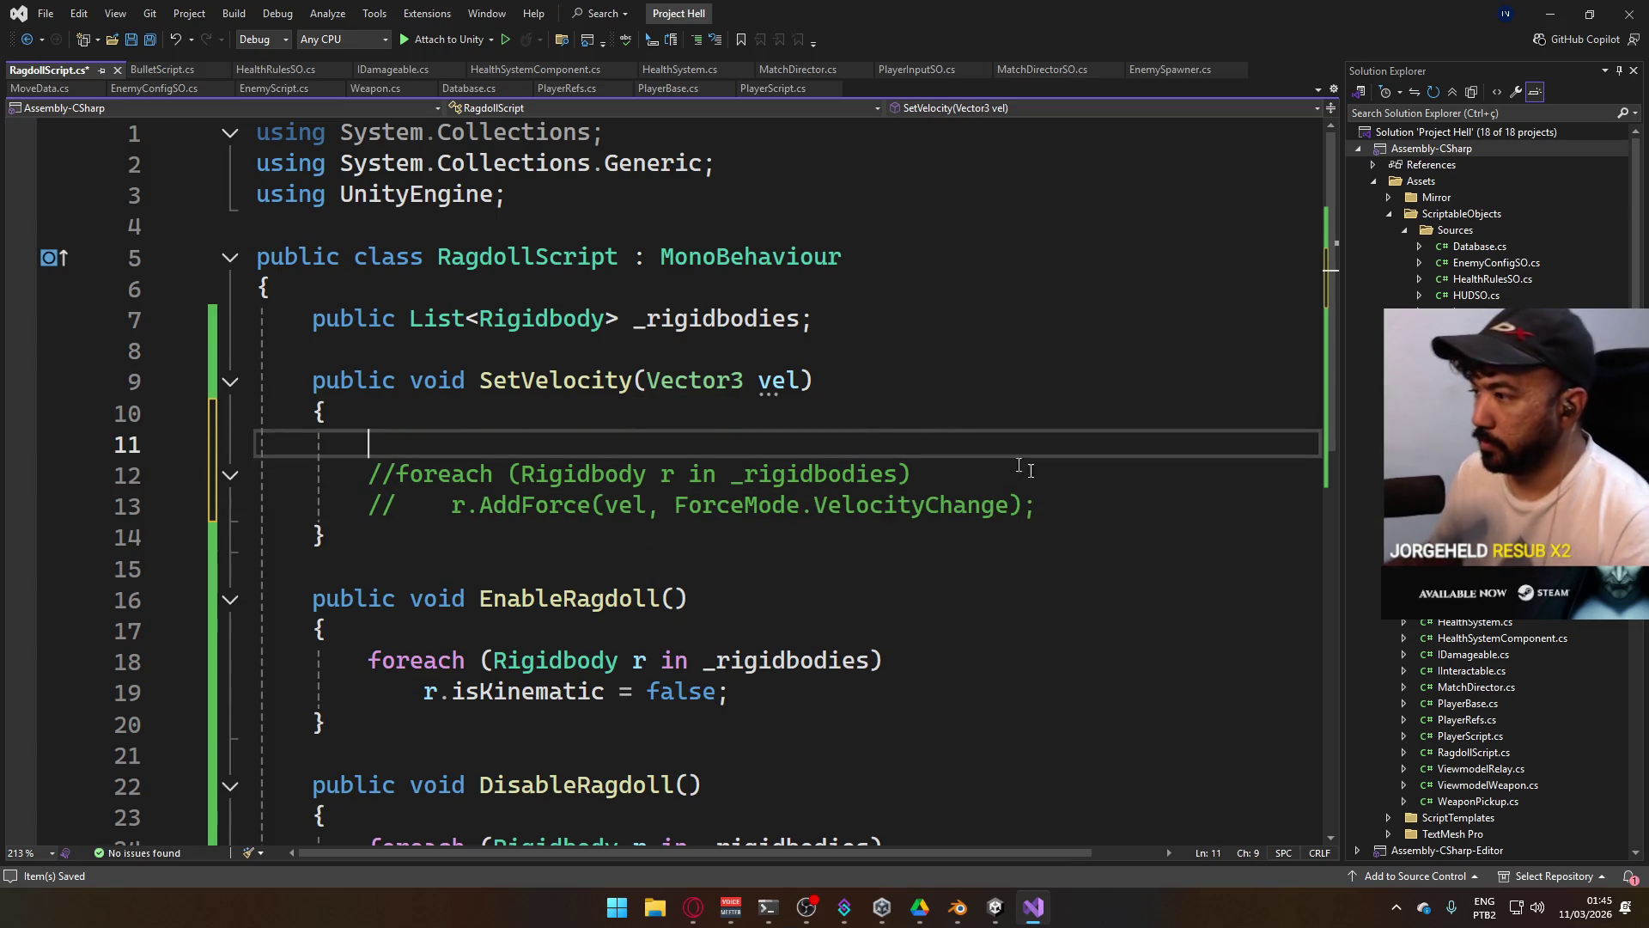
click(515, 443)
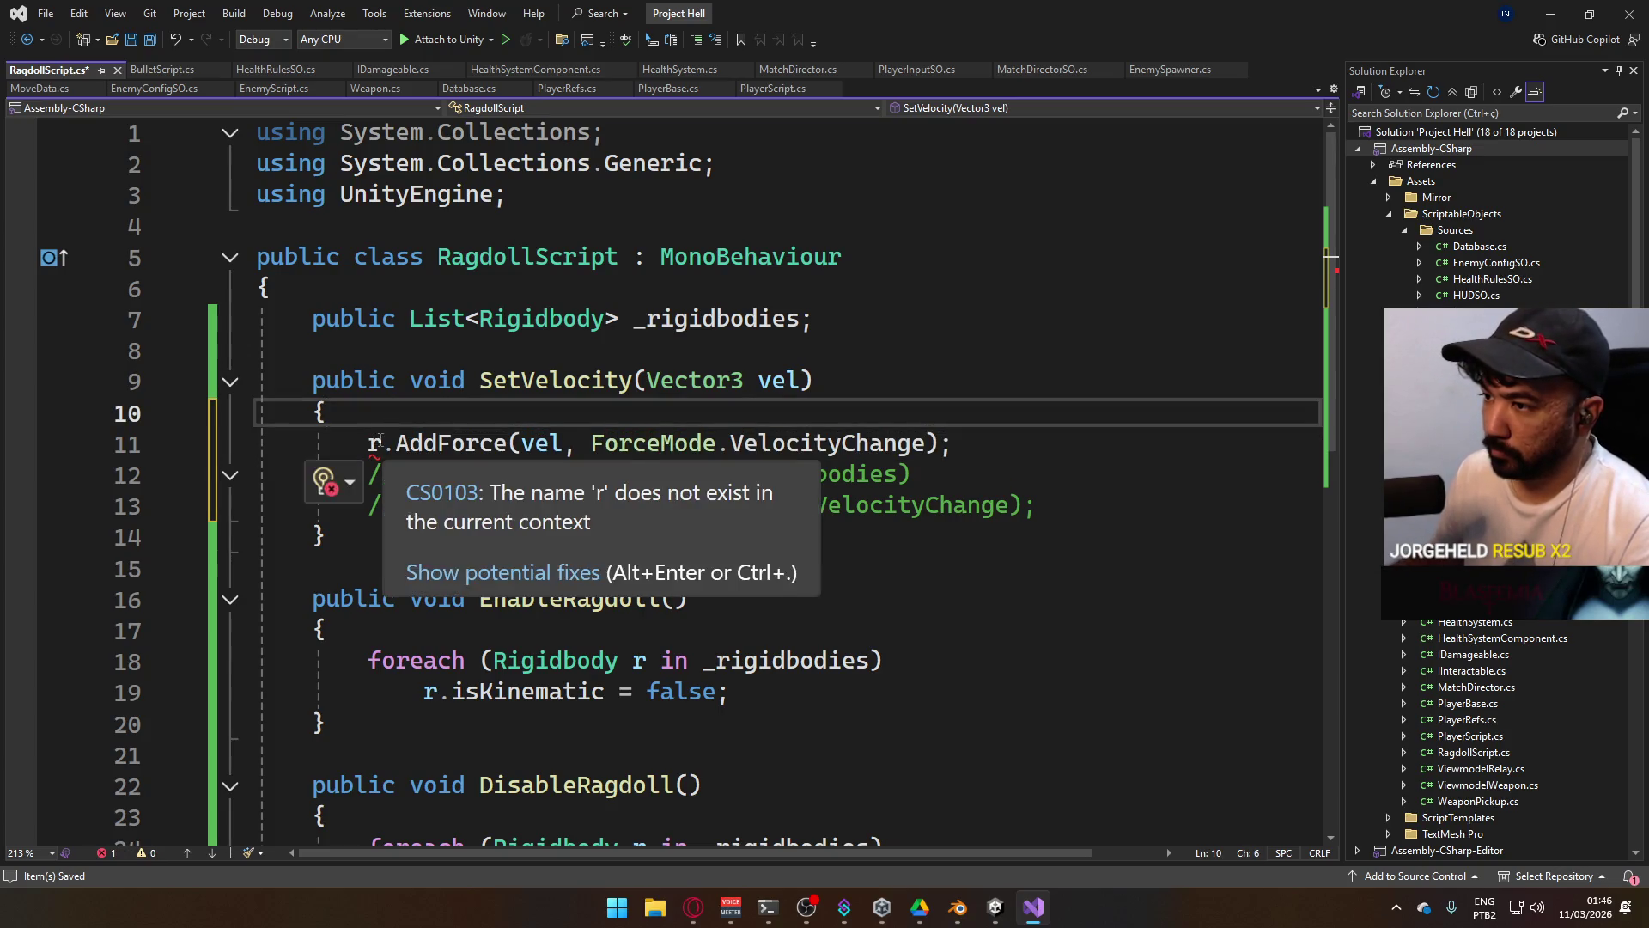
click(370, 443)
text(_rigi)
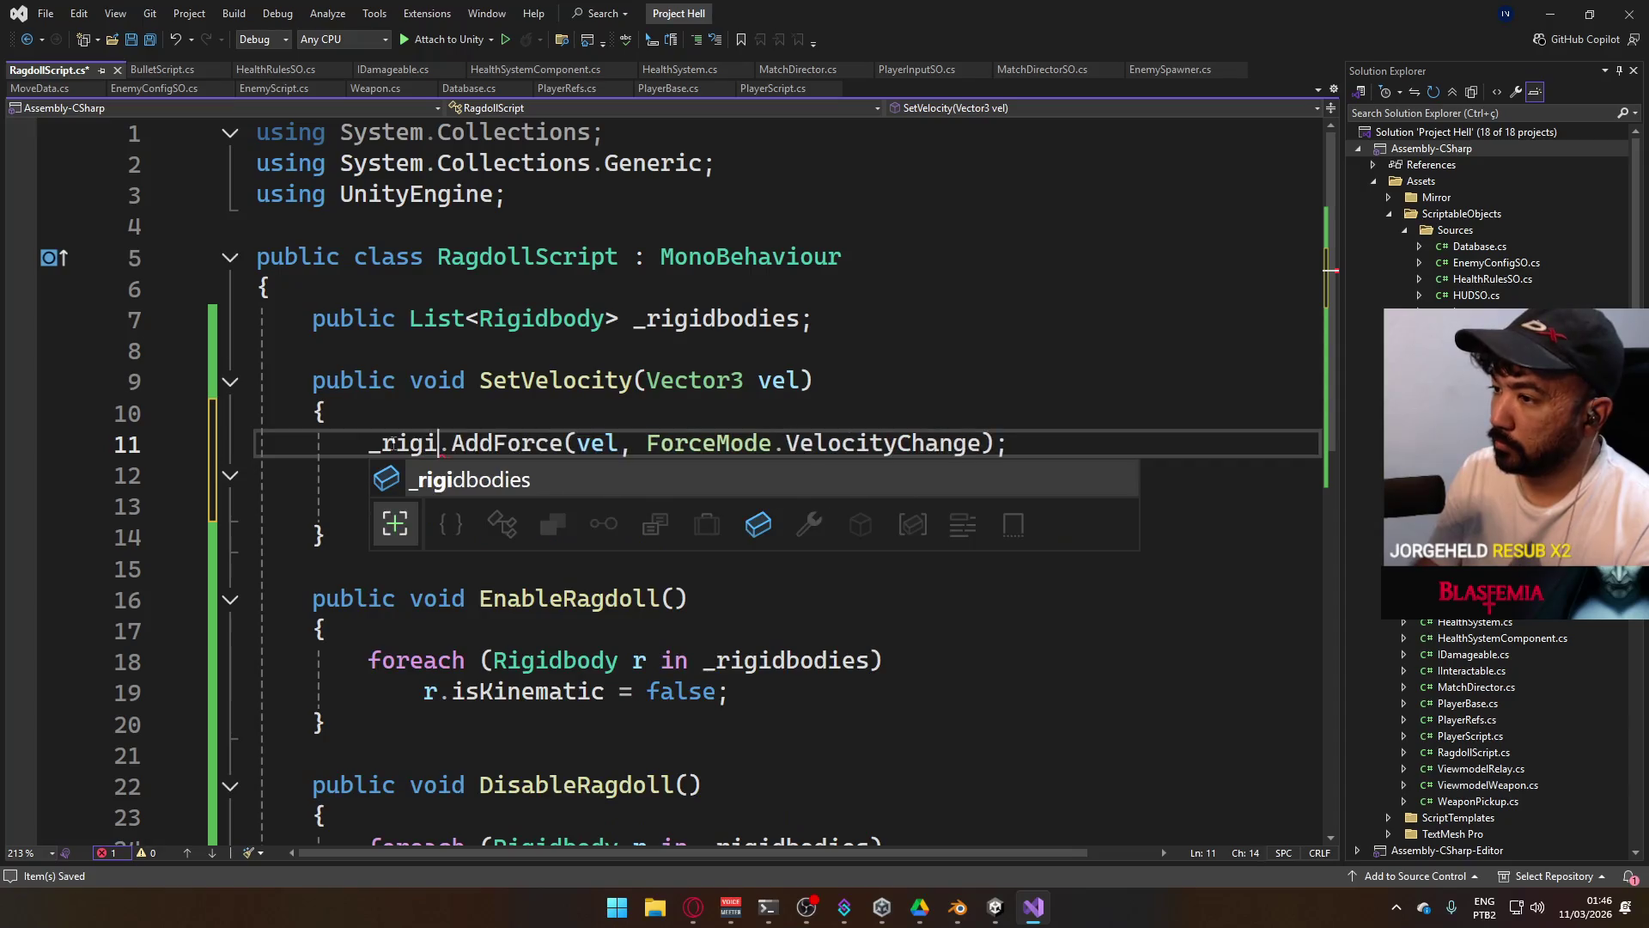
key(Tab)
text([0])
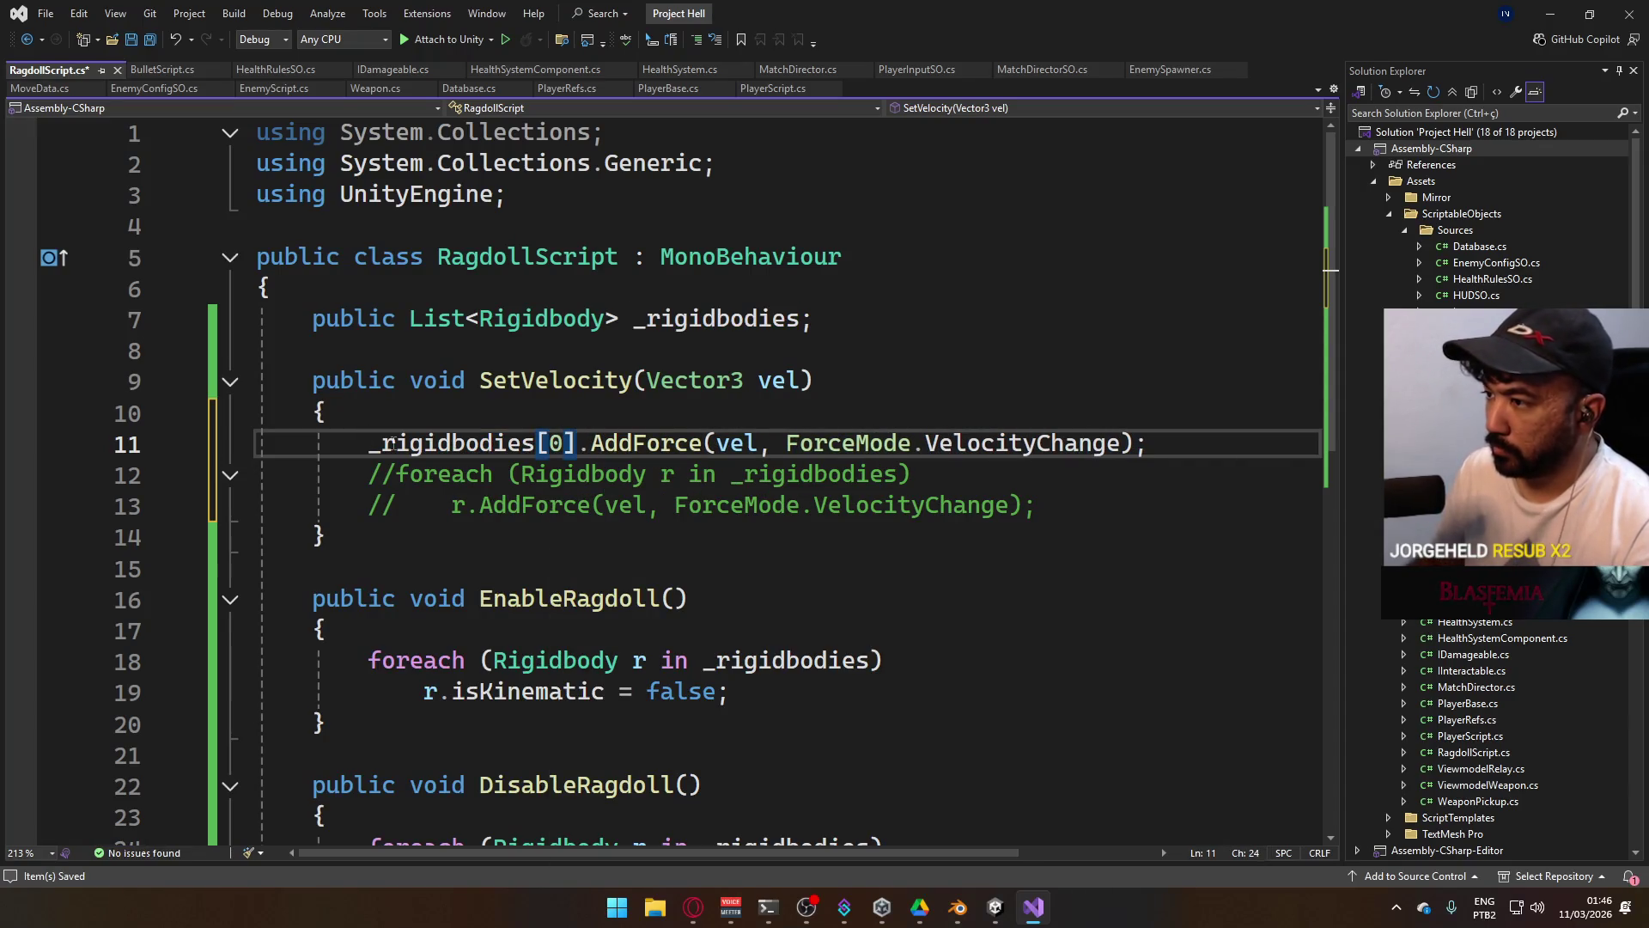
Duplicate the AddForce line with Ctrl+D to push _rigidbodies[1] too.
drag(1196, 451, 492, 443)
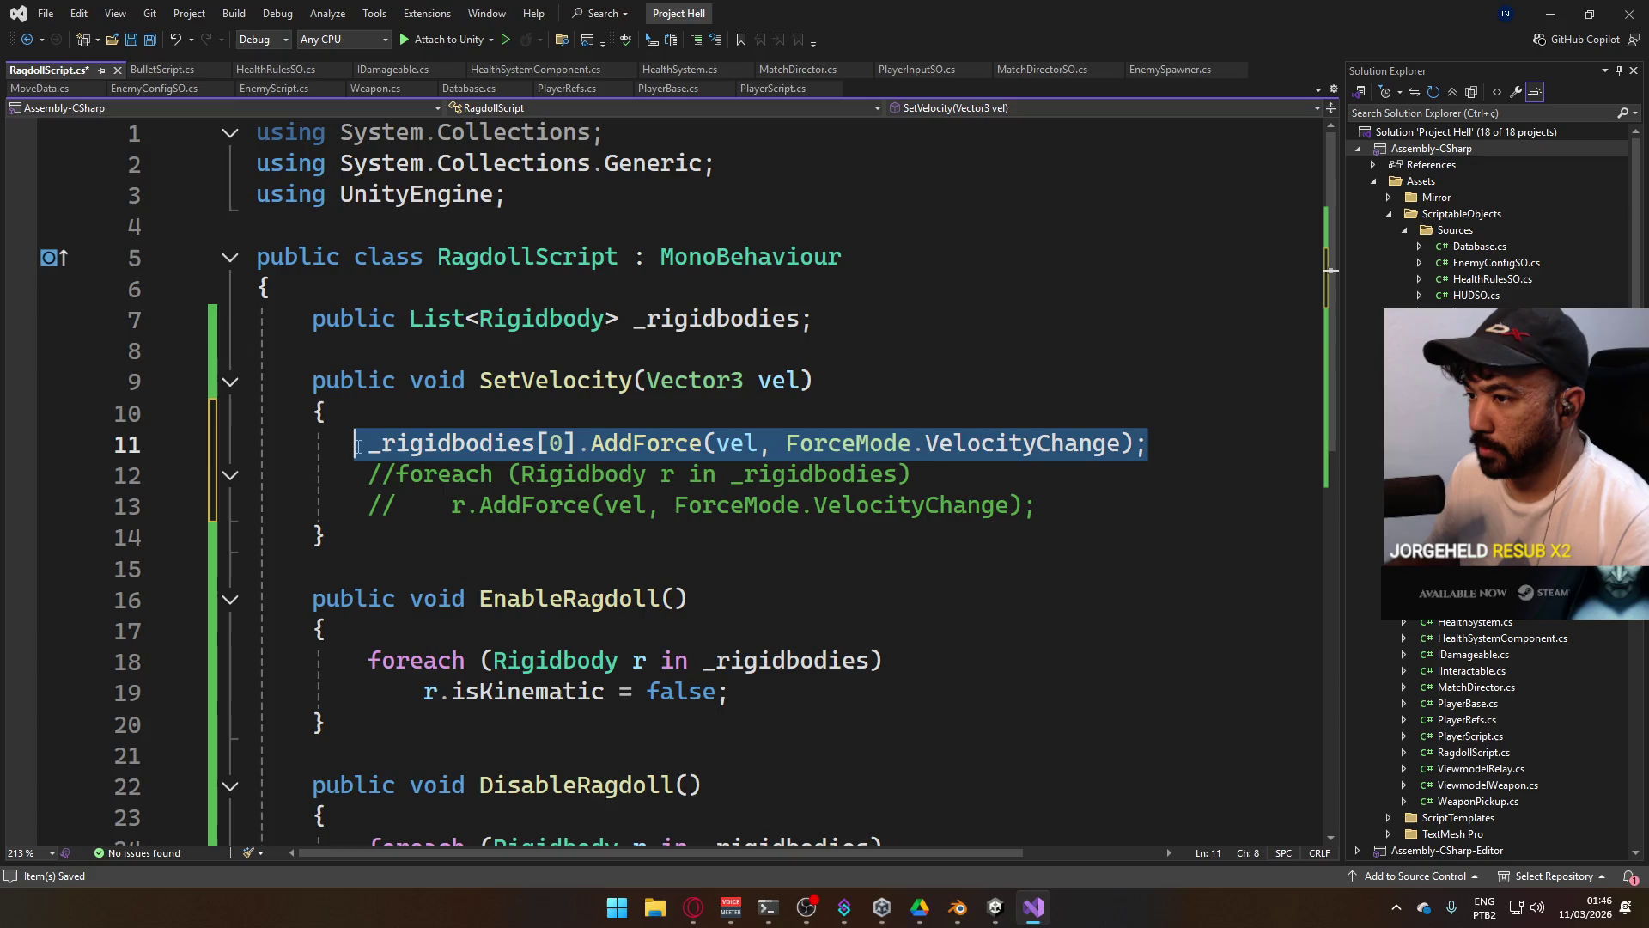
click(1182, 444)
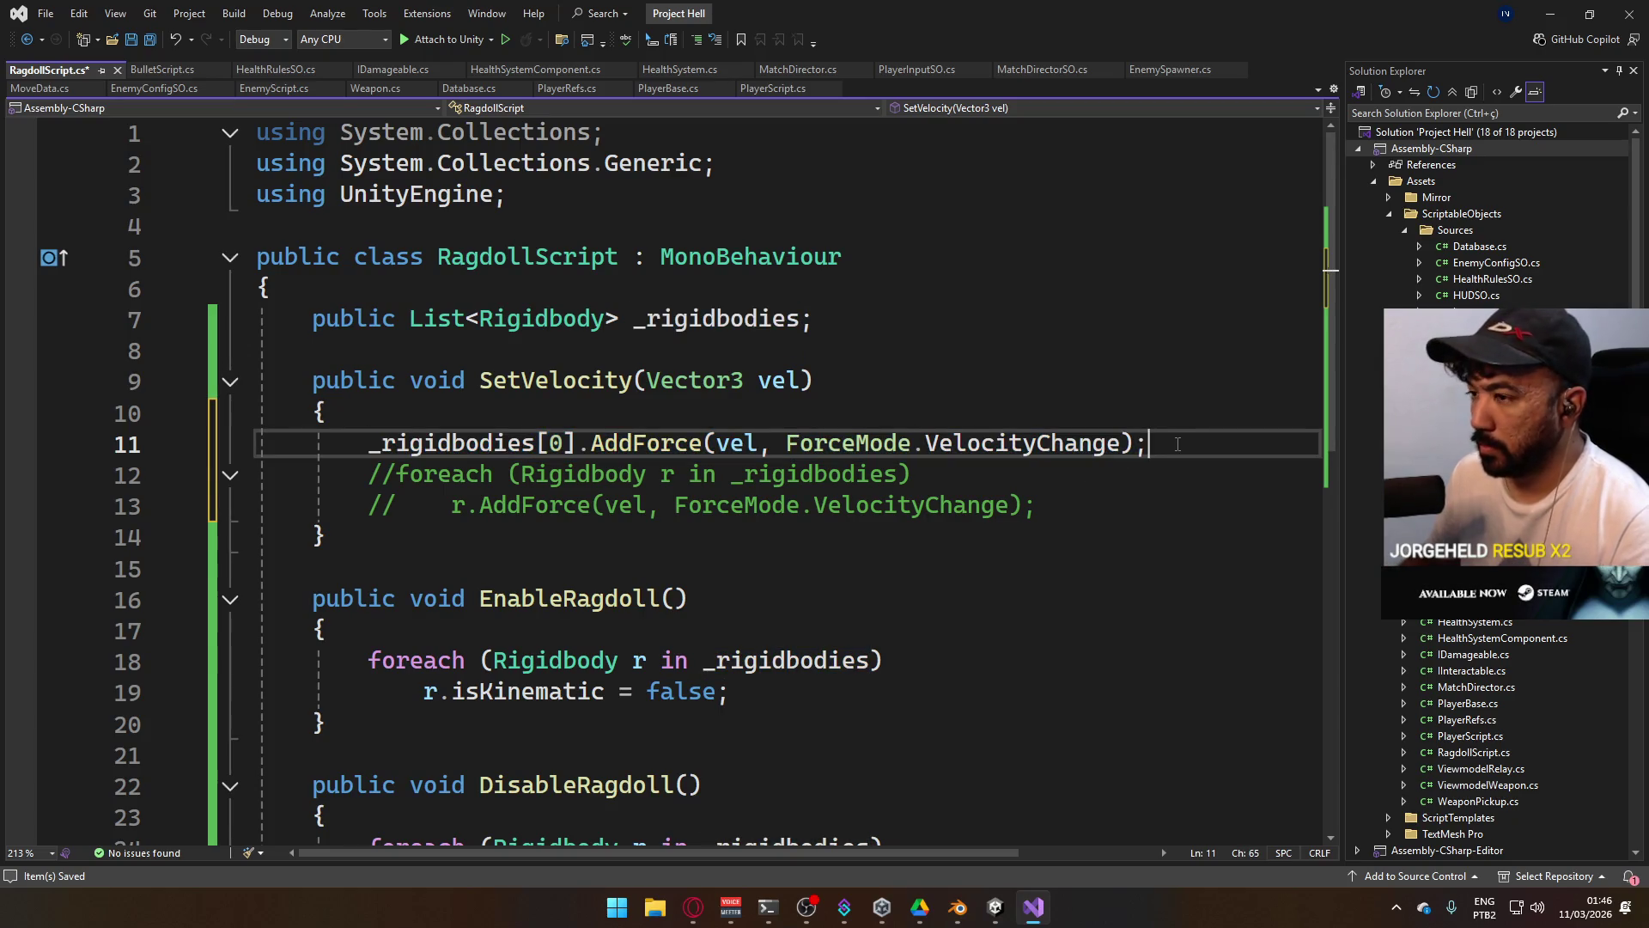
key(ctrl+d)
click(551, 474)
text(1)
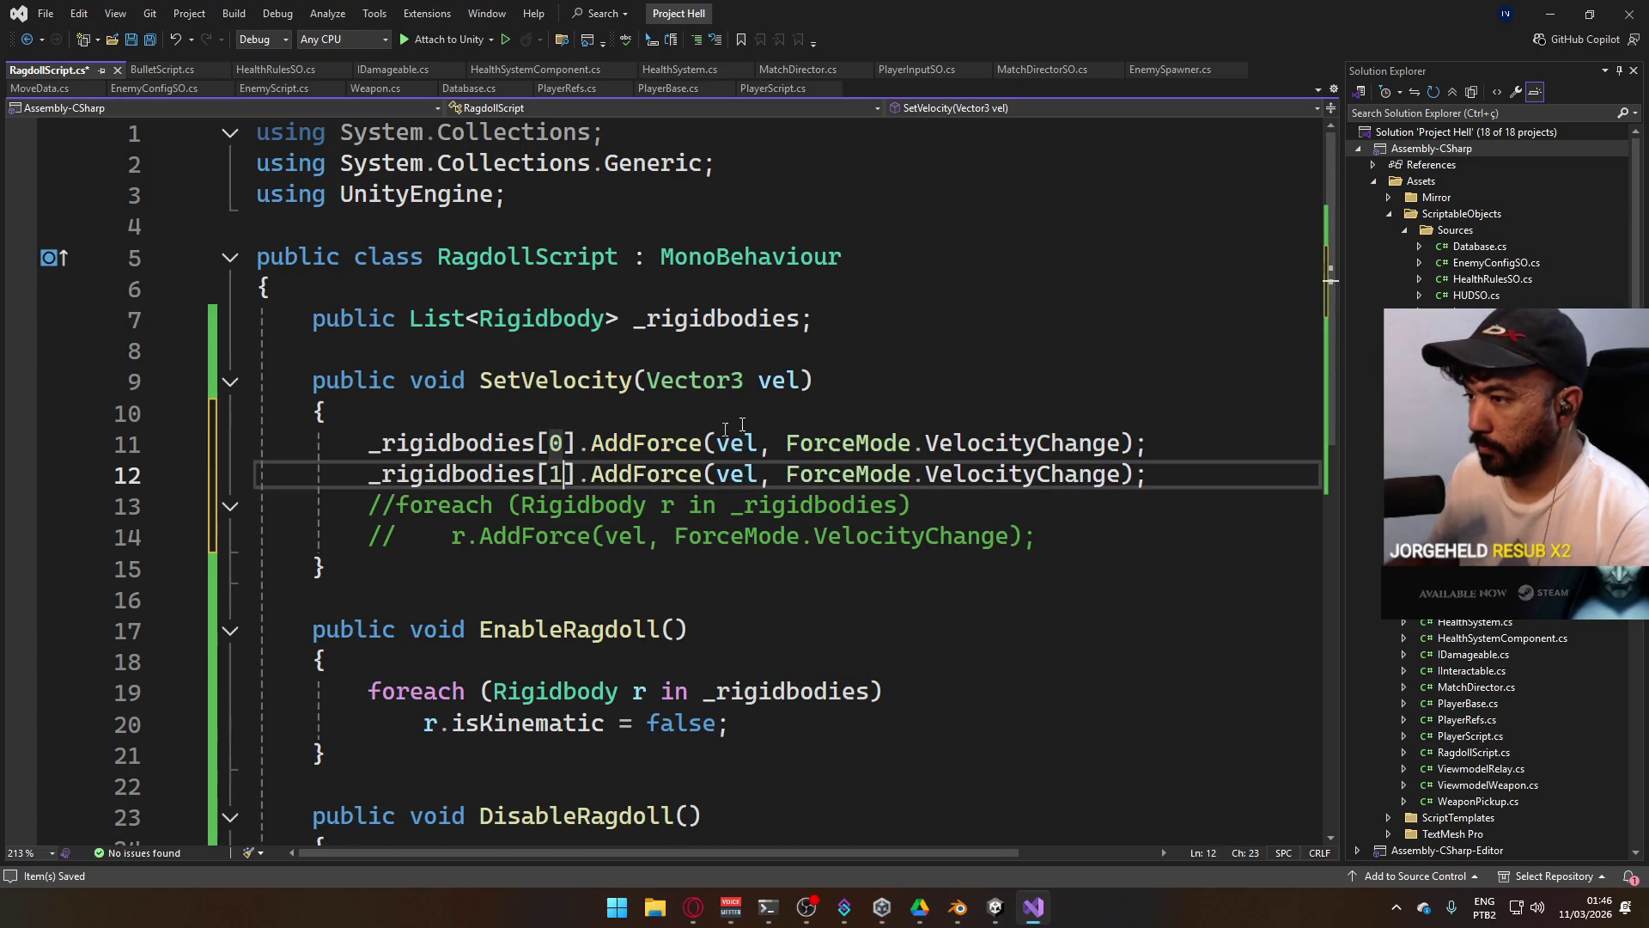
key(alt+Tab)
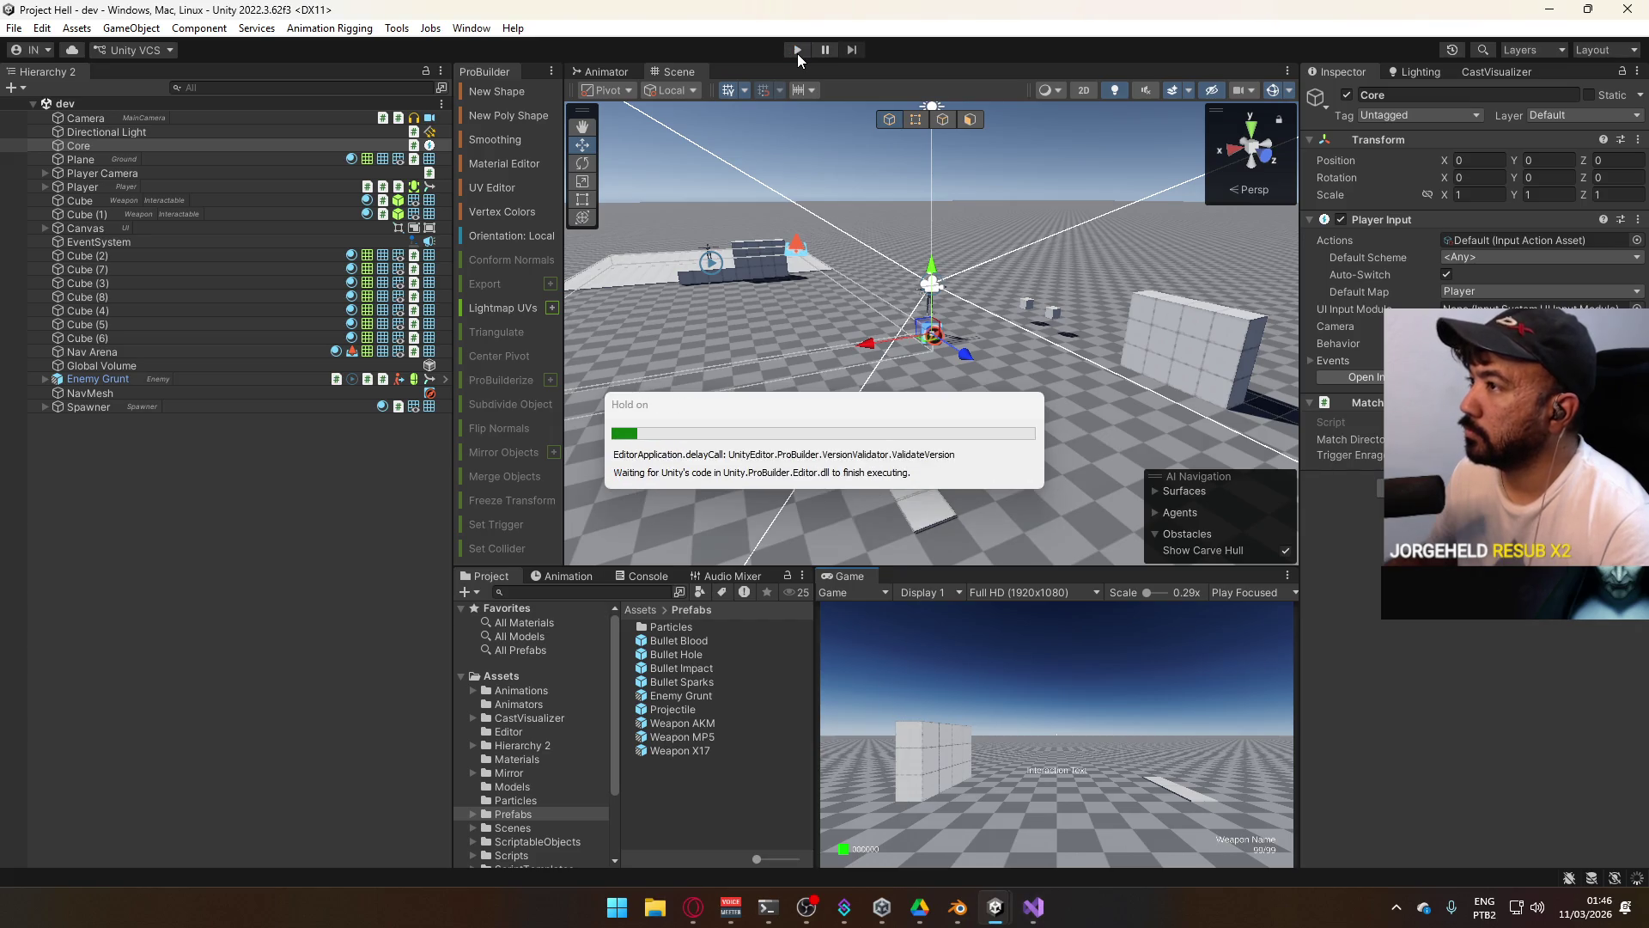
Enter Play mode with the Game view maximized and buy the AK.
click(797, 50)
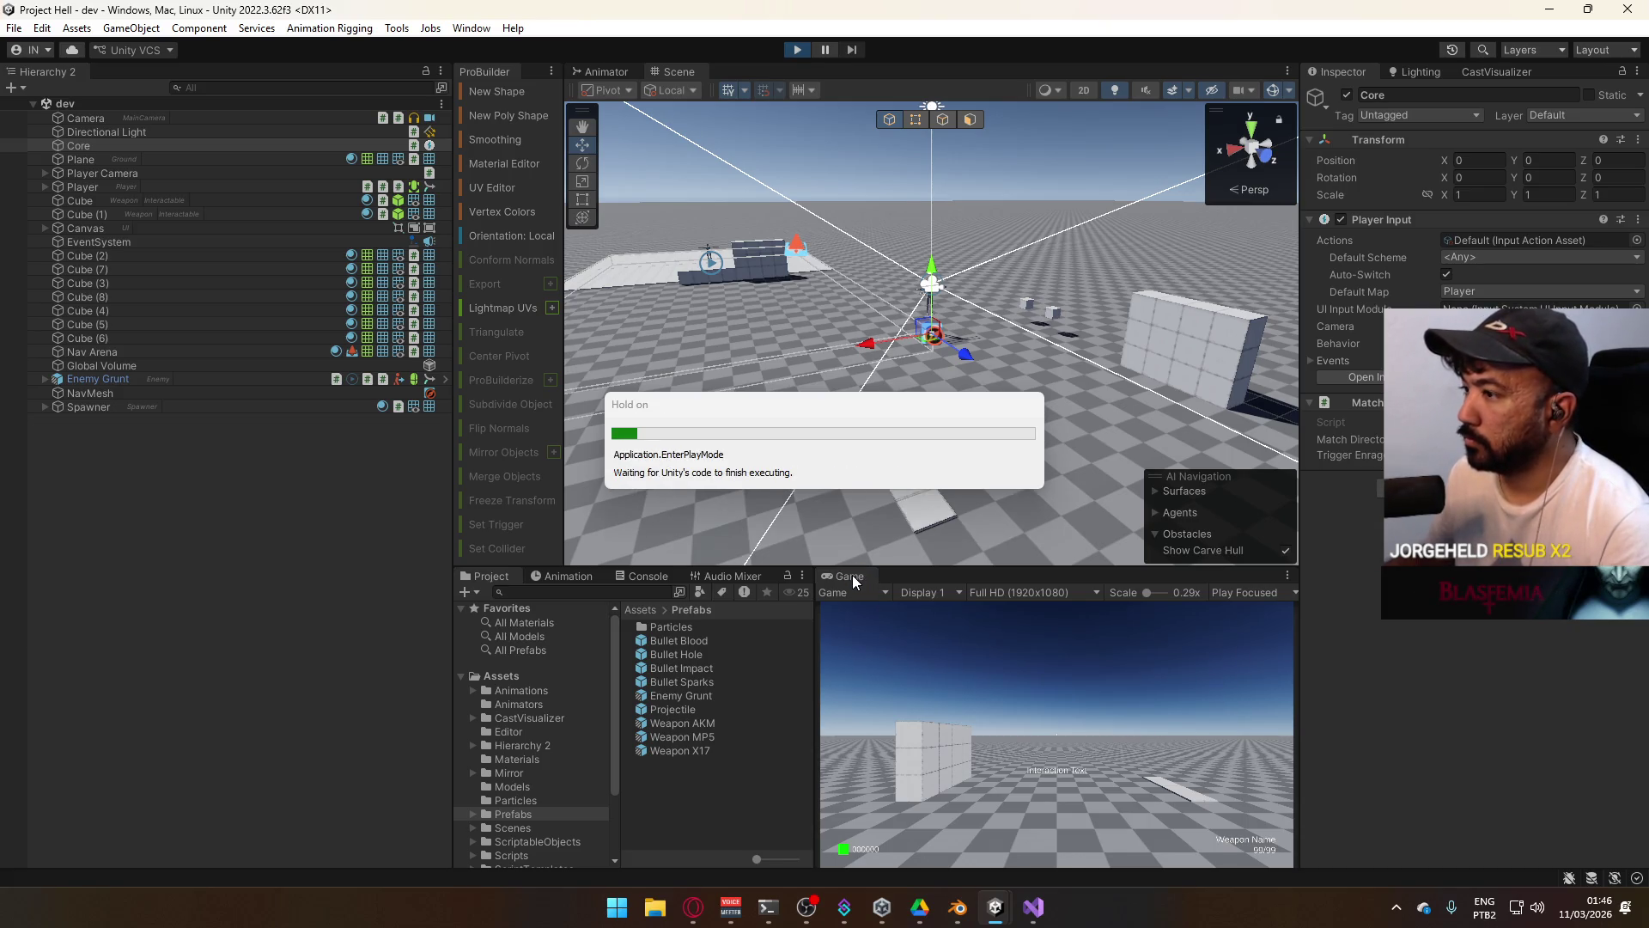
right_click(859, 572)
click(902, 626)
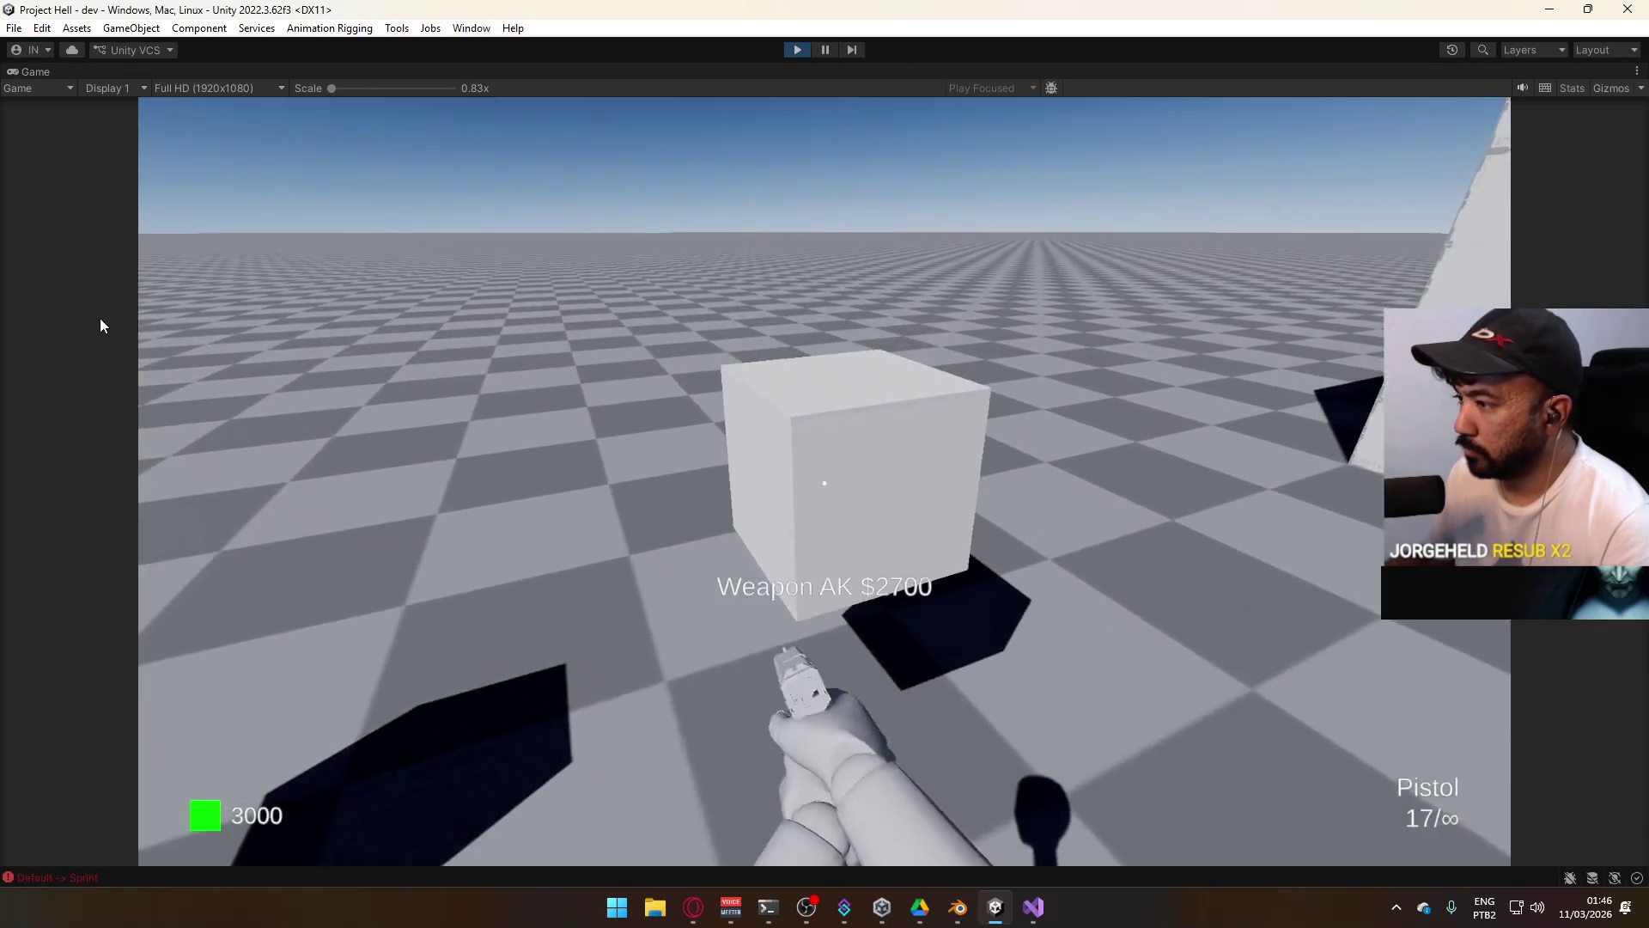
key(e)
key(super)
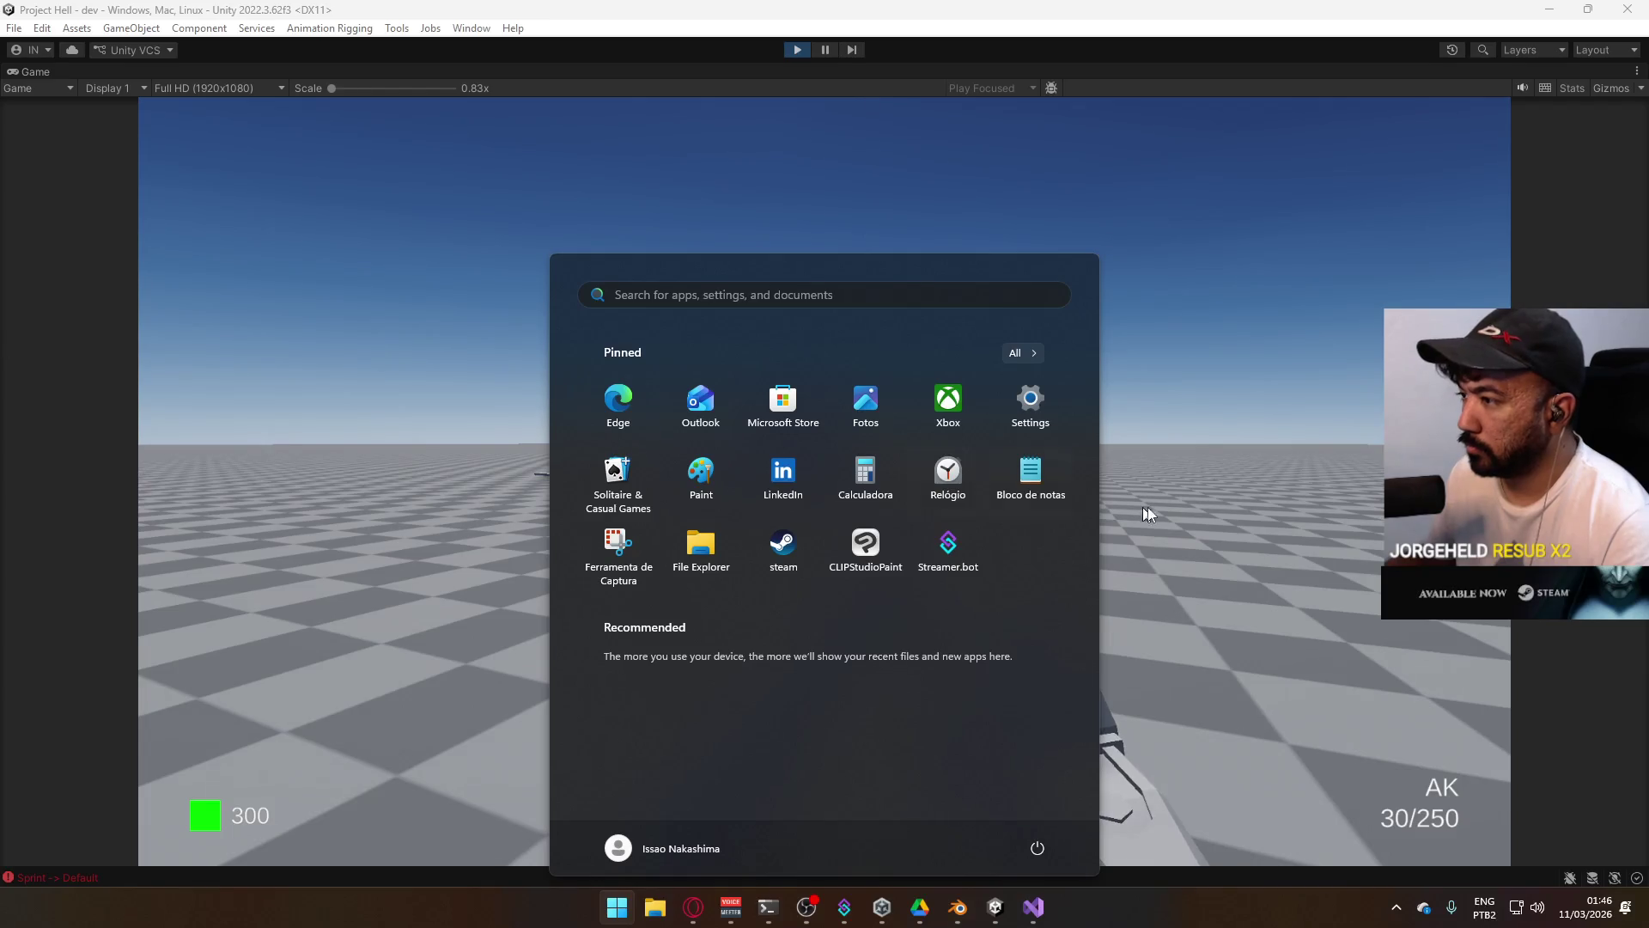
click(1123, 508)
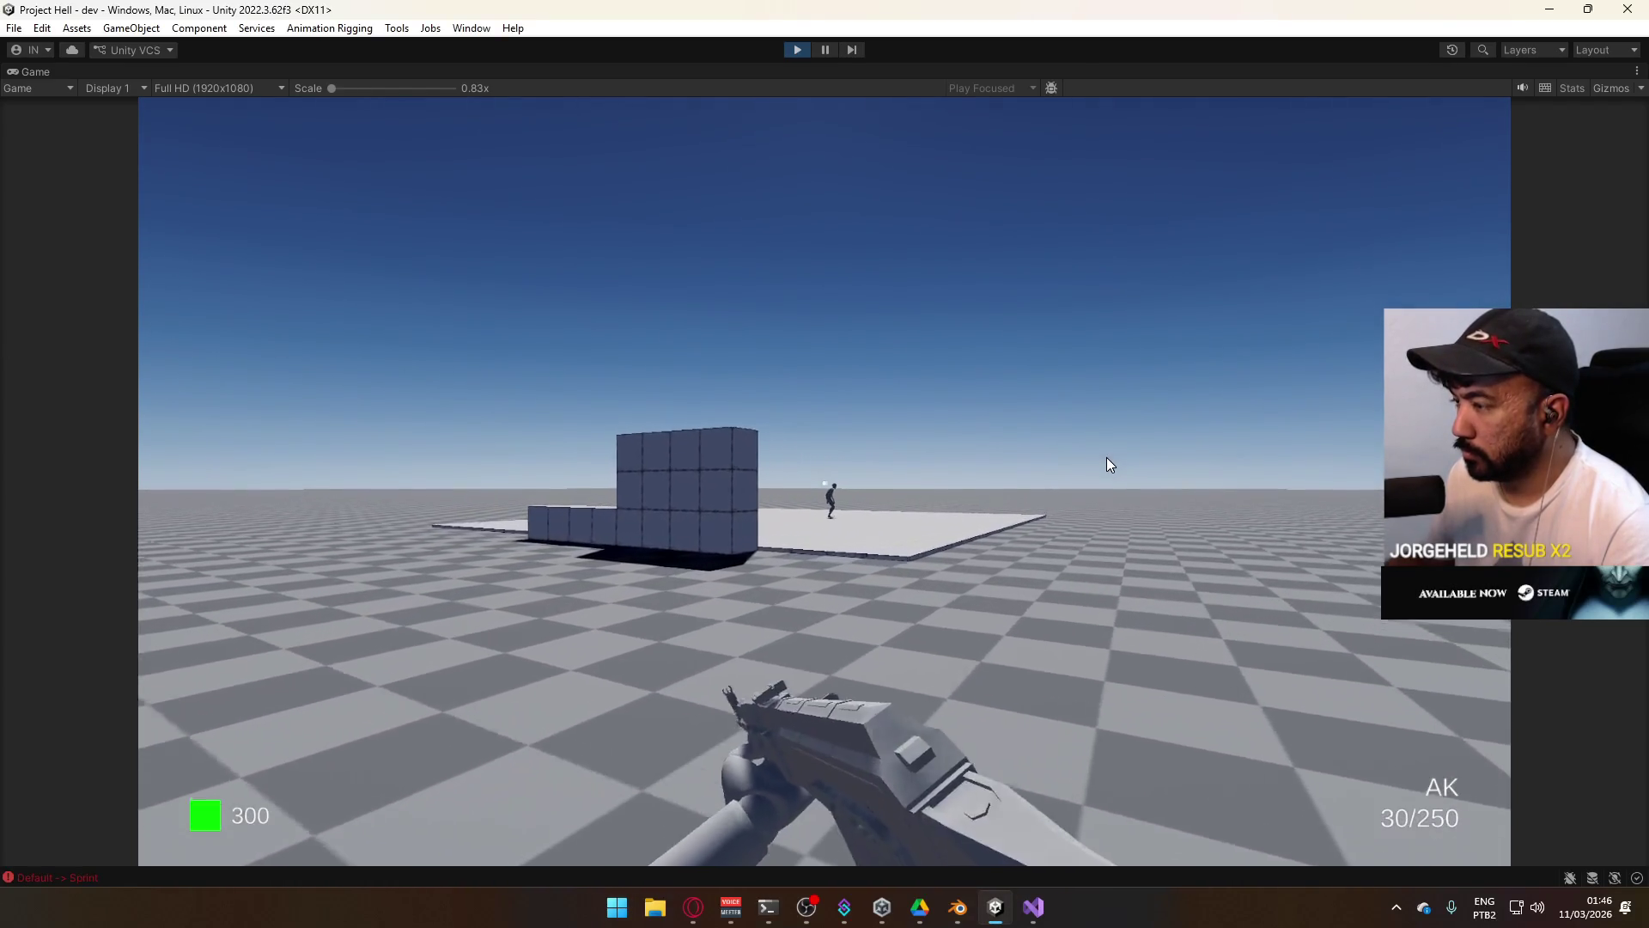
Shoot a grunt until it collapses as a ragdoll, then un-maximize the Game view.
key(w)
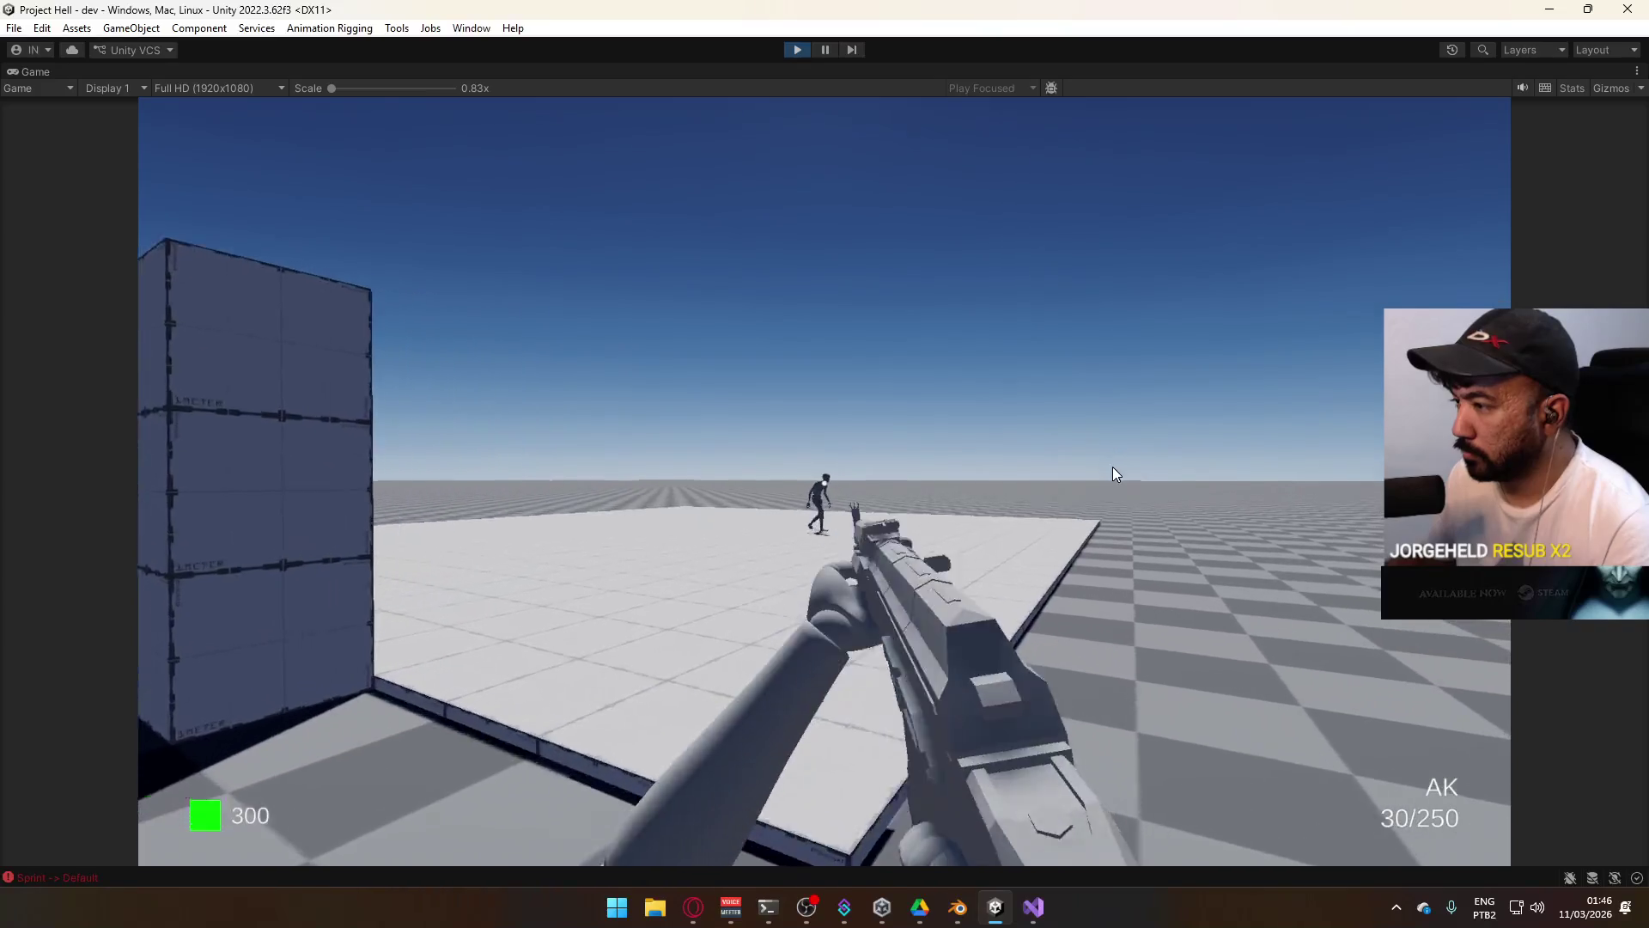
click(1093, 475)
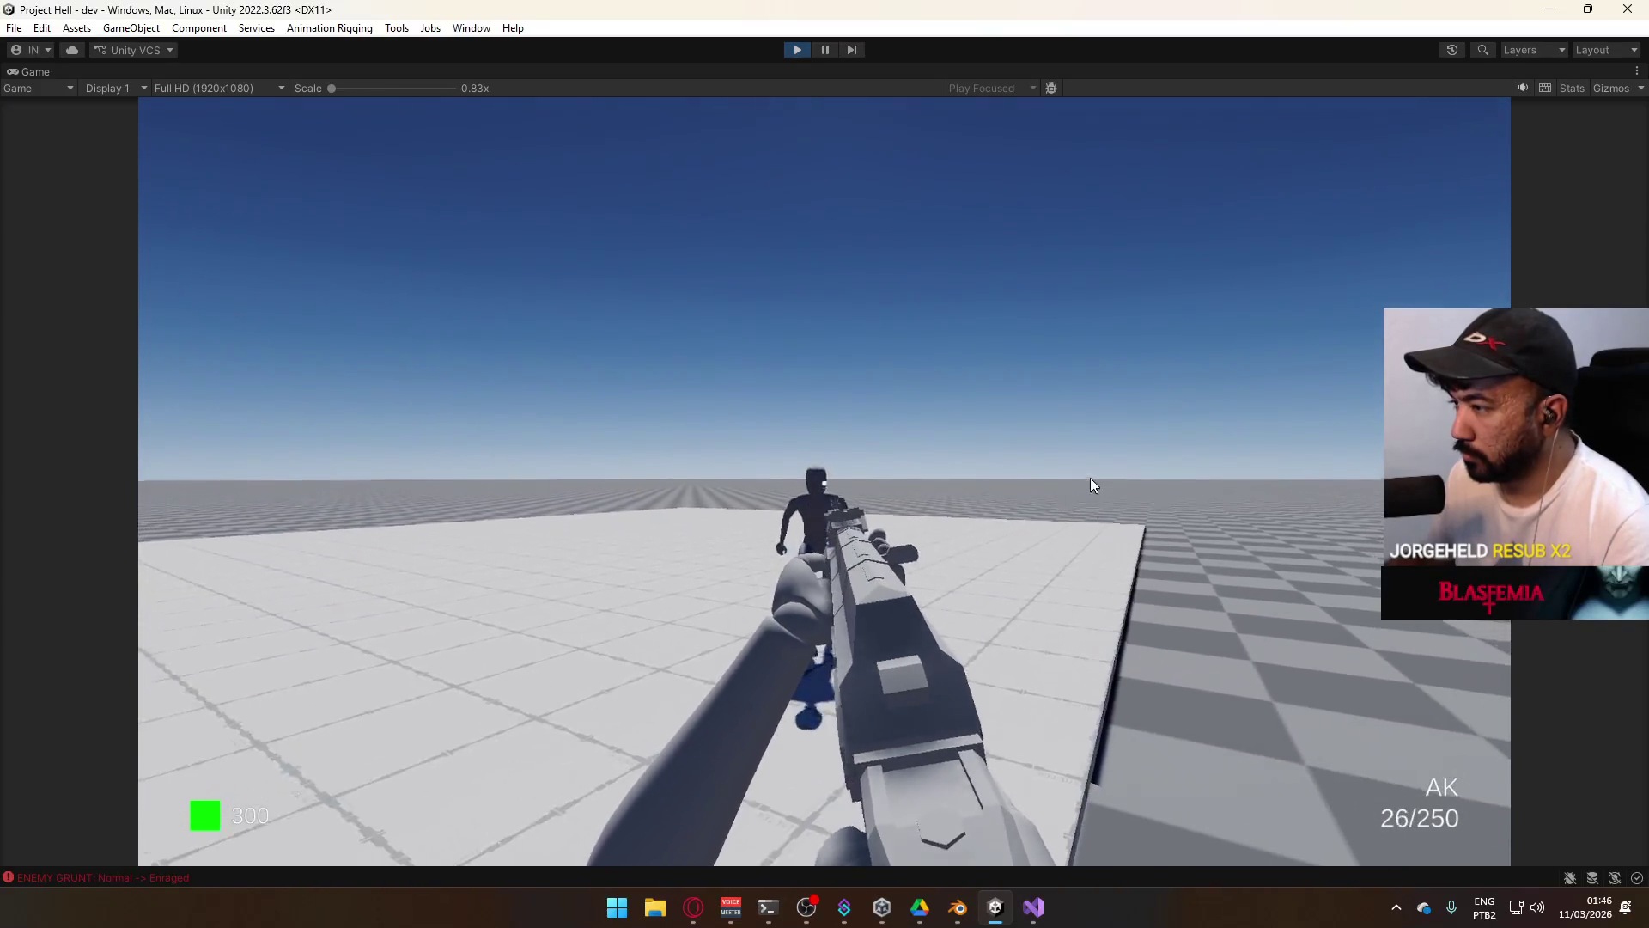
click(1091, 479)
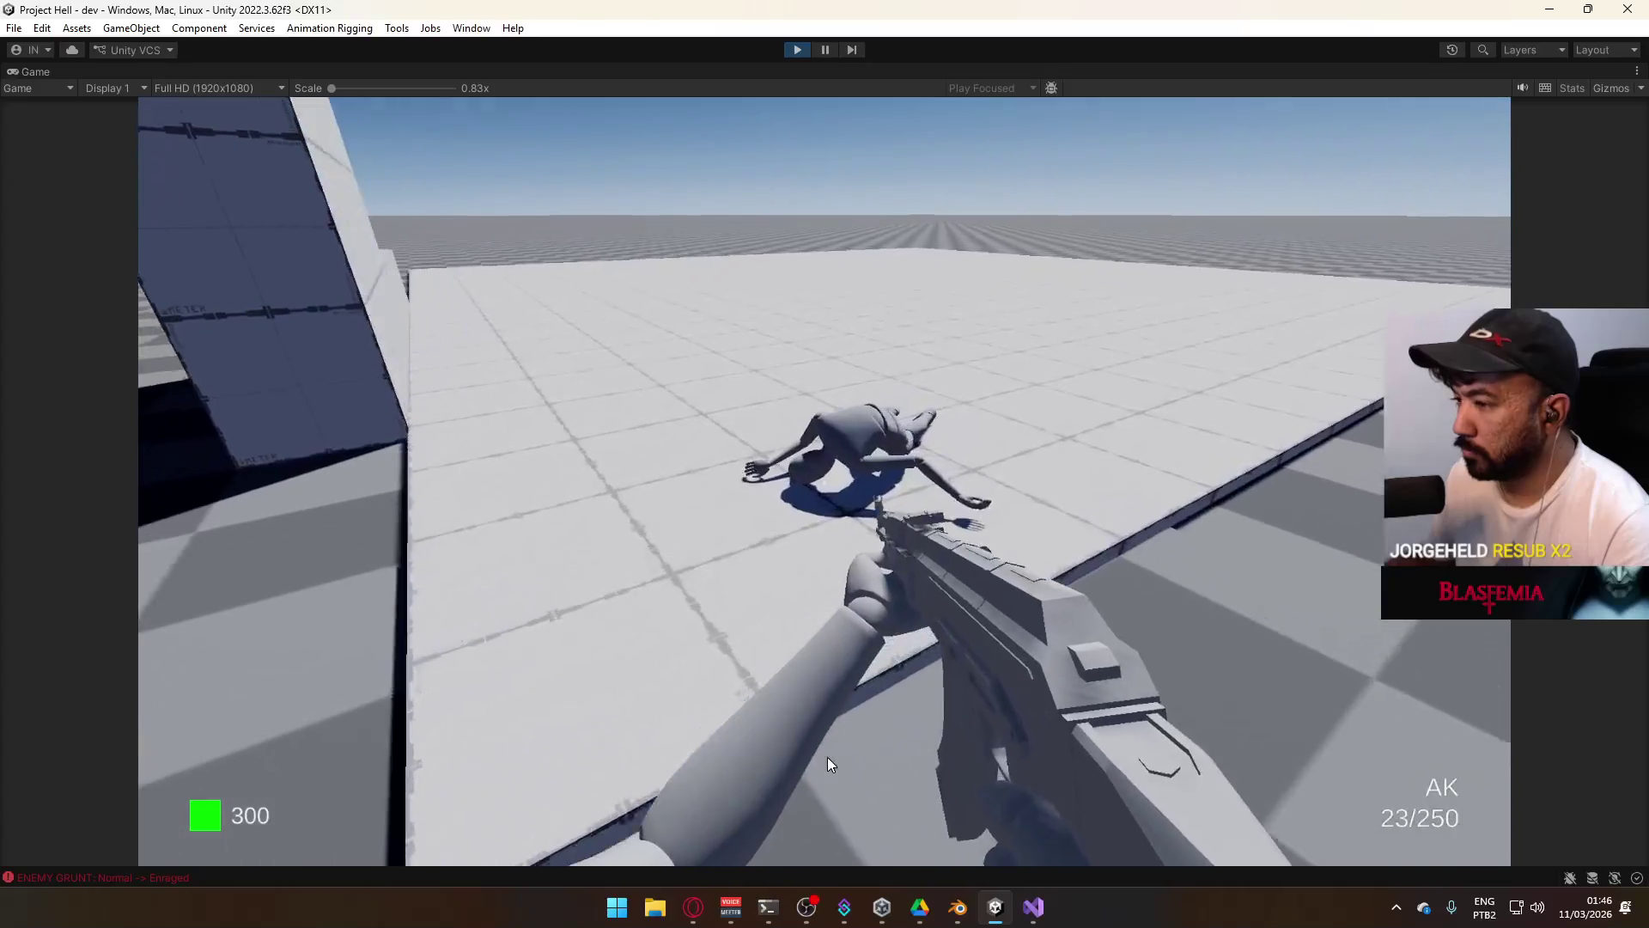
key(super)
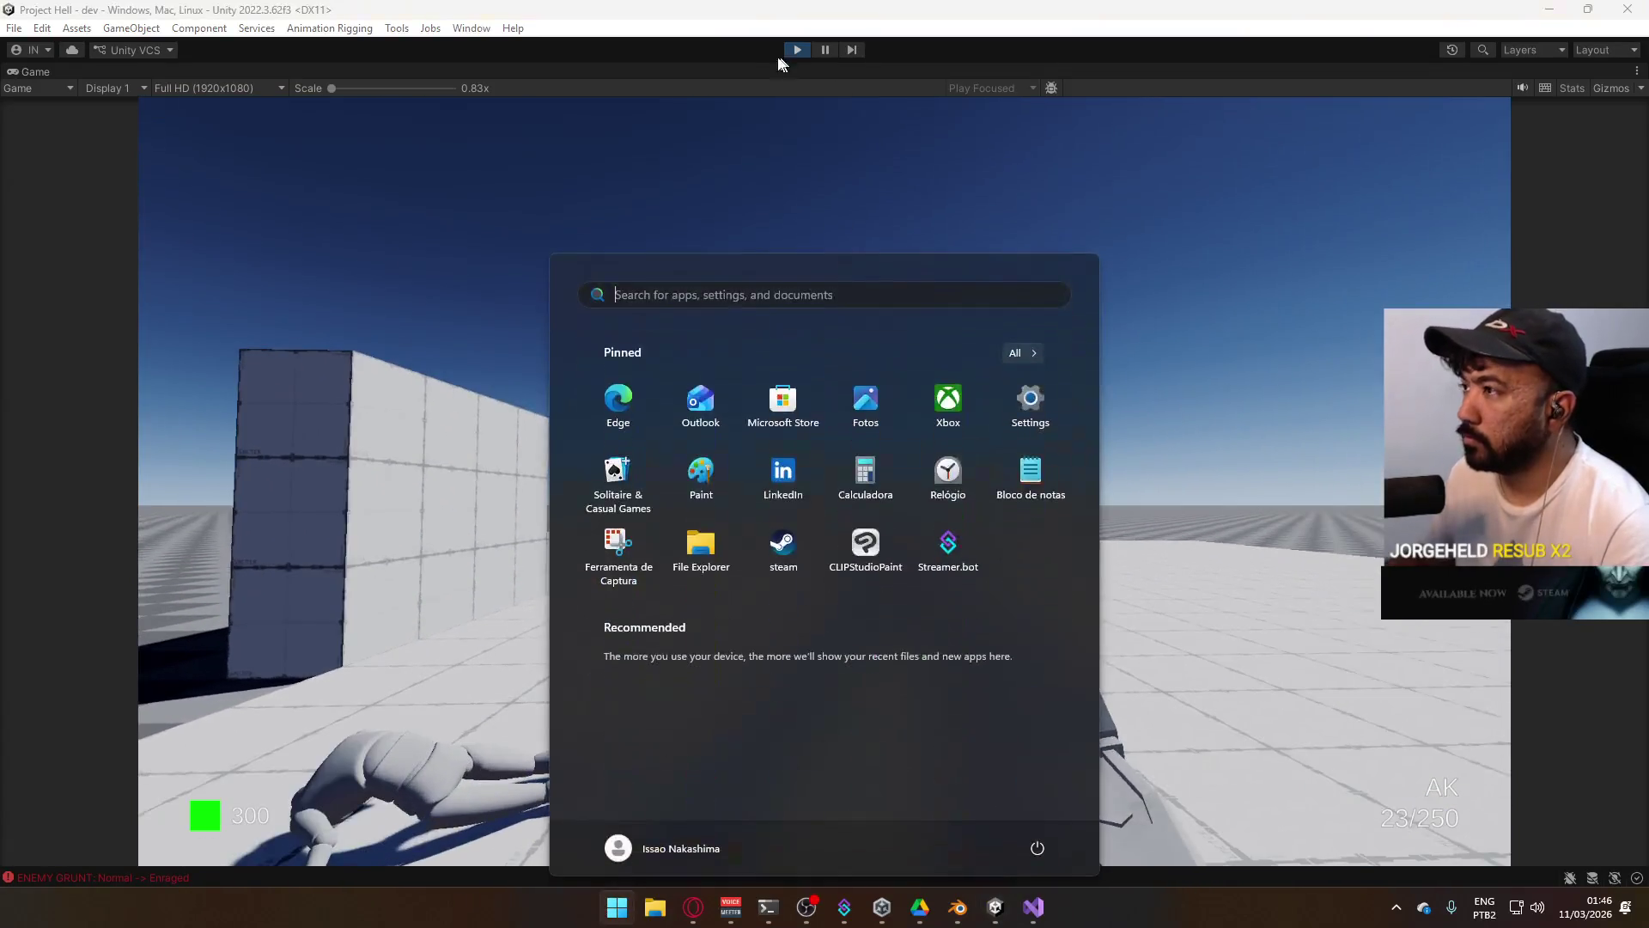
right_click(842, 70)
click(868, 131)
key(super)
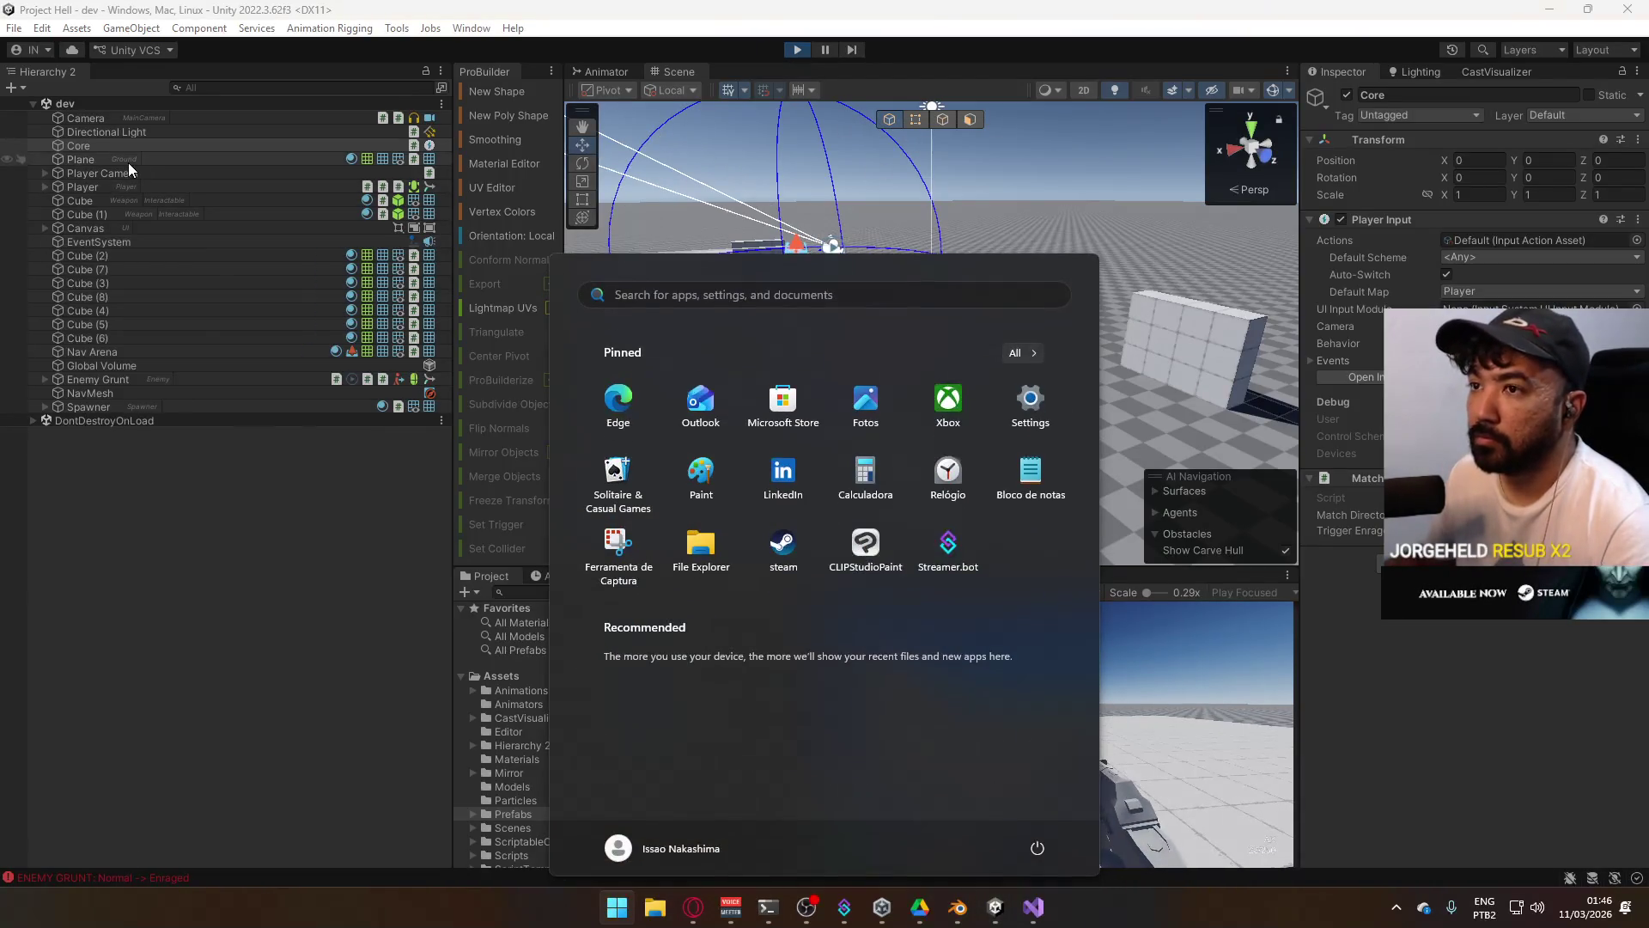
Fire the AK repeatedly at the approaching grunts until they drop as ragdolls.
click(135, 147)
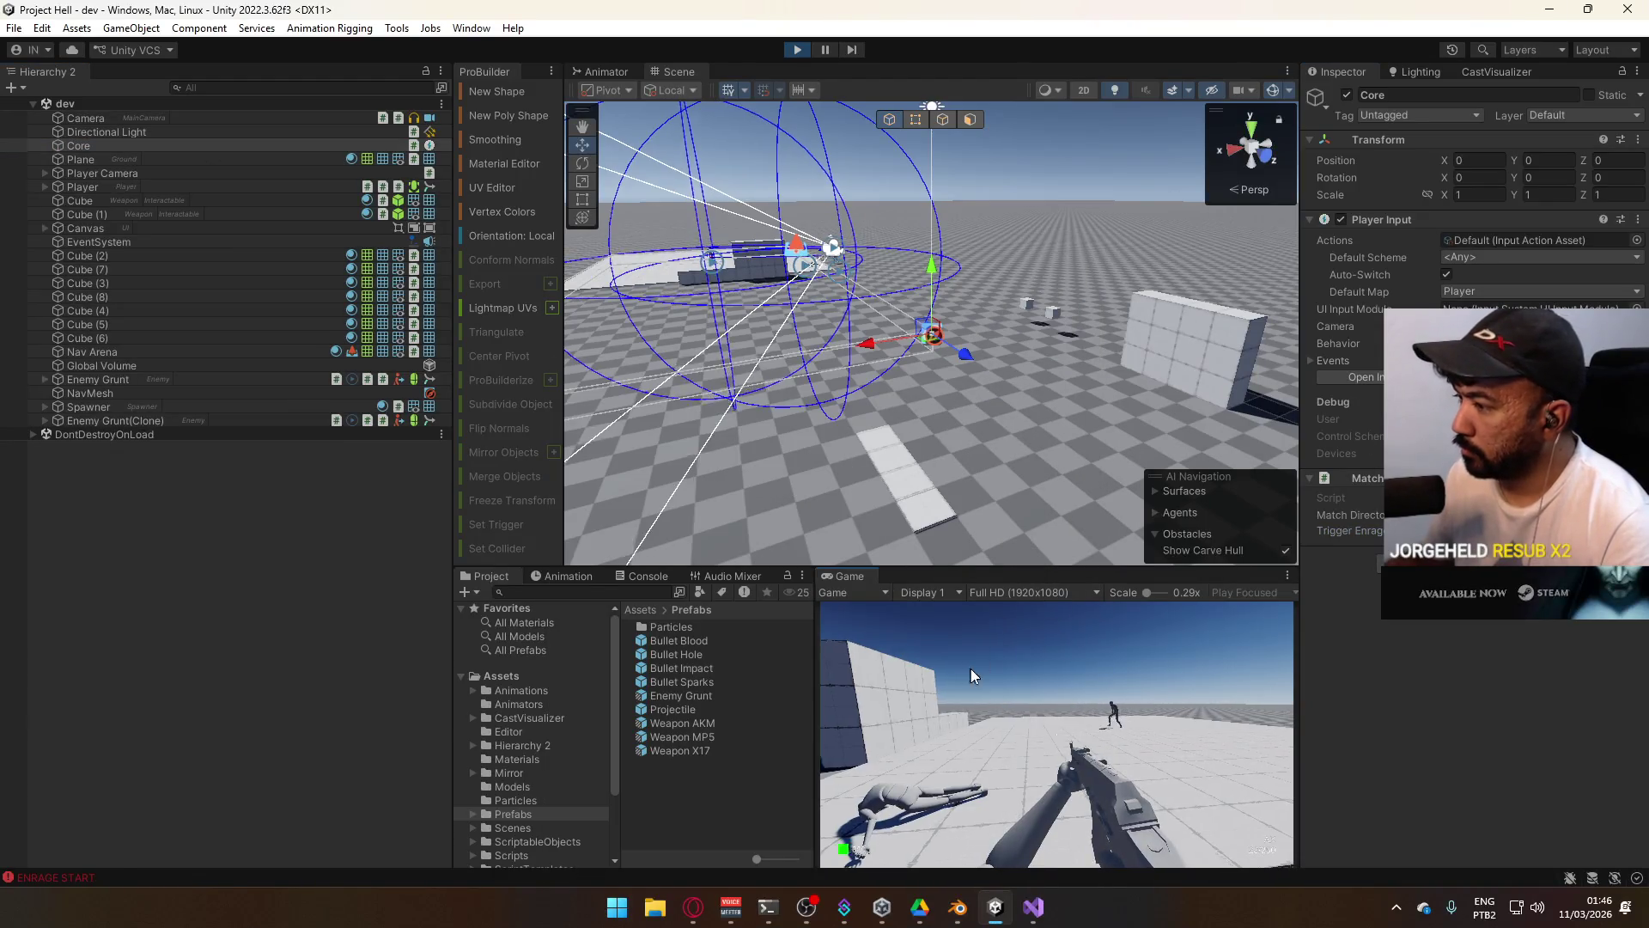
click(1028, 638)
click(1118, 624)
click(1089, 626)
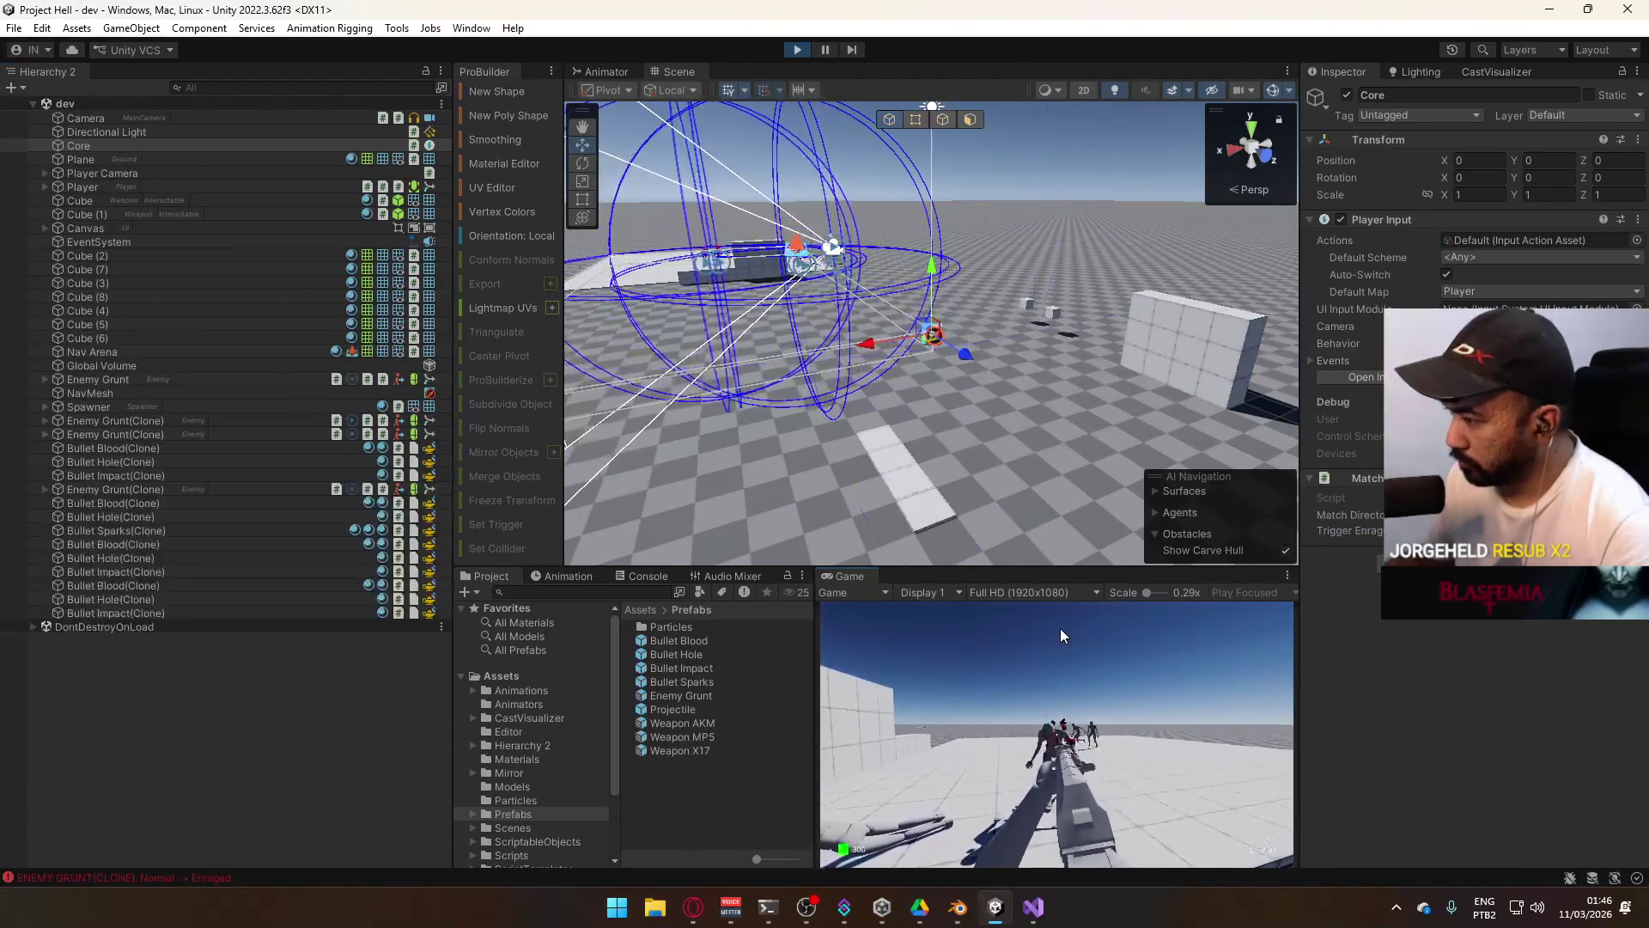
click(1115, 629)
click(1141, 631)
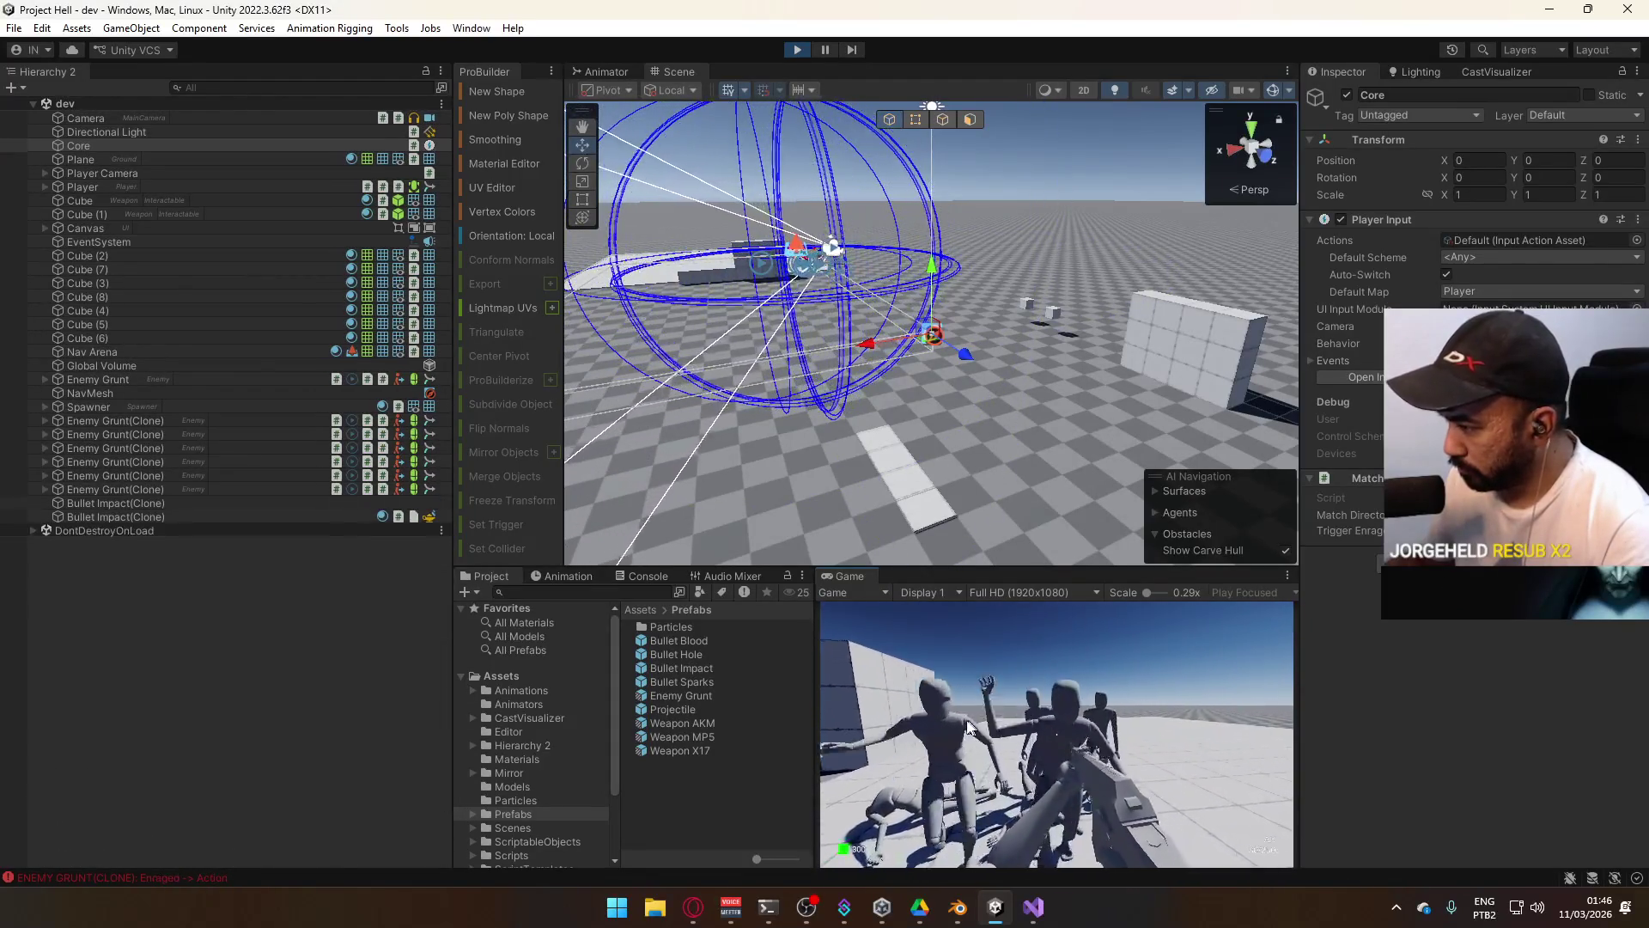
click(1100, 730)
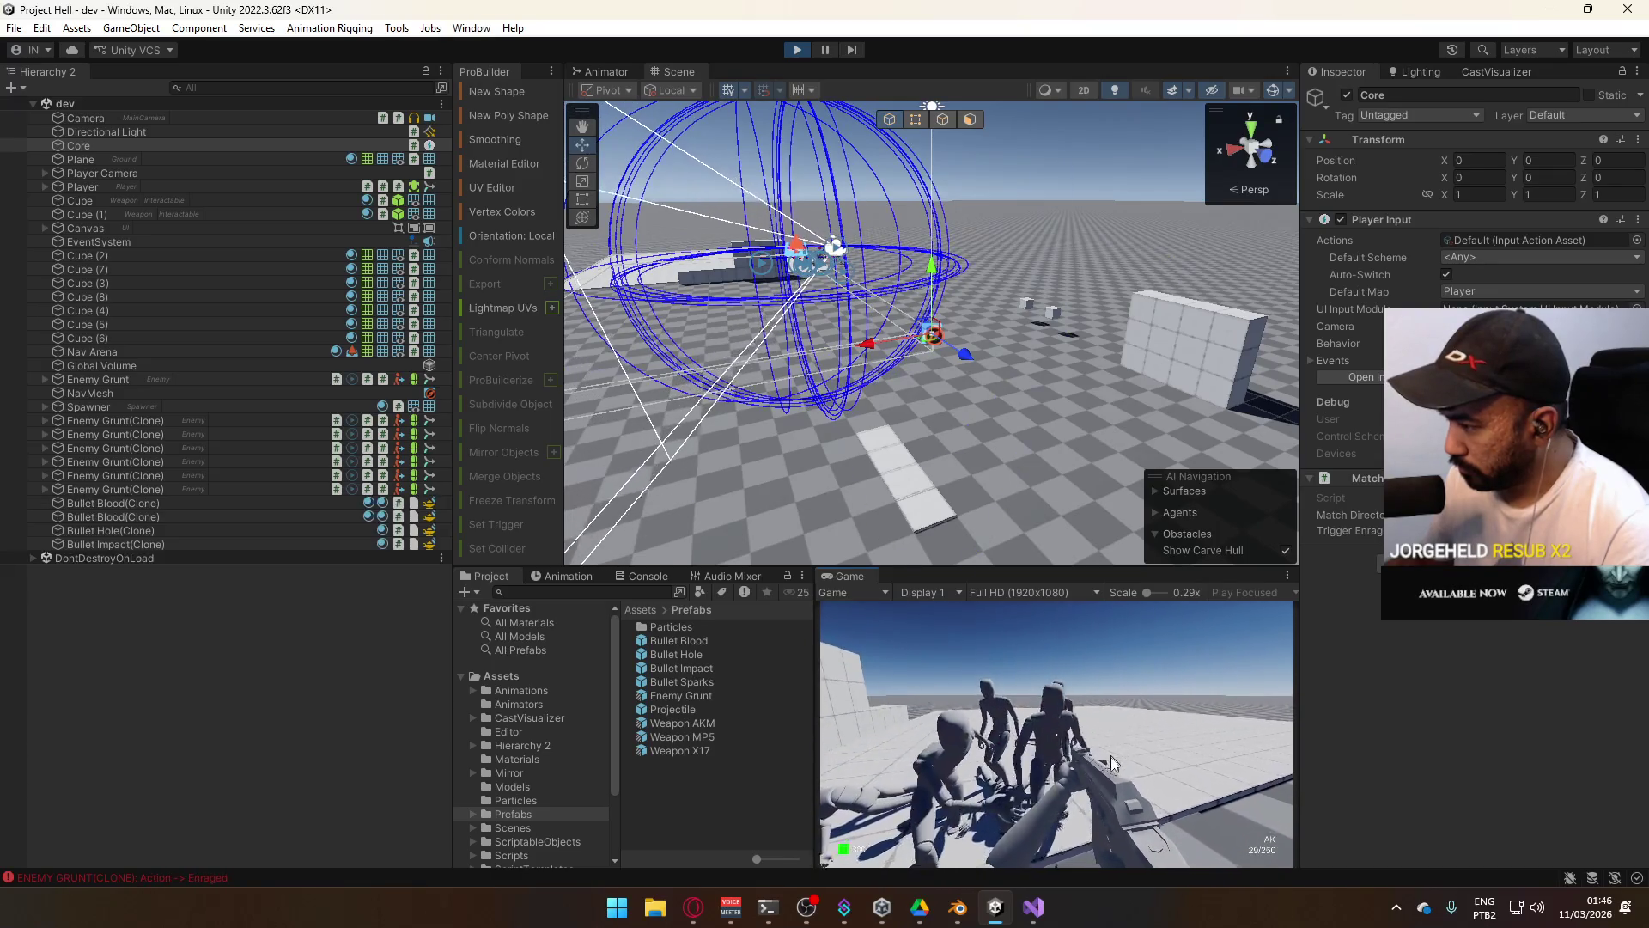
click(1177, 771)
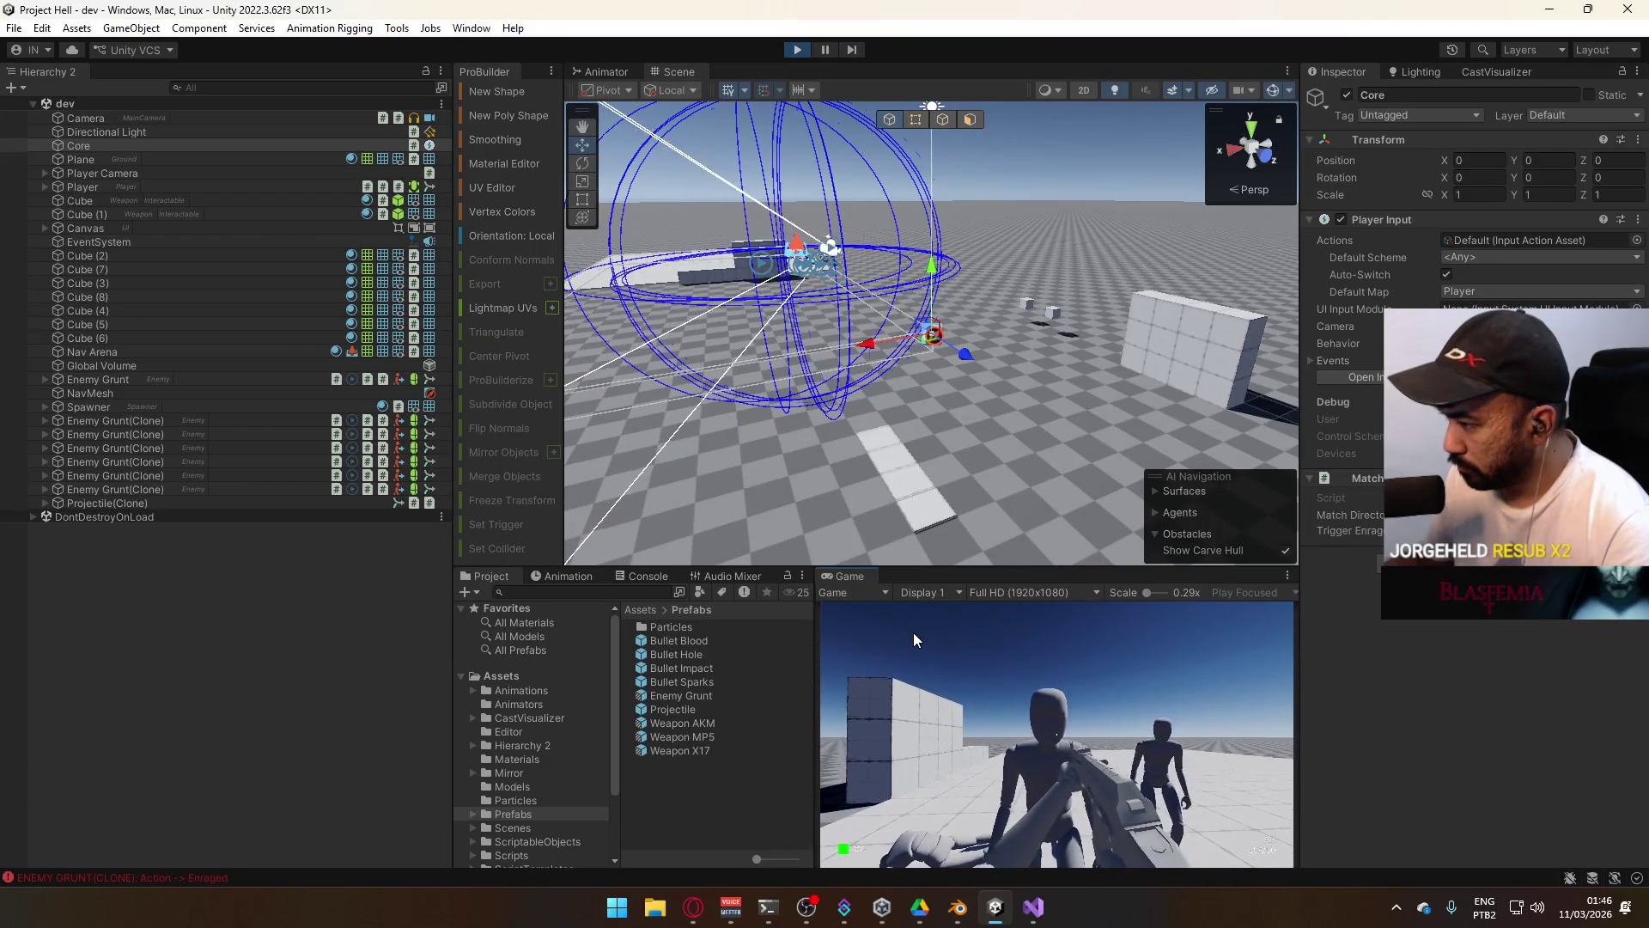
click(854, 653)
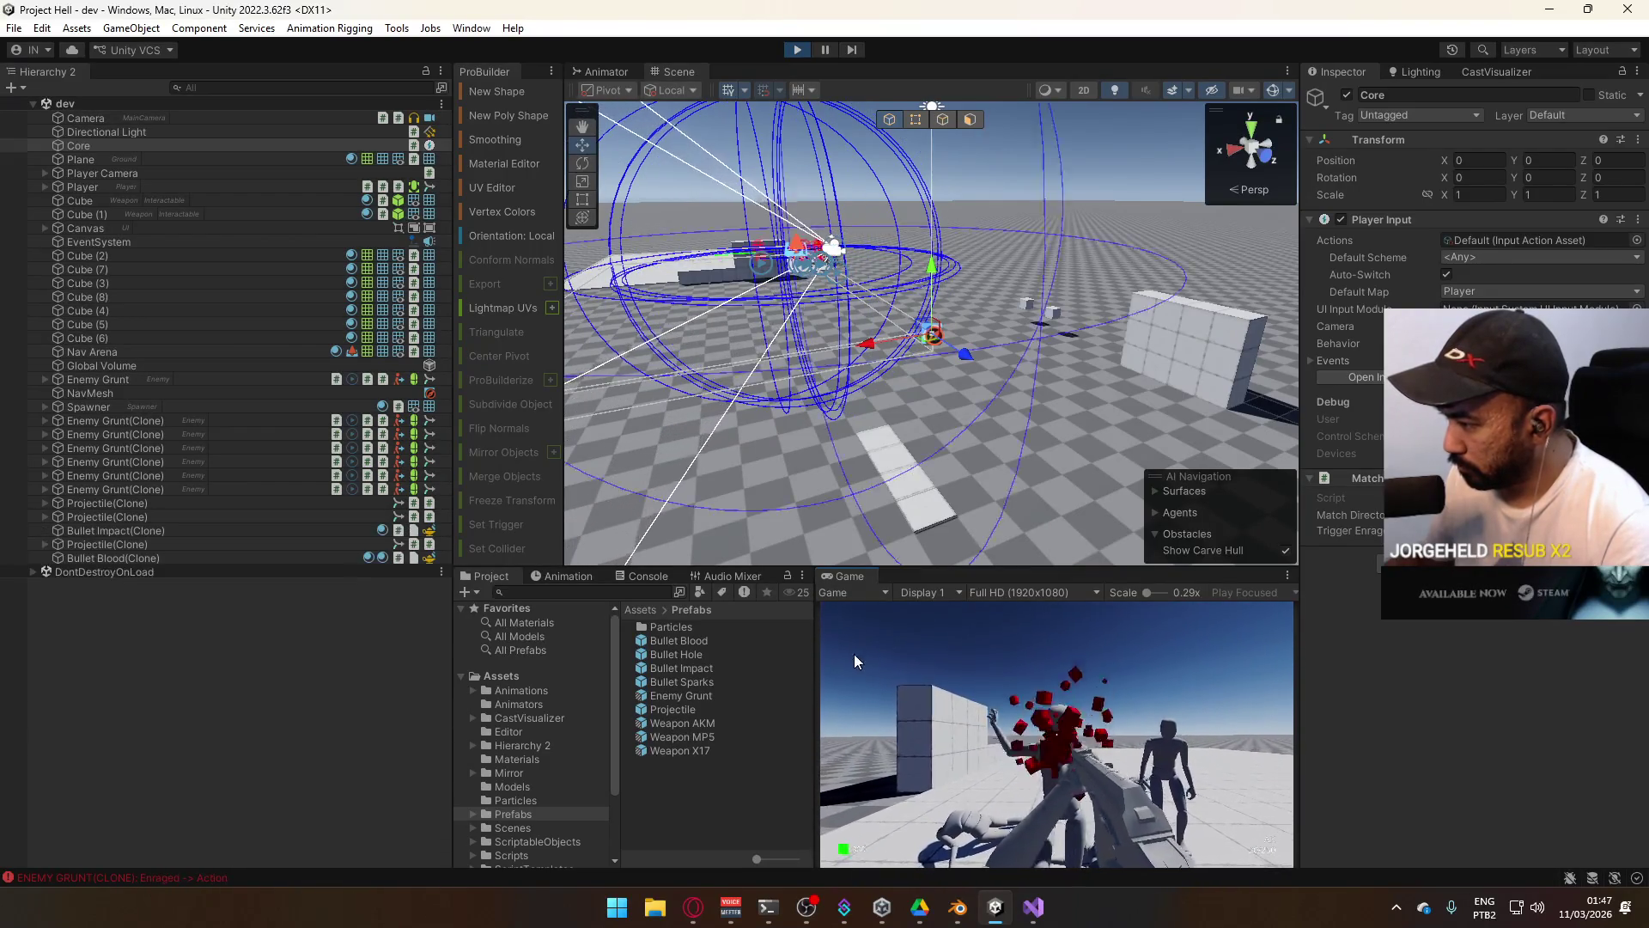
click(854, 653)
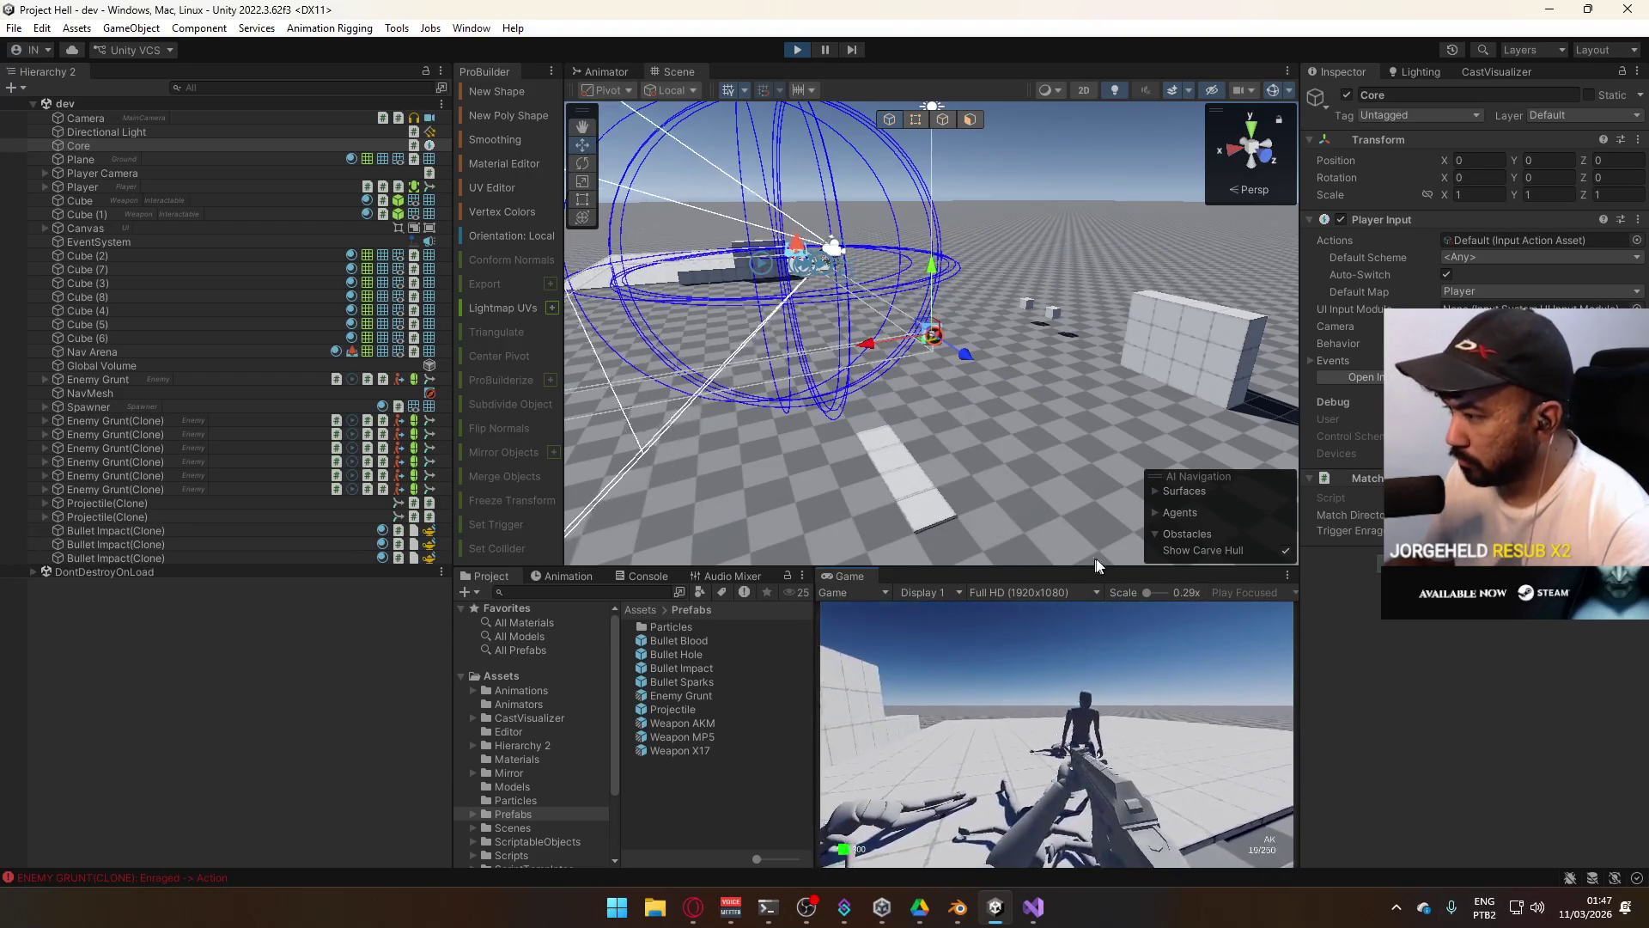
Maximize the Game view, fire another shot at the fallen grunts, then restore the layout.
key(super)
key(super)
right_click(843, 574)
click(941, 627)
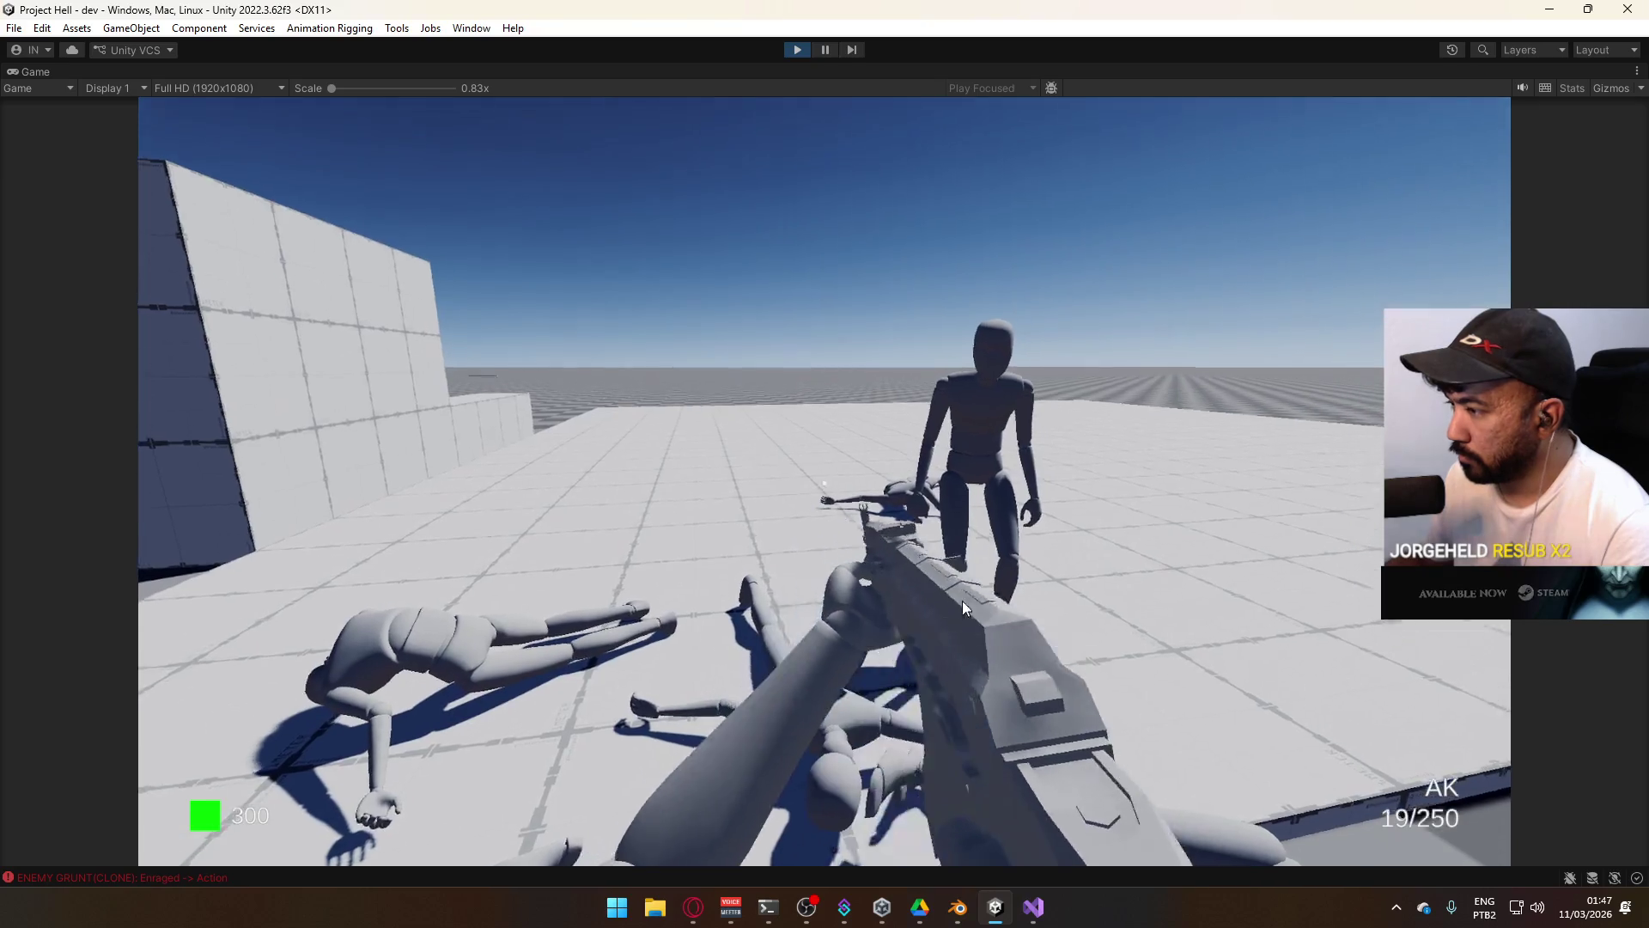
key(super)
key(super)
key(super)
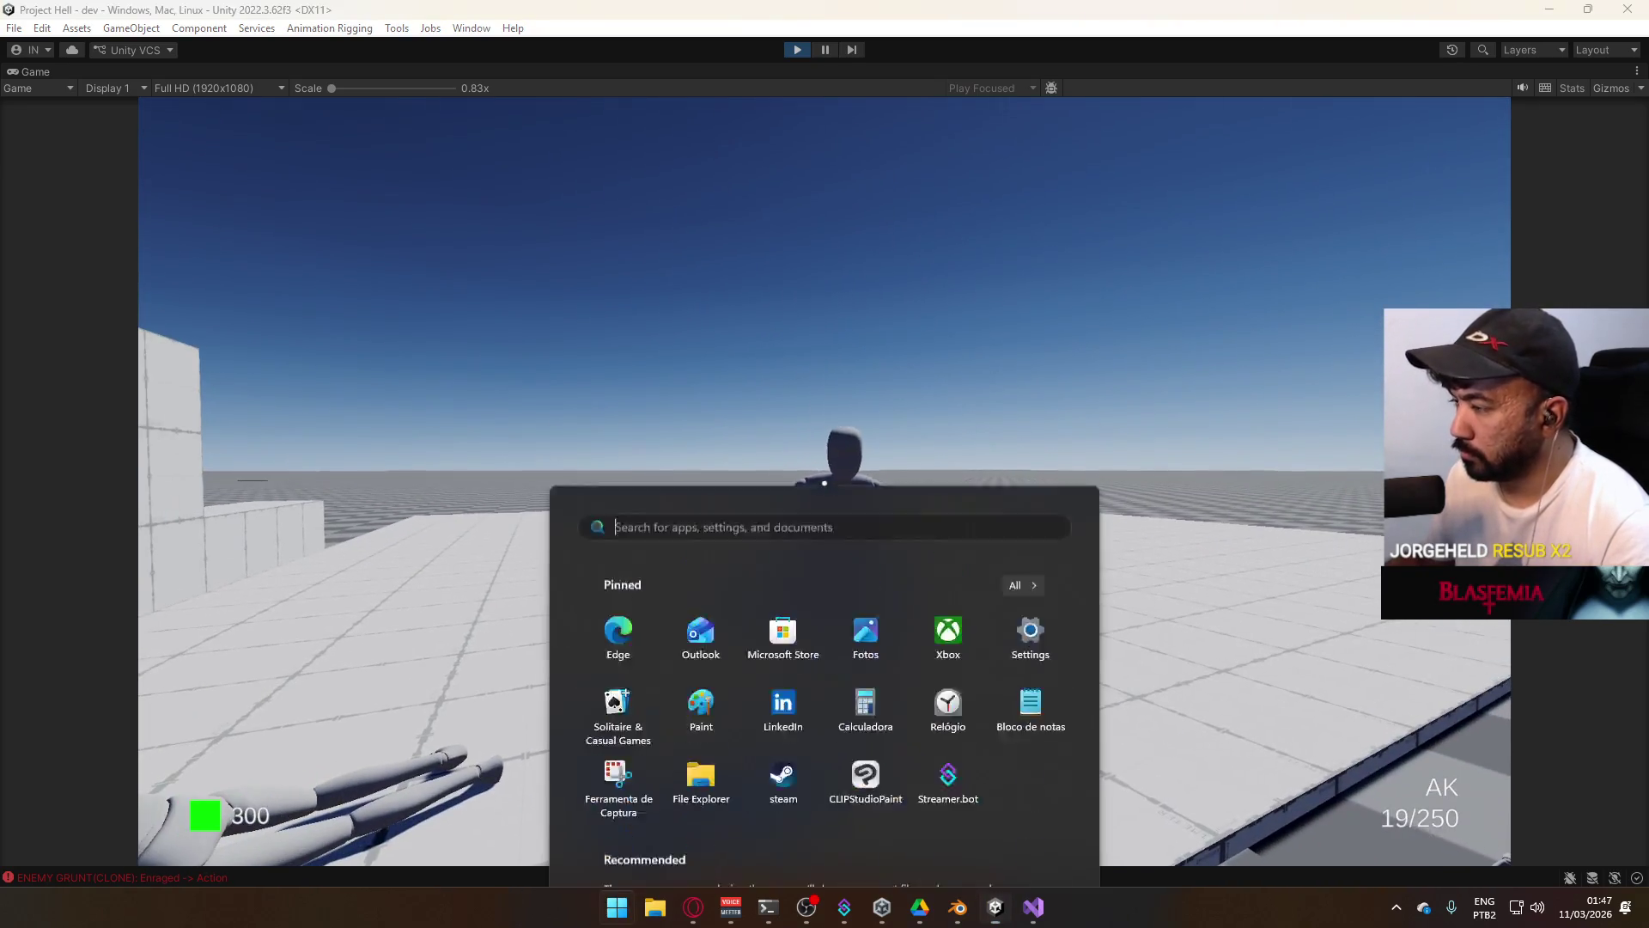
key(super)
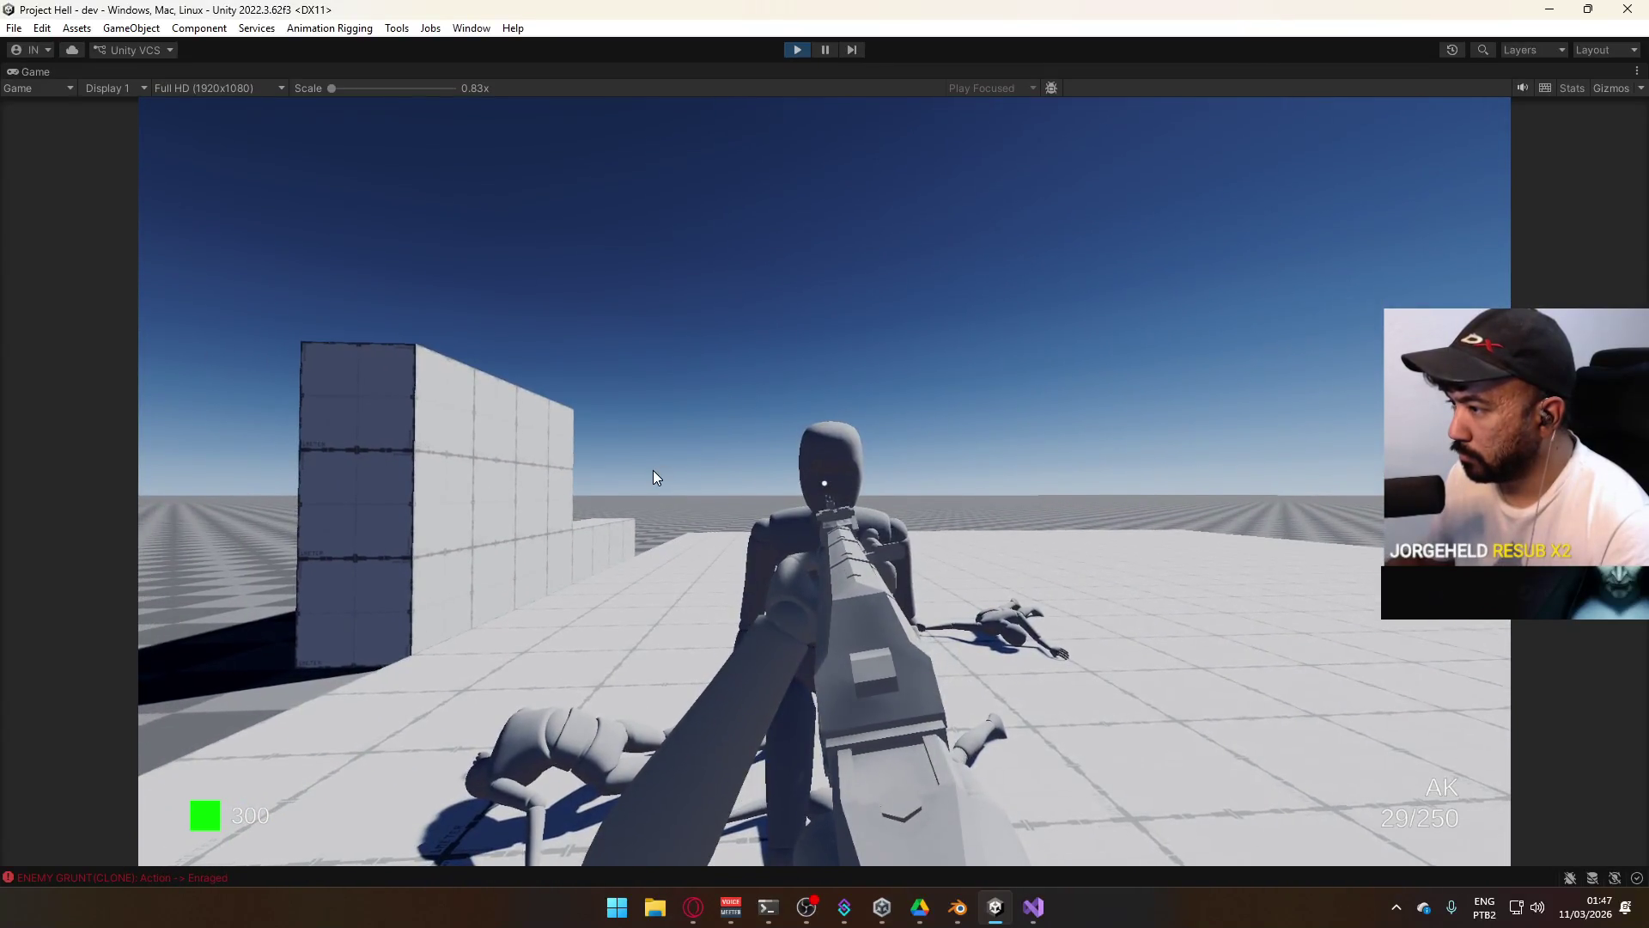
click(653, 470)
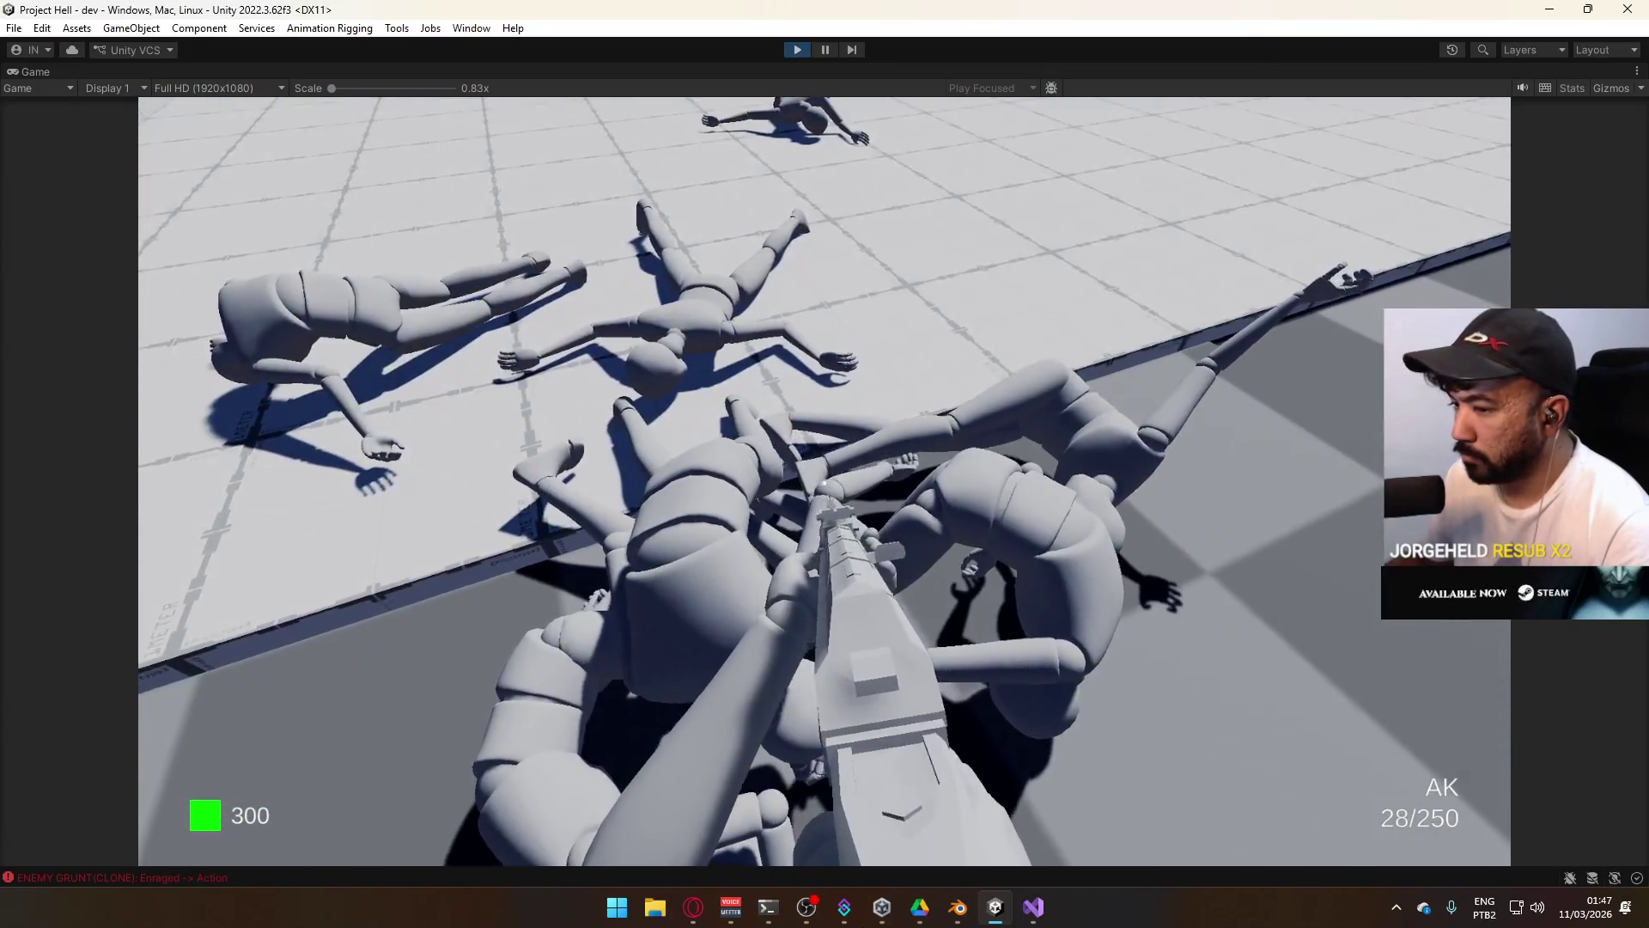
key(super)
key(super)
right_click(830, 70)
click(915, 125)
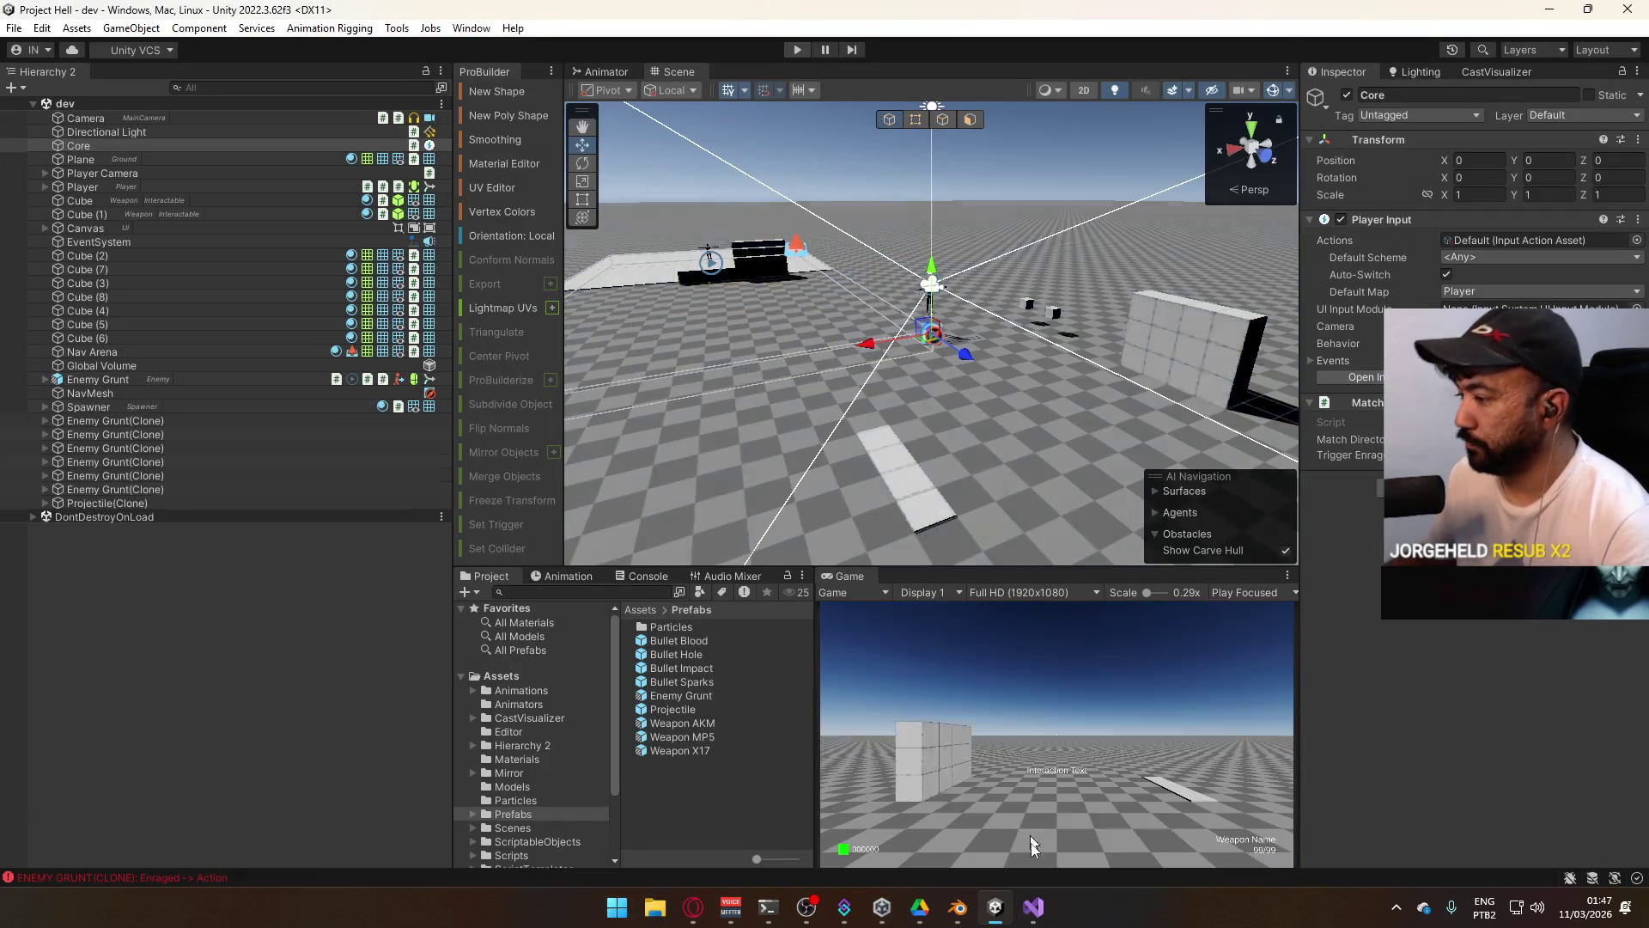
Delete the _rigidbodies[0] and [1] AddForce lines, uncomment the foreach loop, and save.
click(1033, 907)
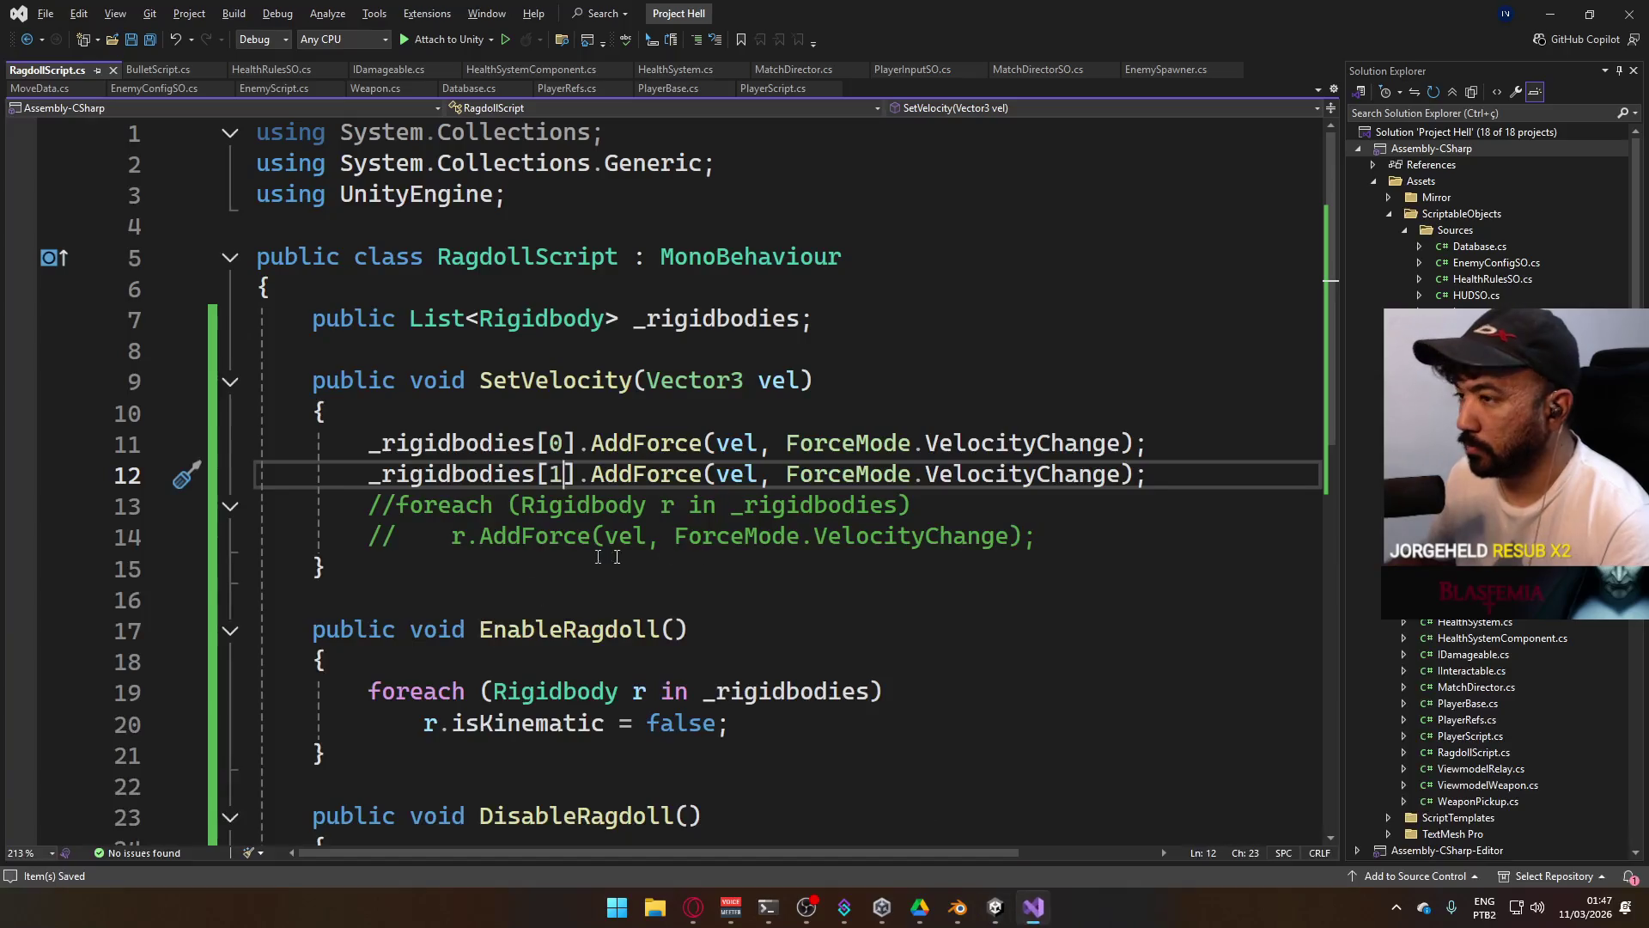
mouse_move(1183, 473)
mouse_down()
mouse_move(649, 473)
mouse_move(644, 507)
mouse_move(377, 453)
mouse_up()
key(Delete)
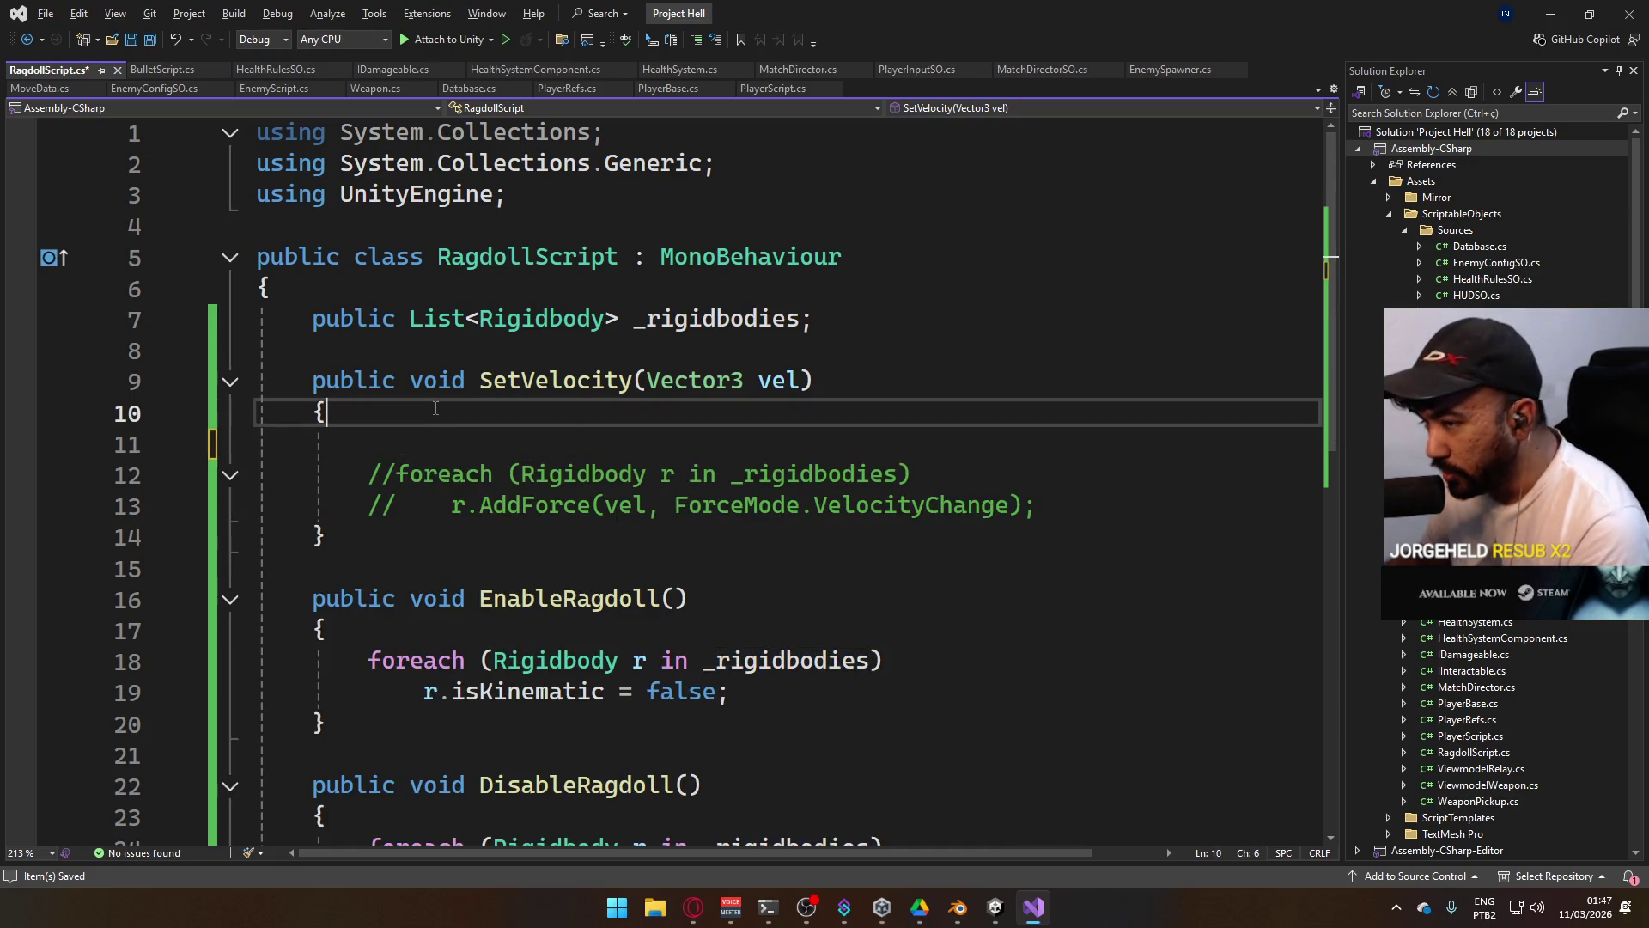
key(Delete)
key(Delete)
key(Delete)
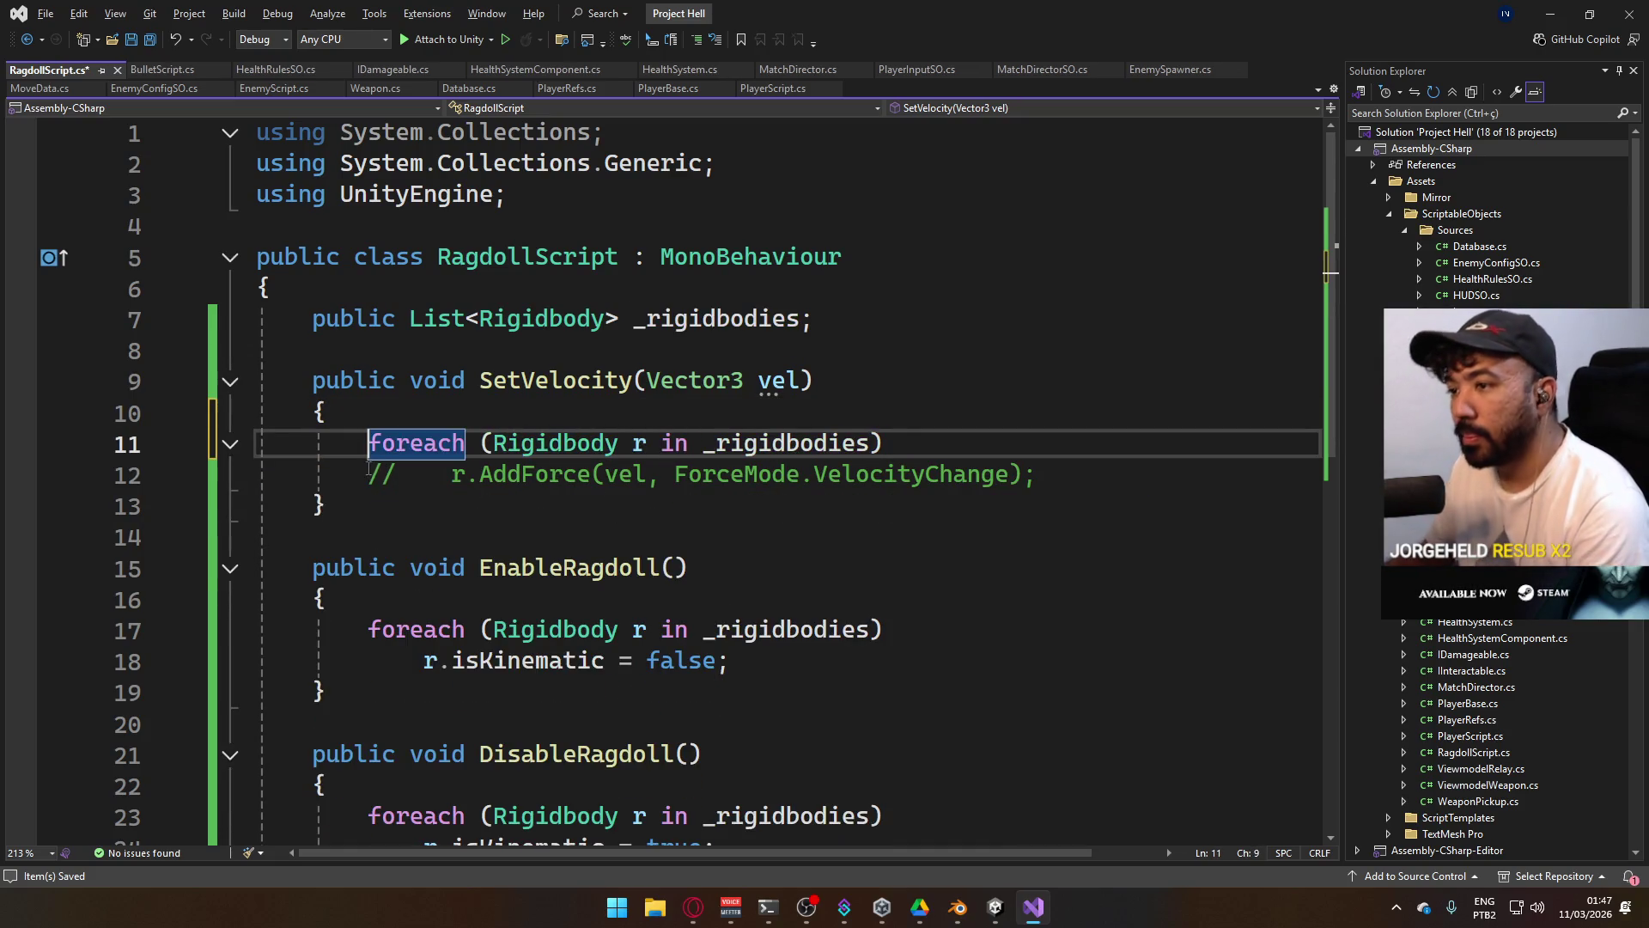
key(Down)
key(Delete)
key(Delete)
key(ctrl+s)
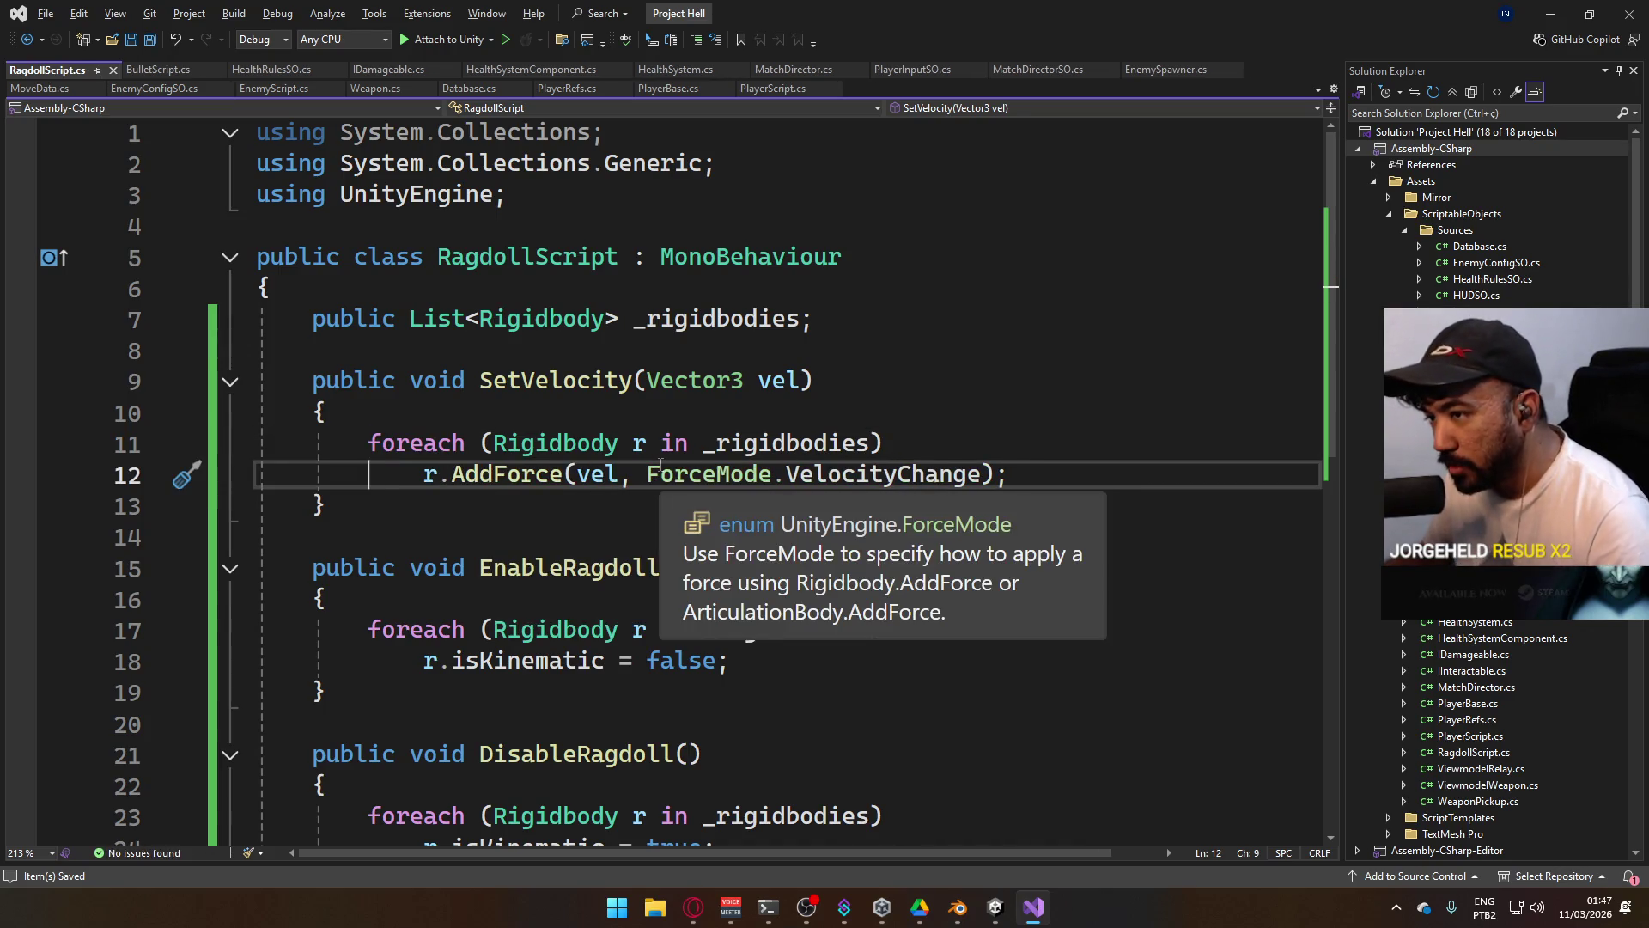
mouse_move(996, 907)
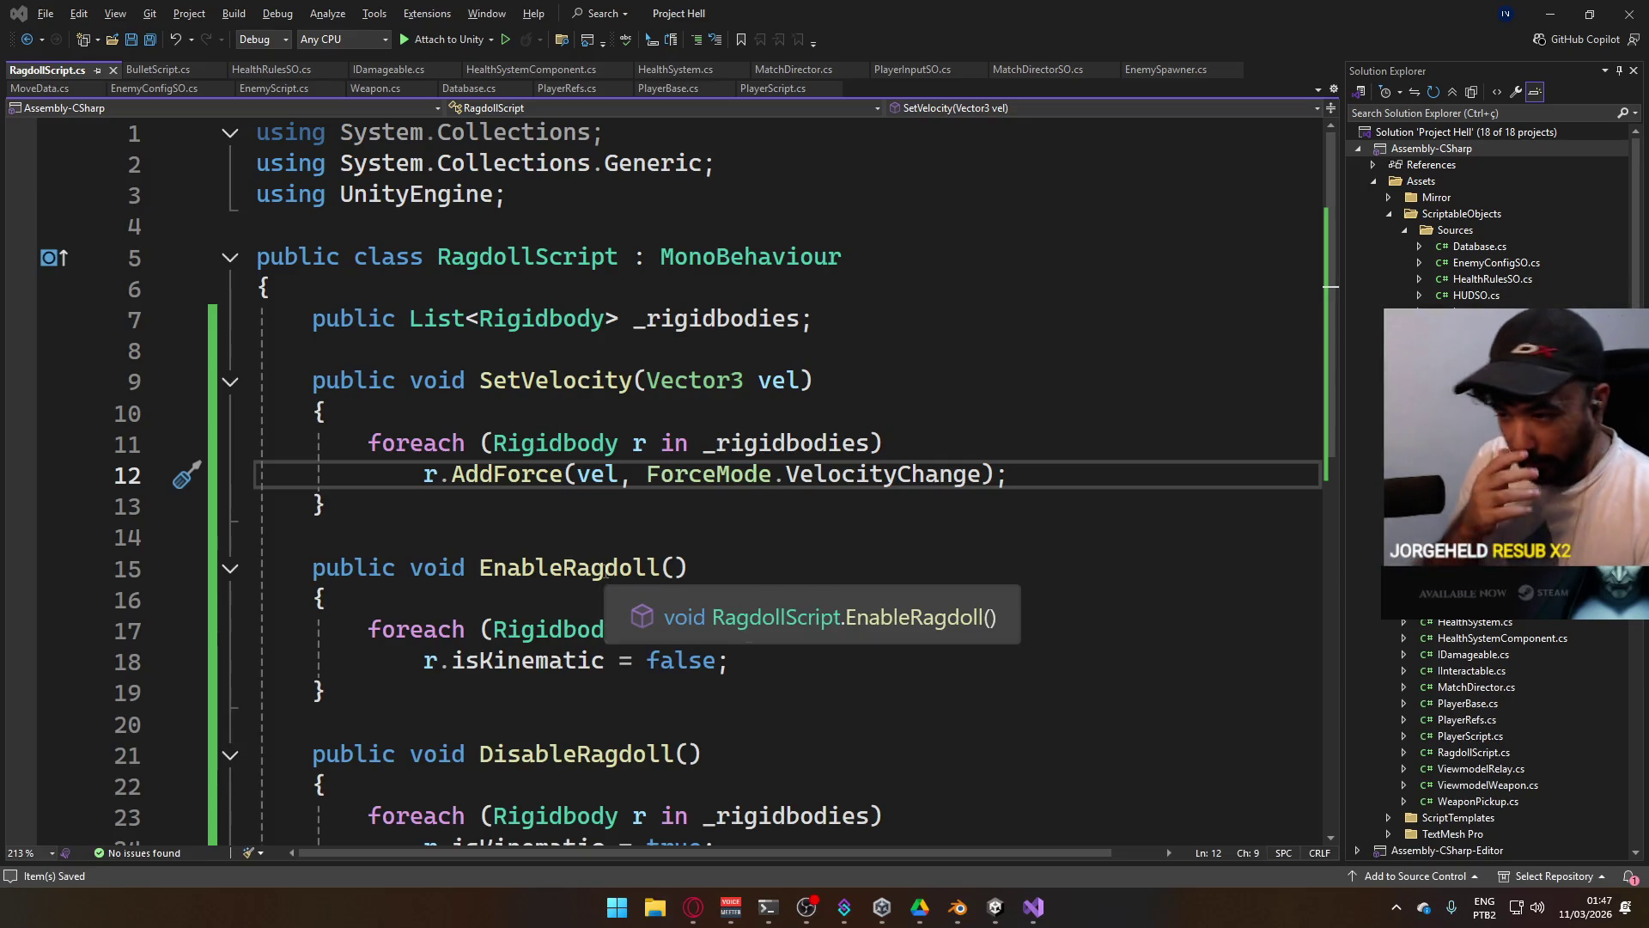
key(alt+Tab)
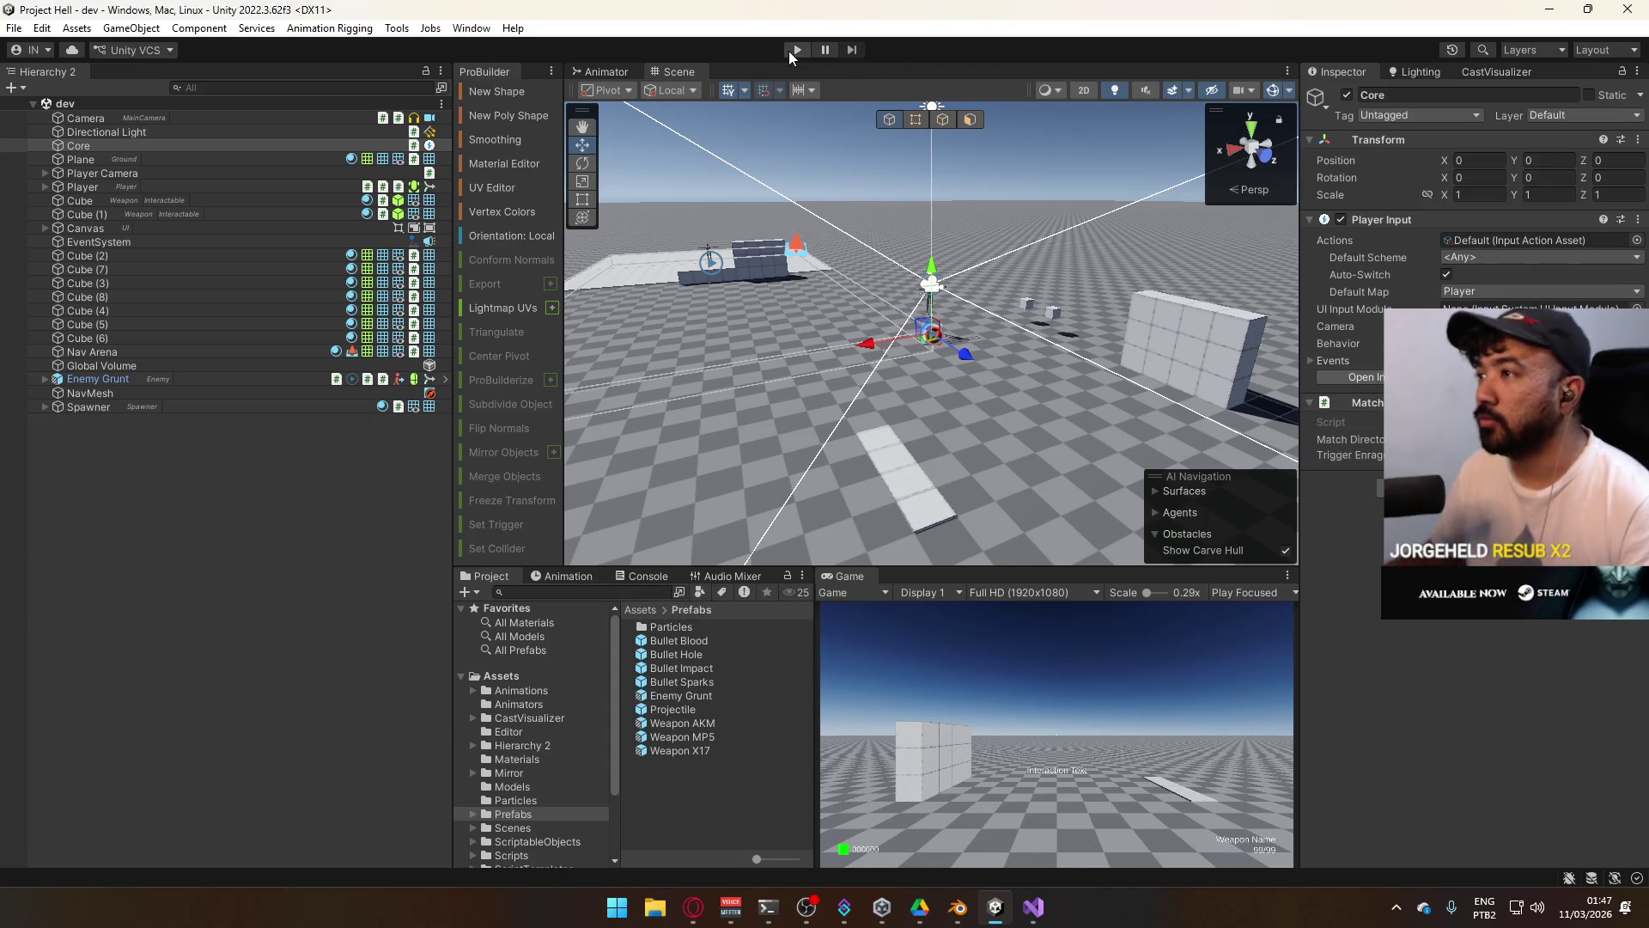
Start Play mode with the Game view maximized and switch from the pistol to the AK.
click(796, 51)
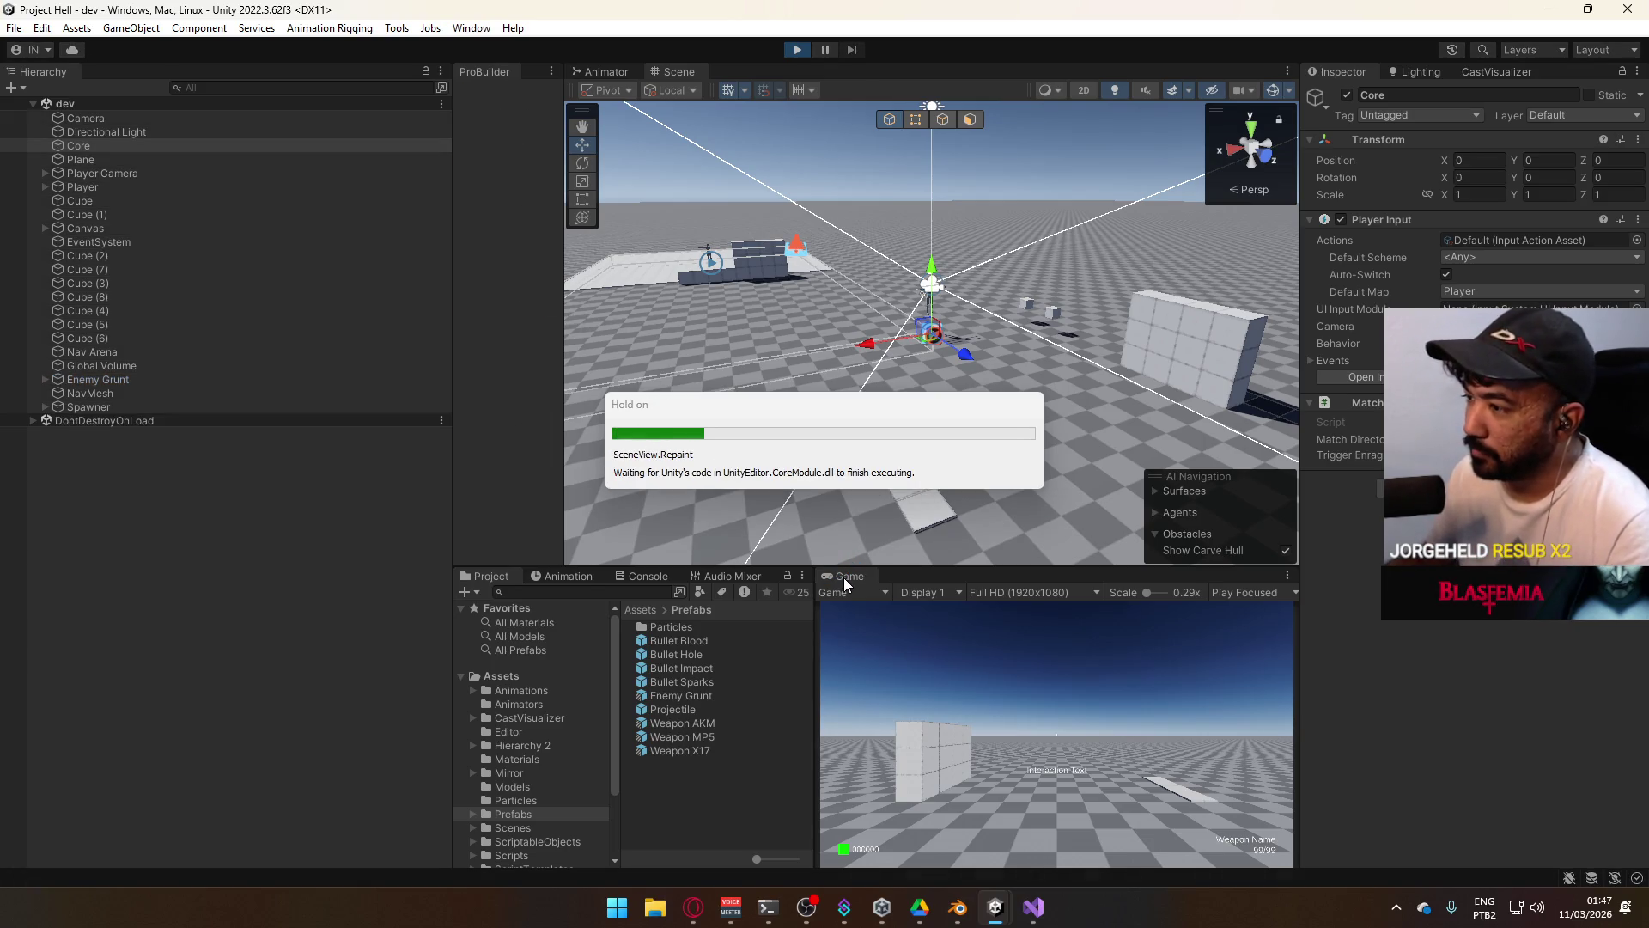
right_click(844, 578)
click(910, 628)
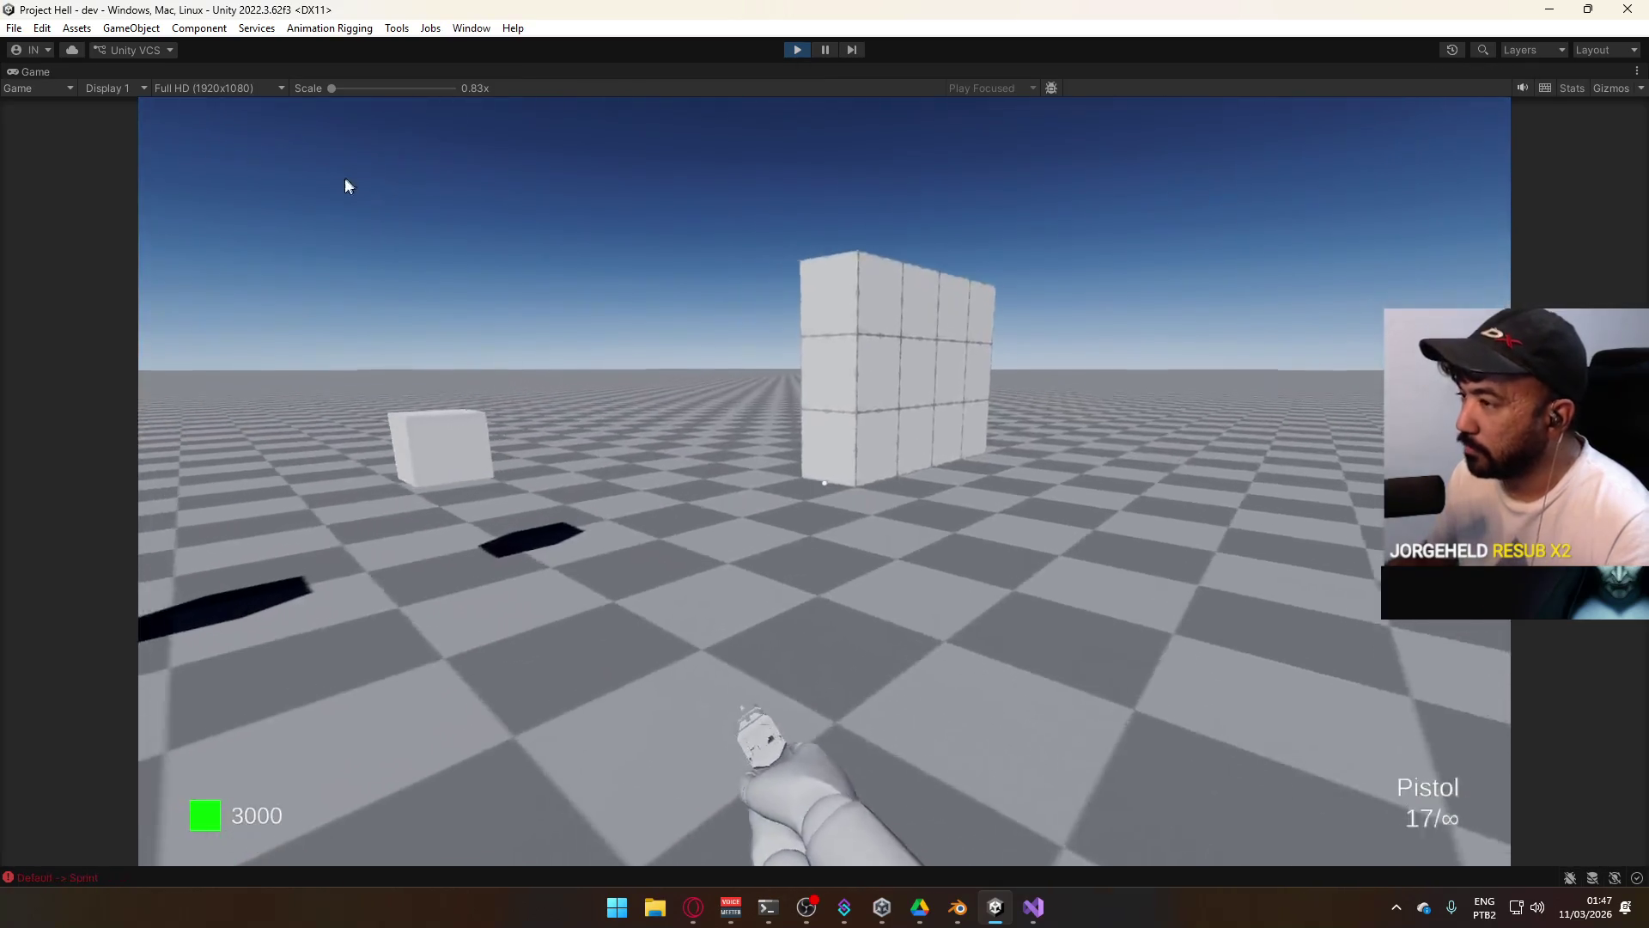
key(2)
key(super)
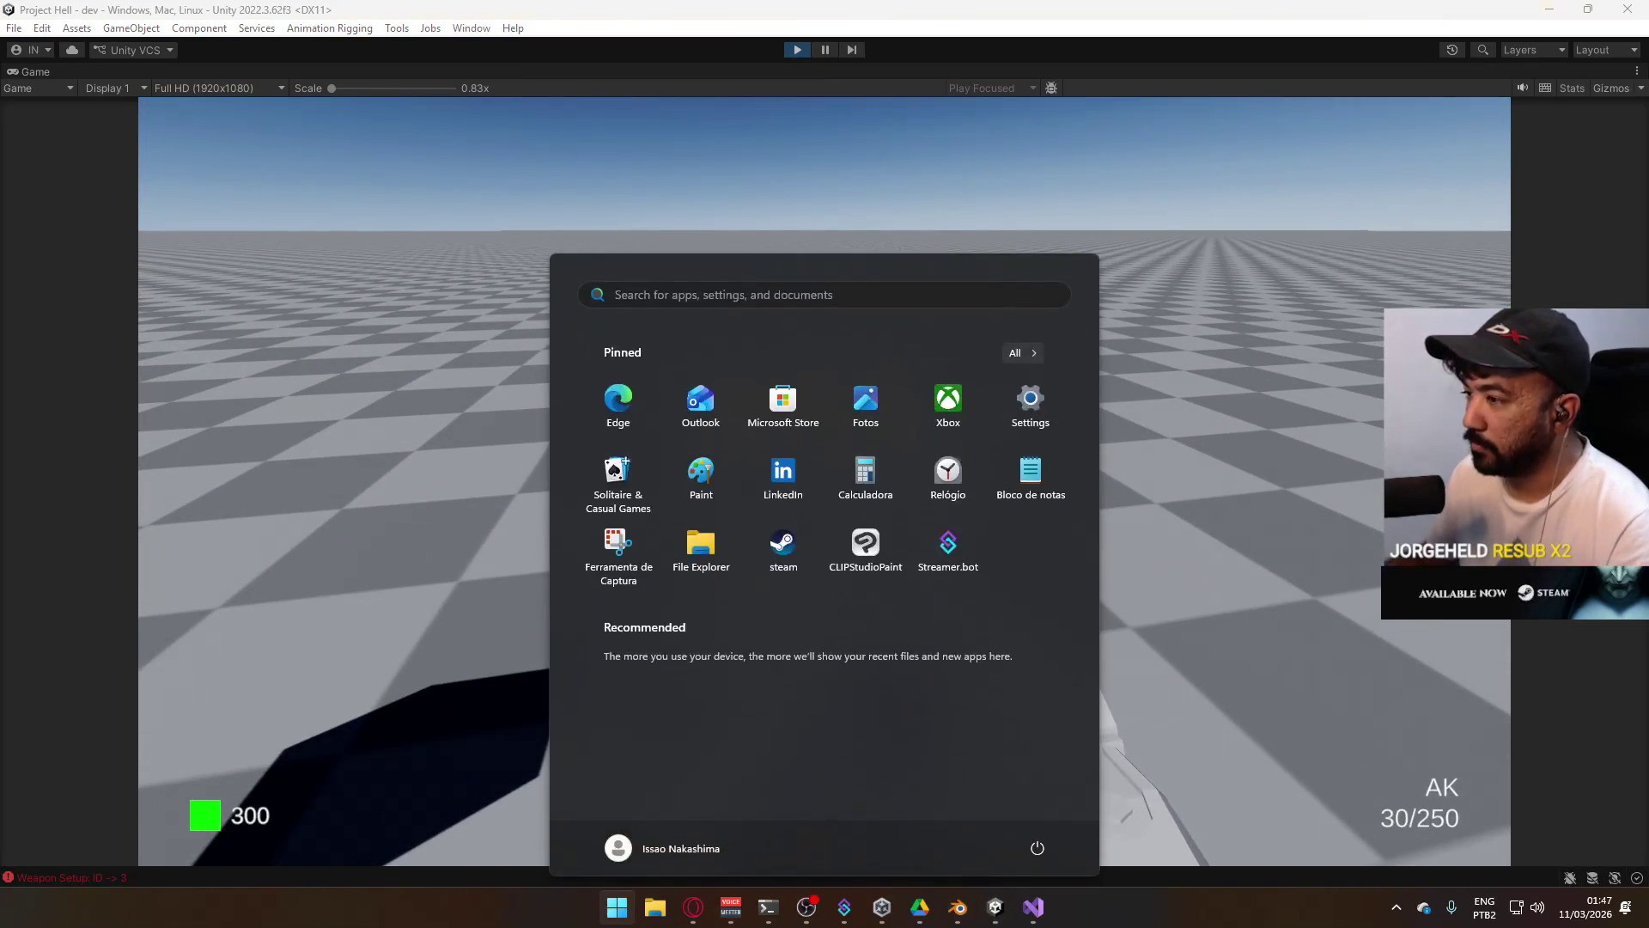
key(super)
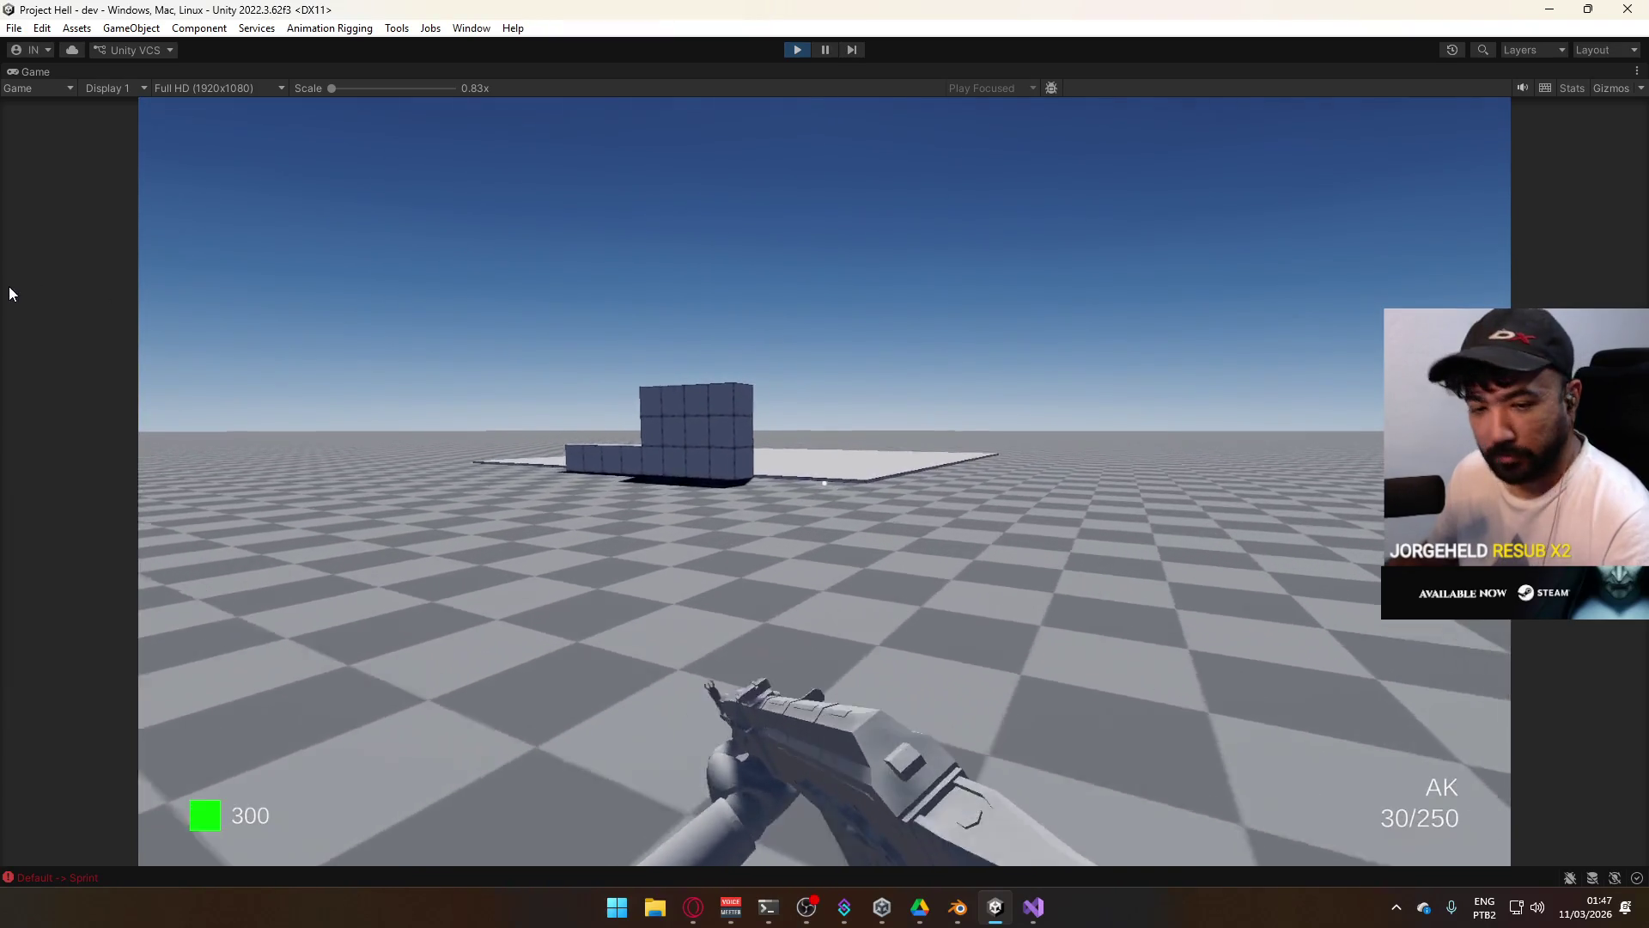
key(super)
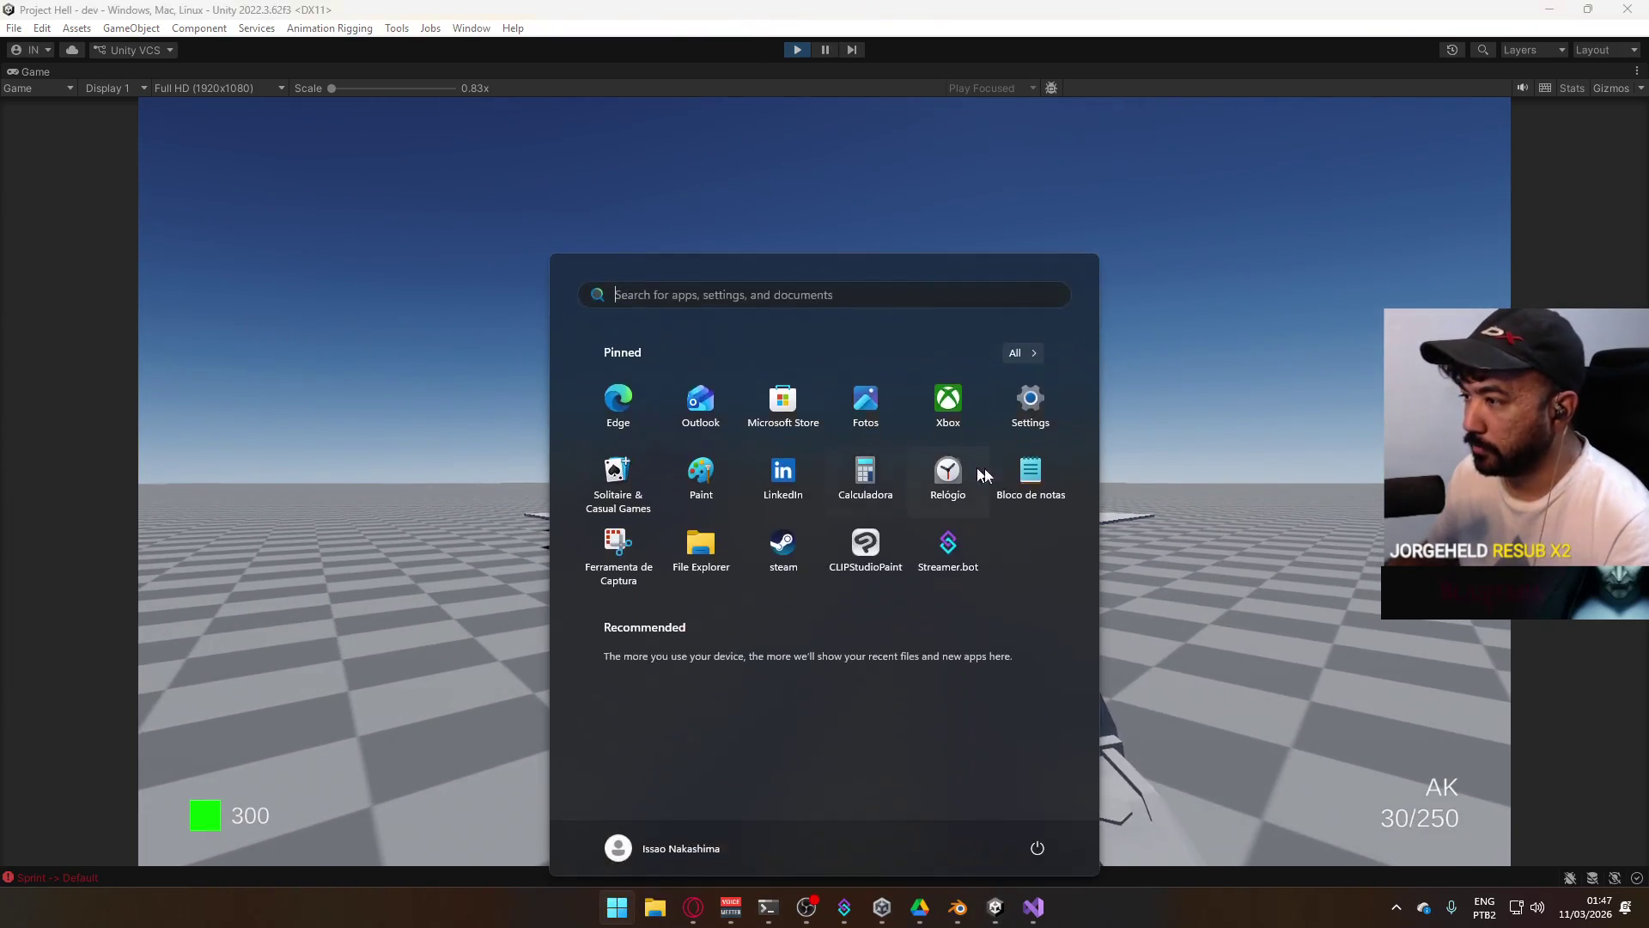
key(super)
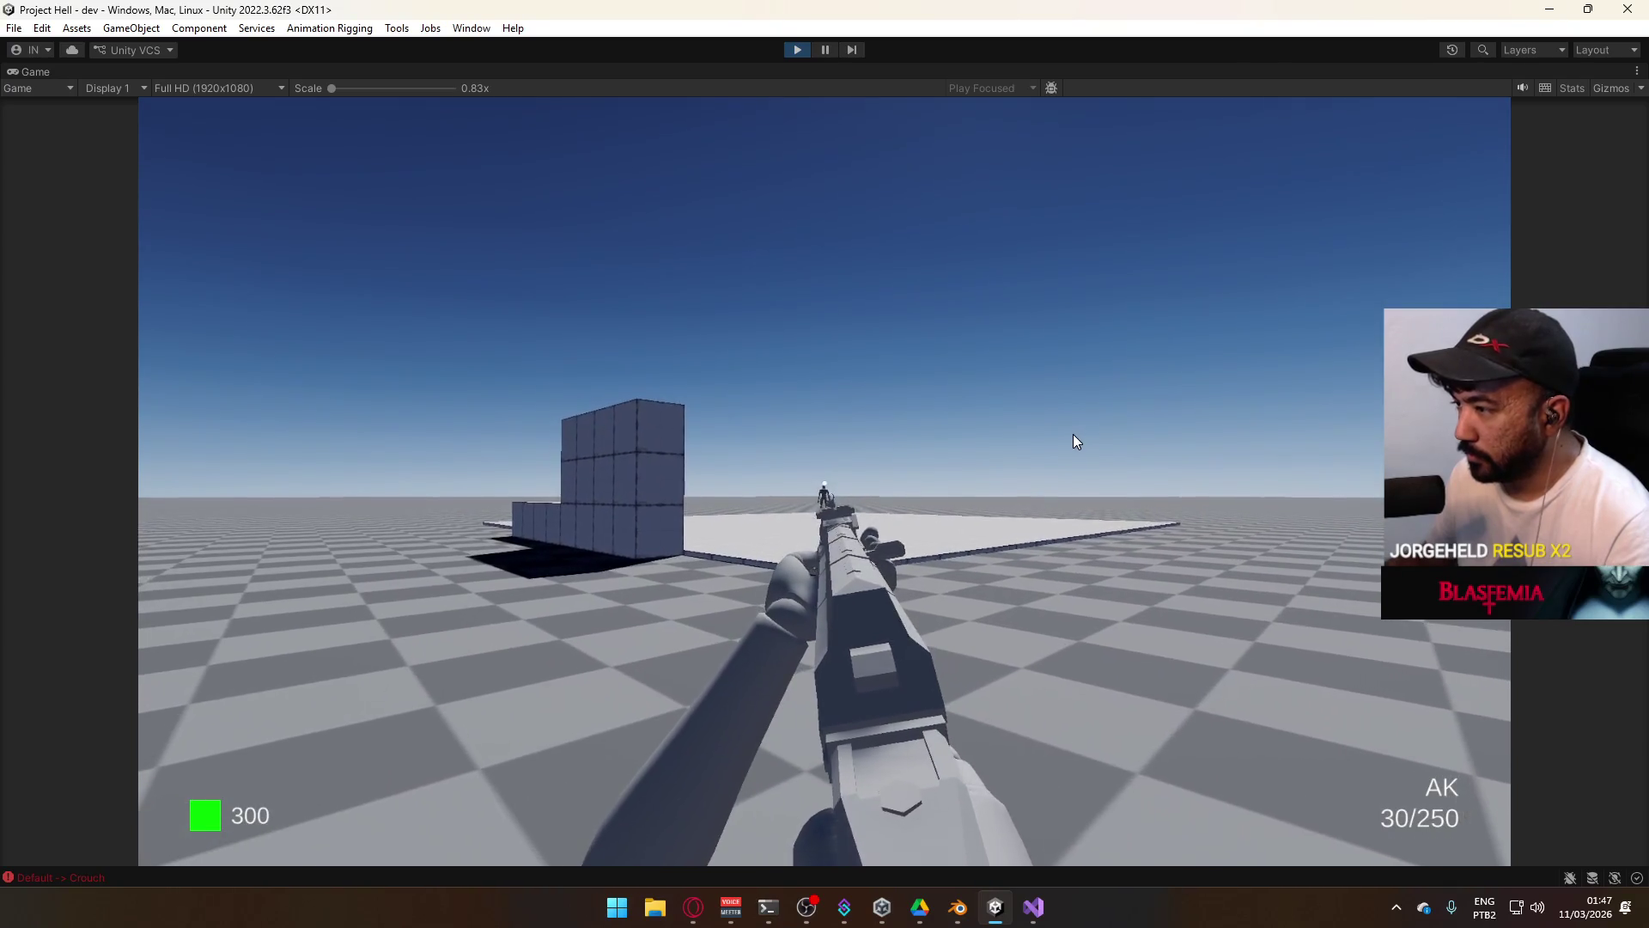
Shoot the grunt on the platform, walk up to its ragdoll, then stop playing.
click(1071, 438)
click(1065, 440)
click(1068, 439)
click(1065, 438)
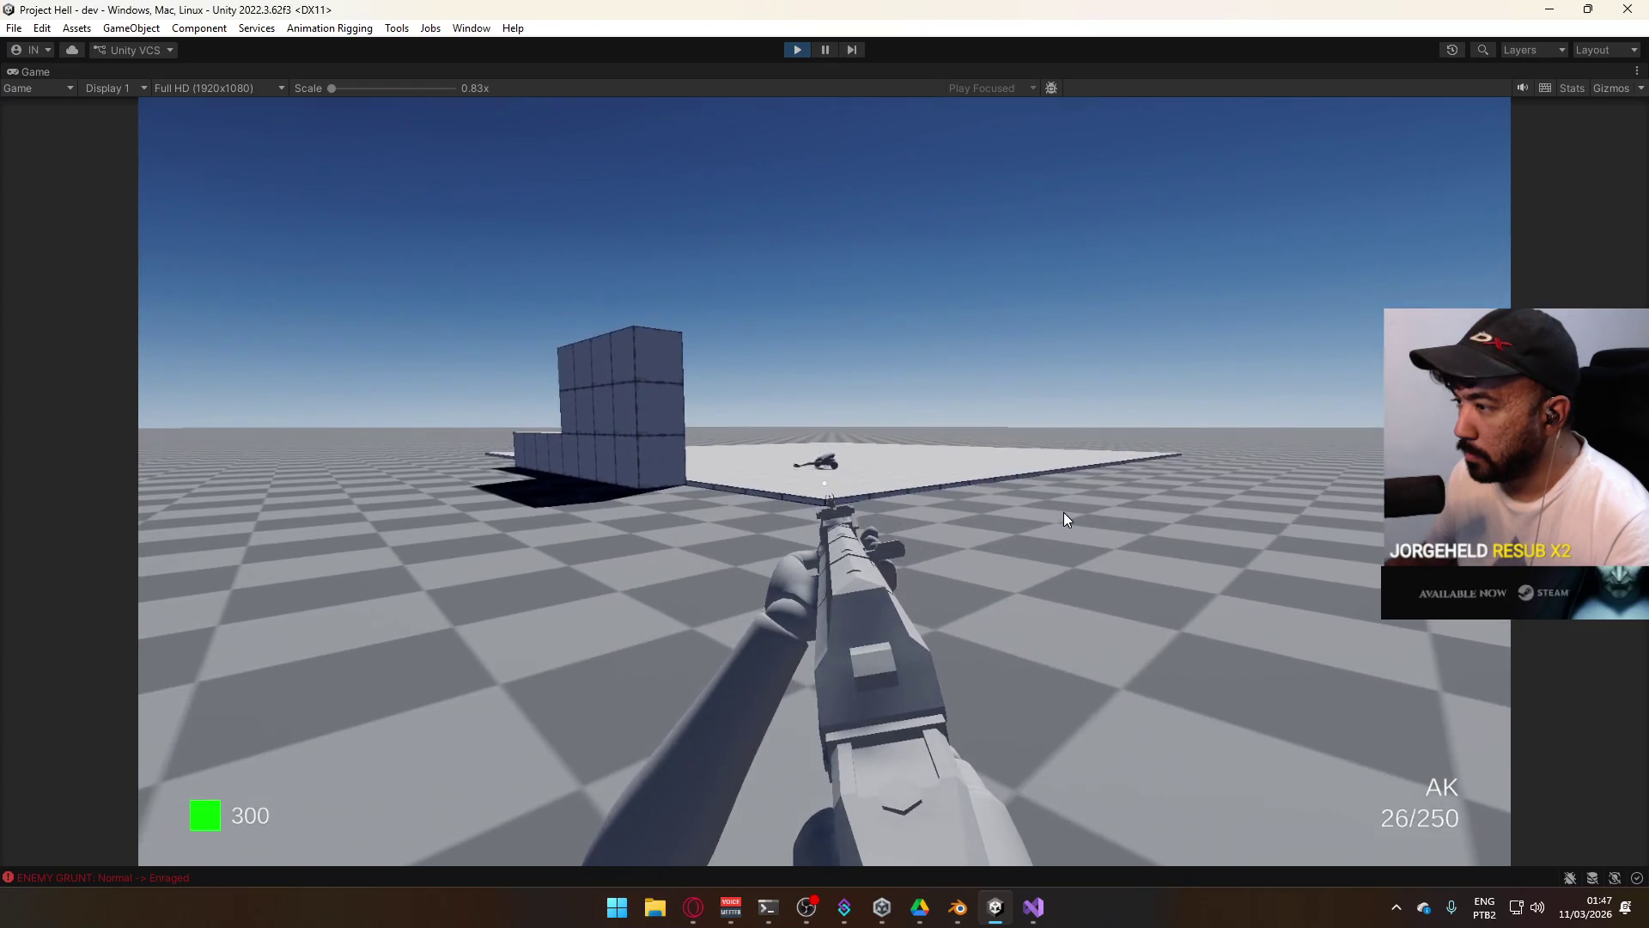
key(w)
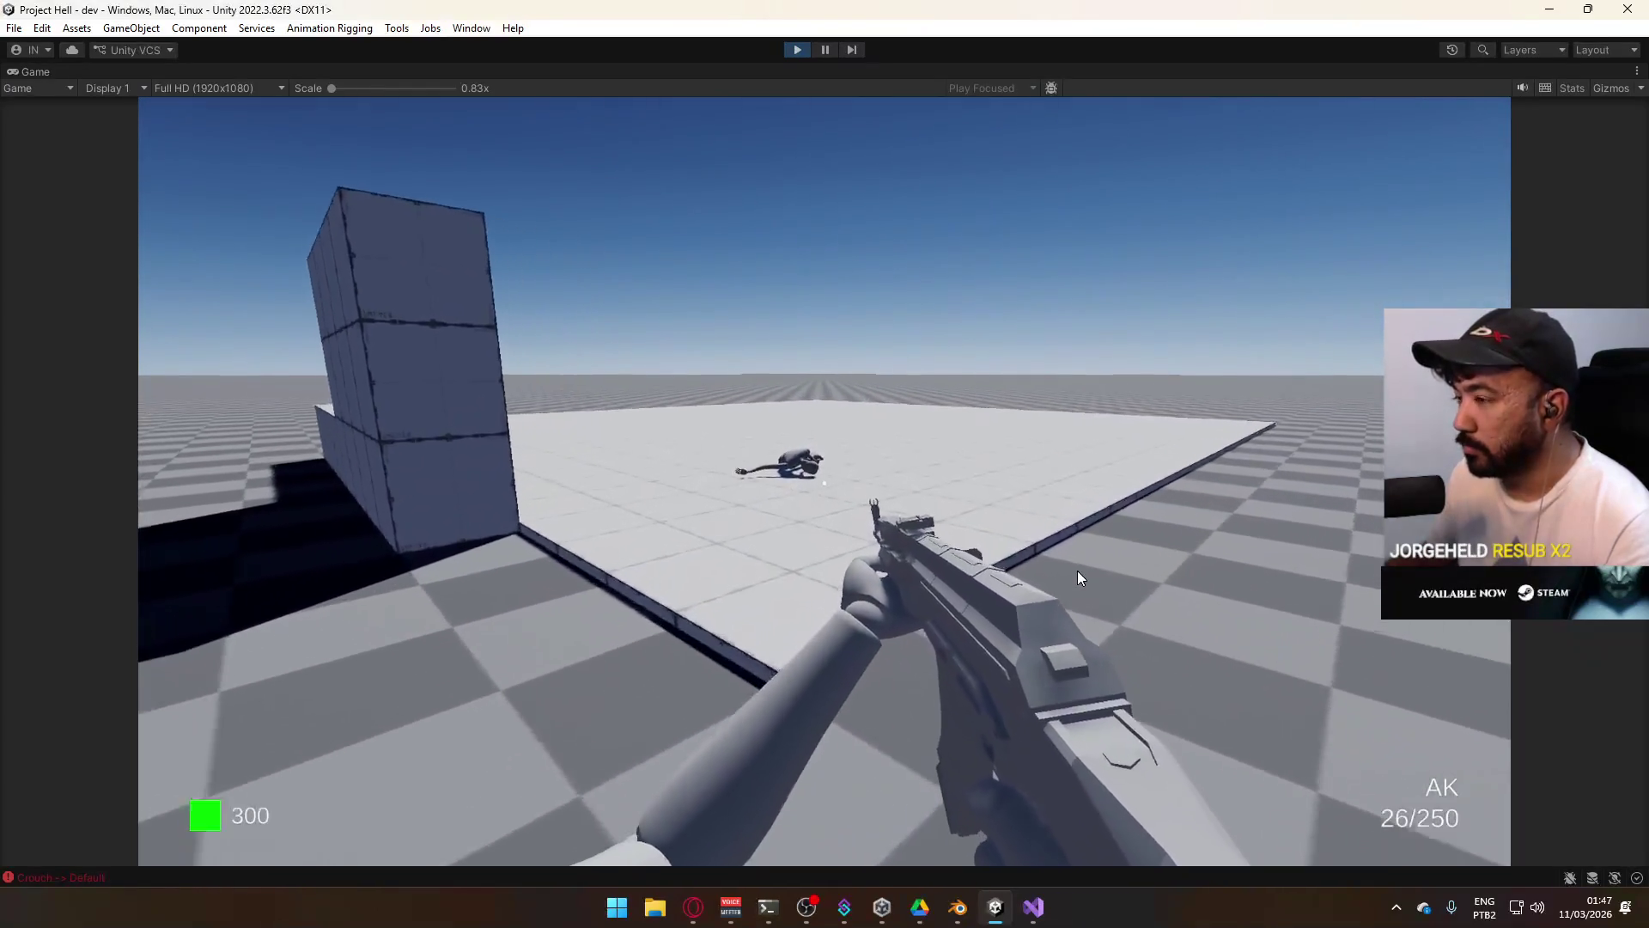
key(w)
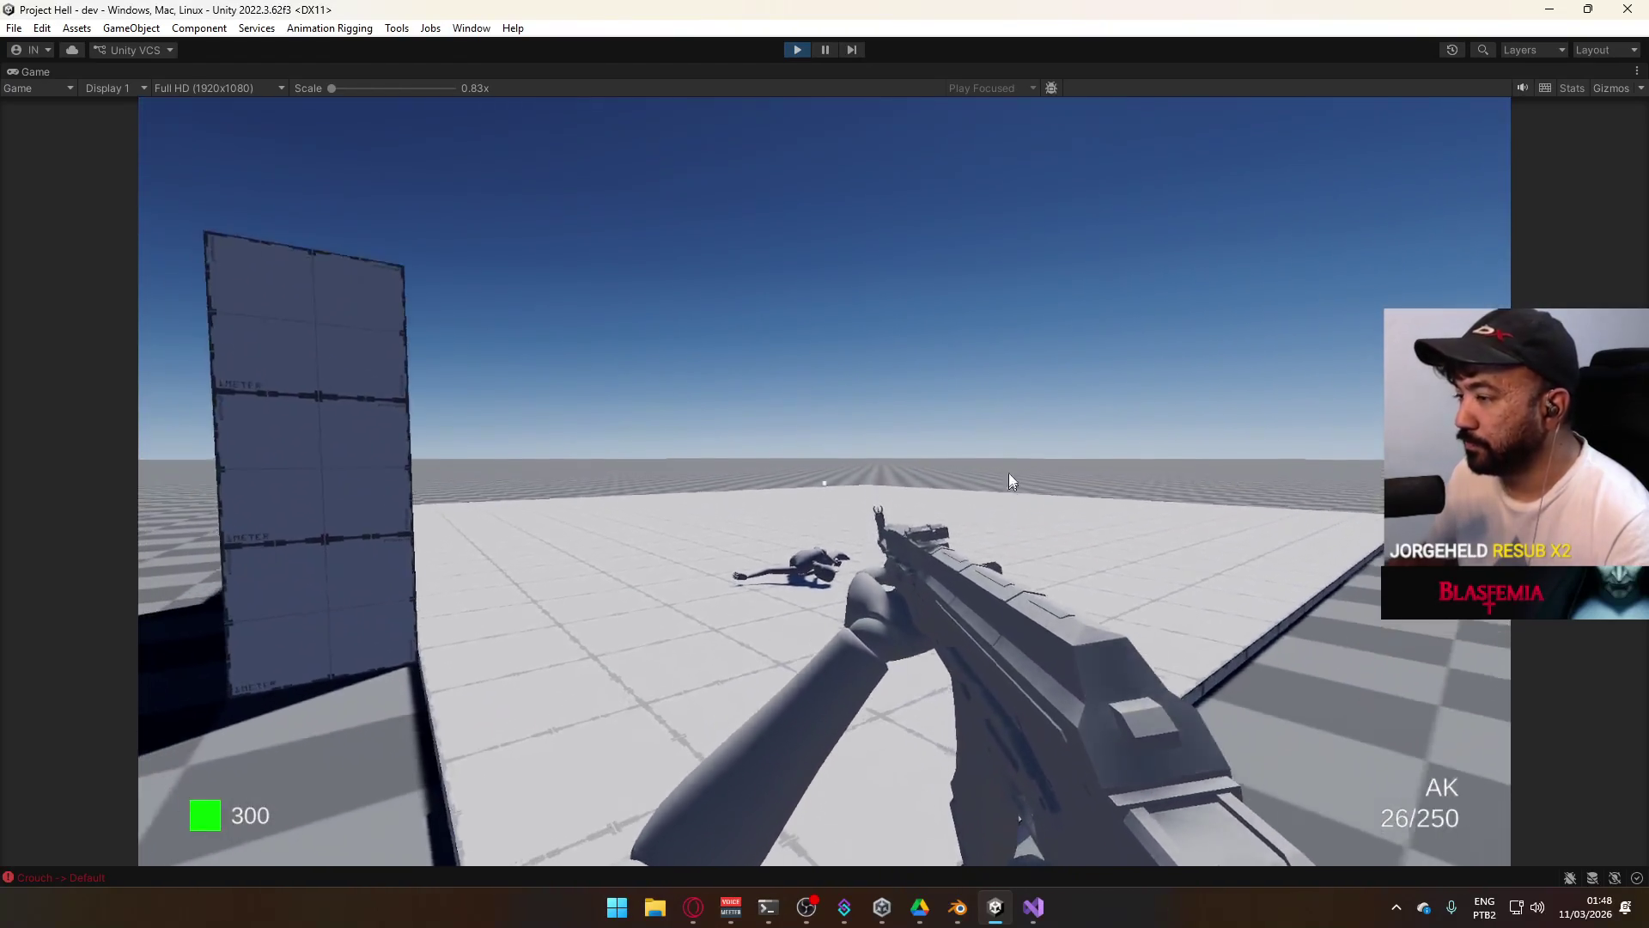
key(super)
click(811, 54)
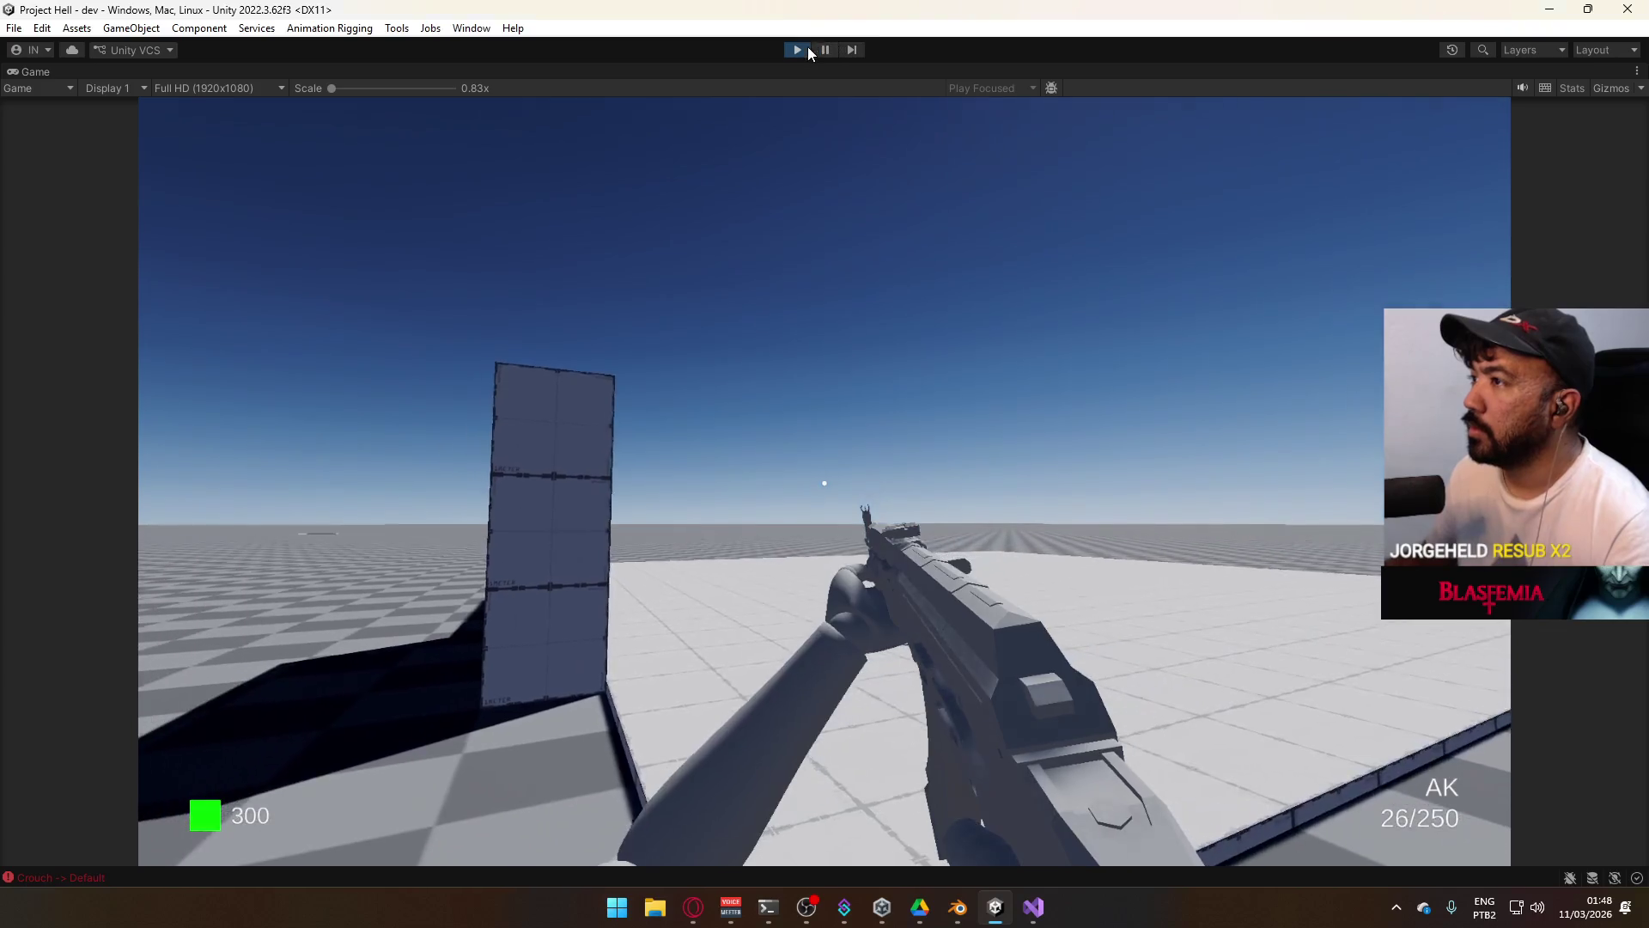
key(alt+Tab)
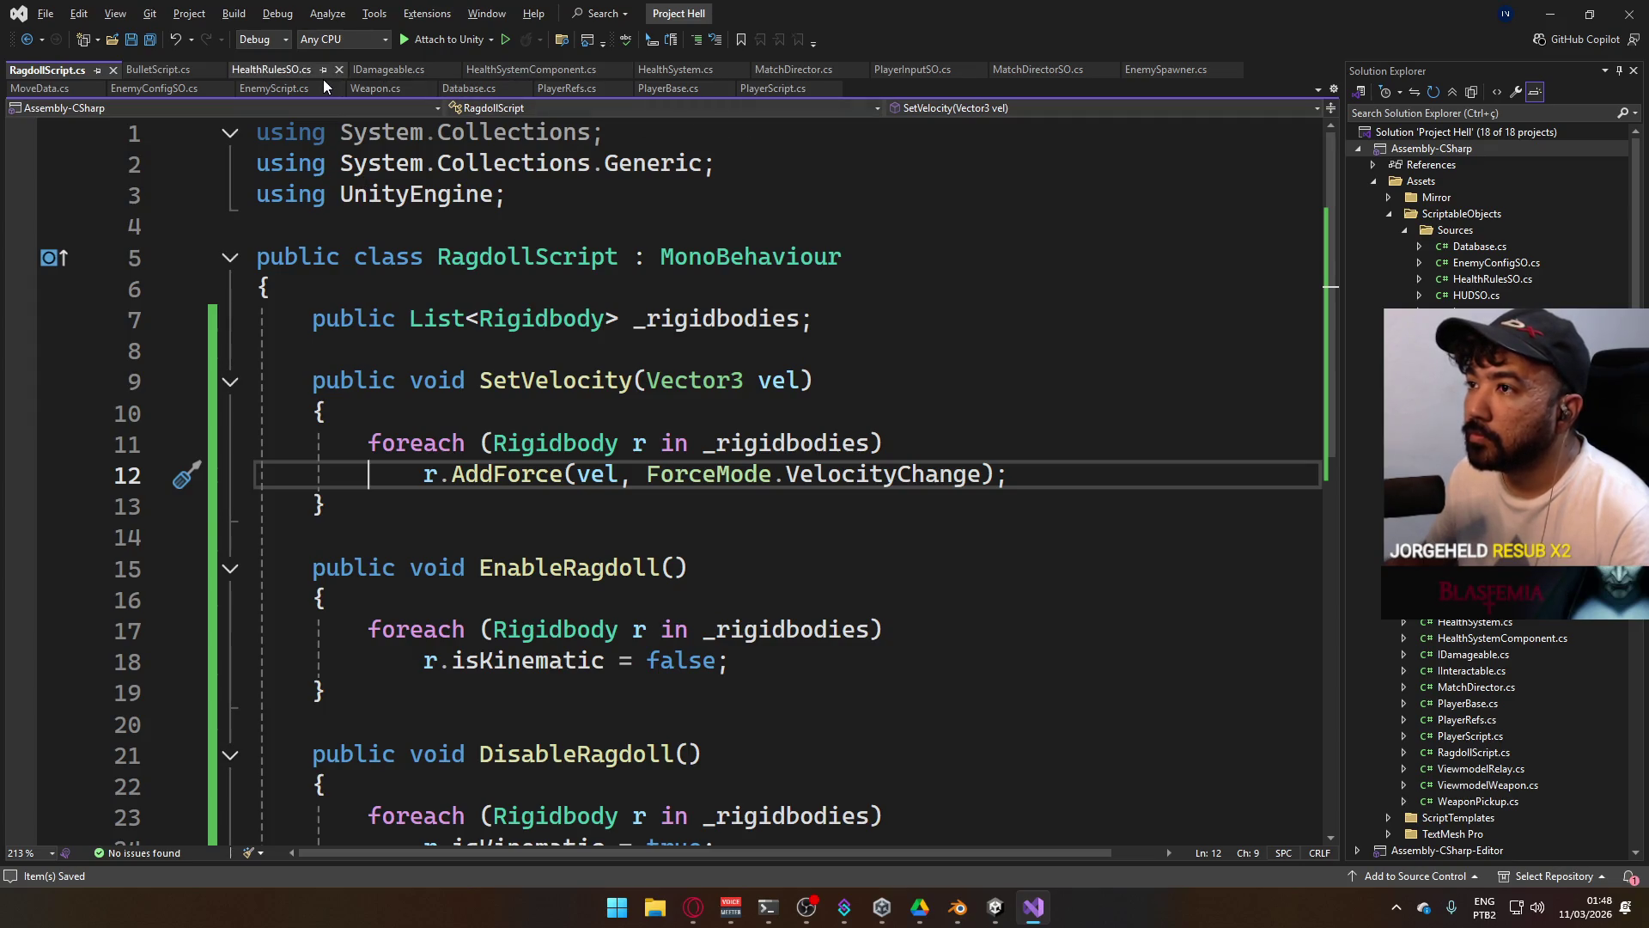
Add a public void AutoDestroy(float value) method stub below DisableRagdoll.
scroll(492, 350, down, 2)
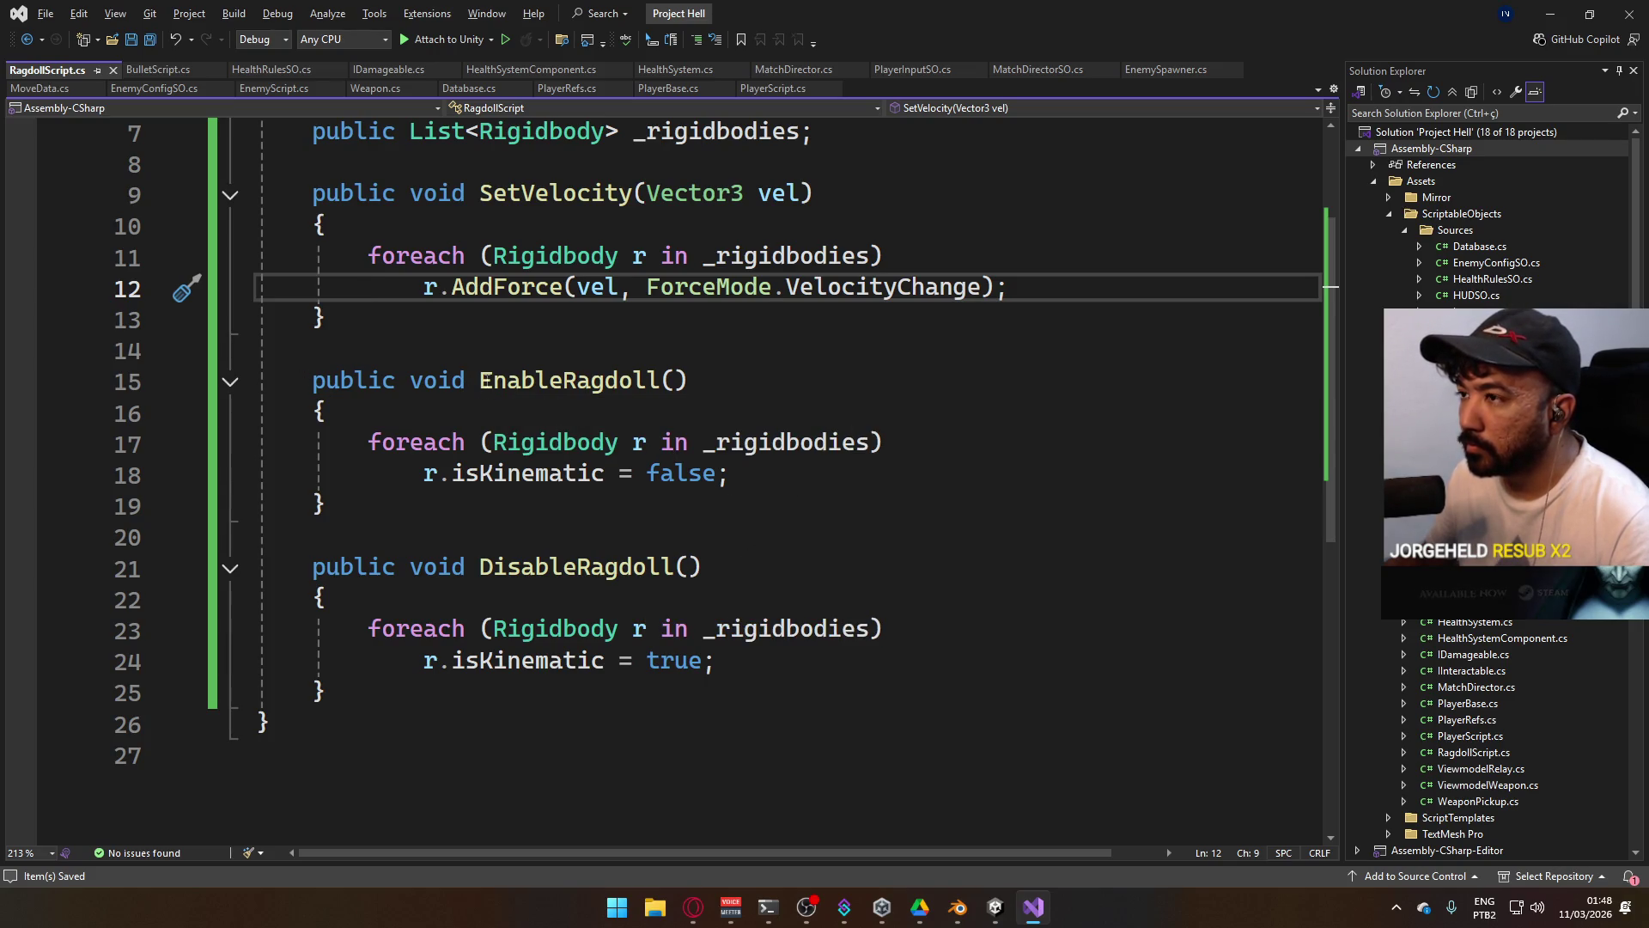
scroll(484, 379, up, 1)
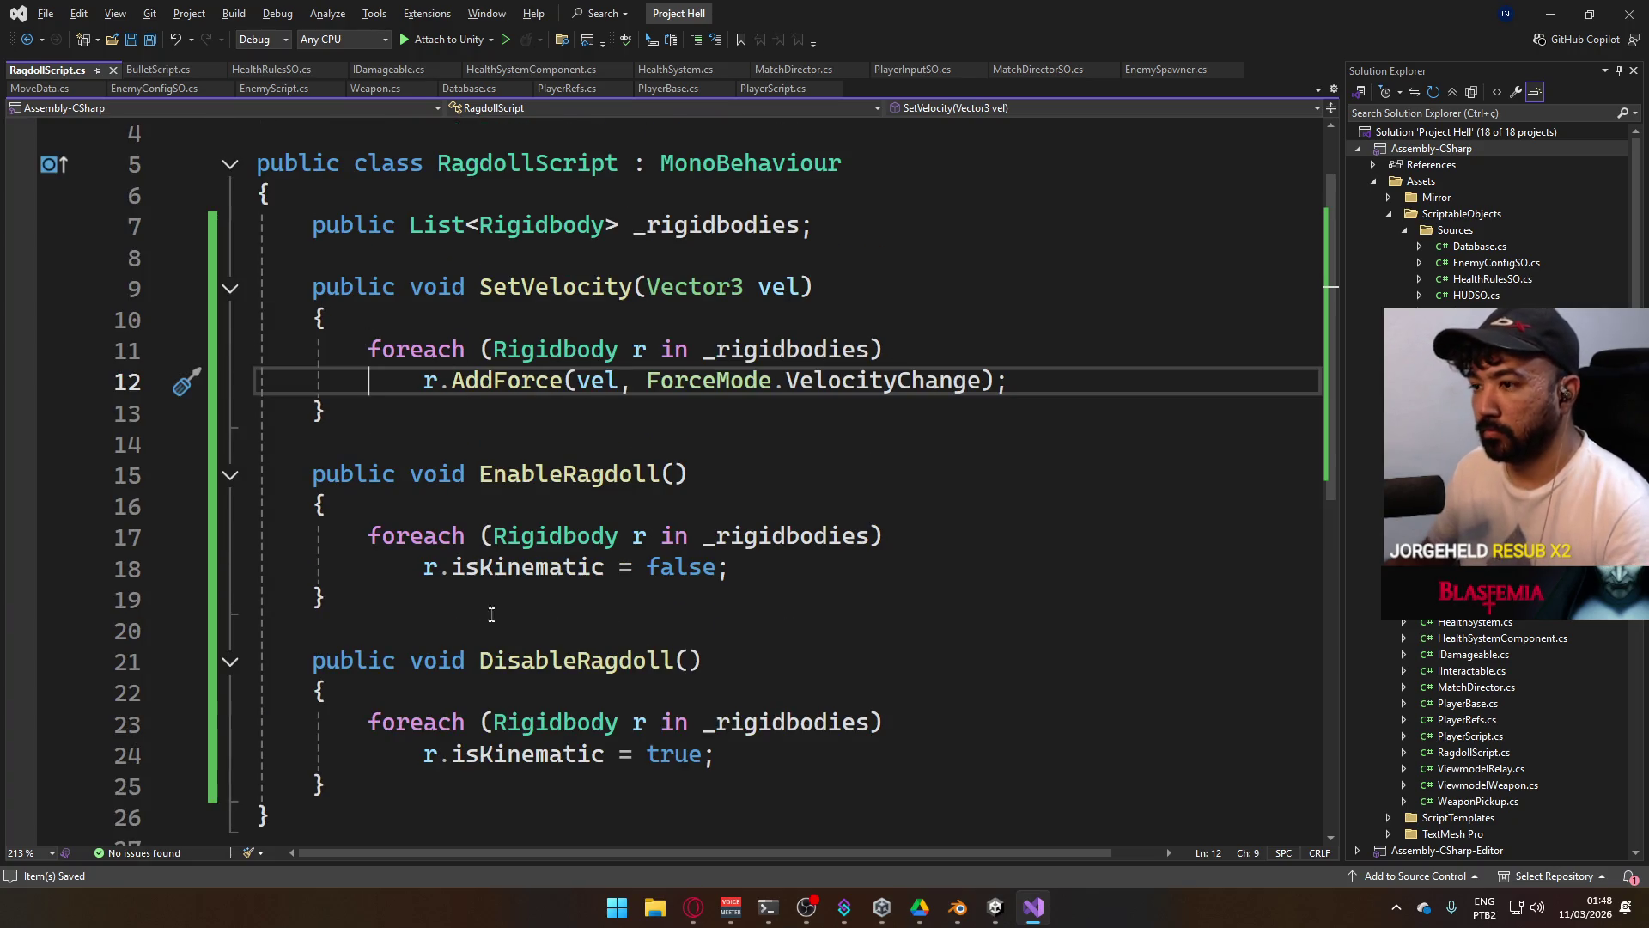
scroll(491, 601, down, 1)
click(430, 690)
text(])
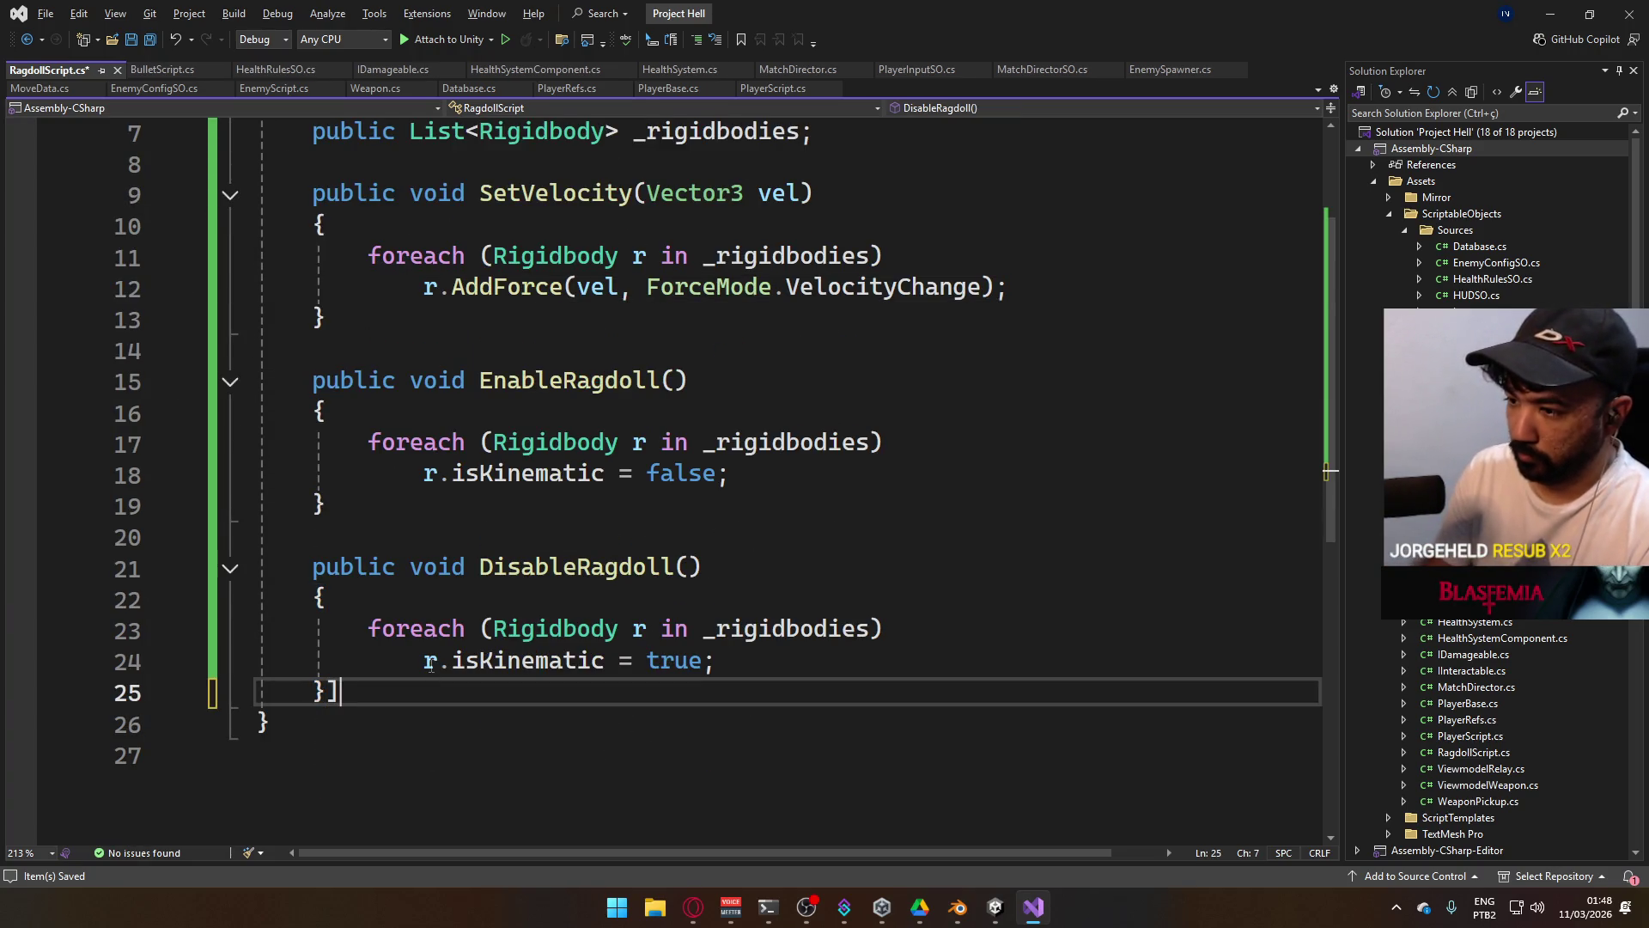
key(BackSpace)
key(Return)
key(Return)
text(public void )
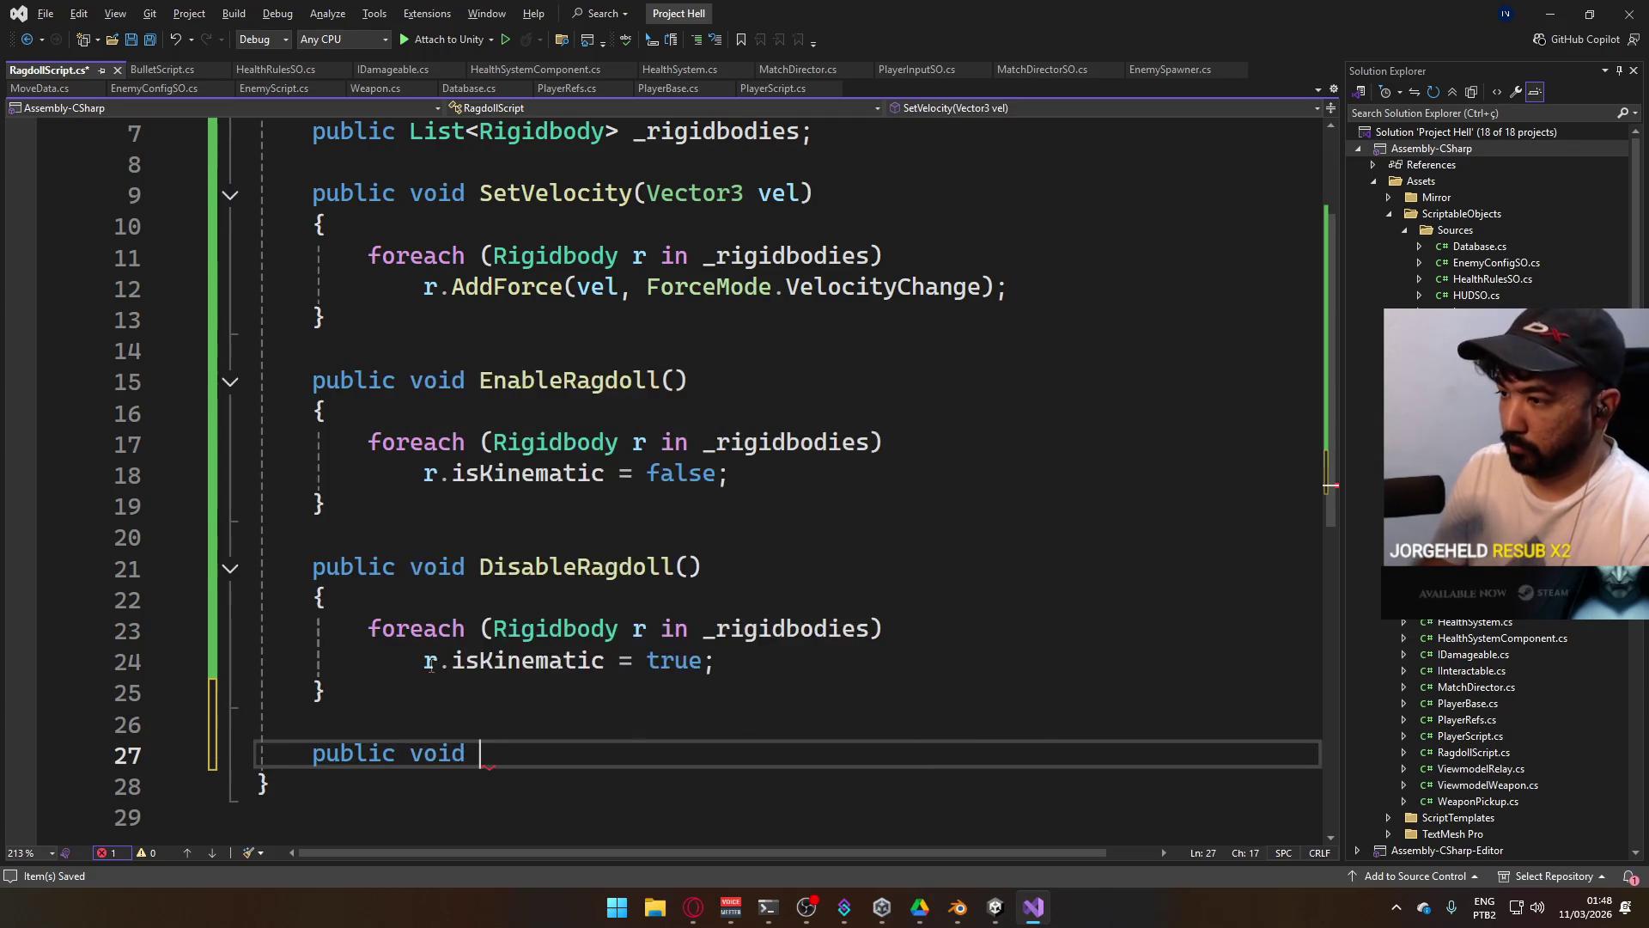
text(Auto)
key(BackSpace)
key(BackSpace)
key(BackSpace)
text(A)
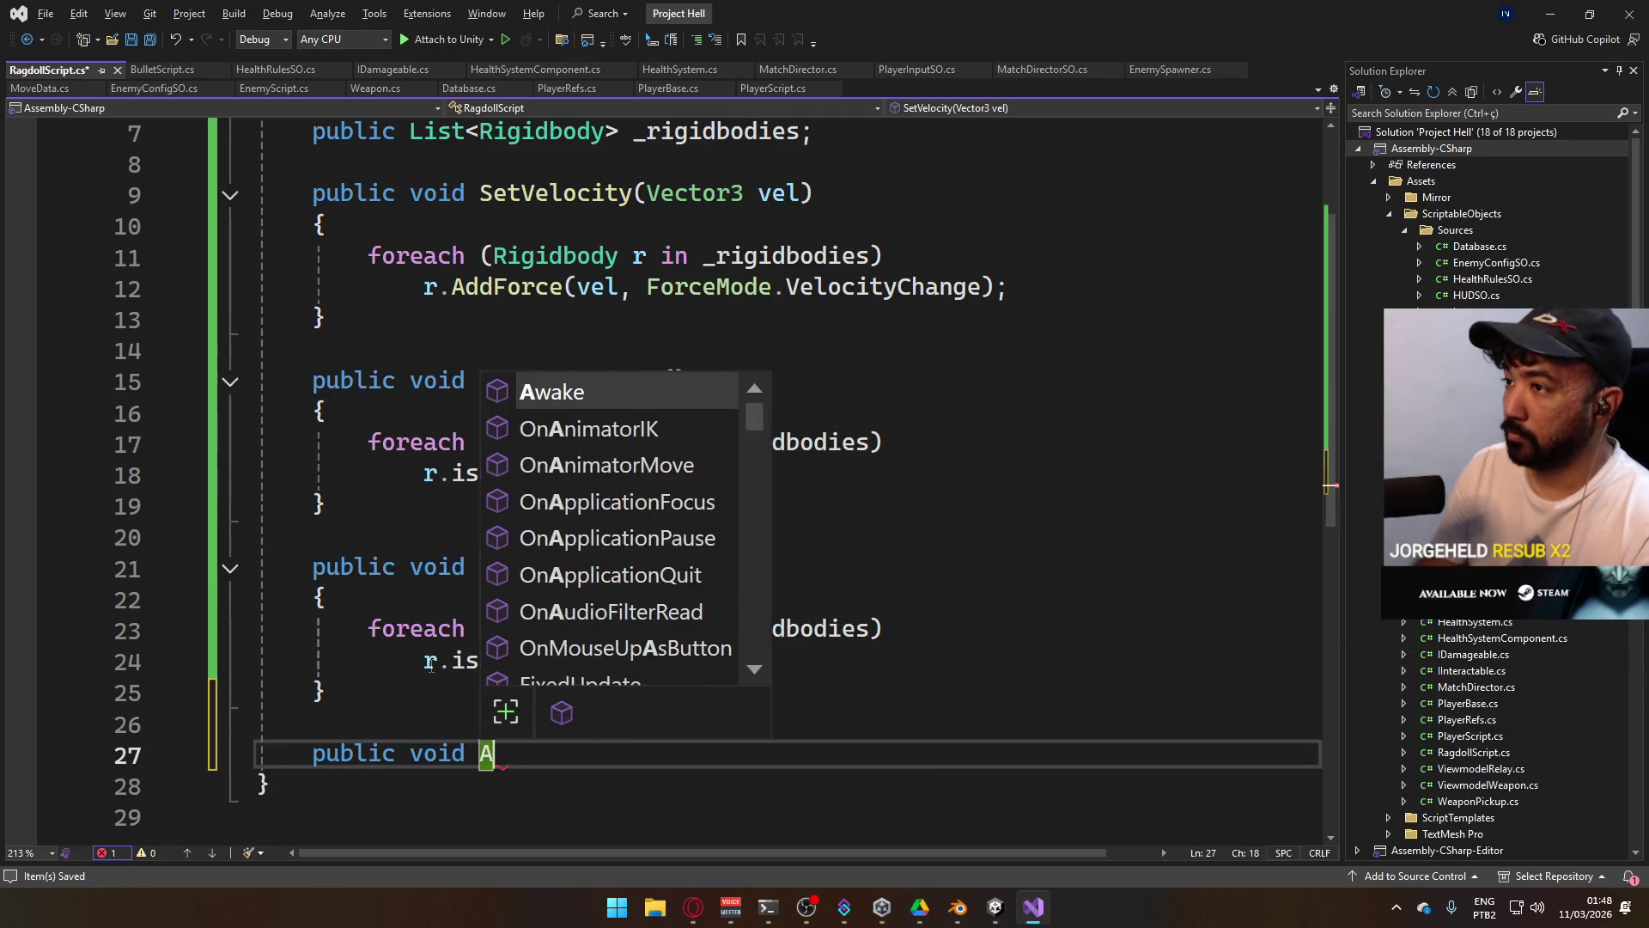
text(utoDestroy*)
key(BackSpace)
text((float value))
key(Return)
text({)
key(Return)
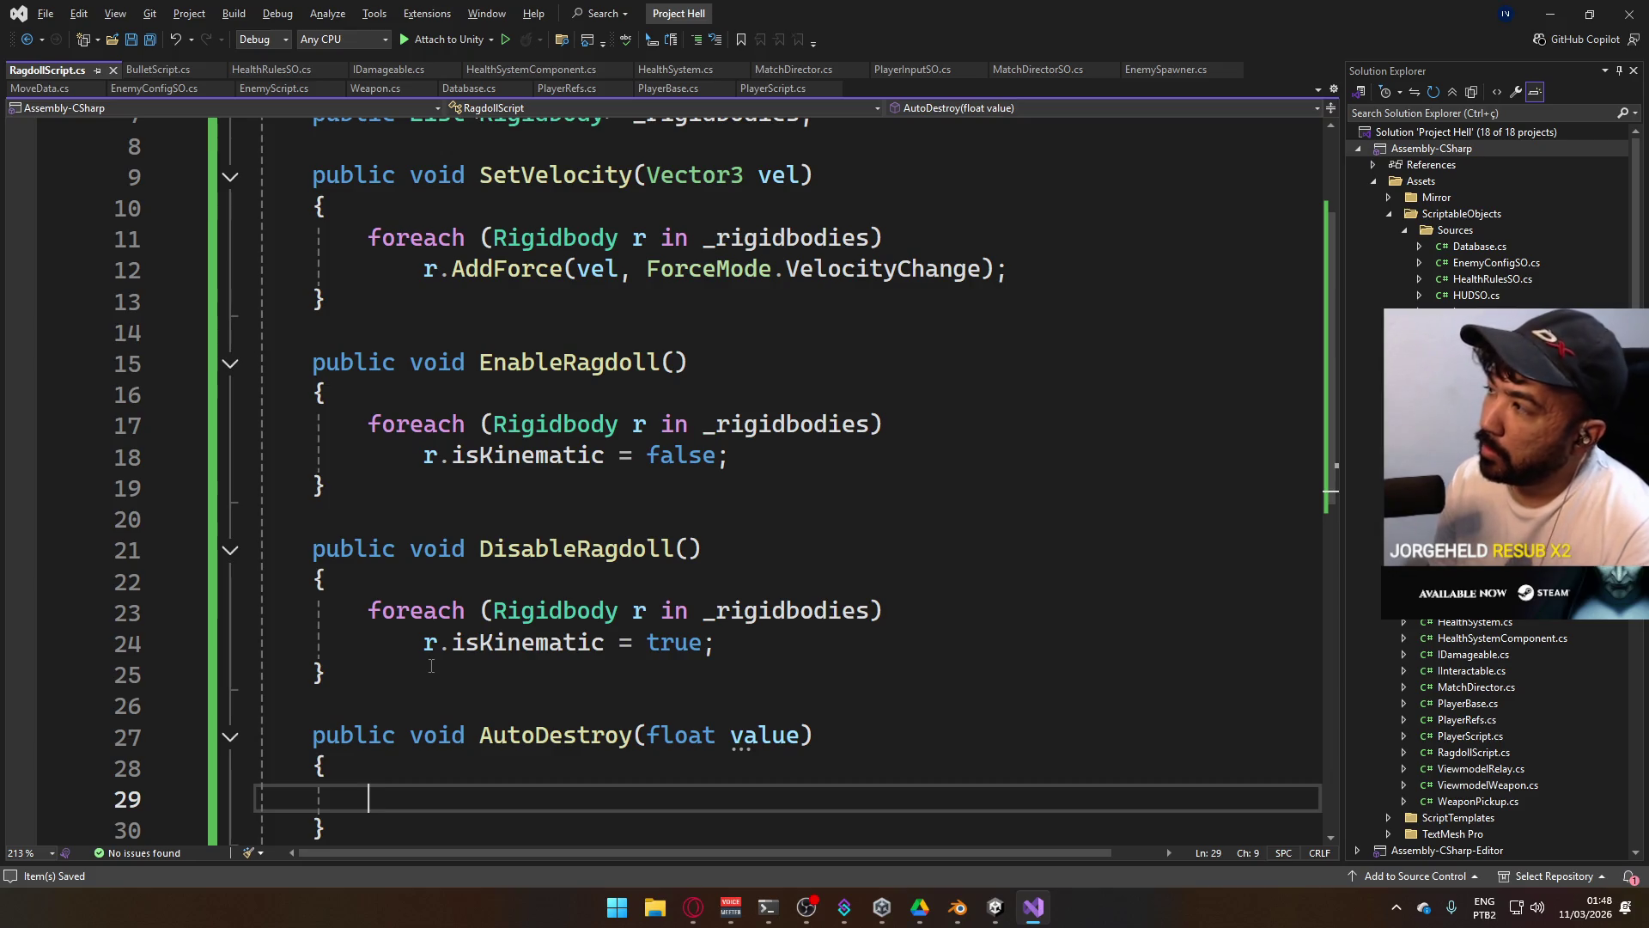
Fill AutoDestroy with Destroy(this.gameObject, value); and save RagdollScript.cs.
text(r)
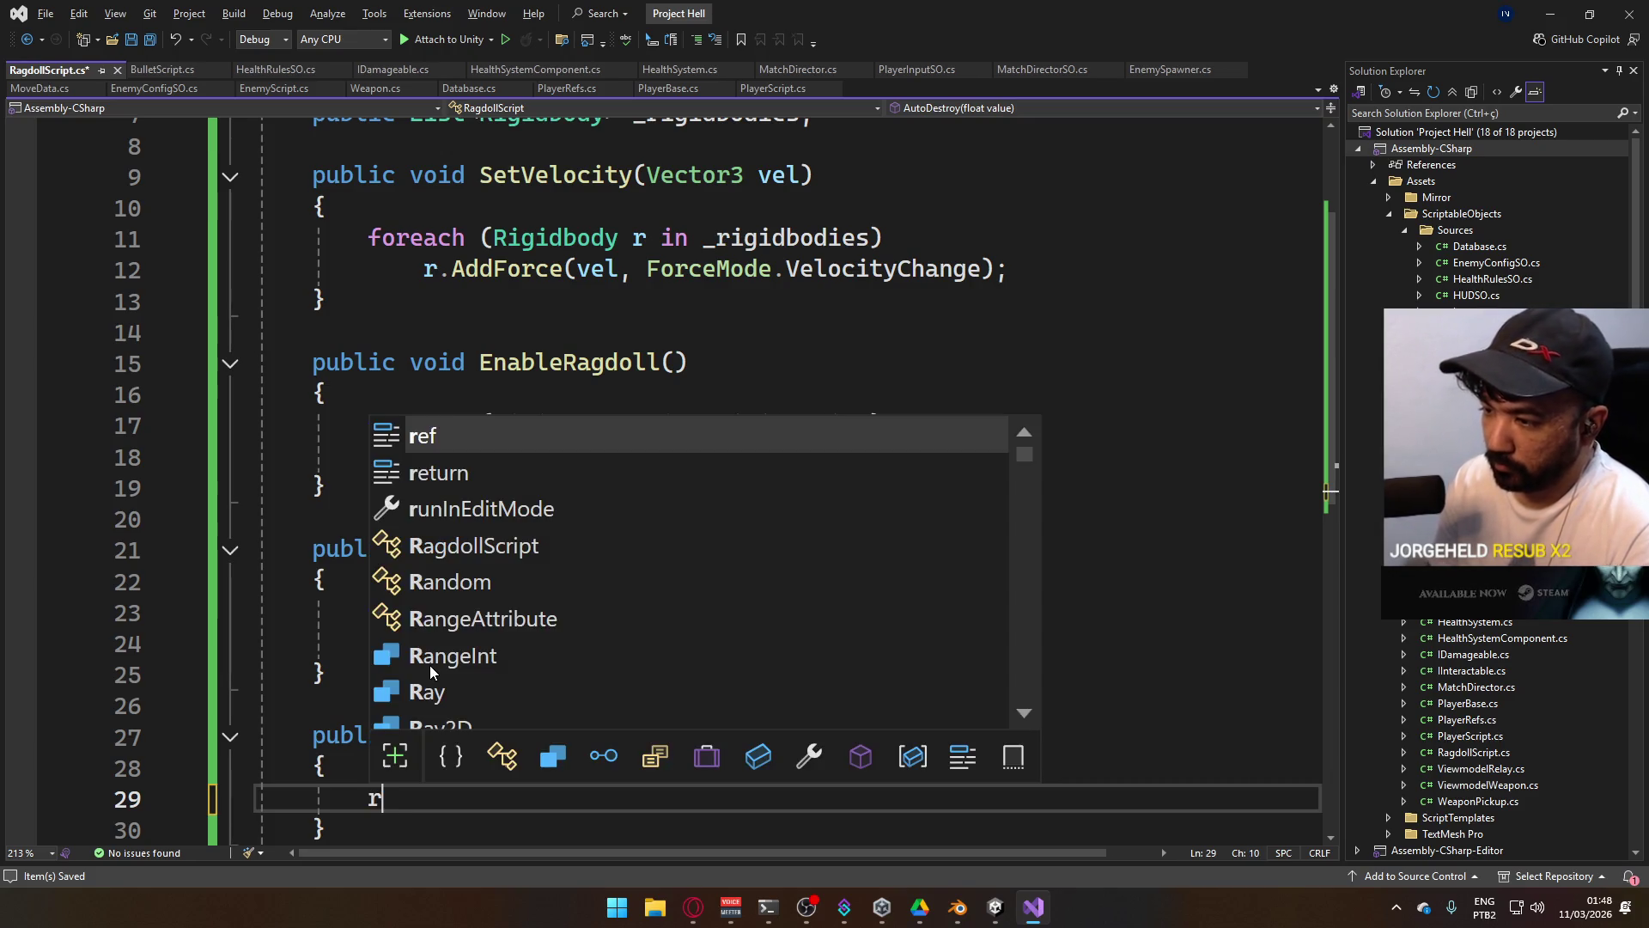
key(BackSpace)
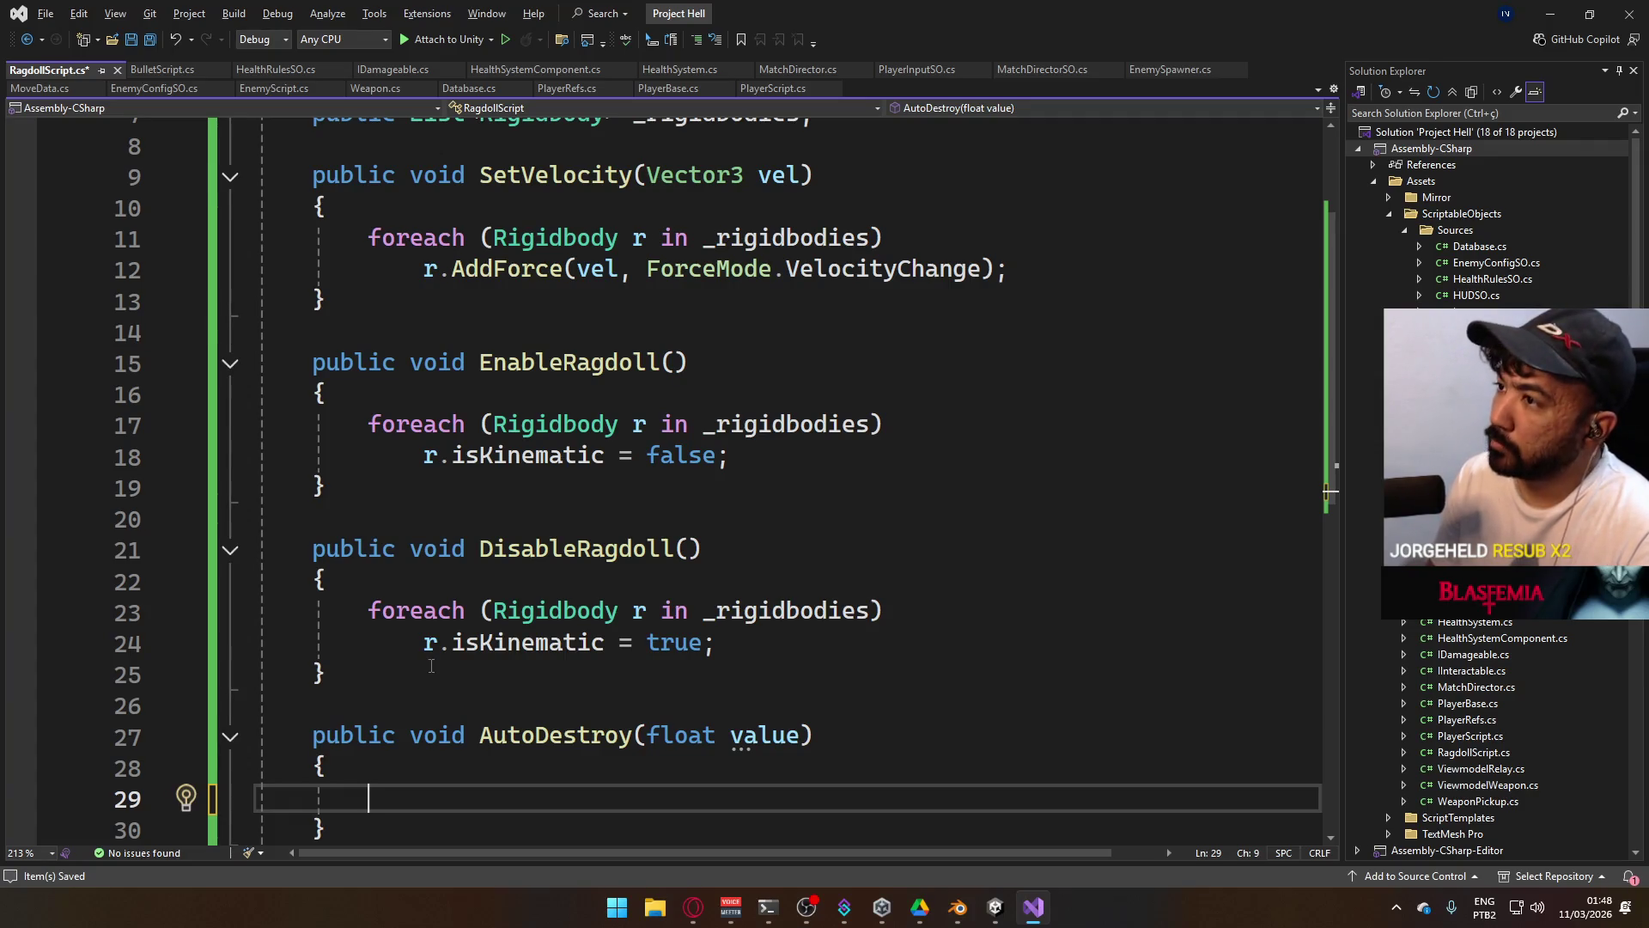
text(this)
key(BackSpace)
key(BackSpace)
key(BackSpace)
text(Destroy(this.gam)
key(BackSpace)
key(BackSpace)
key(BackSpace)
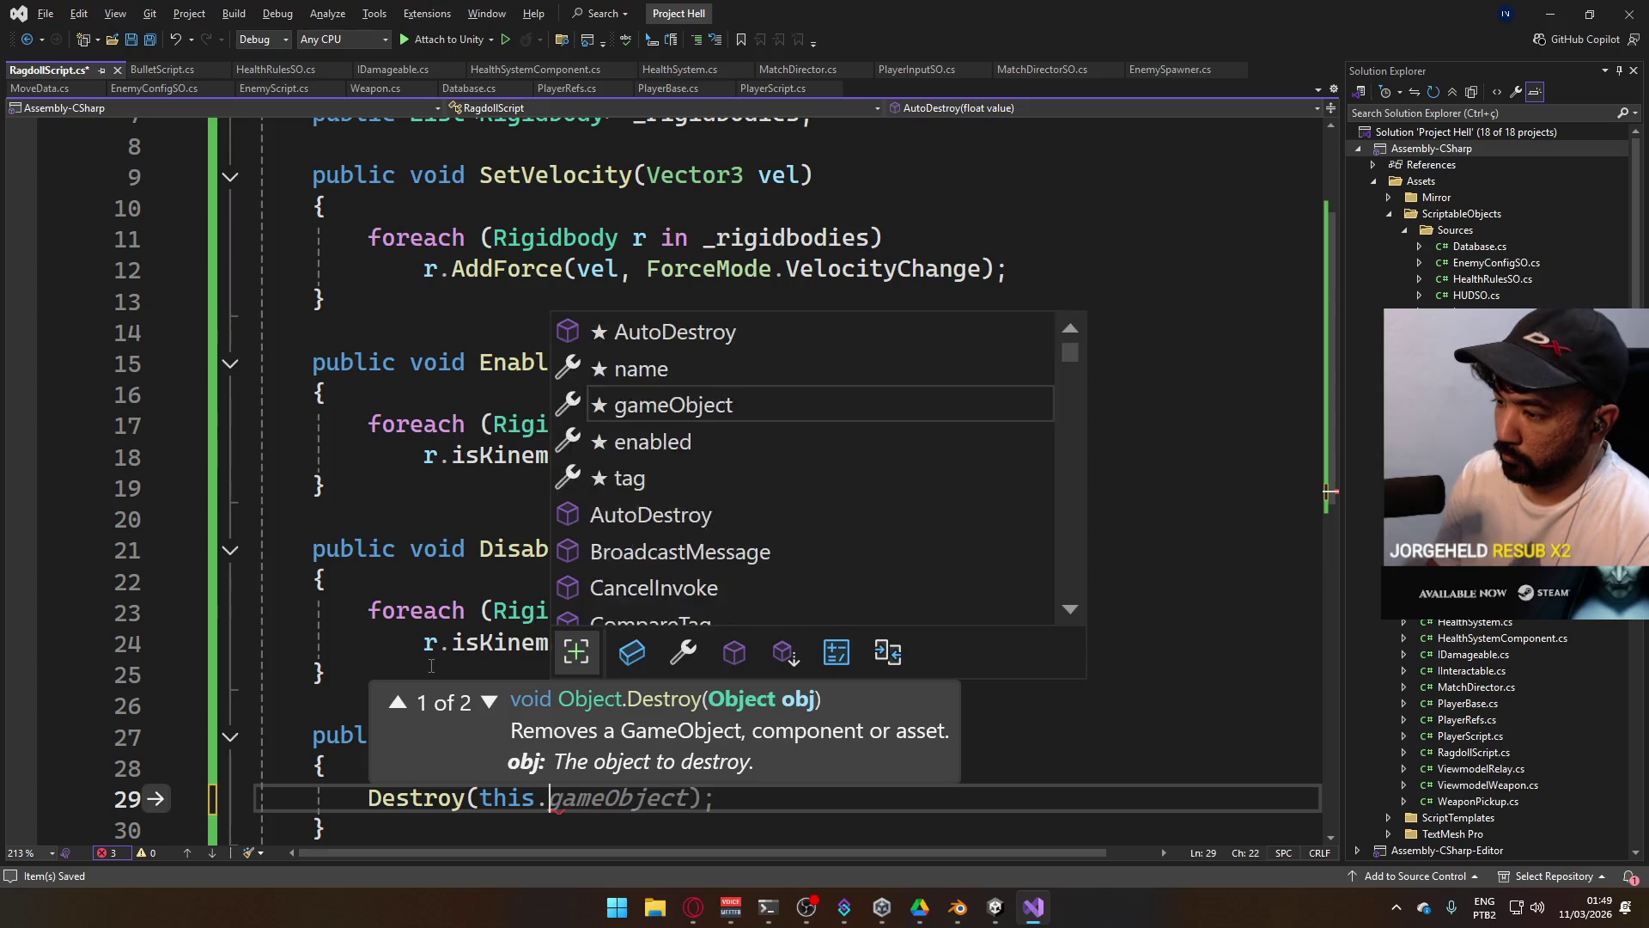
key(BackSpace)
key(BackSpace)
key(BackSpace)
text(this.gam)
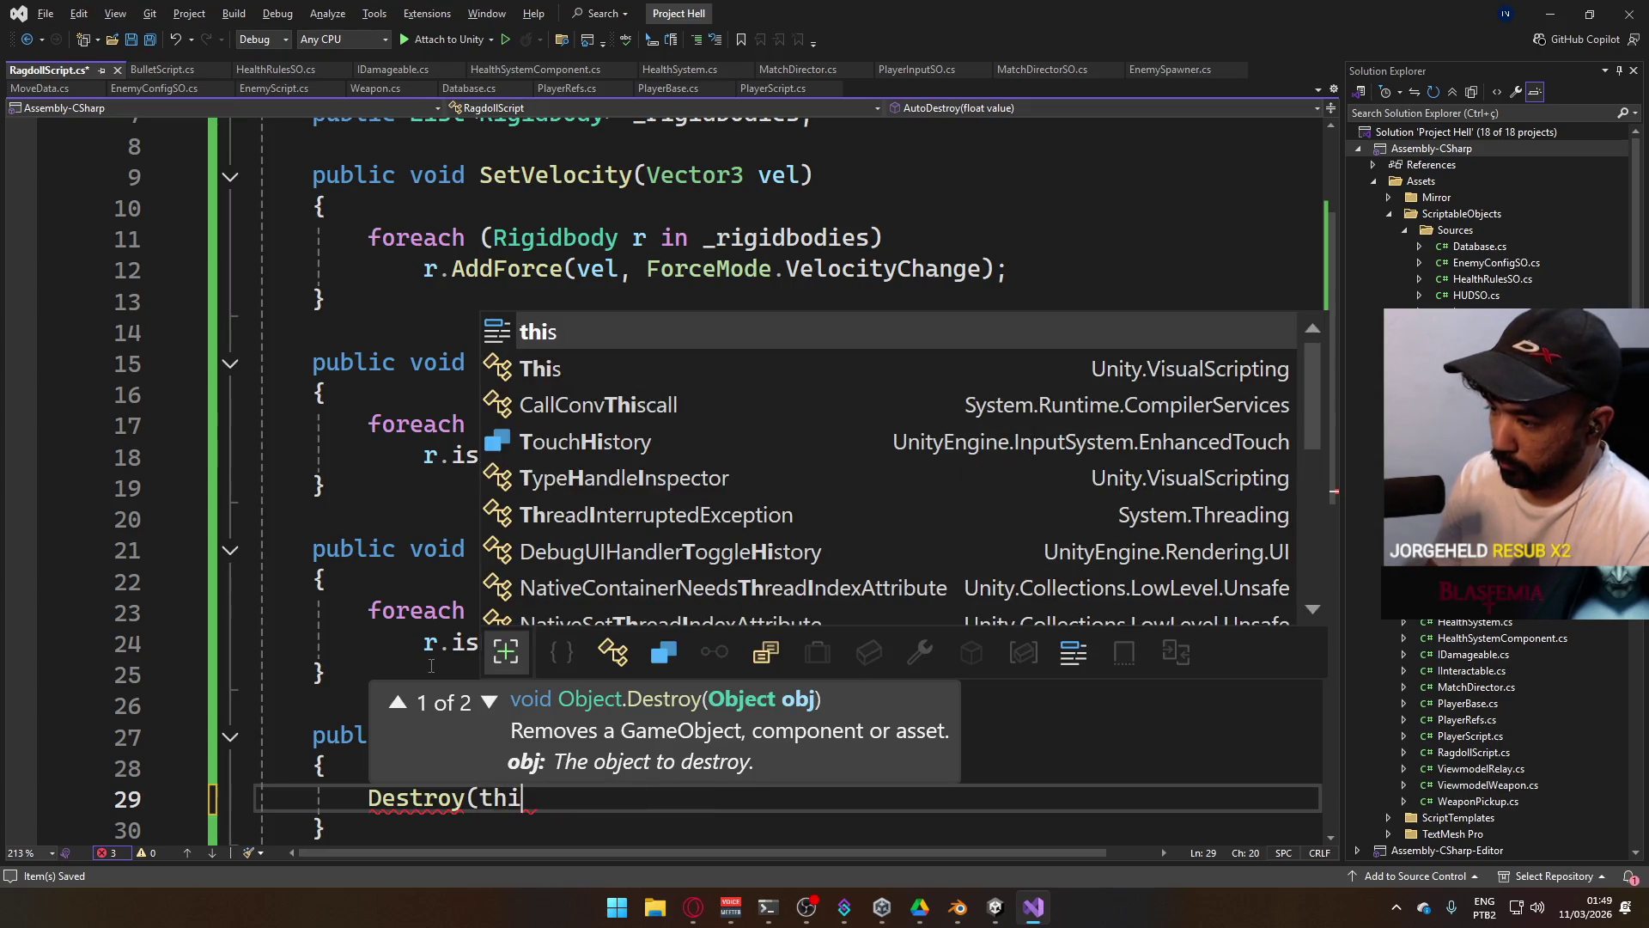
key(Tab)
text(,)
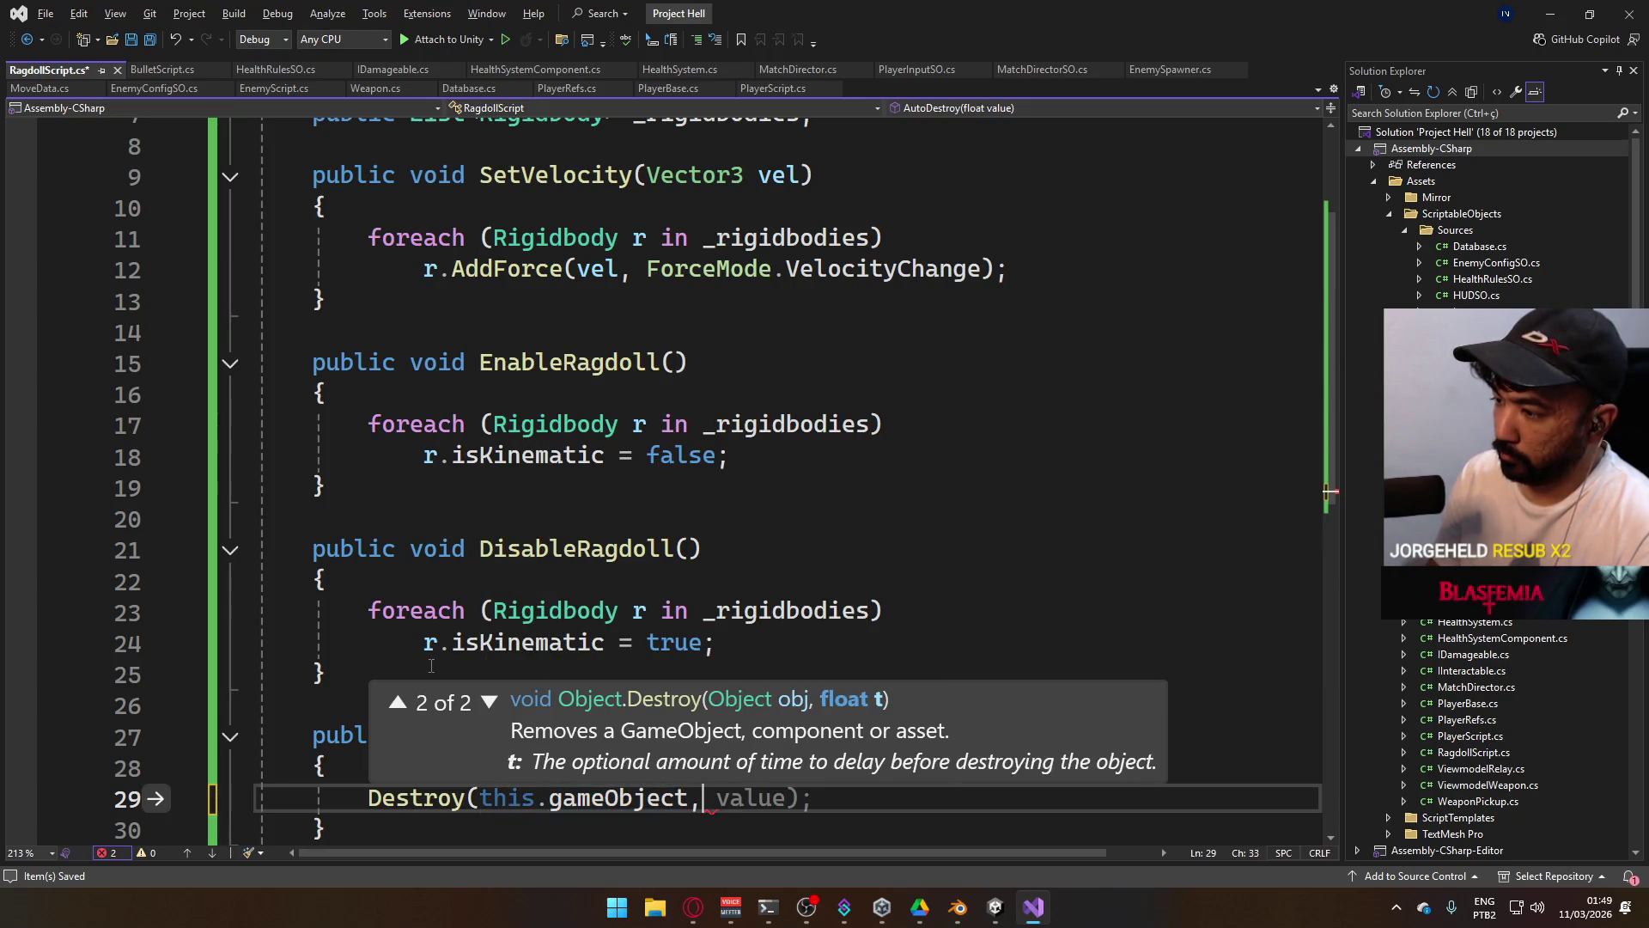
text( value);)
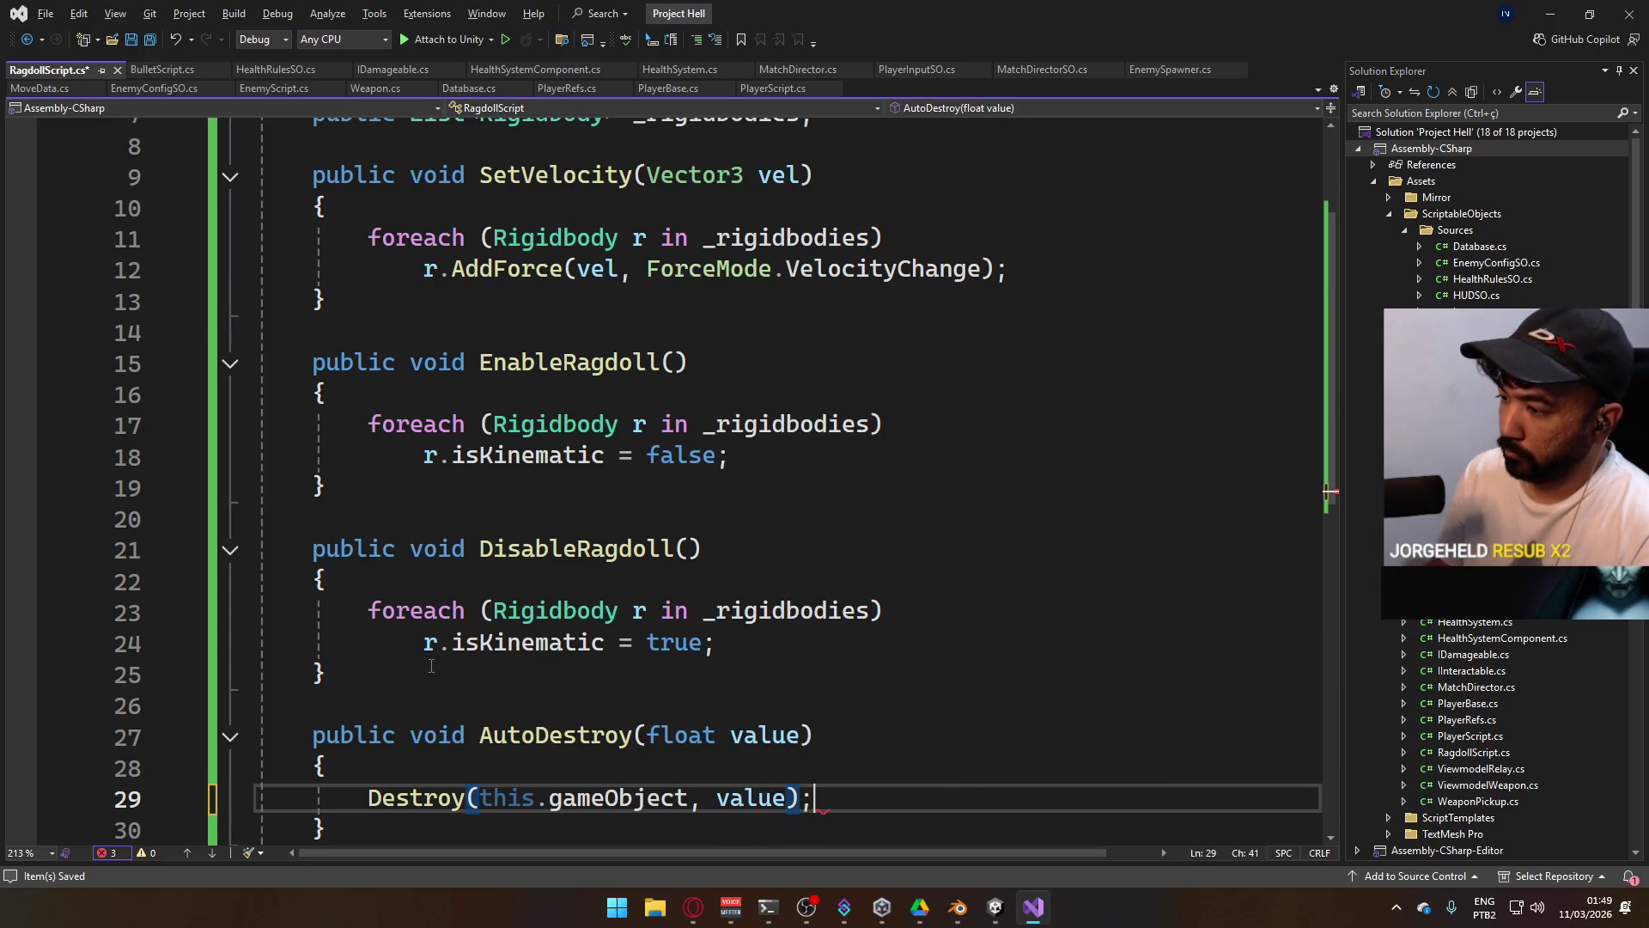
key(ctrl+s)
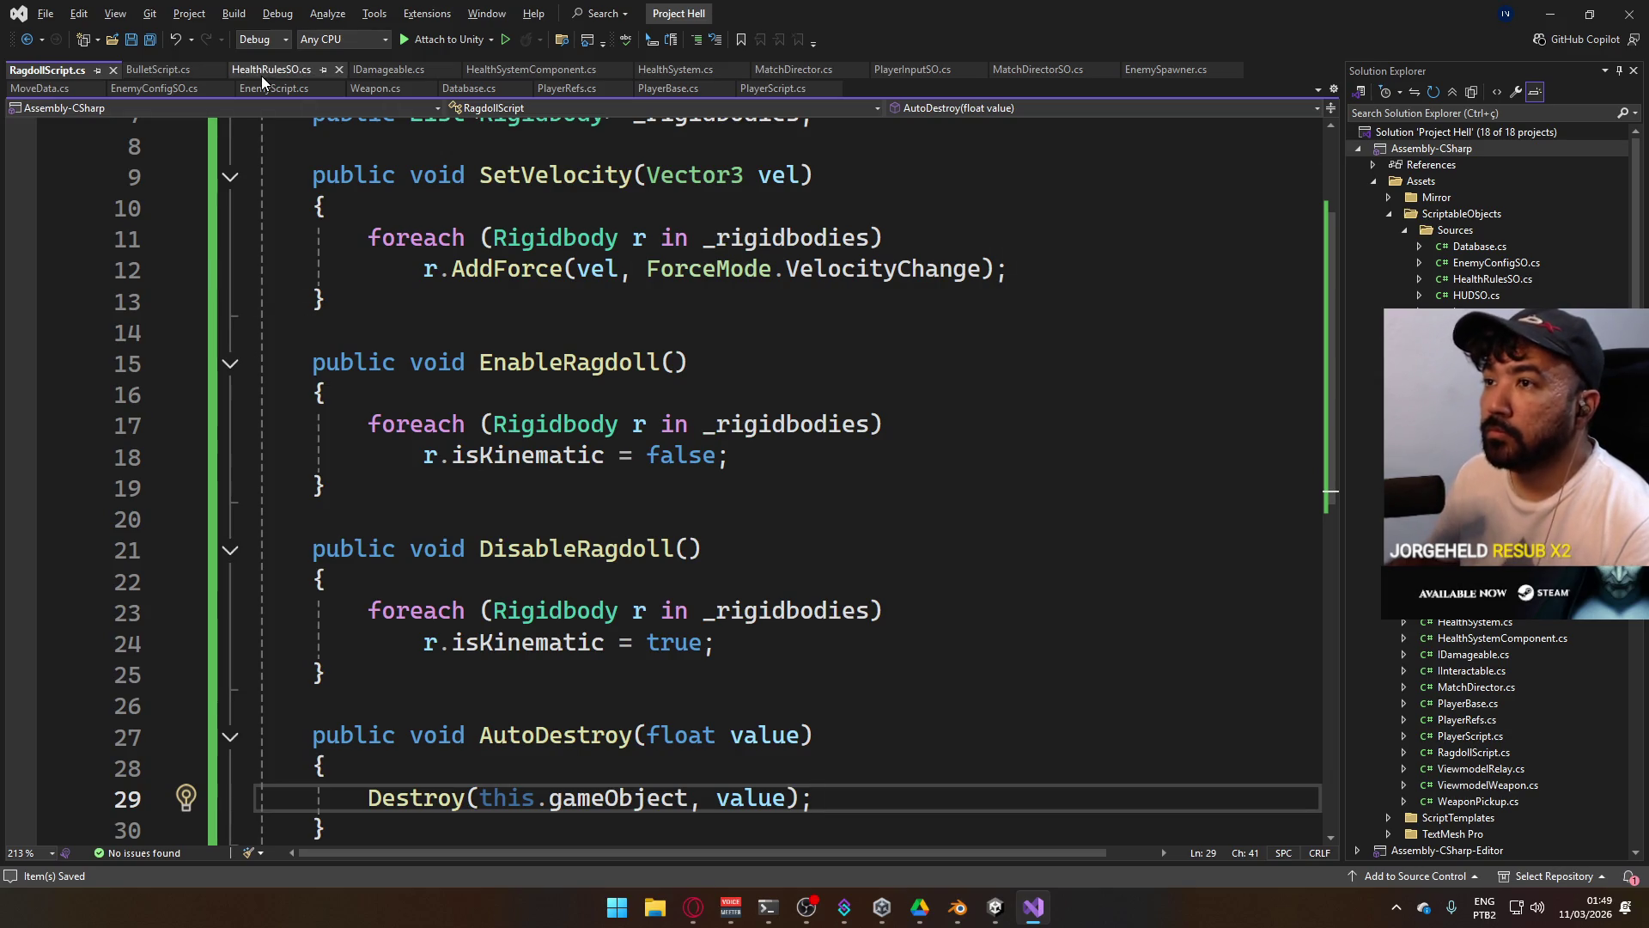
click(283, 89)
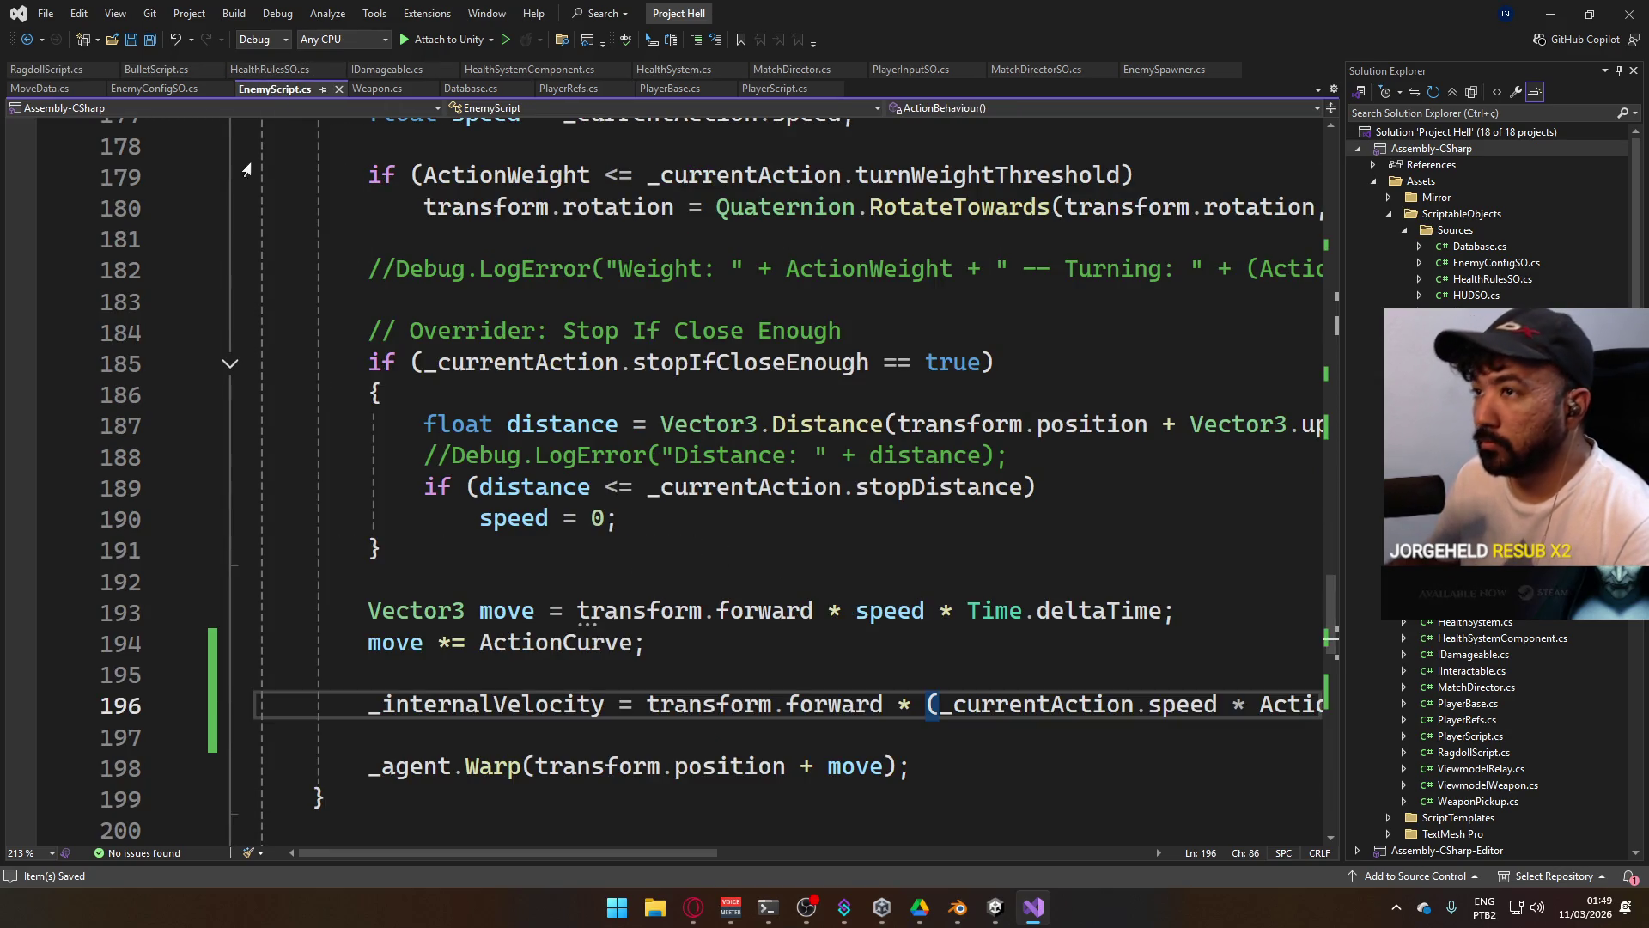
Collapse the ActionBehaviour method in EnemyScript.cs.
scroll(692, 540, up, 11)
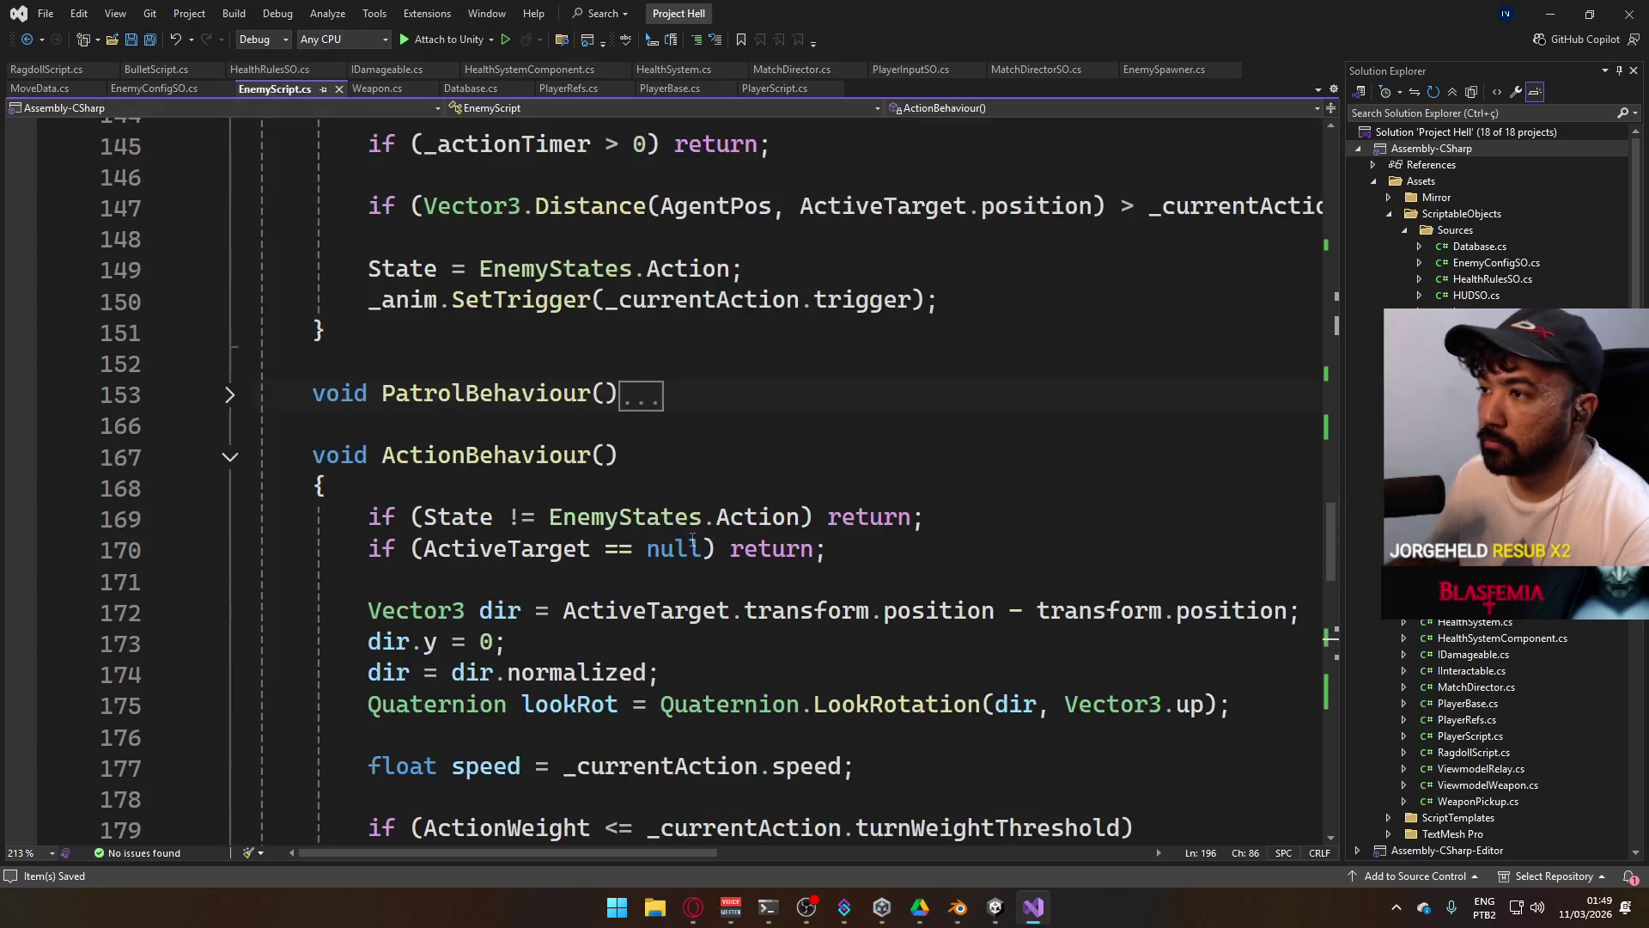
scroll(610, 518, up, 1)
click(229, 550)
scroll(636, 587, down, 6)
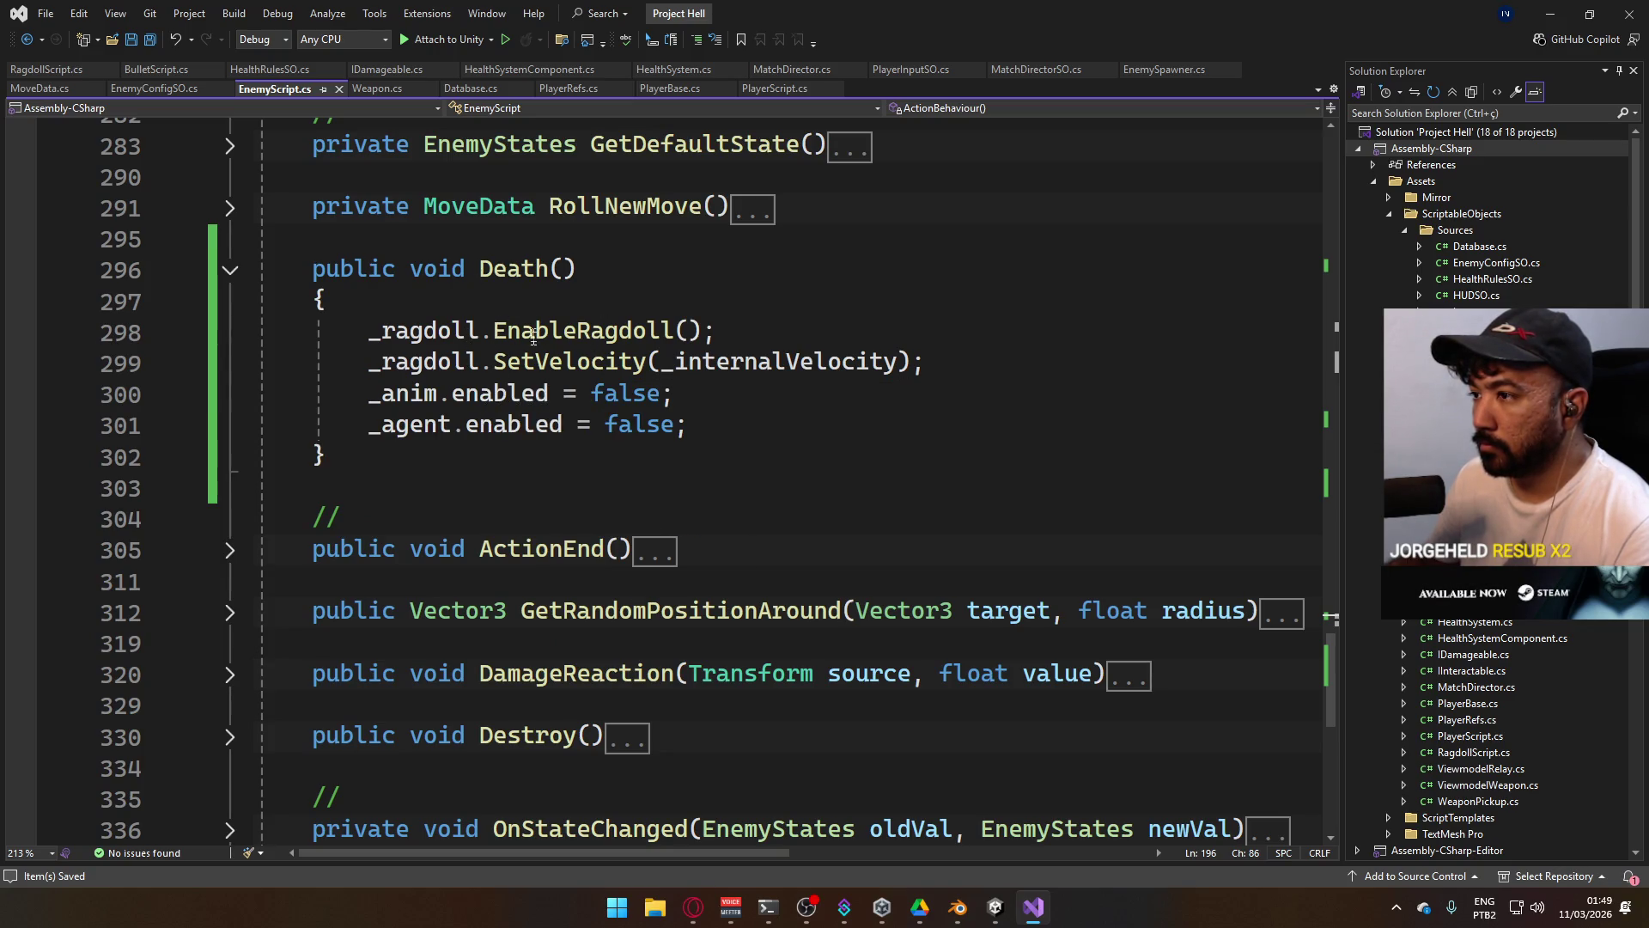
Begin a _ragdoll.AutoDestroy(50 call after SetVelocity in Death(), then view Database.cs.
click(996, 366)
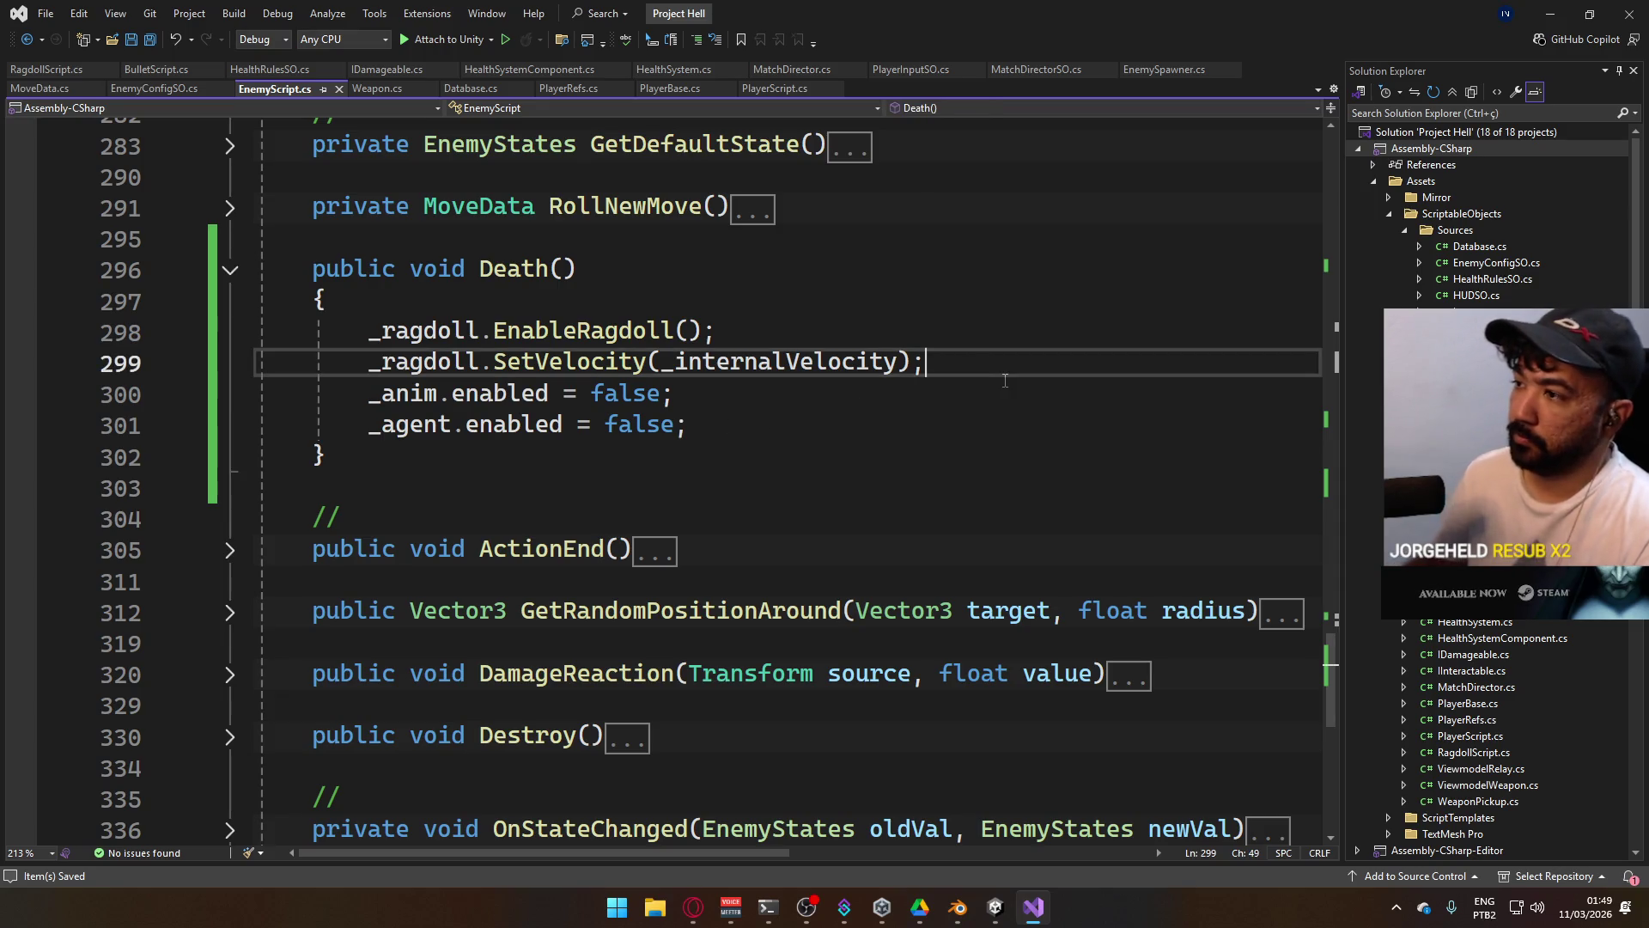
key(Return)
text(_rag)
text(doll.)
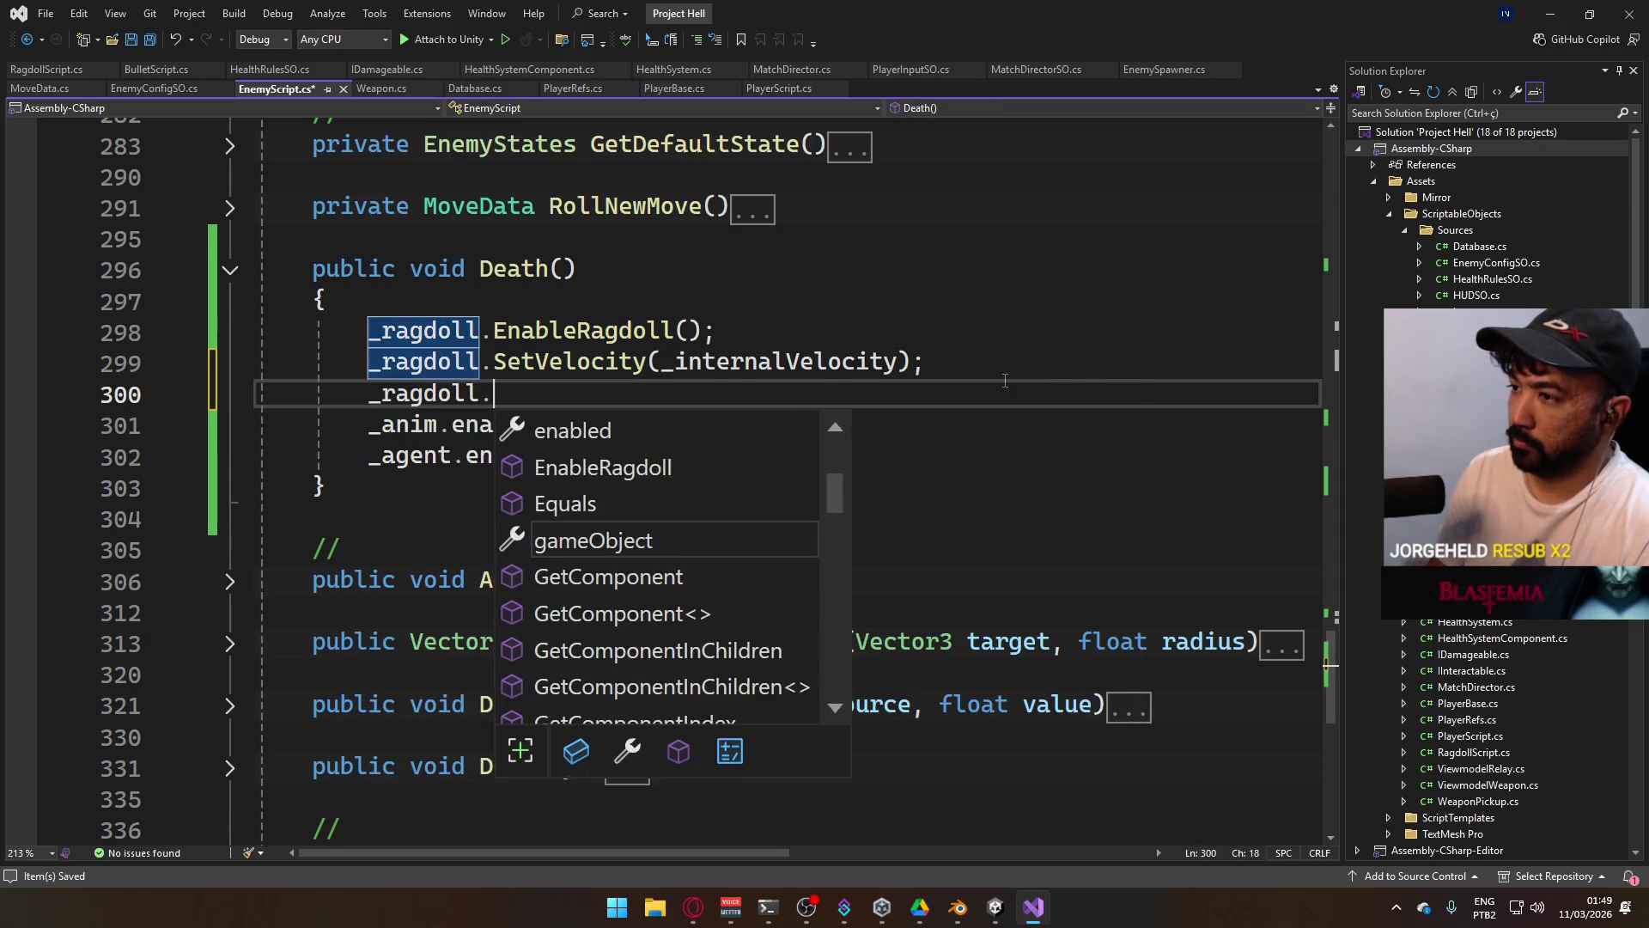
text(set)
key(BackSpace)
key(BackSpace)
key(BackSpace)
text(Au)
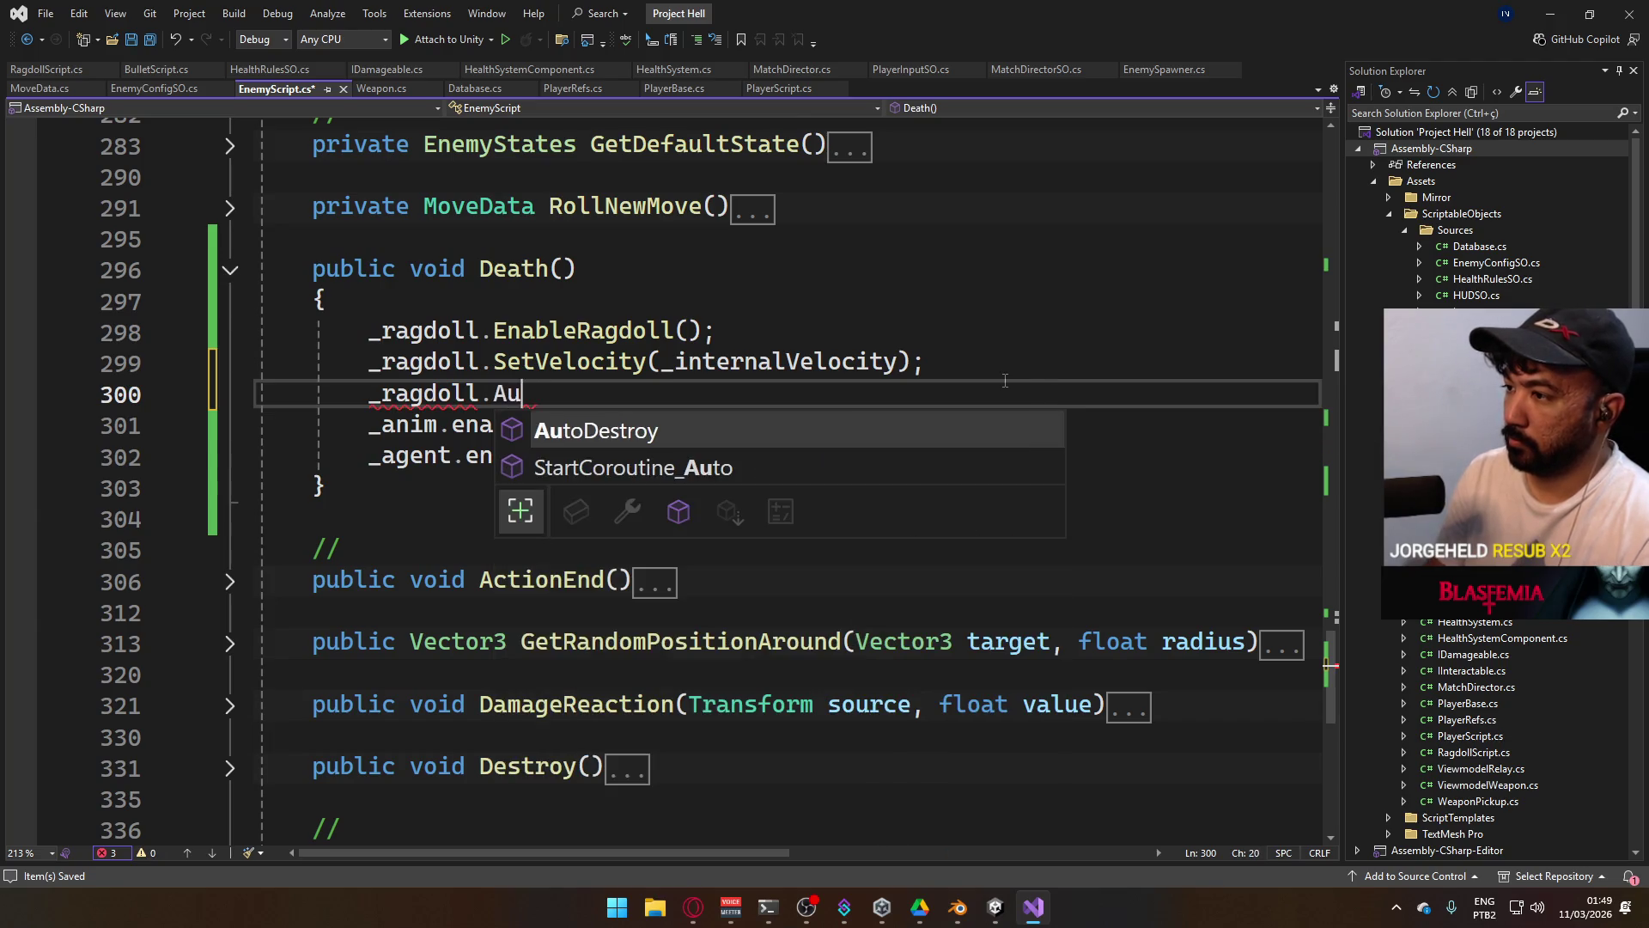
key(Tab)
text(()
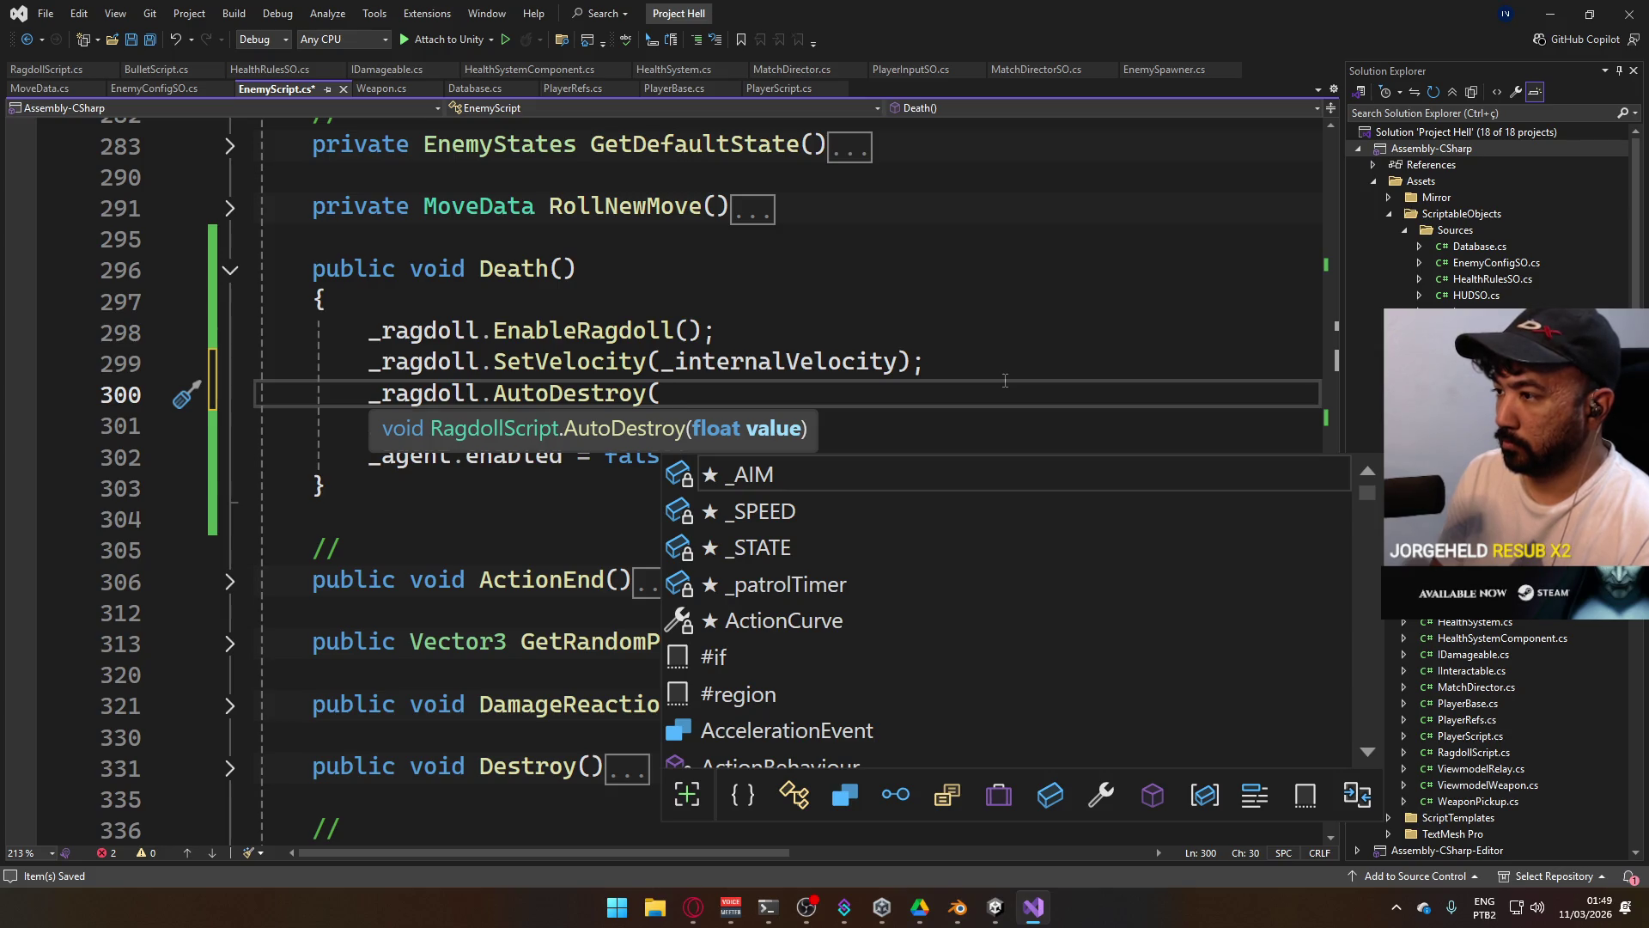
text(50)
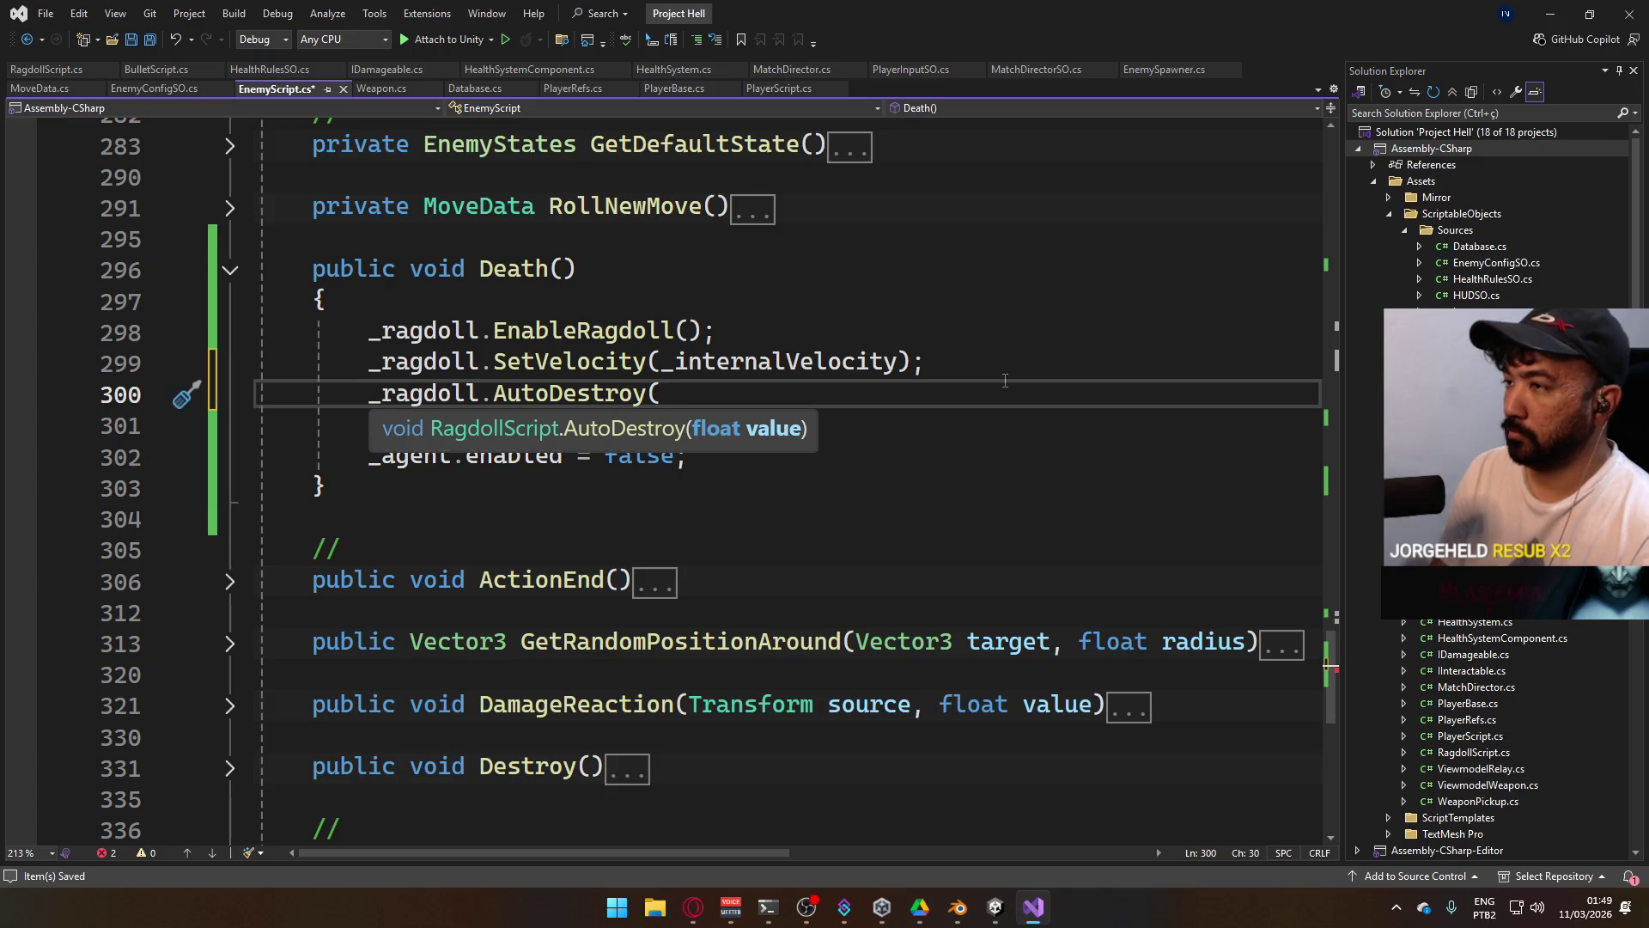
click(475, 89)
scroll(729, 501, down, 3)
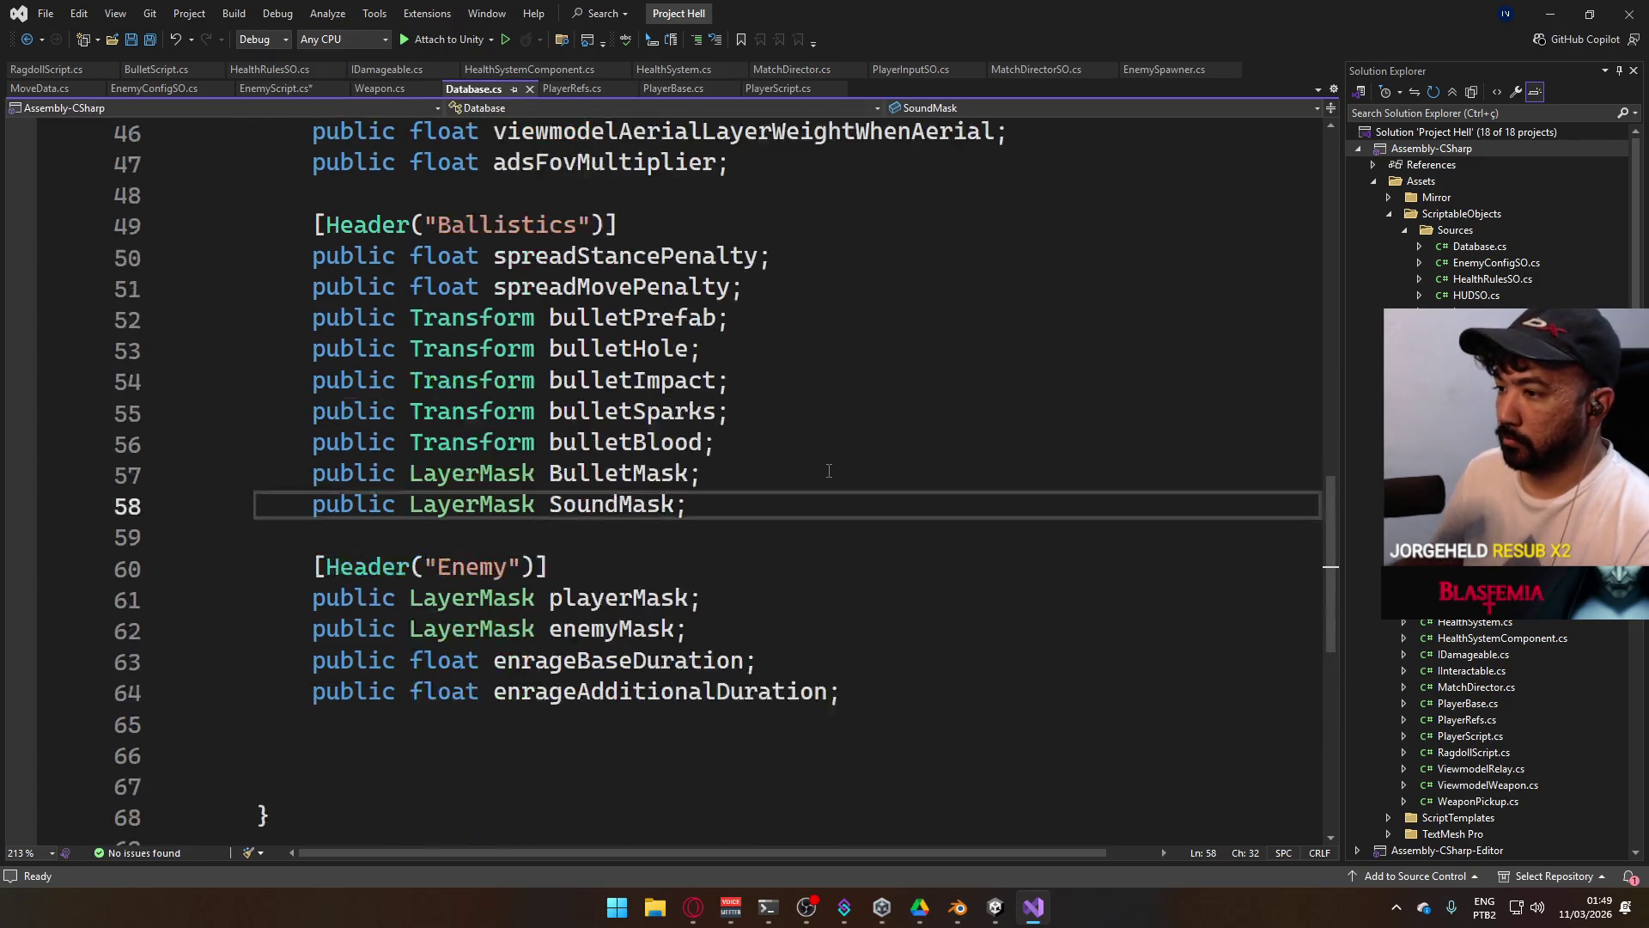
Add a public float ragdollDuration field to Database.cs and save it.
click(910, 621)
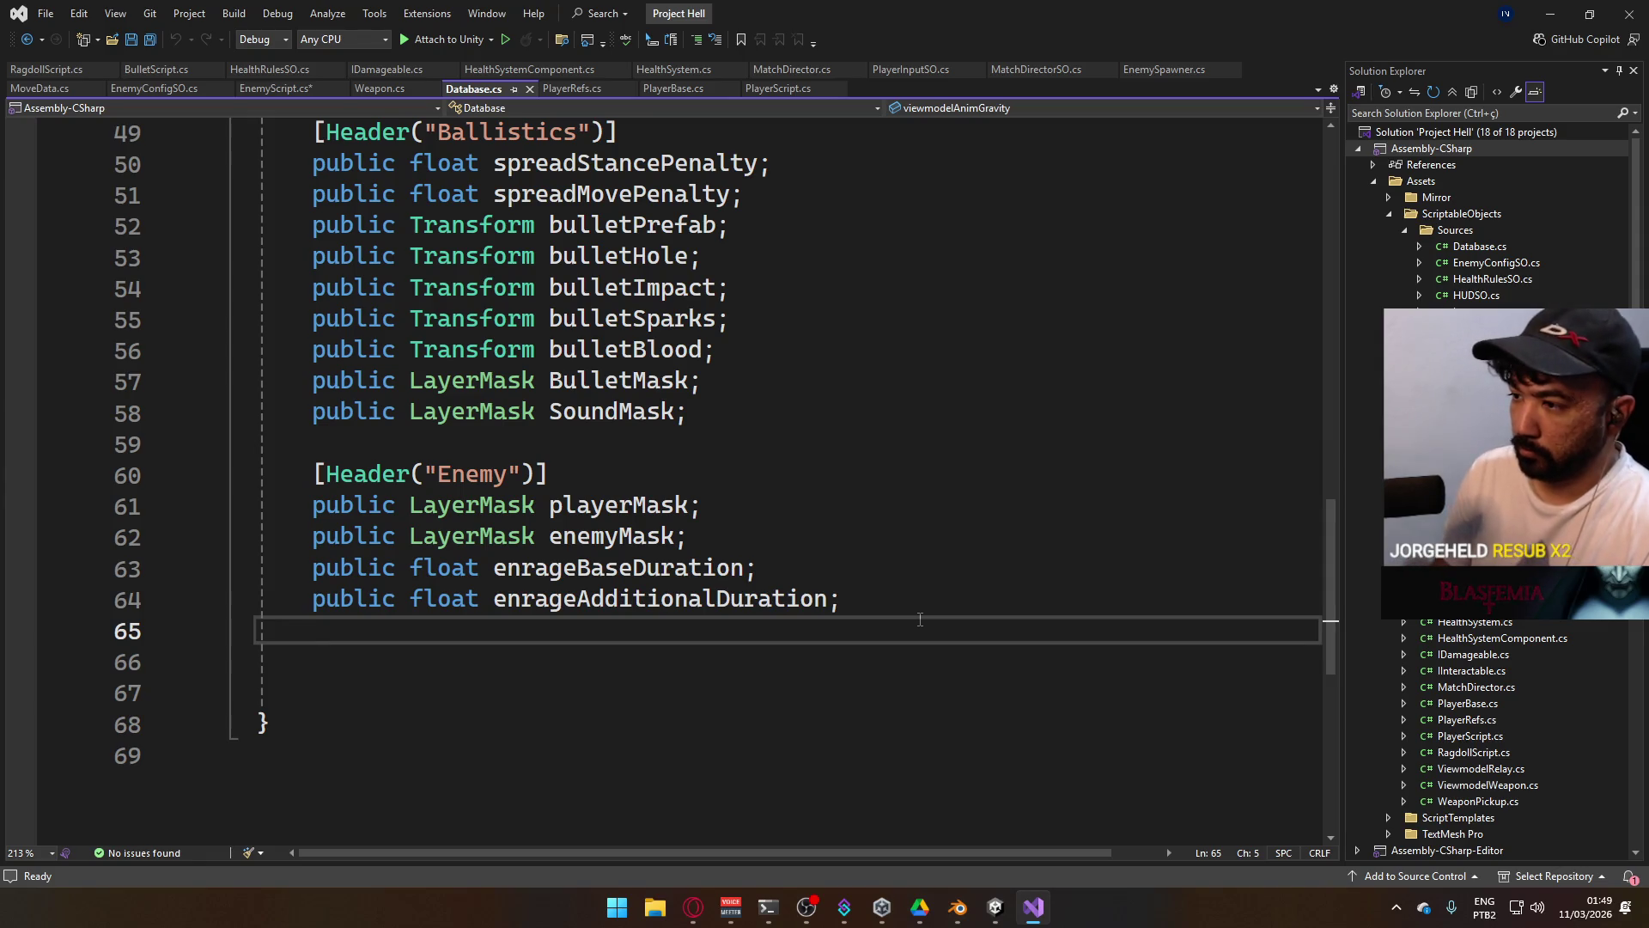
key(Return)
key(Up)
text(o)
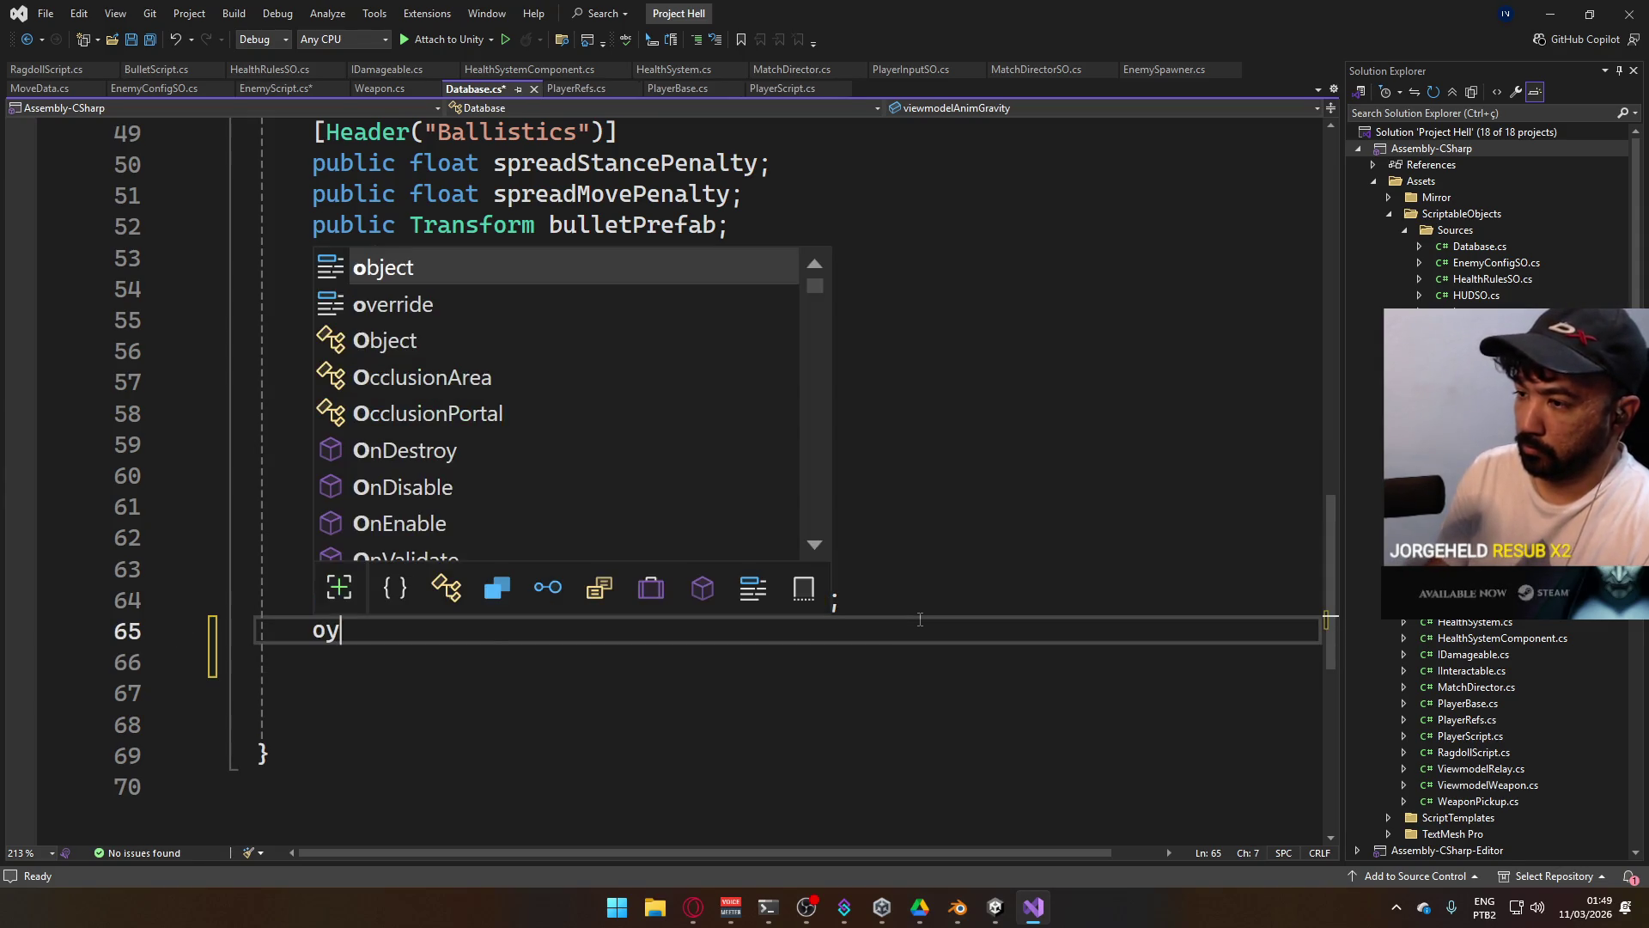
key(BackSpace)
text(pou)
key(BackSpace)
key(BackSpace)
text(ublic)
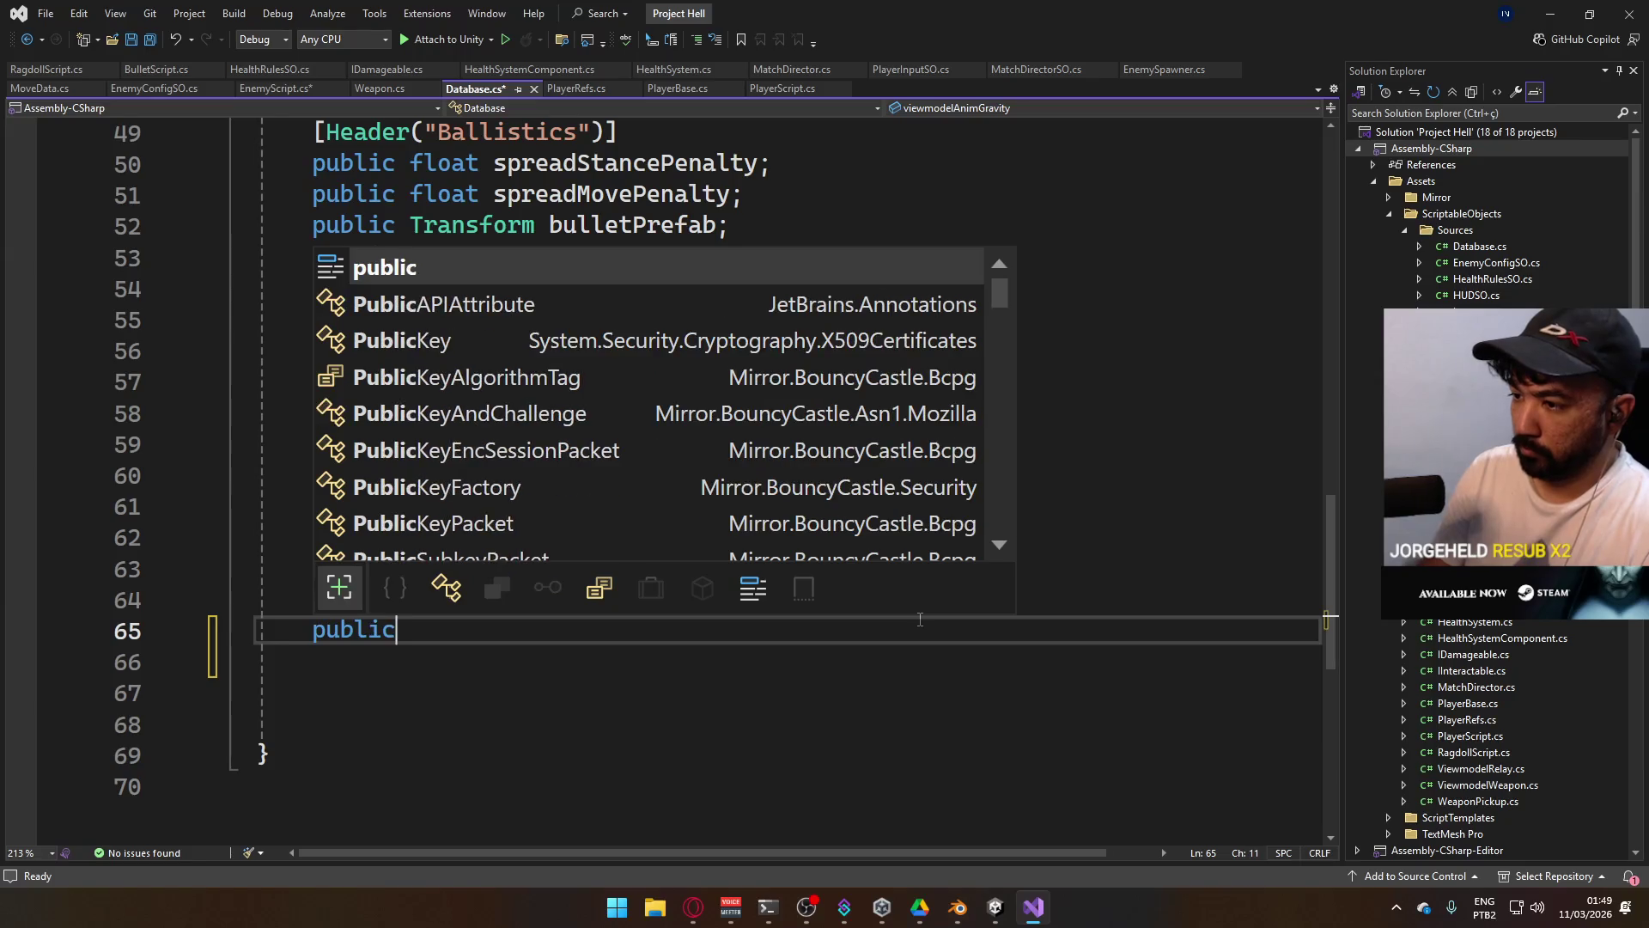
text( float ragdollDuration;)
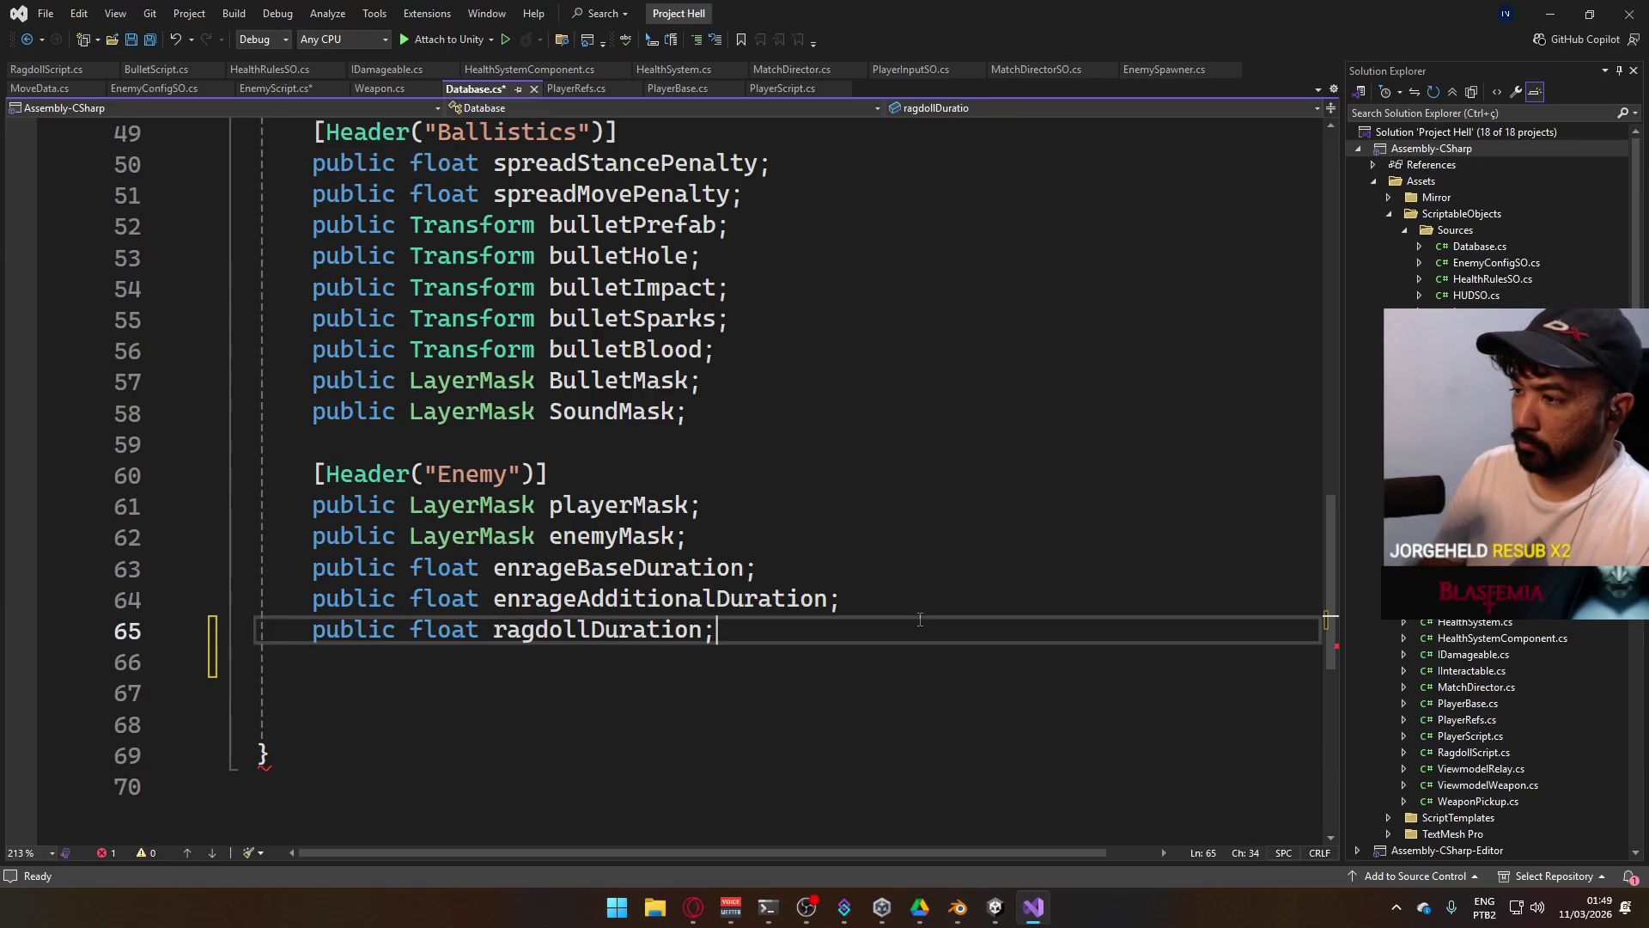
key(ctrl+s)
In EnemyScript's Death(), add _ragdoll.AutoDestroy(db.ragdollDuration); after SetVelocity and save.
key(ctrl+Tab)
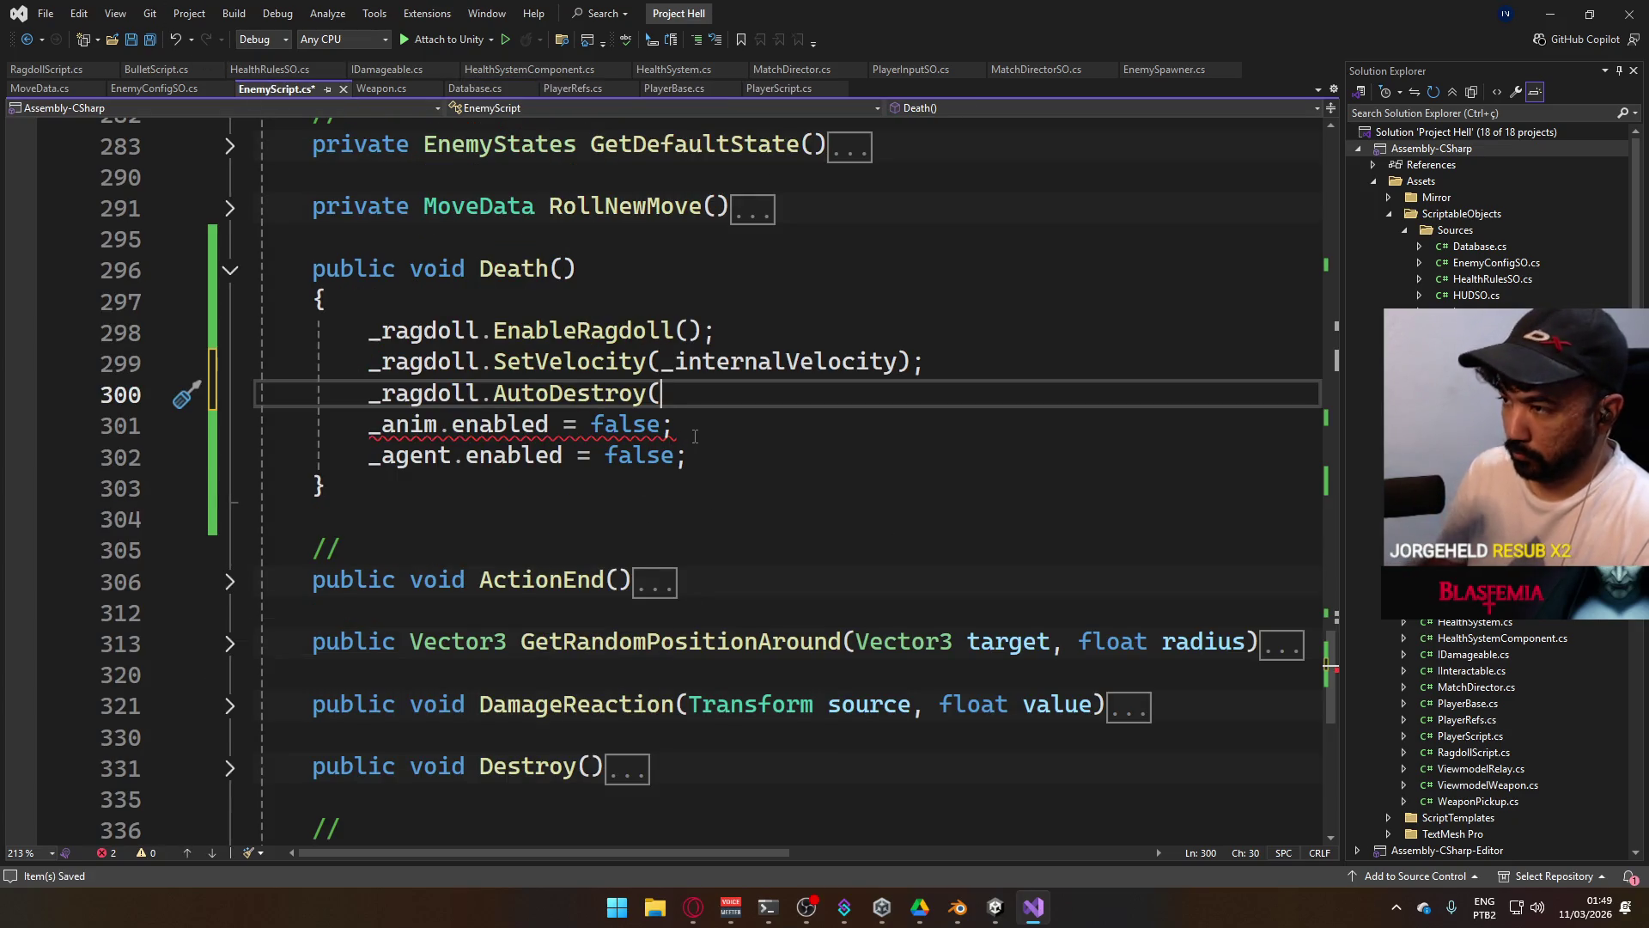
text(_ra.db)
key(BackSpace)
key(BackSpace)
key(BackSpace)
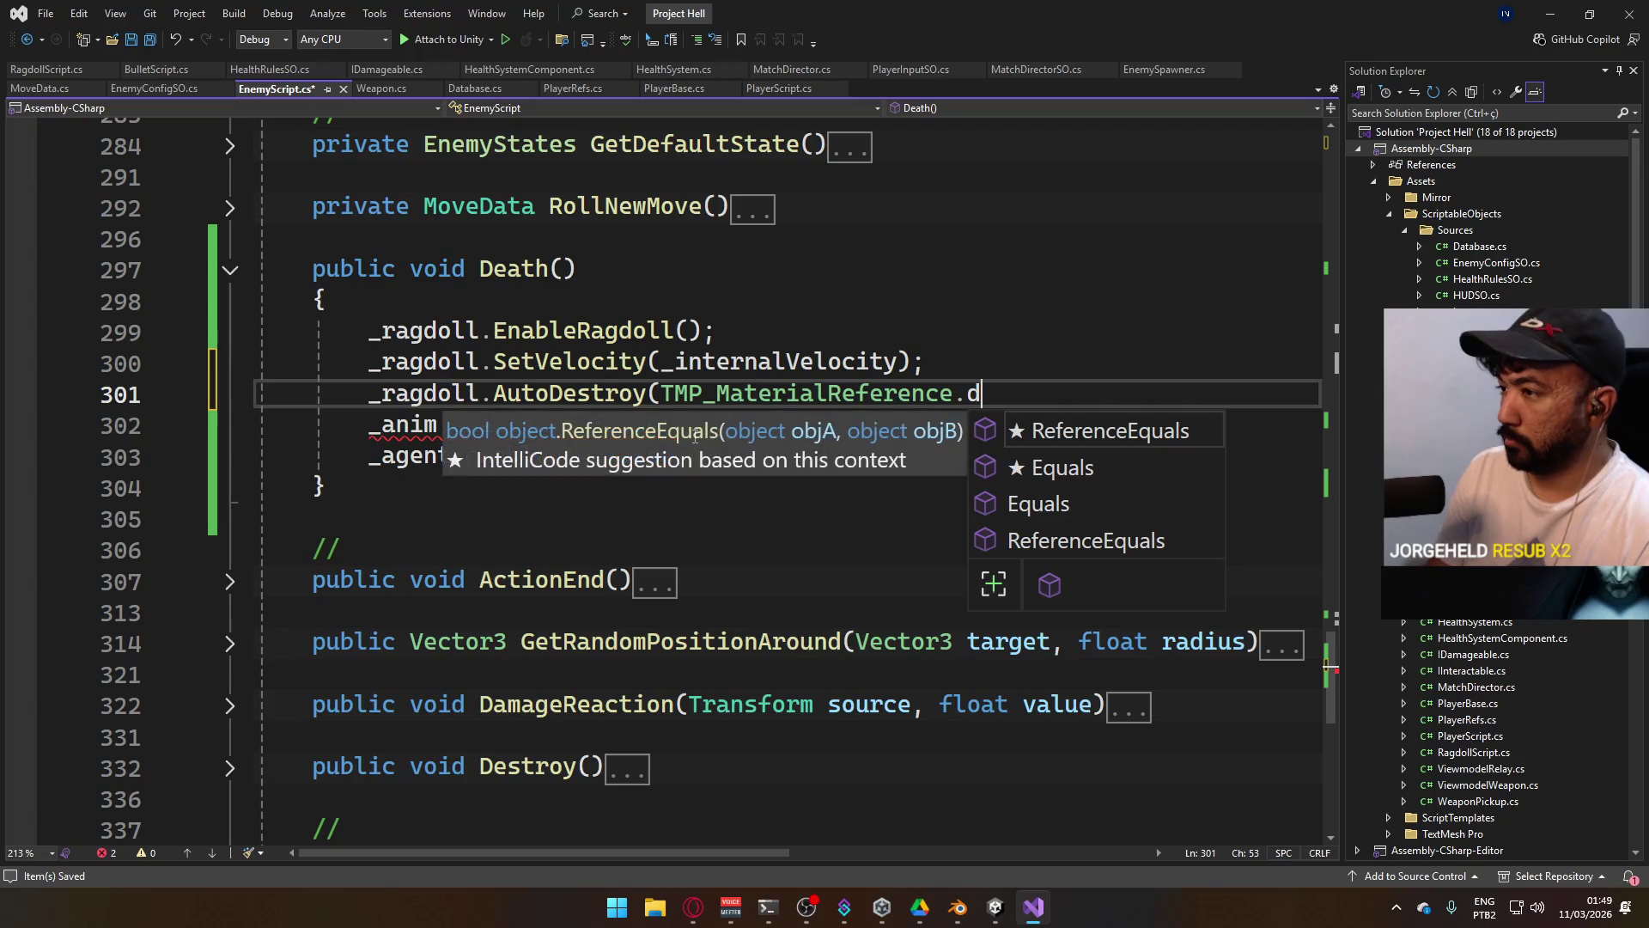
key(BackSpace)
key(BackSpace)
key(BackSpace)
text(b.ra)
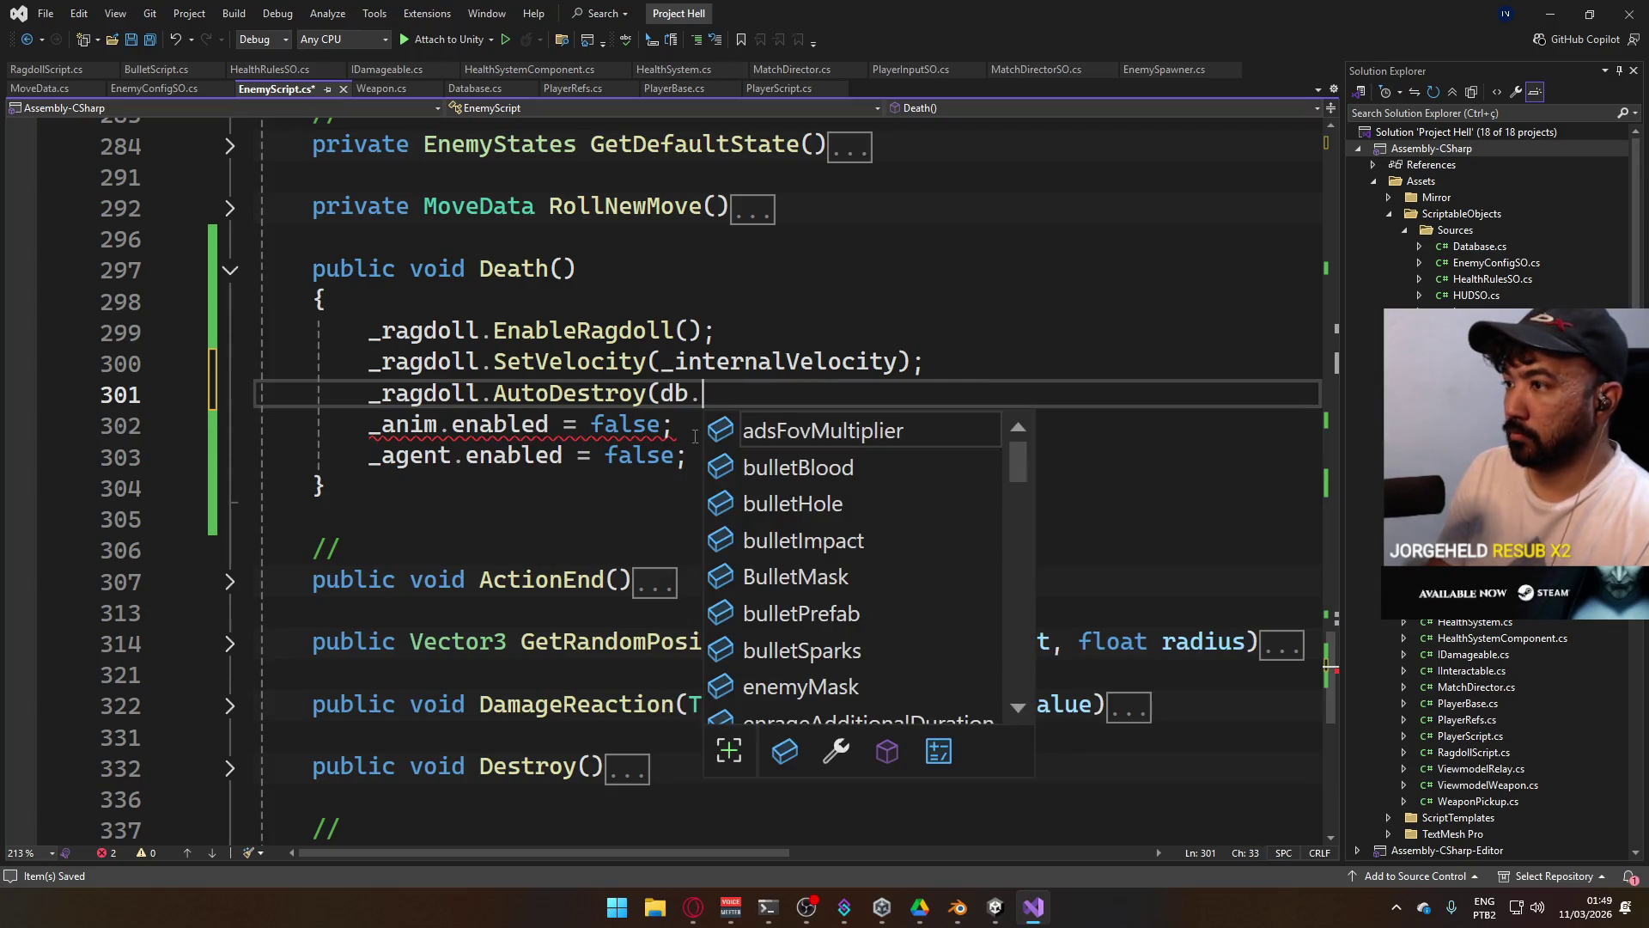
key(Tab)
text();)
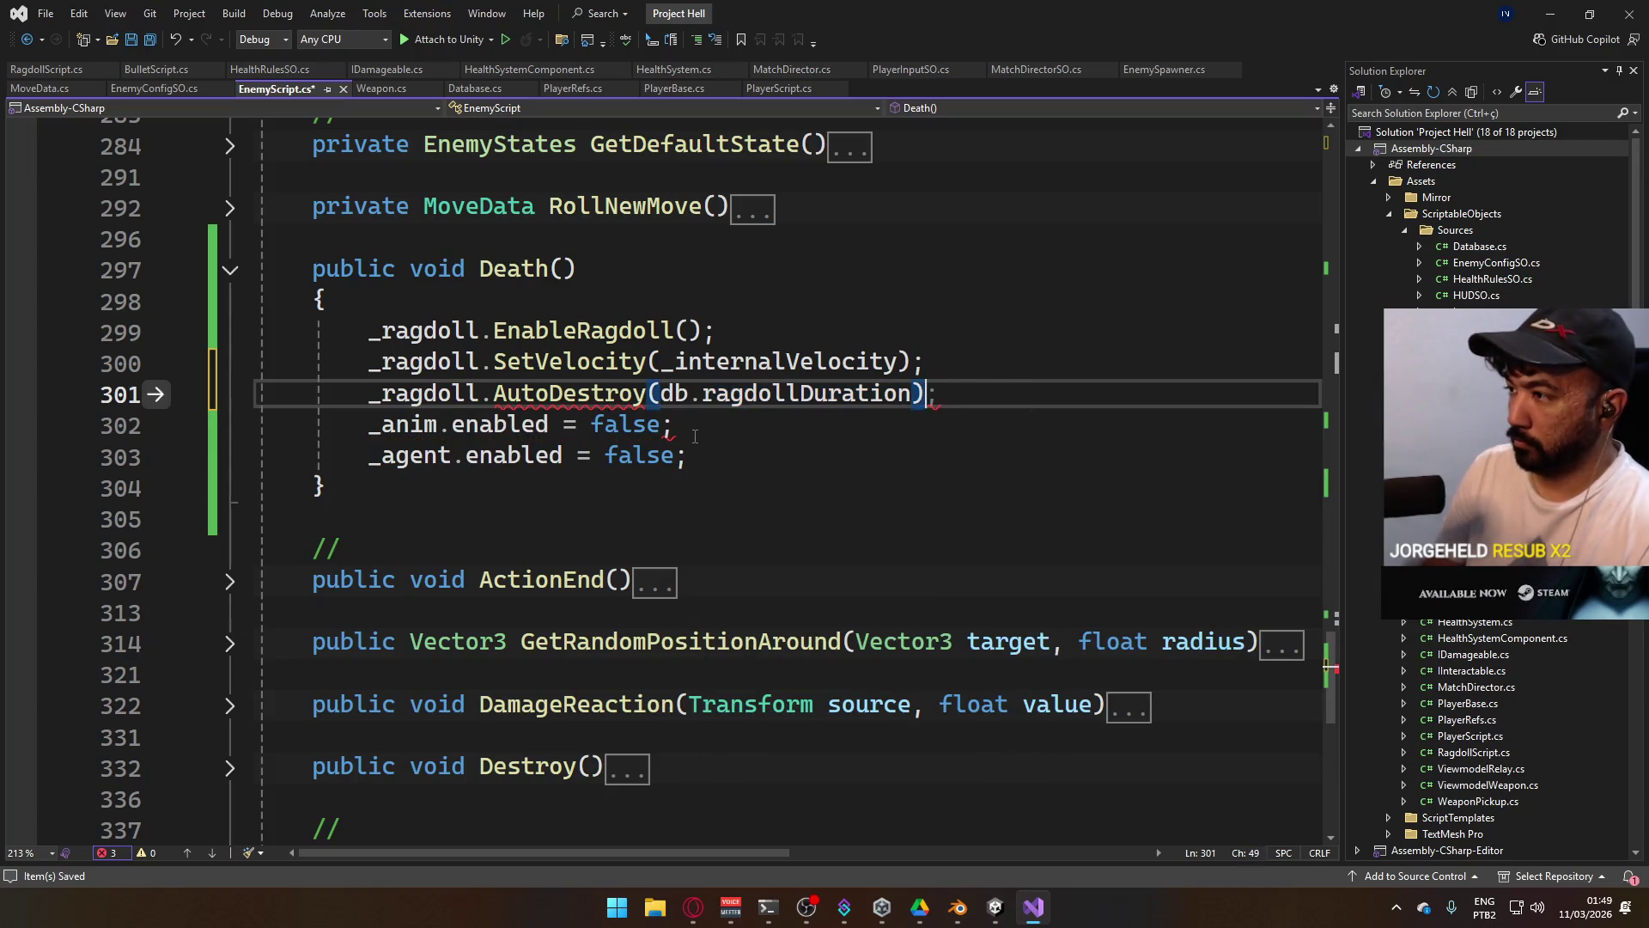
key(ctrl+s)
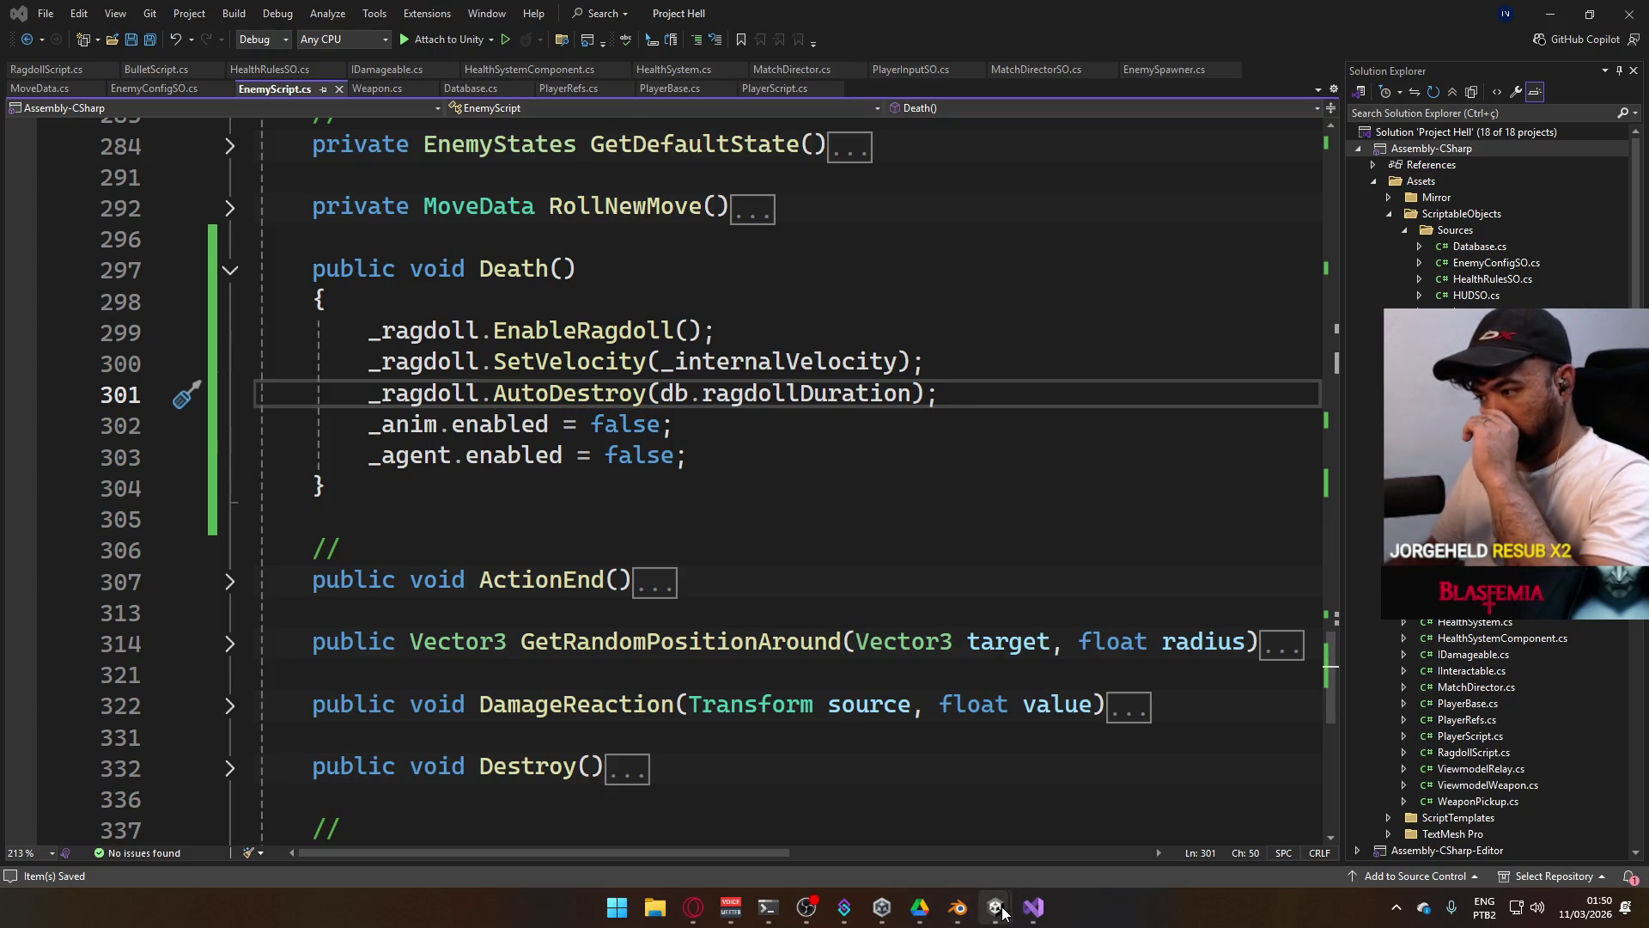
mouse_move(1002, 913)
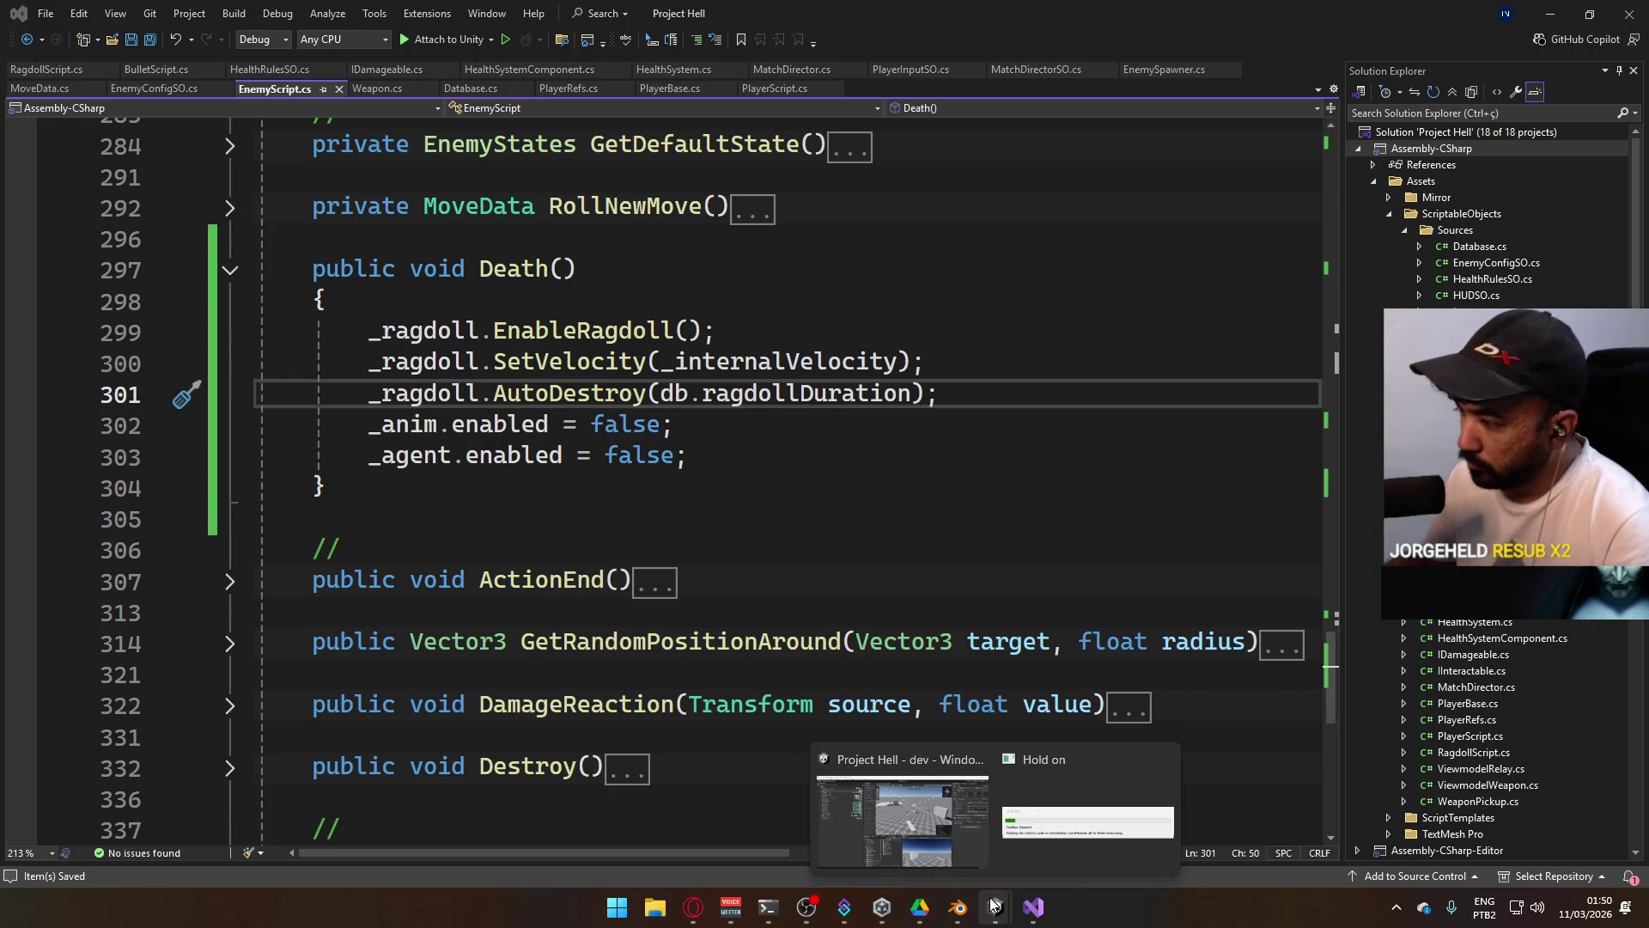
Select Assets/ScriptableObjects/Database, enter 10 for Ragdoll Duration, and press Play.
click(994, 905)
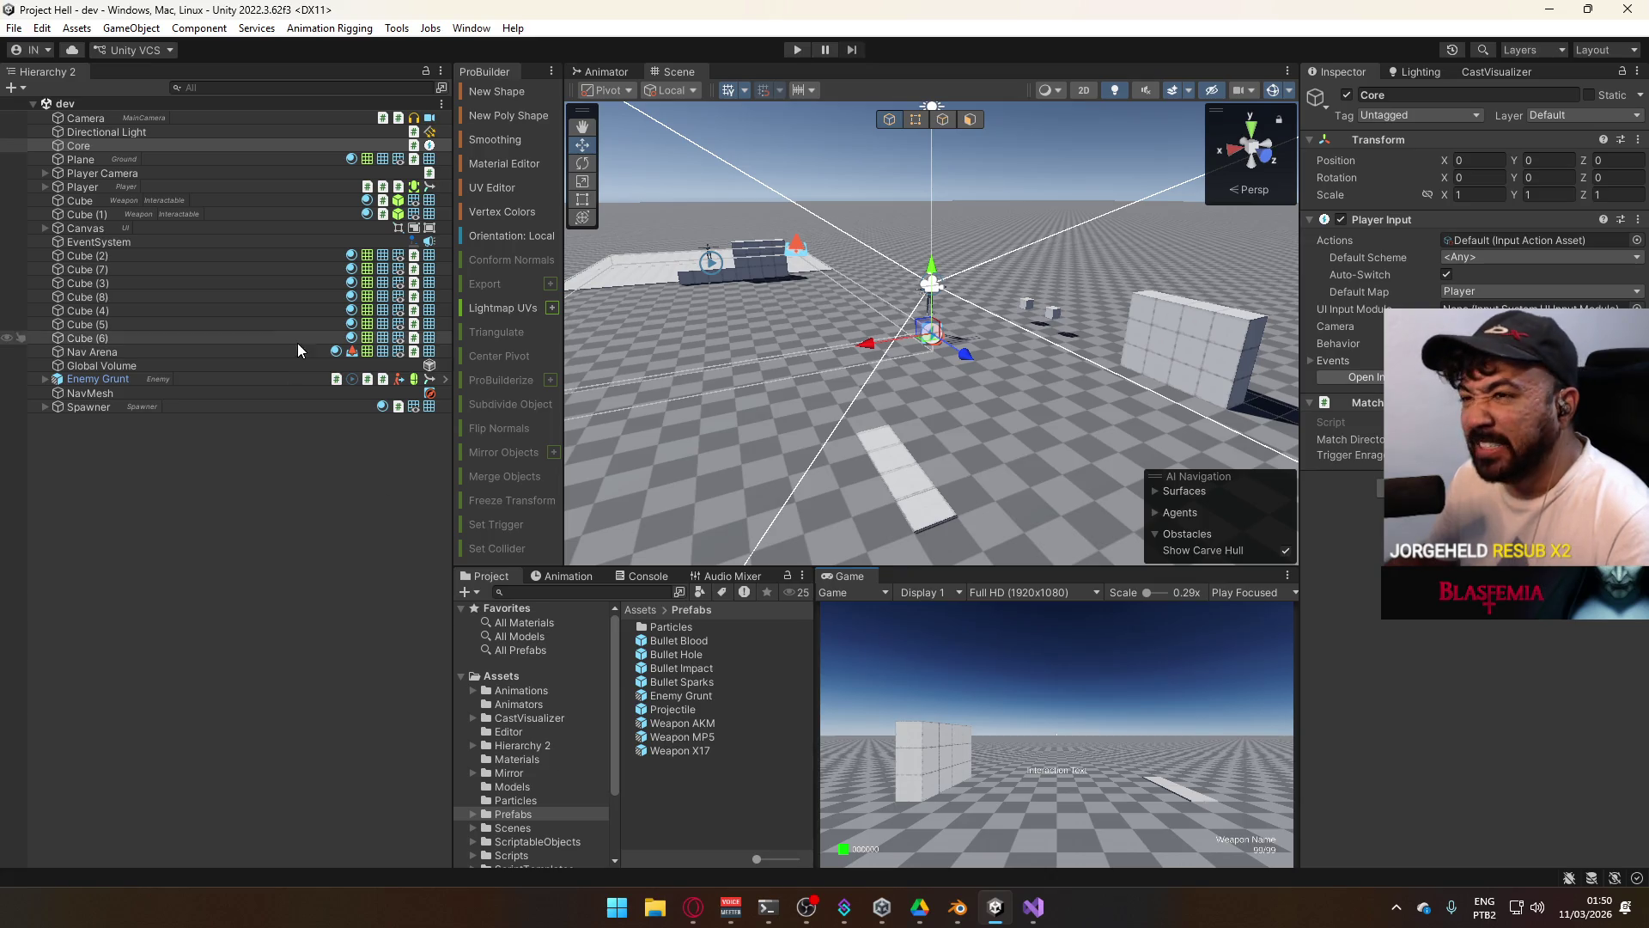
click(516, 786)
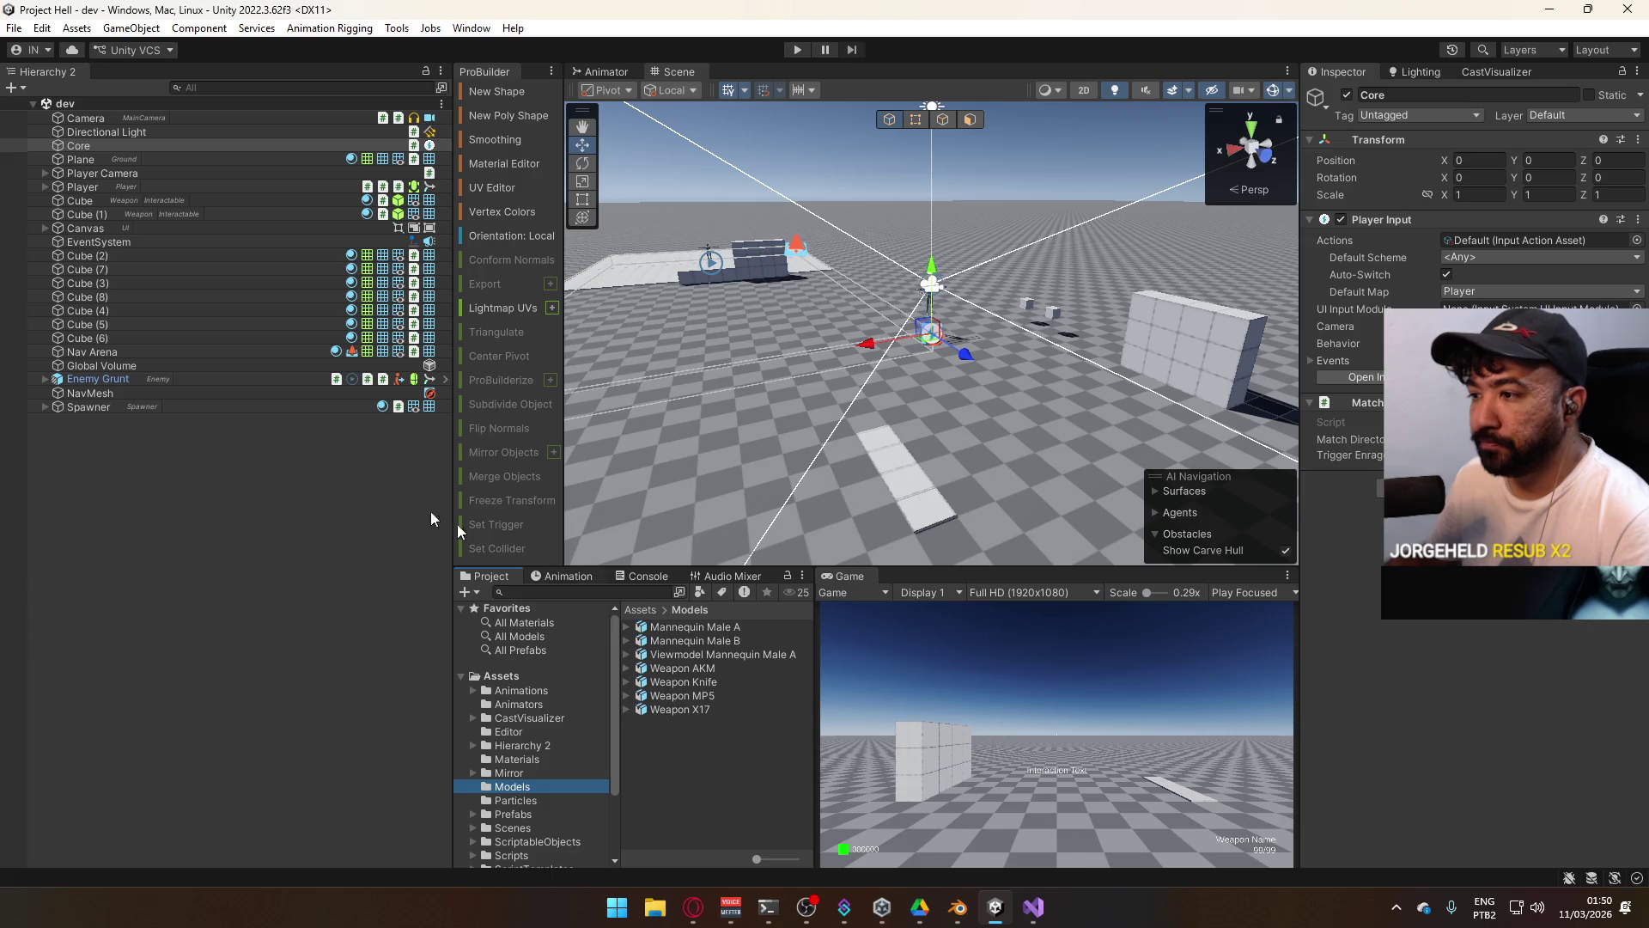
click(670, 670)
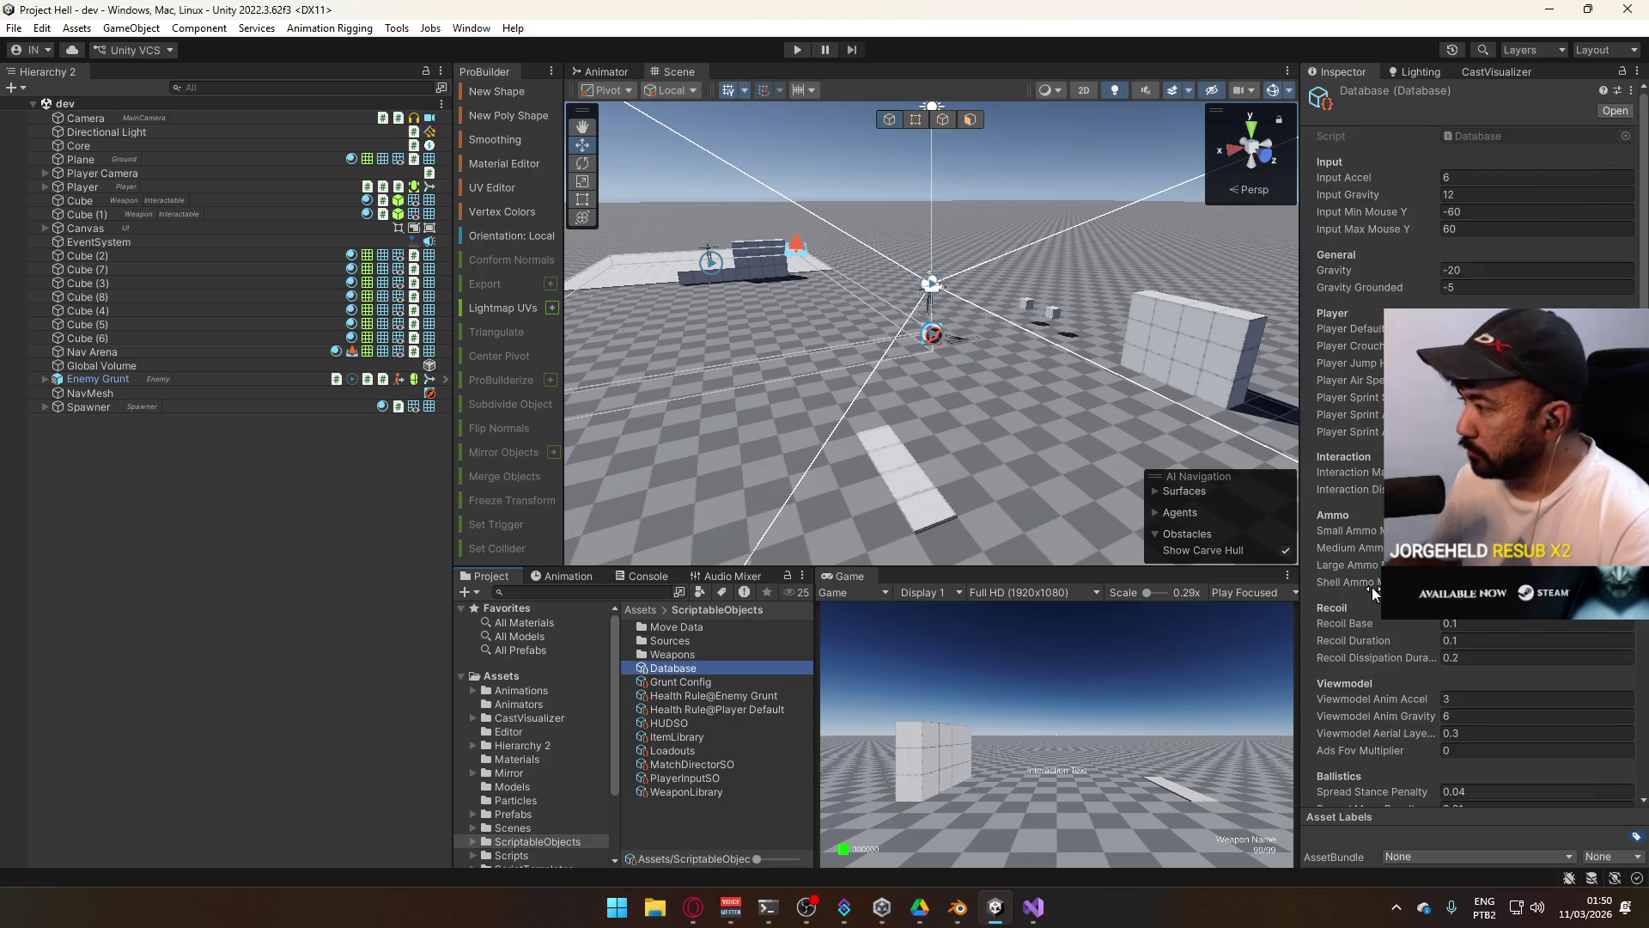
scroll(1476, 625, down, 10)
click(1487, 792)
text(60)
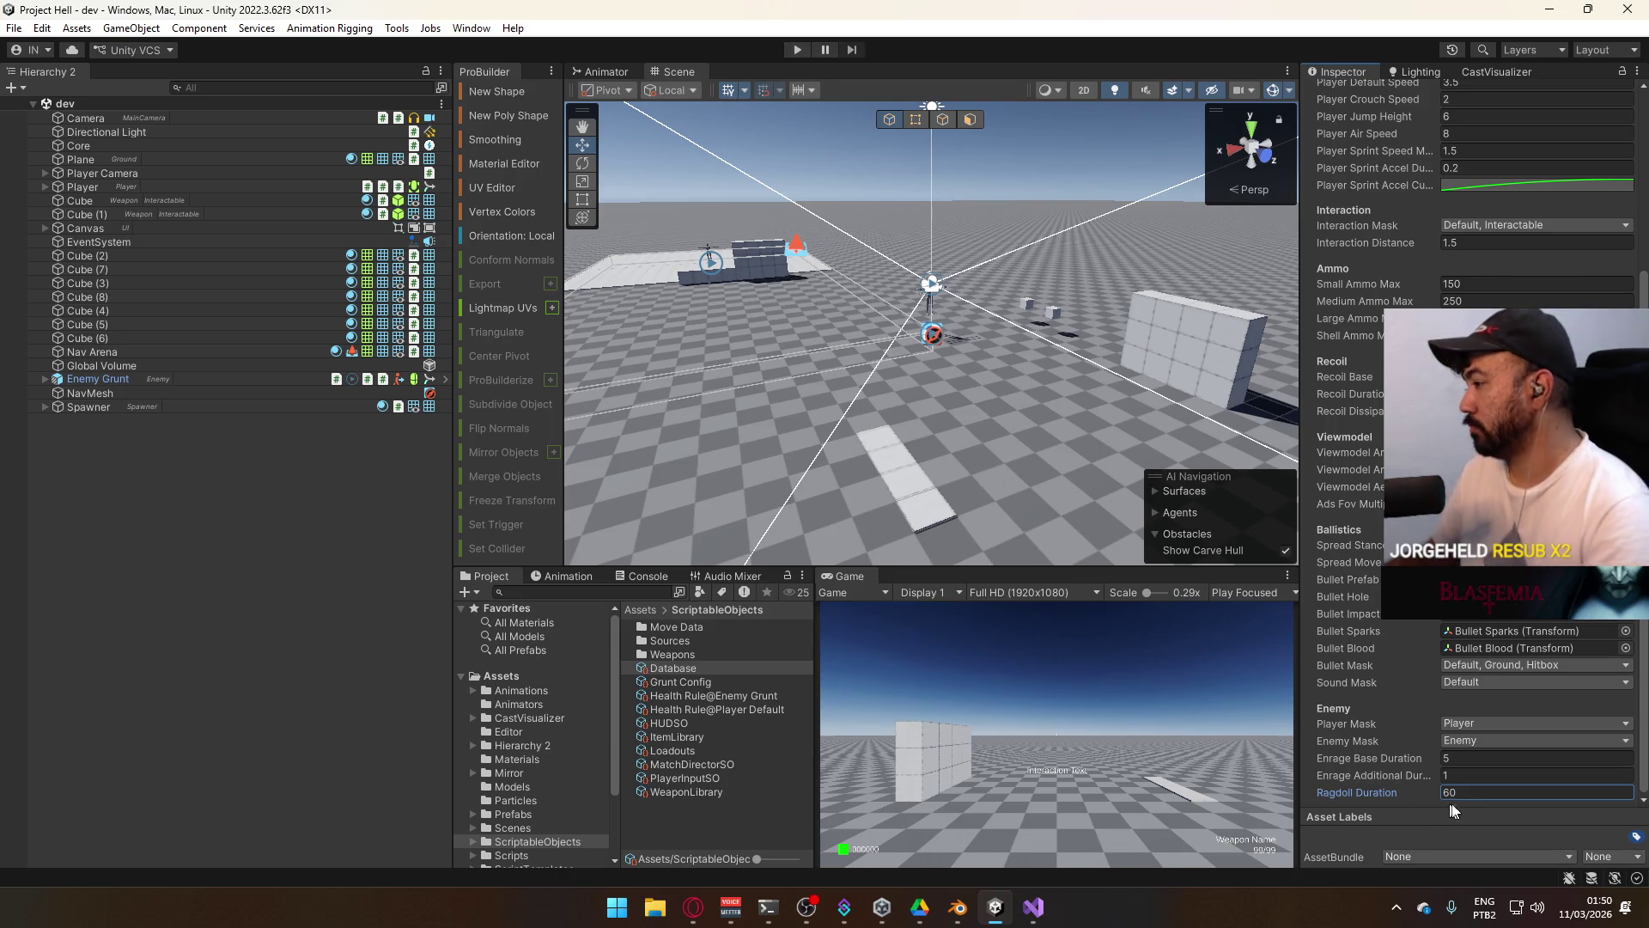
key(BackSpace)
key(BackSpace)
text(10)
click(798, 49)
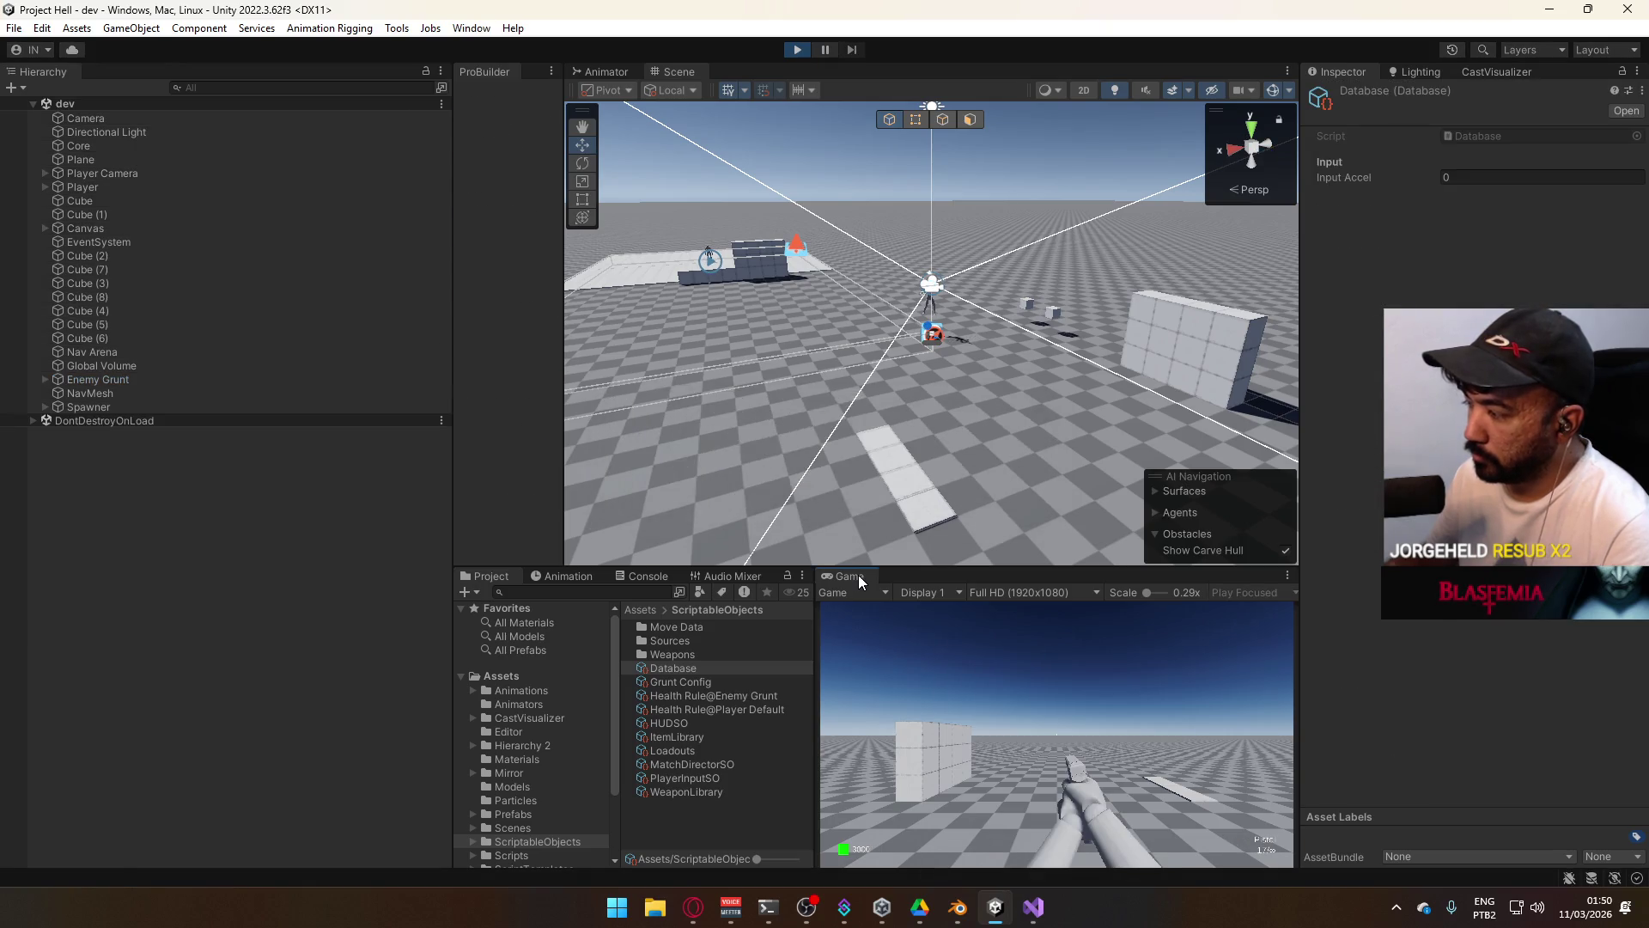
Maximize the Game view, fire the SMG across the test area, then stop play mode.
double_click(858, 575)
key(2)
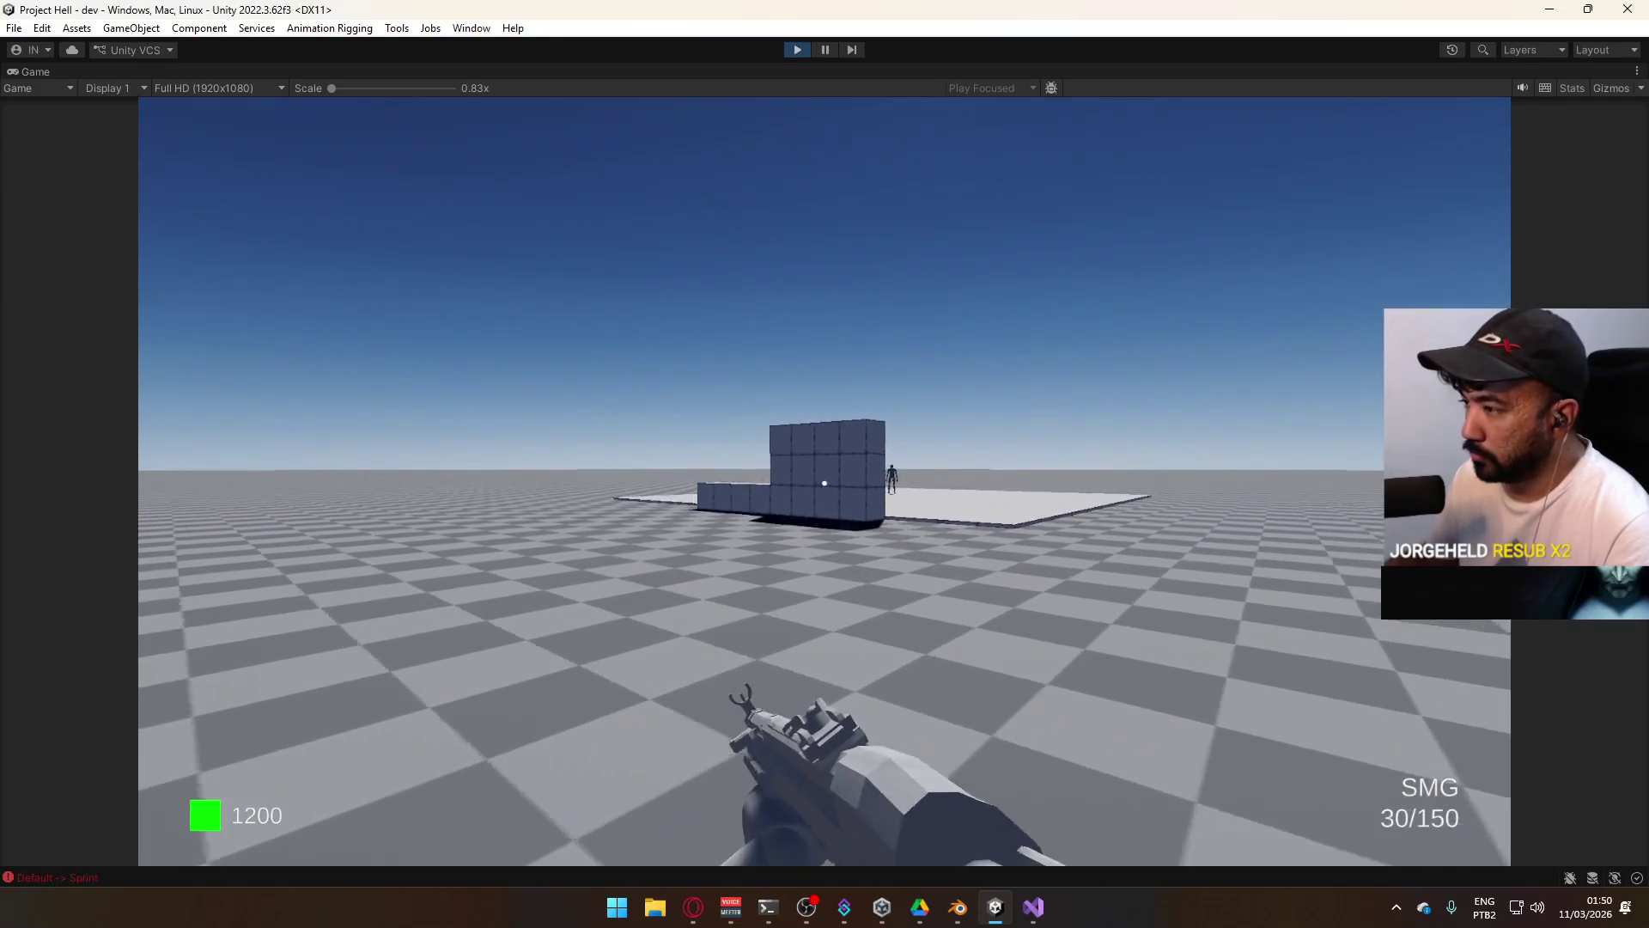
key(super)
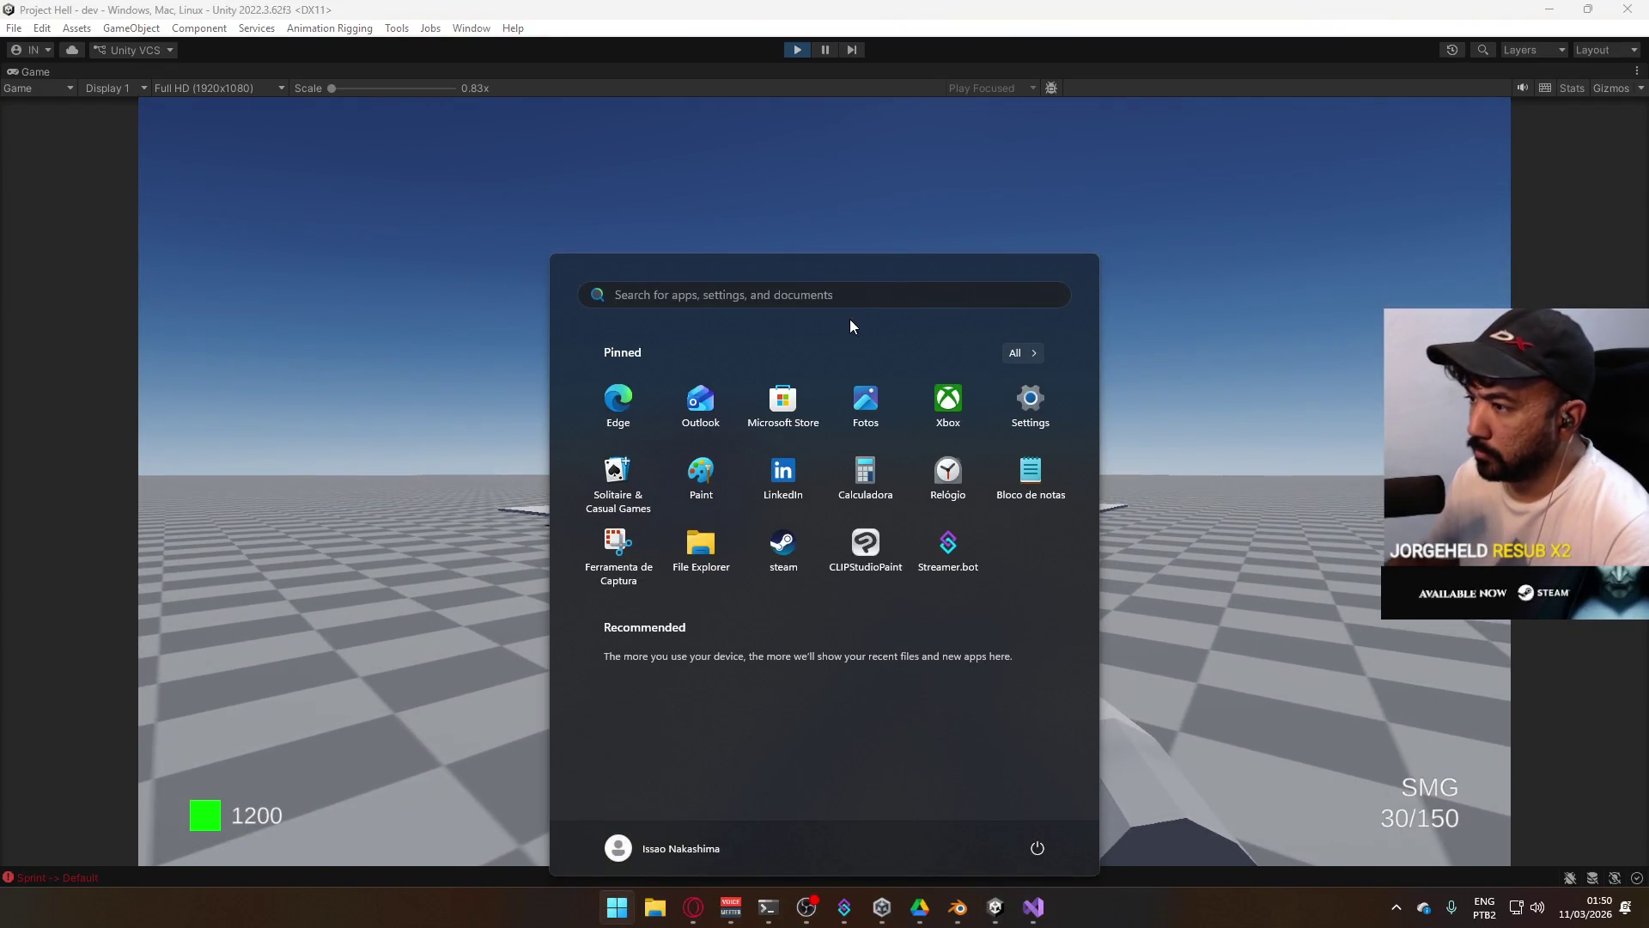
key(super)
drag(851, 325, 843, 416)
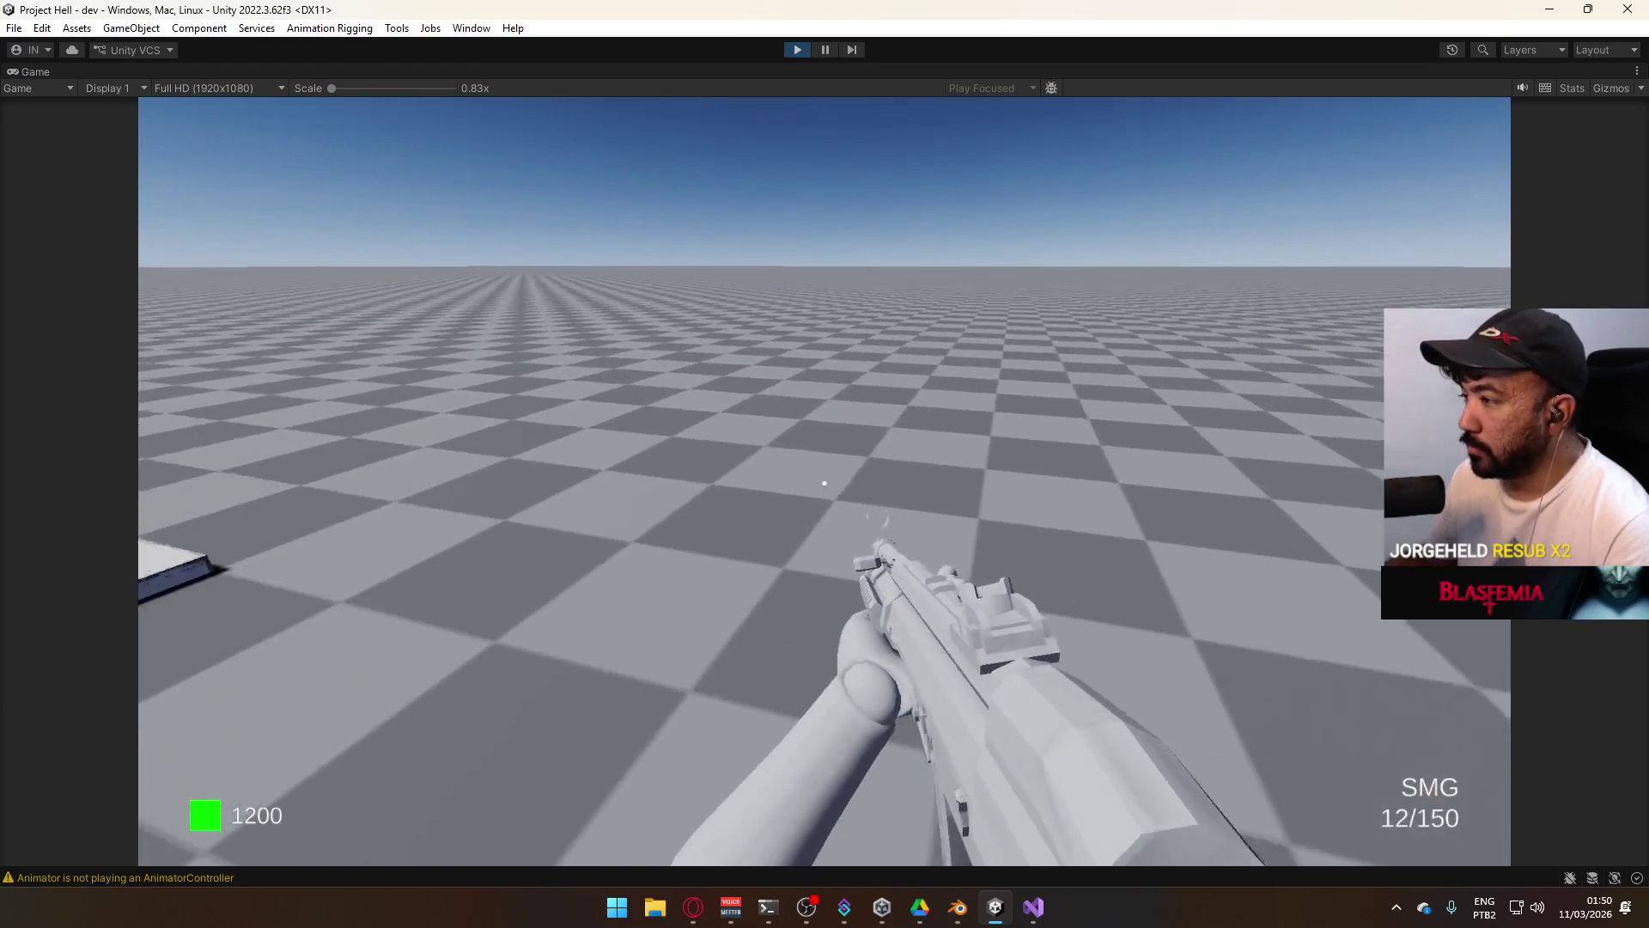
key(Escape)
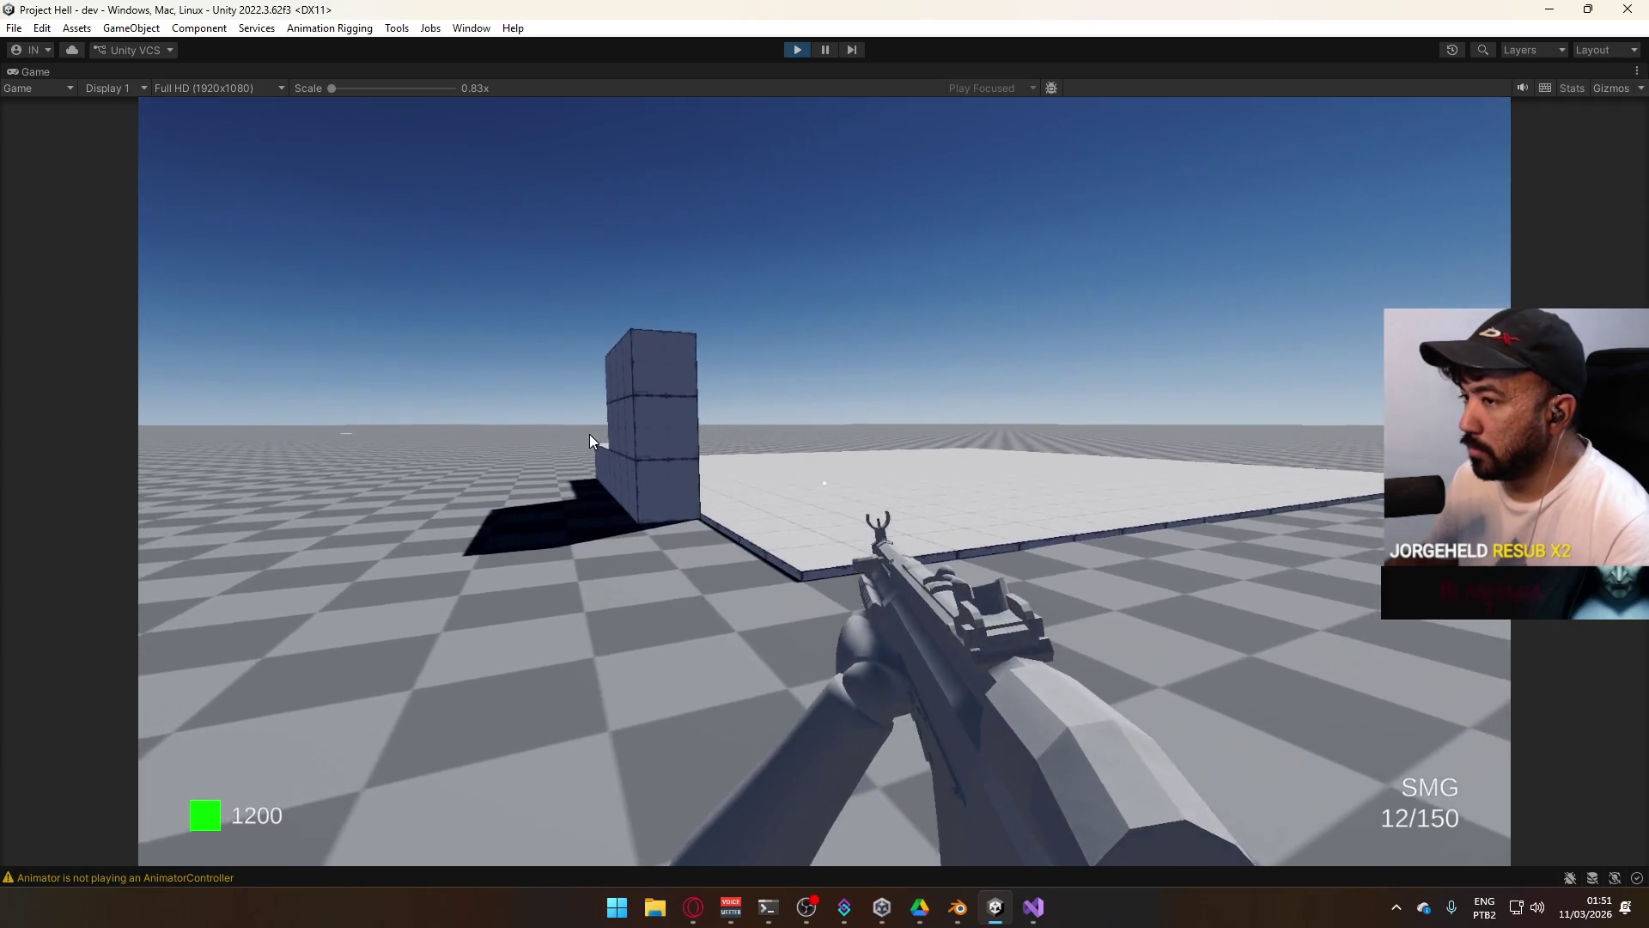
key(super)
click(794, 49)
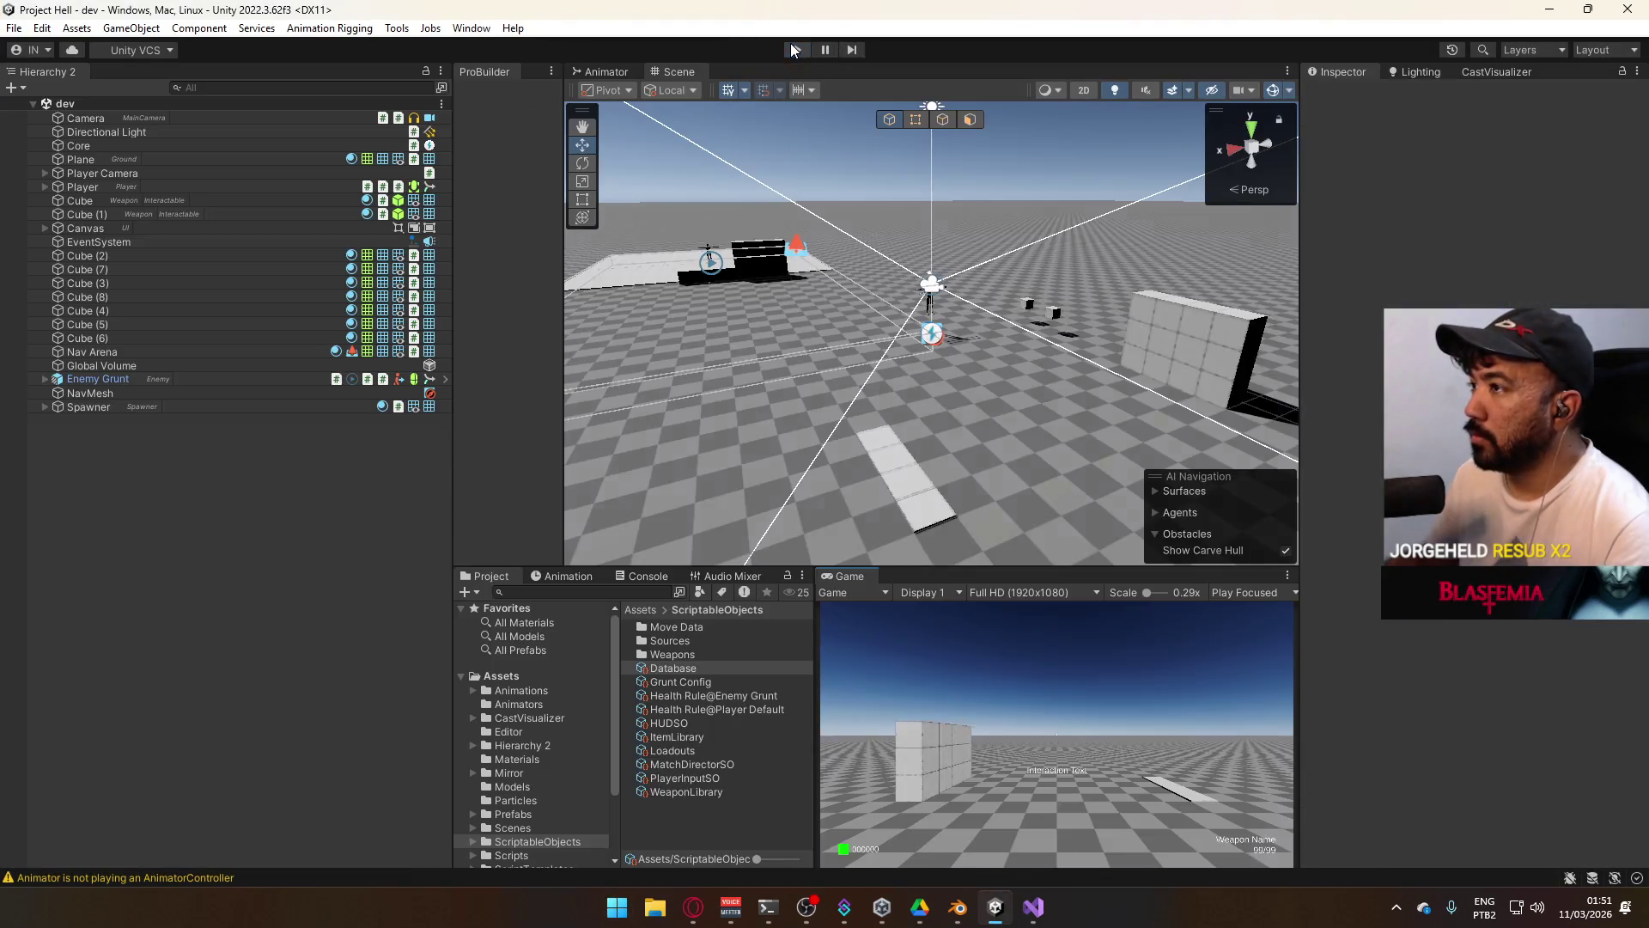
Enter 'skinnedmeshrenderer bounds ragdoll' in a new Opera tab.
key(alt+Tab)
key(alt+Tab)
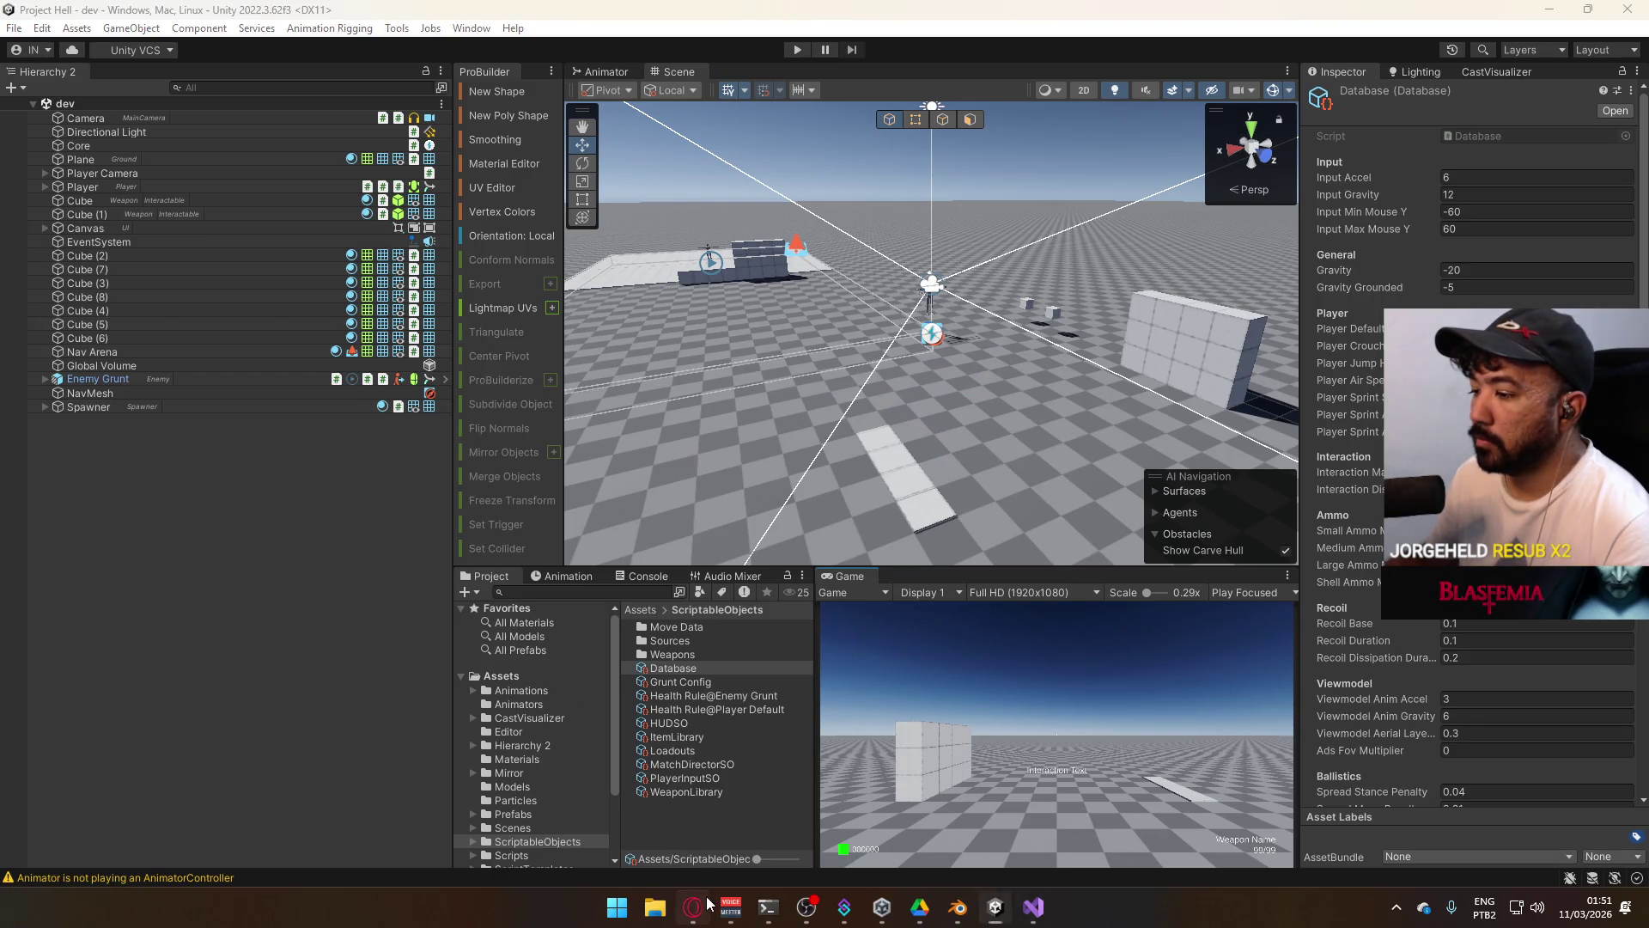
click(706, 903)
click(1397, 21)
text(skinne)
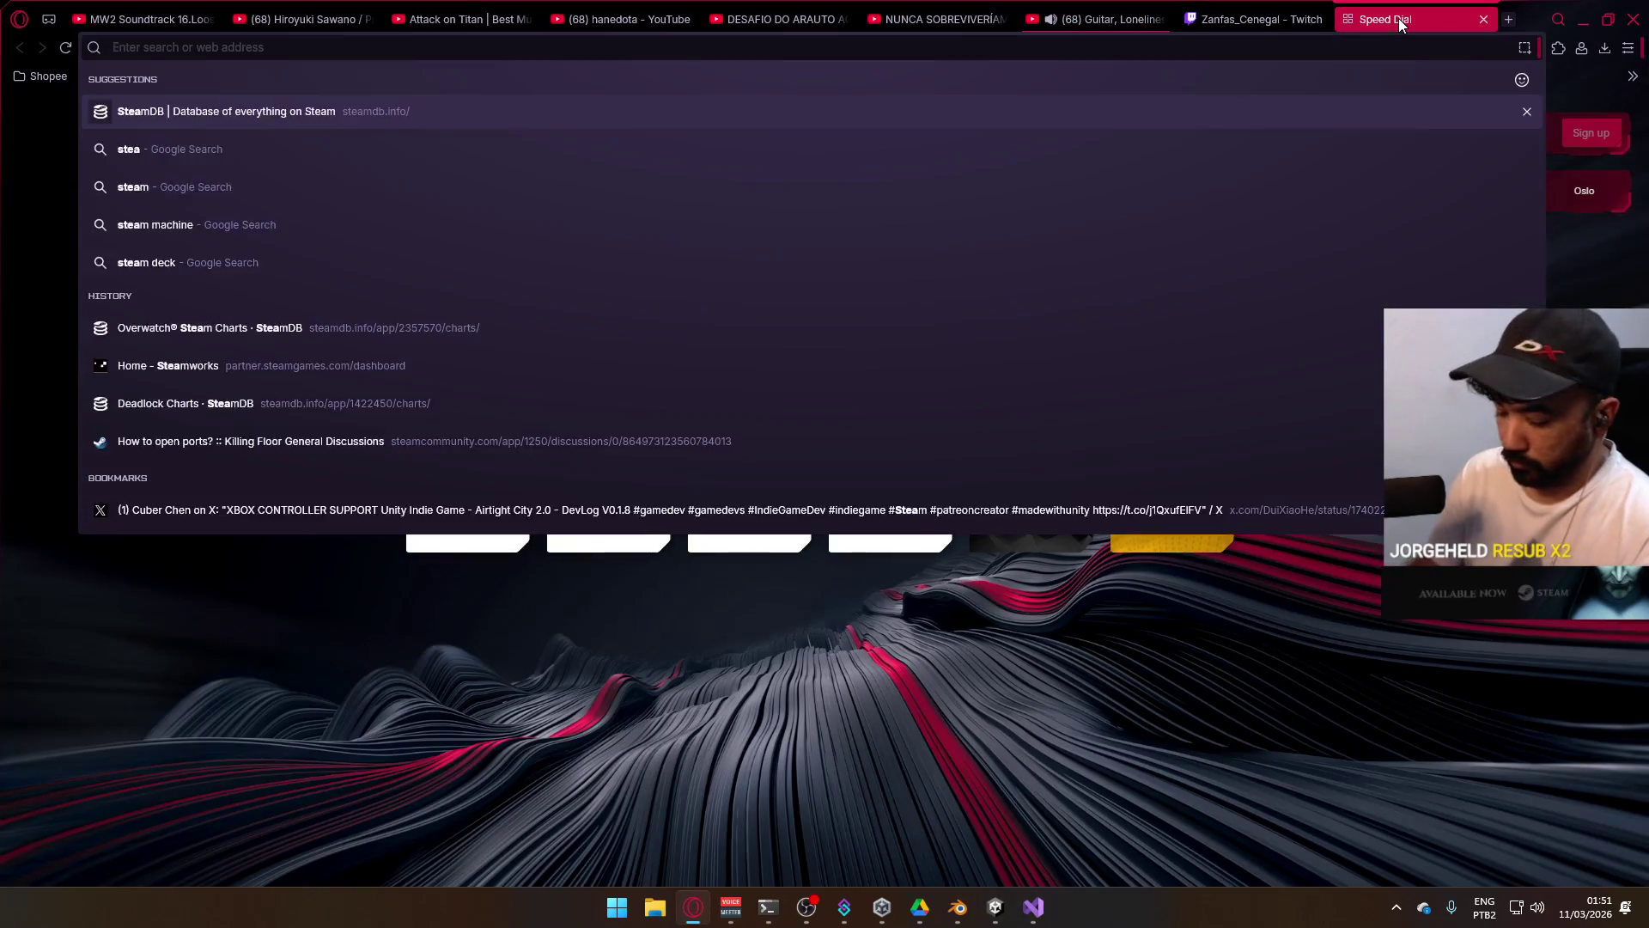
text(dmeshrenderer bounds ragdoll)
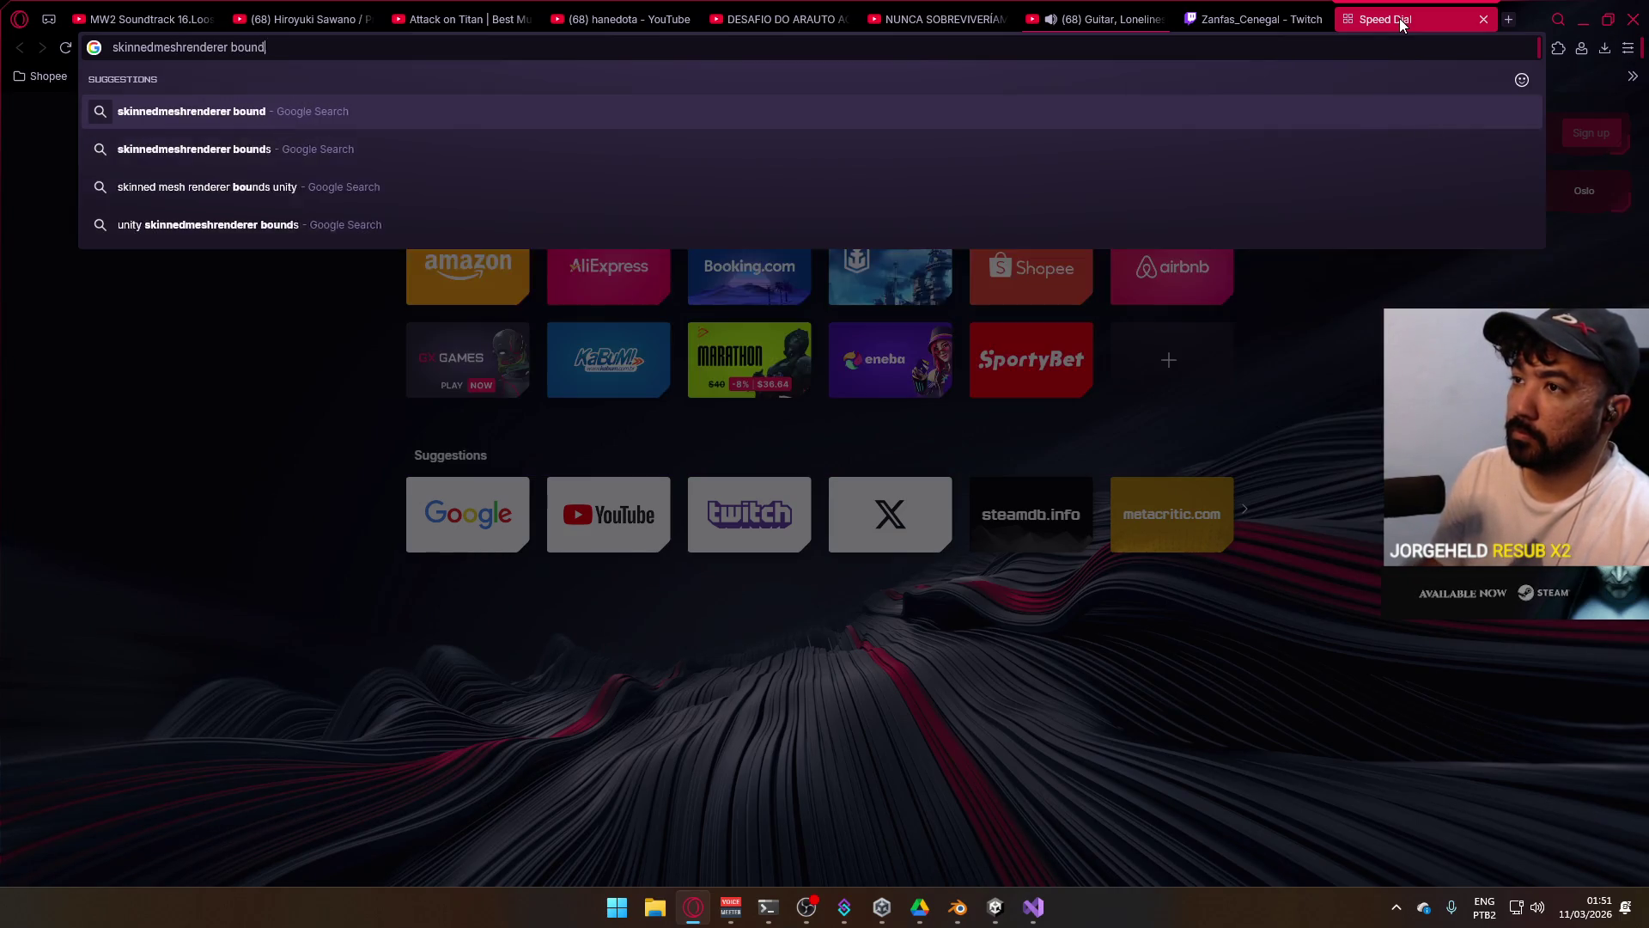
Search 'skinnedmeshrenderer bounds ragdoll', read the Unity Discussions solution, and return to Unity.
key(Return)
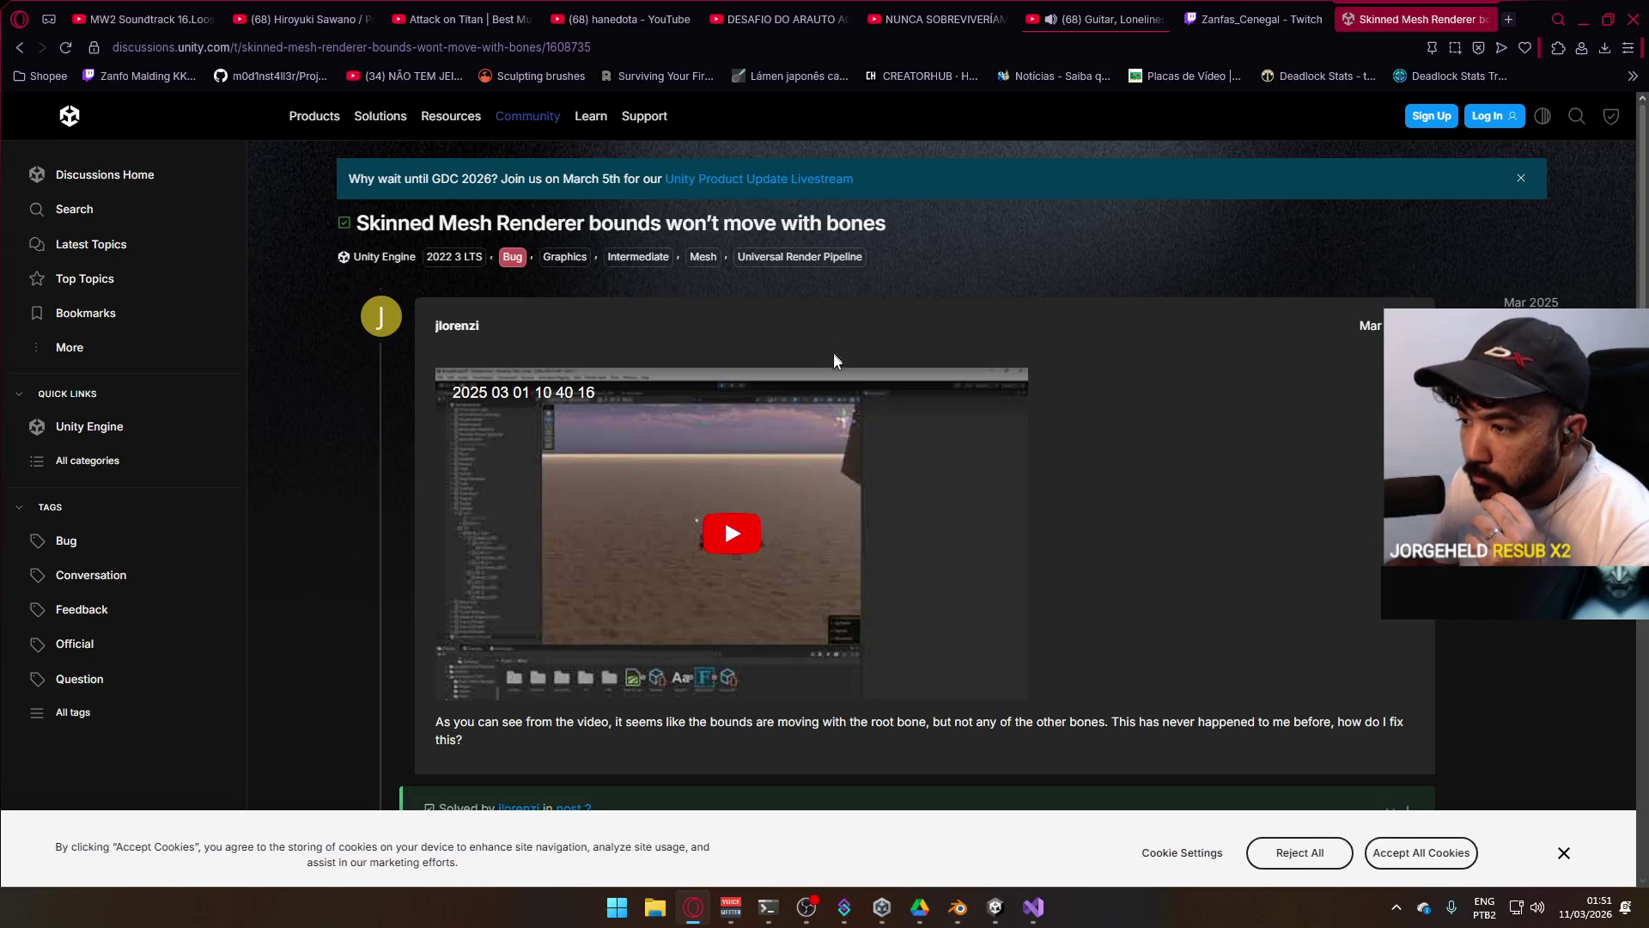
scroll(850, 396, down, 3)
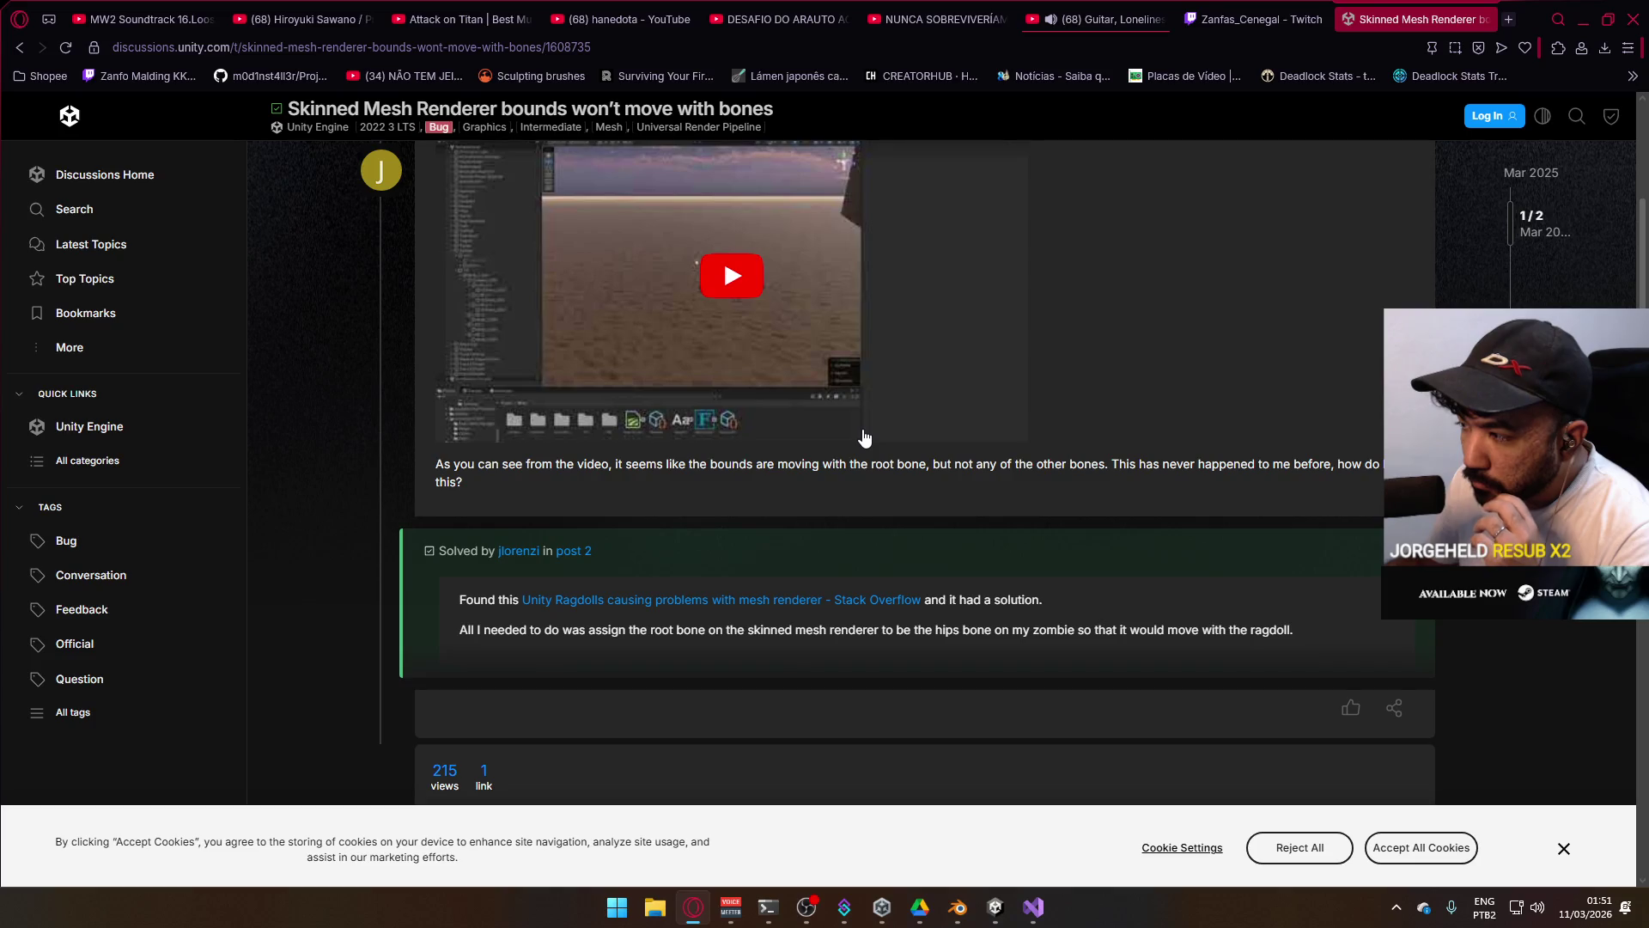
click(992, 905)
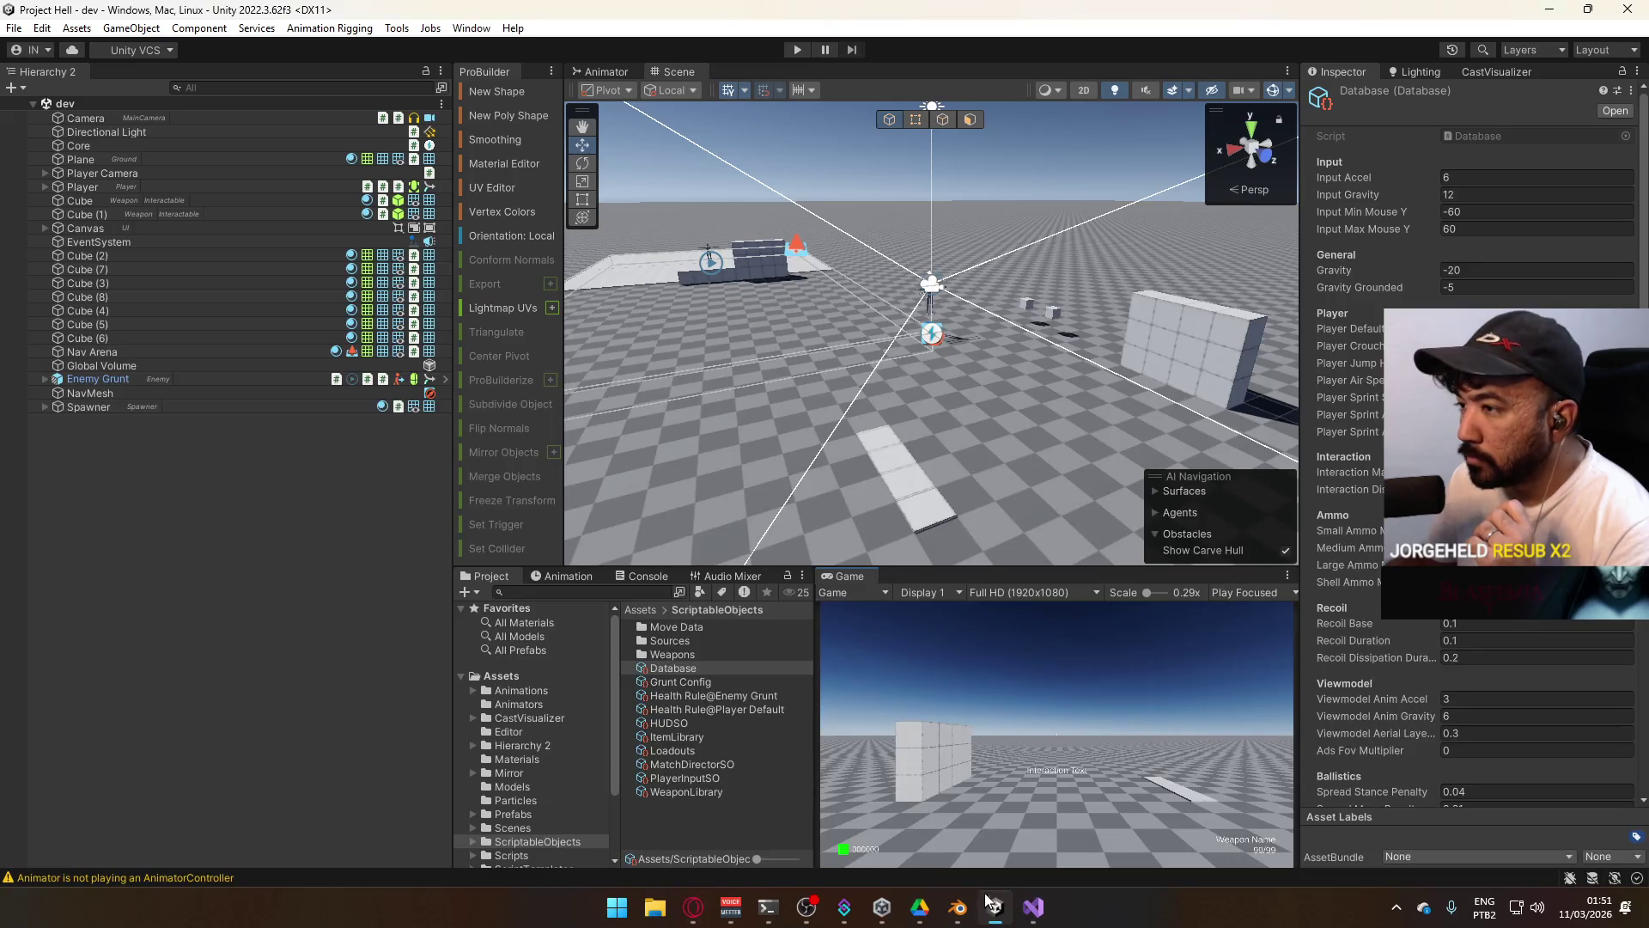
Expand the Enemy Grunt in the Hierarchy and select its Mannequin_MaleB mesh.
click(122, 383)
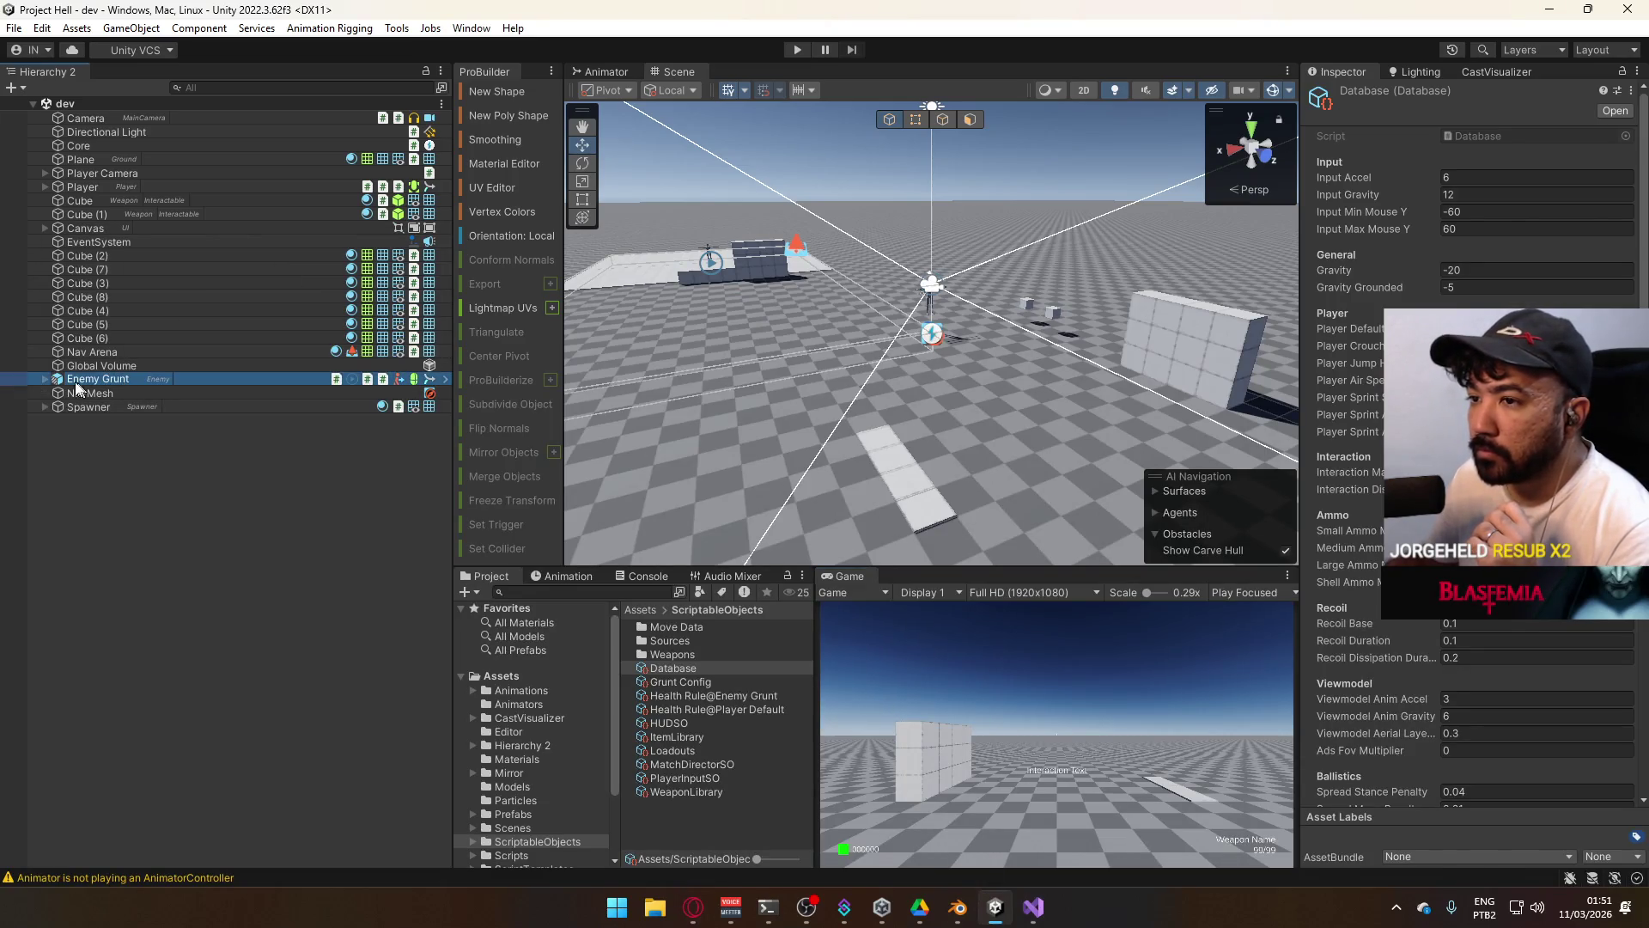
alt+click(44, 379)
scroll(1469, 481, down, 5)
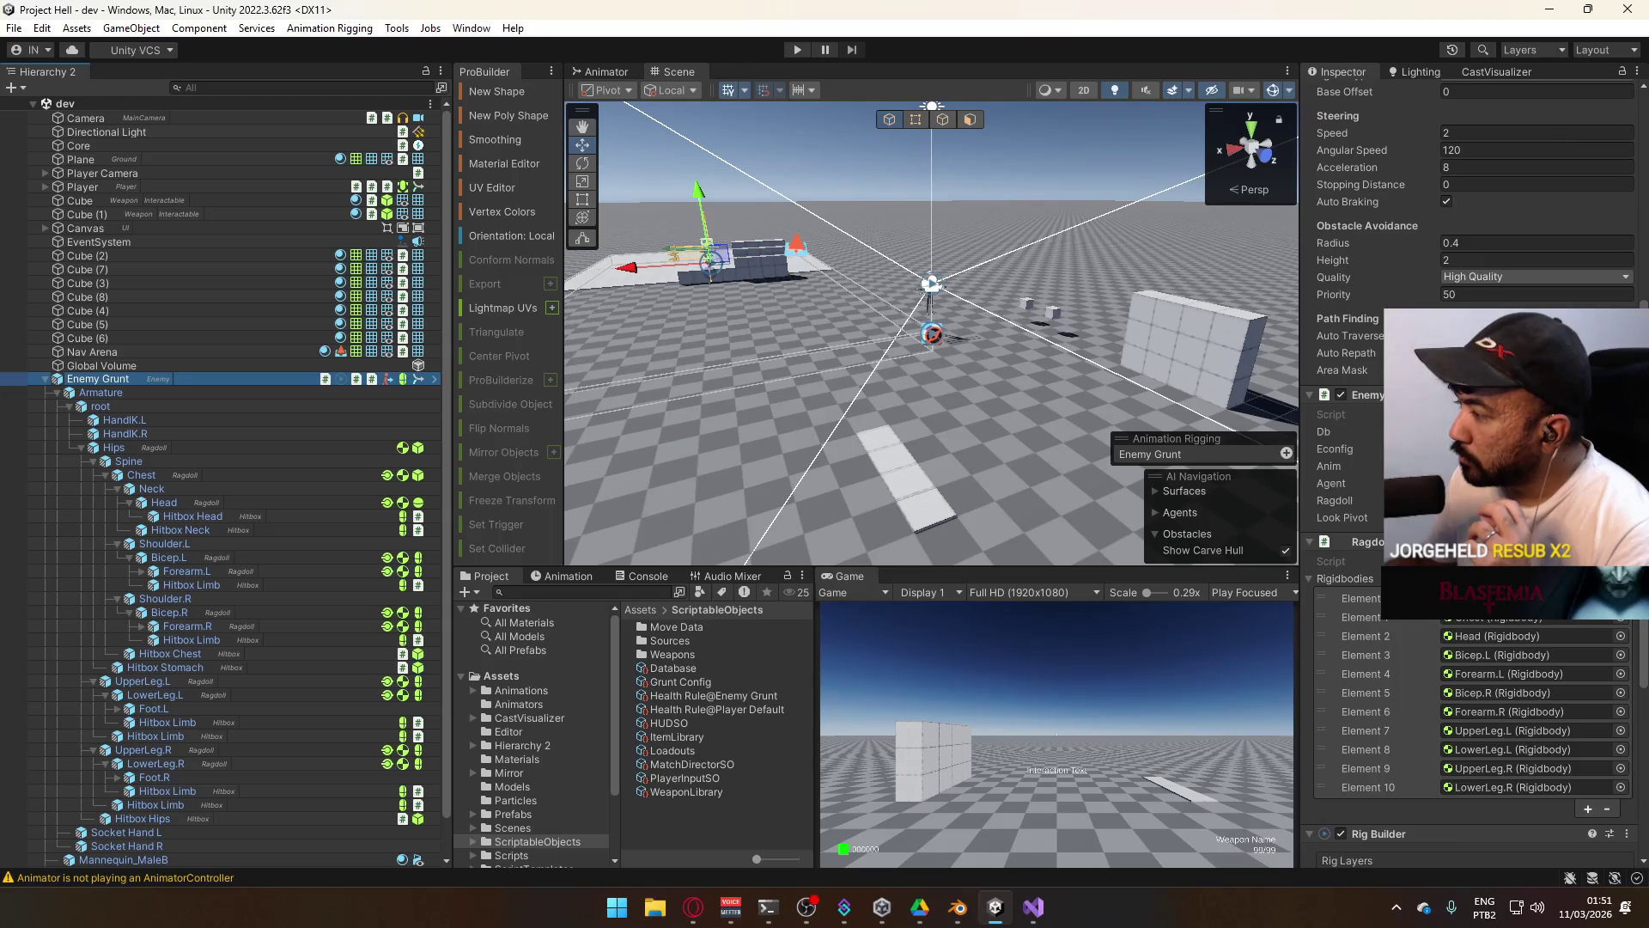
click(69, 409)
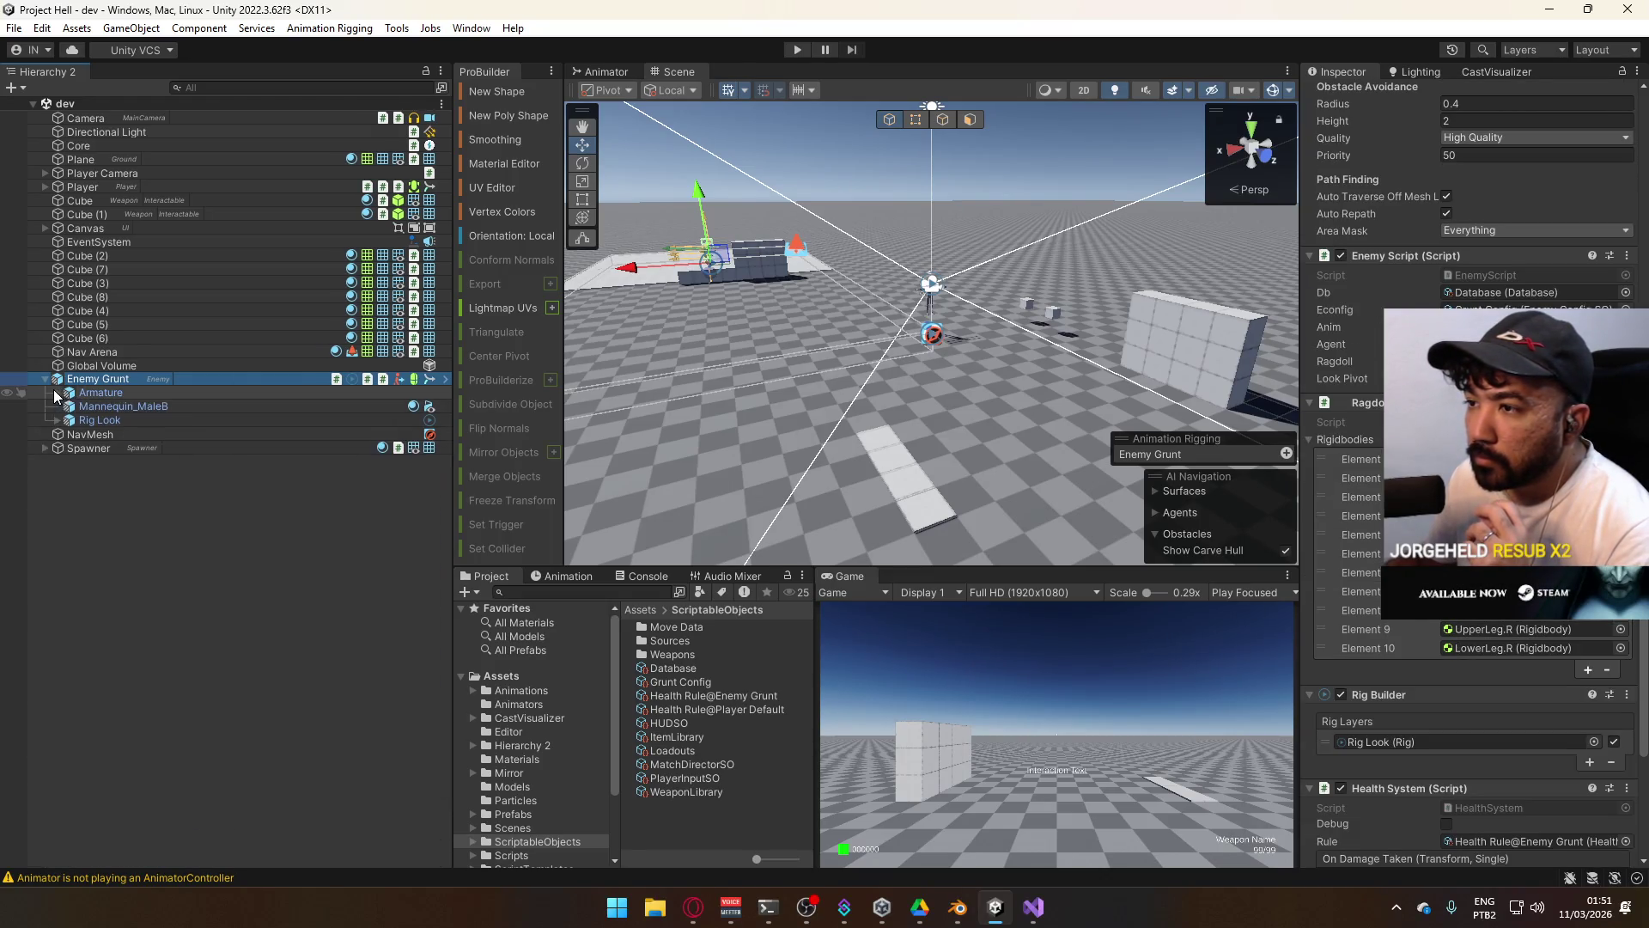
scroll(1469, 481, up, 7)
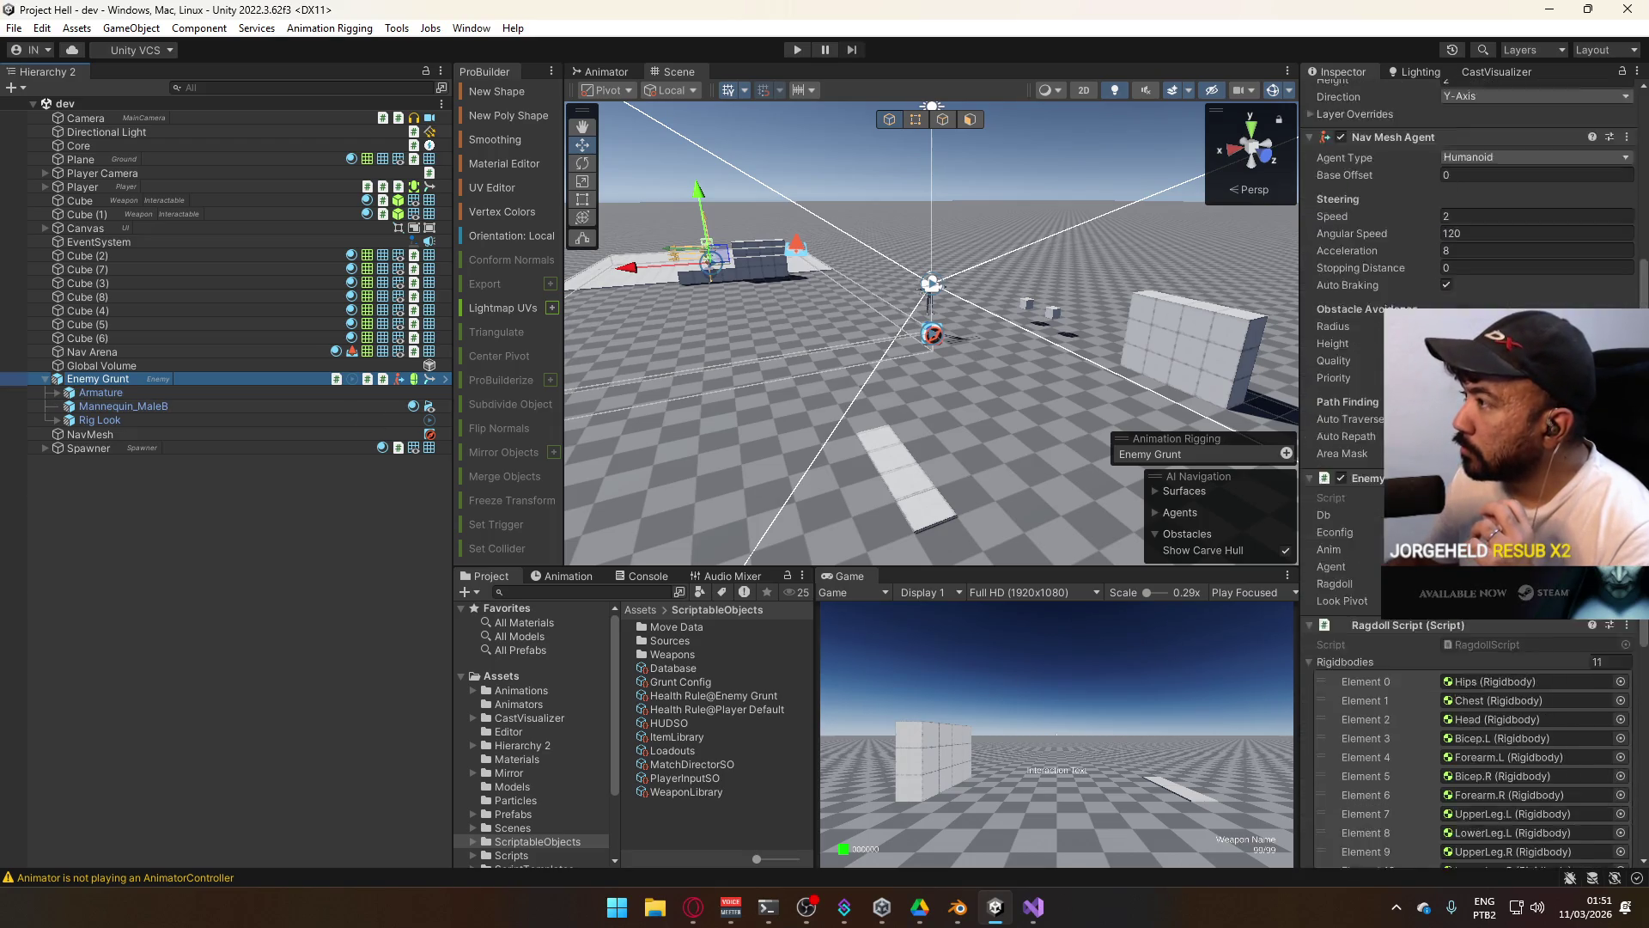
scroll(1363, 484, up, 2)
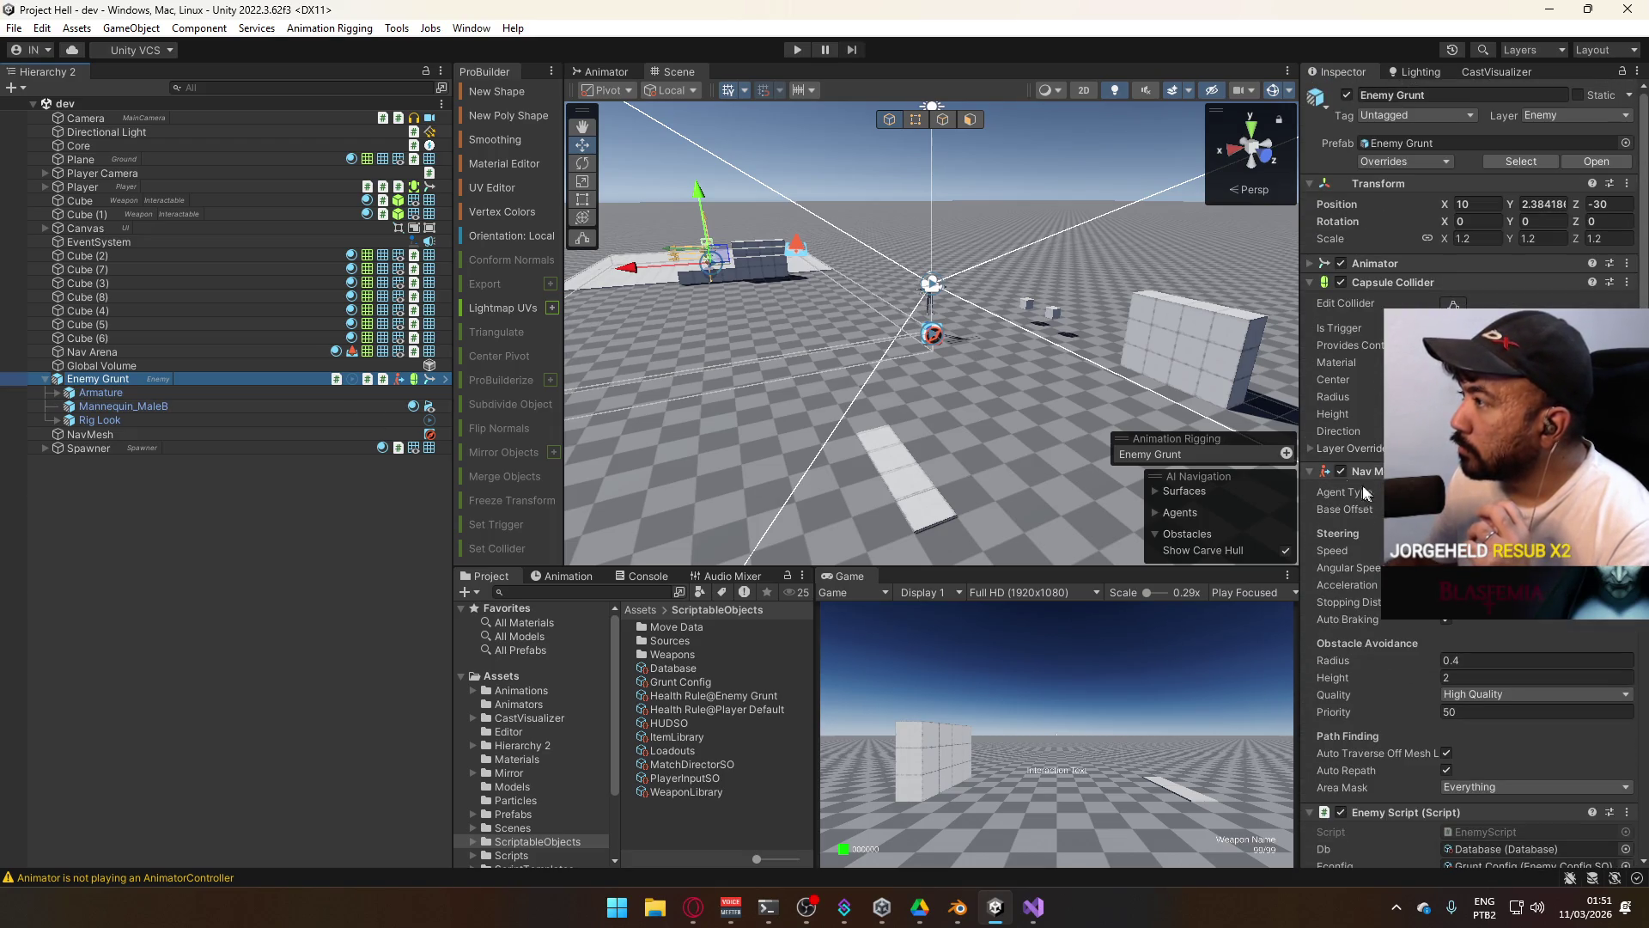
click(170, 407)
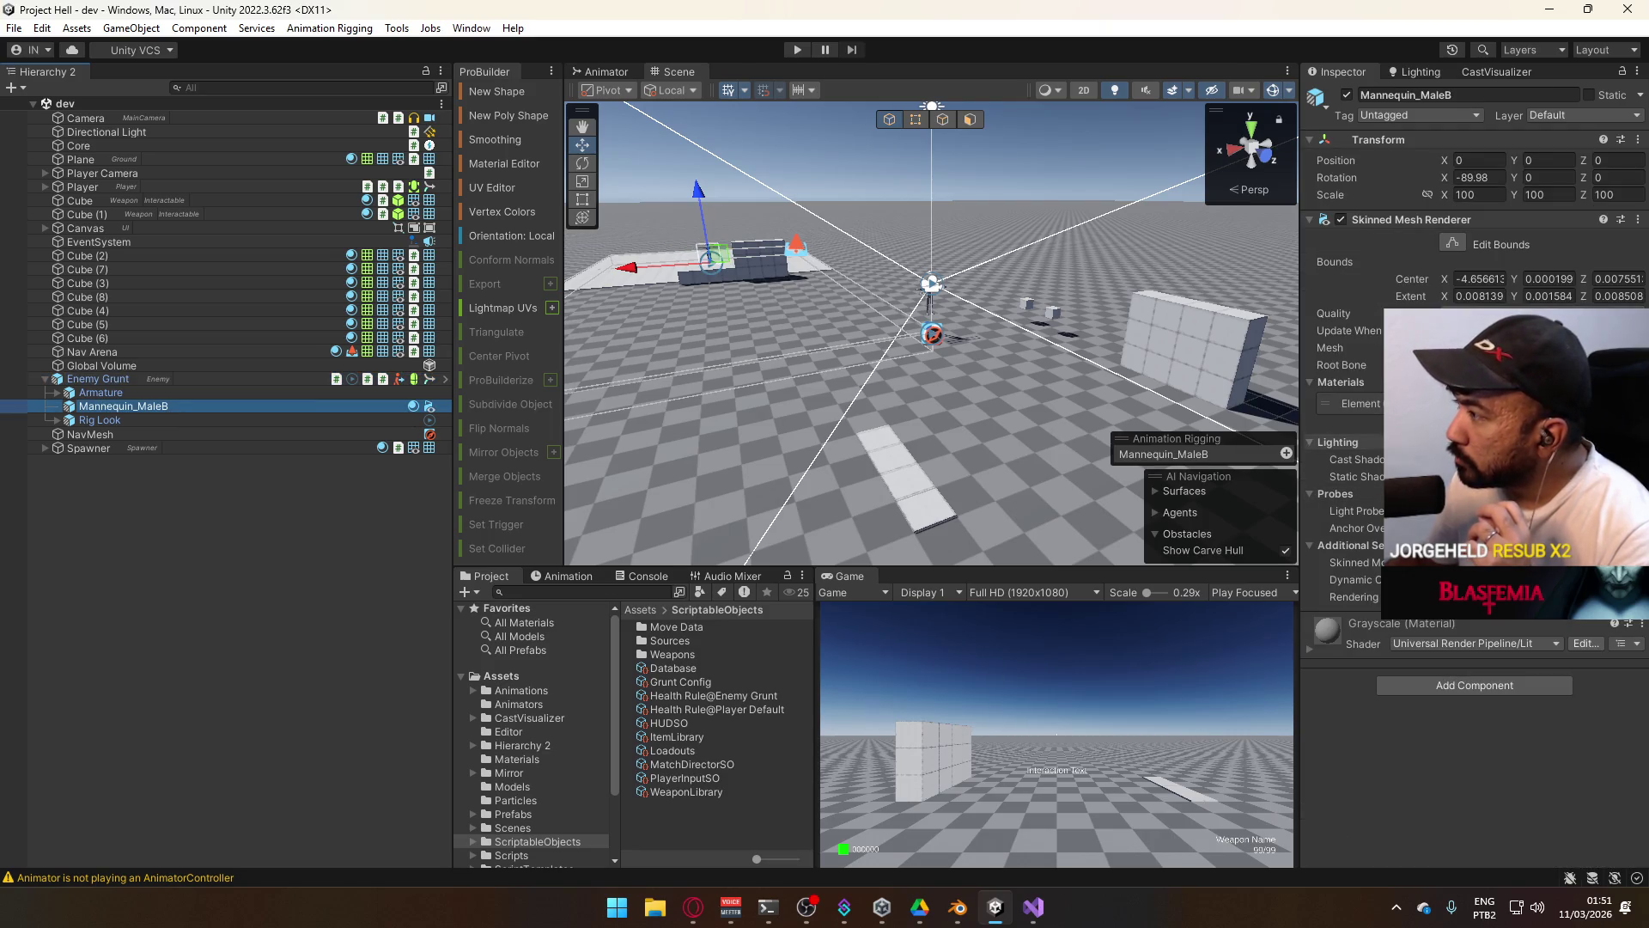
Set the Skinned Mesh Renderer's Root Bone to Hips and frame the mannequin to check its bounds.
click(1637, 365)
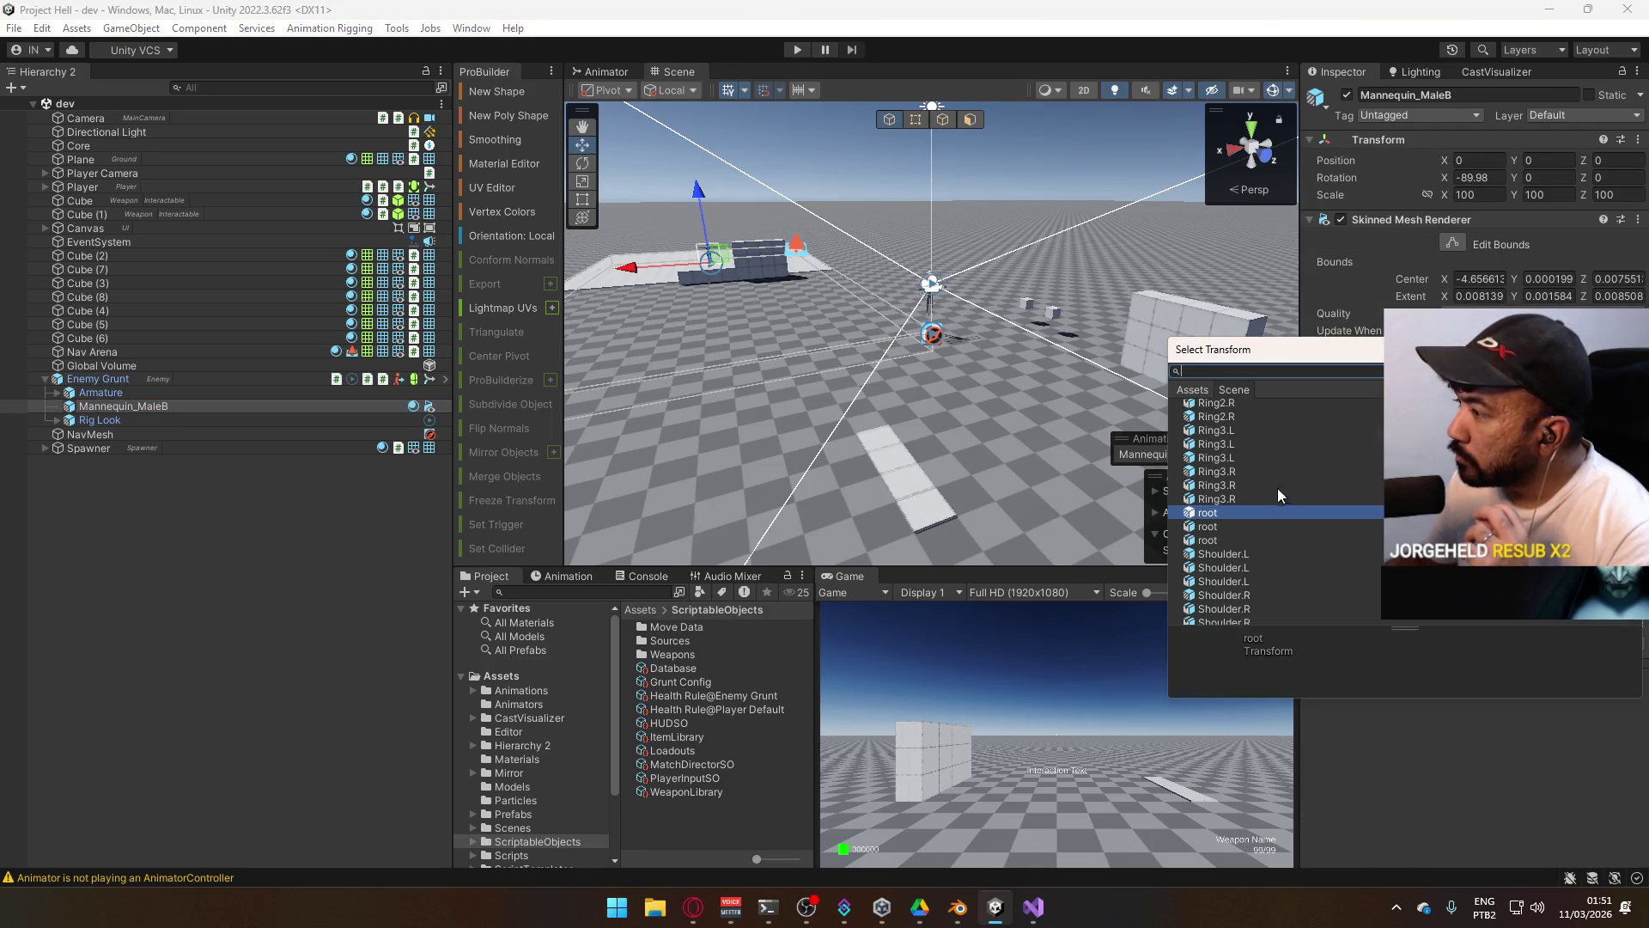
click(117, 407)
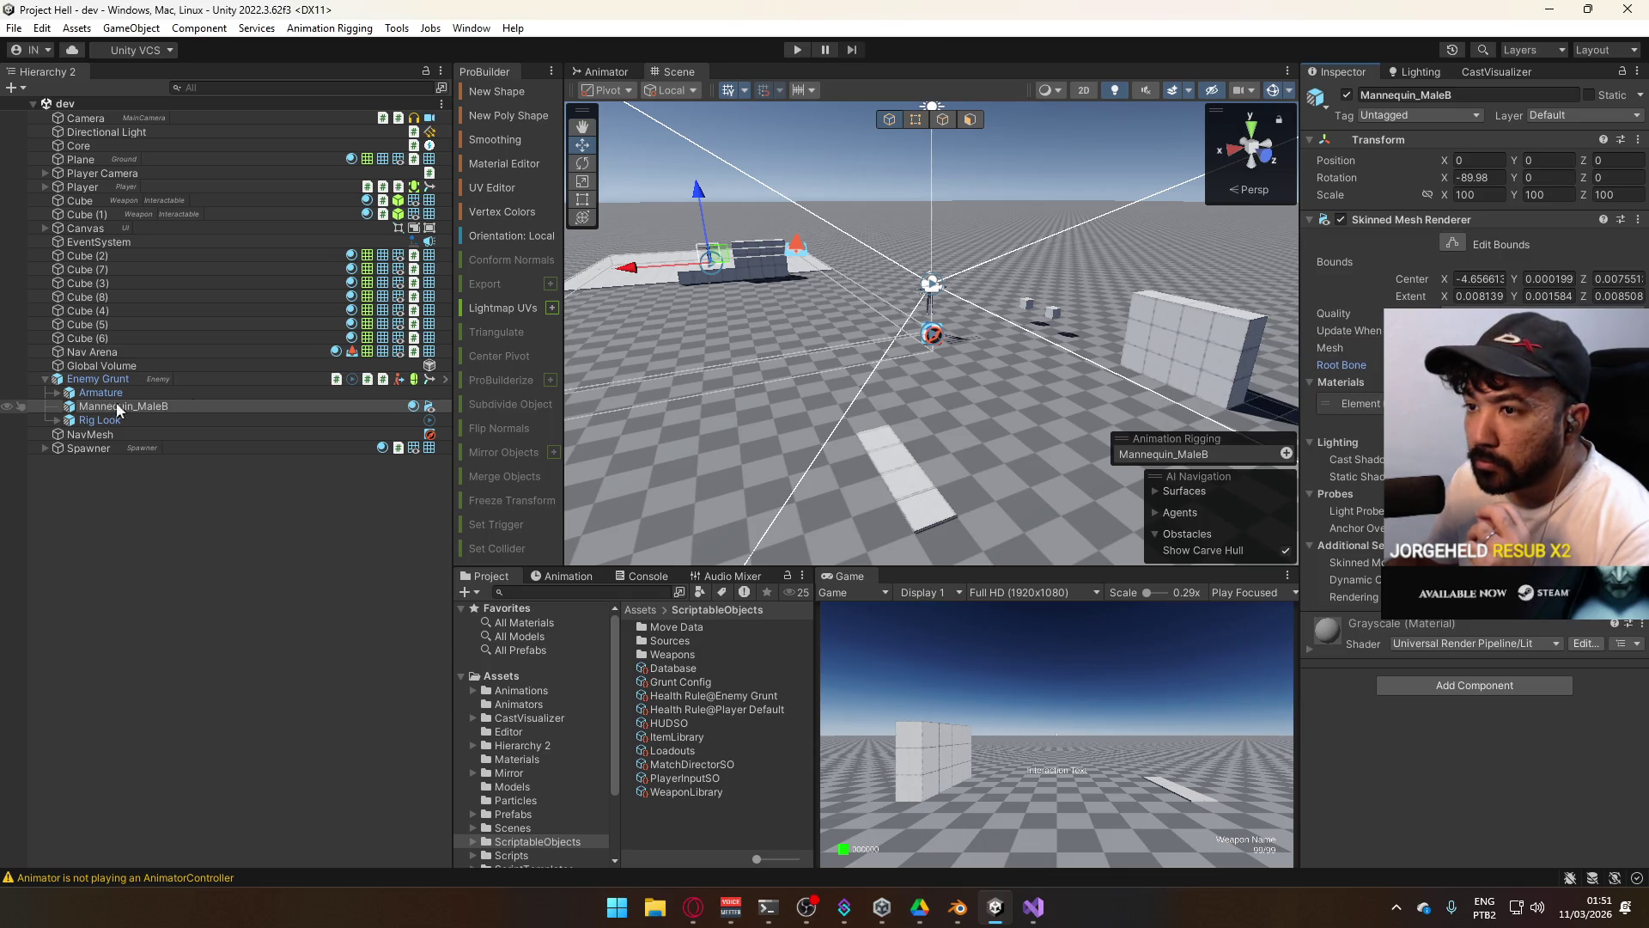
alt+click(69, 406)
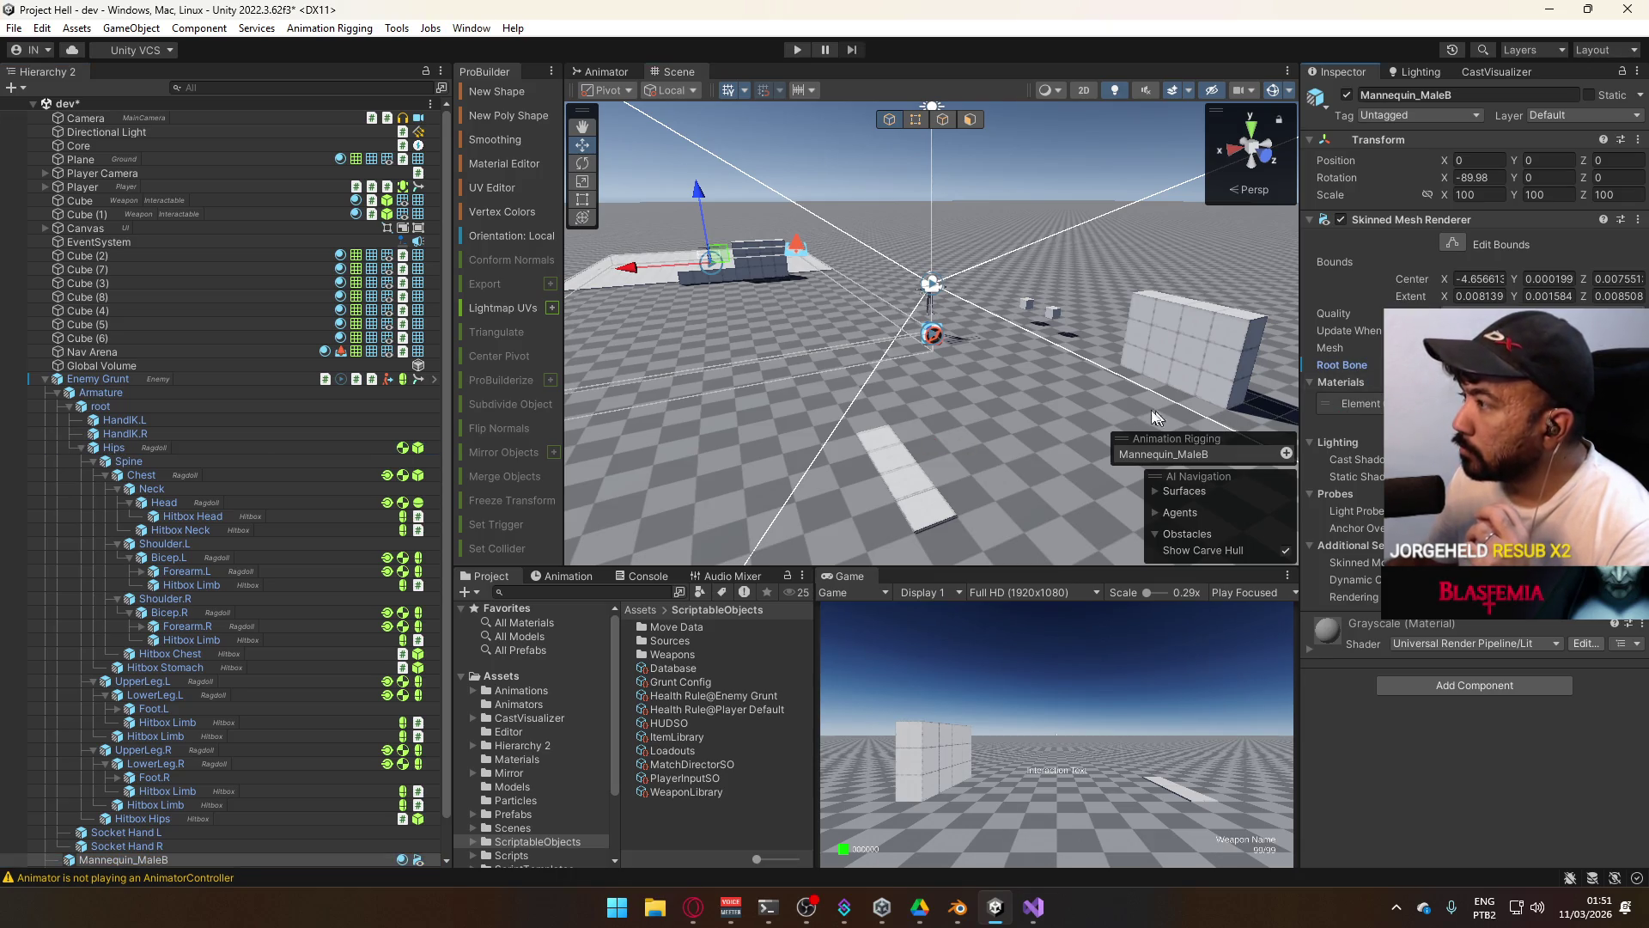
key(f)
mouse_move(1175, 419)
mouse_down()
mouse_move(740, 263)
mouse_move(1013, 342)
mouse_move(1122, 335)
mouse_up()
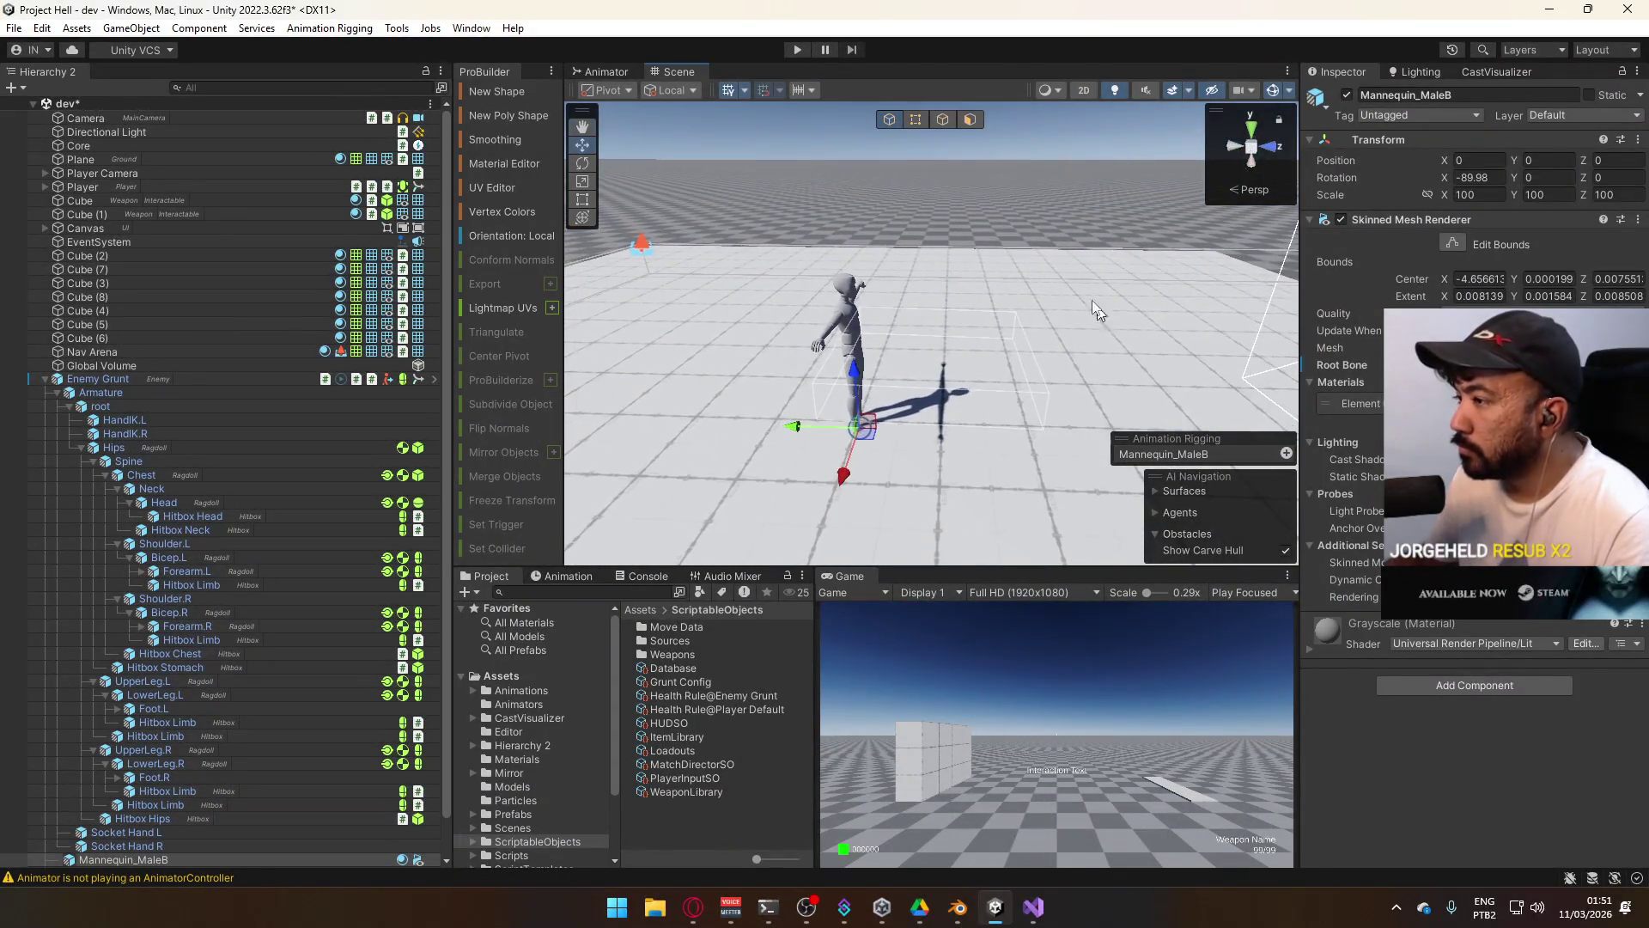
right_click(1351, 367)
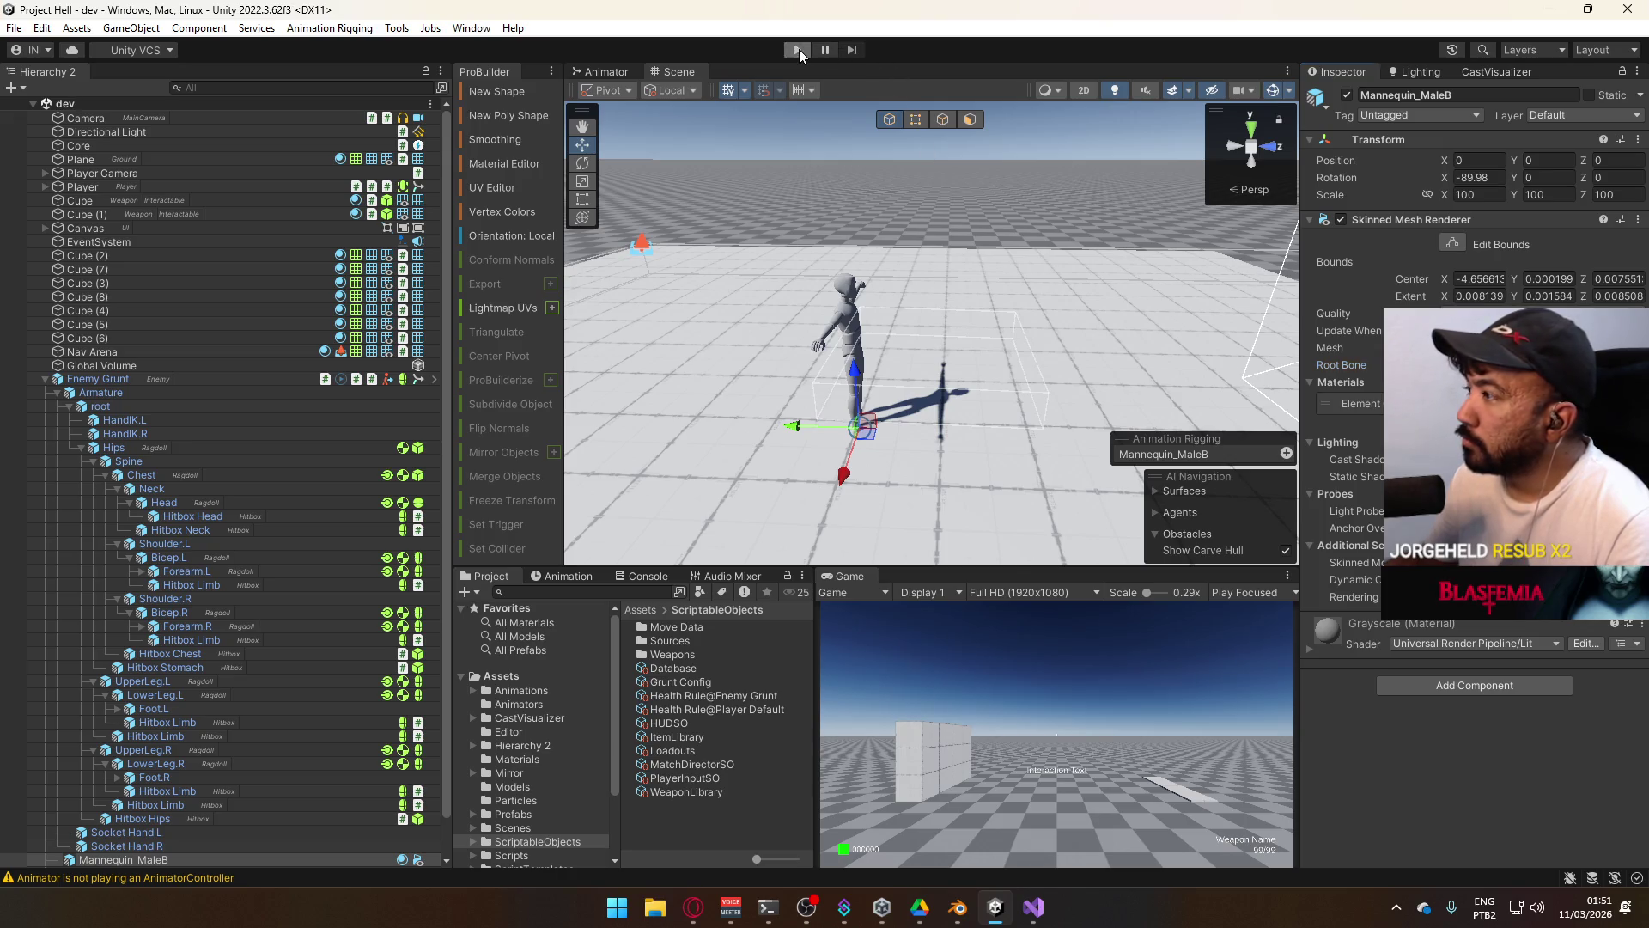
Enter play mode with a maximized Game view and switch to the AK.
click(798, 49)
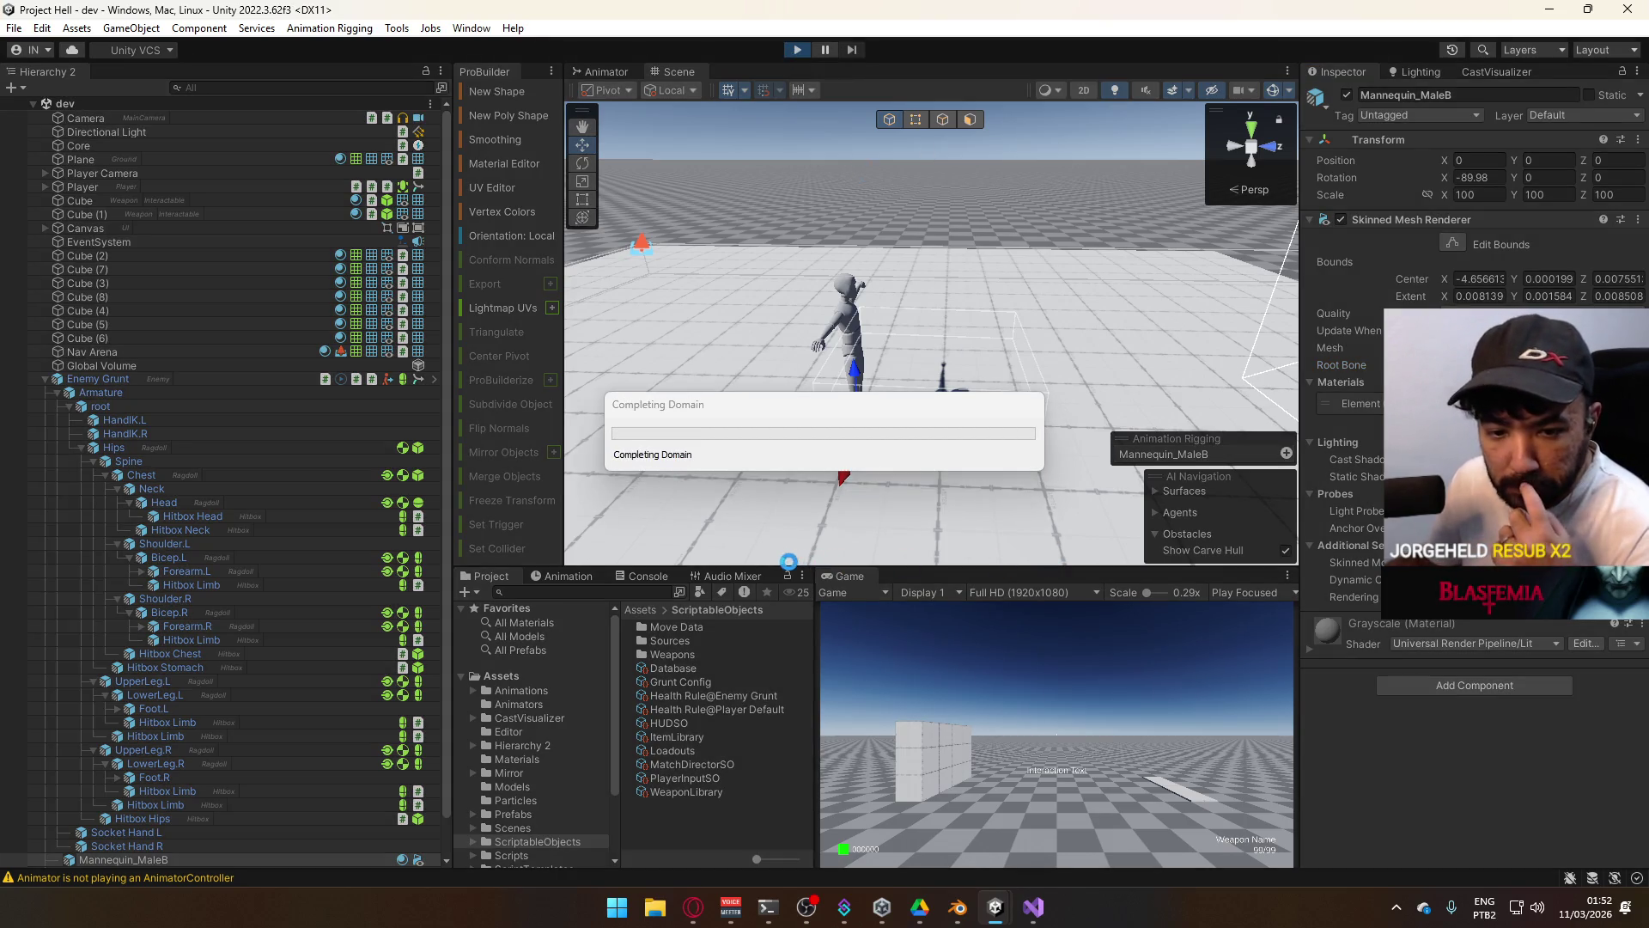
right_click(847, 575)
click(940, 634)
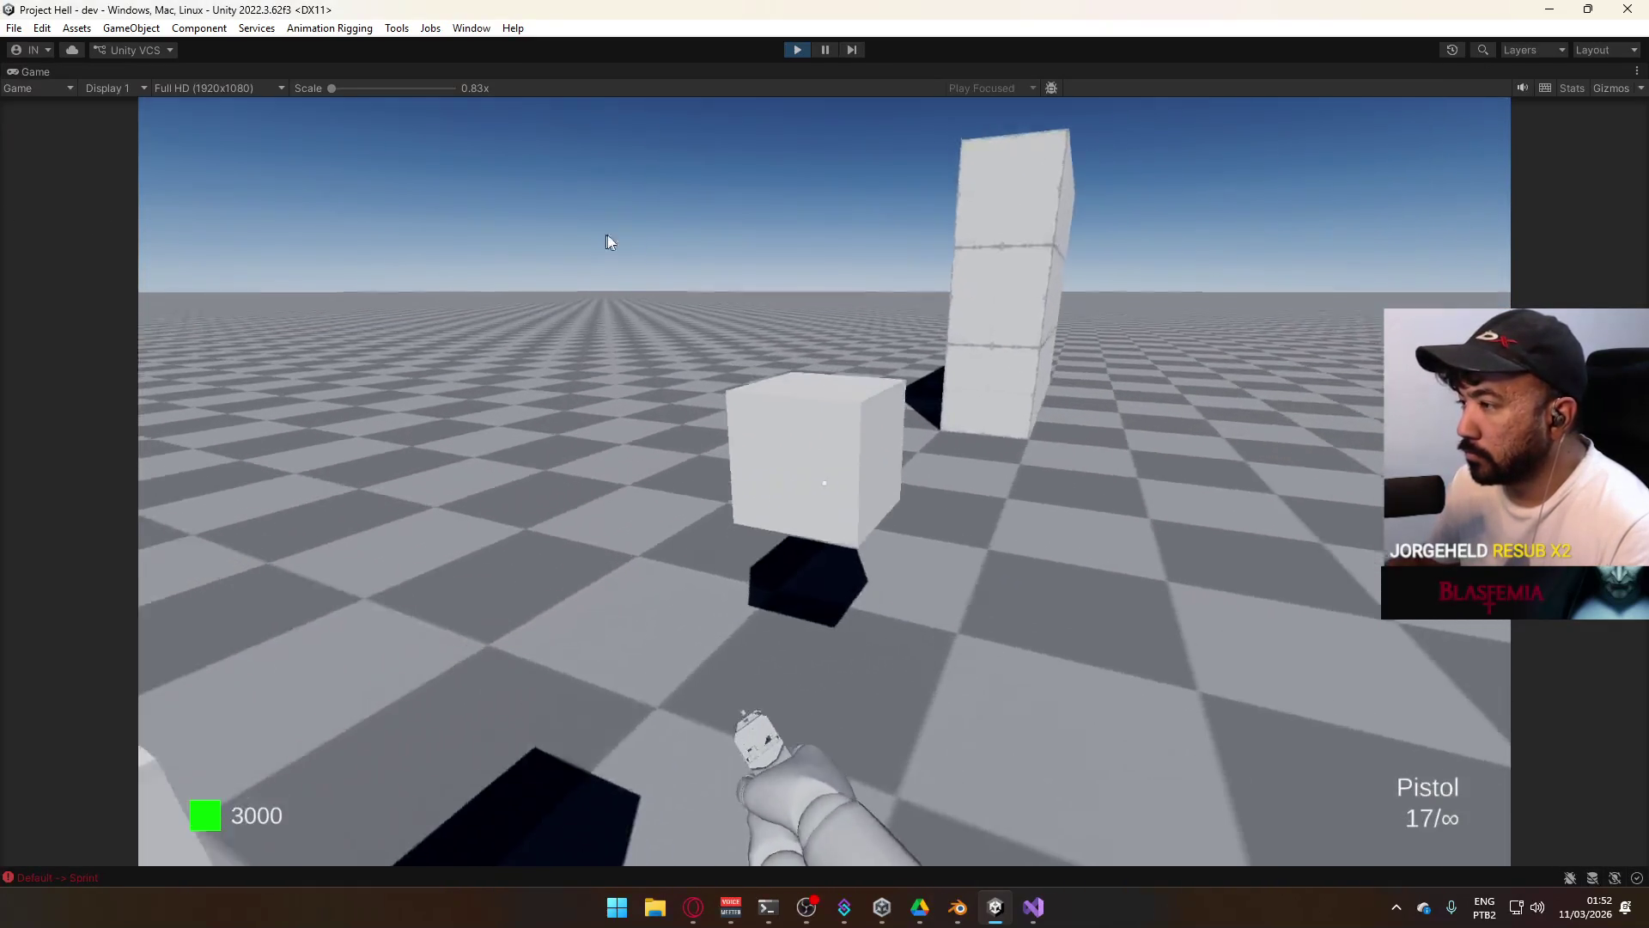
key(3)
key(super)
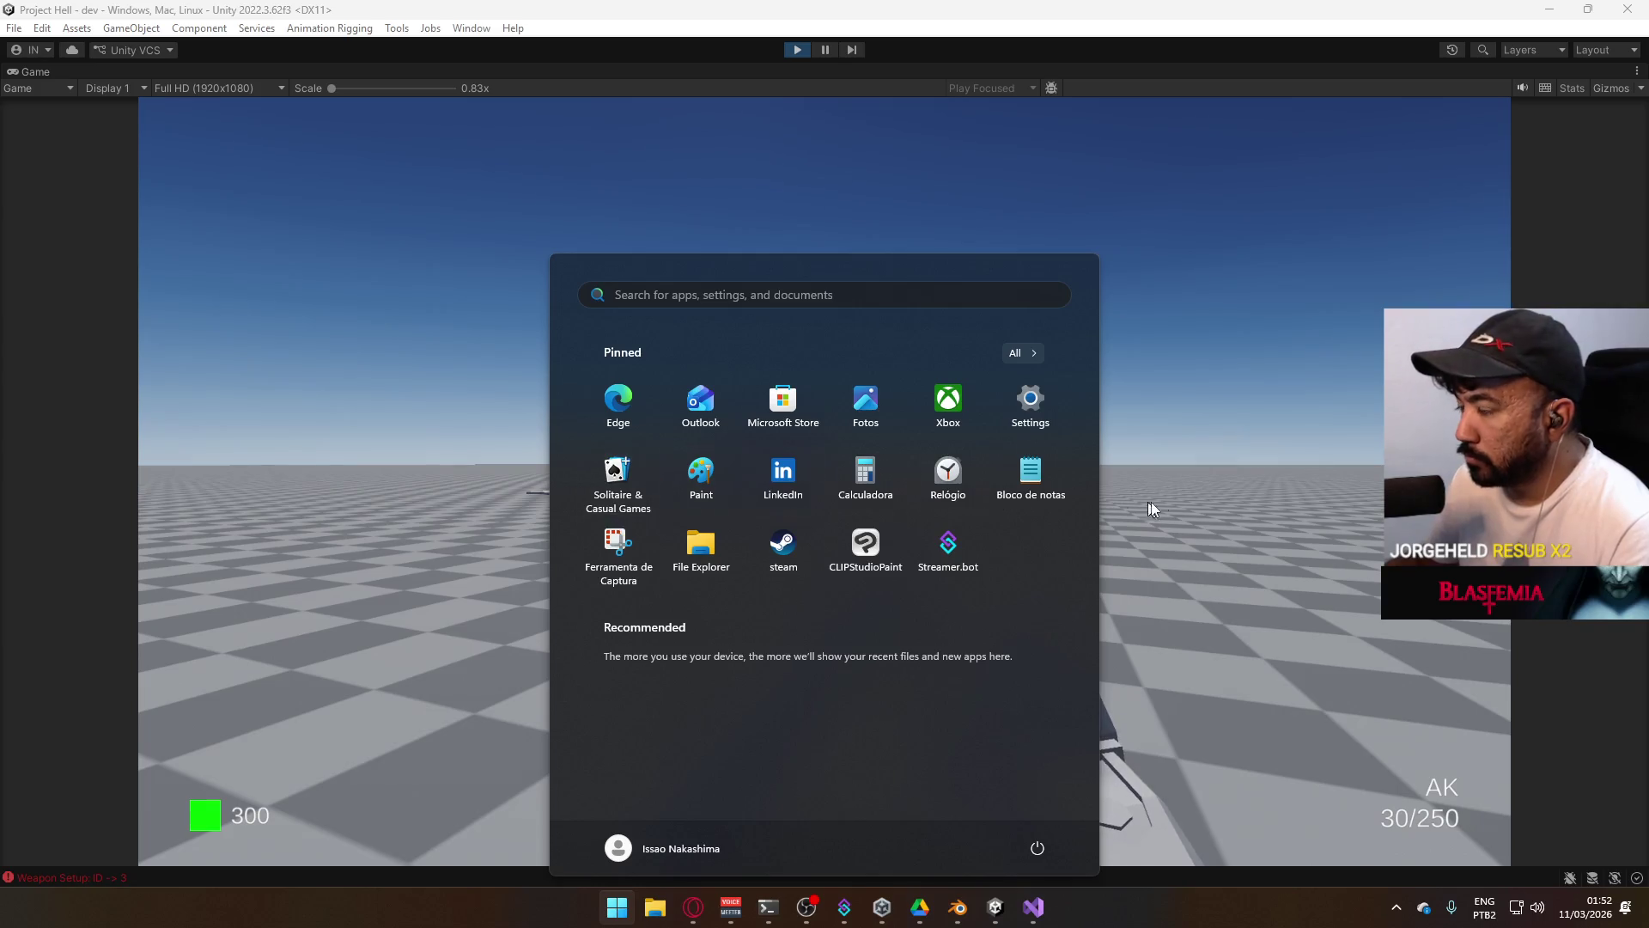
click(1121, 509)
Shoot the distant enemy grunt with the AK, sprint, then un-maximize the Game view.
click(1246, 479)
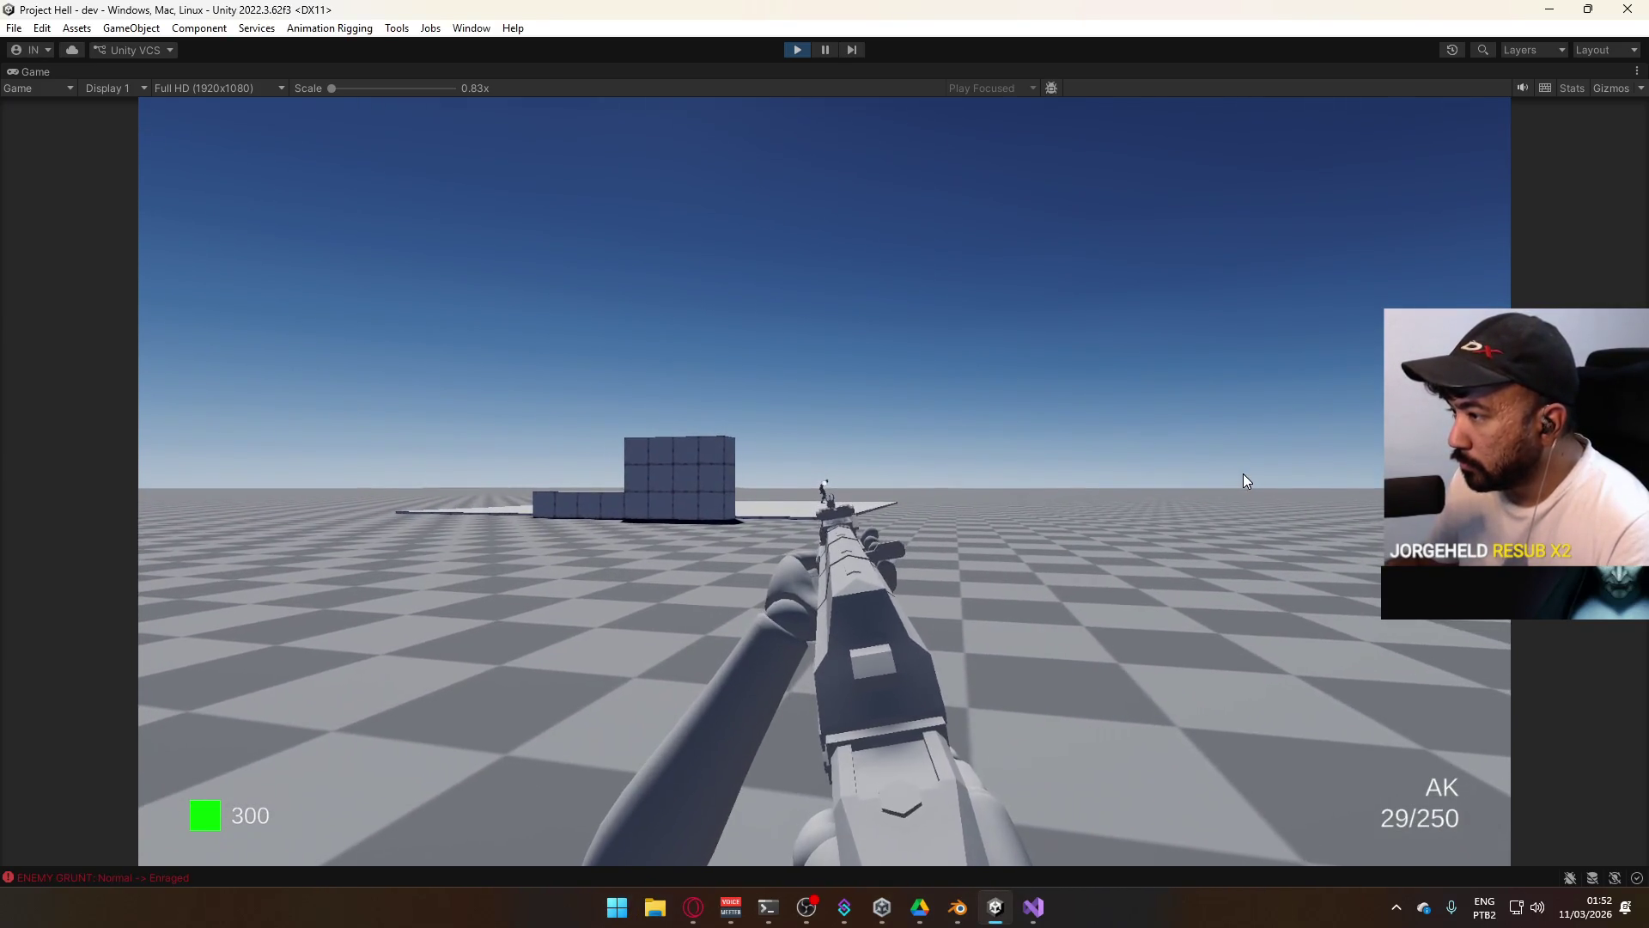
click(1246, 479)
click(1247, 477)
click(1243, 478)
click(1241, 479)
click(1239, 479)
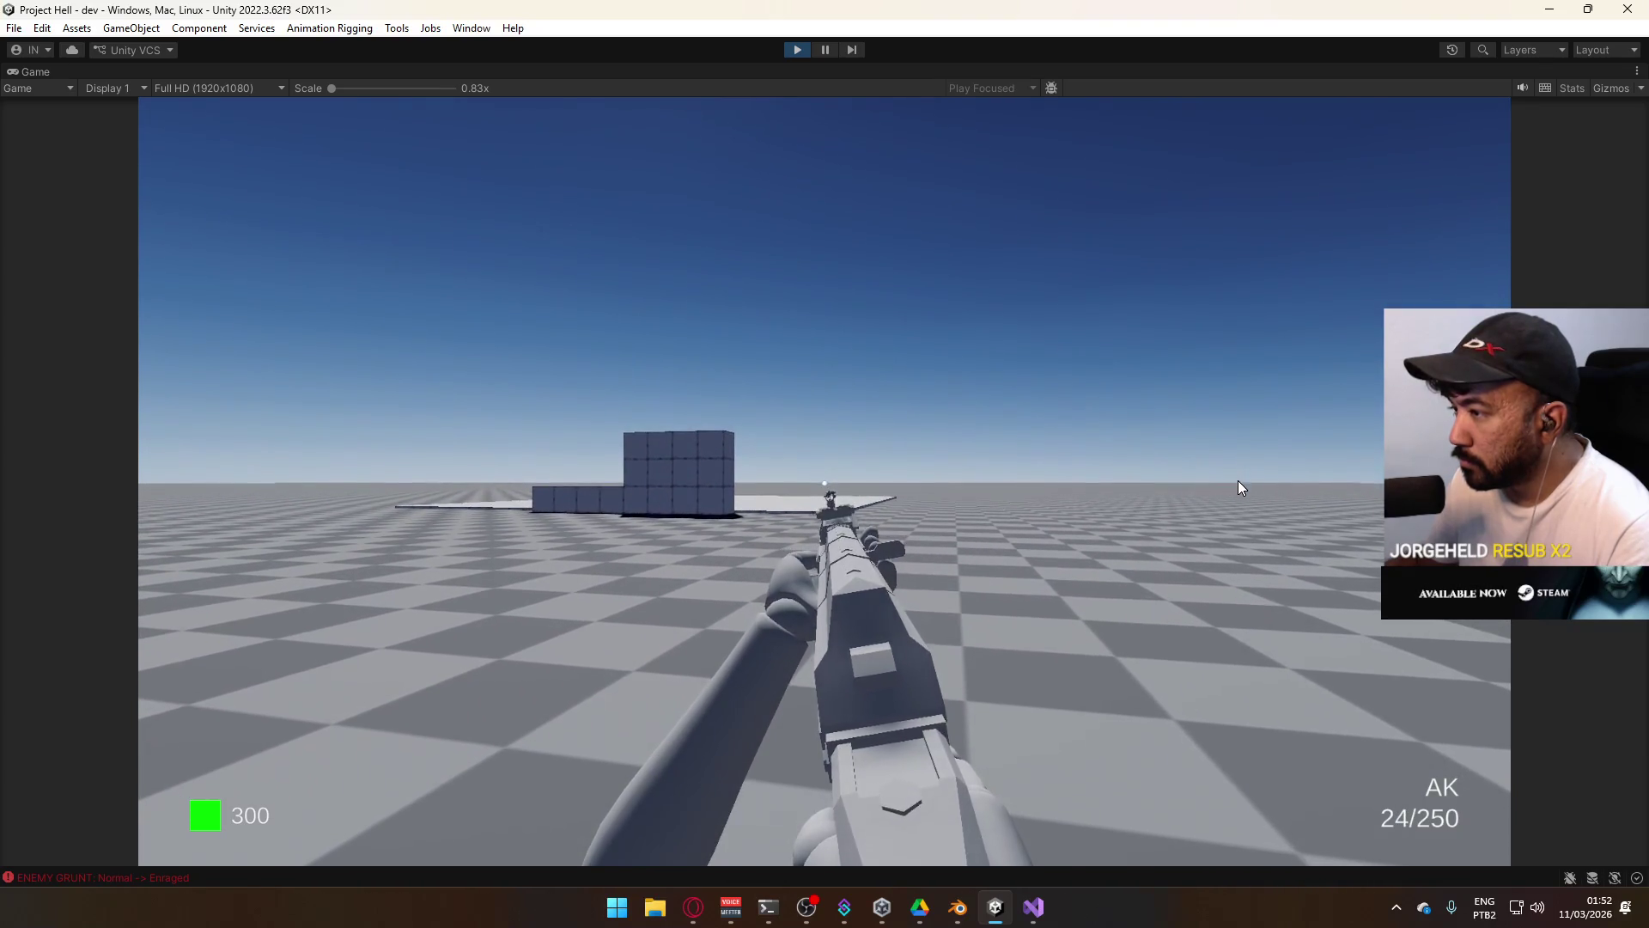
key(shift)
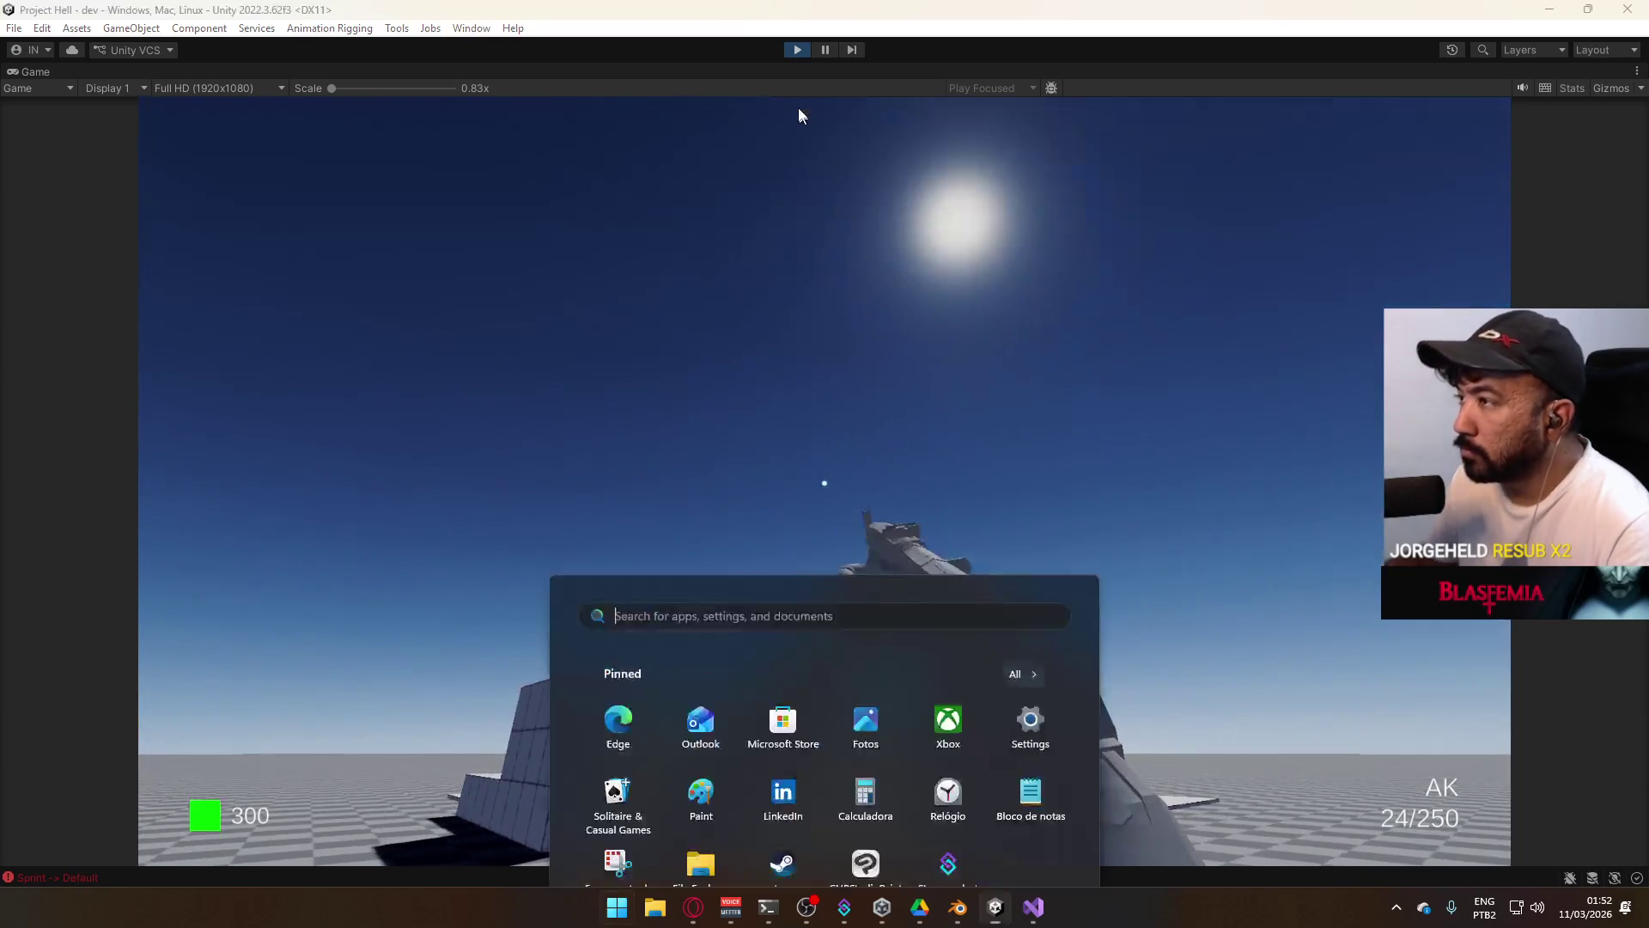
right_click(854, 115)
click(885, 126)
Set Enemy > Ragdoll Duration to 60 in the Database Inspector and maximize the Game view.
mouse_move(772, 199)
mouse_down()
mouse_move(730, 152)
mouse_move(990, 594)
mouse_up()
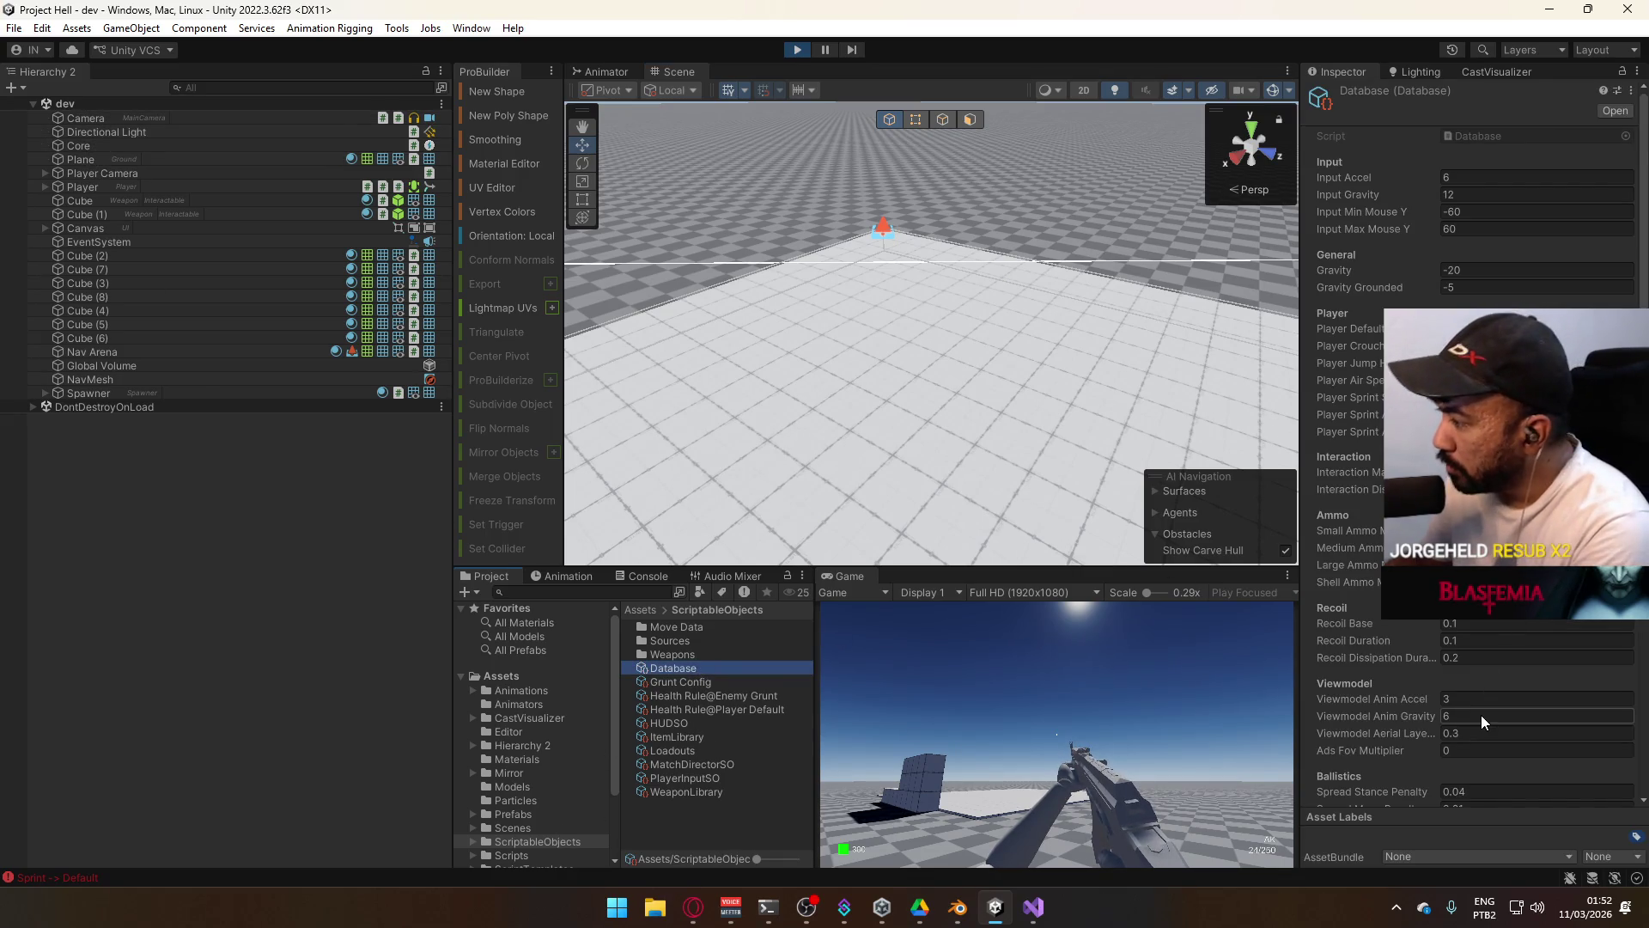
scroll(1484, 722, down, 2)
scroll(1486, 635, down, 5)
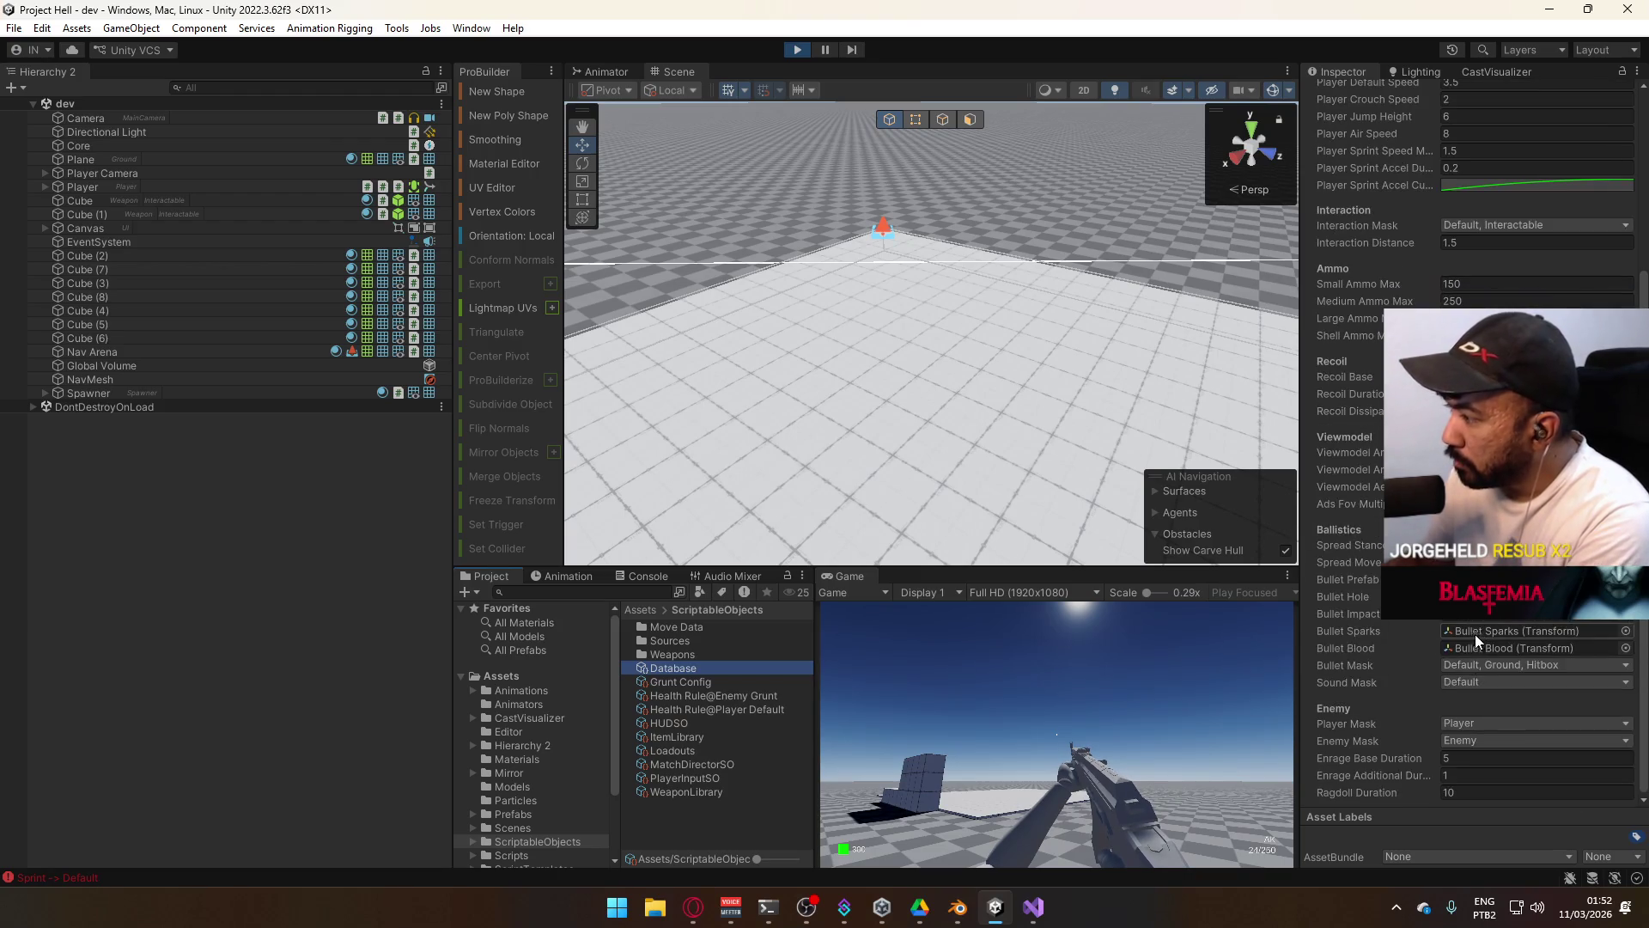
click(1483, 793)
text(60)
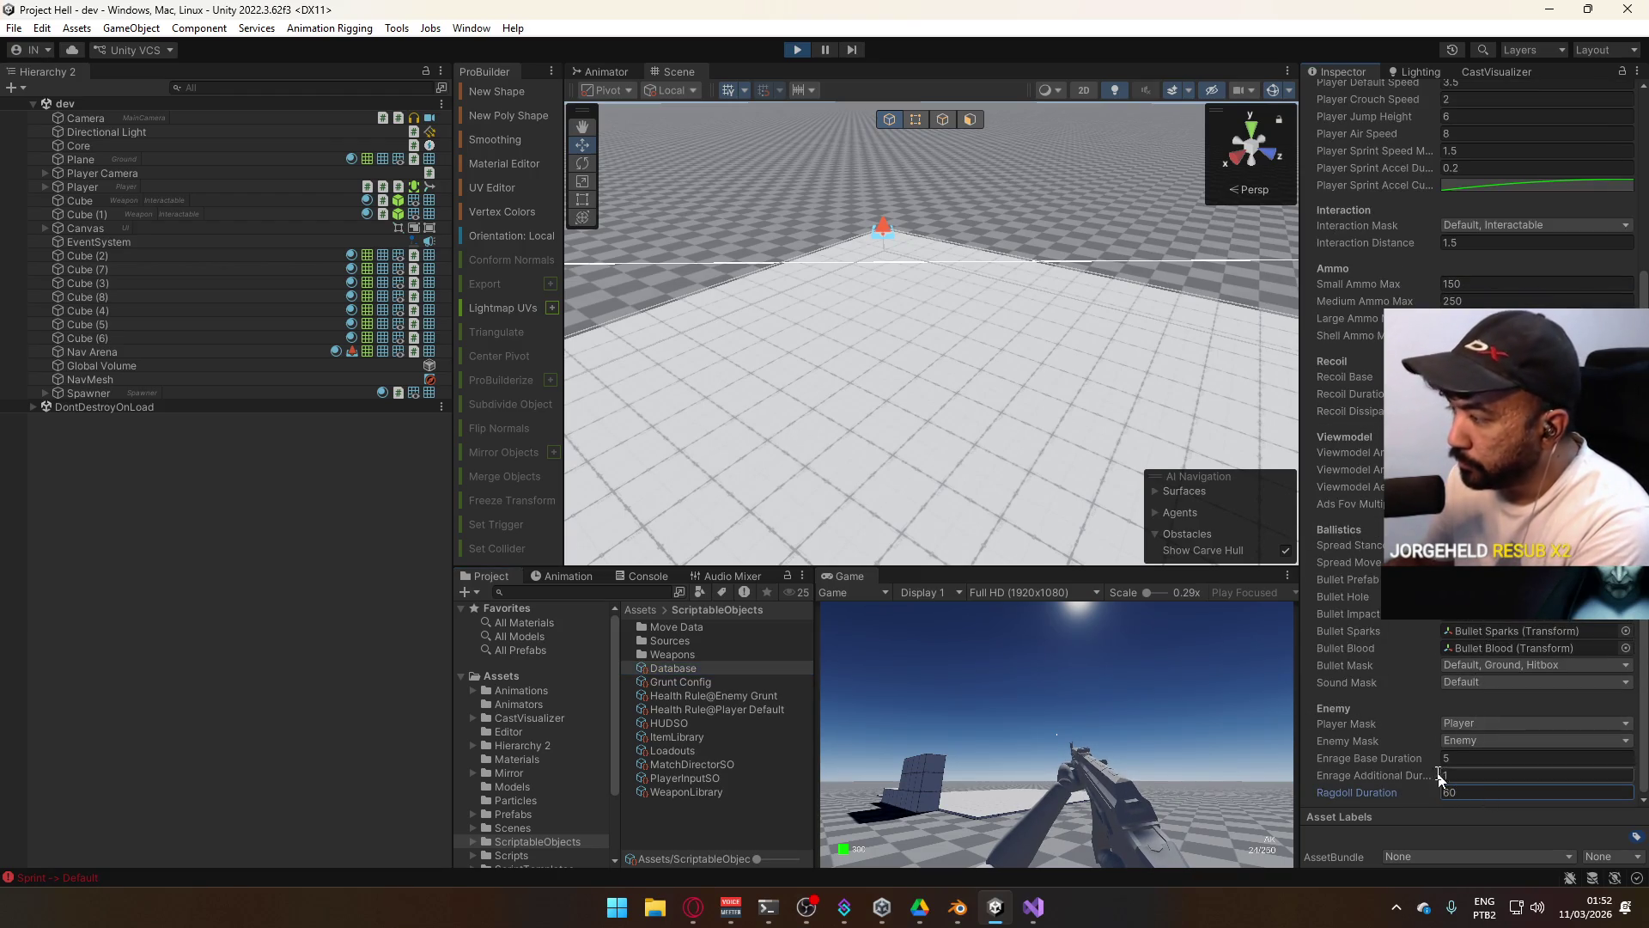
click(140, 147)
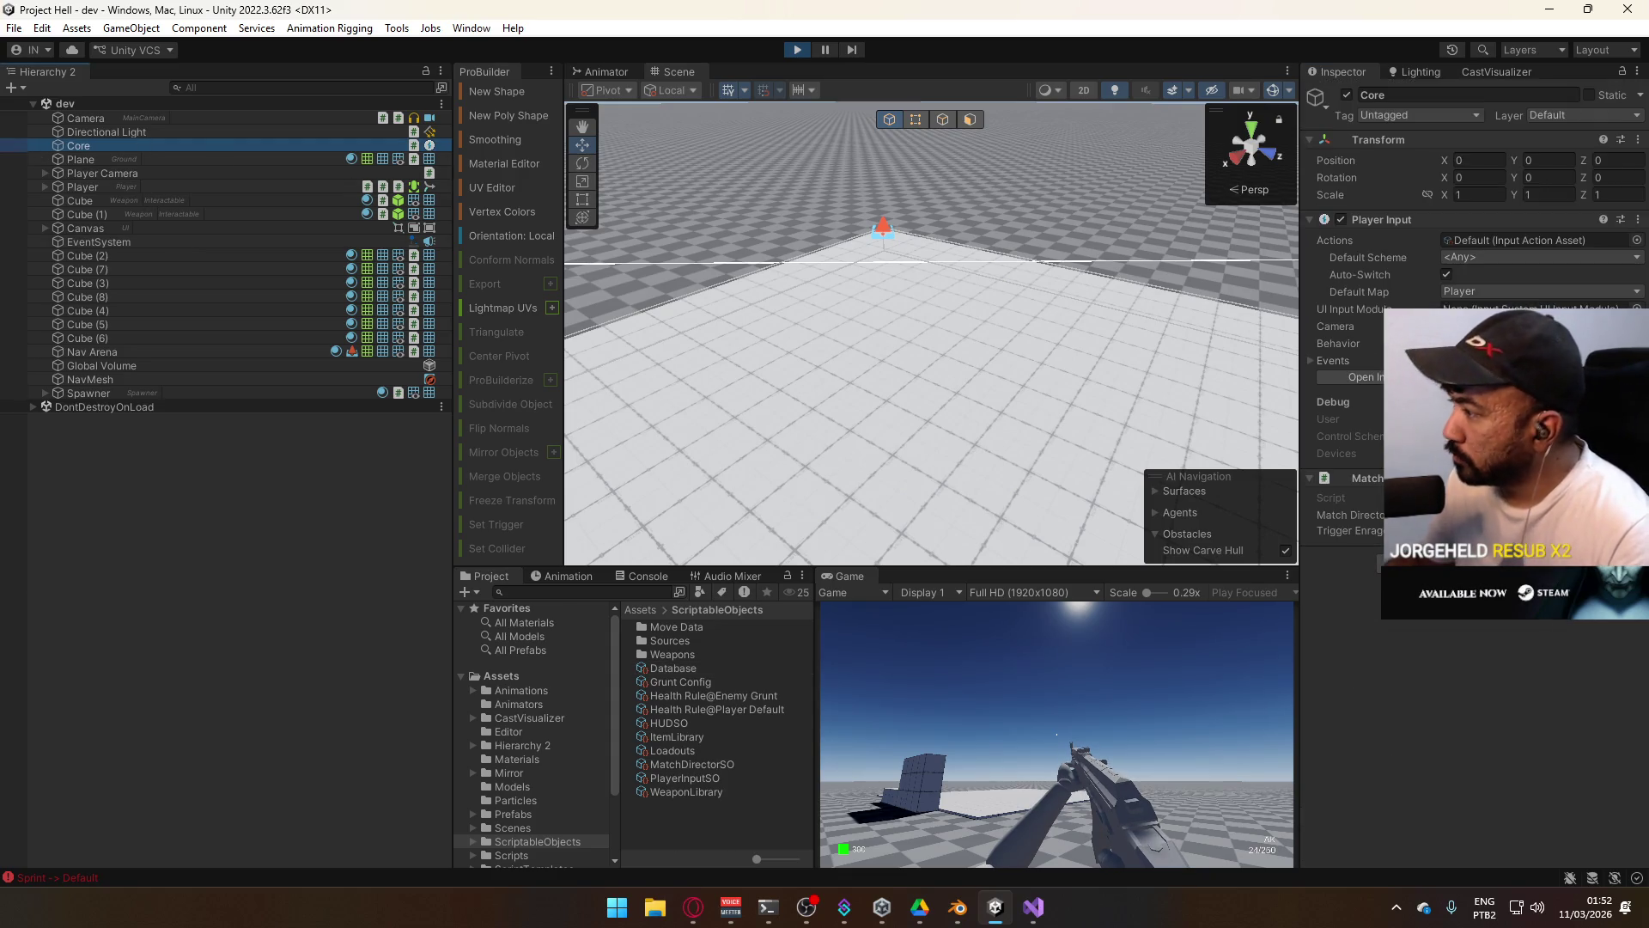
right_click(848, 573)
click(884, 626)
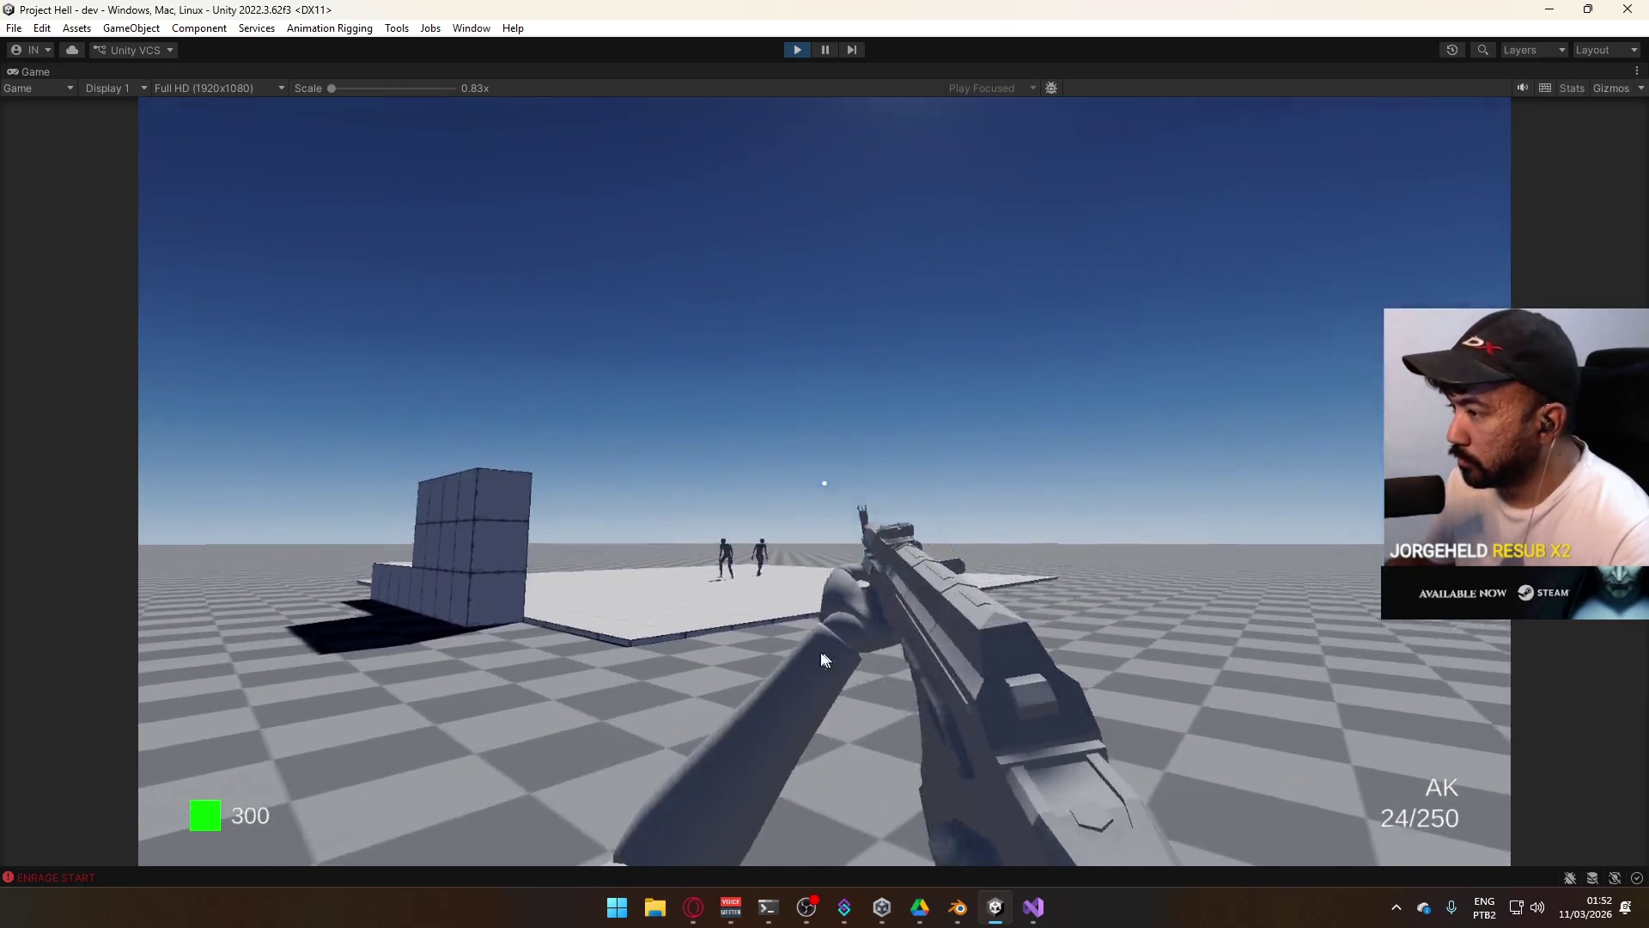
Fire the AK at the enemies, reload, and walk toward the fallen ragdolls.
key(super)
click(1270, 425)
mouse_move(1207, 462)
mouse_down()
mouse_move(1235, 482)
mouse_move(1179, 520)
mouse_move(1133, 516)
mouse_move(1134, 569)
mouse_move(1079, 575)
mouse_up()
key(r)
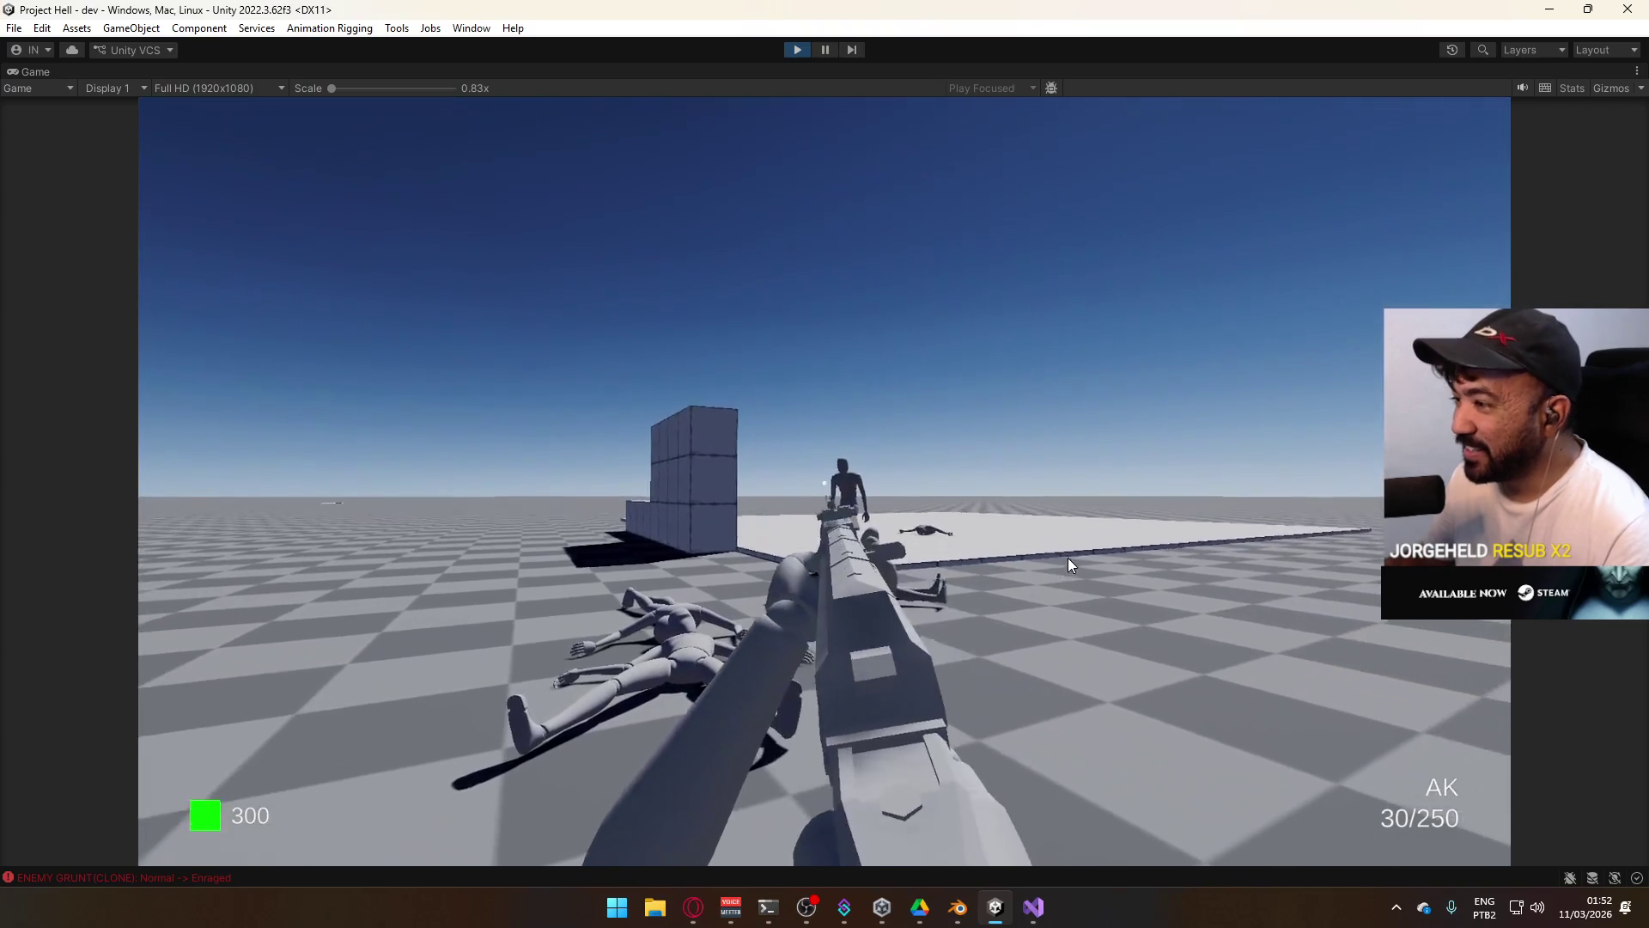
click(1090, 545)
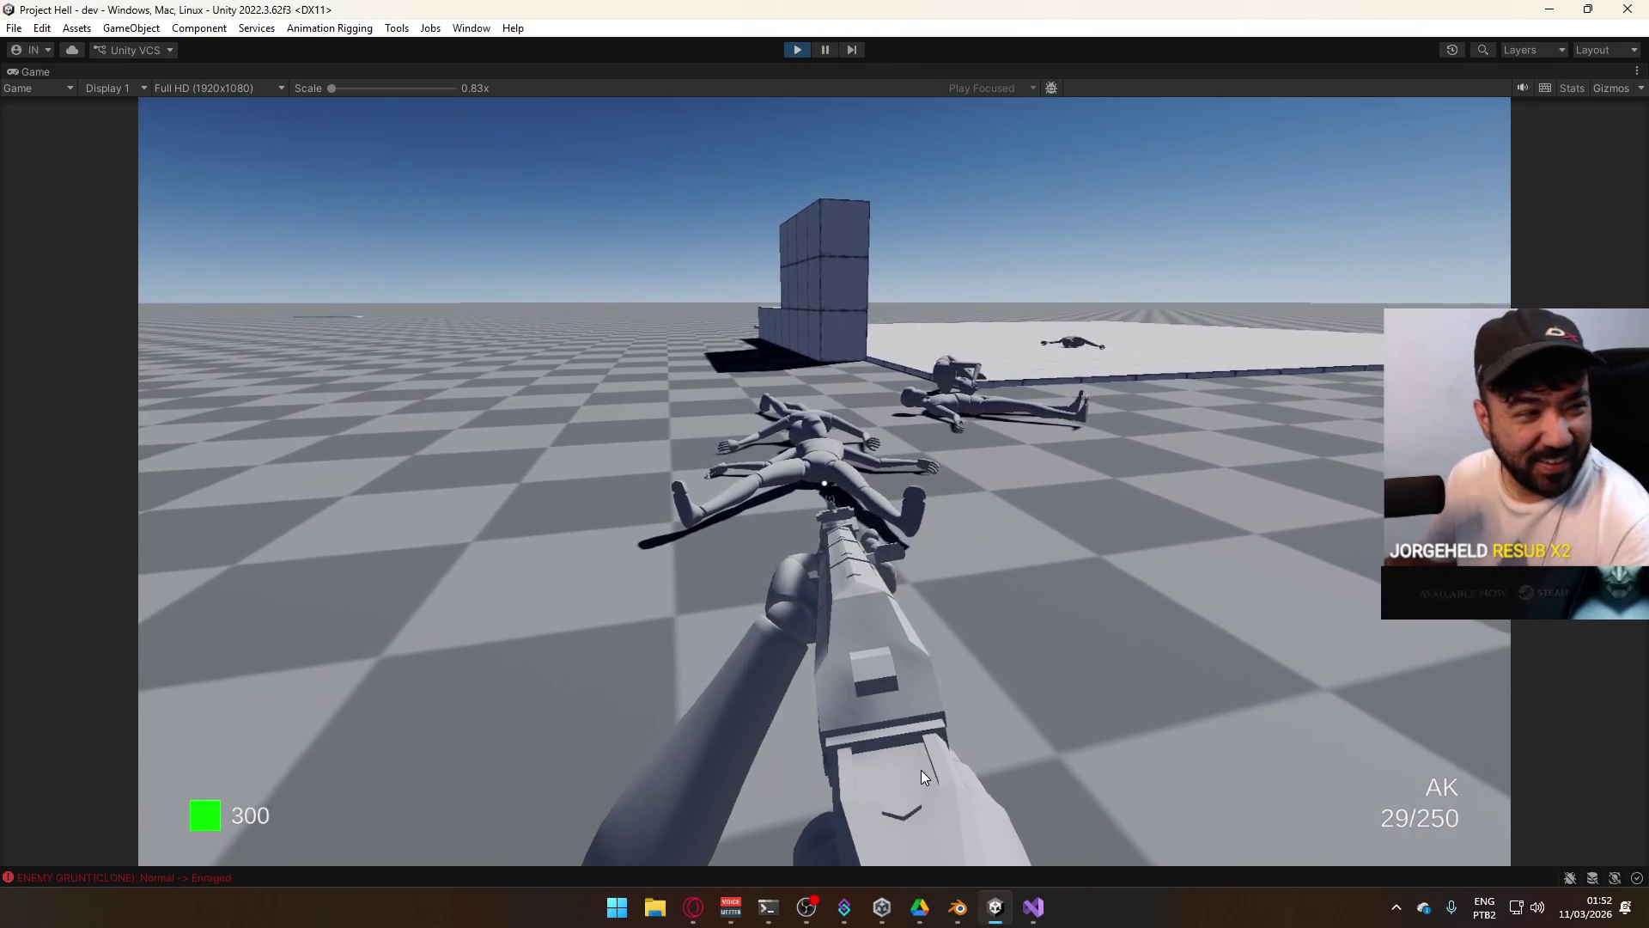
key(w)
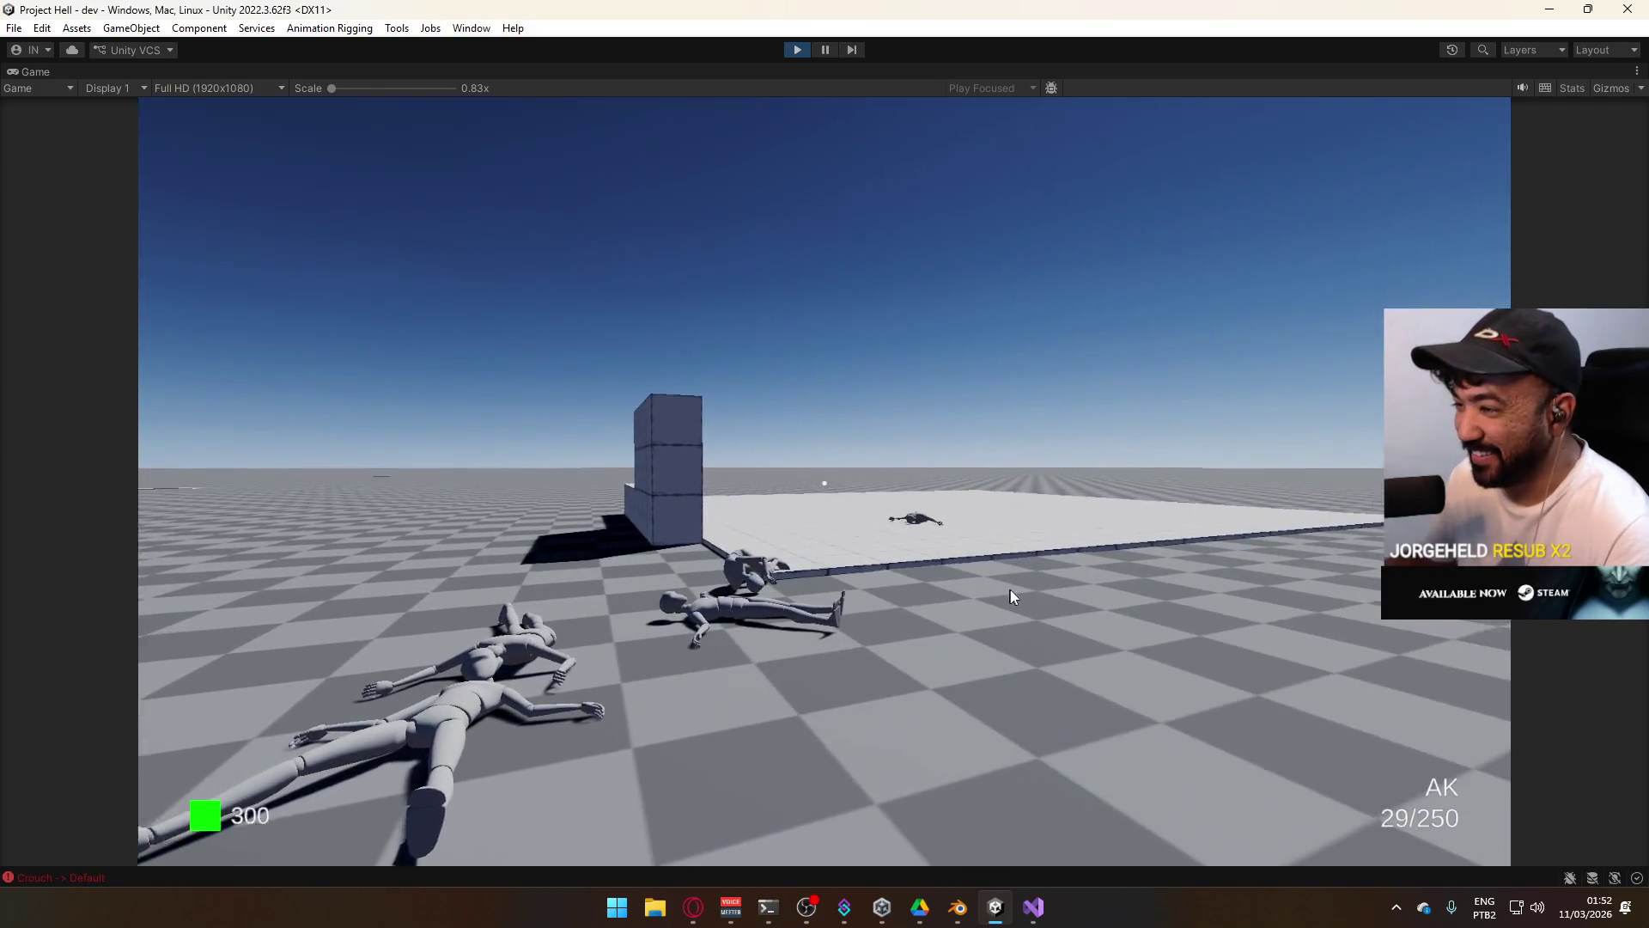
key(r)
Gun down the crowd of grunts along the wall with a sweeping burst of AK fire.
key(super)
key(super)
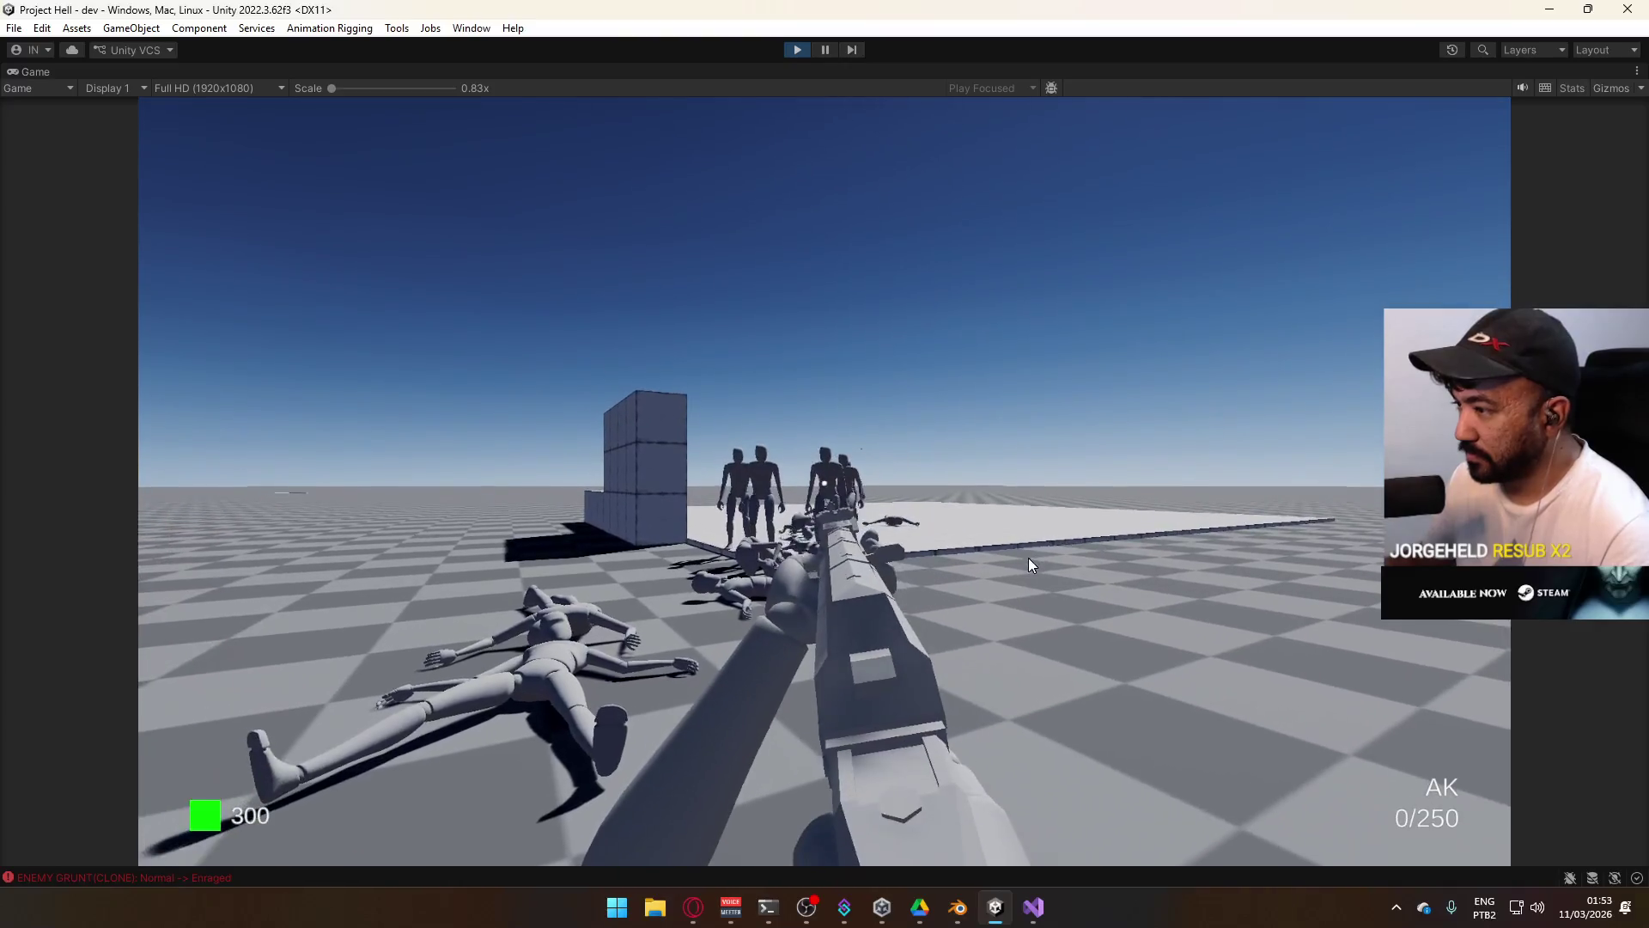
click(962, 531)
click(936, 540)
click(911, 550)
click(885, 563)
click(825, 572)
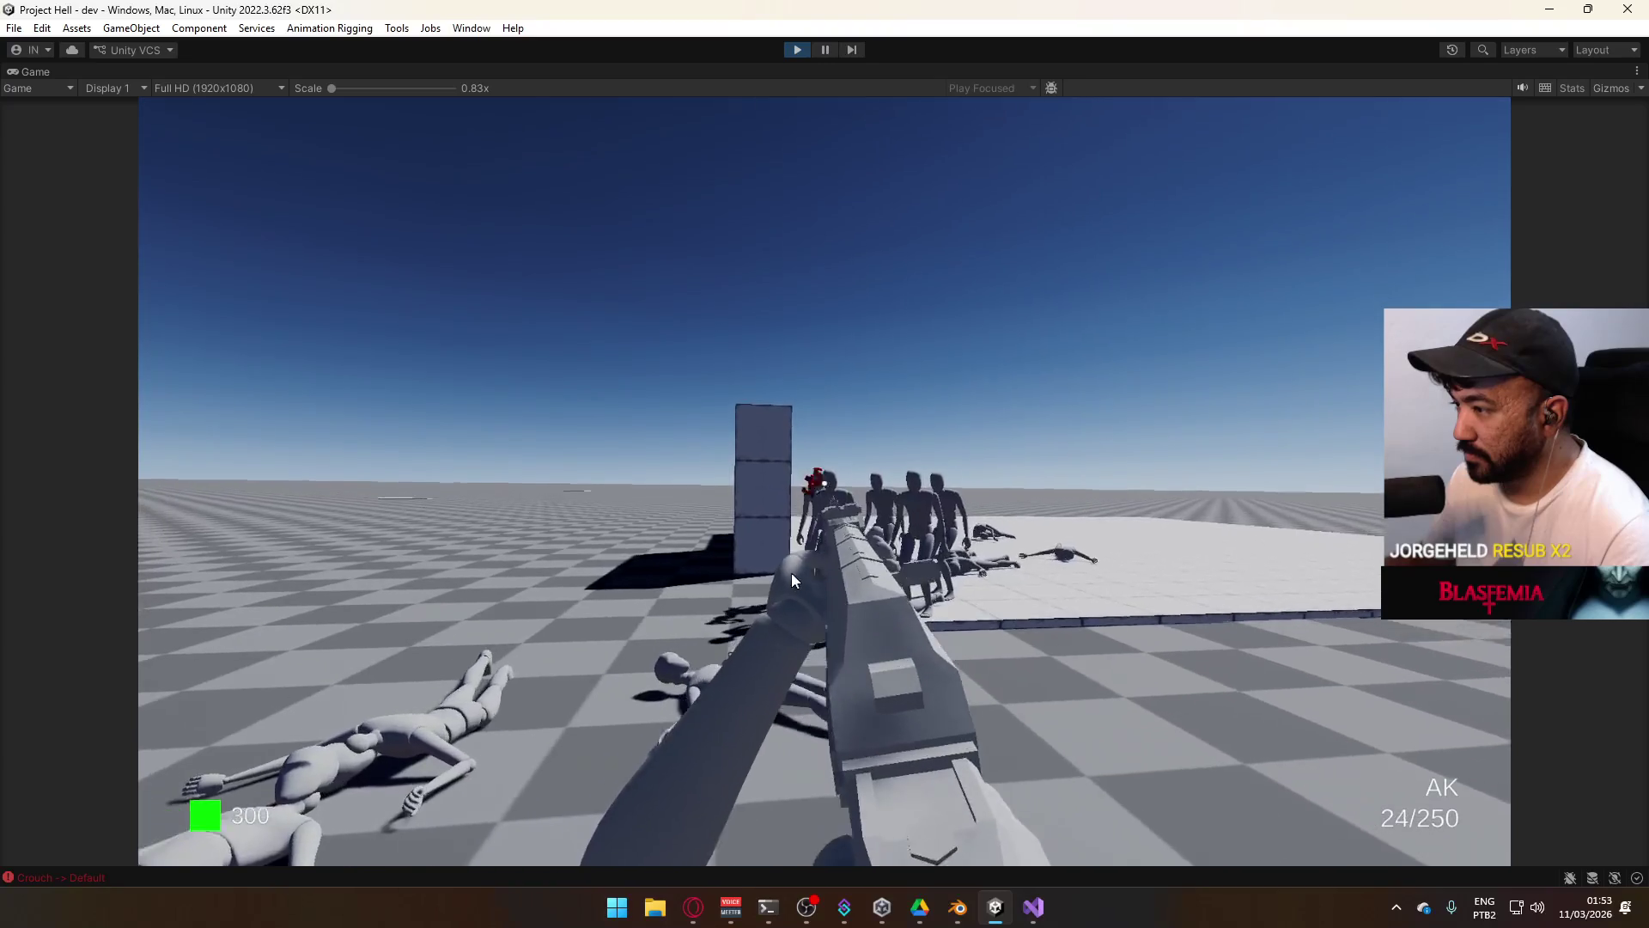
click(773, 574)
click(730, 581)
click(708, 584)
click(619, 580)
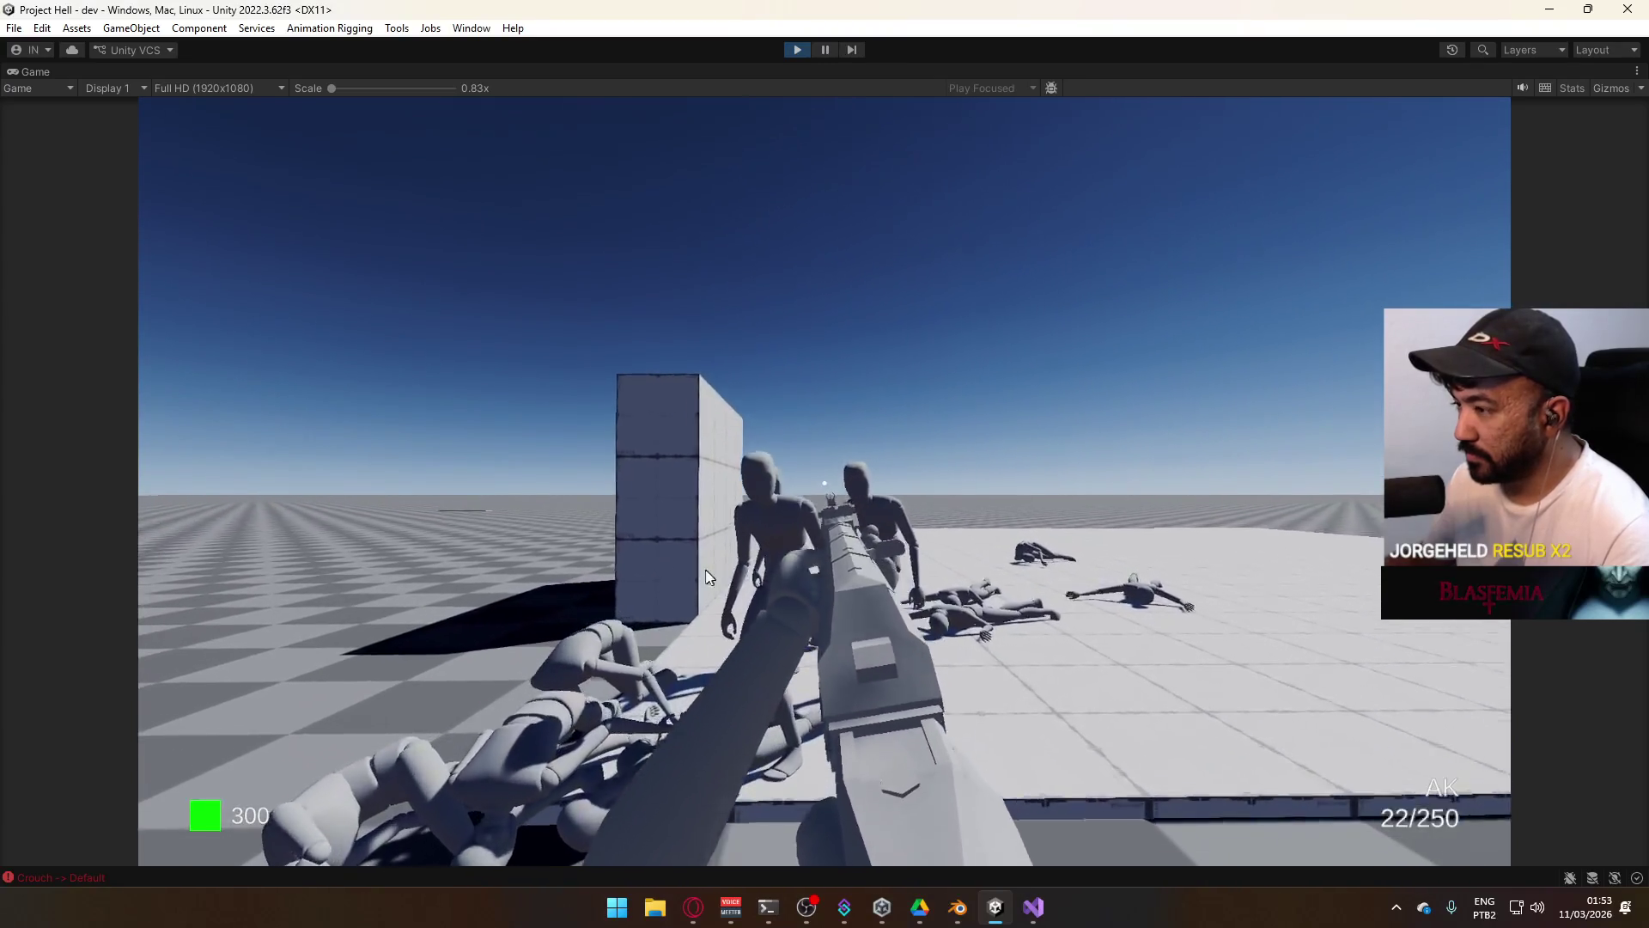
click(515, 575)
click(439, 585)
click(275, 590)
click(198, 602)
click(232, 612)
click(172, 611)
click(103, 608)
click(129, 618)
click(198, 630)
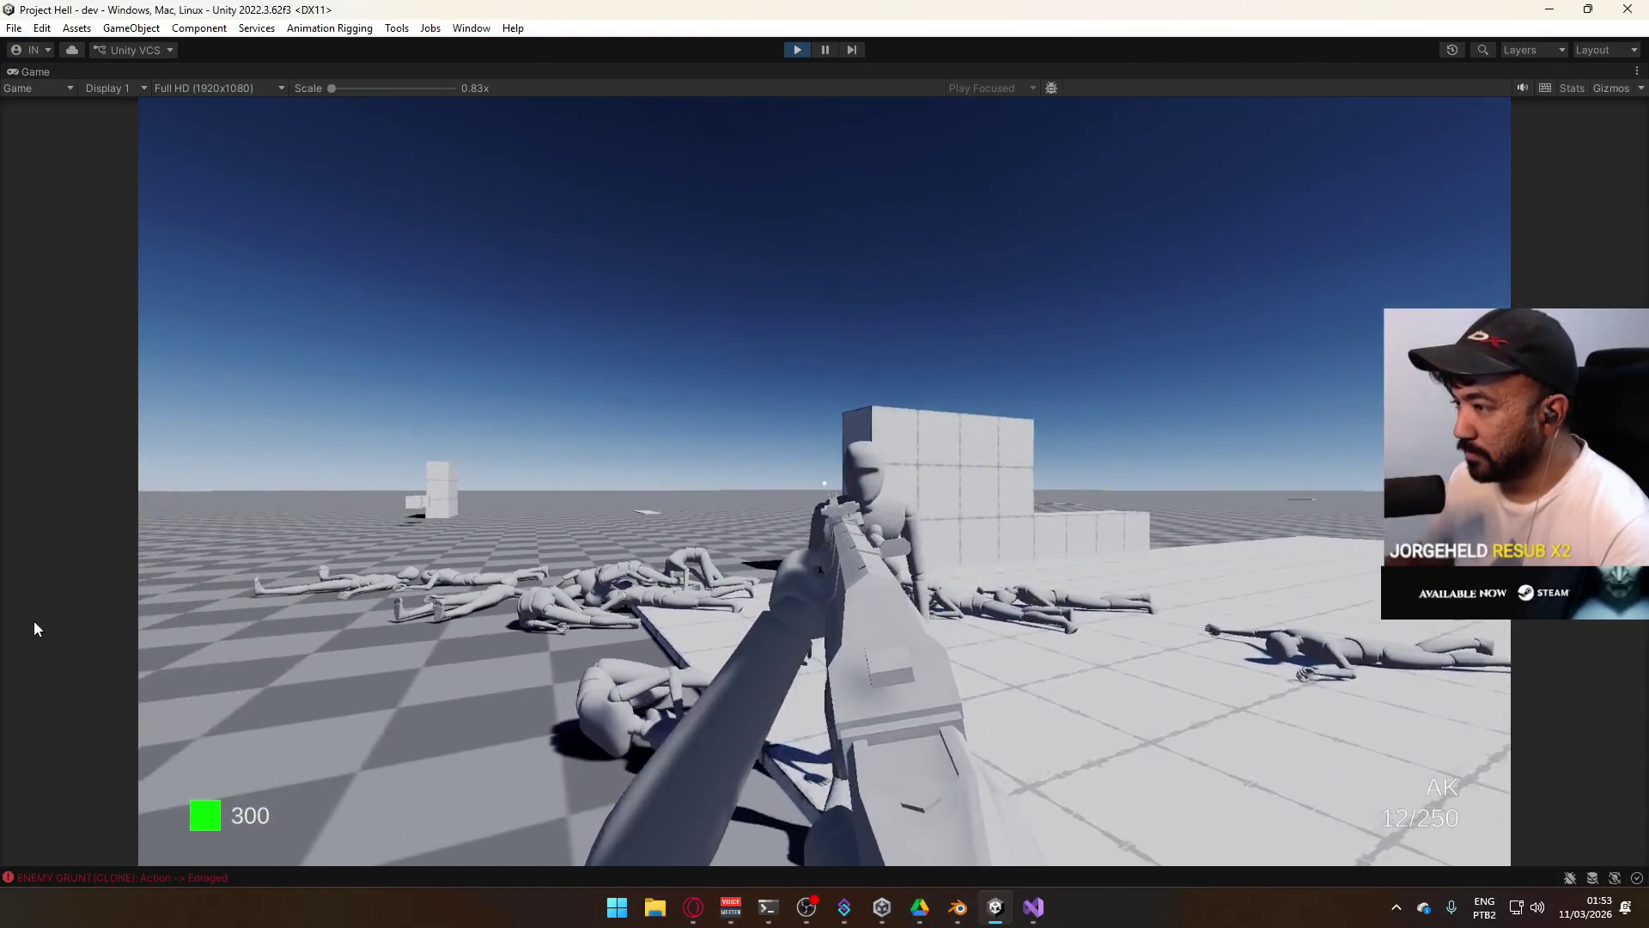
click(201, 662)
click(180, 730)
click(157, 799)
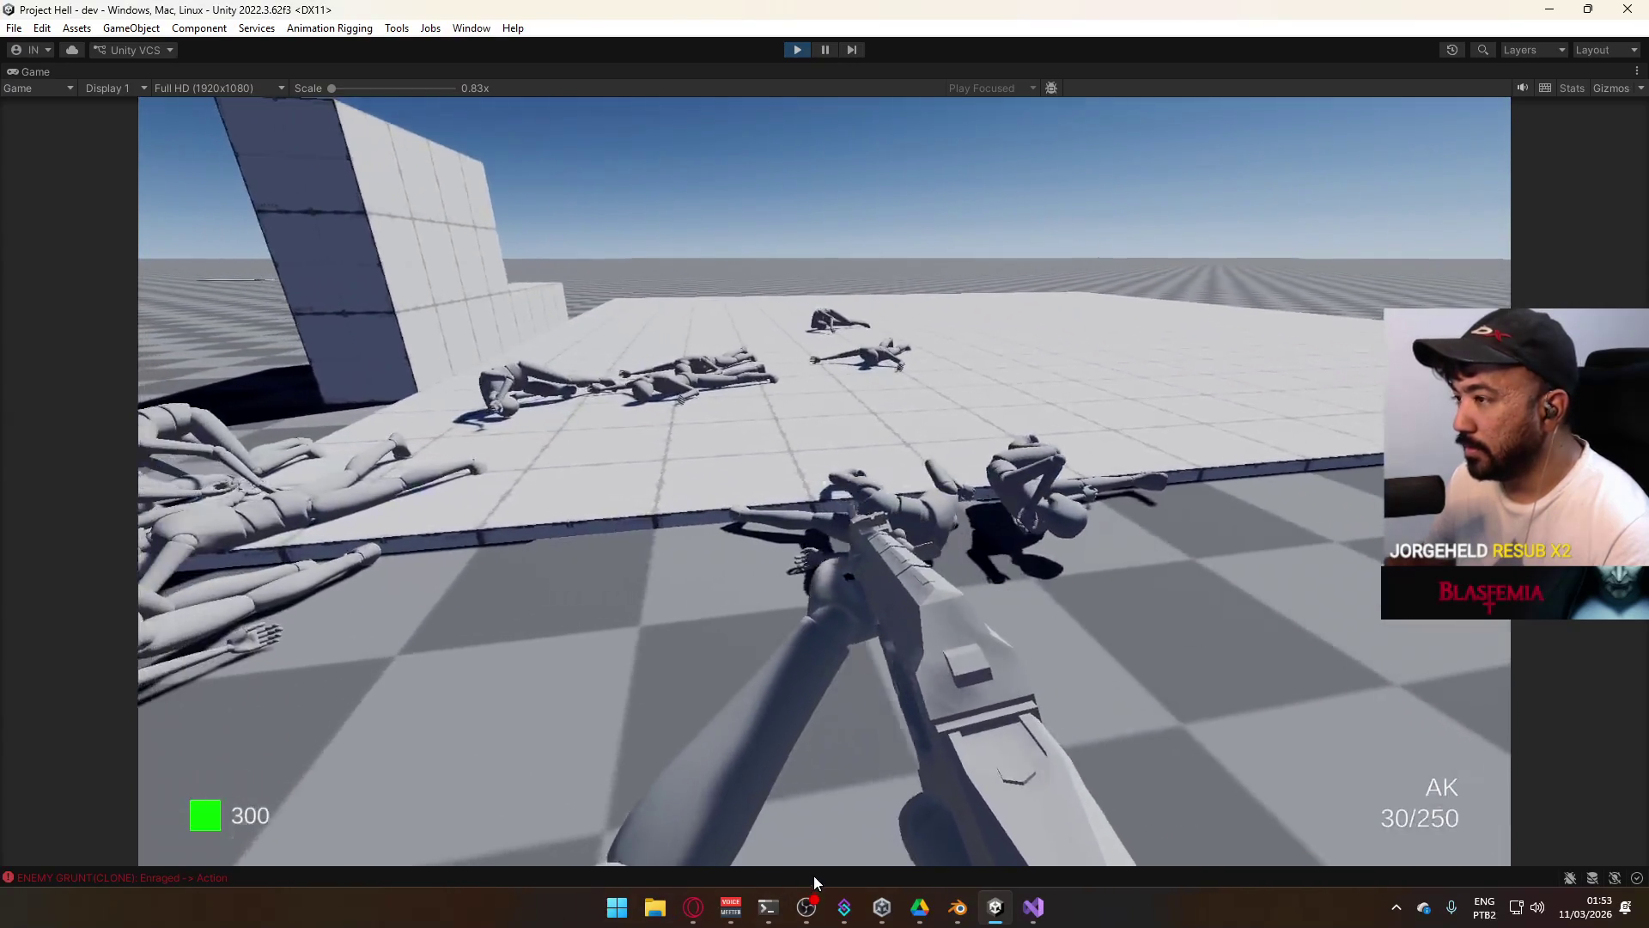
Move around the ragdoll pile on the platform, then stop play mode and switch to Visual Studio.
key(shift+s)
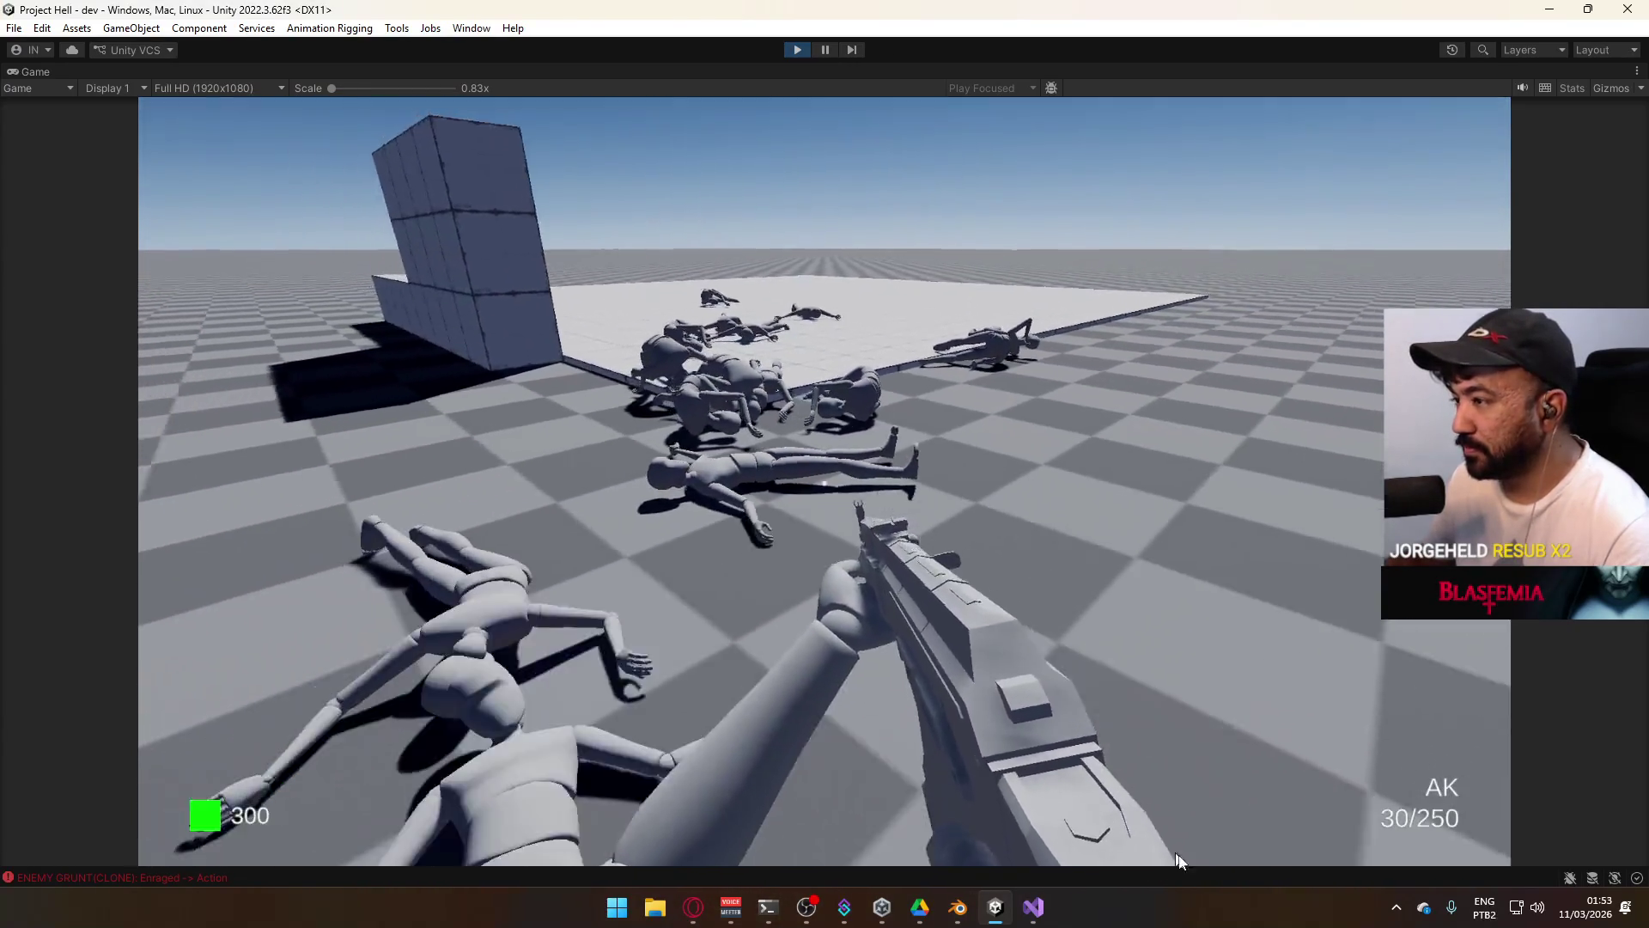
key(w)
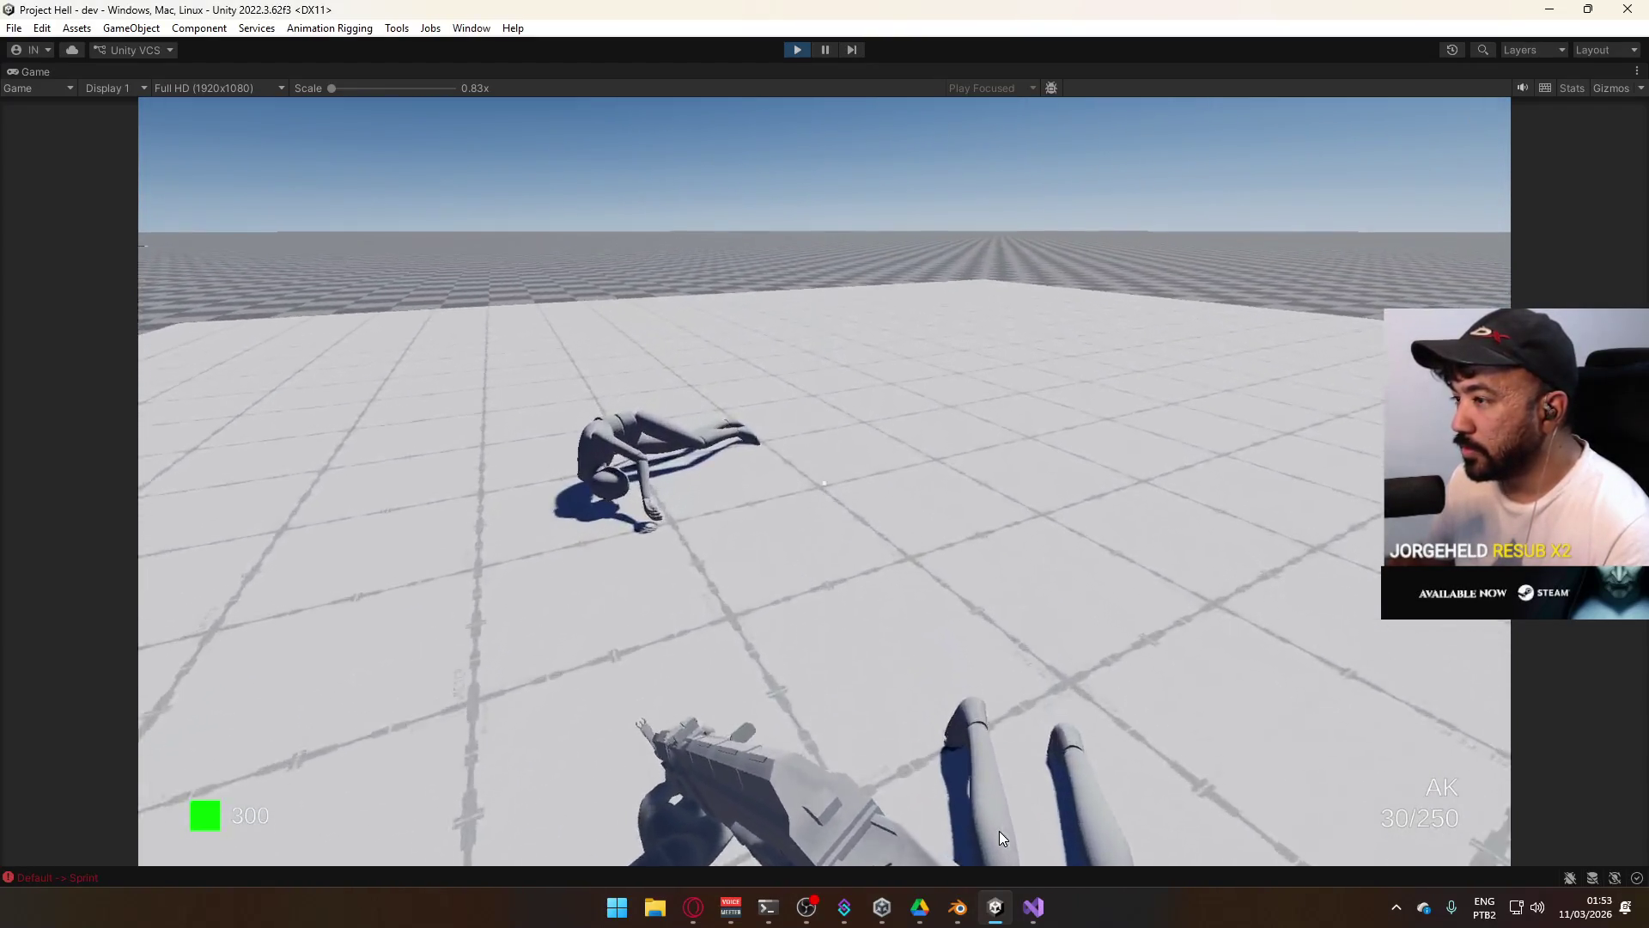
key(shift)
key(s)
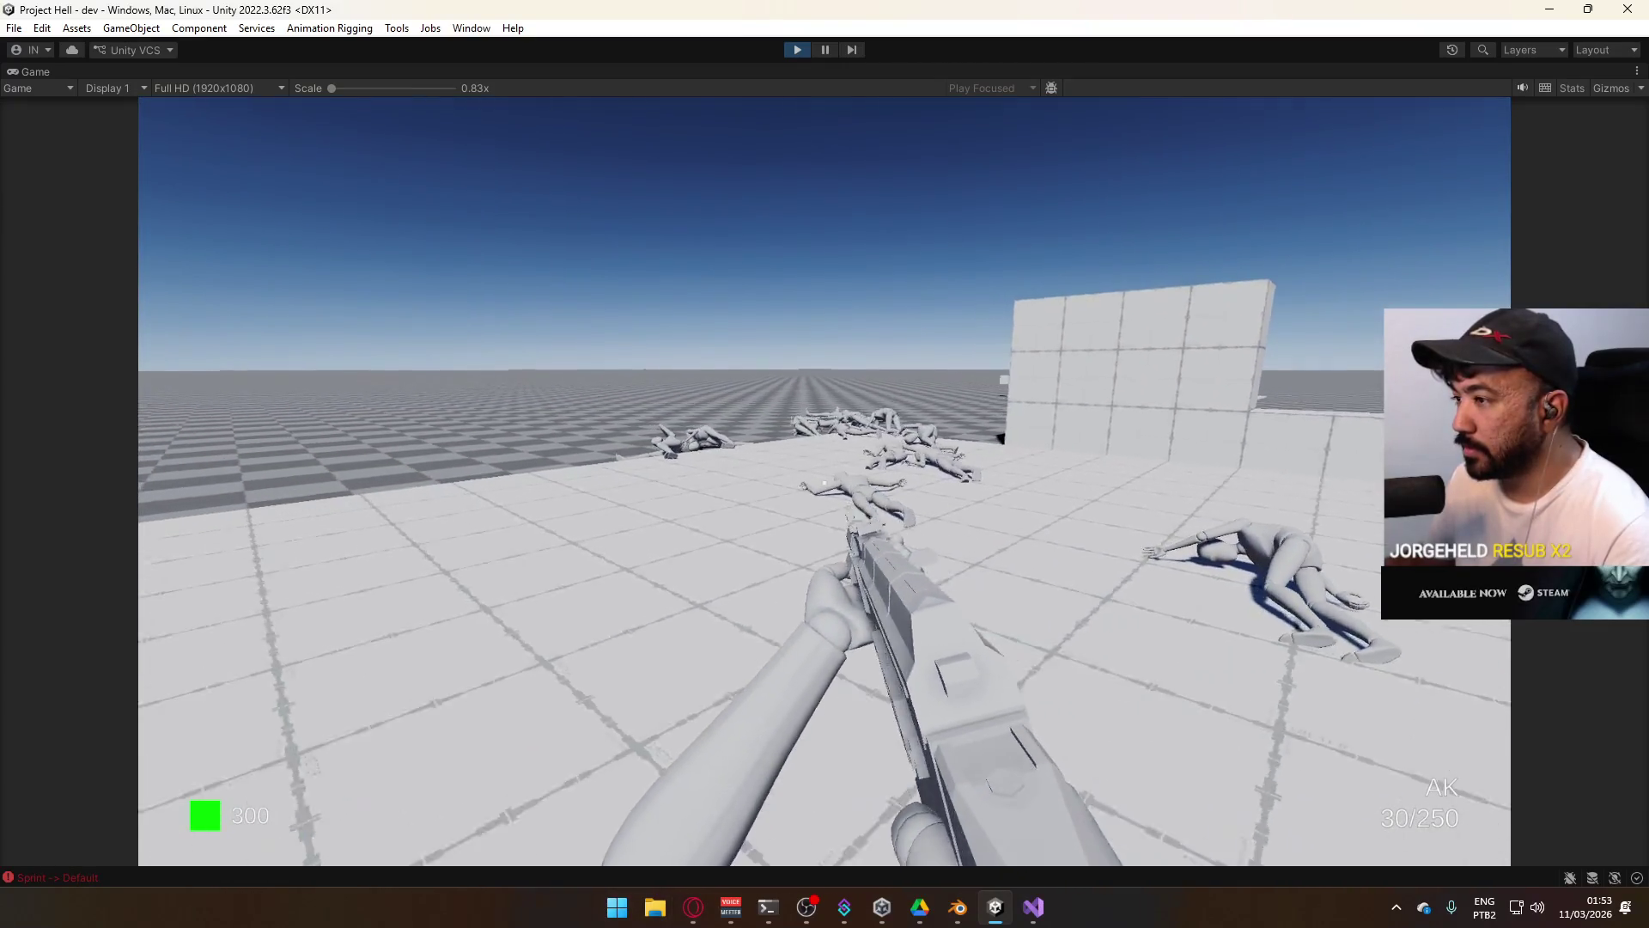
key(a)
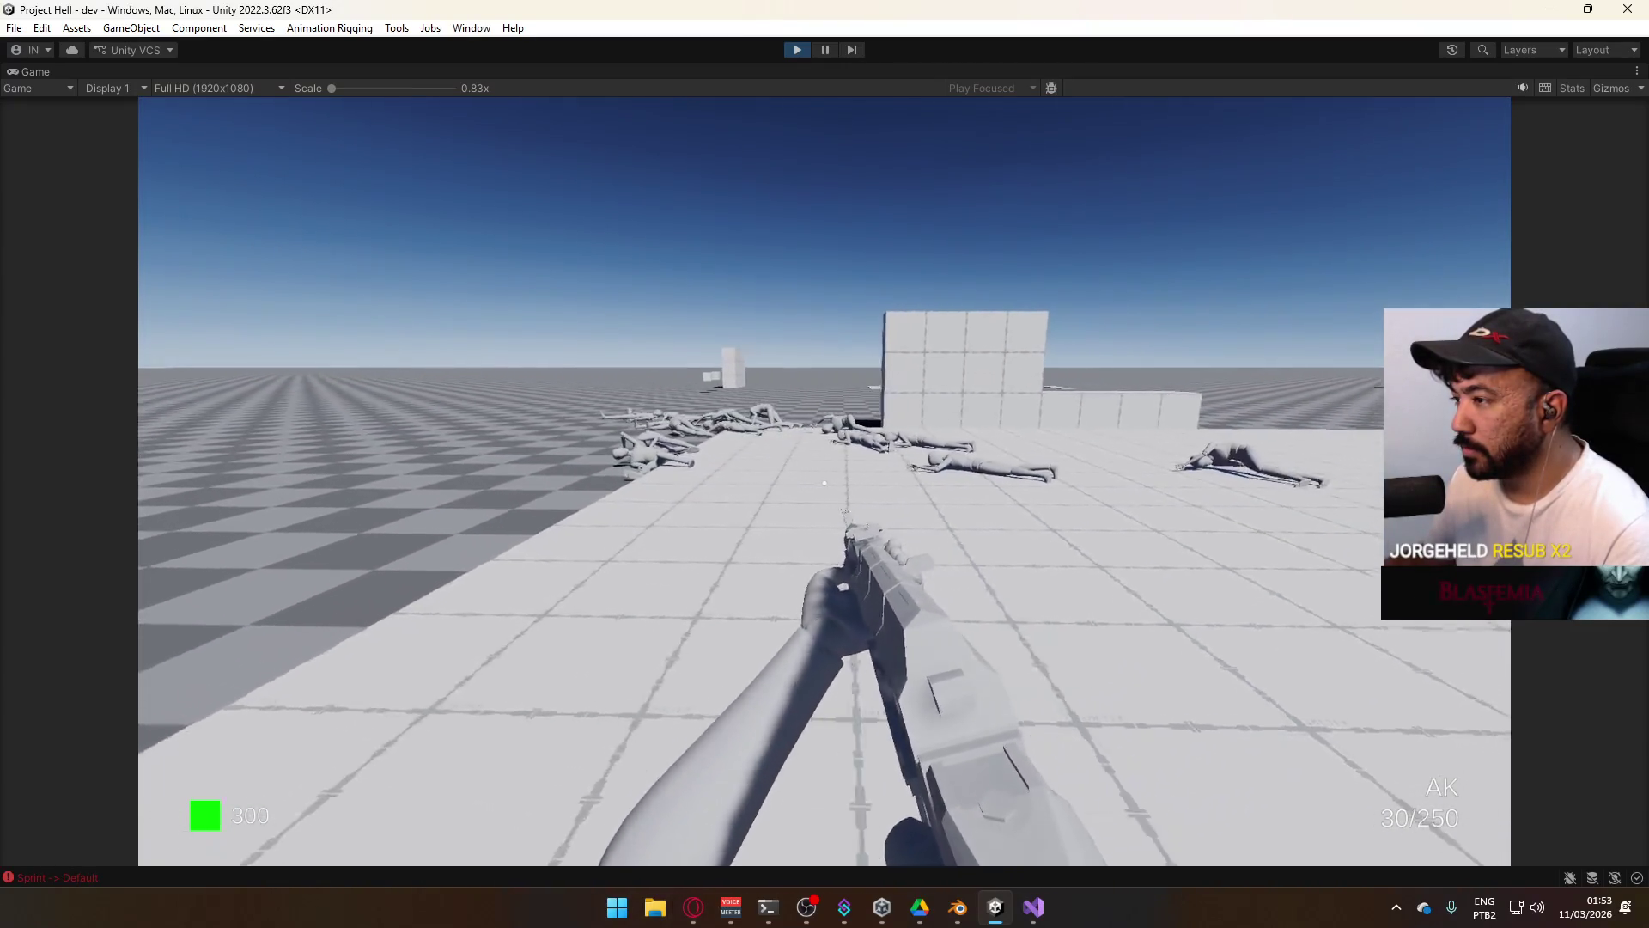
key(w)
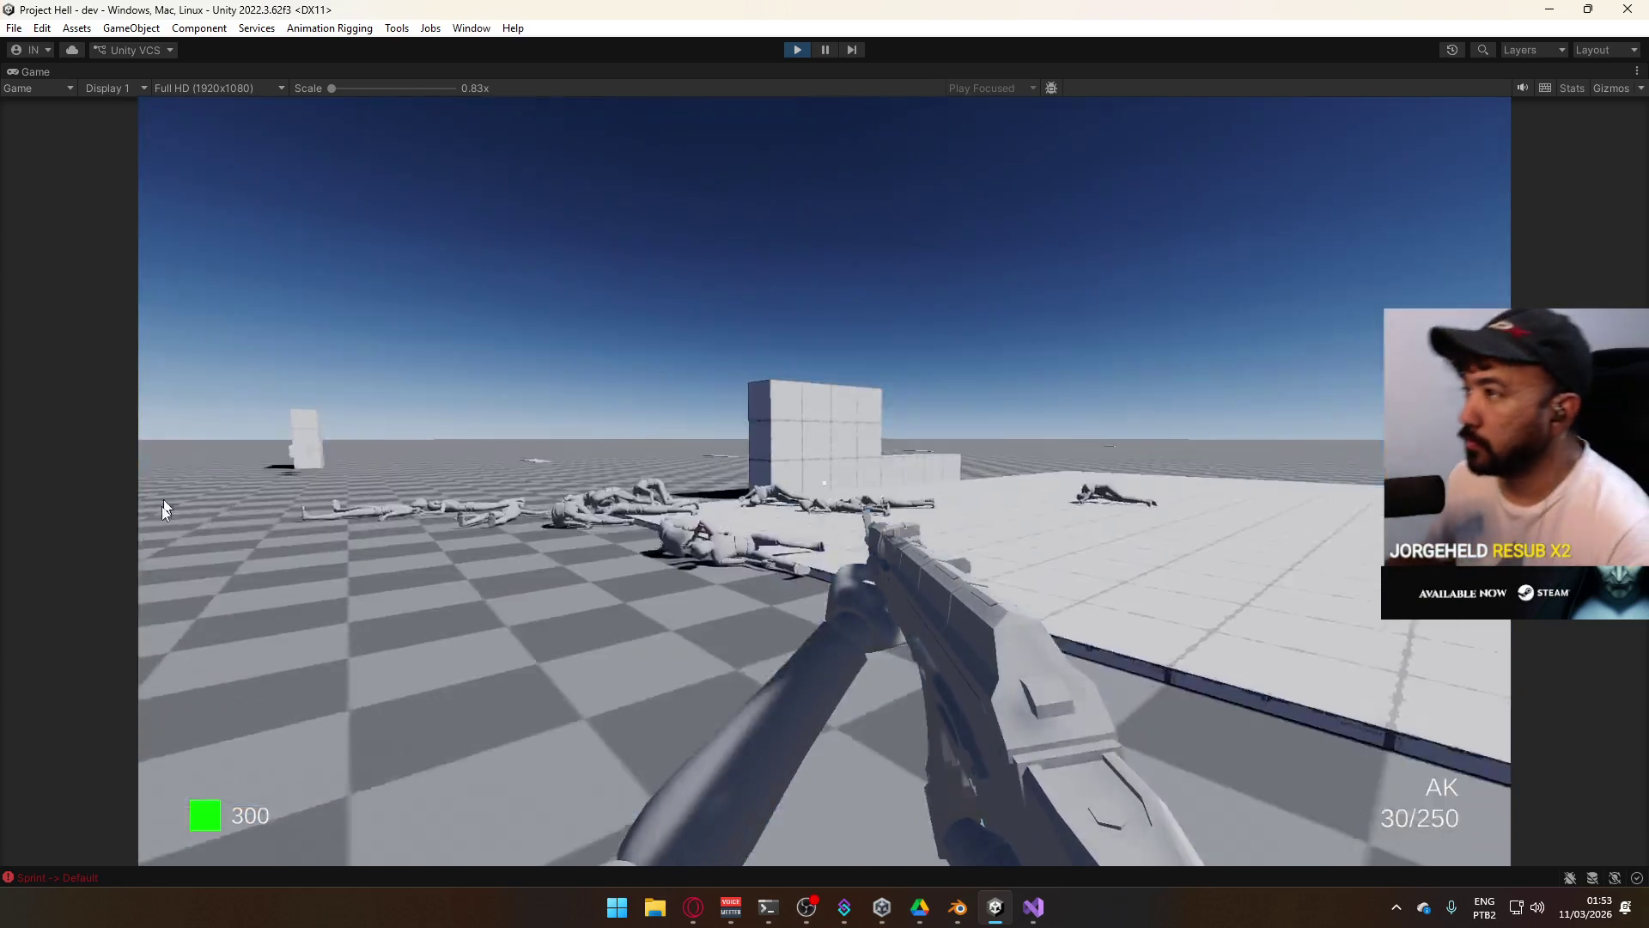
key(super)
key(super)
click(797, 49)
key(alt+Tab)
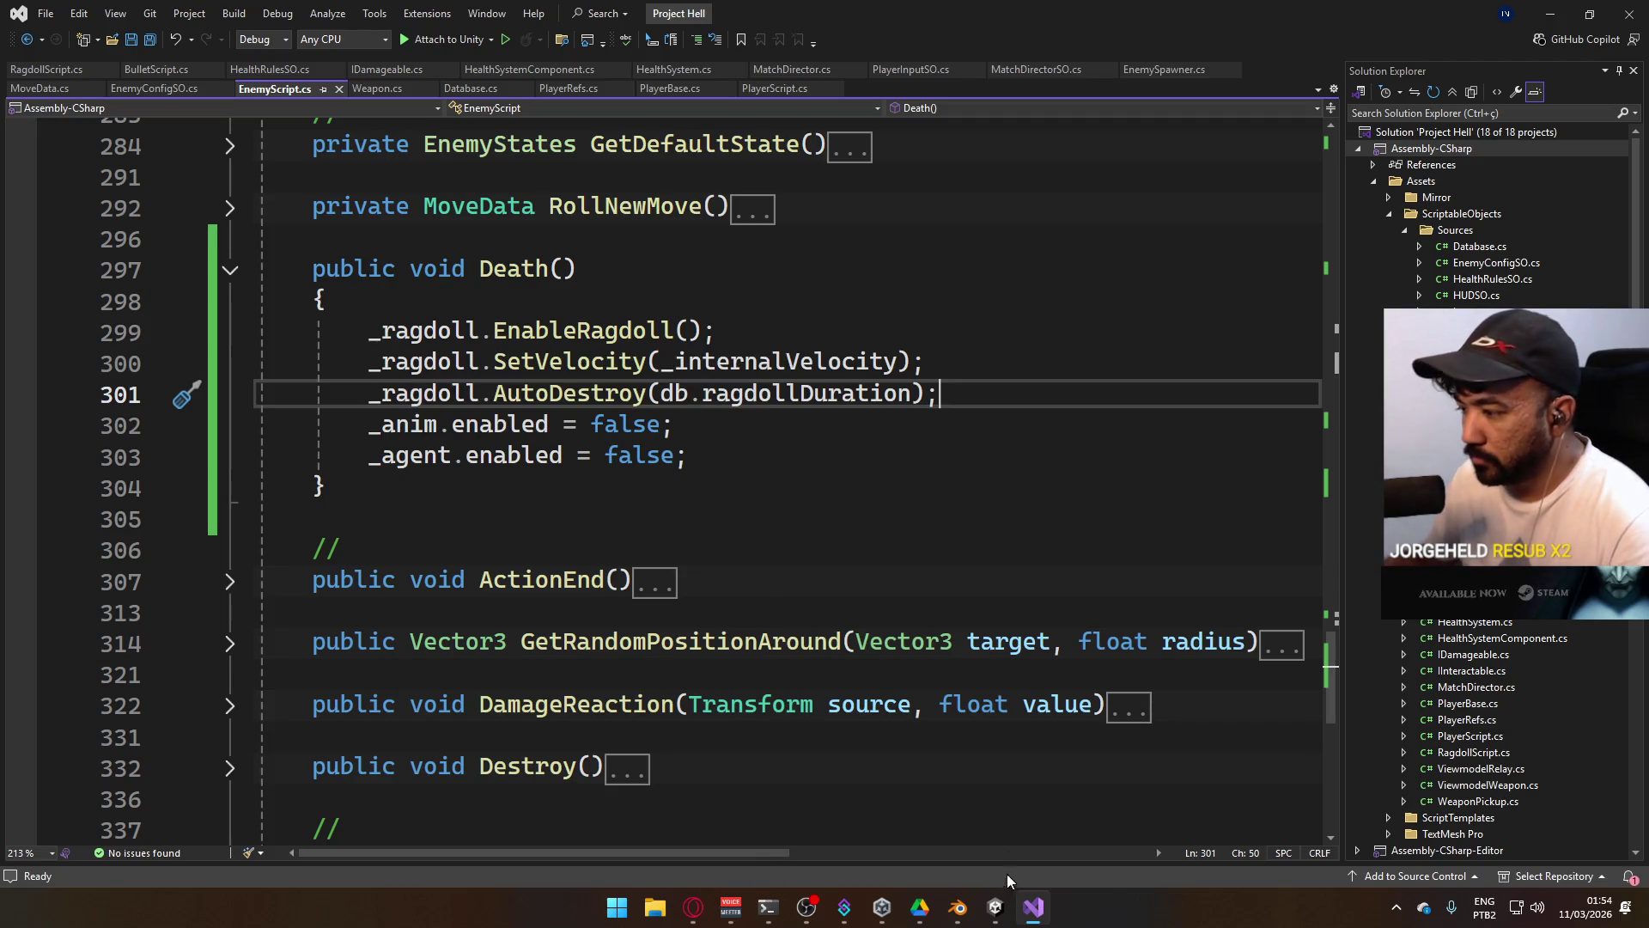
After reading the AutoDestroy(db.ragdollDuration) call in Death(), switch back to Unity.
click(995, 907)
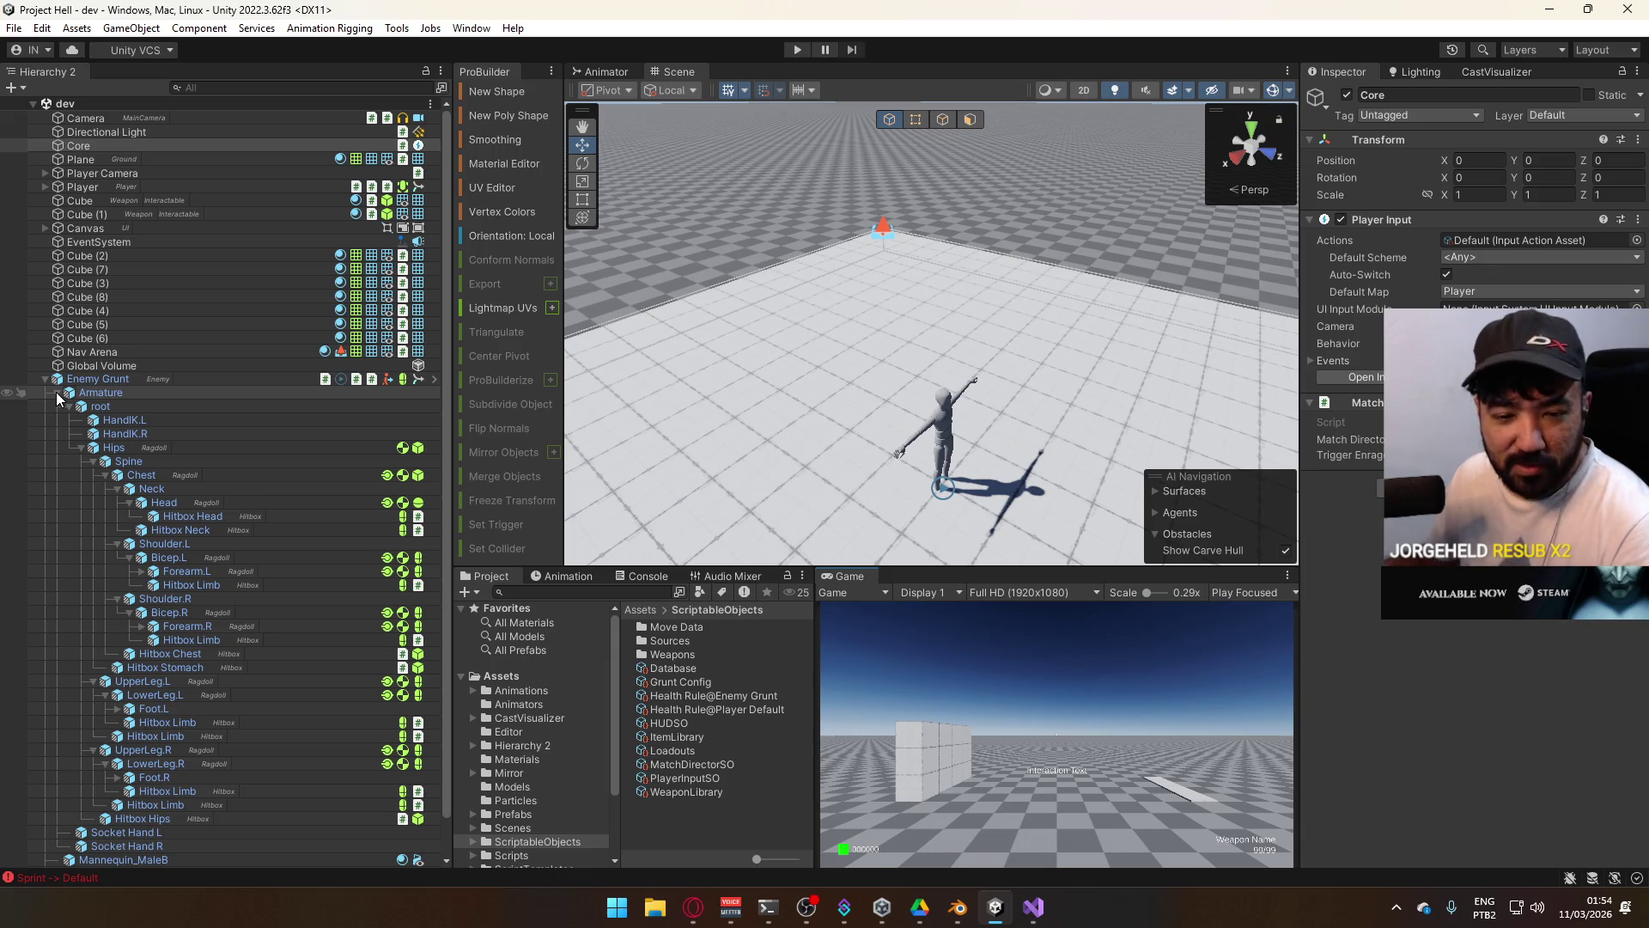
Collapse the root bone tree, select Enemy Grunt to view its Ragdoll rigidbodies, and orbit the scene.
click(71, 407)
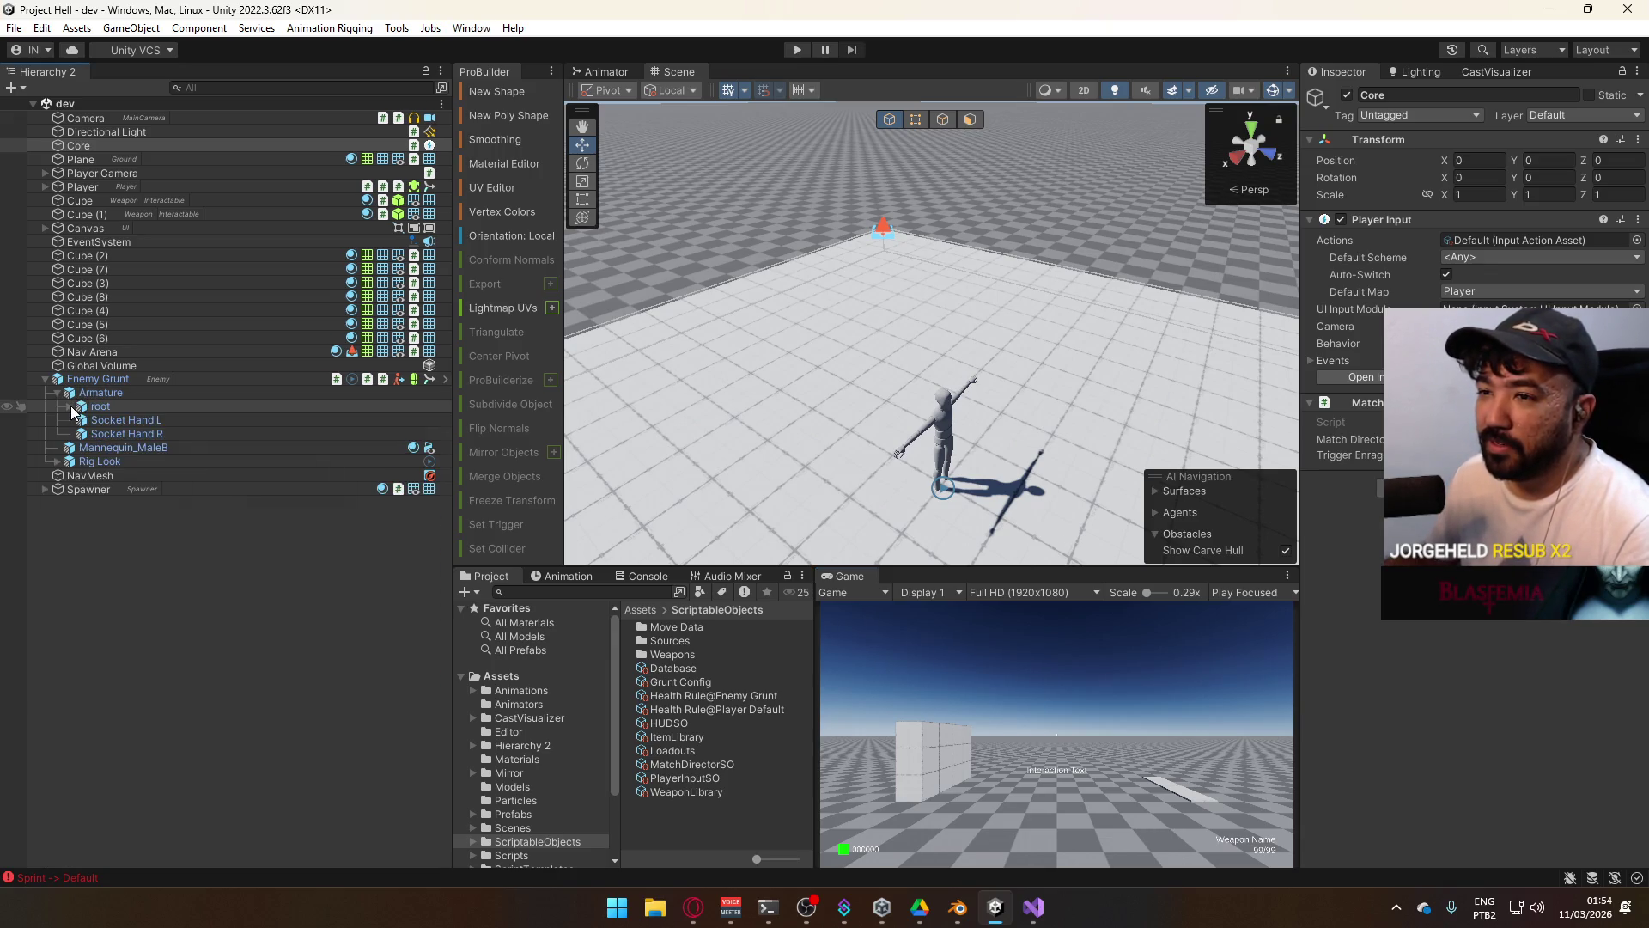
click(73, 379)
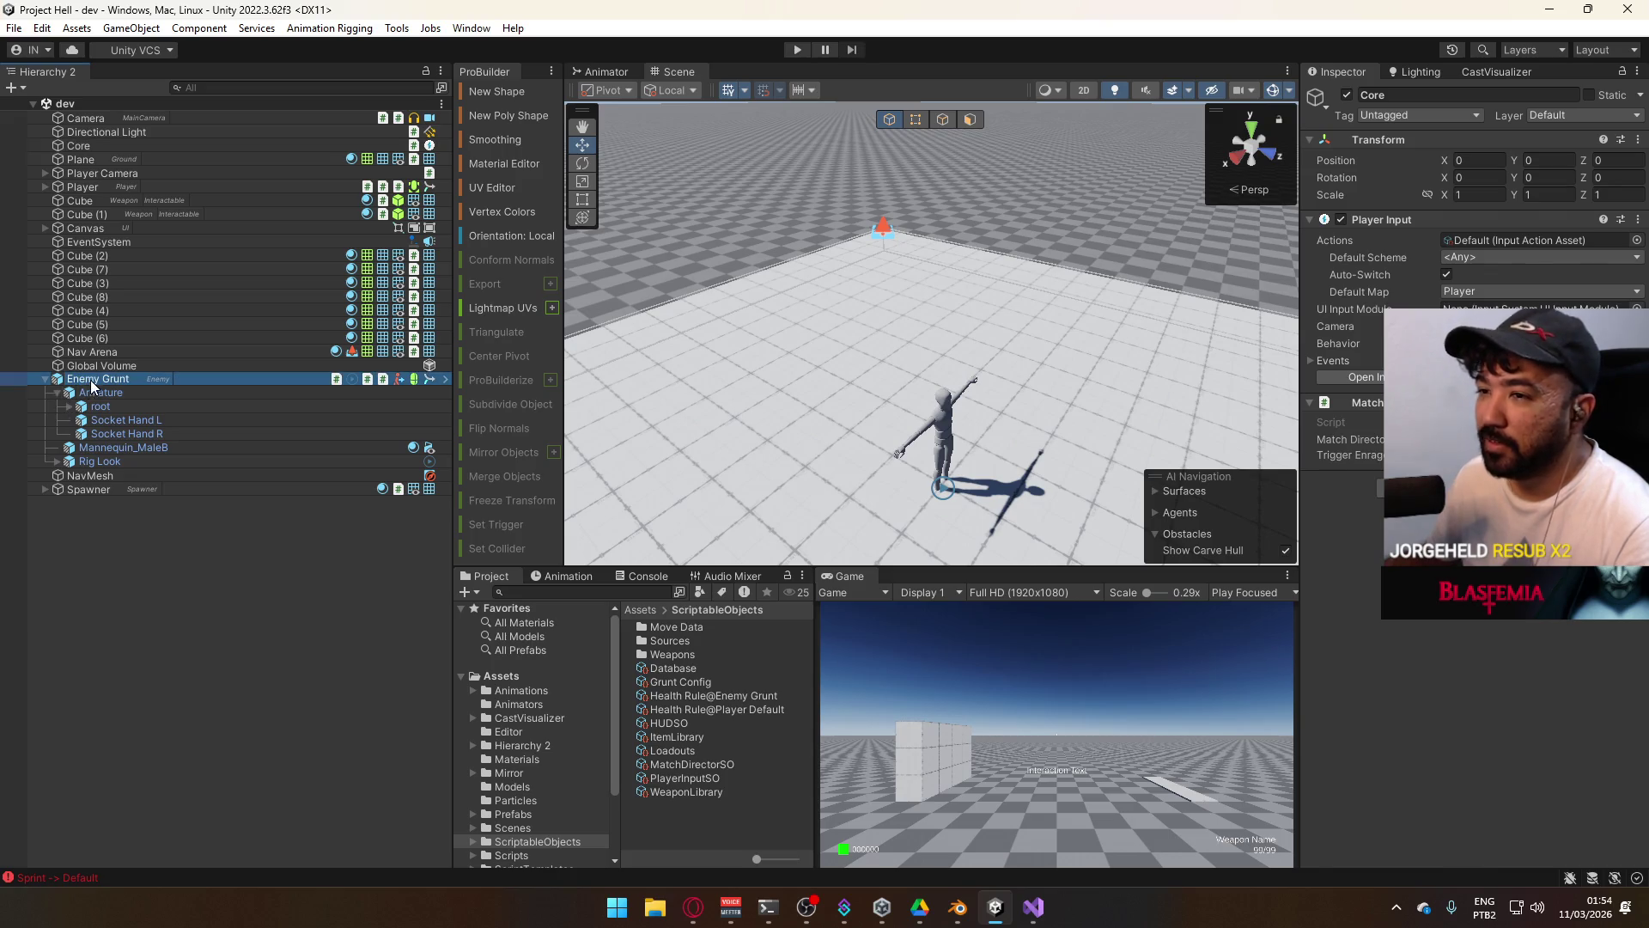
scroll(1519, 717, down, 5)
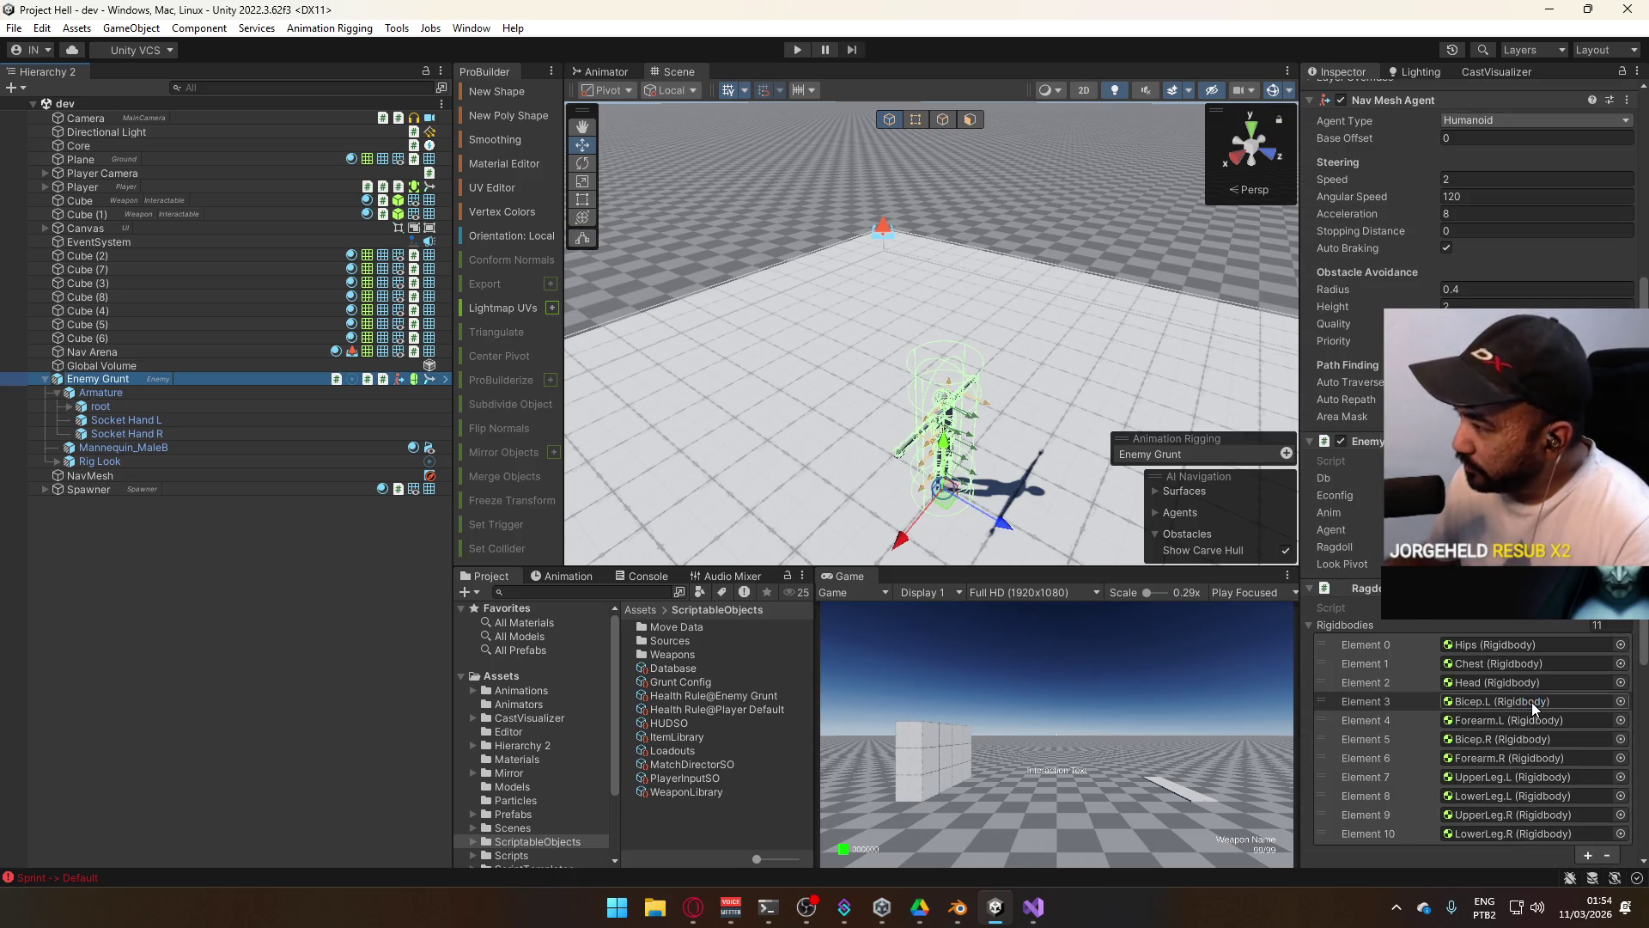
mouse_move(1114, 409)
mouse_down()
mouse_move(1034, 350)
mouse_move(977, 187)
mouse_up()
click(979, 193)
mouse_move(1035, 237)
mouse_down()
mouse_move(776, 342)
mouse_move(736, 294)
mouse_up()
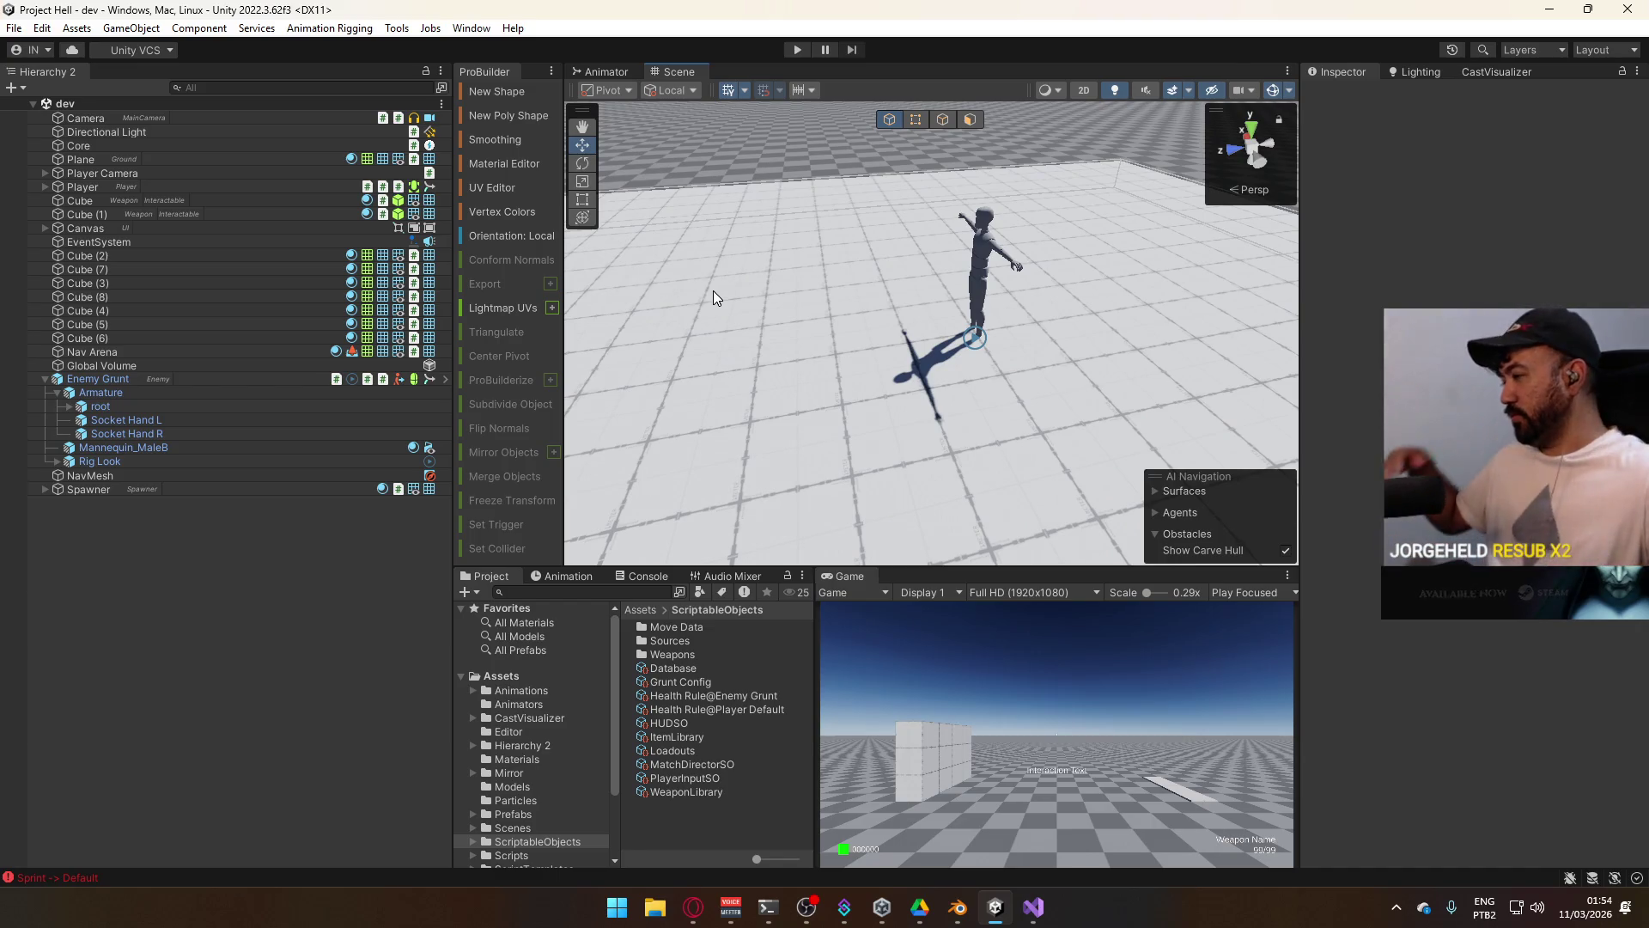